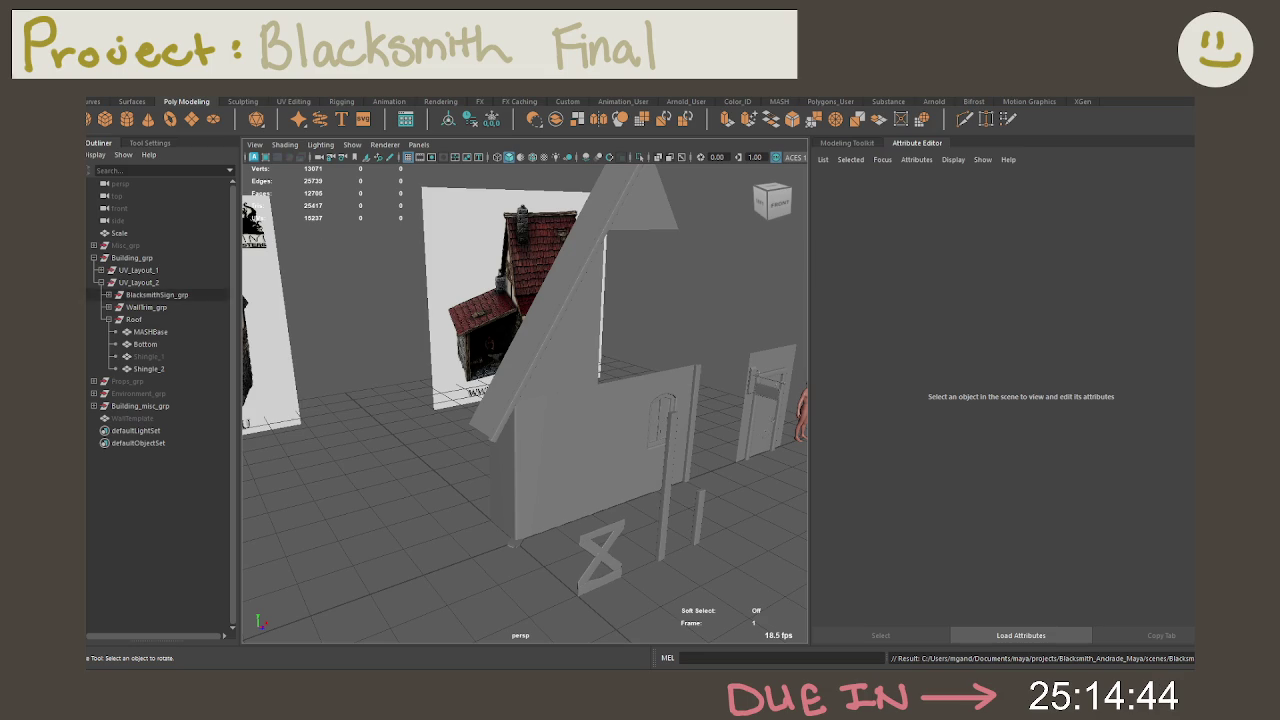
Step: Widen the 3D view, show the Modeling Toolkit, and orbit to face the house walls head-on
left_click_drag(810, 277, 1089, 261)
left_click(981, 143)
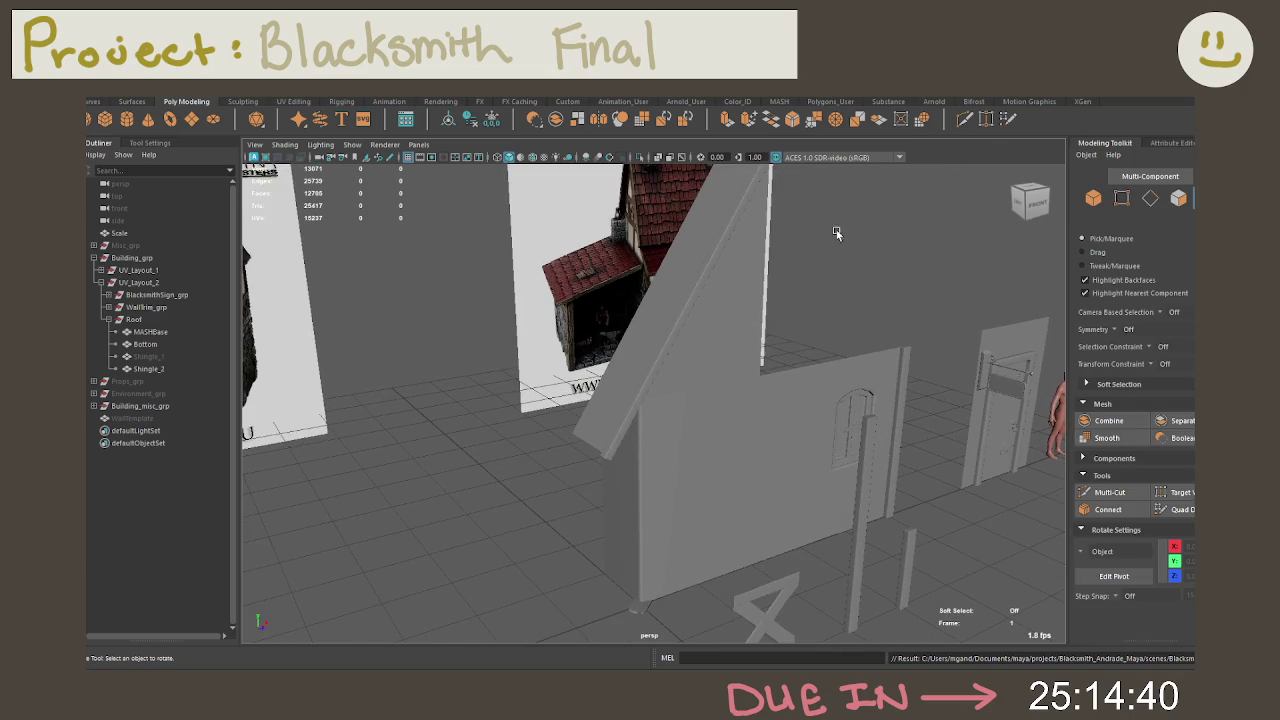
mouse_move(783, 305)
left_mouse_down("alt")
mouse_move(690, 271)
mouse_move(652, 273)
mouse_move(718, 268)
mouse_move(690, 260)
left_mouse_up("alt")
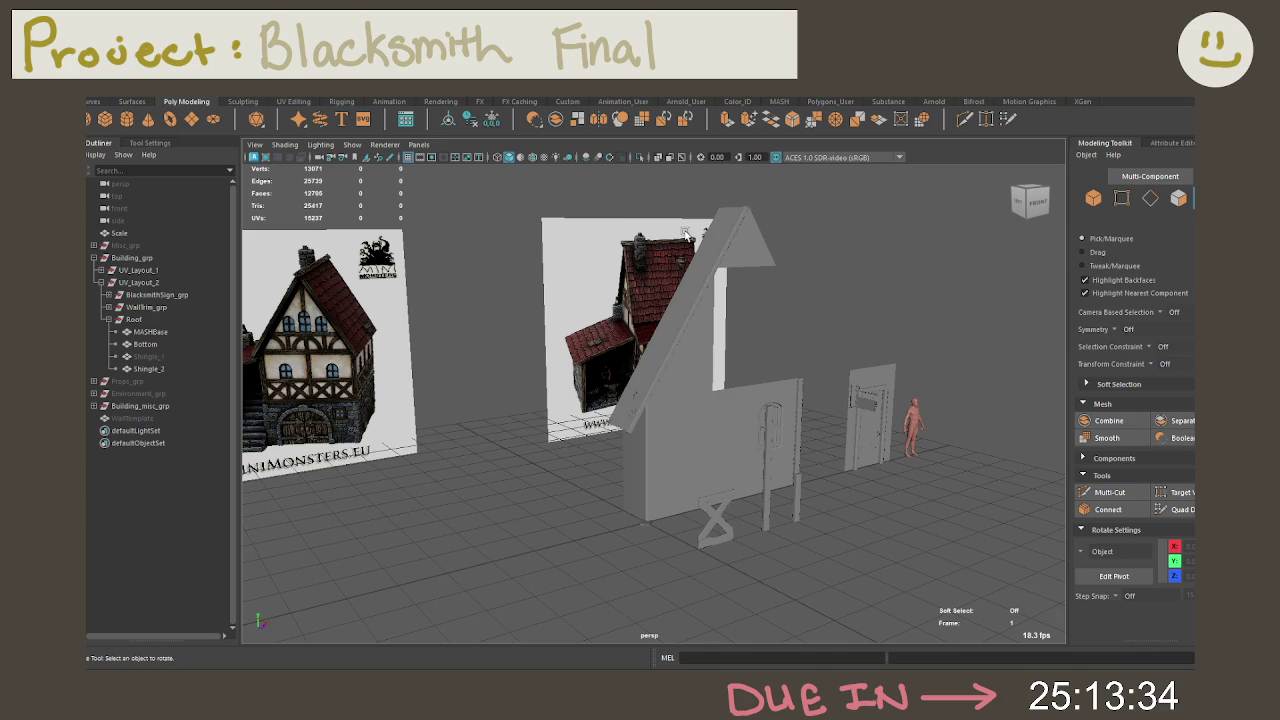
Step: Expand UV_Layout_1 and WallTrim_grp in the Outliner, briefly opening then collapsing DoorWall and WindowWall
left_click(100, 283)
left_click(100, 283)
left_click(100, 270)
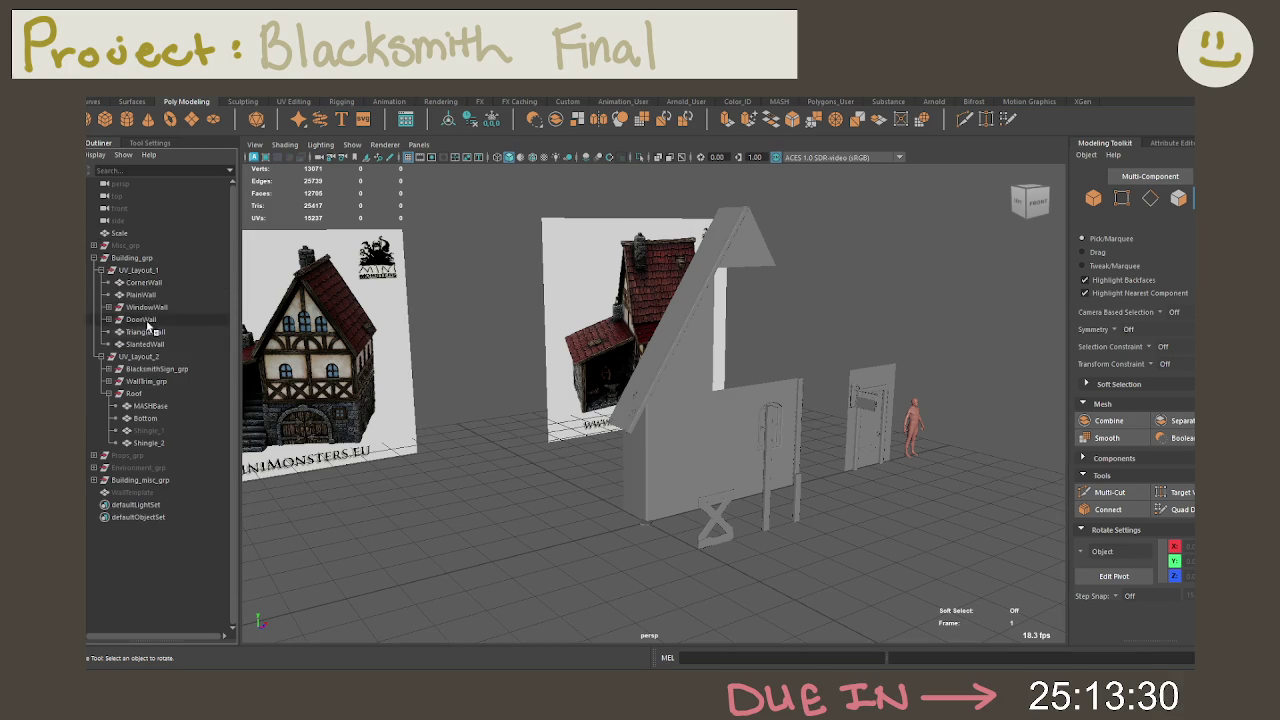
left_click(108, 382)
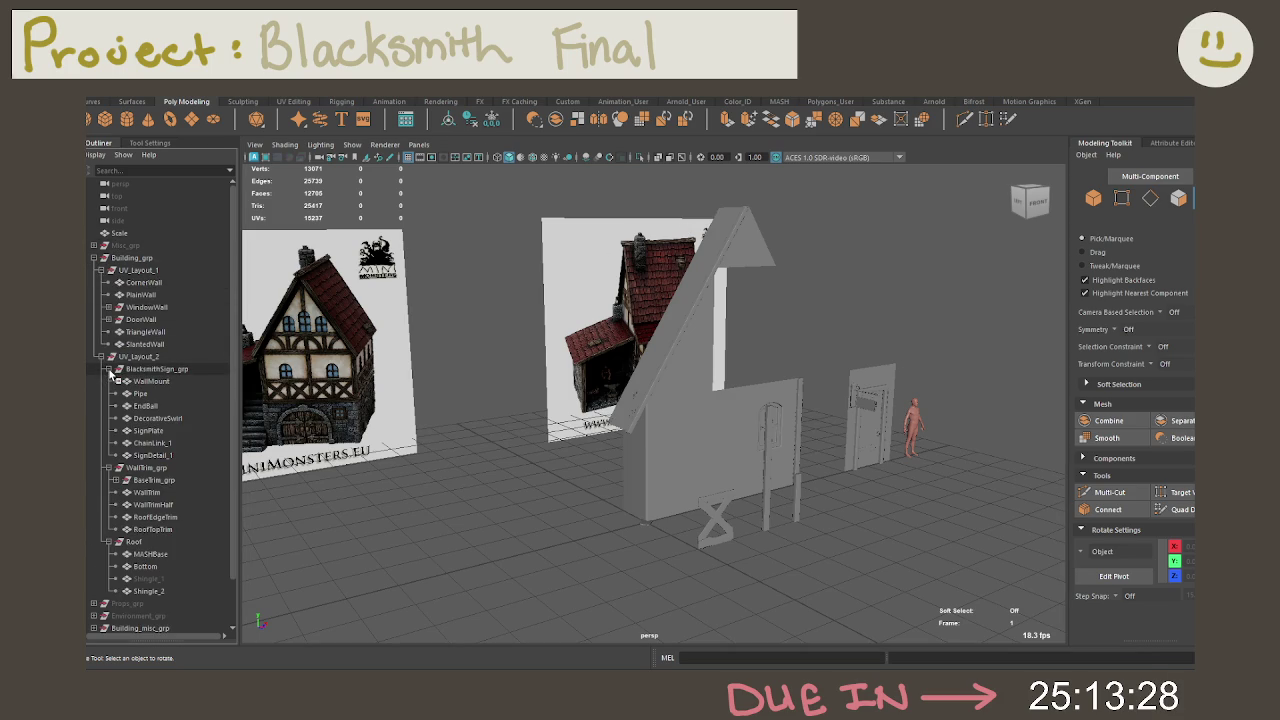
left_click(108, 319)
left_click(108, 307)
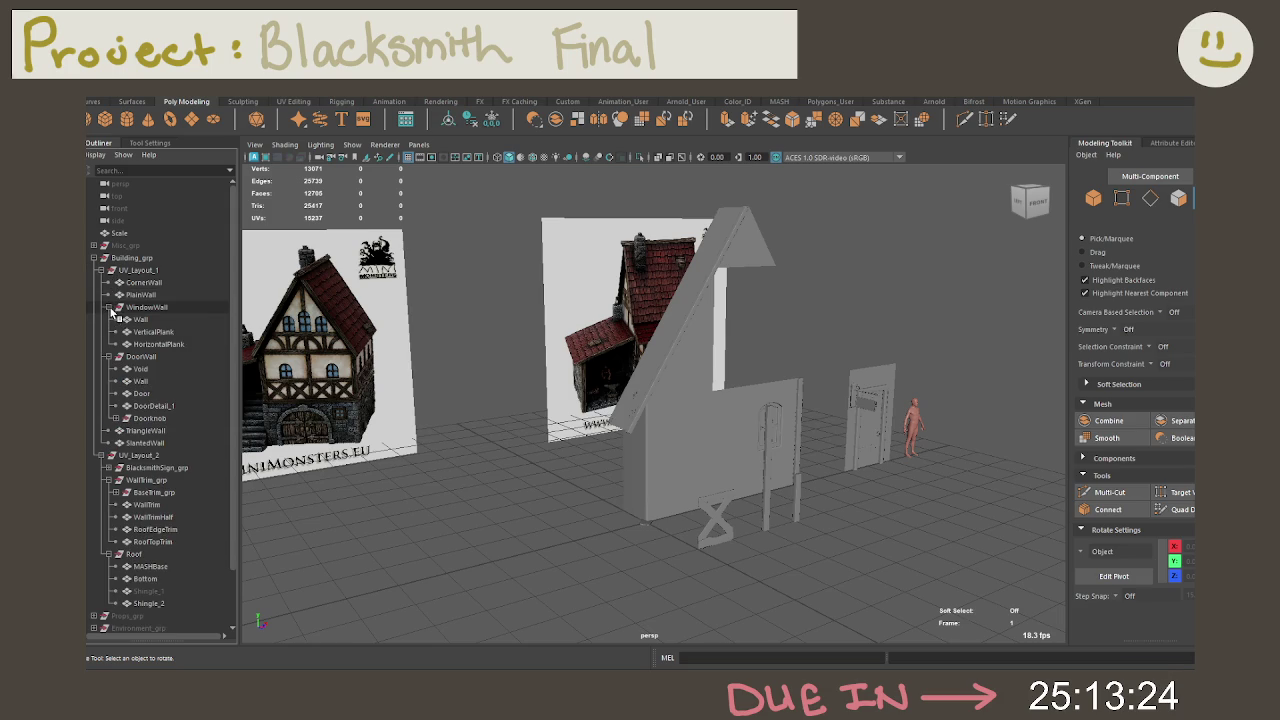
left_click(108, 307)
left_click(108, 319)
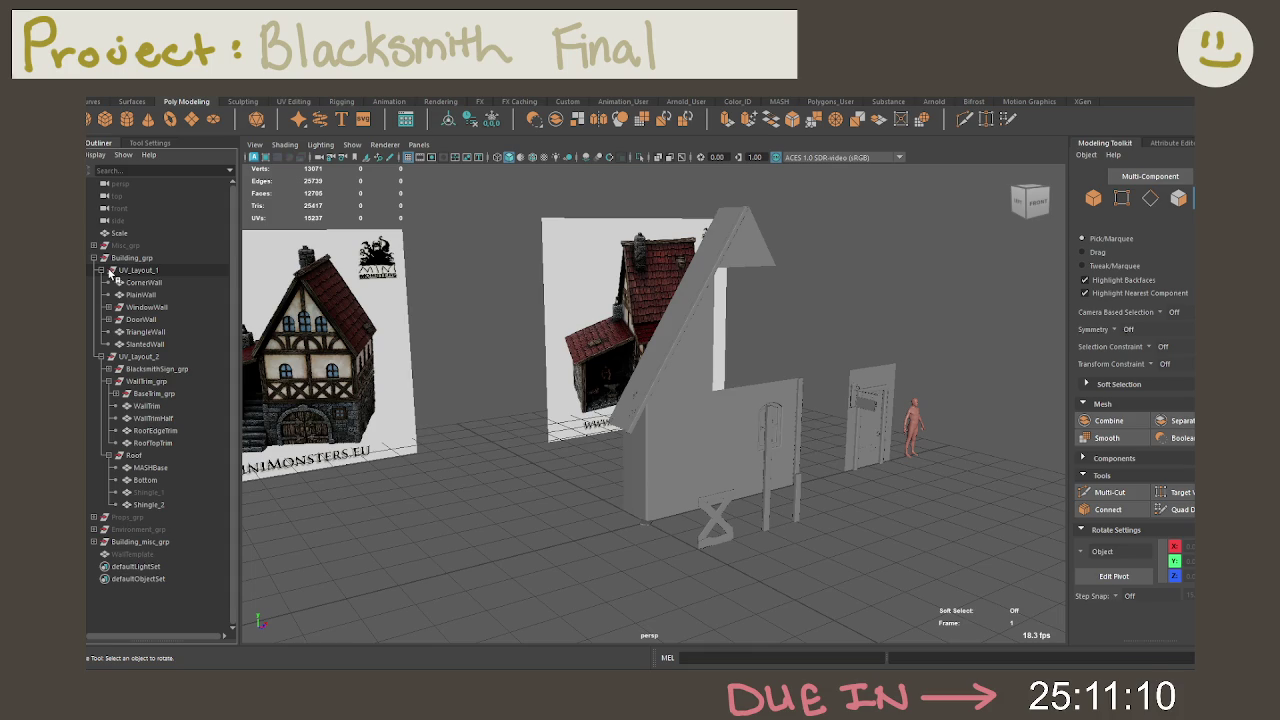
scroll(495, 482, "up", 1)
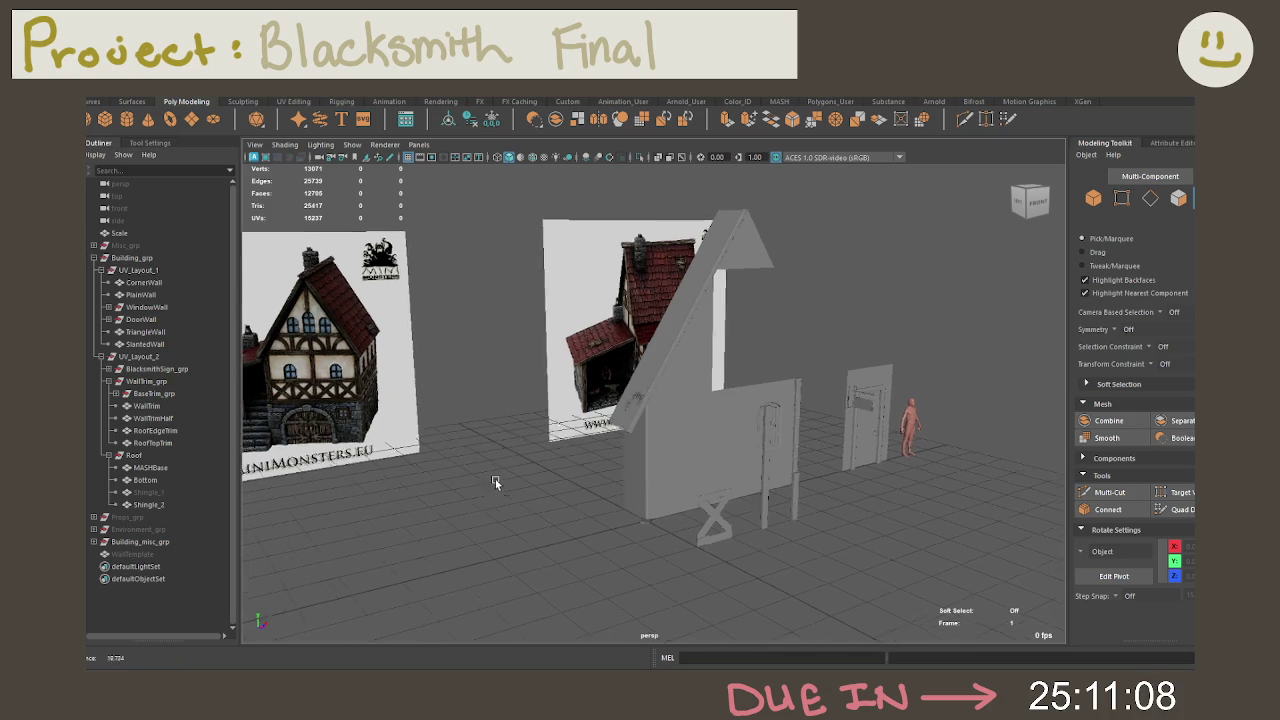
Step: Create a polygon cylinder at the origin and scale it flat into a thin disc
left_click_drag(495, 479, 467, 480, "alt")
left_click(127, 119)
key("r")
left_click_drag(657, 471, 645, 515, "alt")
key("f")
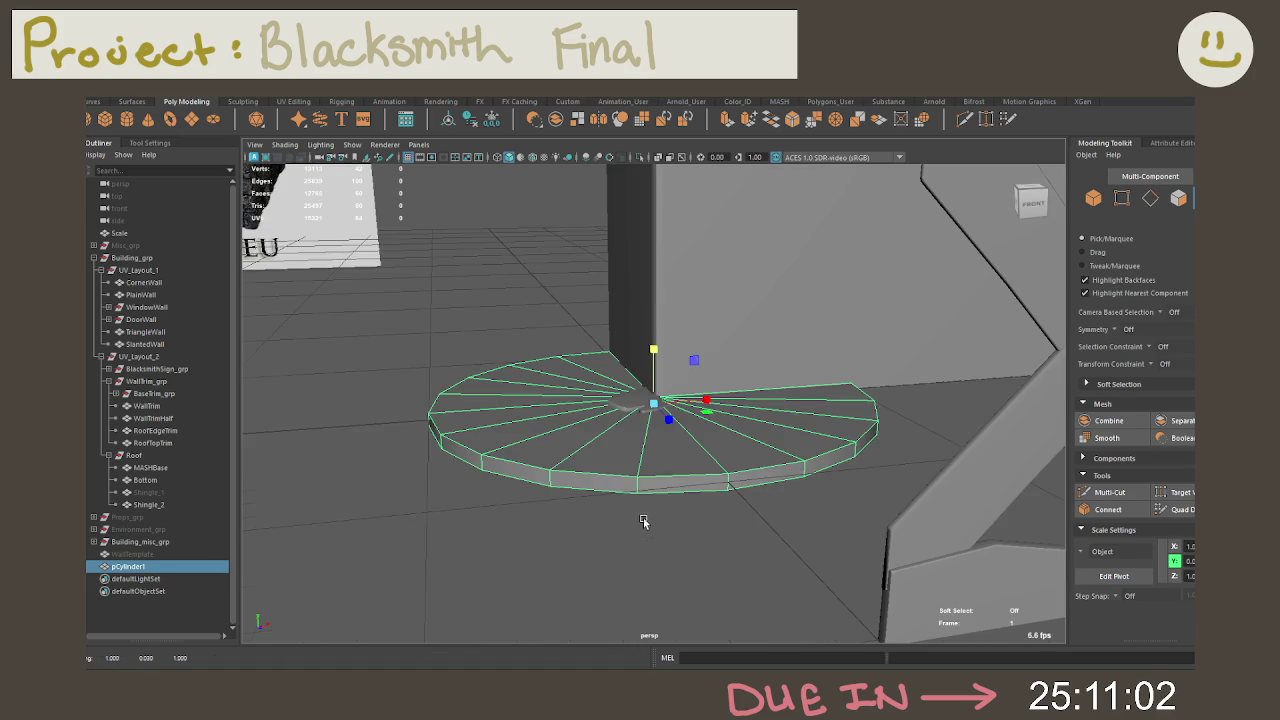
left_click_drag(653, 350, 652, 373)
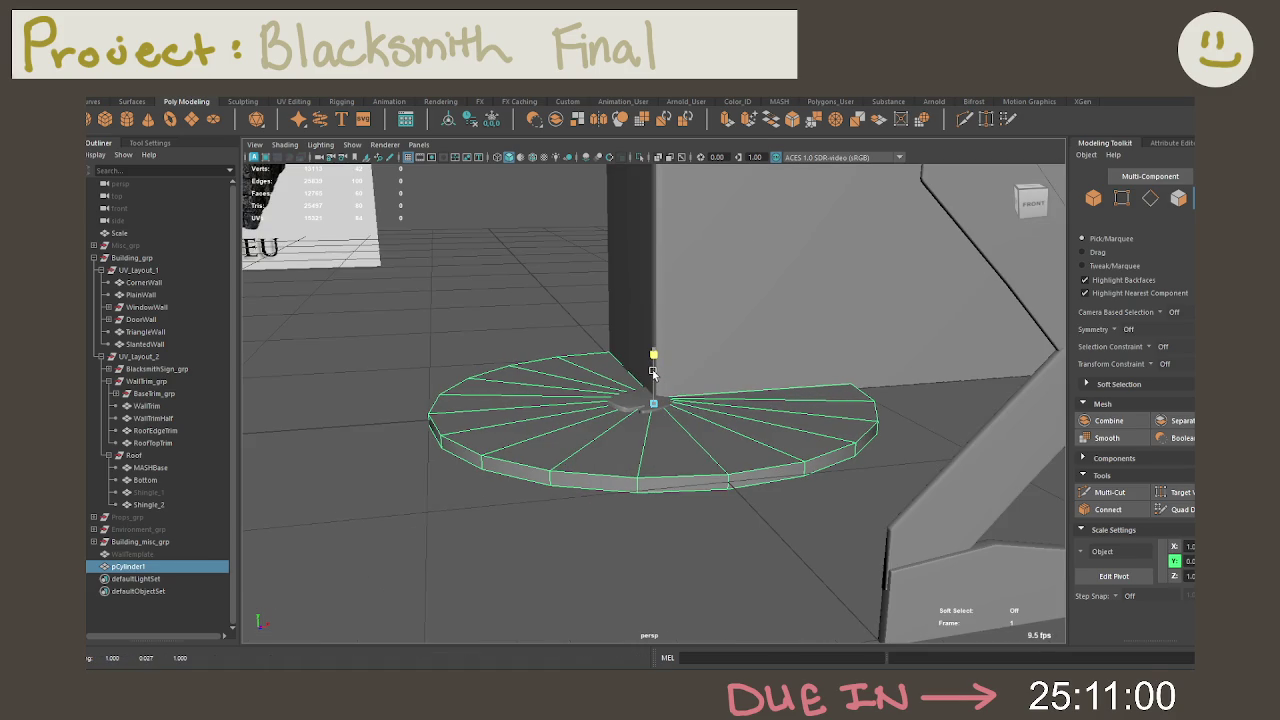
scroll(655, 380, "down", 3)
scroll(640, 385, "down", 3)
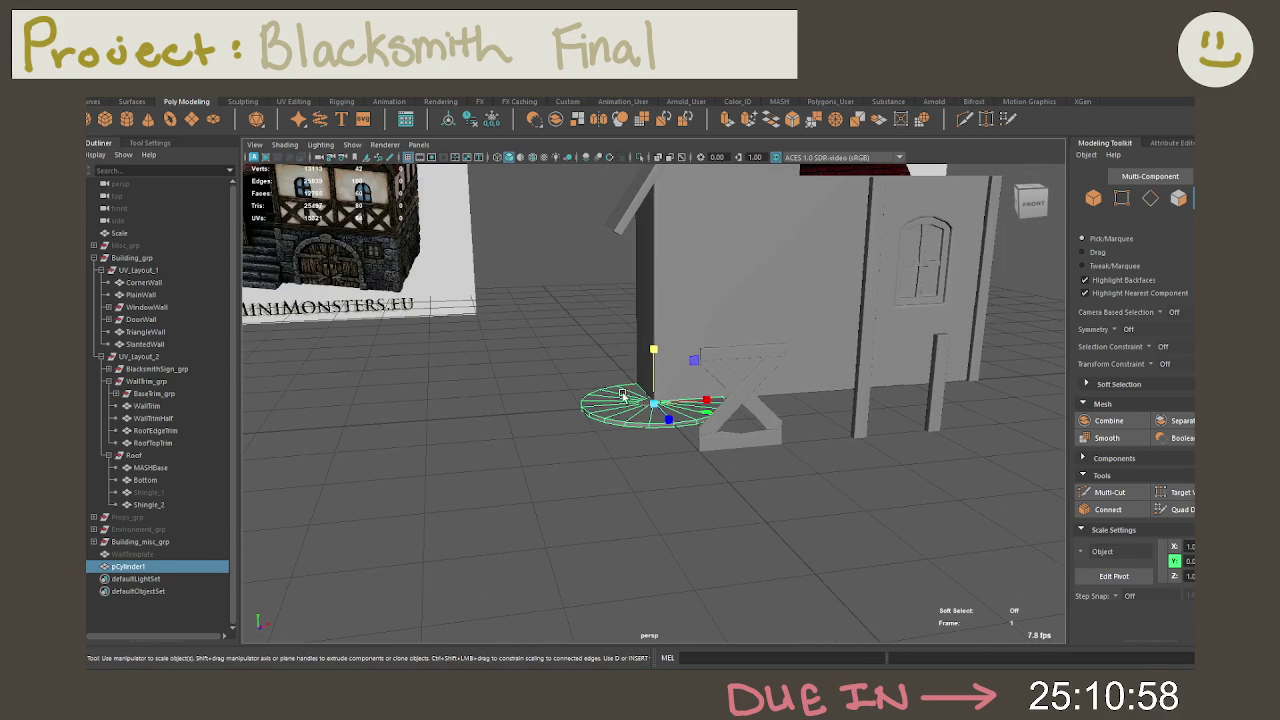
left_click_drag(621, 387, 606, 369, "alt")
Step: Set the cylinder's Subdivisions Axis to 16
key("t")
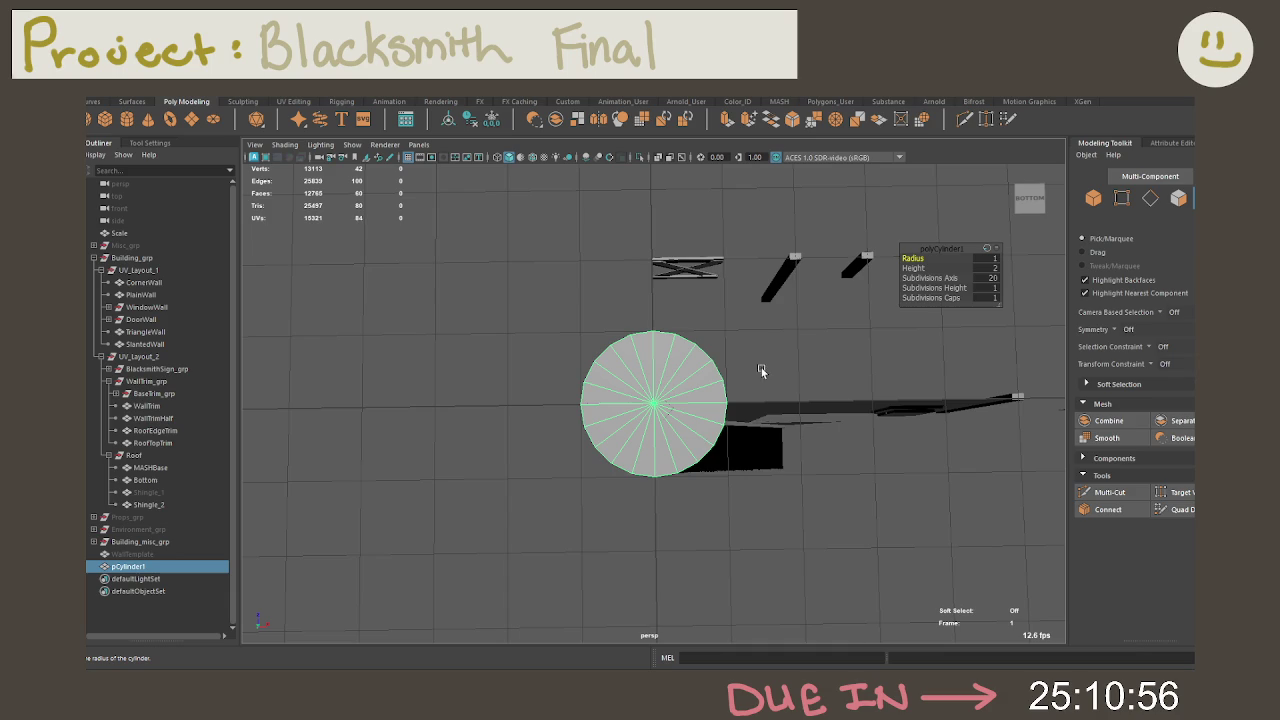
left_click(940, 278)
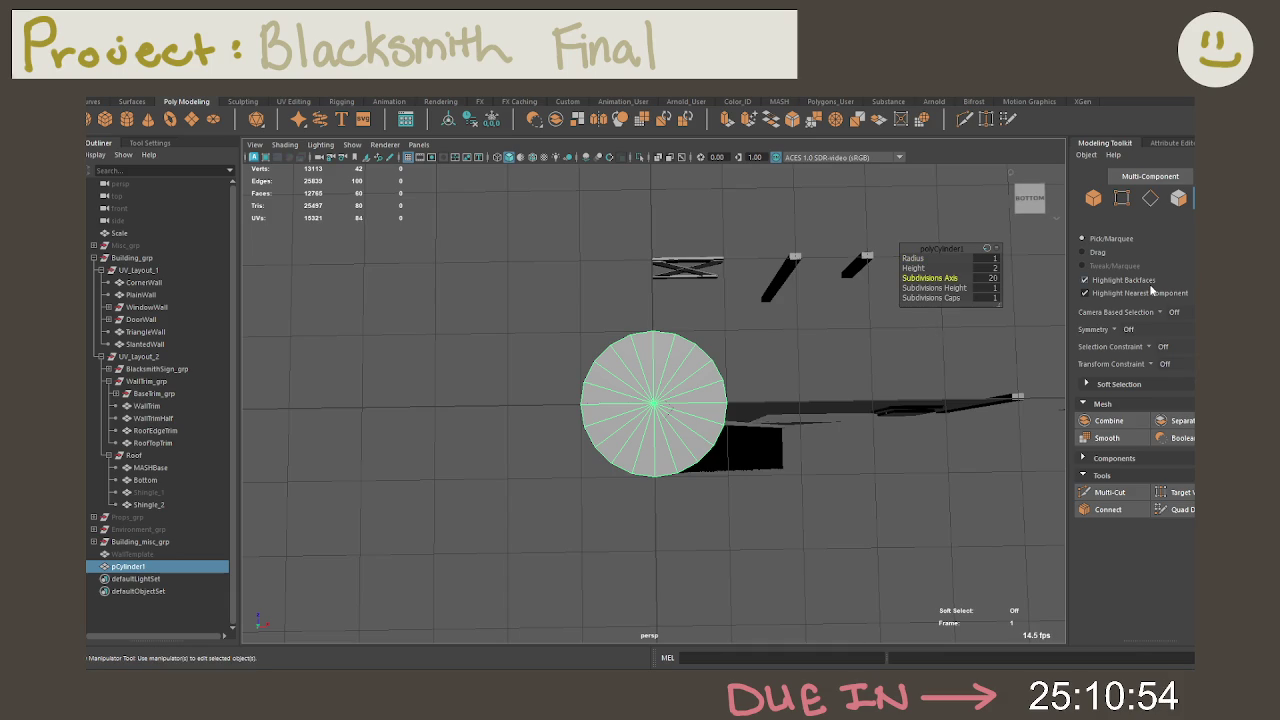
left_click(985, 278)
type("16")
key("Return")
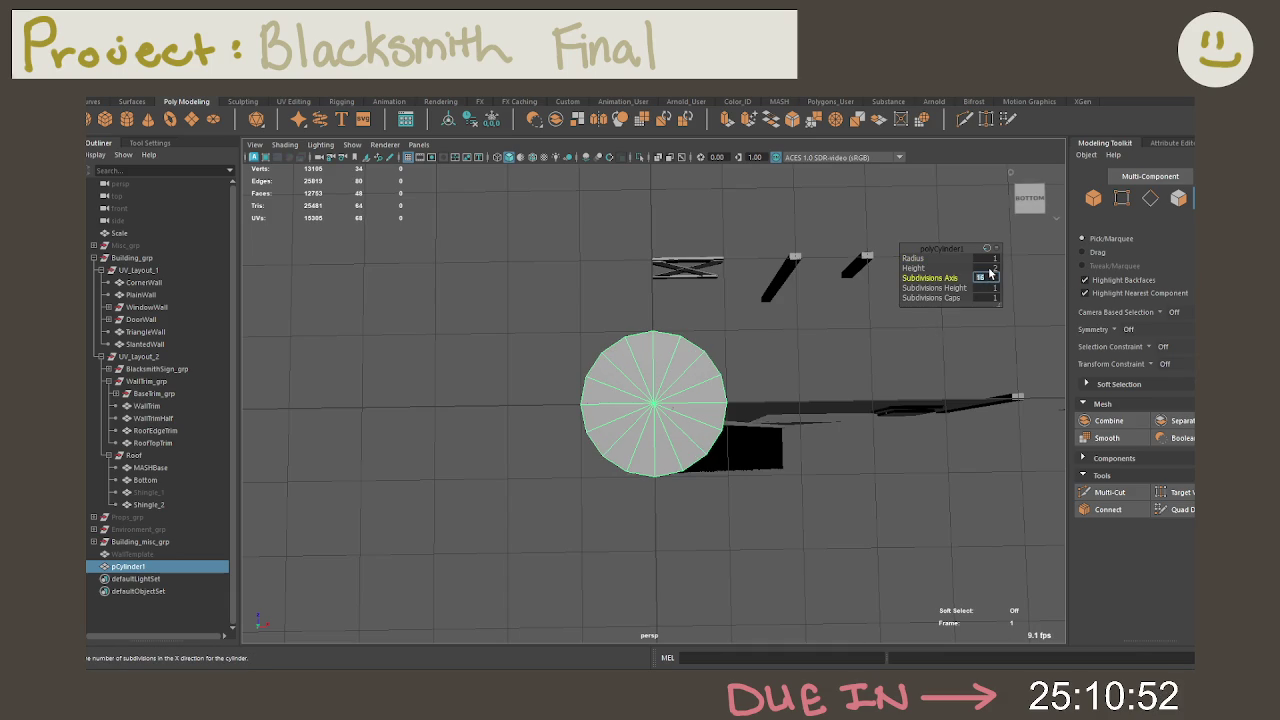
Step: Select and delete all the bottom faces of the disc
right_click_drag(628, 370, 644, 362)
key("Tab")
key("Caps_Lock")
key("Caps_Lock")
mouse_move(644, 362)
left_mouse_down()
mouse_move(670, 529)
mouse_move(623, 523)
mouse_move(586, 537)
left_mouse_up()
key("Delete")
Step: Delete every other radial edge of the disc's cap, leaving eight wedge faces
mouse_move(583, 316)
right_mouse_down()
mouse_move(582, 403)
mouse_move(644, 298)
right_mouse_up()
key("f")
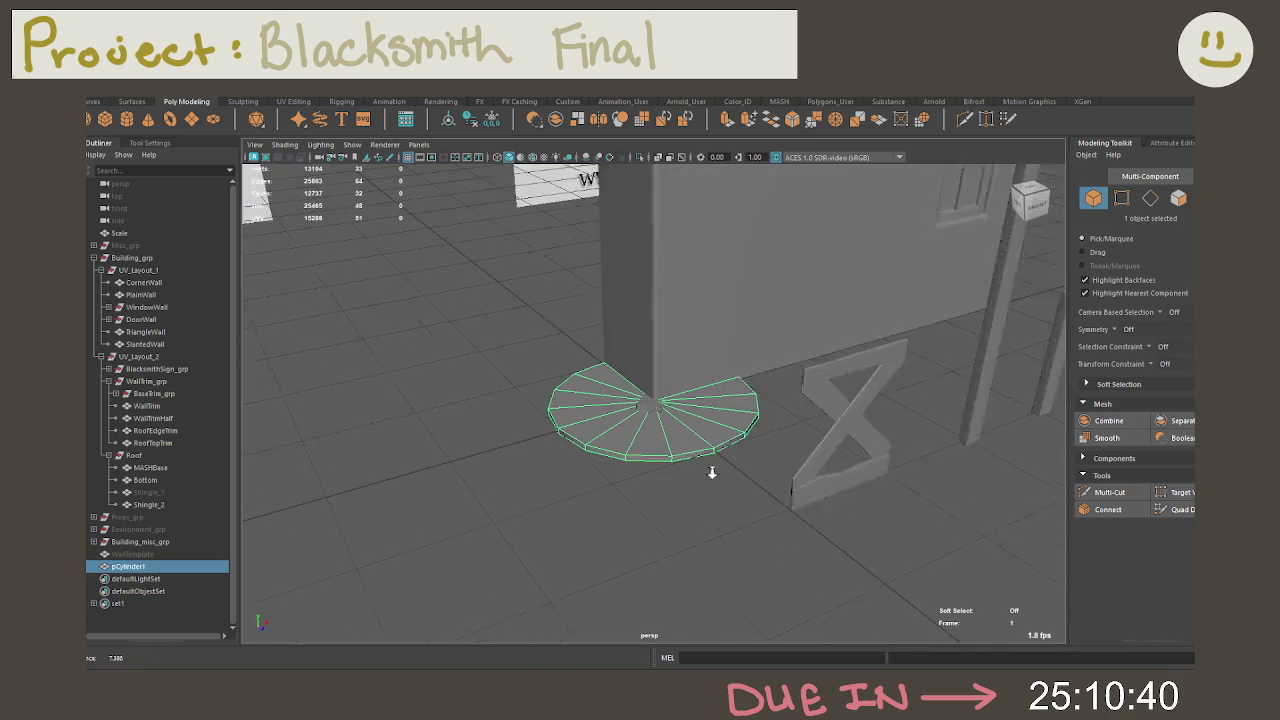
left_click_drag(693, 466, 592, 446, "alt")
mouse_move(593, 316)
right_mouse_down()
mouse_move(600, 300)
mouse_move(583, 395)
right_mouse_up()
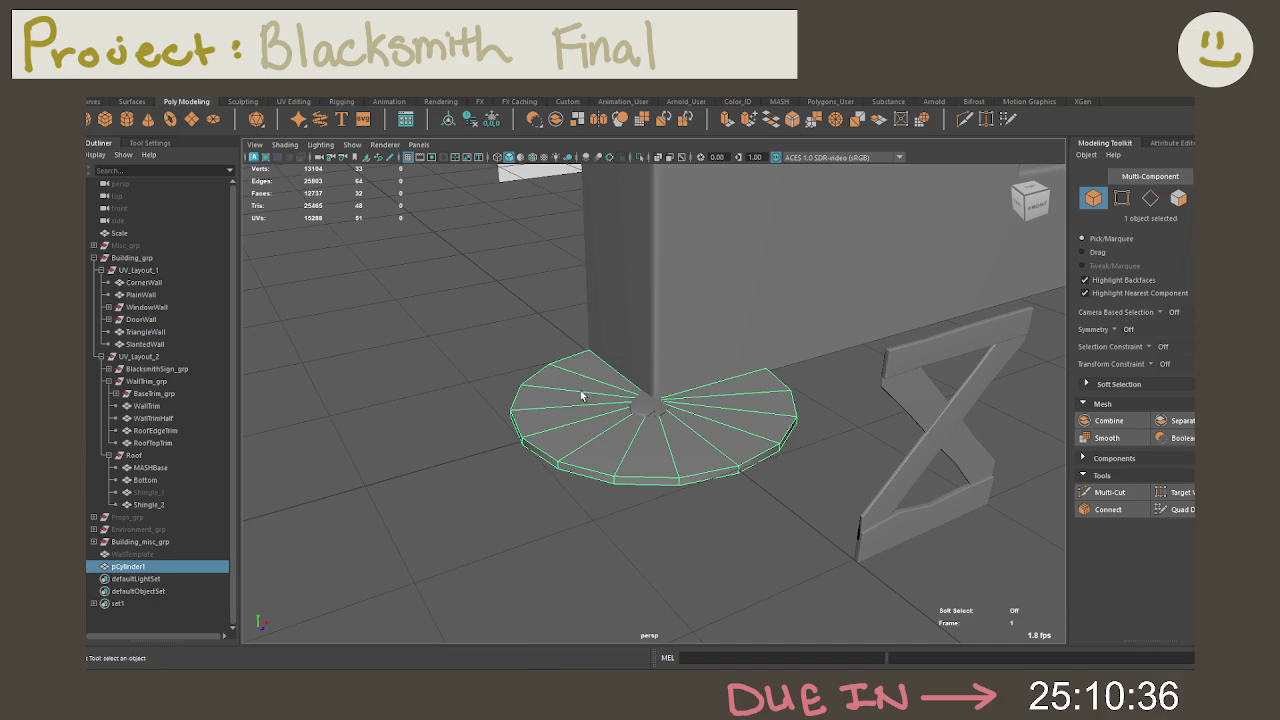
key("ctrl+1")
mouse_move(591, 251)
left_mouse_down("alt")
mouse_move(595, 356)
mouse_move(640, 330)
left_mouse_up("alt")
left_click(676, 340)
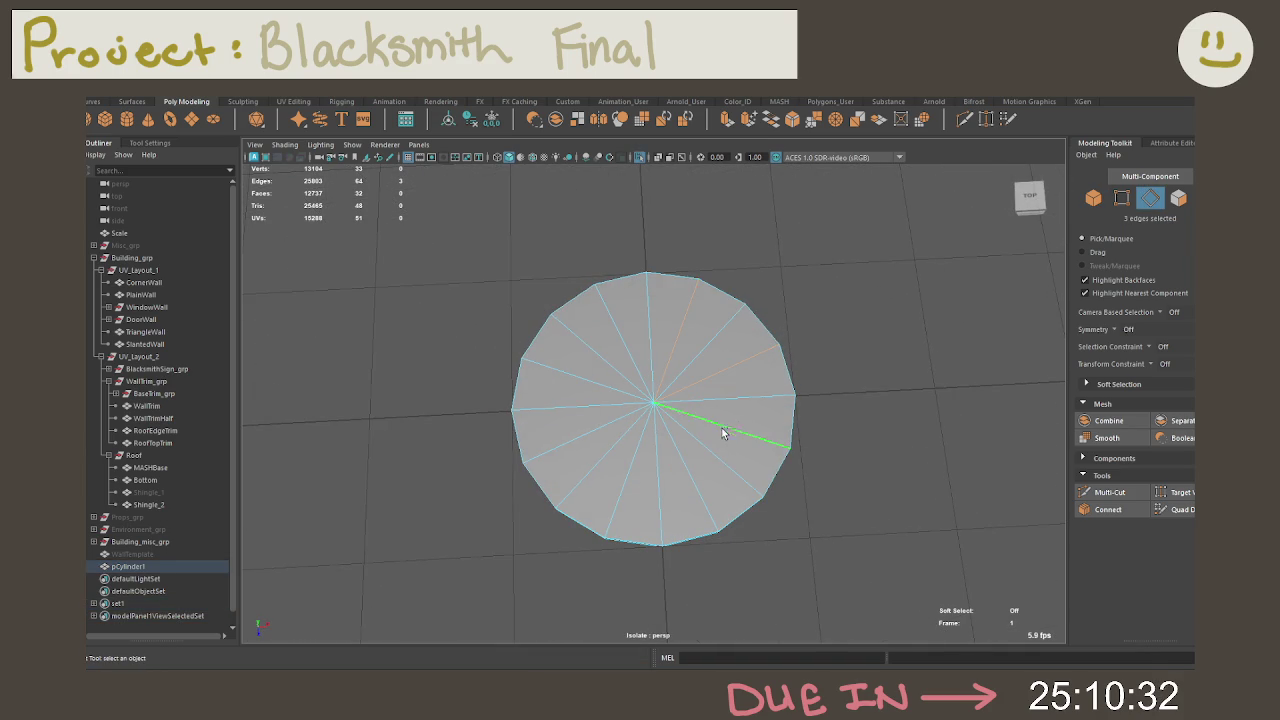
left_click(650, 485, "shift")
left_click(577, 378, "shift")
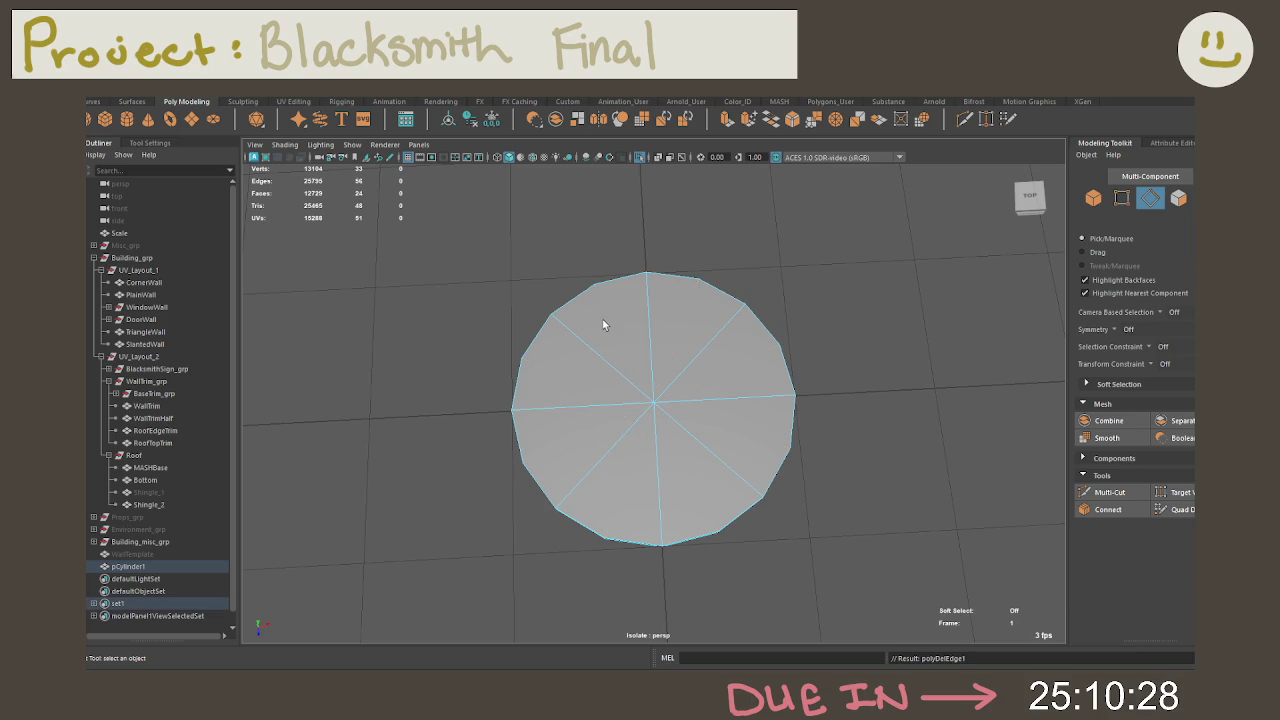
right_click_drag(606, 322, 648, 308, "shift")
key("ctrl+1")
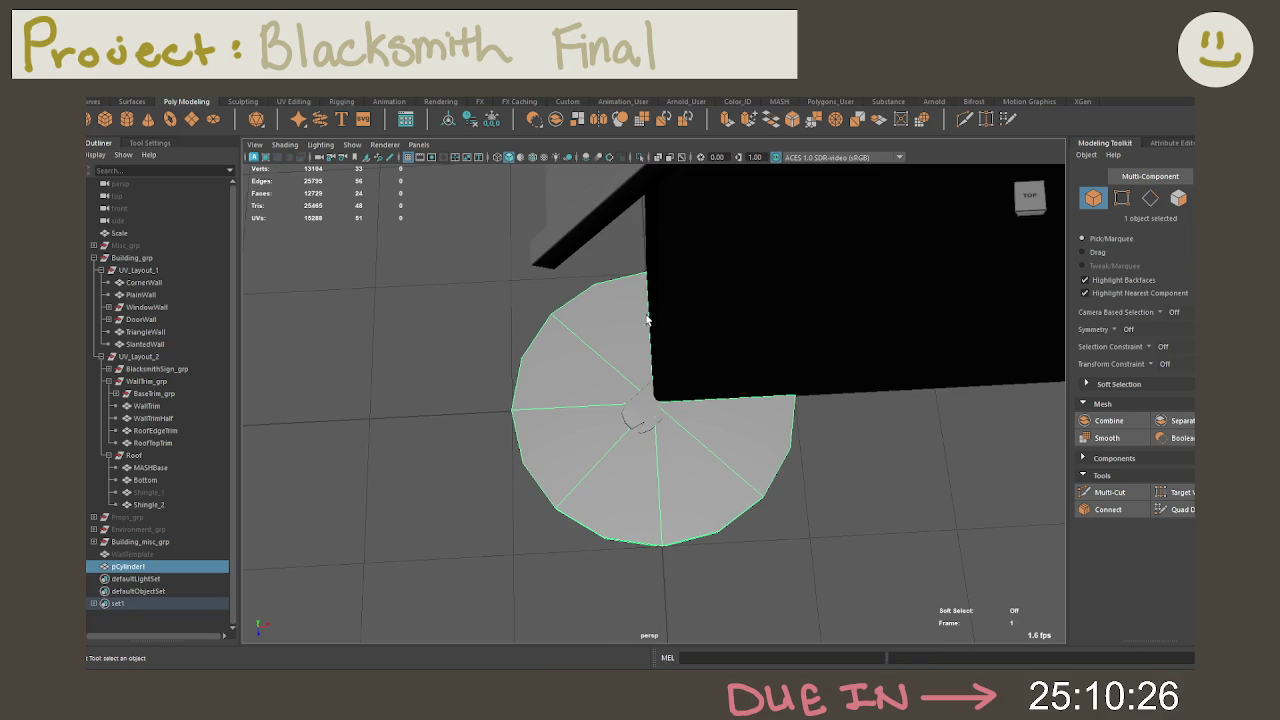
Step: Zoom out from the disc and ready the Scale tool on it
right_click_drag(603, 386, 578, 386, "alt")
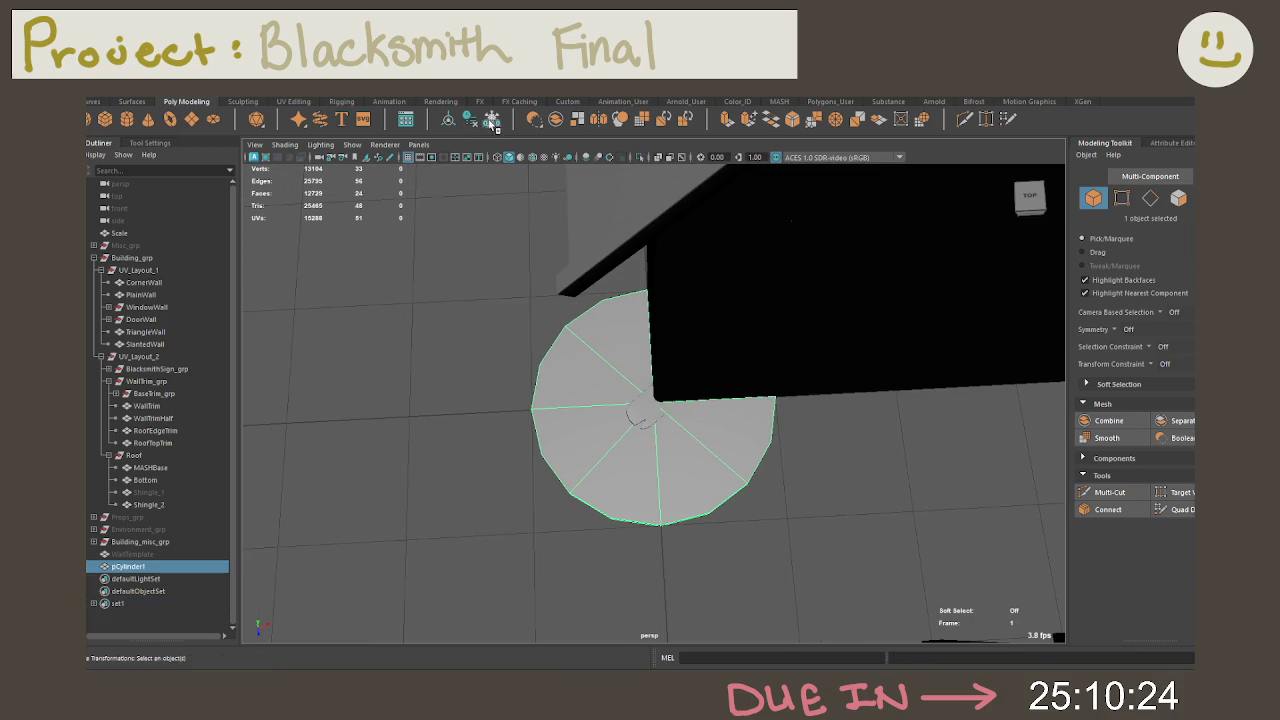
key("e")
mouse_move(563, 343)
left_mouse_down("alt")
mouse_move(591, 343)
mouse_move(745, 449)
mouse_move(645, 346)
mouse_move(680, 401)
left_mouse_up("alt")
key("r")
scroll(745, 449, "down", 5)
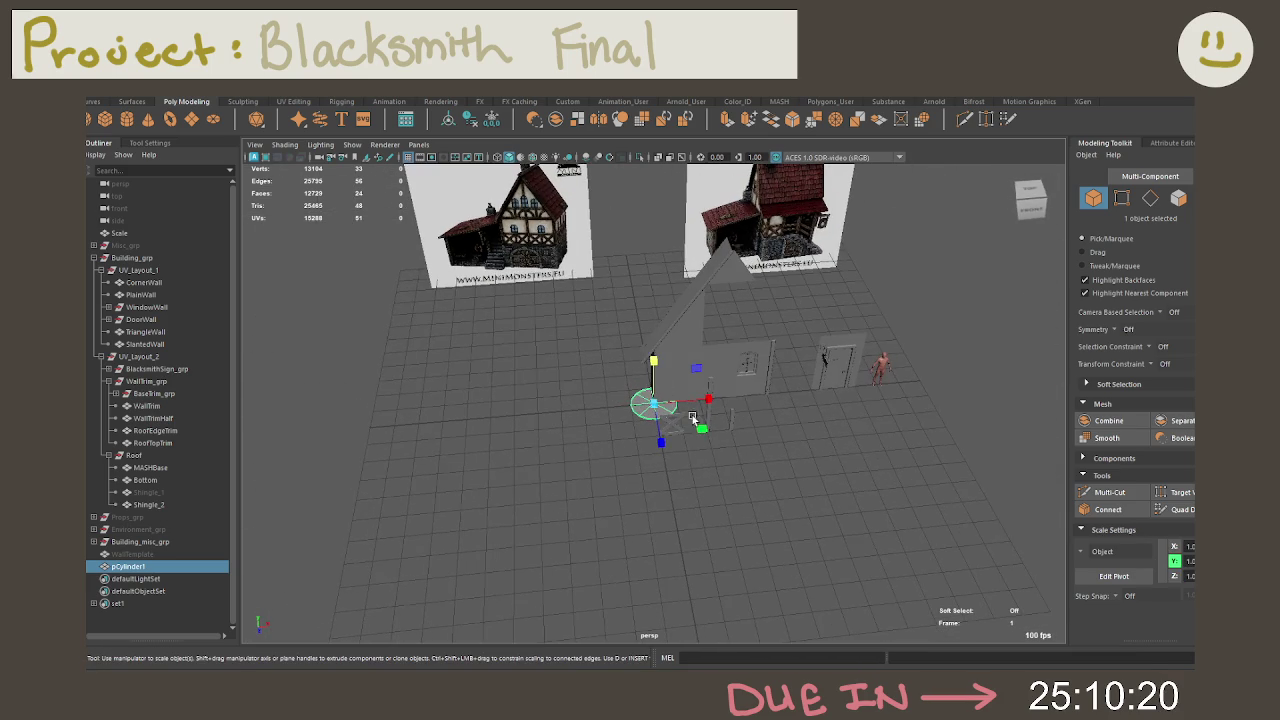
Step: Scale the disc up into a wide ground plane under the walls and rename it Ground
middle_click_drag(701, 432, 972, 470)
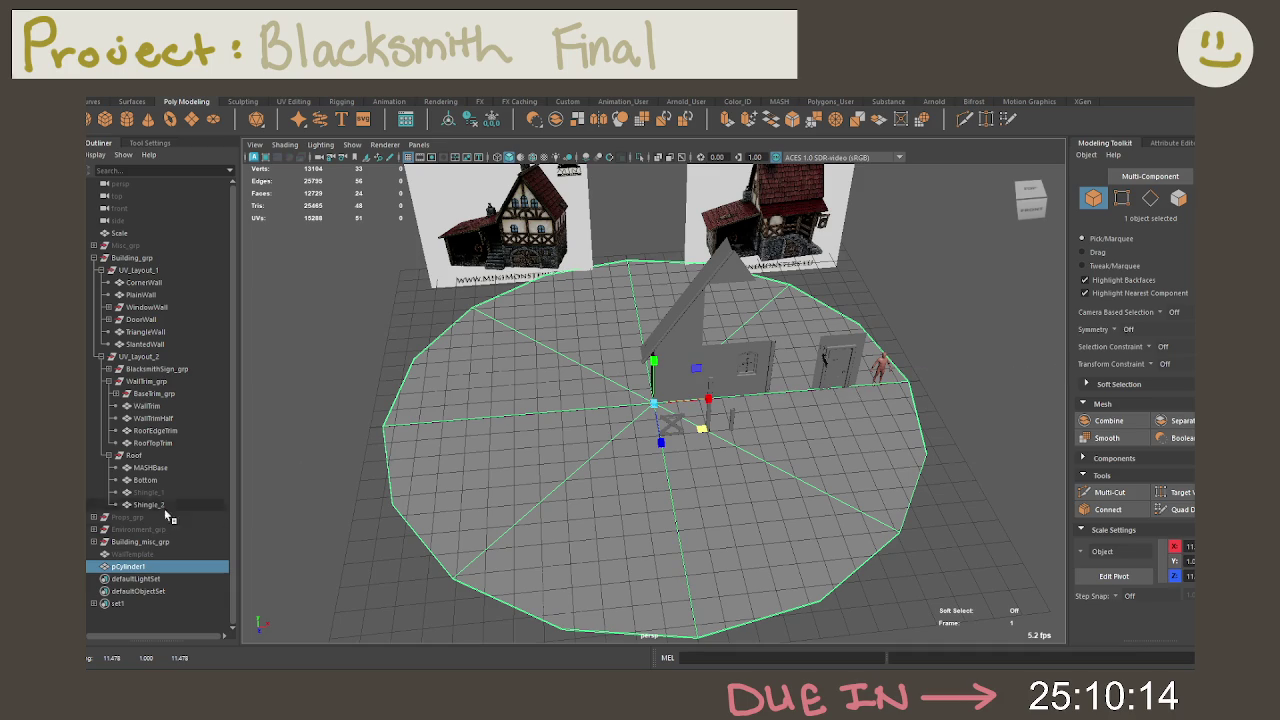
double_click(126, 566)
type("Ground")
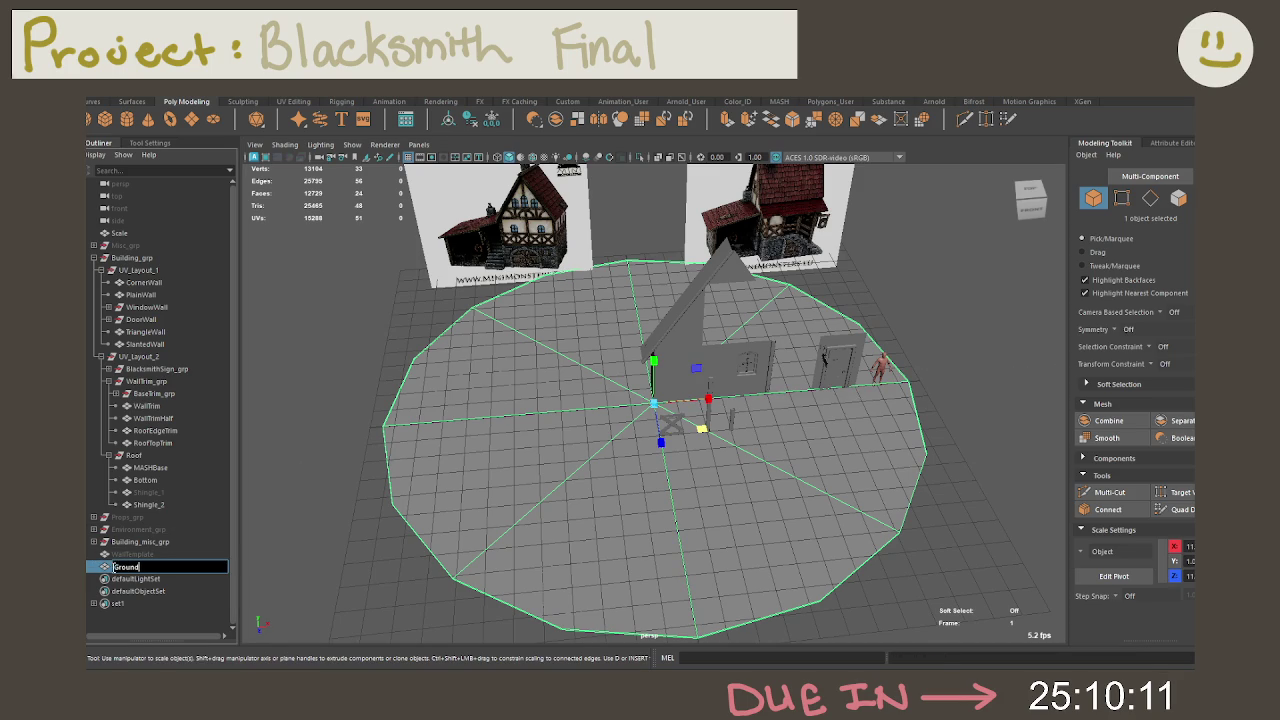
key("Return")
mouse_move(508, 588)
left_mouse_down("alt")
mouse_move(481, 534)
mouse_move(442, 518)
mouse_move(560, 577)
mouse_move(474, 457)
mouse_move(503, 342)
mouse_move(580, 389)
mouse_move(749, 443)
mouse_move(633, 527)
mouse_move(766, 563)
mouse_move(686, 517)
left_mouse_up("alt")
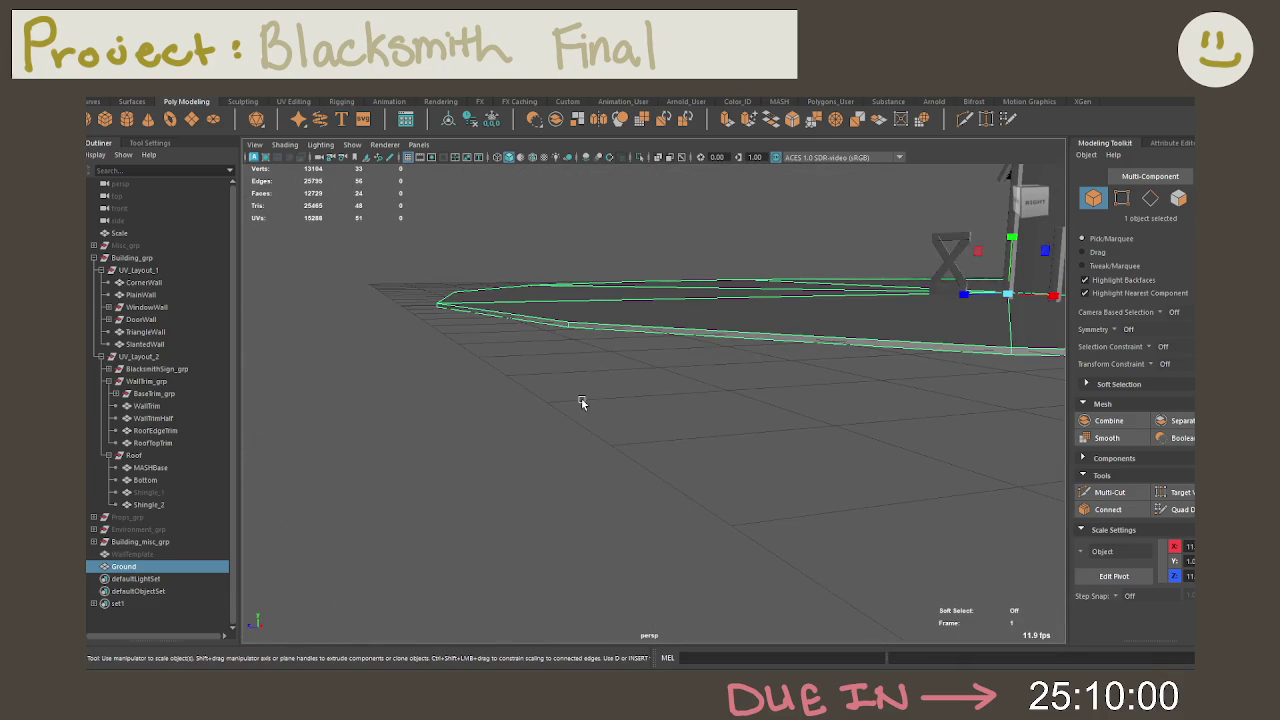
right_click_drag(612, 355, 671, 254)
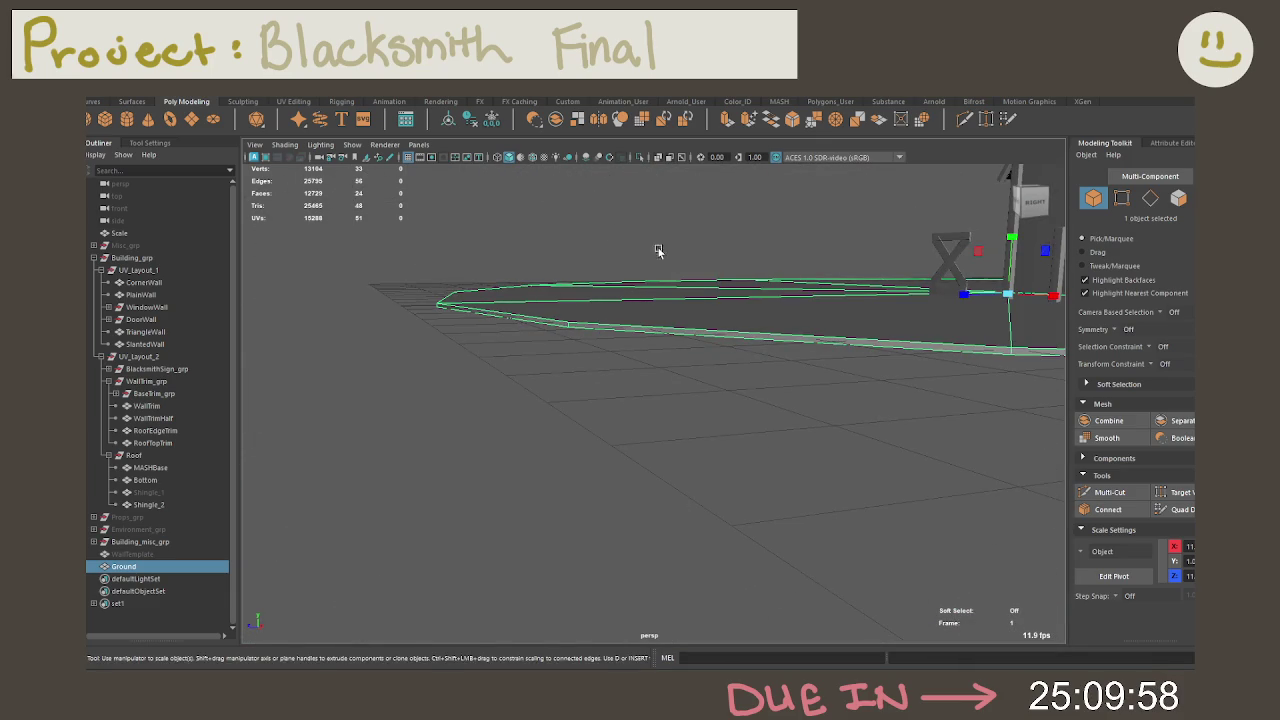
key("f")
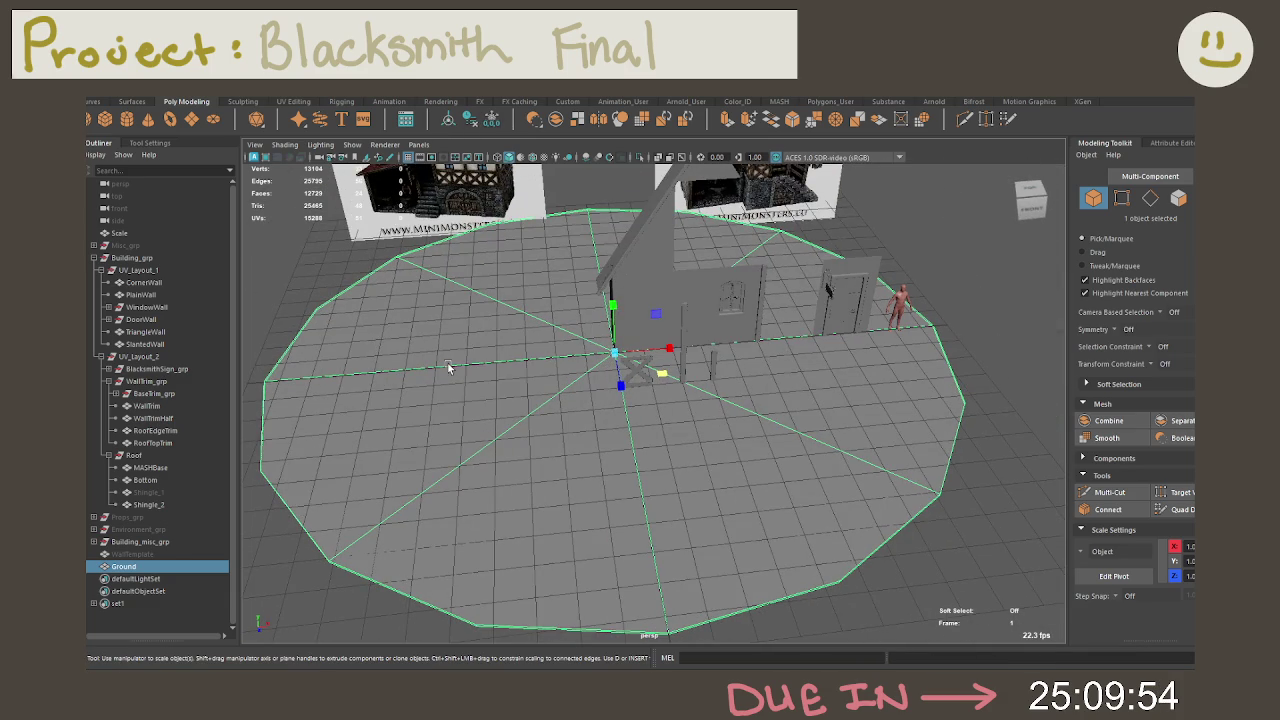
left_click(1145, 92)
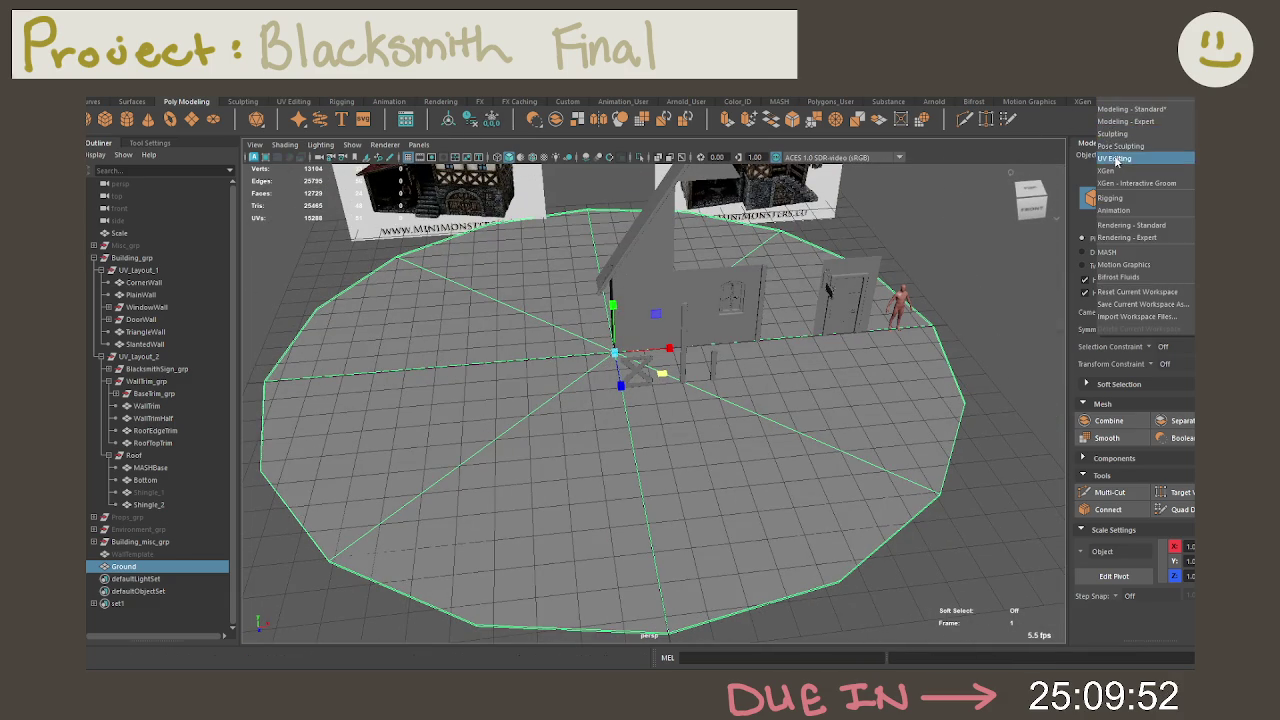
Step: In the UV Editing workspace, unfold and lay out all of the Ground's UVs
left_click(1145, 159)
right_click_drag(858, 437, 885, 410)
mouse_move(714, 343)
left_mouse_down()
mouse_move(727, 385)
mouse_move(820, 520)
left_mouse_up()
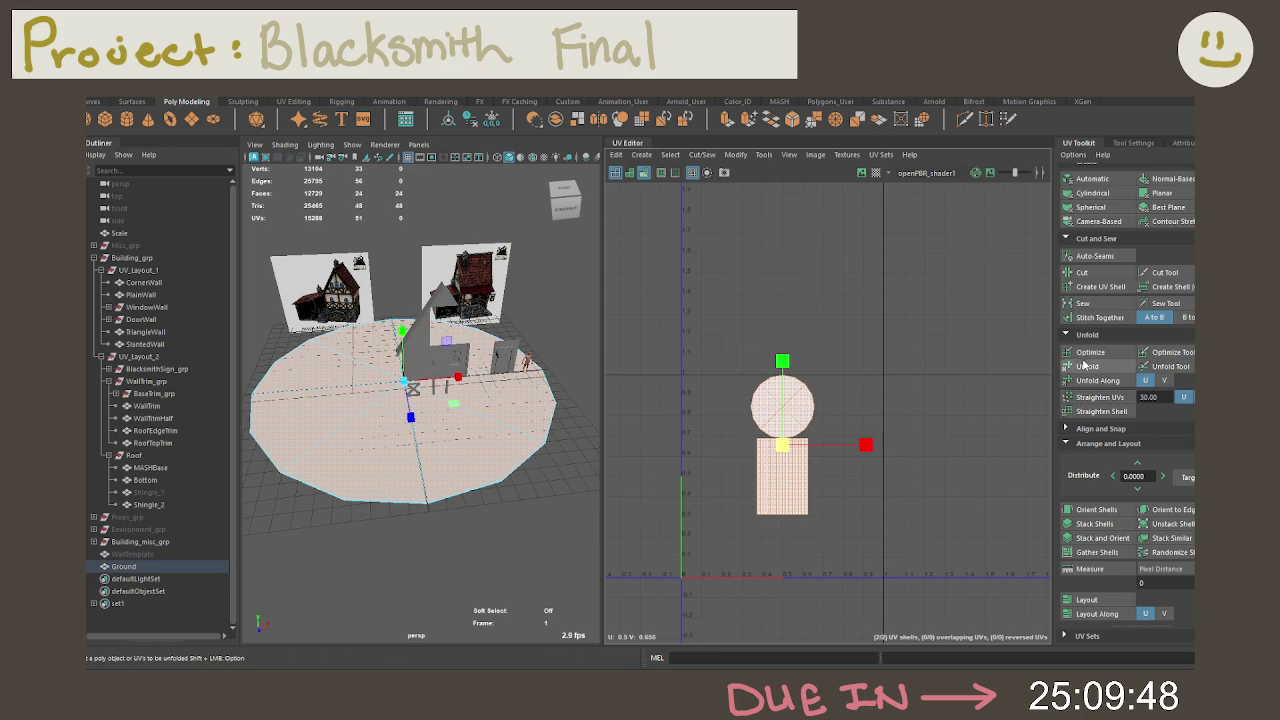
left_click(1084, 366)
left_click(1087, 599)
Step: Reselect the Ground object and select its whole diagonal UV edge
key("F8")
left_click(792, 547)
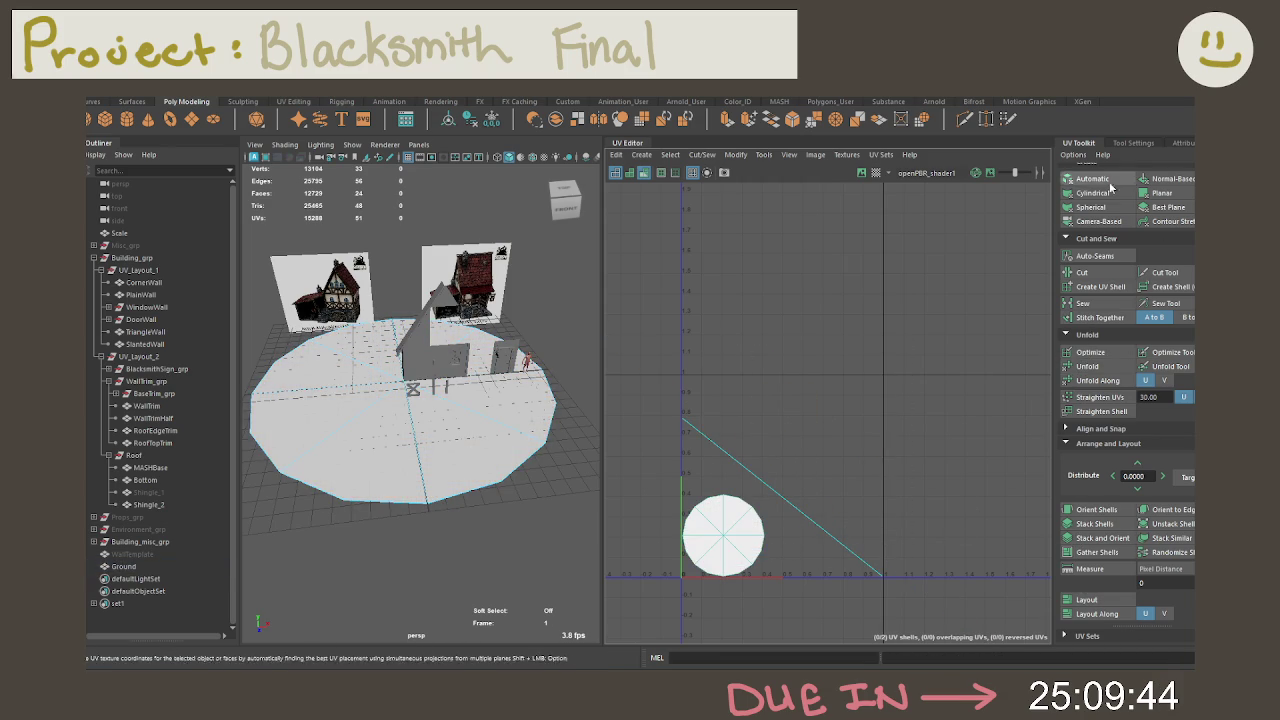
left_click(745, 454)
middle_click_drag(765, 418, 773, 332, "alt")
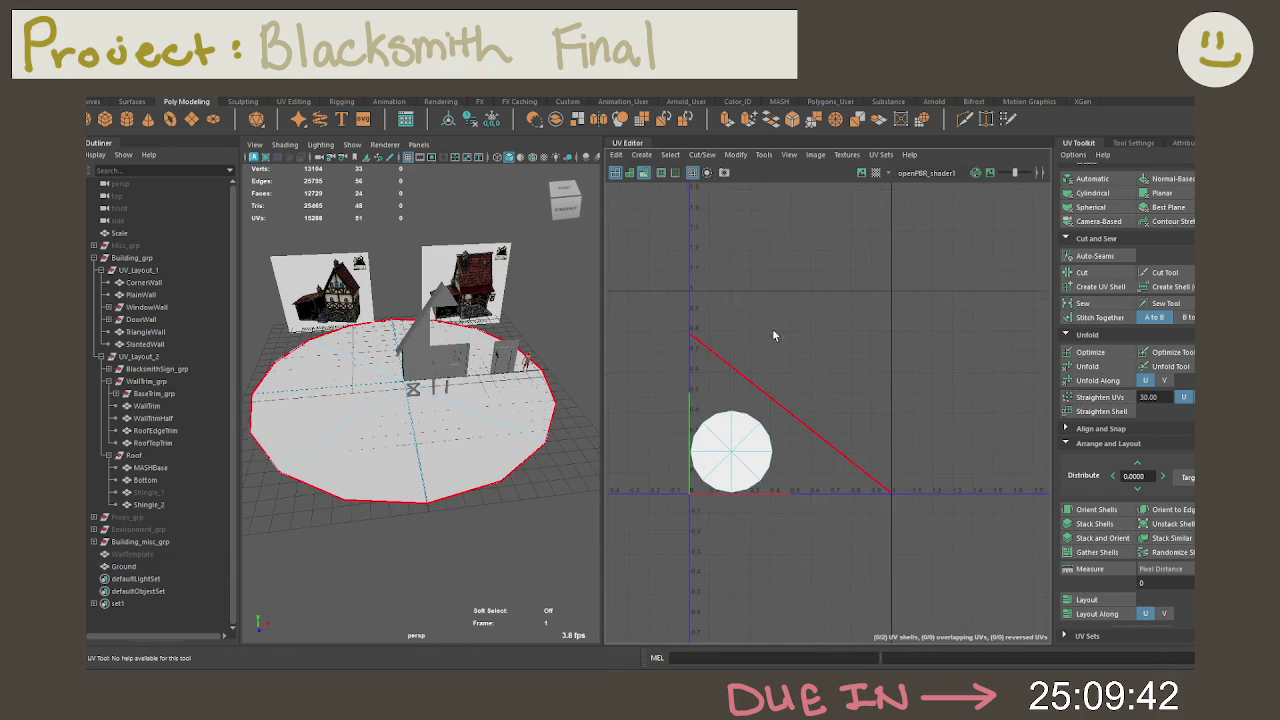
scroll(760, 420, "up", 5)
right_click_drag(735, 470, 737, 373)
left_click(745, 541)
double_click(748, 437)
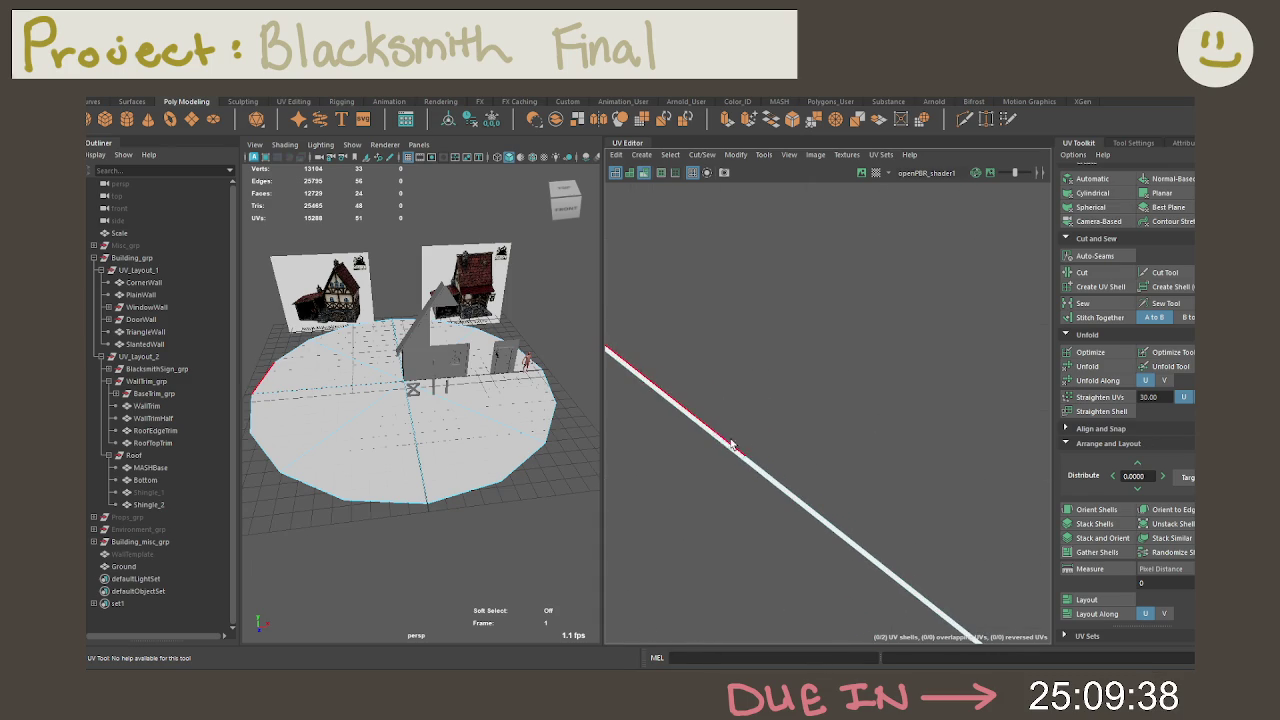
Step: Cut the UVs along the diagonal edge and unfold the resulting Ground shell
key("r")
left_click(772, 466)
right_click_drag(850, 411, 848, 483, "shift")
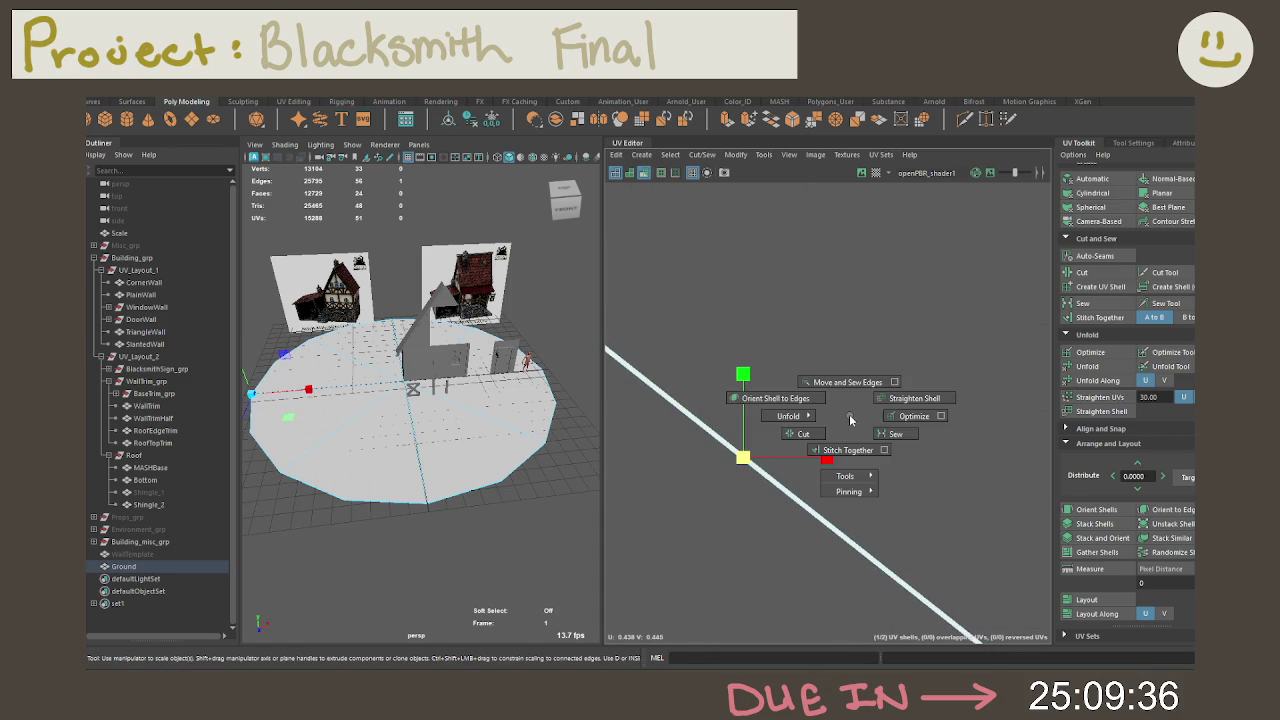
key("f")
left_click_drag(738, 296, 858, 553)
left_click(1087, 368)
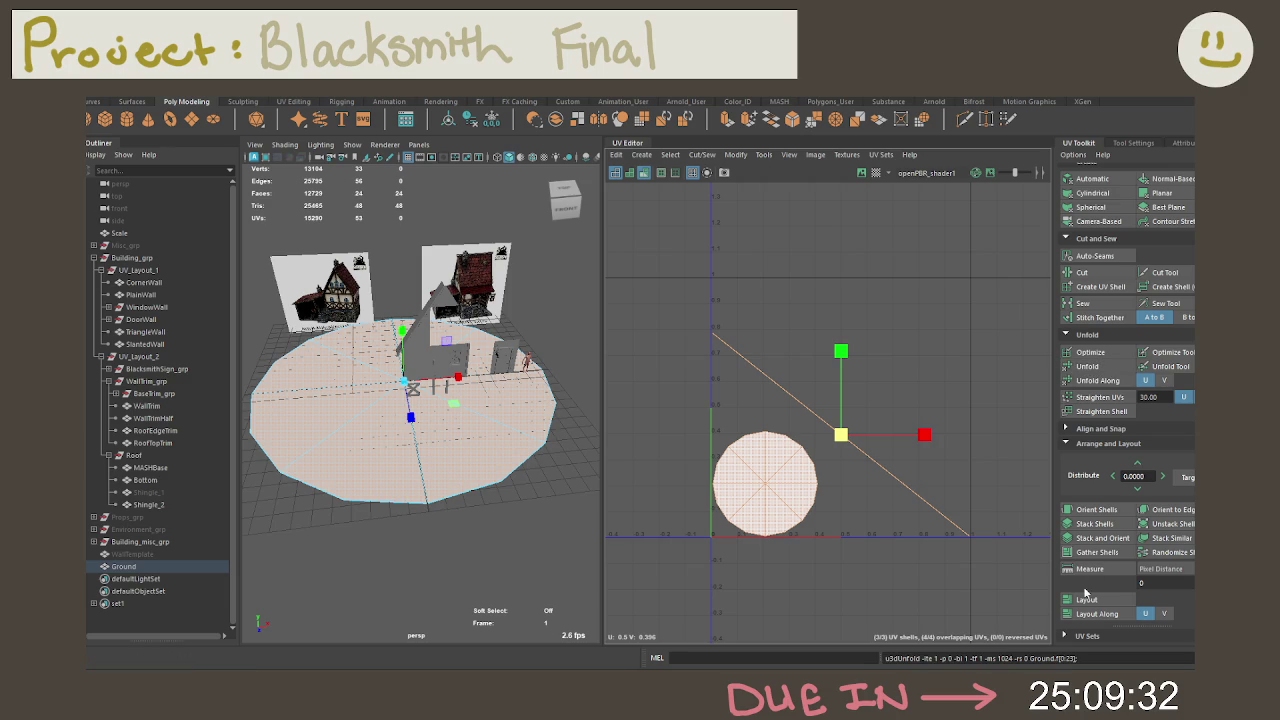
left_click(904, 480)
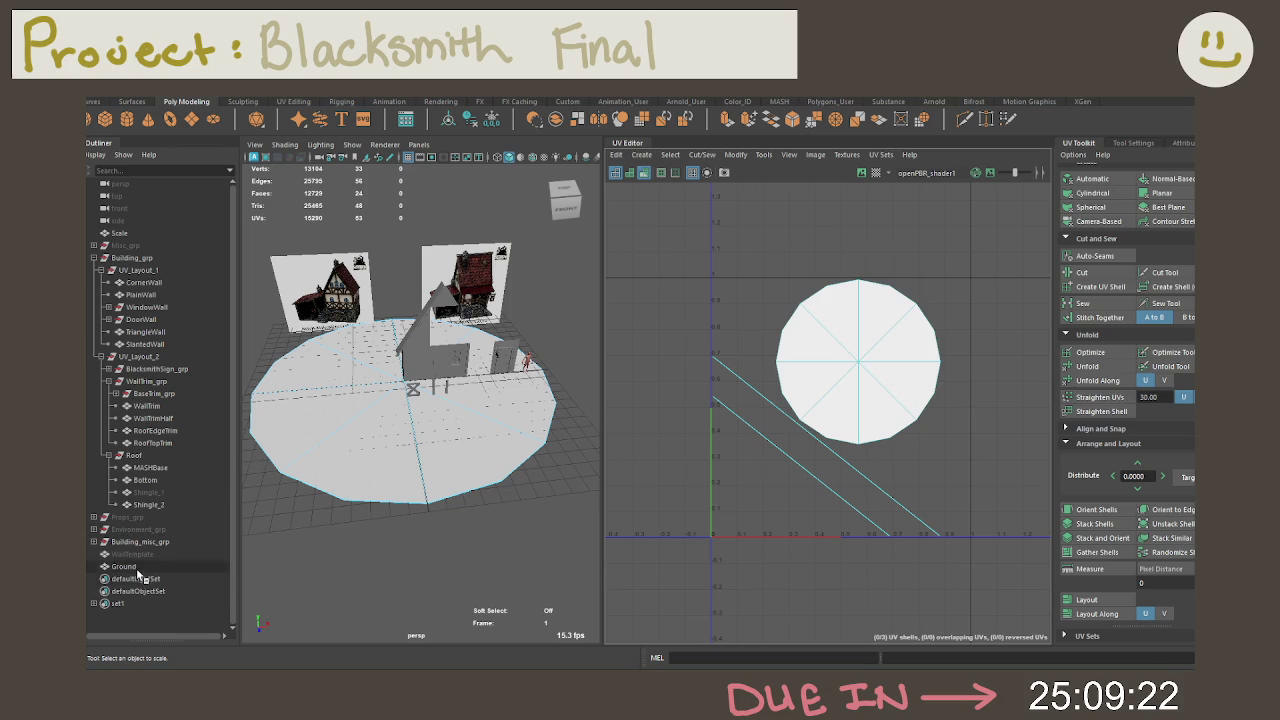
Step: Move Ground into UV_Layout_5 beside FencePieces_grp and expand FencePieces_grp
left_click_drag(123, 567, 130, 529)
left_click(94, 530)
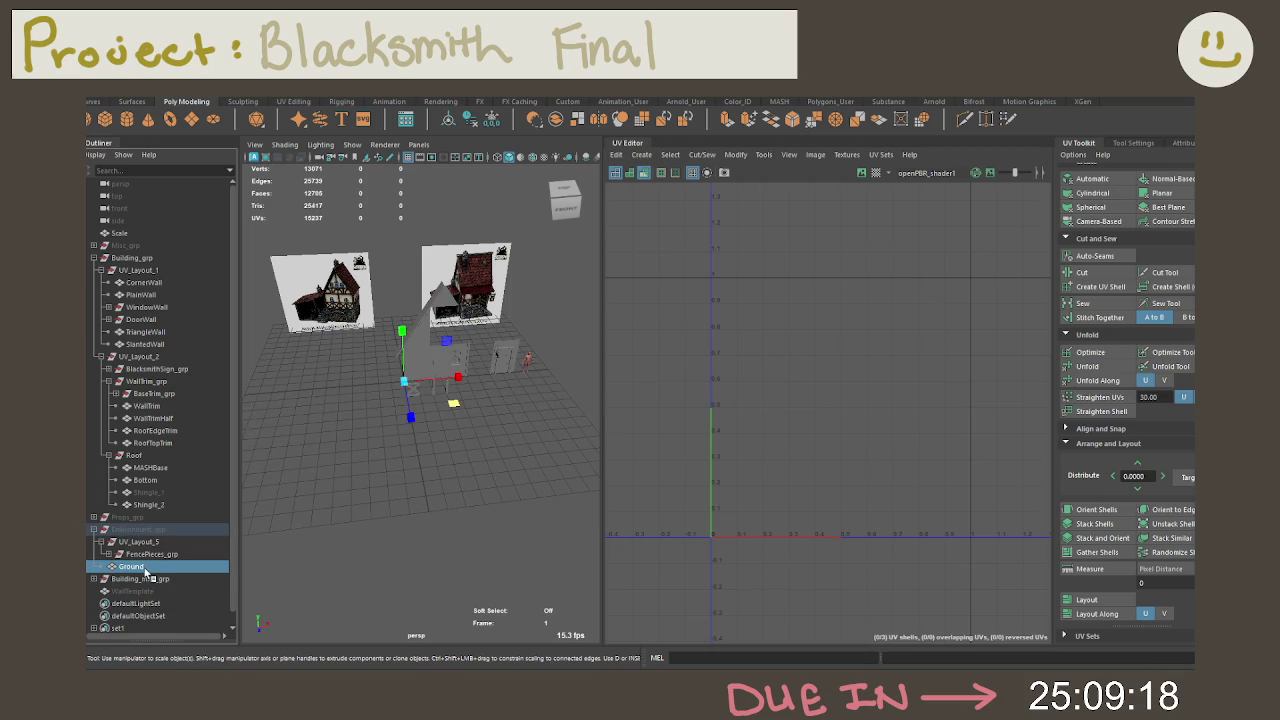
left_click_drag(145, 553, 143, 554)
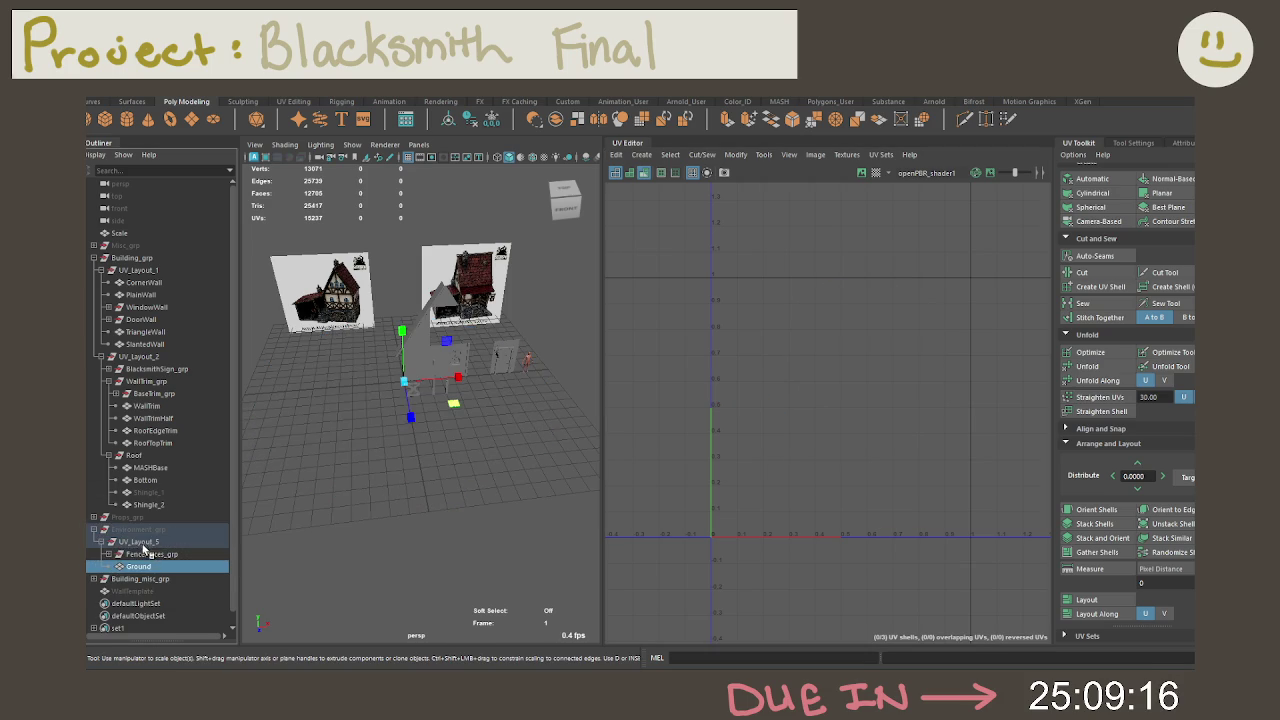
left_click(108, 554)
Step: Check the group's fence pieces, then select UV_Layout_5 to display all its UVs
scroll(165, 562, "down", 3)
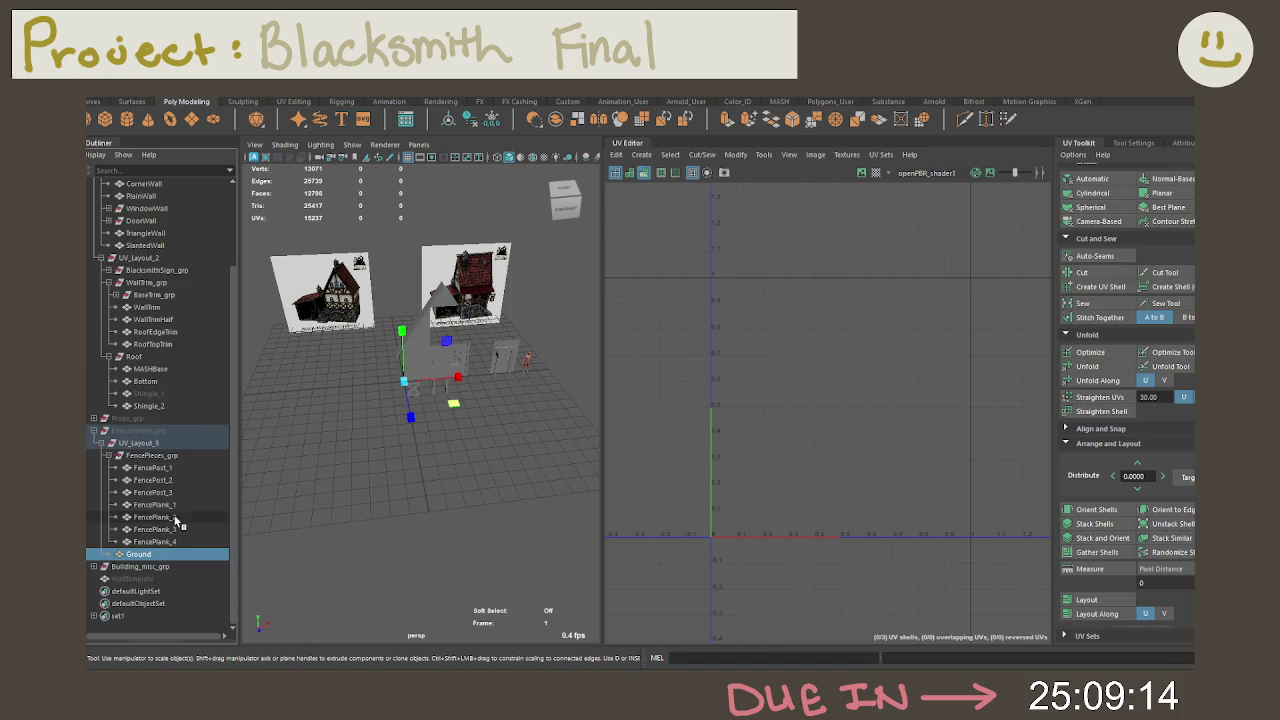
left_click(127, 447)
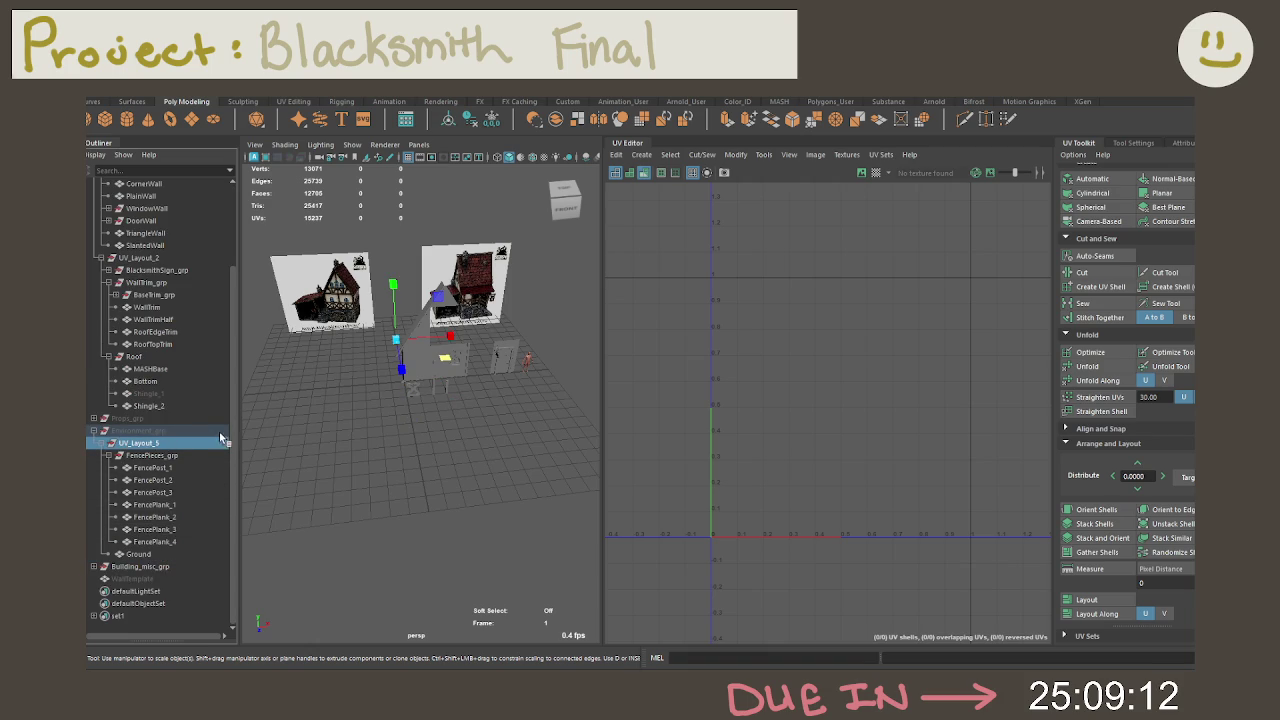
left_click(178, 455)
scroll(575, 455, "down", 3)
scroll(756, 452, "down", 2)
scroll(740, 450, "down", 1)
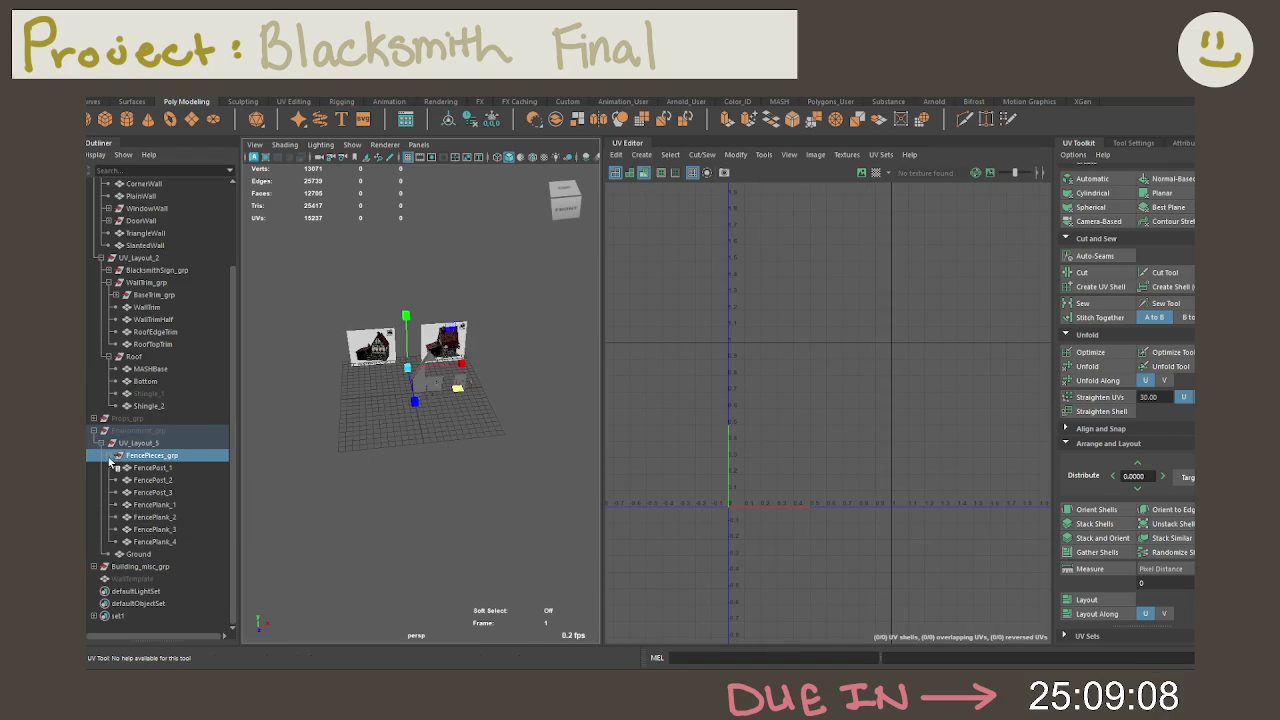
left_click(157, 553)
left_click(181, 541)
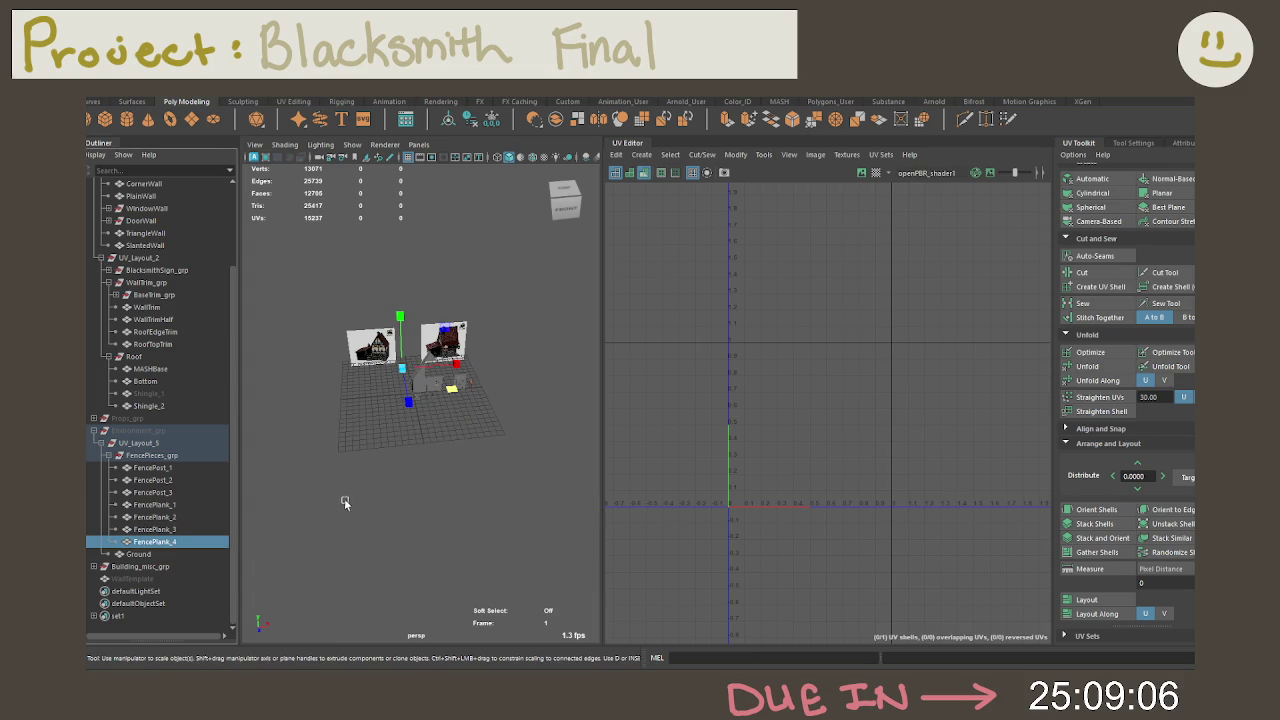
left_click(196, 433)
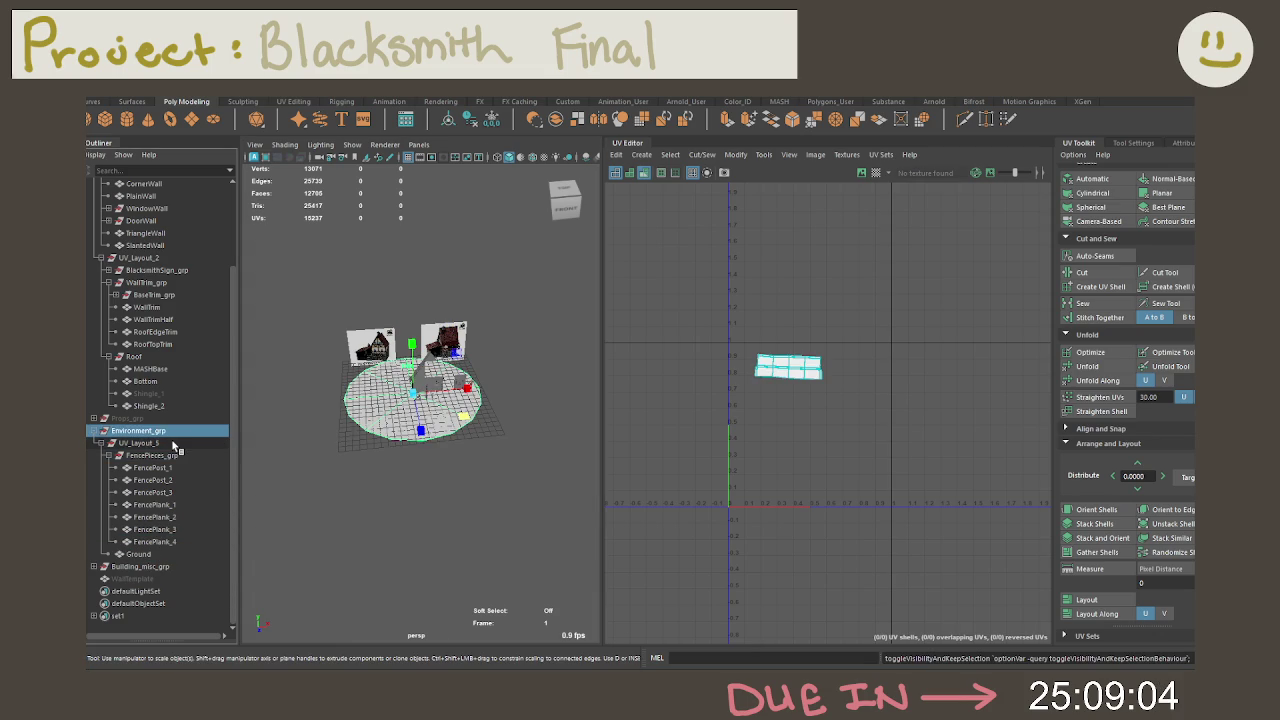
left_click(172, 443)
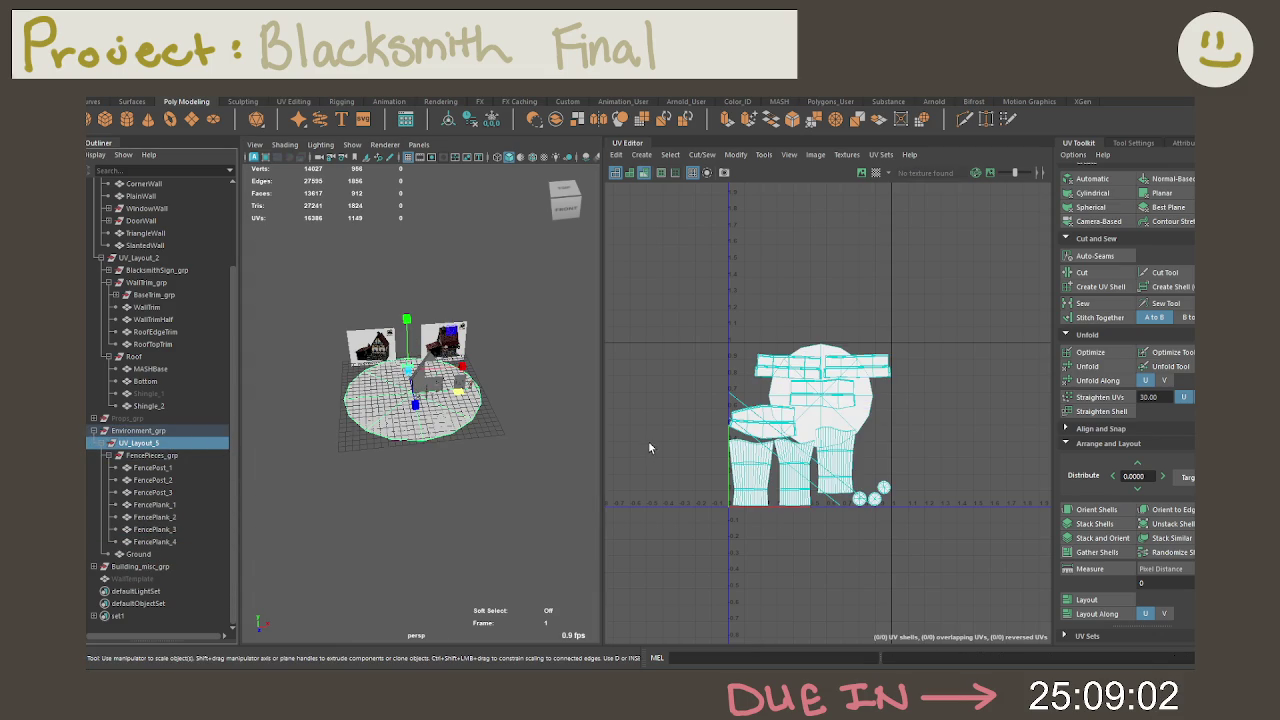
Step: Select every UV shell of the fence and ground group and unfold them
left_click(672, 424)
left_click_drag(665, 262, 1000, 610)
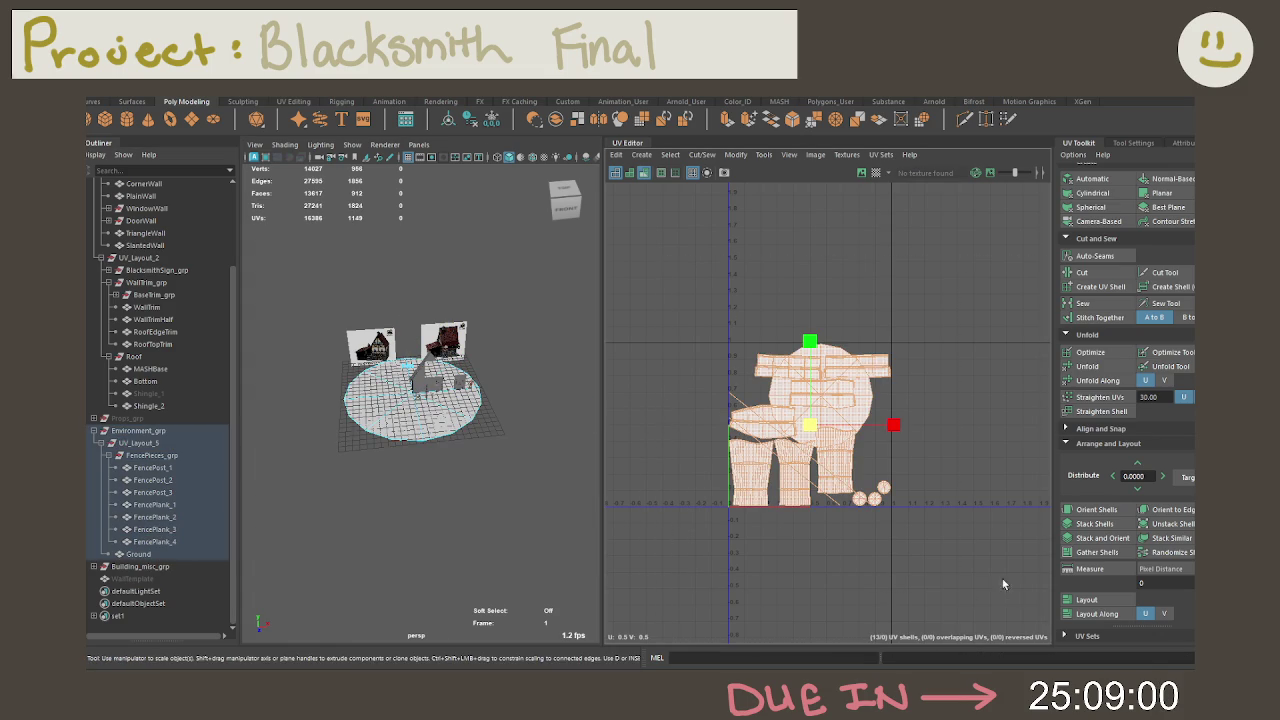
left_click(1087, 367)
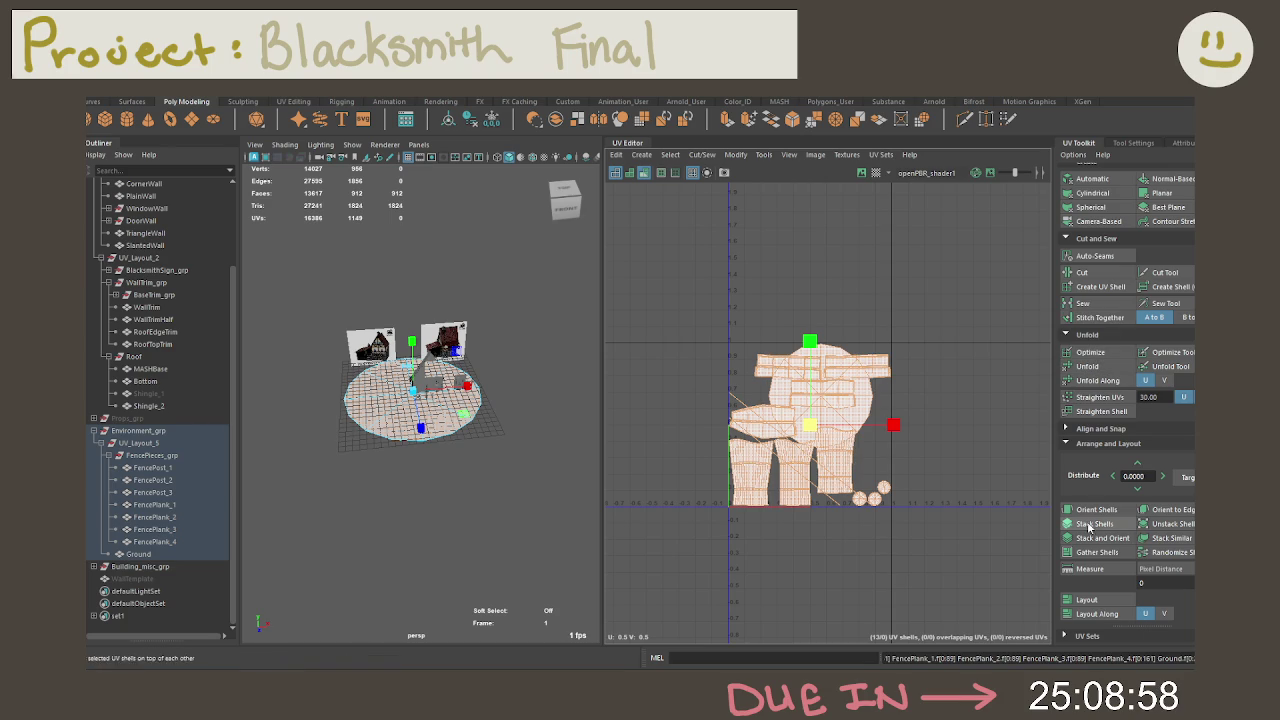
left_click(839, 523)
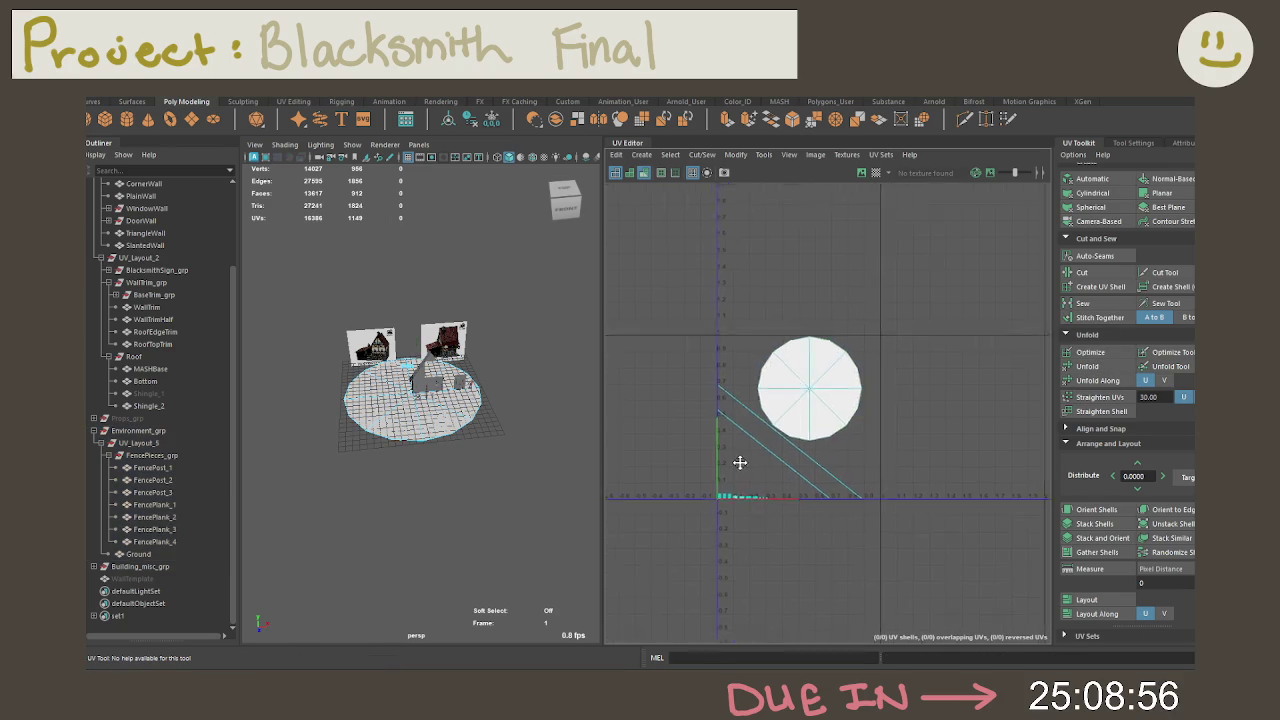
Step: Tumble to a low close-up of the ground and pick one of its UV edges
scroll(760, 450, "up", 3)
scroll(790, 445, "up", 3)
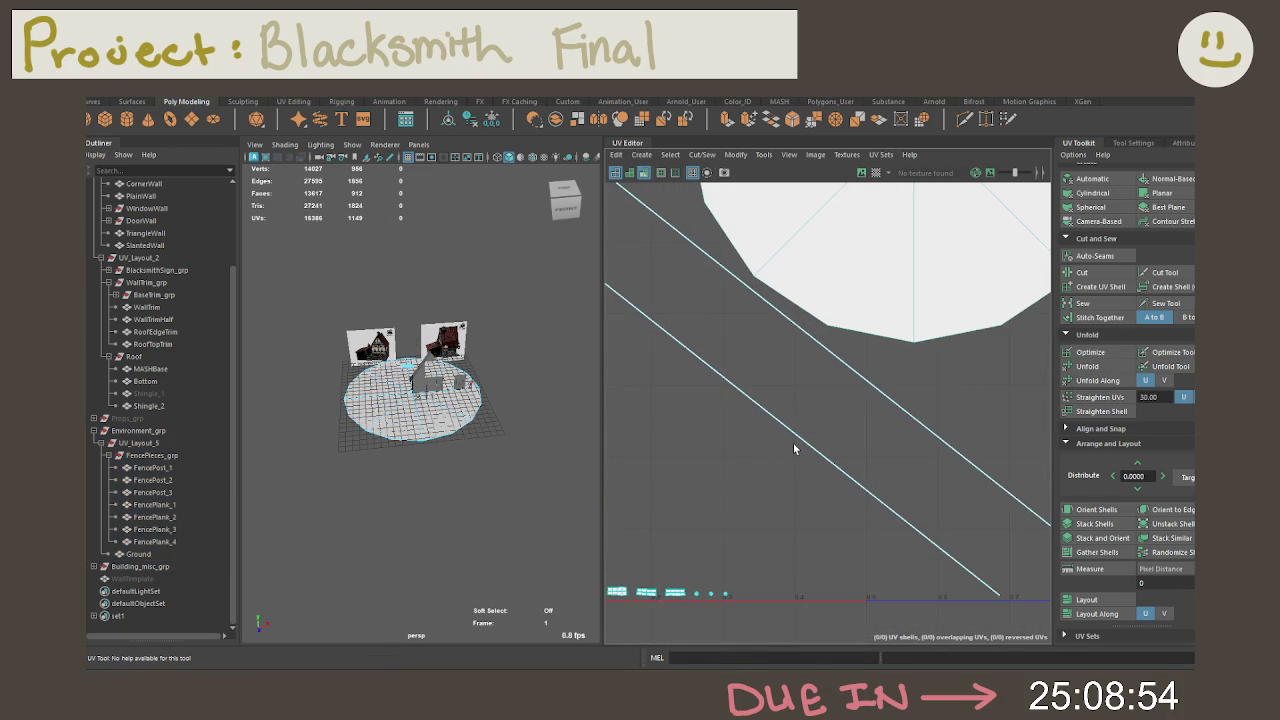
right_click(790, 445)
scroll(485, 428, "up", 3)
mouse_move(534, 449)
left_mouse_down("alt")
mouse_move(526, 420)
mouse_move(583, 471)
mouse_move(449, 417)
left_mouse_up("alt")
left_click(838, 358)
scroll(862, 443, "down", 2)
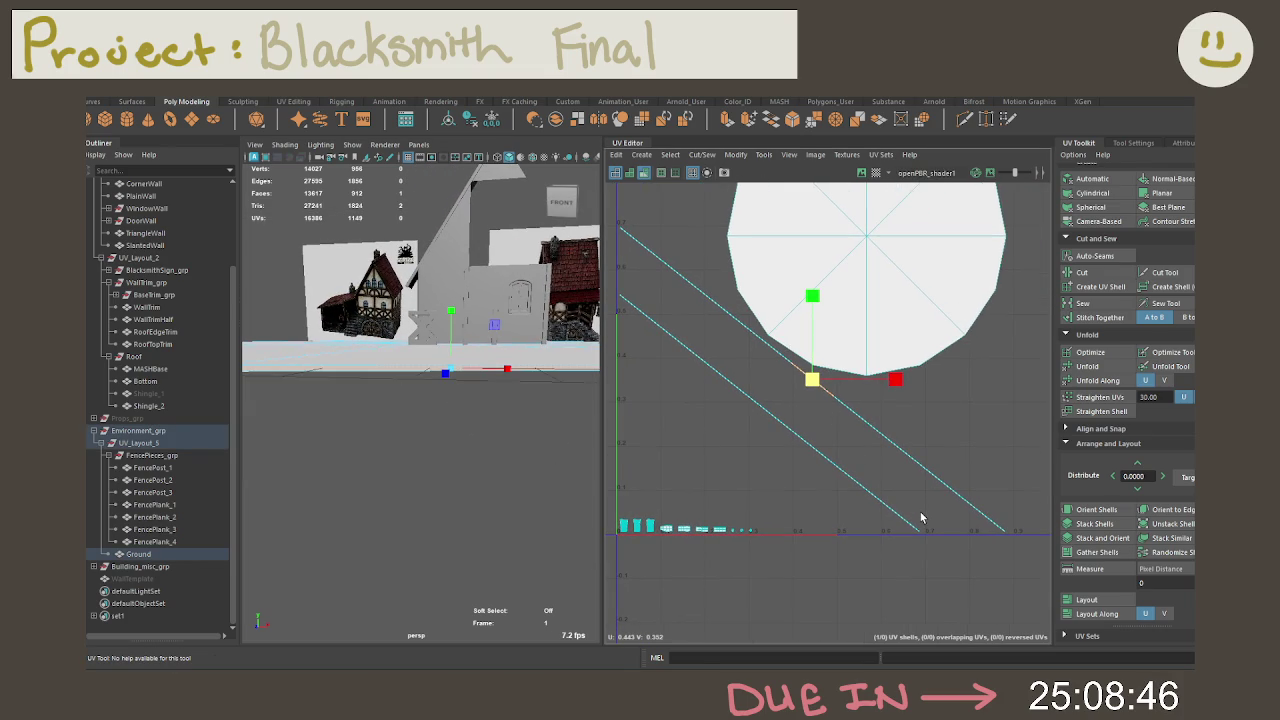
Step: Select the two ground strip shells and move them away from the disc shell
right_click_drag(905, 487, 857, 466)
left_click_drag(858, 483, 843, 486)
right_click_drag(847, 414, 848, 394, "shift")
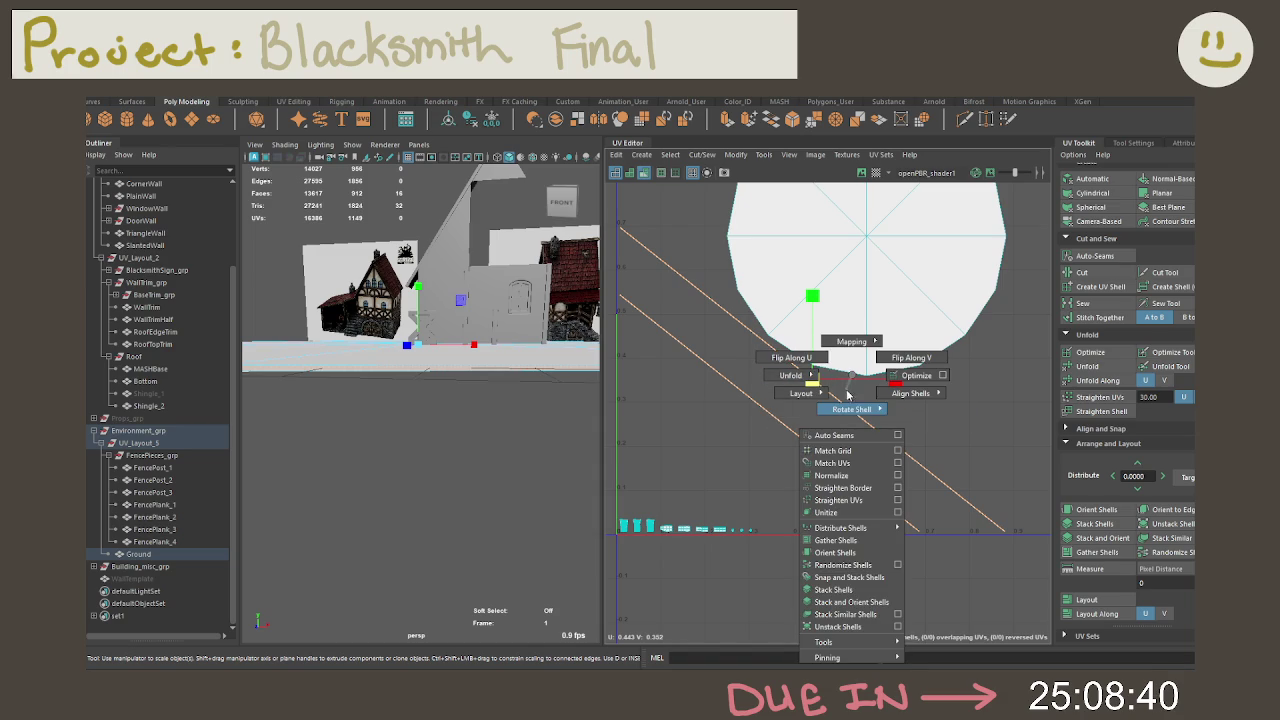
scroll(840, 430, "up", 2)
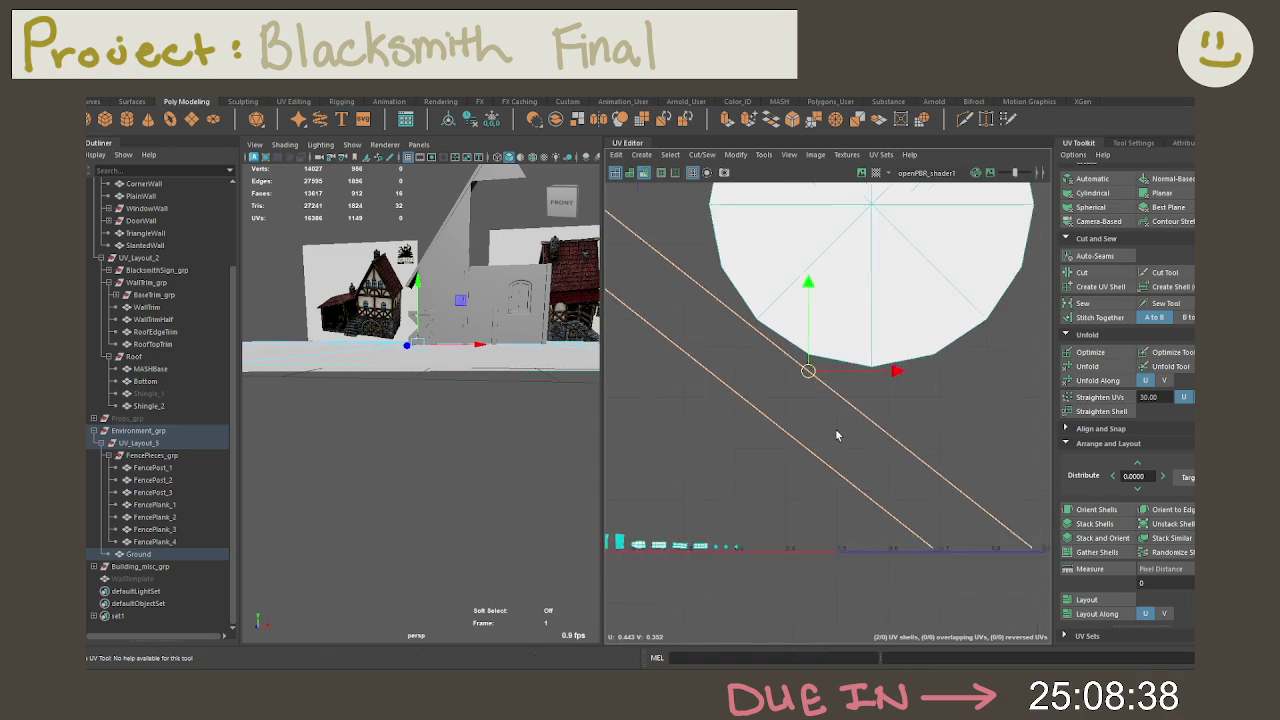
scroll(838, 430, "down", 3)
scroll(840, 427, "down", 3)
scroll(840, 425, "up", 1)
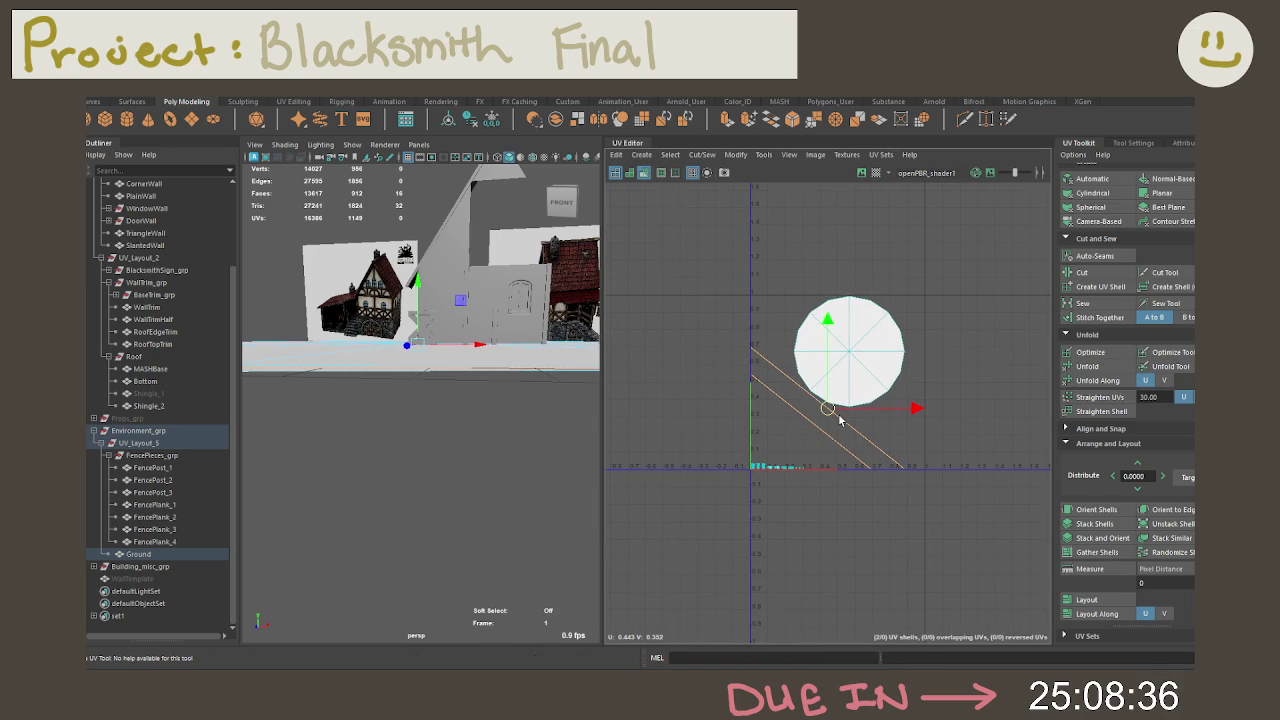
mouse_move(832, 415)
left_mouse_down()
mouse_move(943, 463)
mouse_move(975, 503)
left_mouse_up()
middle_click_drag(993, 551, 843, 491, "alt")
right_click(843, 489)
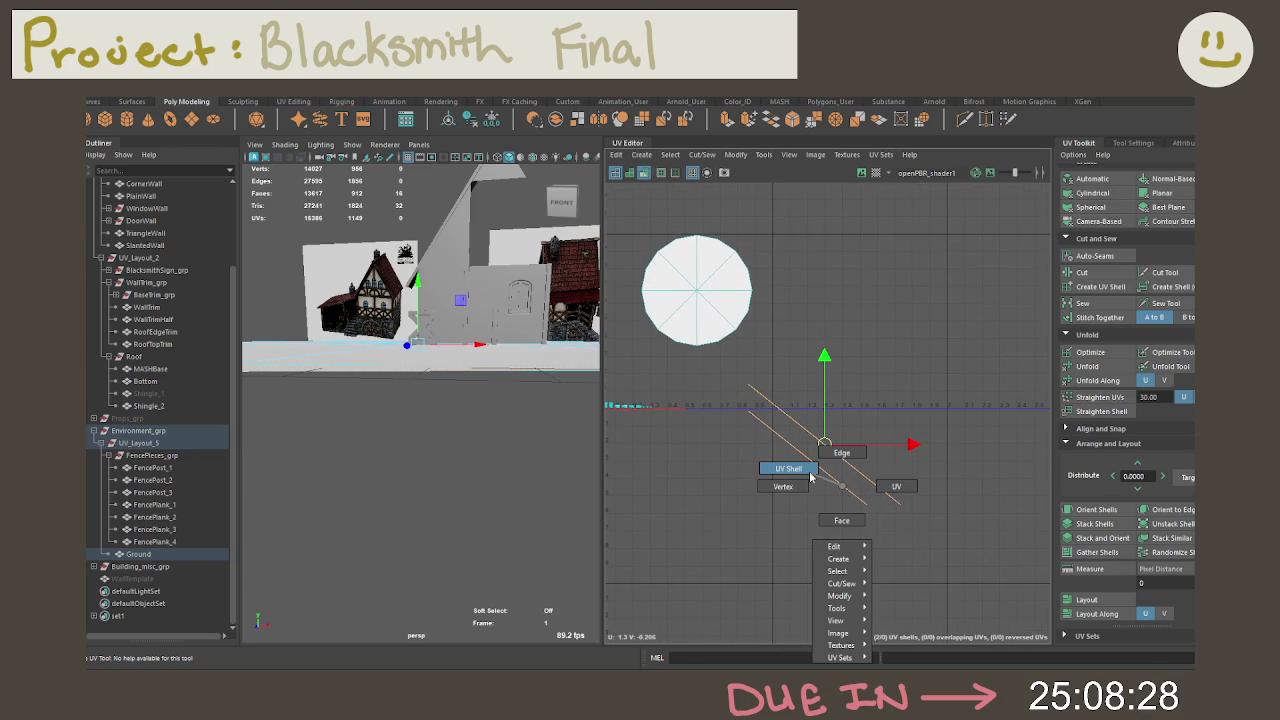
Step: Reselect the Ground plane, frame it, and pick an edge along its rim
left_click(811, 478)
right_click(501, 414)
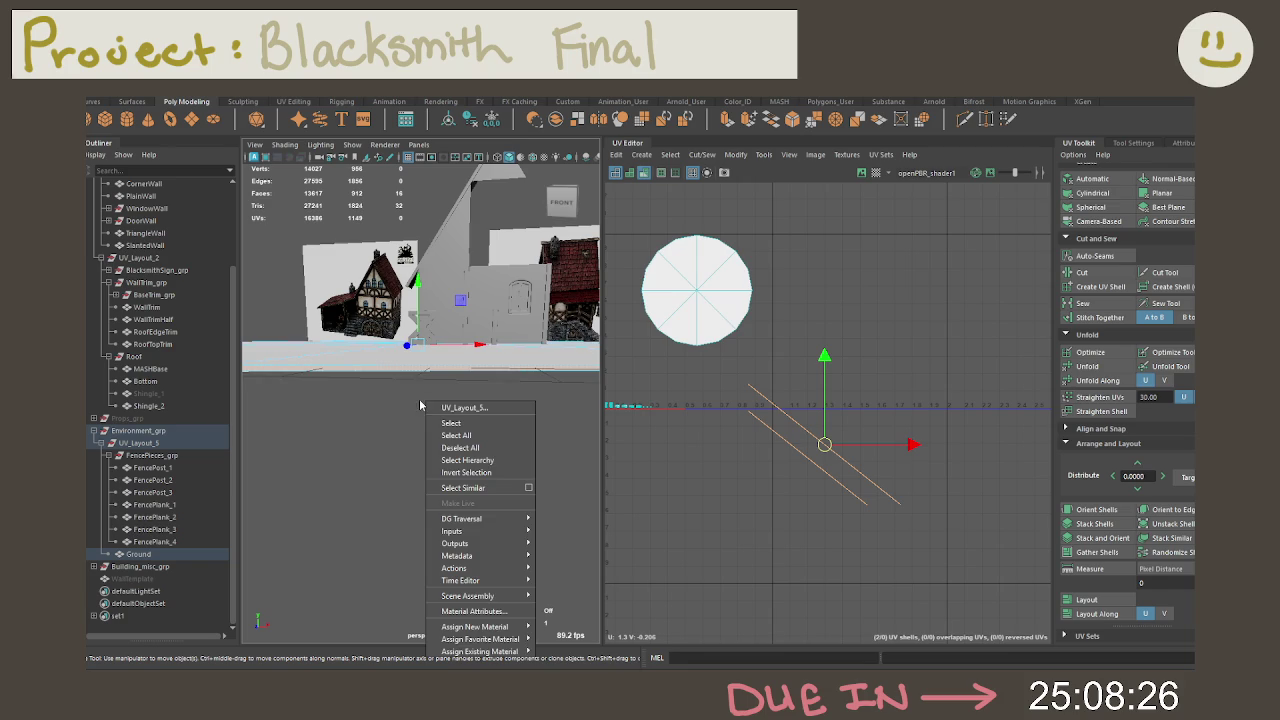
left_click(371, 355)
right_click(371, 350)
left_click(434, 298)
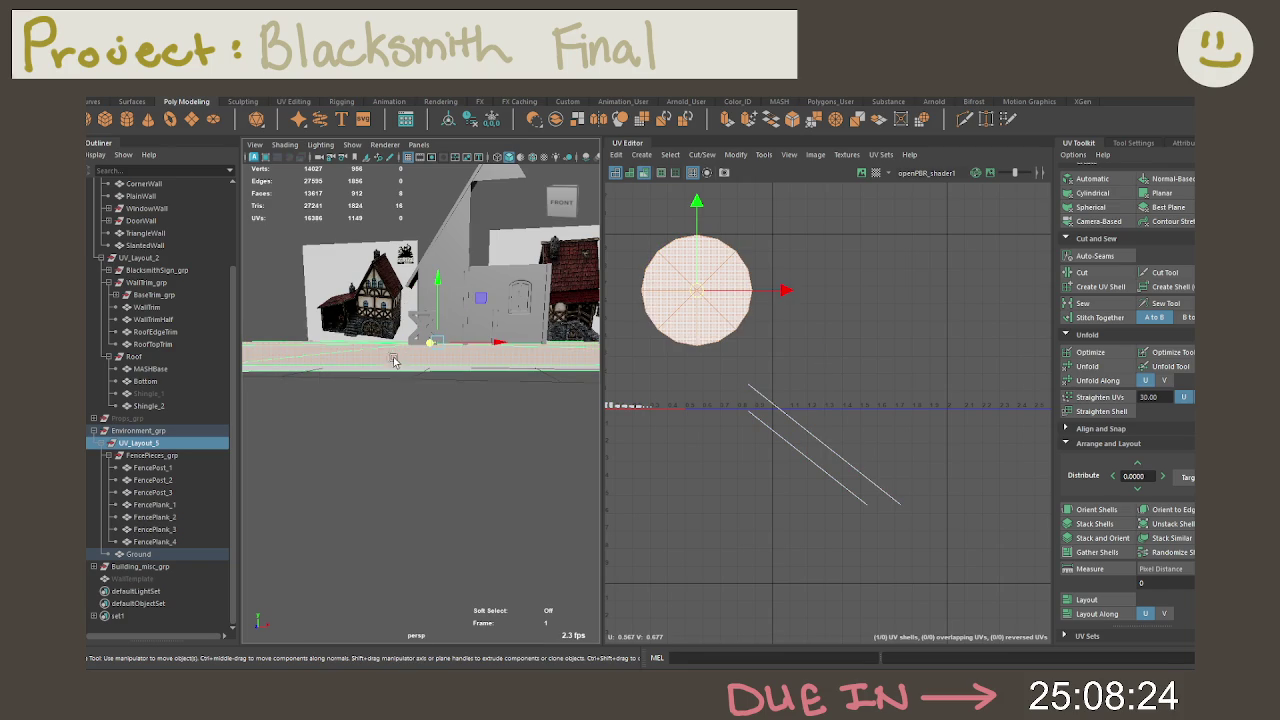
left_click(371, 373)
key("f")
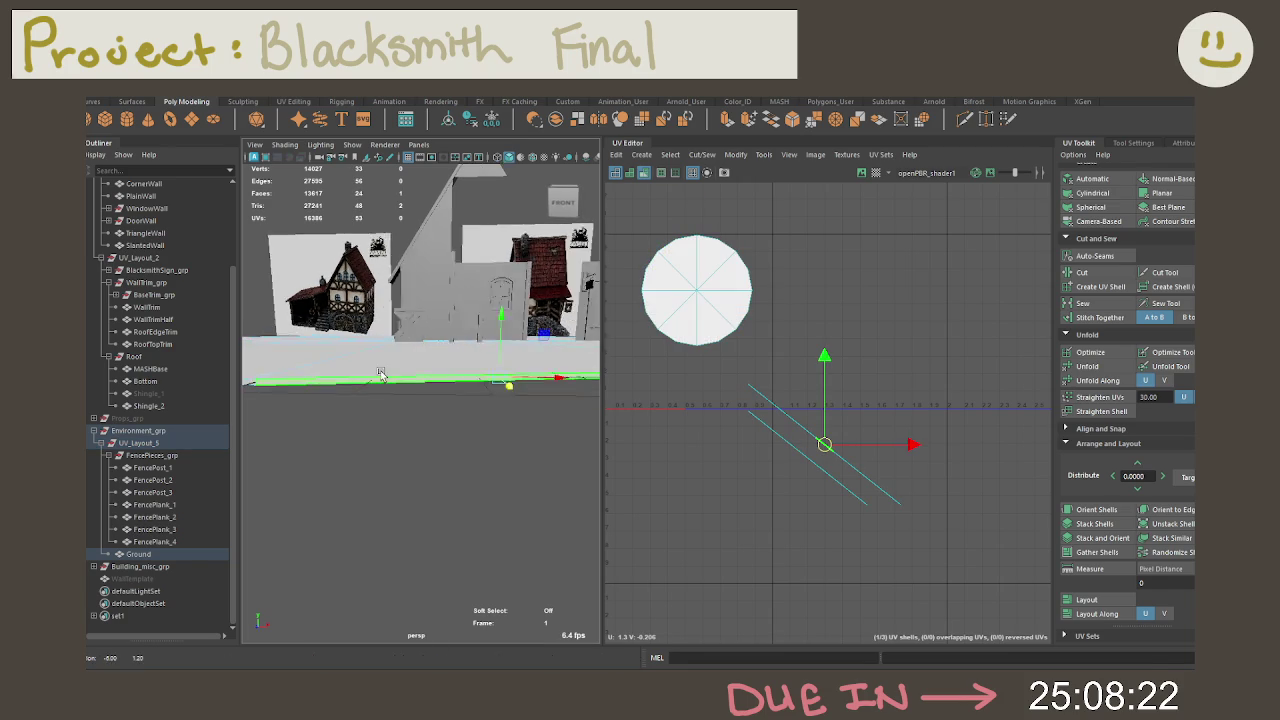
left_click(356, 386)
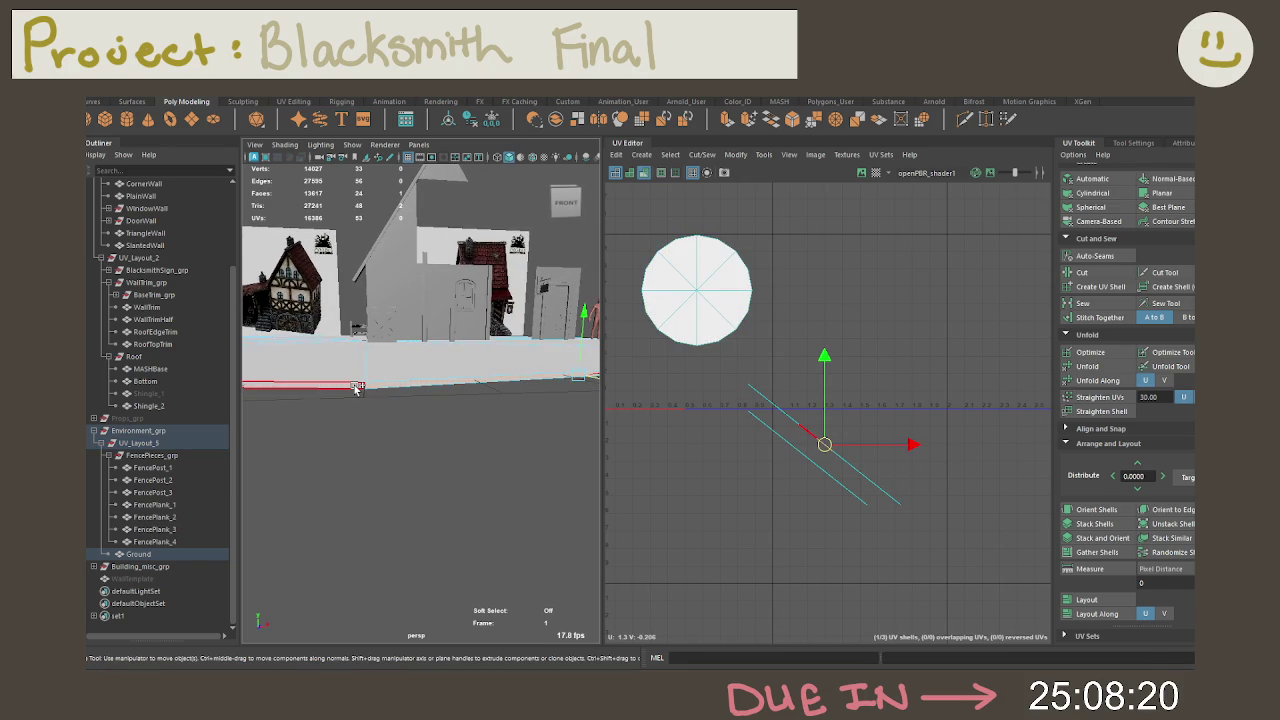
Step: Cut the UVs along the diagonal and strip edges, then unfold all the shells
mouse_move(788, 434)
right_mouse_down()
mouse_move(737, 409)
mouse_move(737, 386)
right_mouse_up()
left_click(780, 418)
left_click_drag(728, 373, 957, 521)
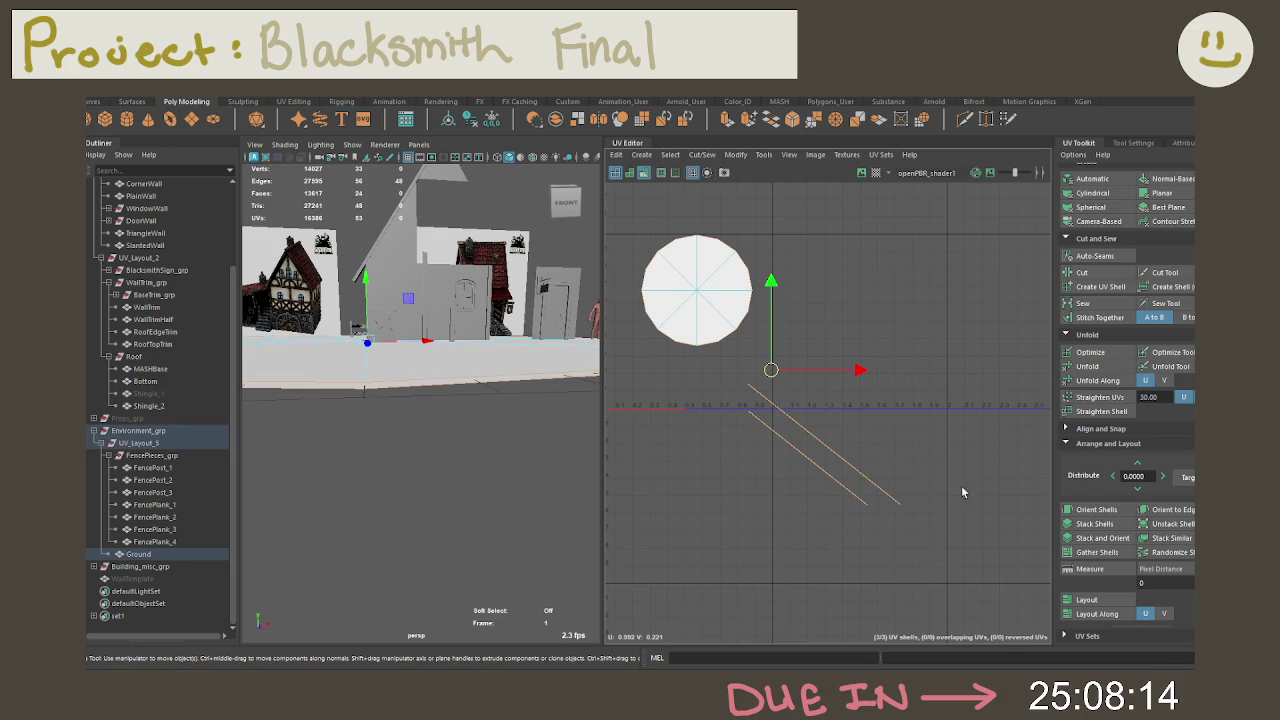
right_click_drag(771, 405, 835, 434, "shift")
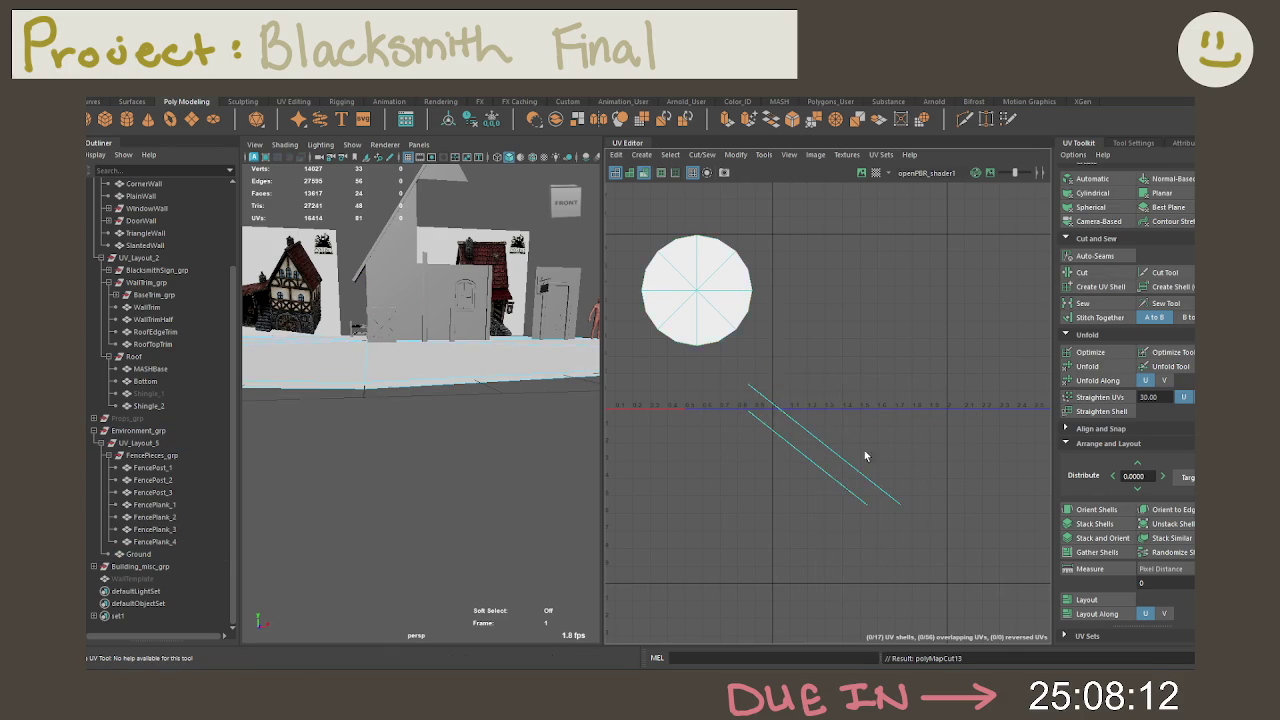
middle_click_drag(835, 434, 889, 484, "alt")
left_click_drag(960, 548, 700, 300)
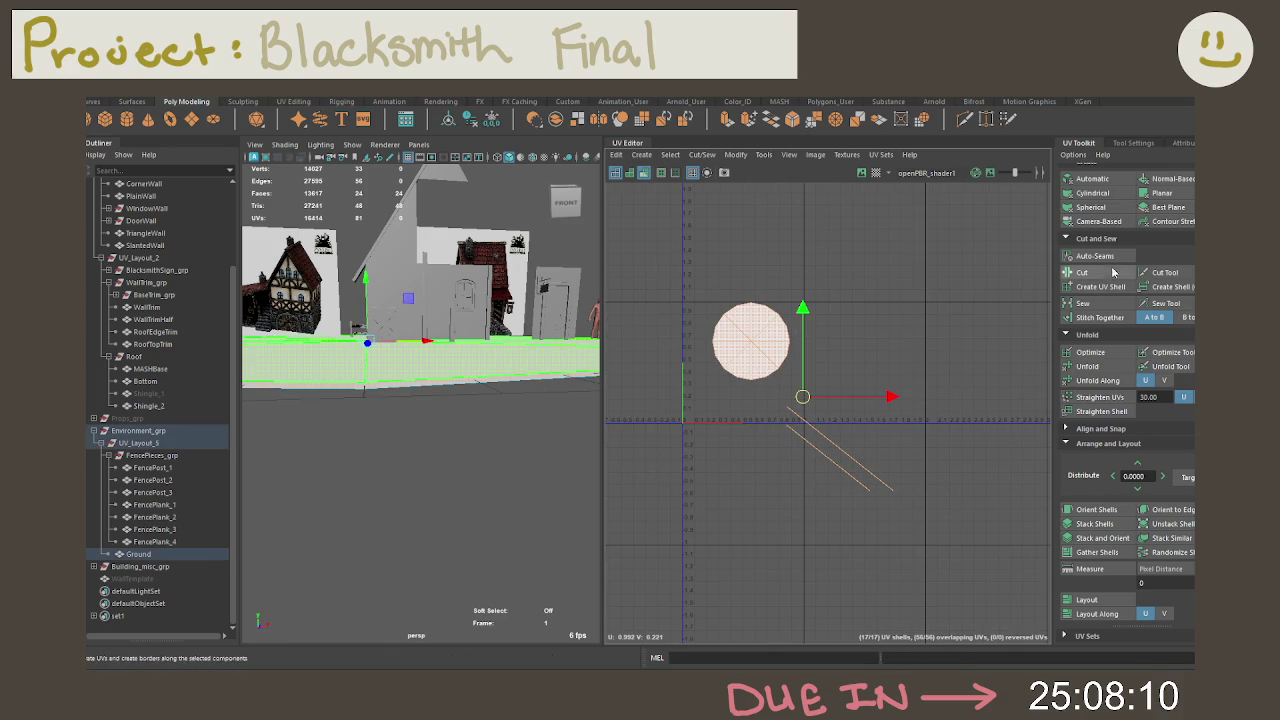
left_click(1087, 367)
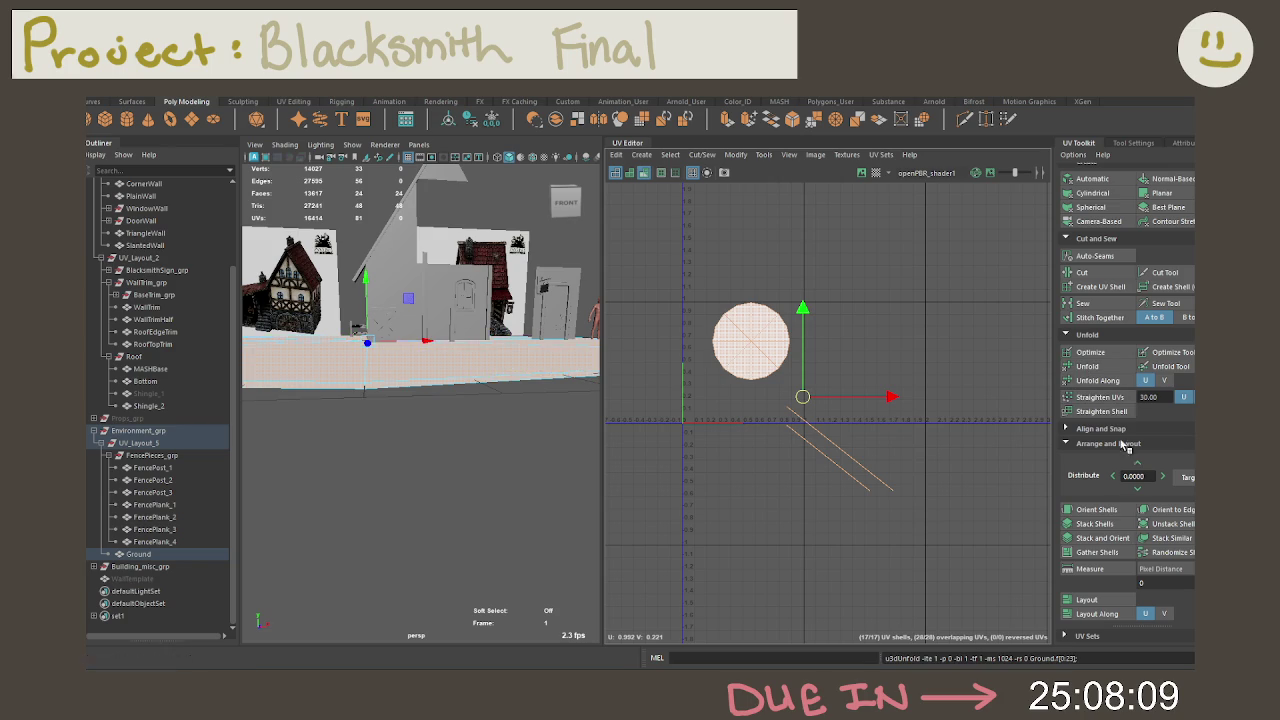
Step: Lay out the UV shells in the 0–1 tile and frame the circular Ground shell
left_click(1075, 599)
left_click(885, 488)
mouse_move(823, 449)
middle_mouse_down("alt")
mouse_move(917, 457)
mouse_move(744, 452)
middle_mouse_up("alt")
scroll(917, 457, "up", 3)
scroll(920, 480, "up", 4)
scroll(920, 480, "down", 2)
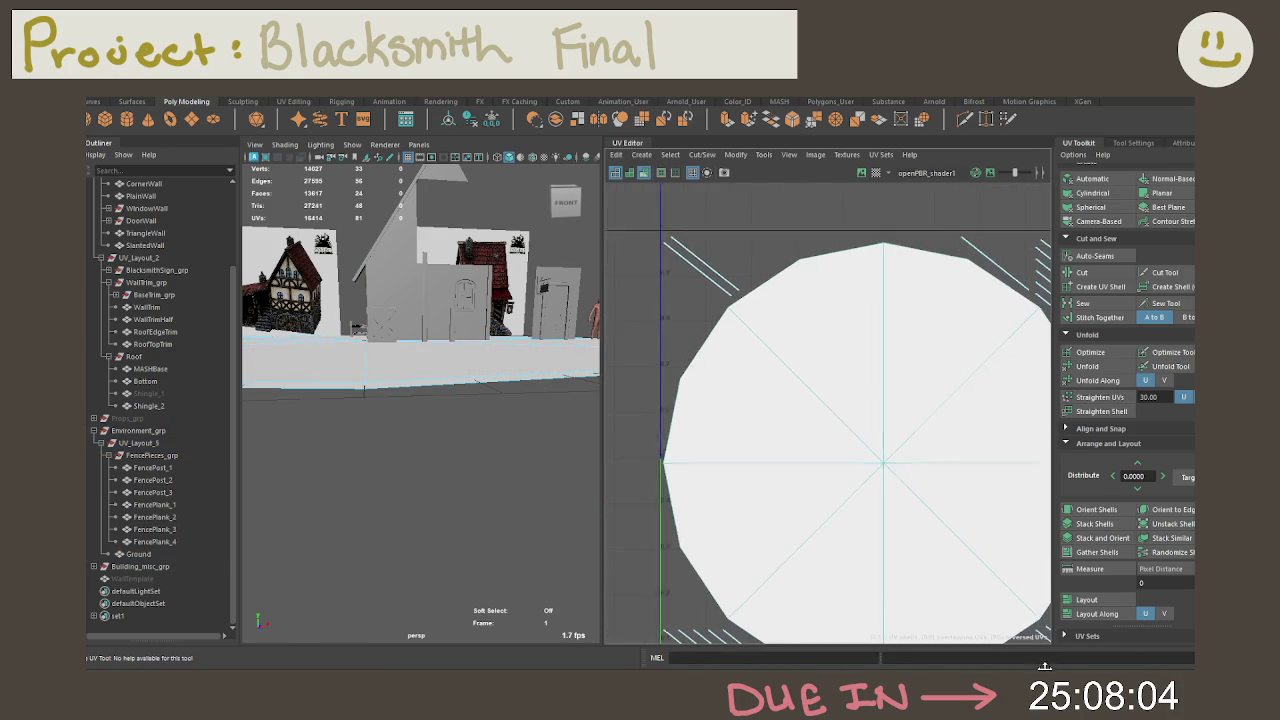
mouse_move(908, 537)
middle_mouse_down("alt")
mouse_move(824, 562)
mouse_move(906, 449)
middle_mouse_up("alt")
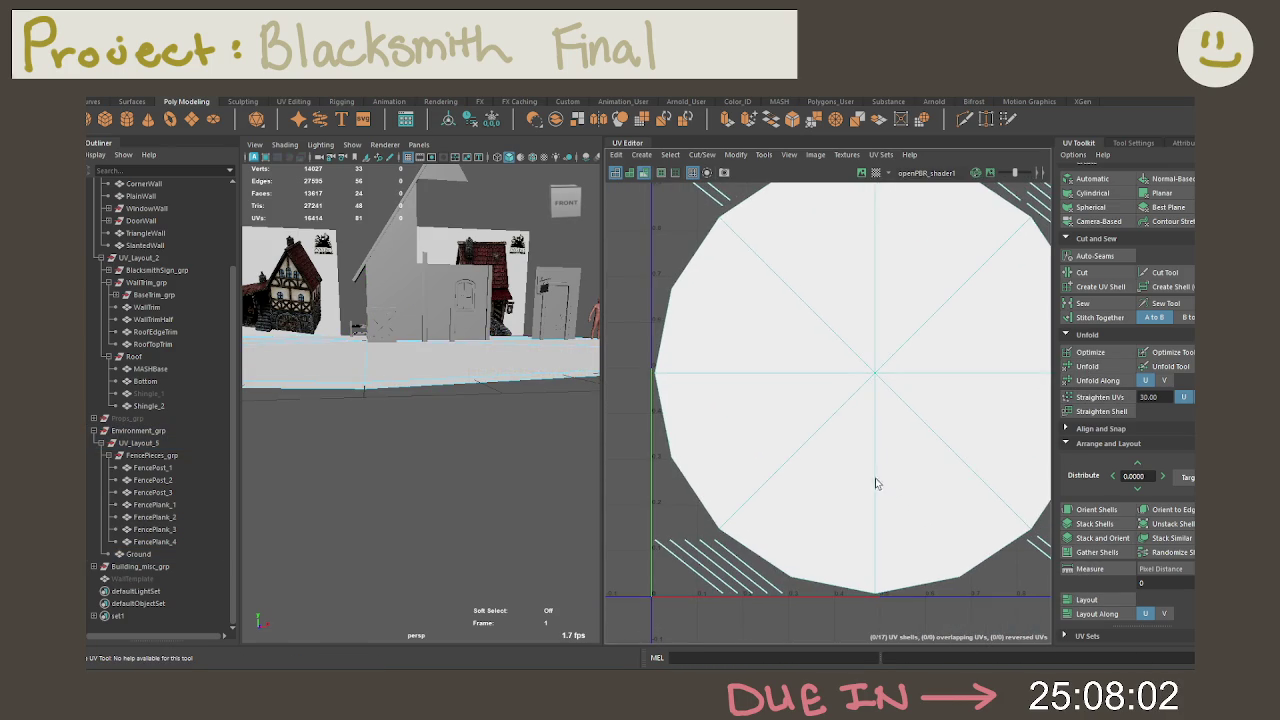
Step: Select UV_Layout_5 and the Environment_grp pieces, then unfold the fence and ground UVs
left_click(155, 443)
right_click_drag(808, 423, 743, 457)
scroll(966, 602, "down", 1)
scroll(958, 600, "down", 2)
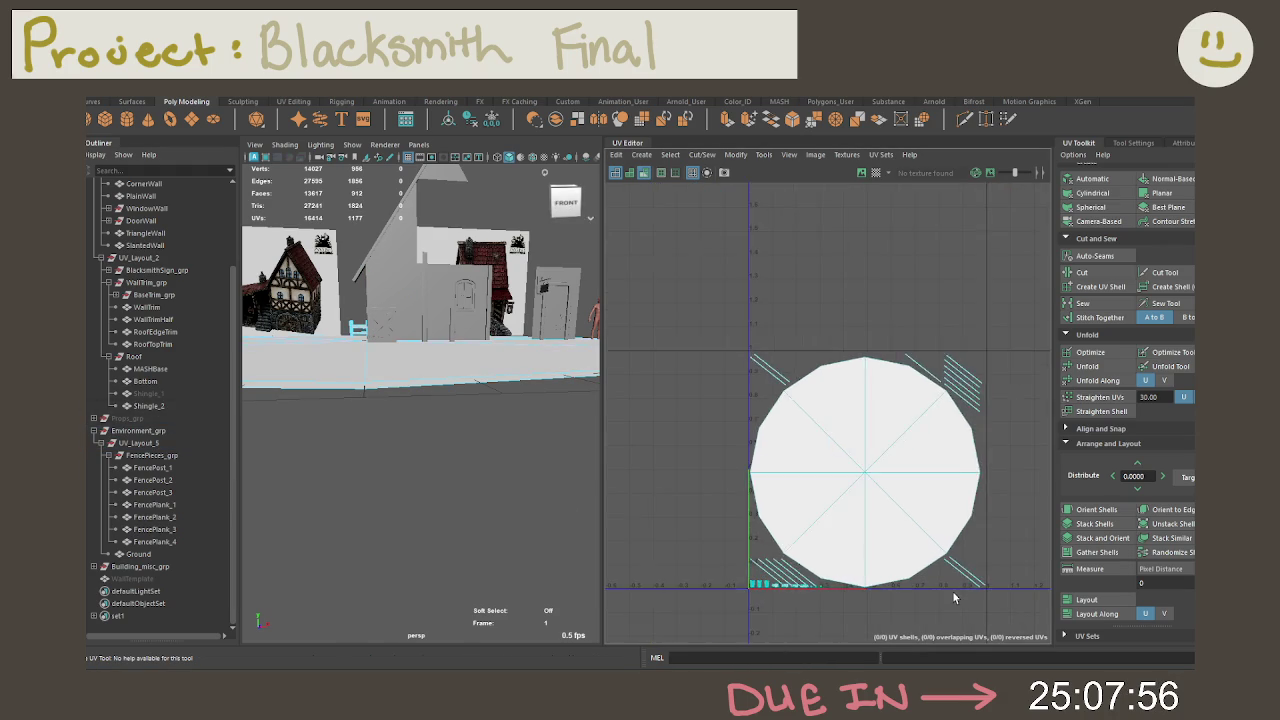
scroll(954, 598, "down", 2)
left_click(900, 520)
left_click(1087, 366)
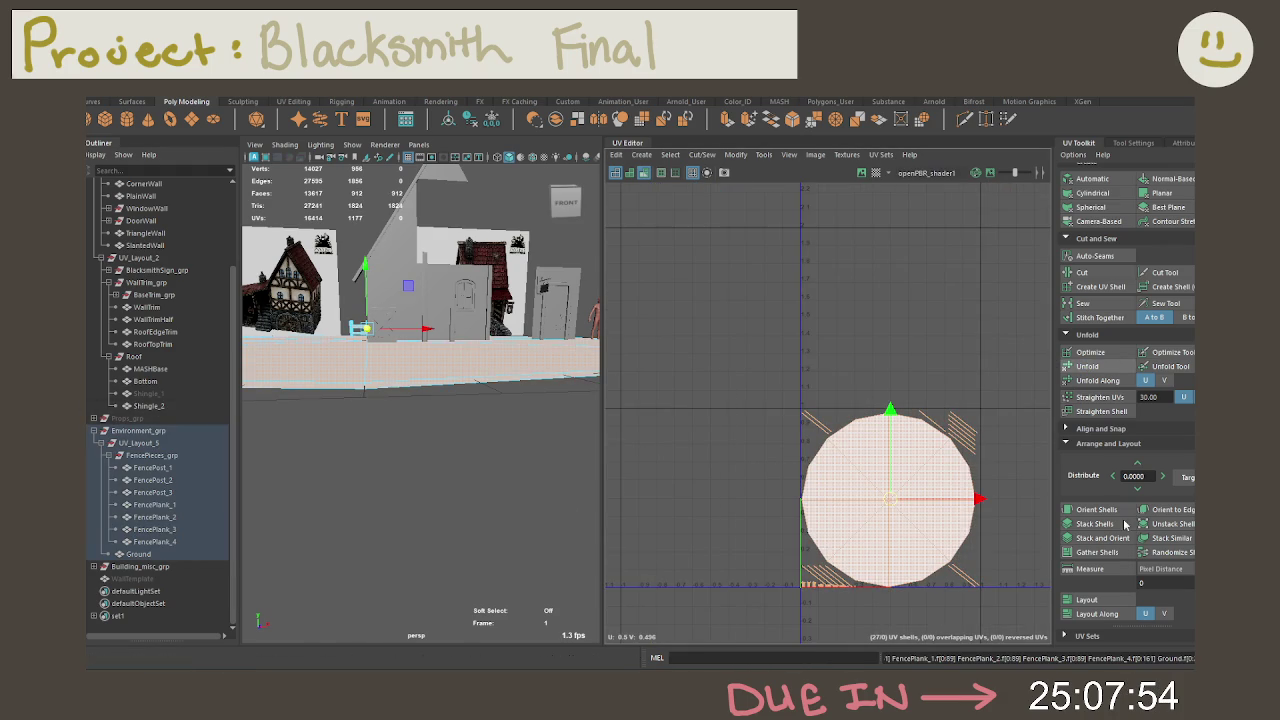
left_click(966, 607)
middle_click_drag(966, 607, 909, 547, "alt")
Step: Select the 16 stray faces on the Ground mesh in face mode and delete them
right_click(450, 430)
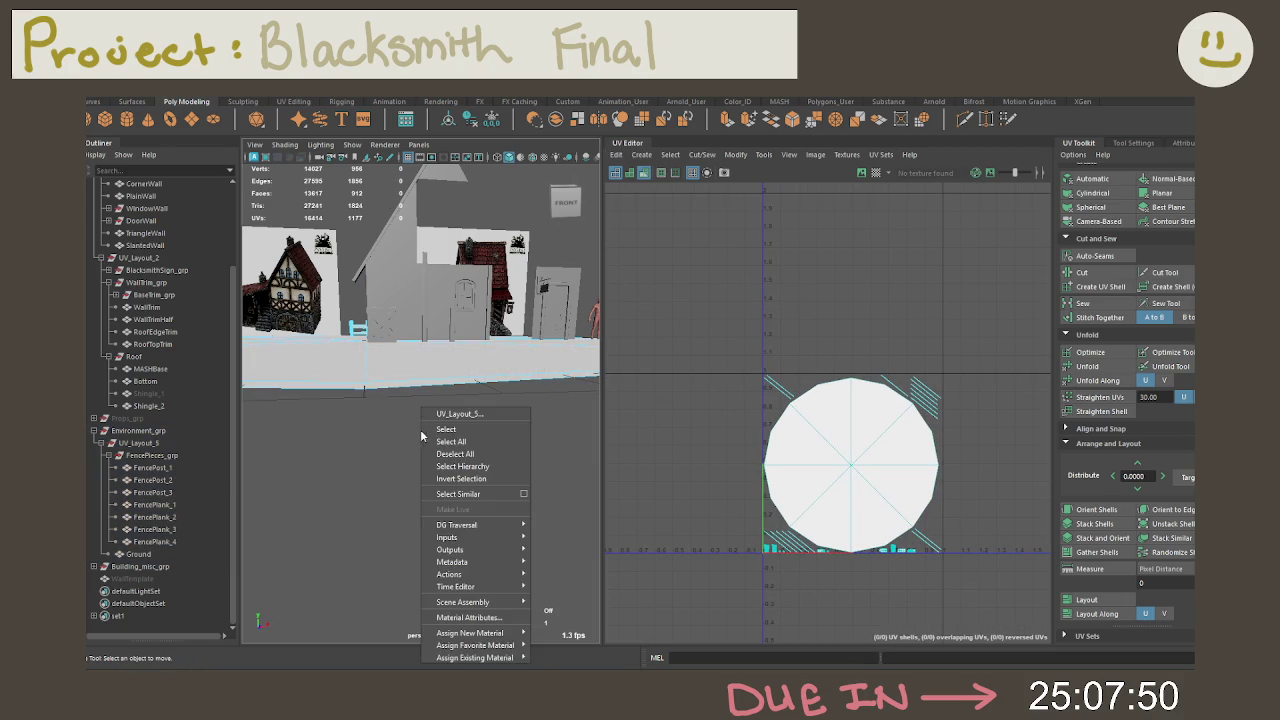
left_click(385, 388)
right_click(382, 387)
left_click(381, 351)
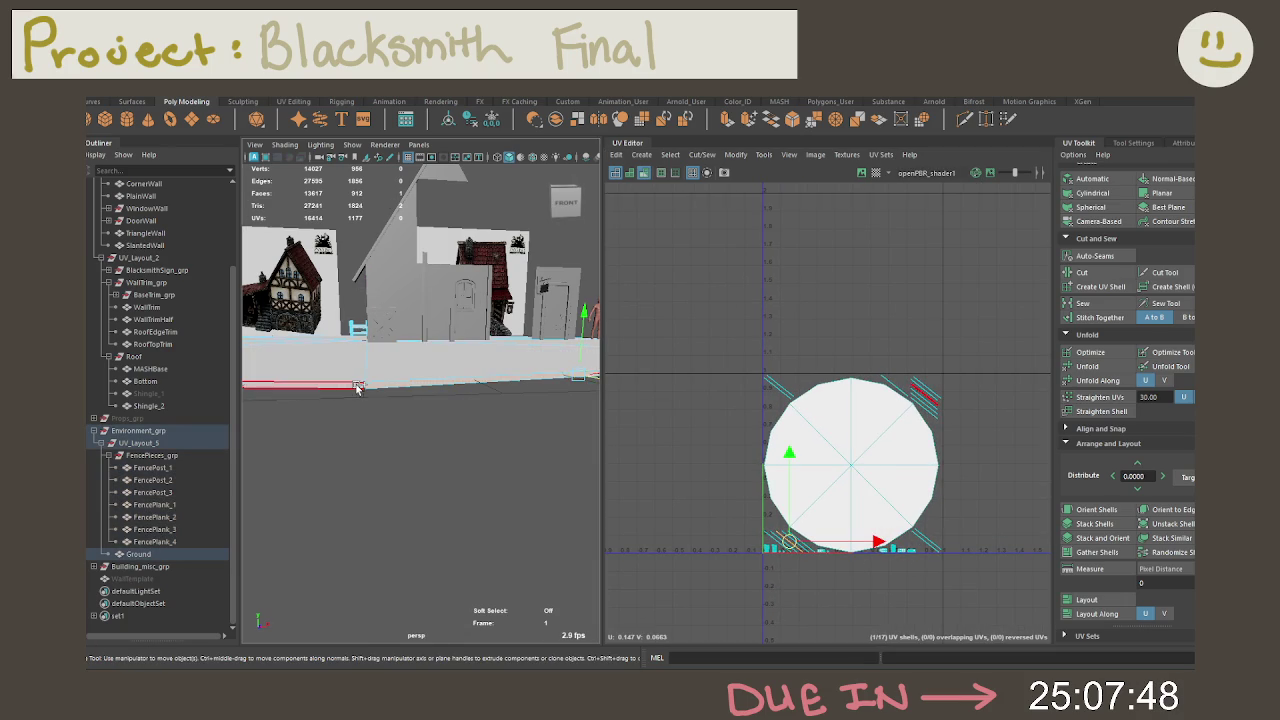
left_click(358, 387)
key("Delete")
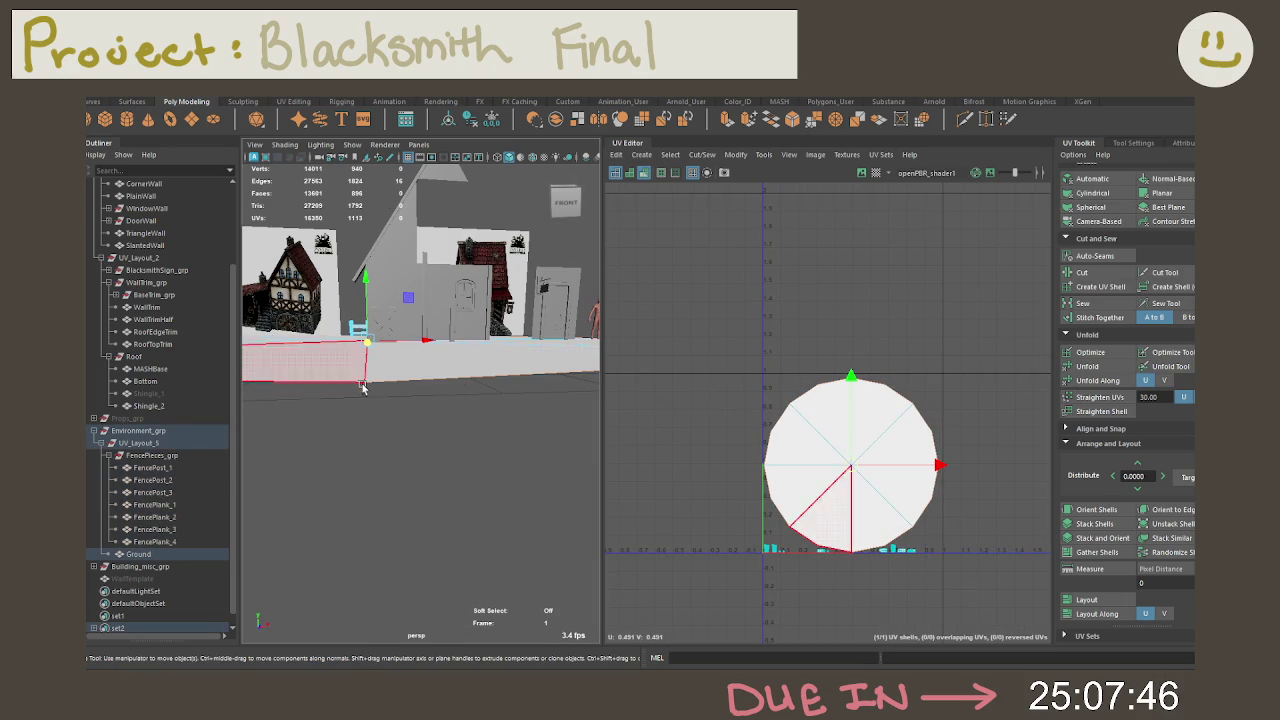
scroll(488, 418, "up", 3)
right_click_drag(718, 431, 657, 413)
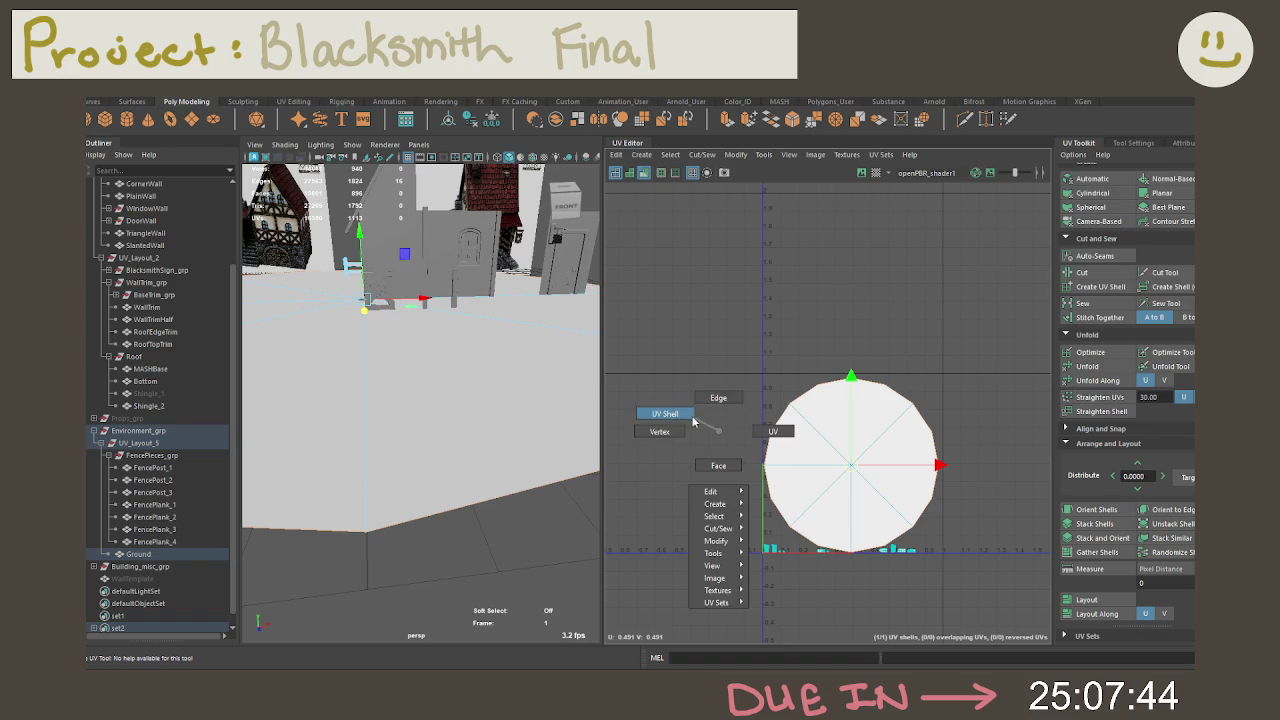
mouse_move(704, 367)
left_mouse_down()
mouse_move(1020, 625)
mouse_move(1006, 606)
left_mouse_up()
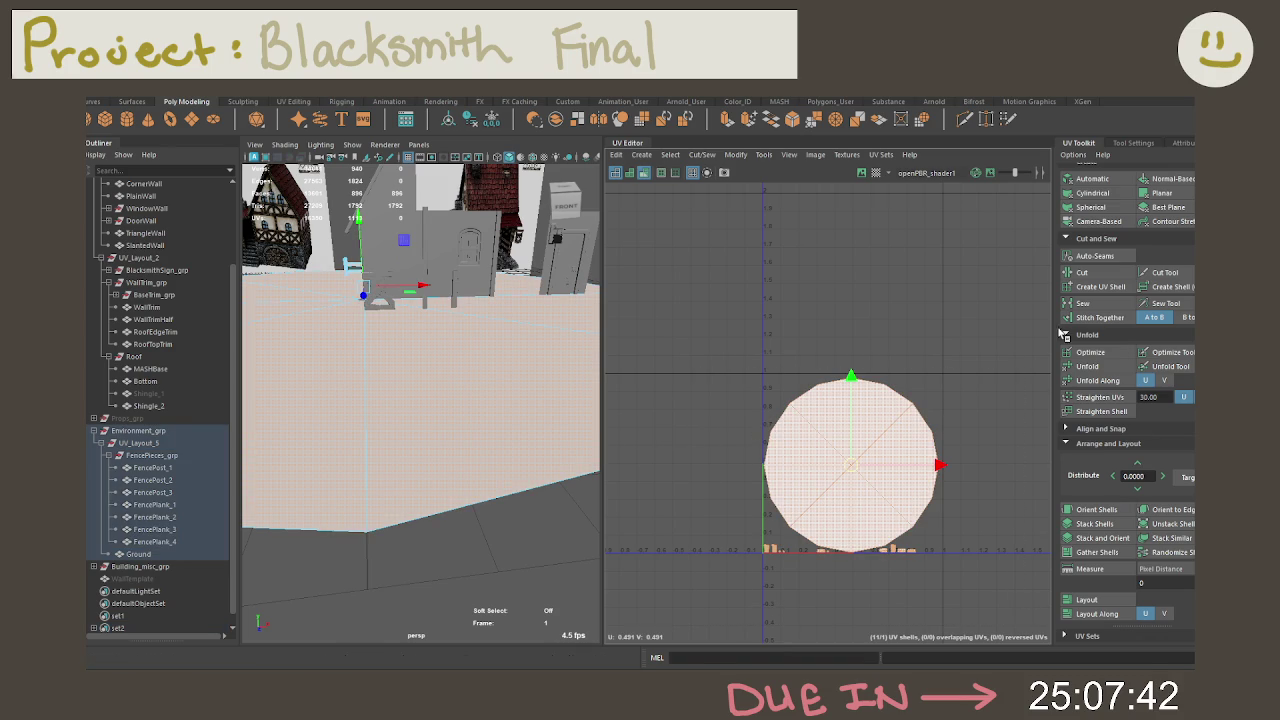
left_click(894, 580)
middle_click_drag(892, 583, 893, 519, "alt")
scroll(893, 519, "up", 3)
left_click(857, 466)
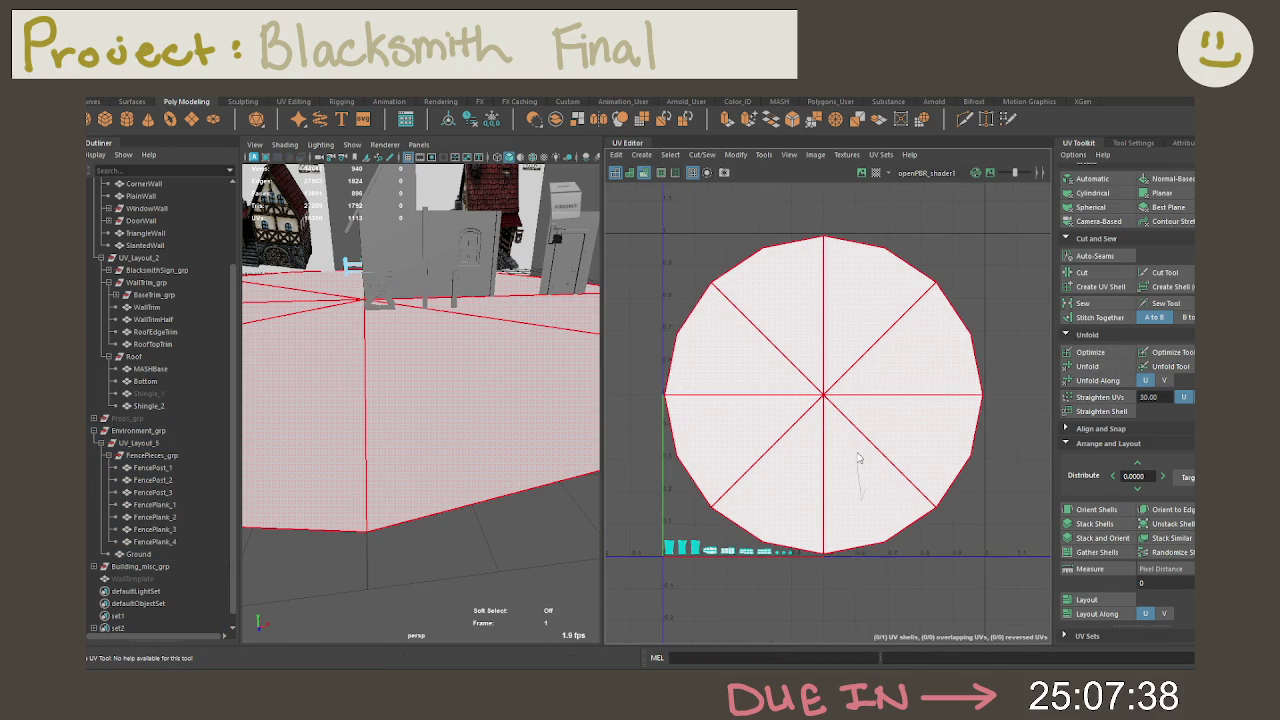
right_click_drag(866, 486, 851, 424)
left_click(851, 438)
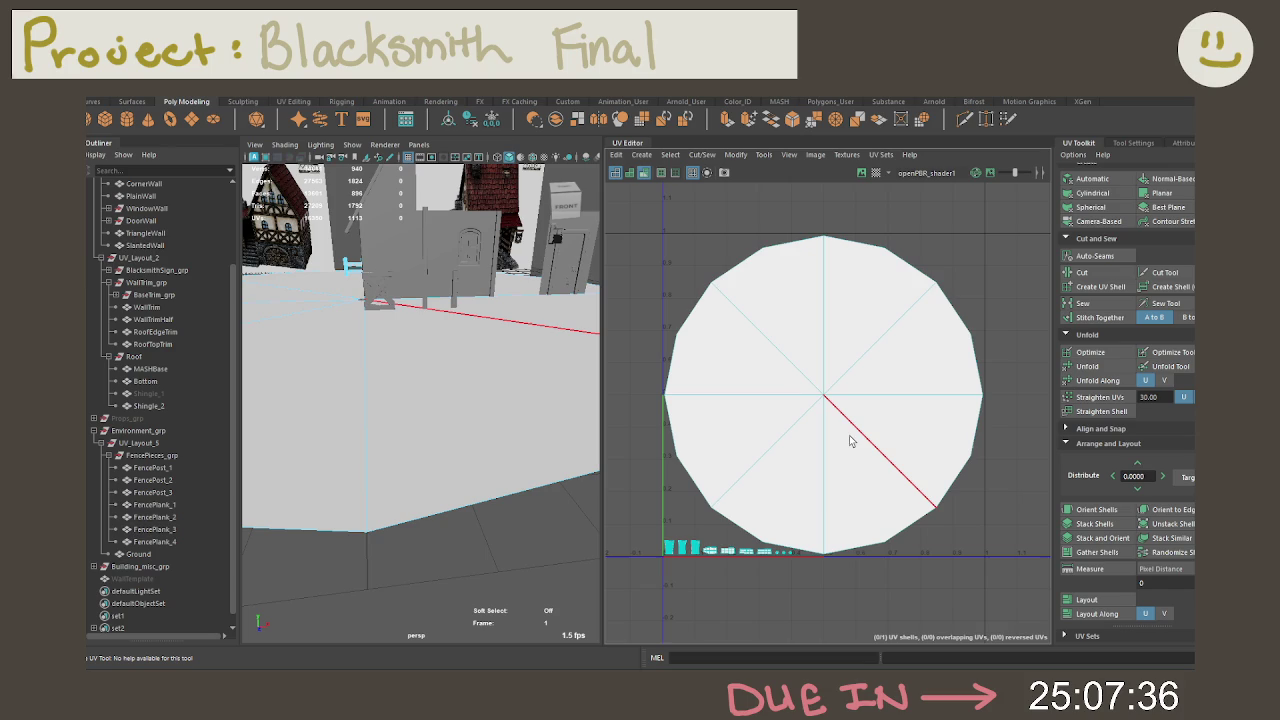
left_click(842, 443)
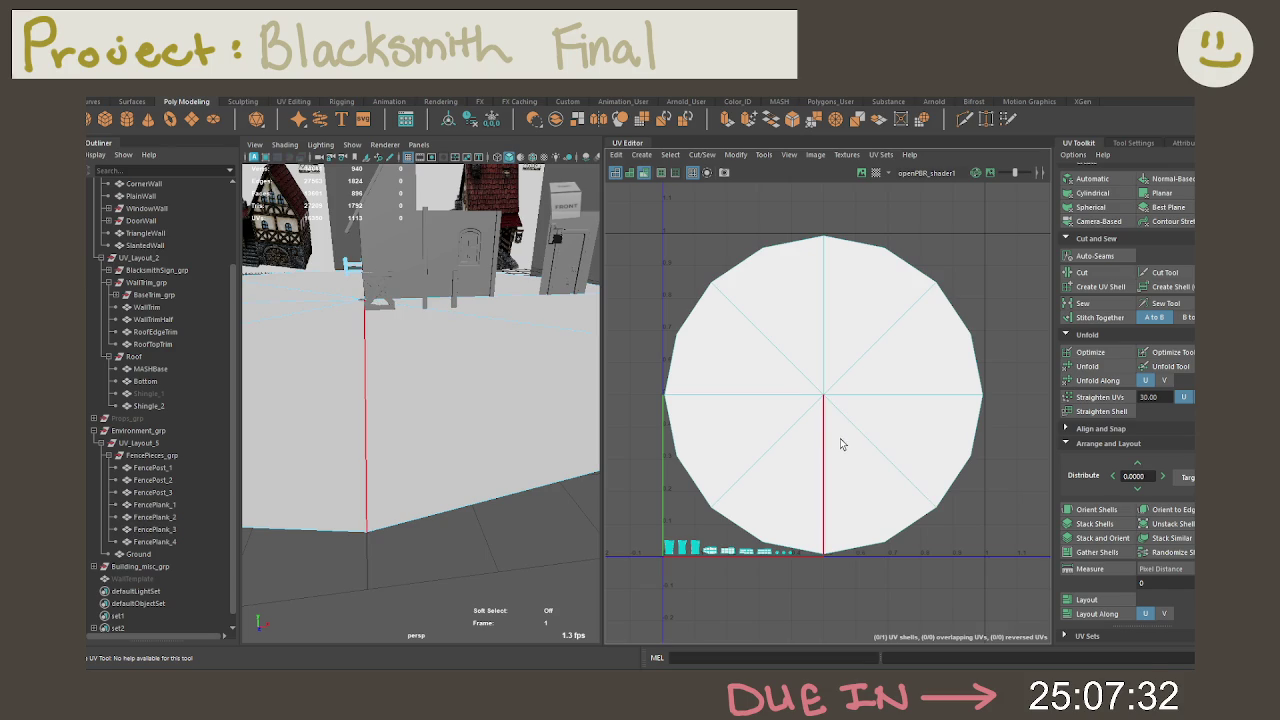
left_click(787, 440)
key("w")
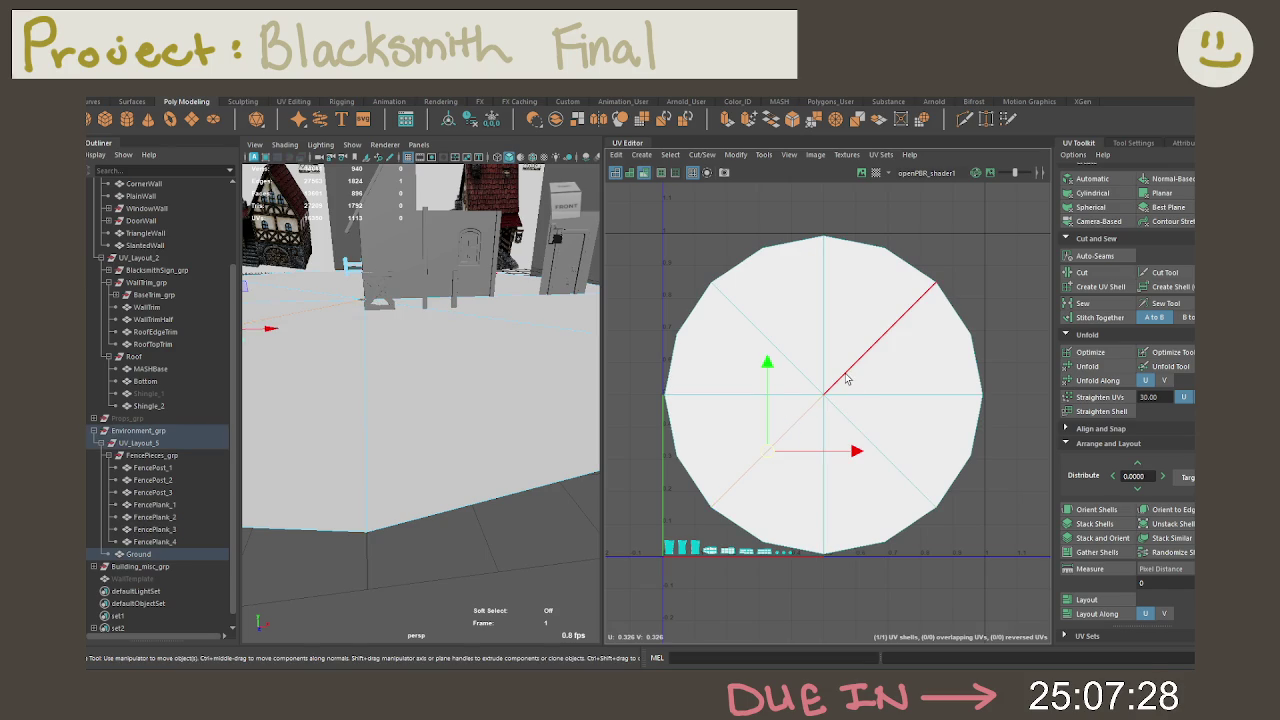
left_click(846, 378, "shift")
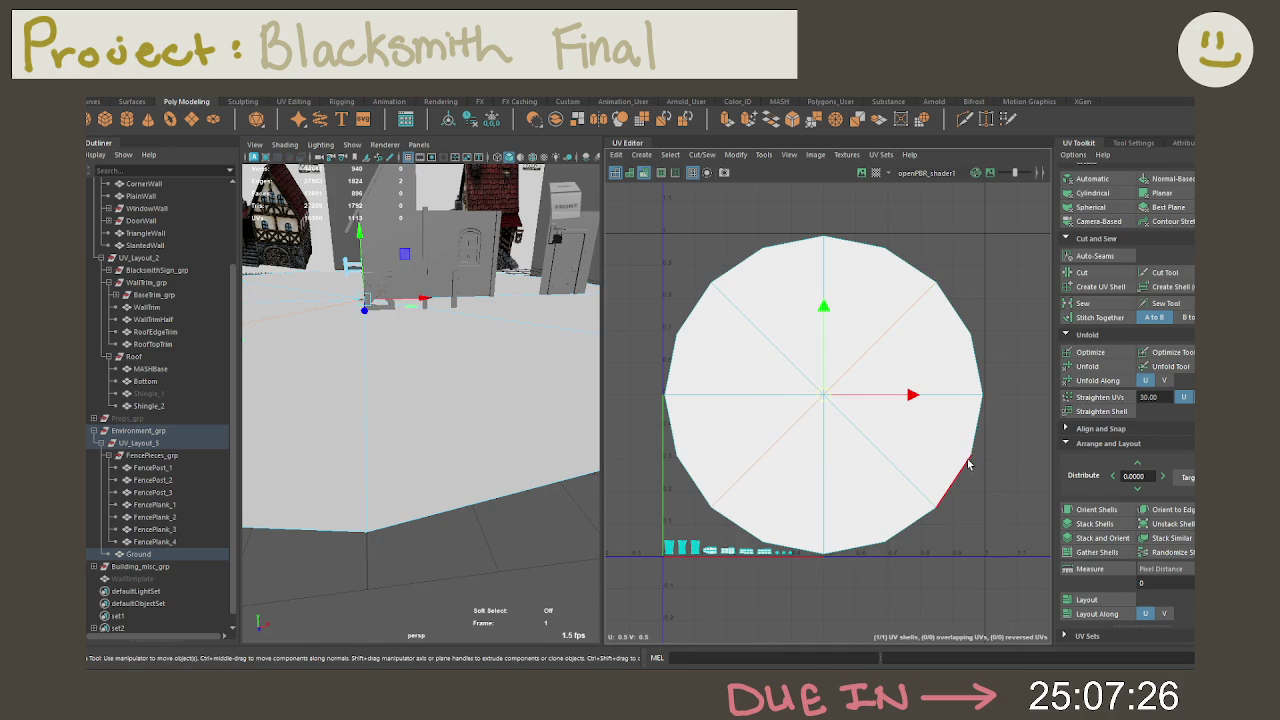
left_click(770, 396)
left_click(900, 396, "shift")
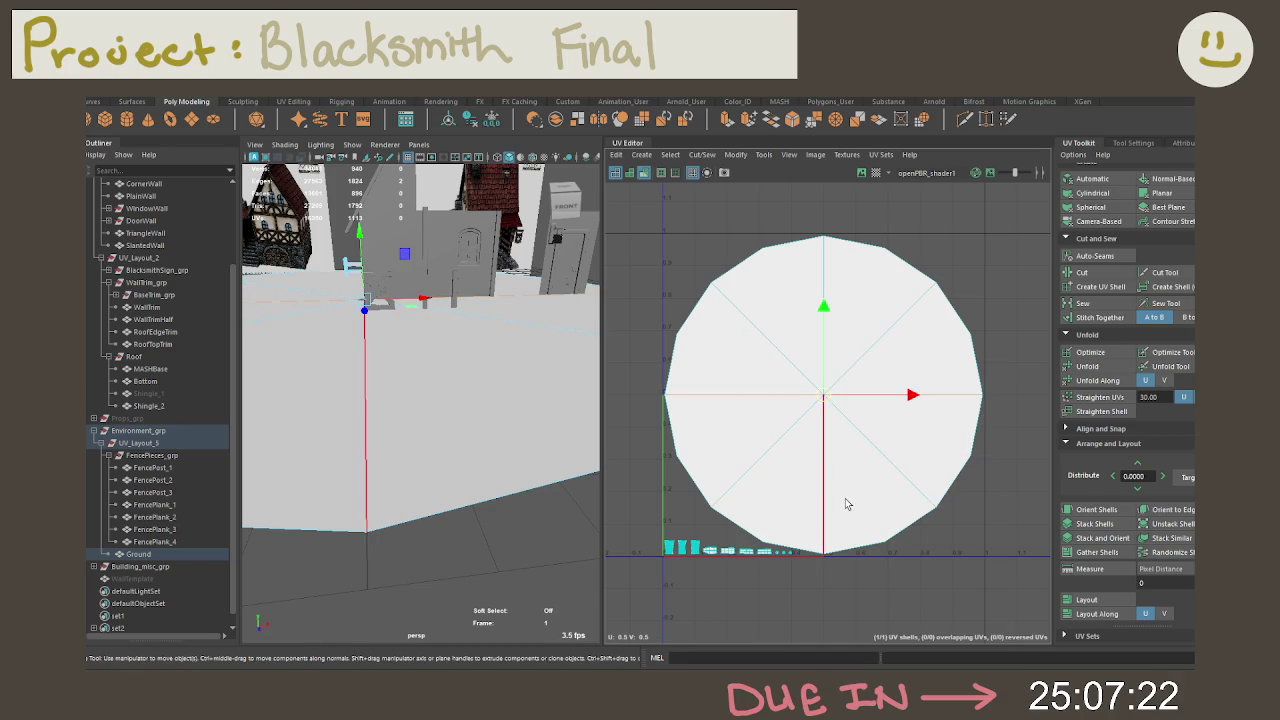
right_click(866, 322, "shift")
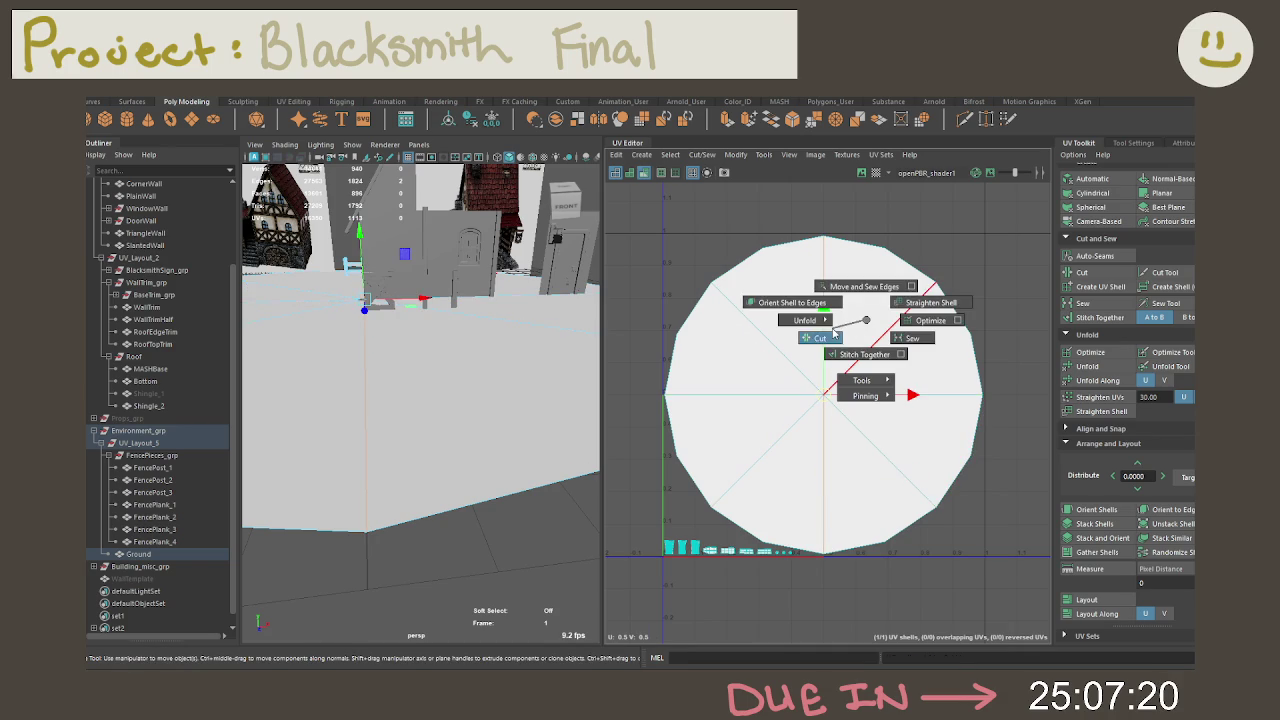
scroll(795, 314, "down", 3)
scroll(823, 357, "down", 2)
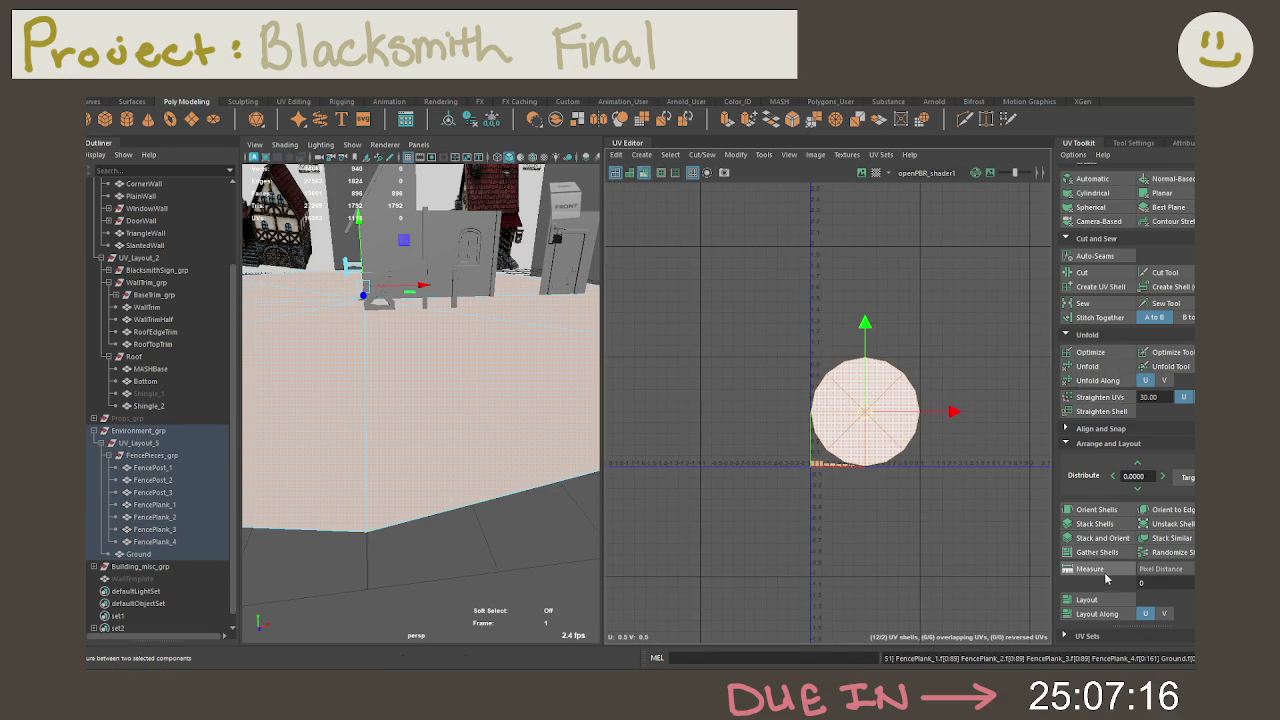
Step: Orient the Ground's circular UV shell upright and unfold it again
left_click(1095, 510)
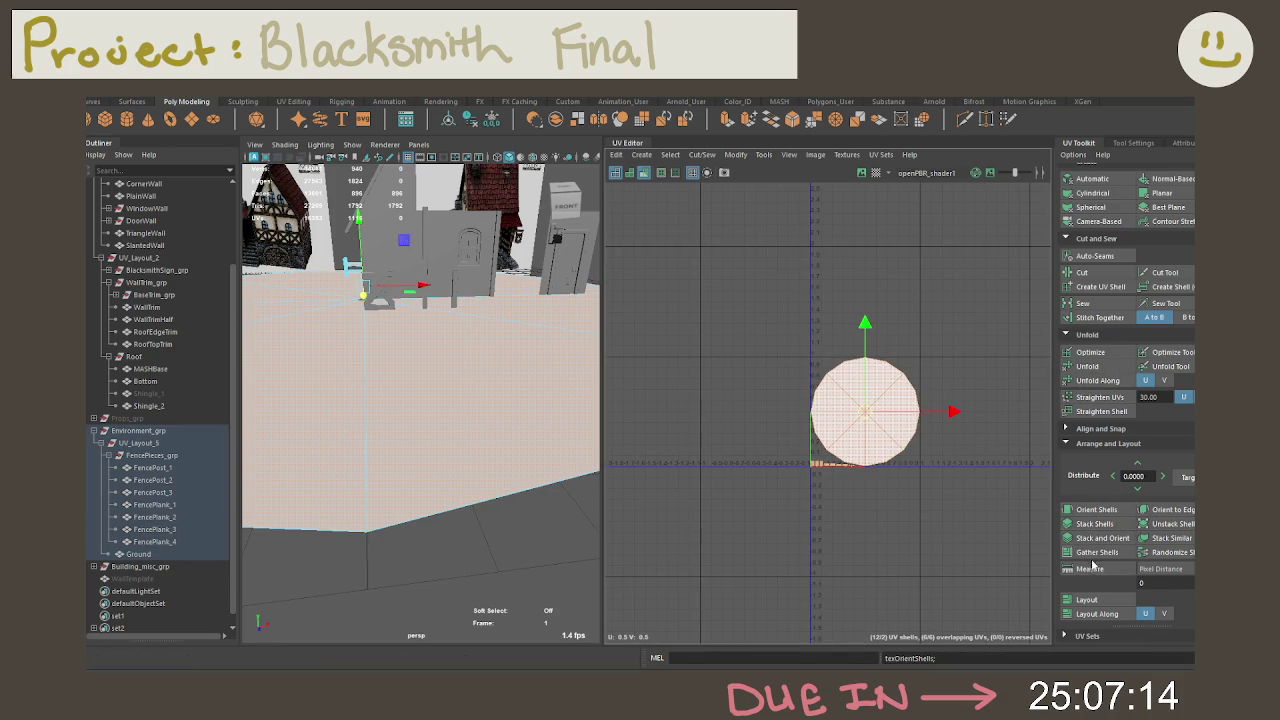
scroll(898, 450, "up", 3)
right_click(829, 420)
left_click(836, 440)
key("w")
mouse_move(838, 378)
right_mouse_down("shift")
mouse_move(797, 358)
mouse_move(843, 333)
mouse_move(846, 371)
right_mouse_up("shift")
left_click(1086, 366)
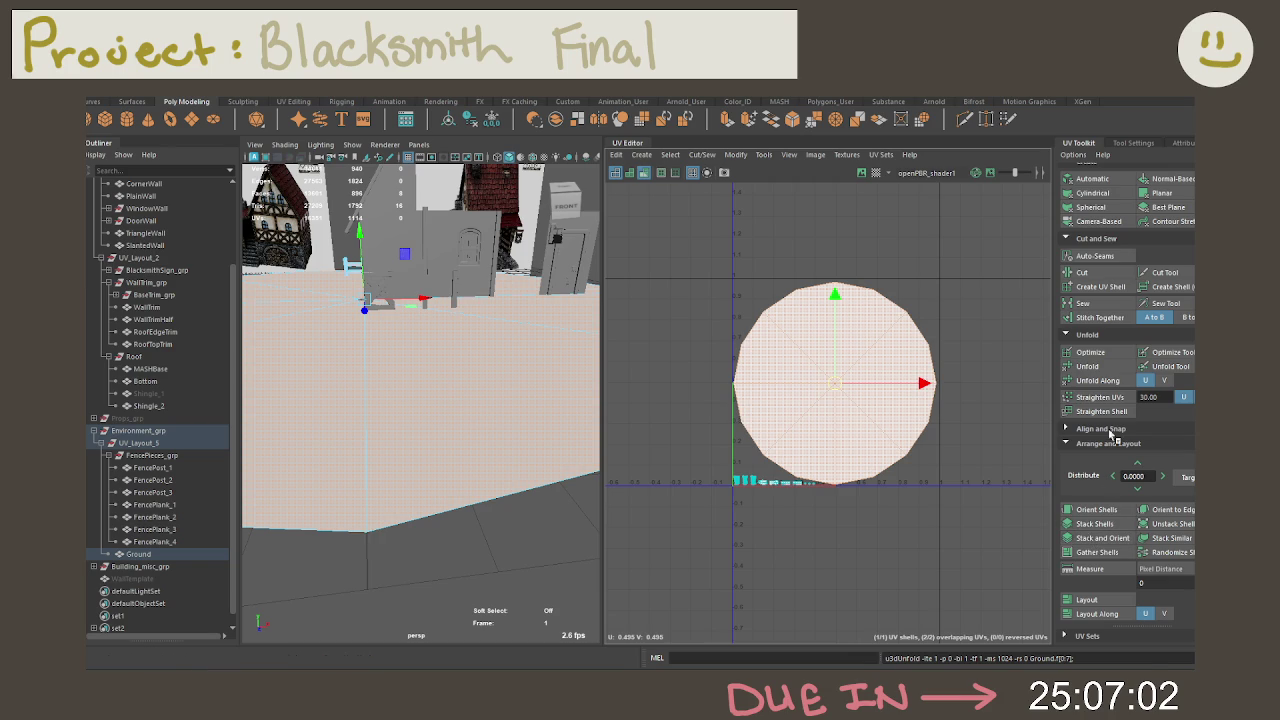
Step: Deselect, then reselect the whole circular Ground UV shell
left_click(918, 510)
scroll(918, 506, "up", 2)
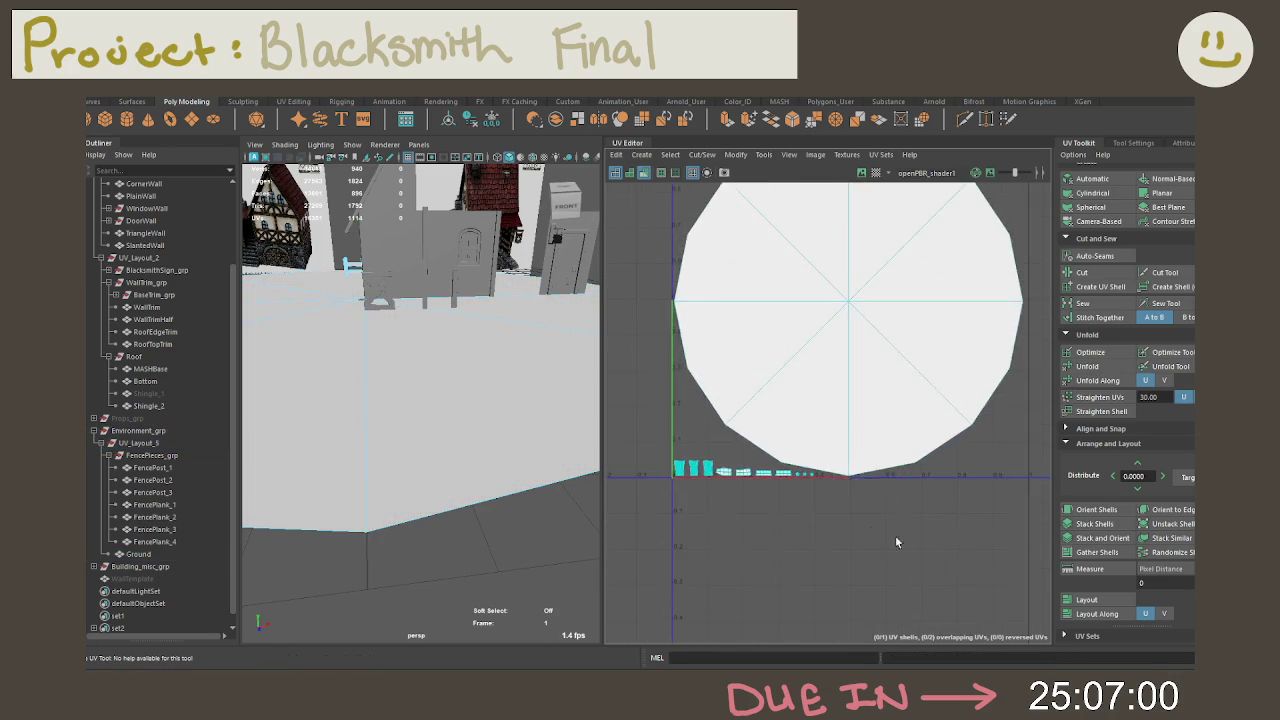
scroll(900, 500, "up", 2)
scroll(881, 483, "up", 2)
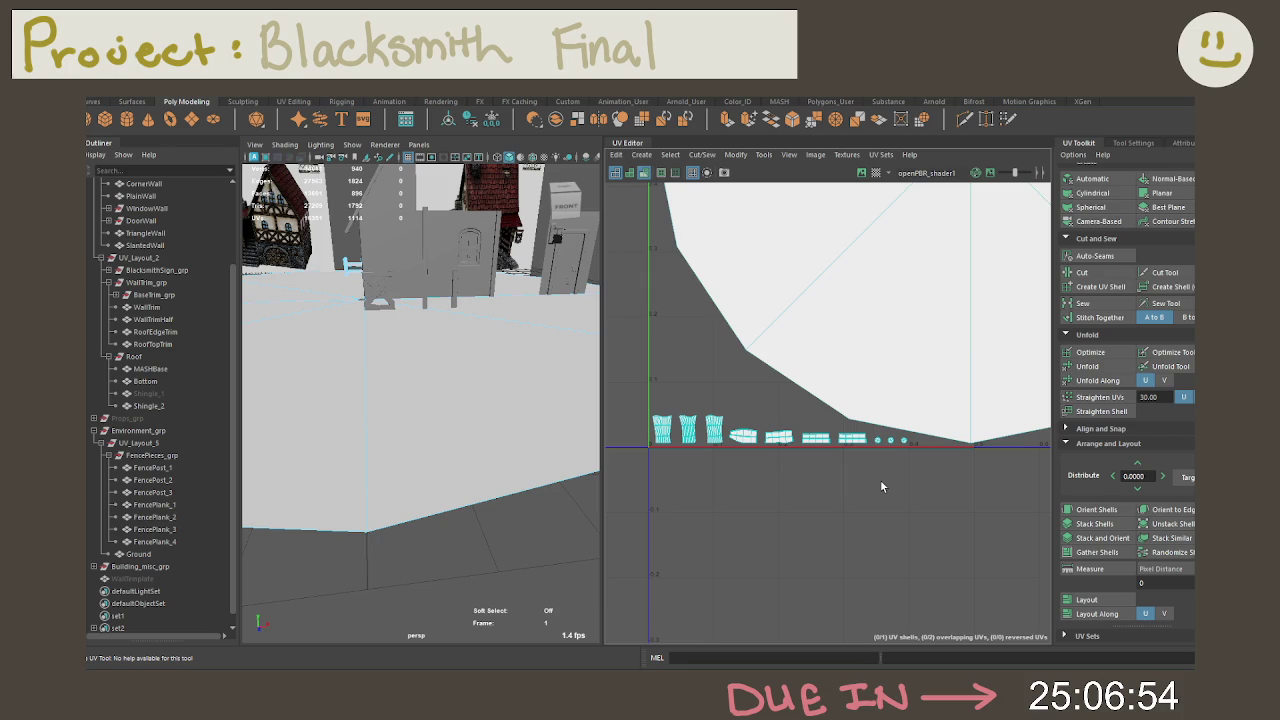
scroll(883, 485, "down", 2)
left_click(855, 445)
scroll(824, 406, "down", 2)
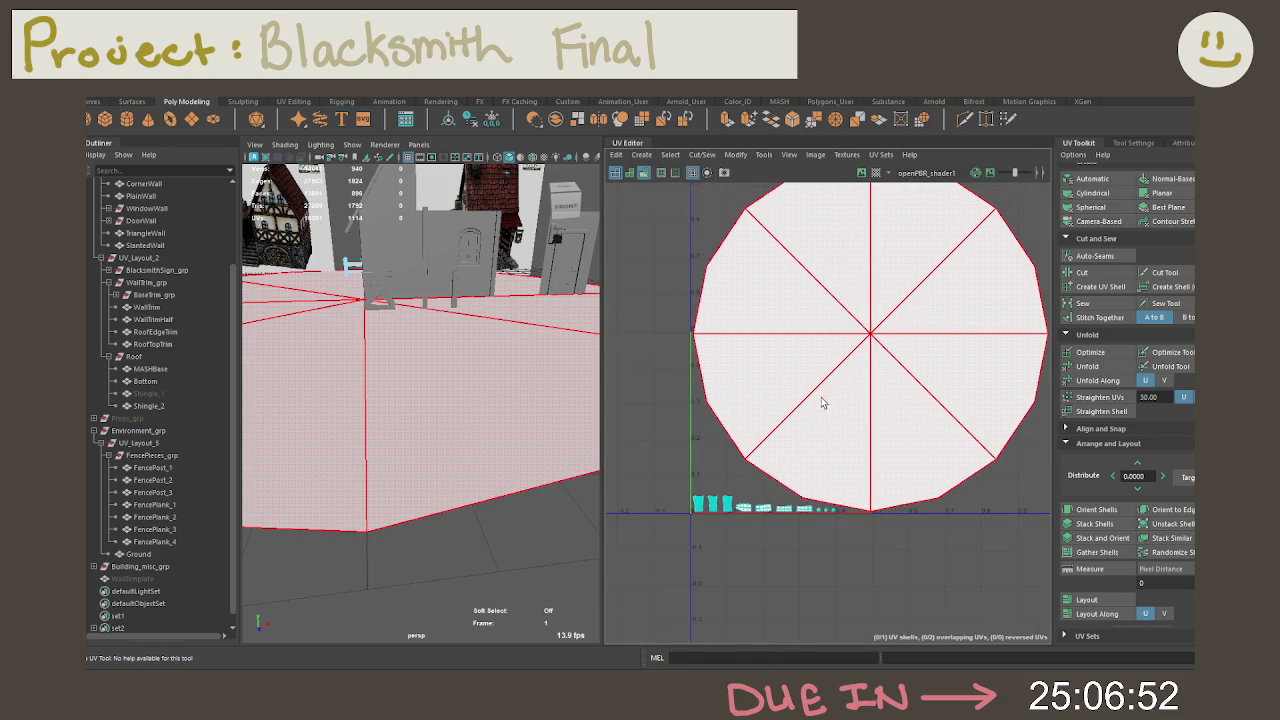
mouse_move(824, 406)
right_mouse_down()
mouse_move(786, 386)
mouse_move(840, 380)
mouse_move(830, 436)
right_mouse_up()
Step: Cut the selected Ground disc slices into separate UV shells and unfold them
left_click(820, 450)
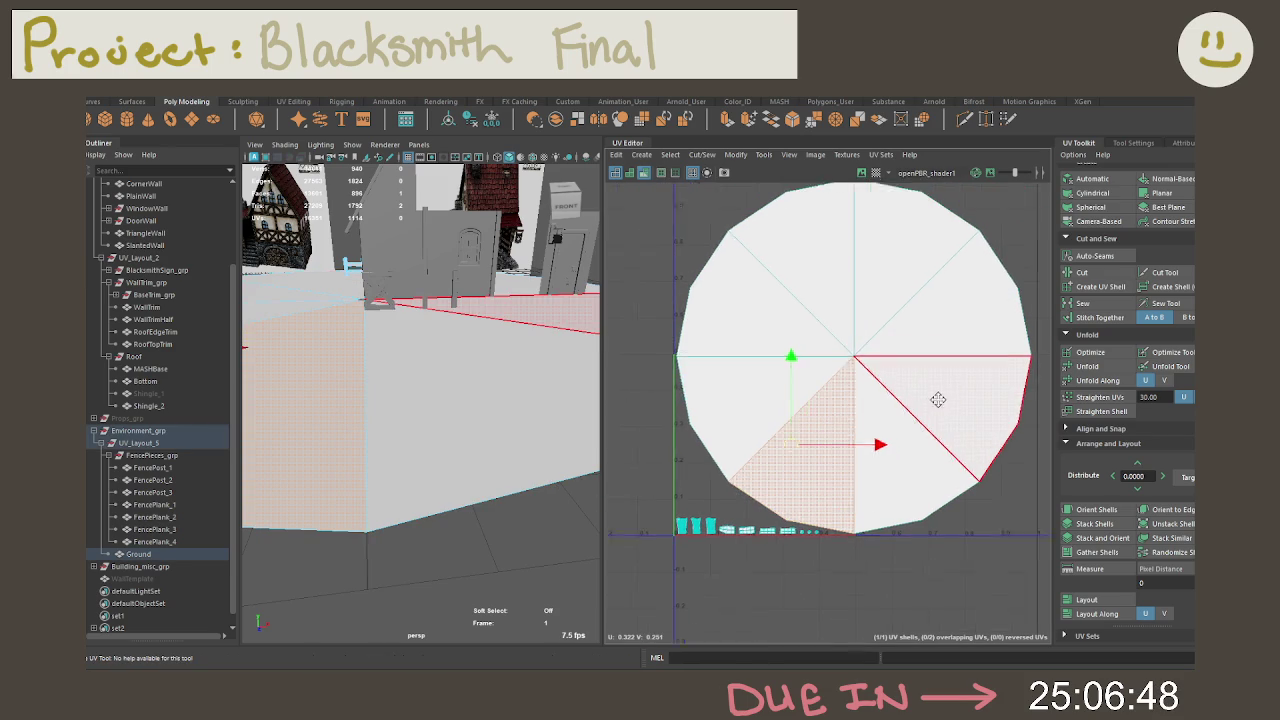
left_click(871, 443)
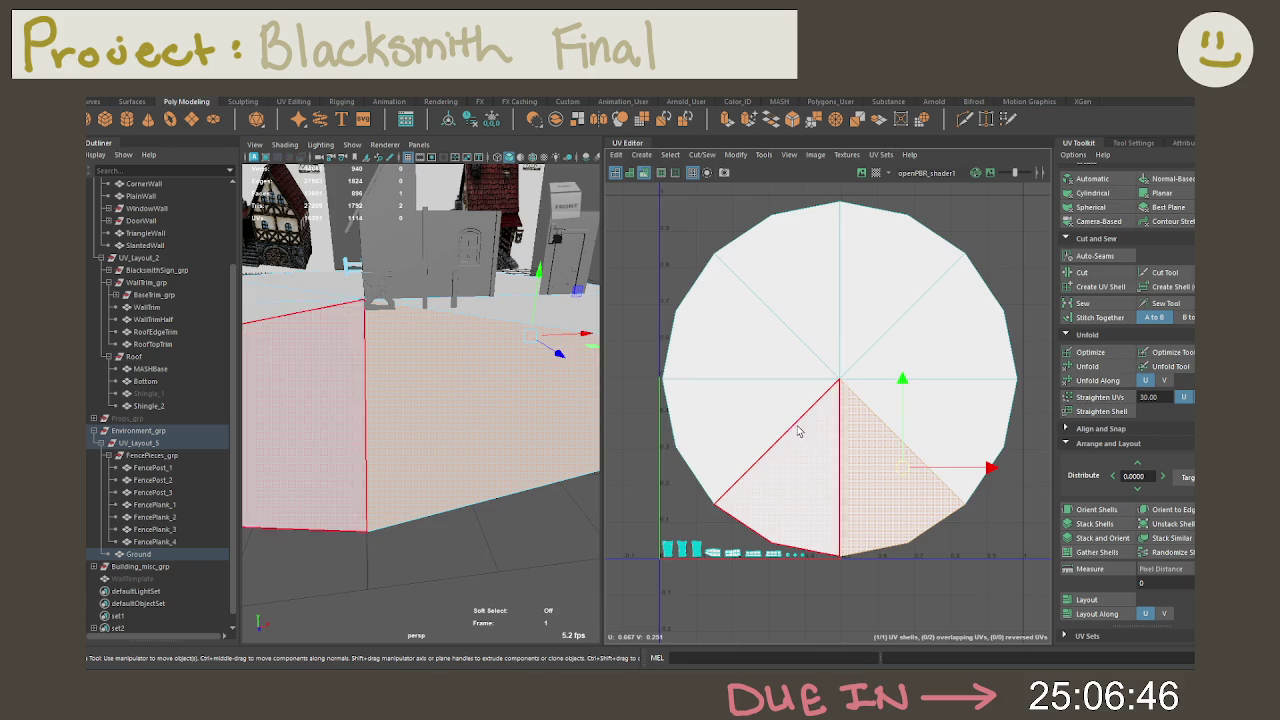
left_click(745, 415, "shift")
left_click(820, 309, "shift")
left_click(943, 314, "shift")
left_click(1067, 274)
right_click_drag(886, 330, 880, 365, "shift")
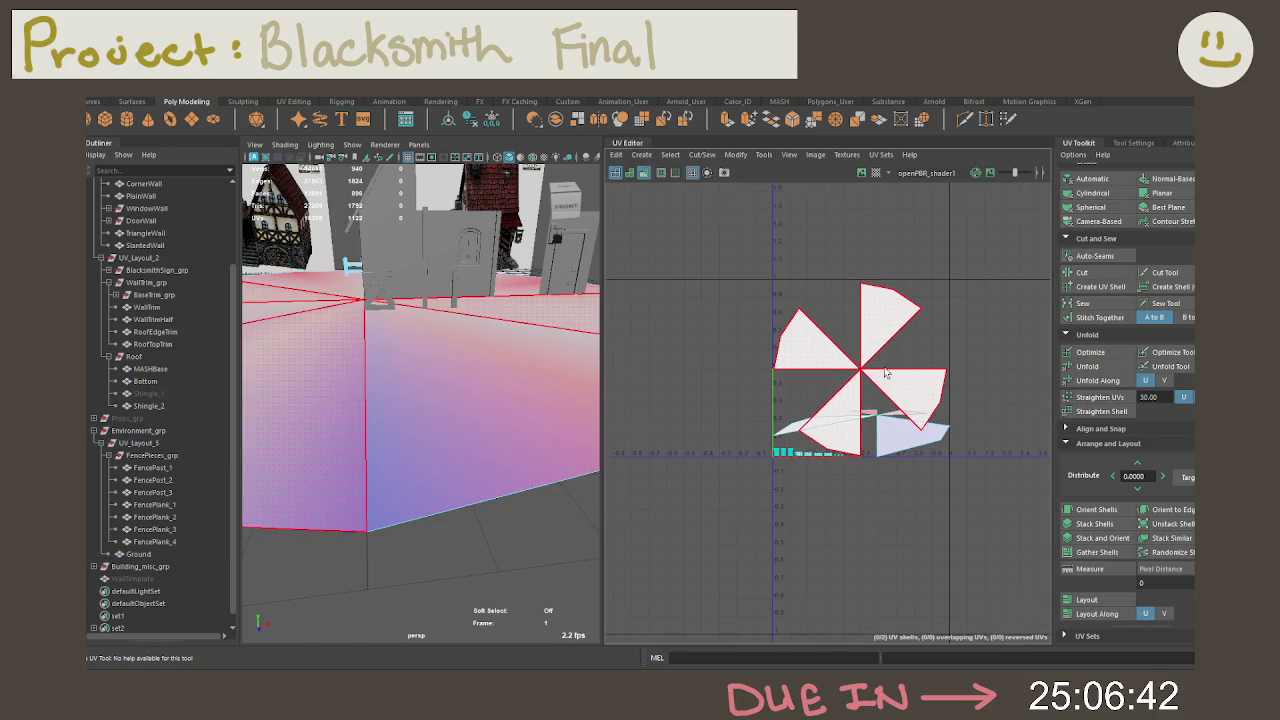
left_click_drag(958, 472, 773, 293)
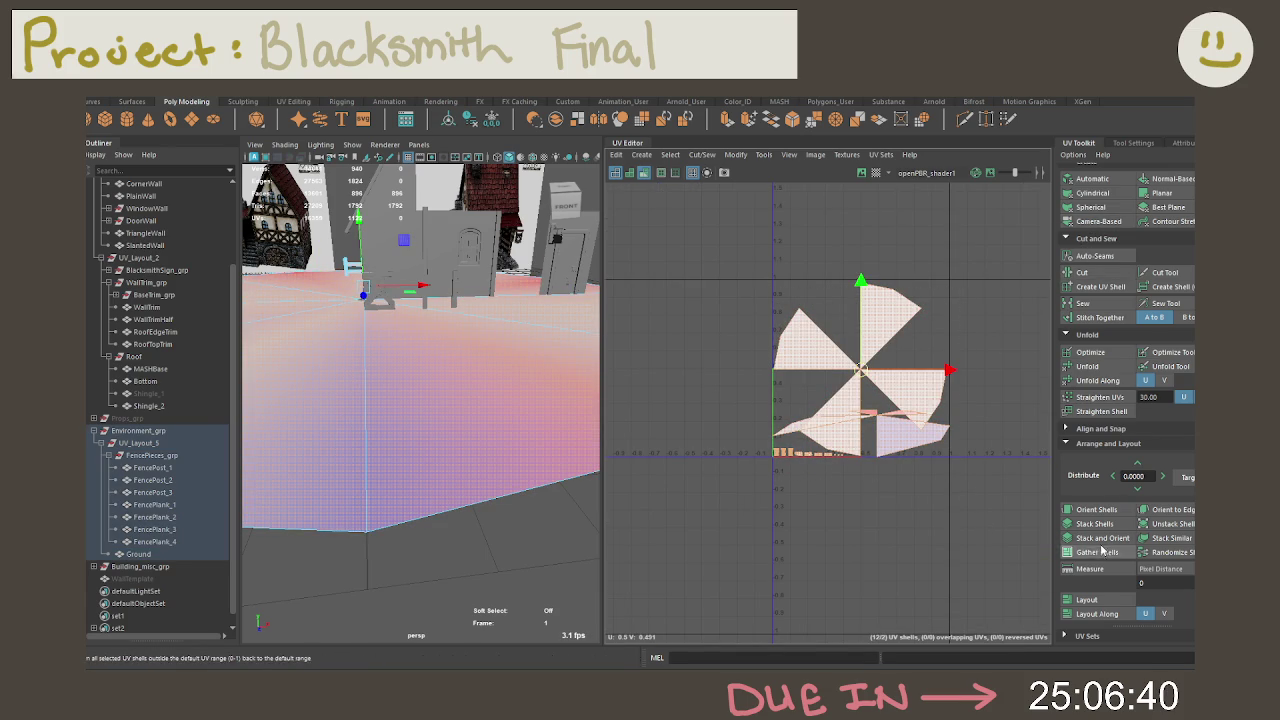
left_click(1086, 367)
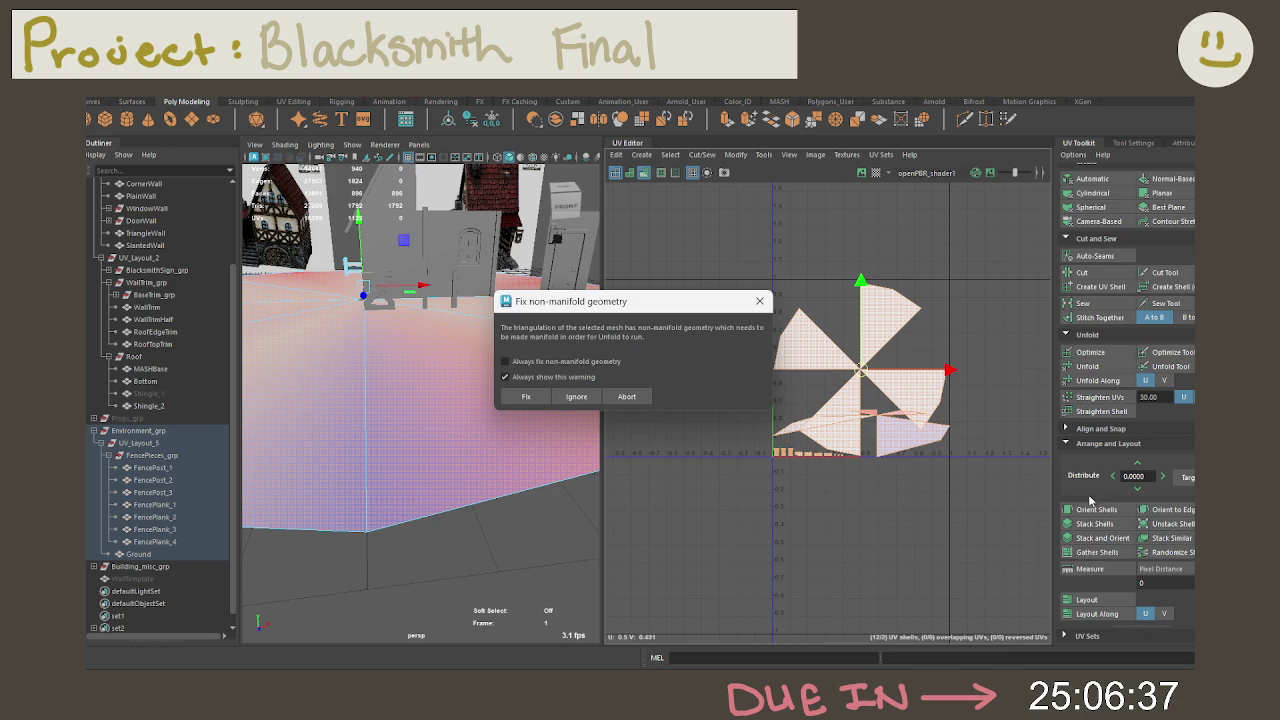
Step: Abort the non-manifold warning and make one triangle face its own UV shell
left_click(626, 396)
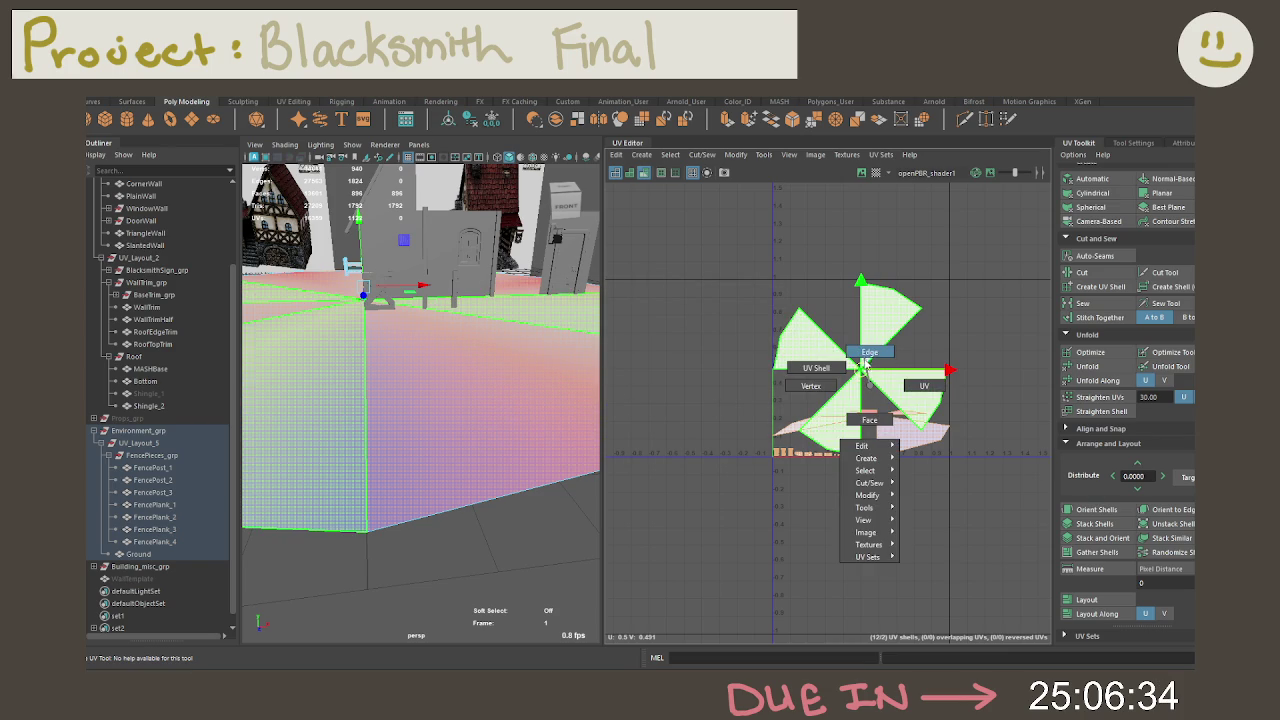
right_click_drag(870, 390, 868, 352)
left_click(880, 392)
left_click(920, 385)
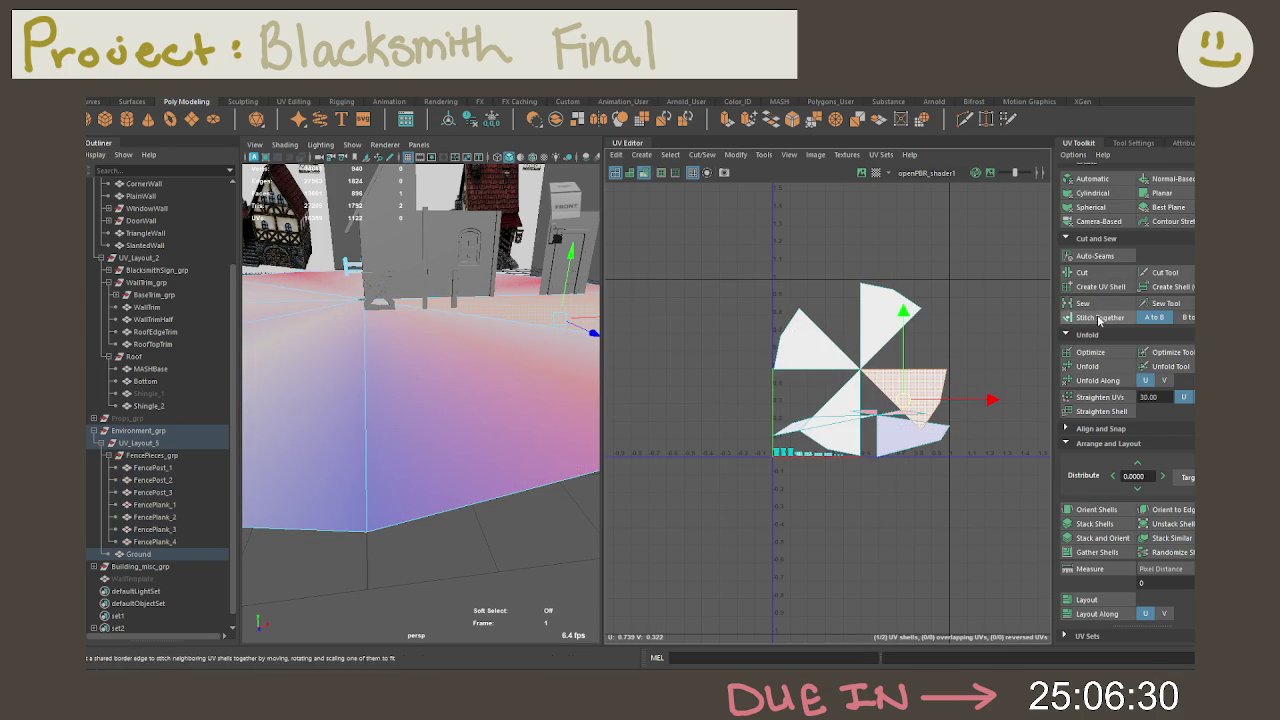
left_click(1100, 287)
Step: Move the triangle shells apart from each other, then select all and unfold them
mouse_move(908, 397)
left_mouse_down()
mouse_move(912, 370)
mouse_move(968, 368)
mouse_move(981, 299)
left_mouse_up()
left_click(972, 360)
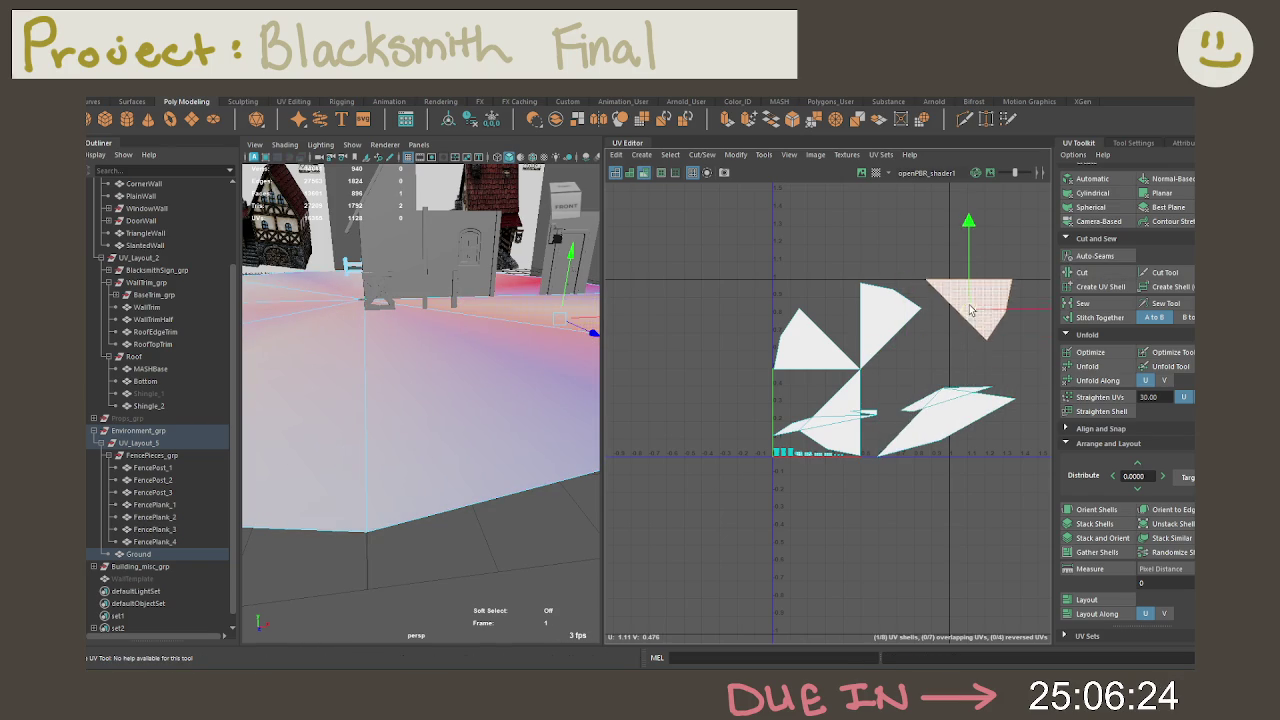
left_click(880, 330)
left_click_drag(880, 330, 925, 340)
left_click(820, 340)
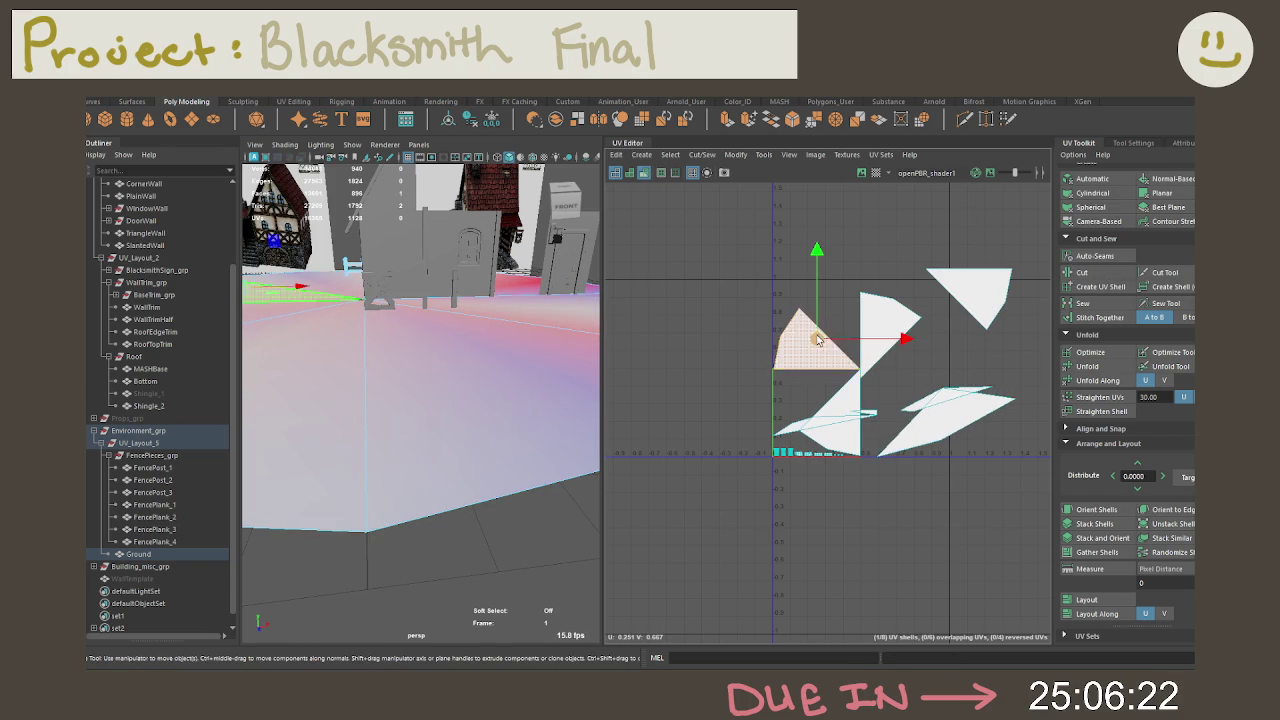
left_click_drag(820, 340, 755, 340)
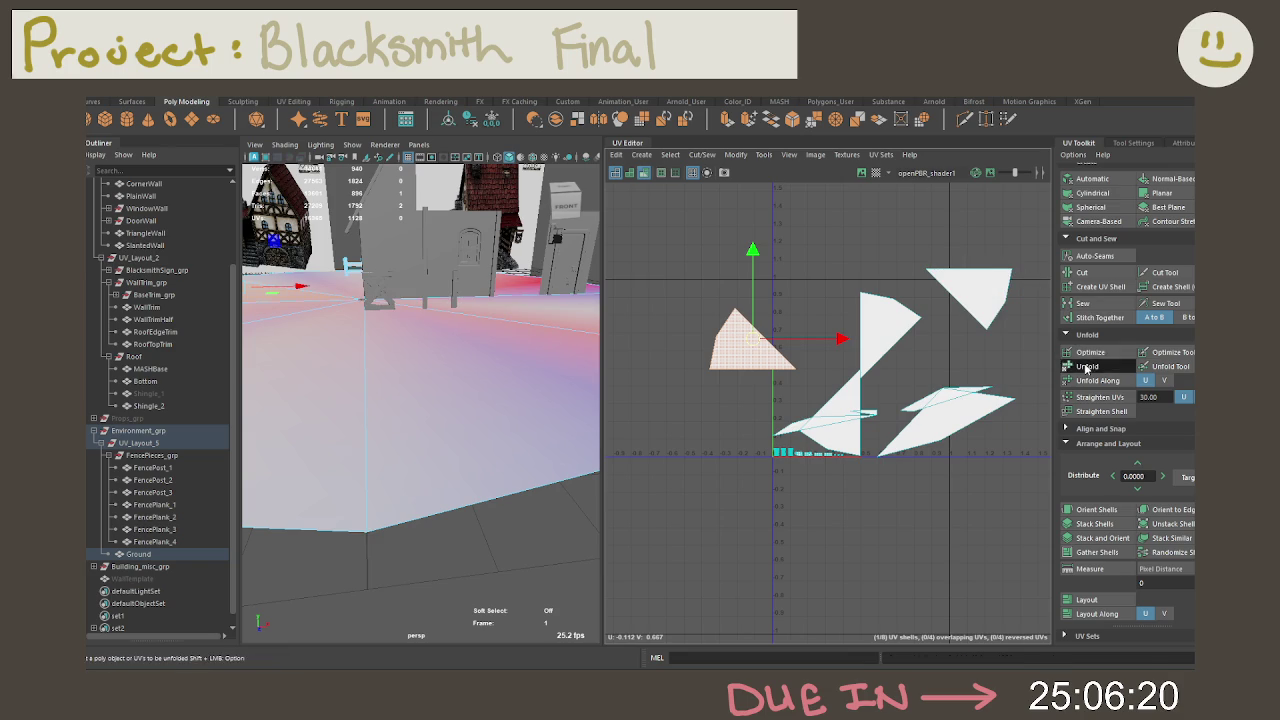
left_click(903, 328)
left_click_drag(650, 212, 1050, 494)
left_click(1087, 366)
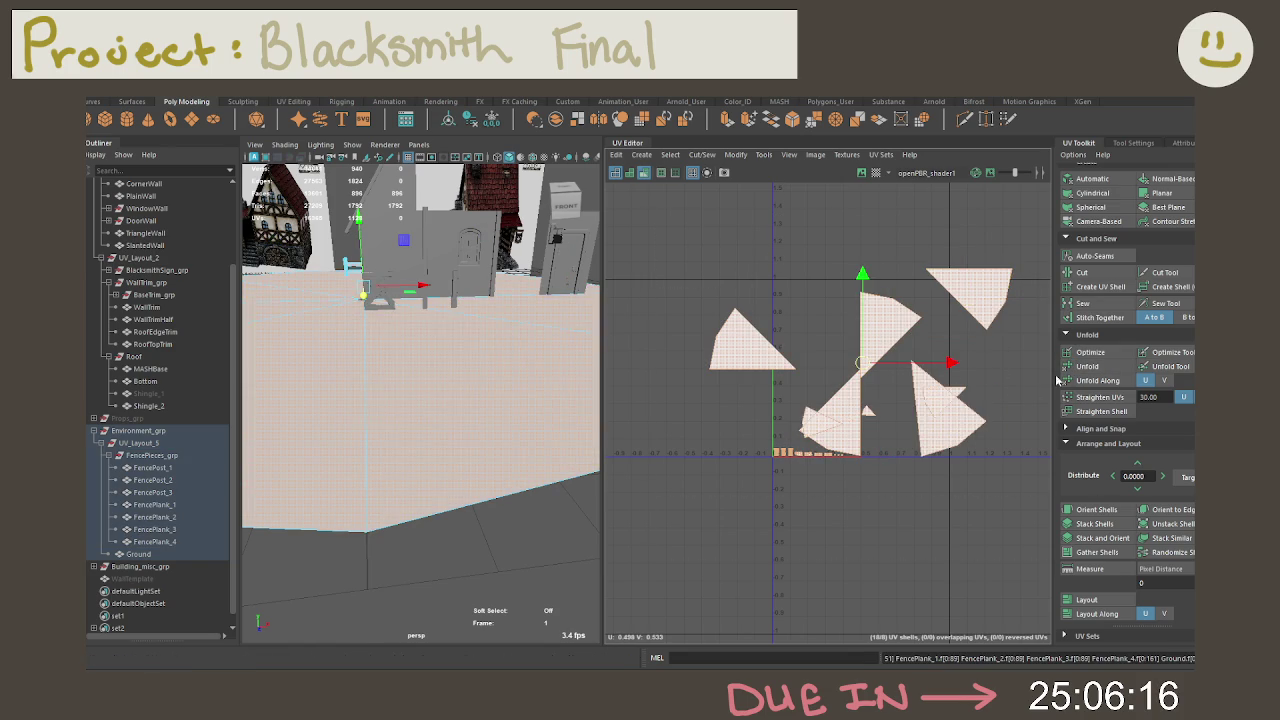
Step: Orient the triangle shells to the UV axes and lay them out in the 0–1 square
left_click(1095, 510)
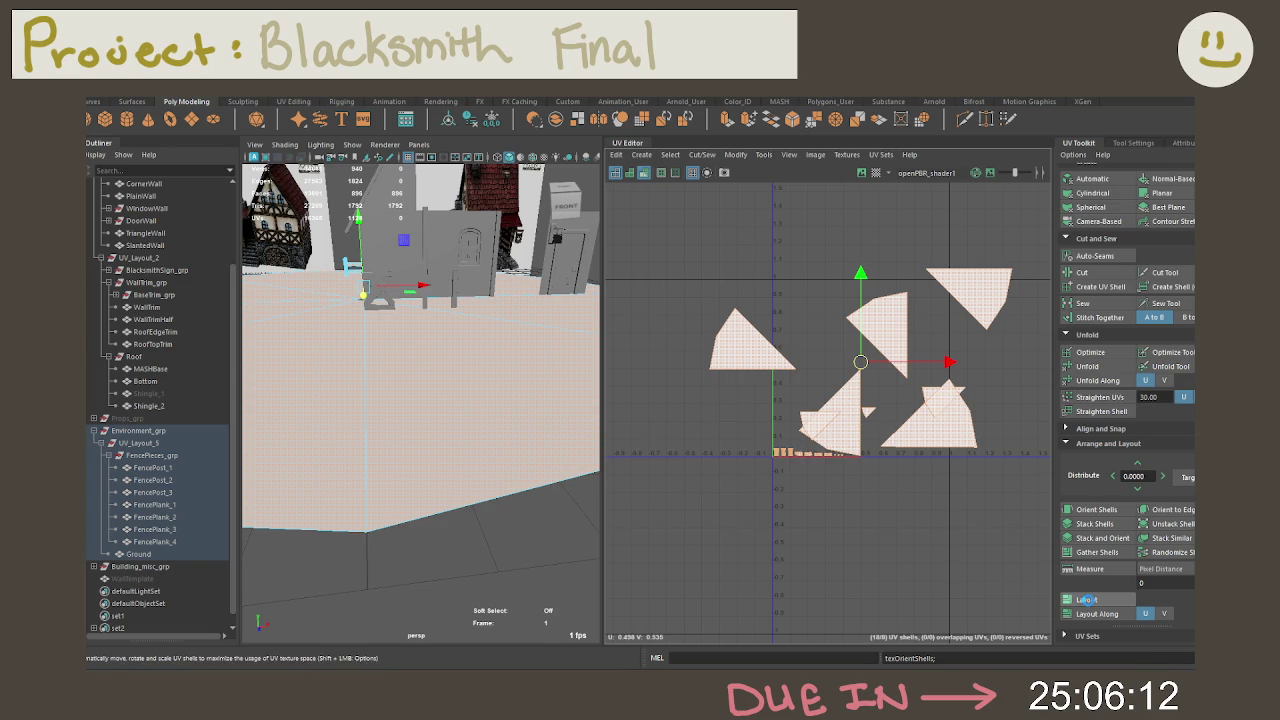
left_click(1087, 599)
left_click(893, 466)
scroll(853, 436, "up", 3)
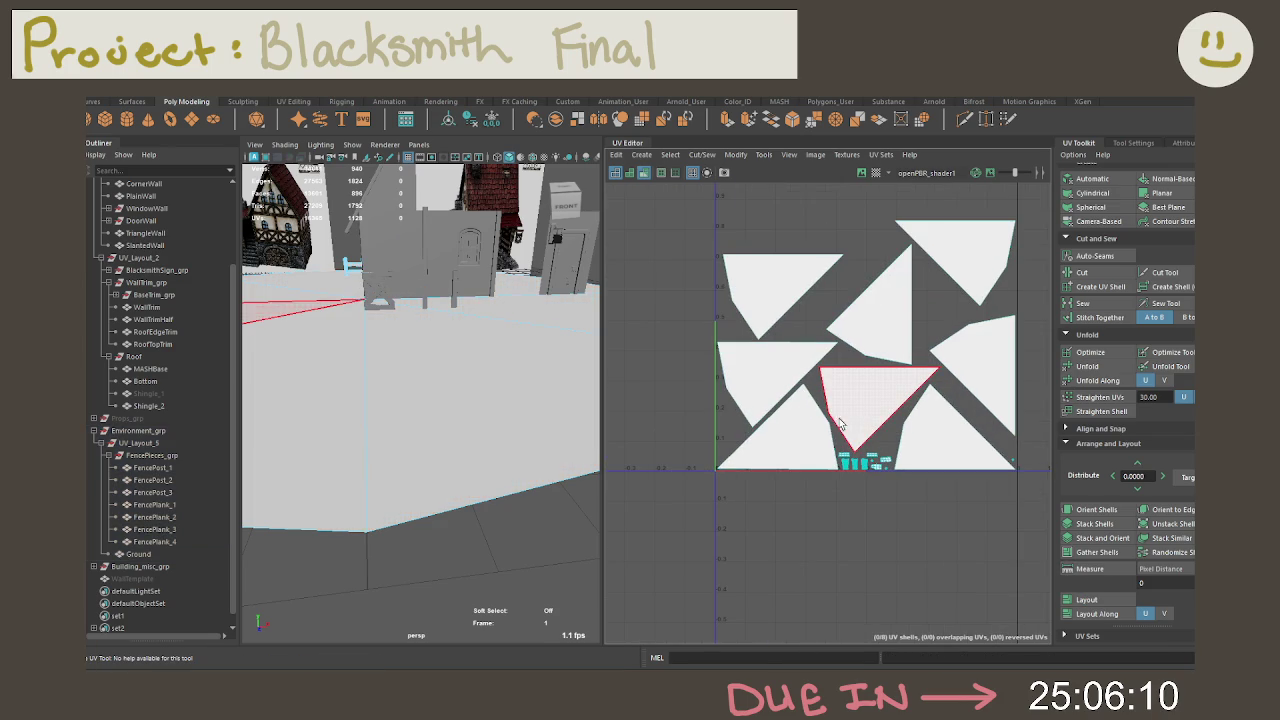
scroll(950, 510, "down", 3)
left_click_drag(823, 349, 1034, 572)
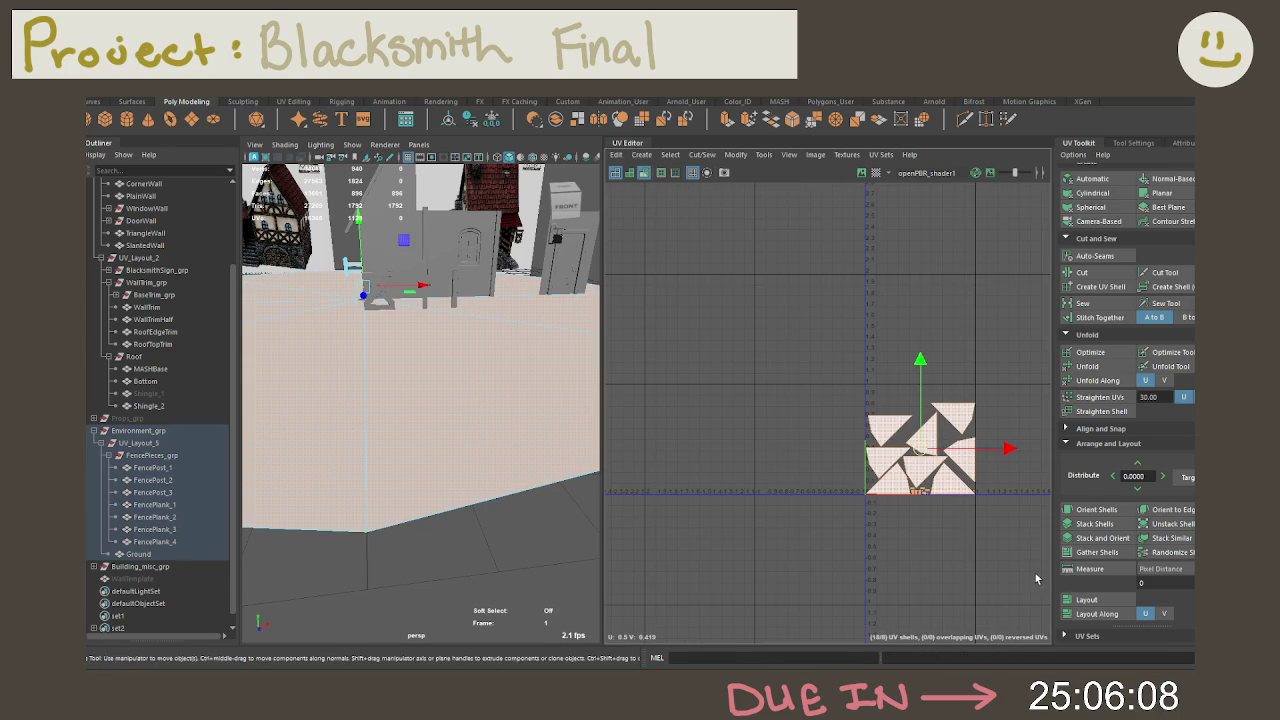
left_click(1097, 512)
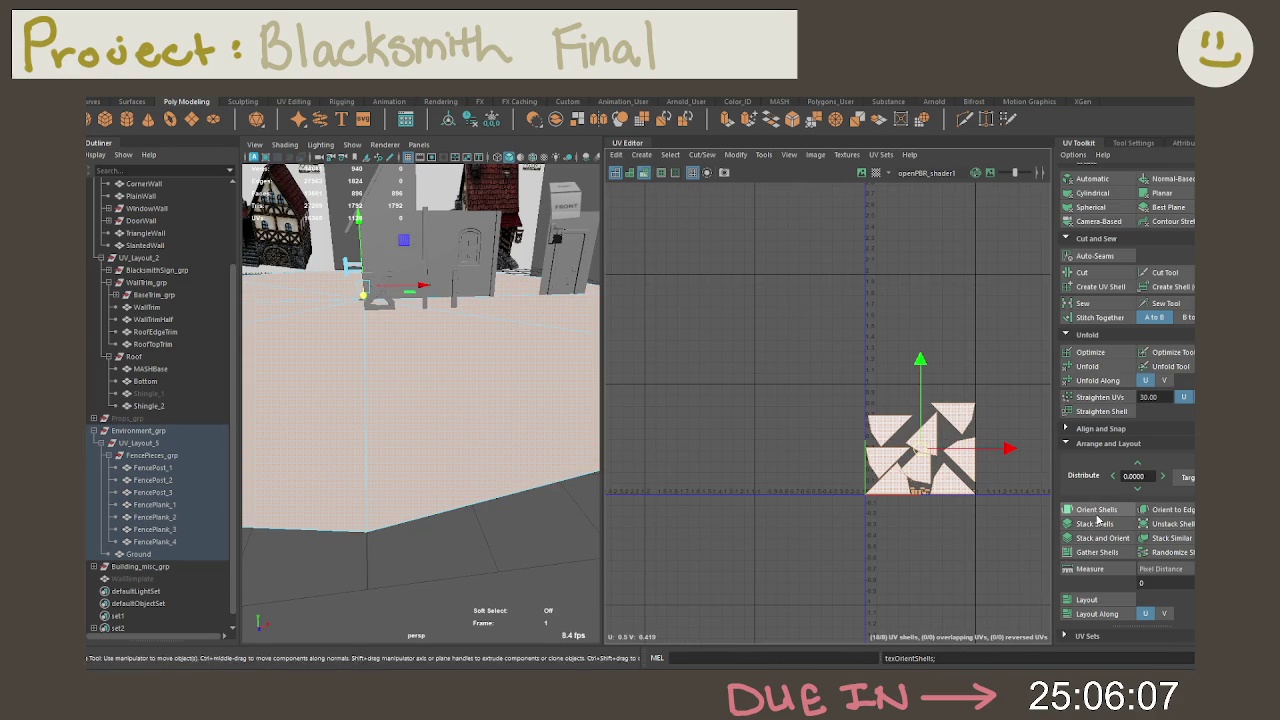
left_click(1088, 600)
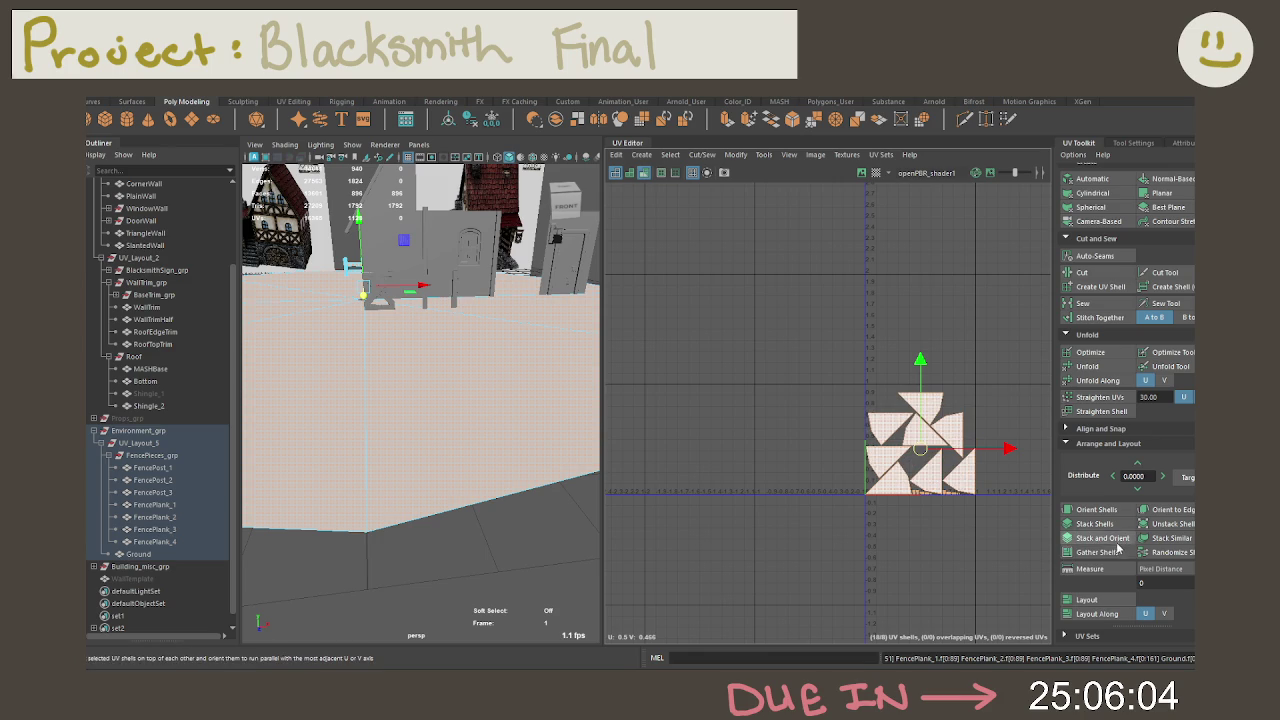
Step: Stack the triangle shells into one using Stack Shells, Stack and Orient, and Stack Similar
left_click(1160, 538)
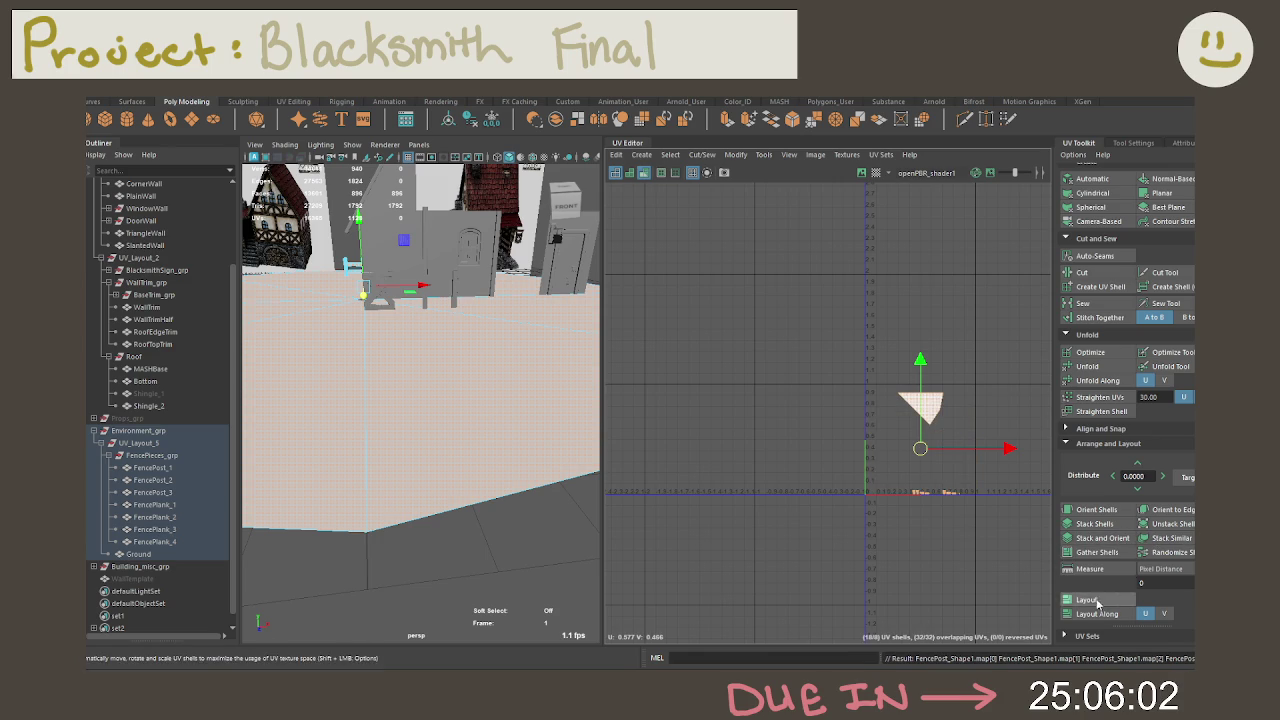
left_click(1088, 600)
left_click(1160, 538)
middle_click_drag(917, 506, 864, 496, "alt")
mouse_move(864, 496)
right_mouse_down("alt")
mouse_move(966, 514)
mouse_move(820, 508)
mouse_move(1025, 537)
right_mouse_up("alt")
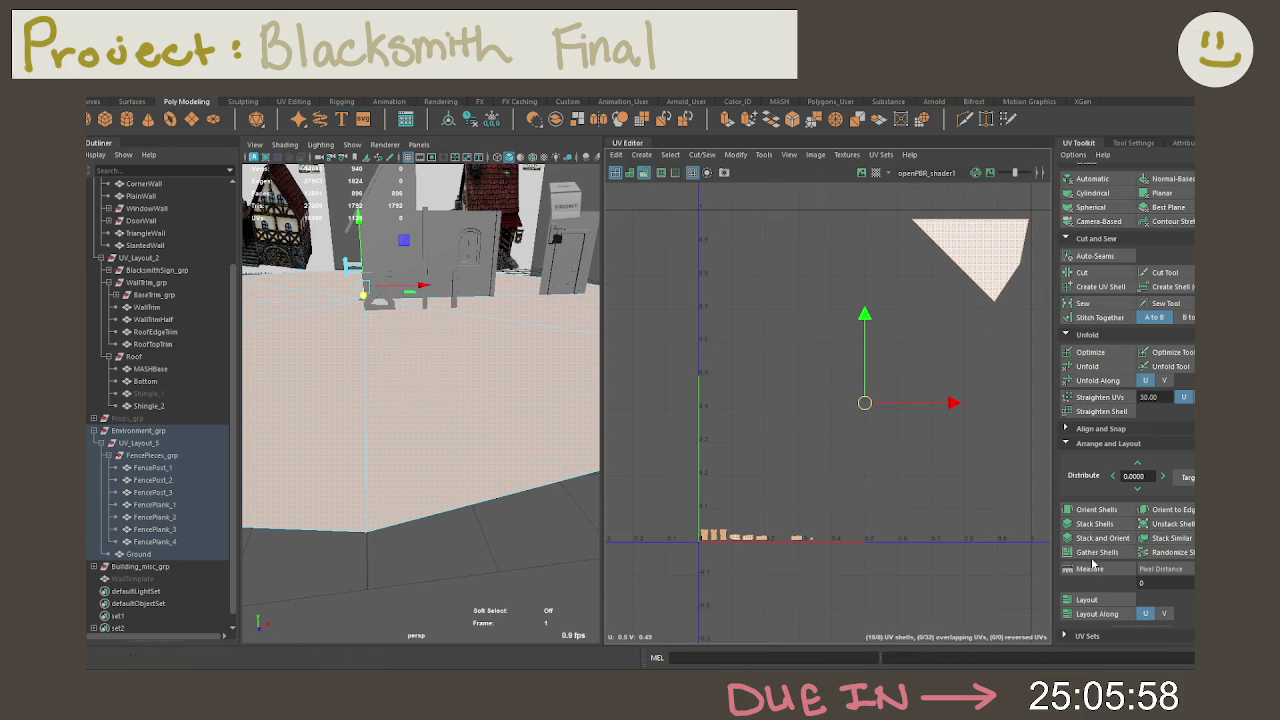
left_click(1095, 524)
left_click(1093, 538)
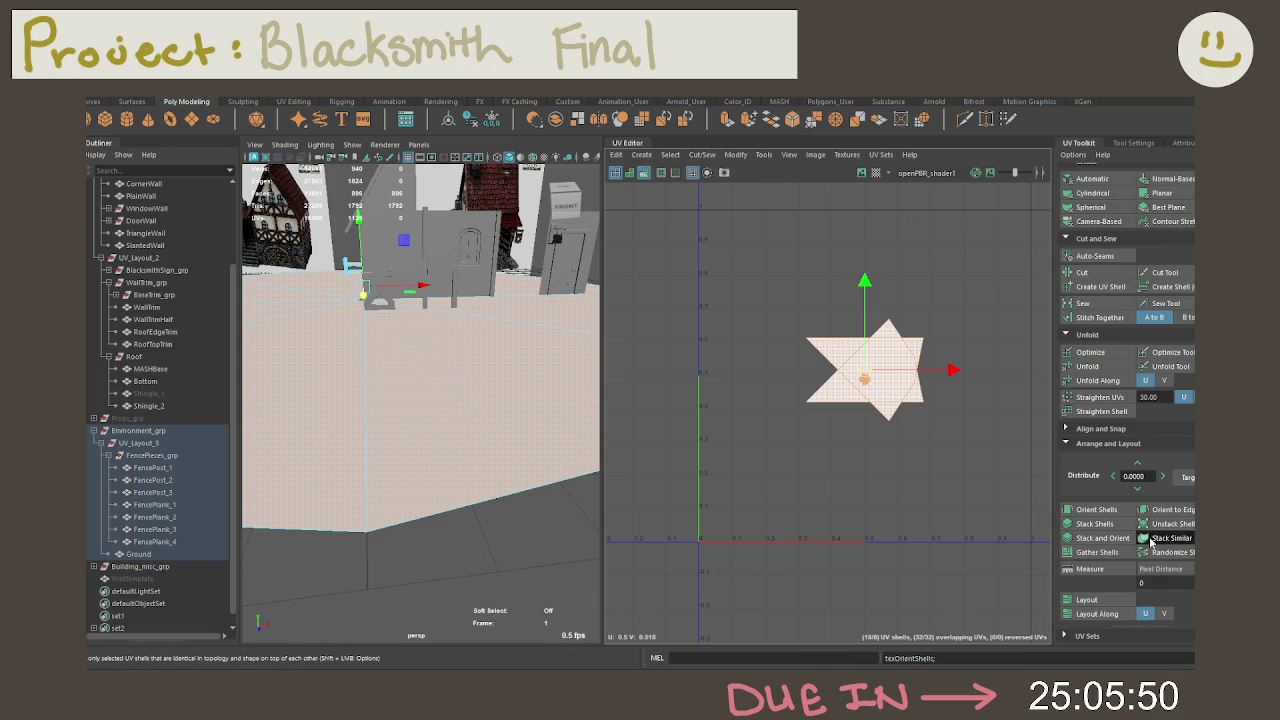
left_click(1150, 541)
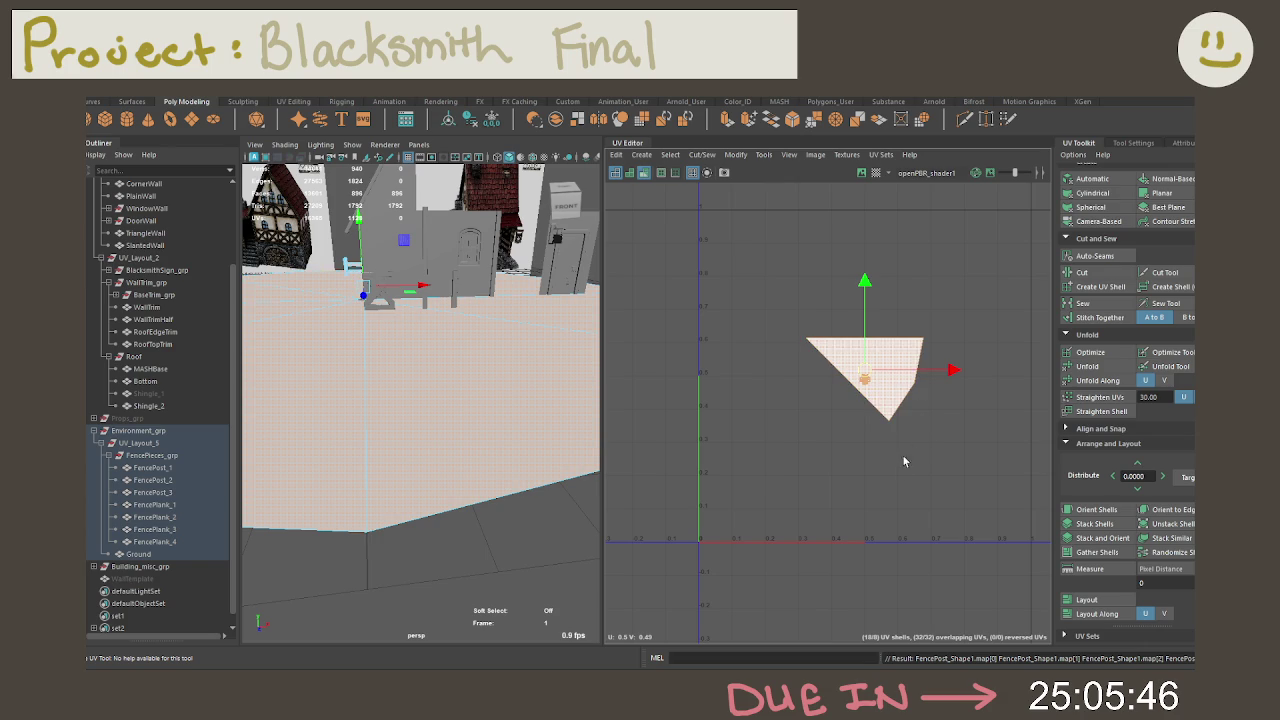
left_click(1103, 601)
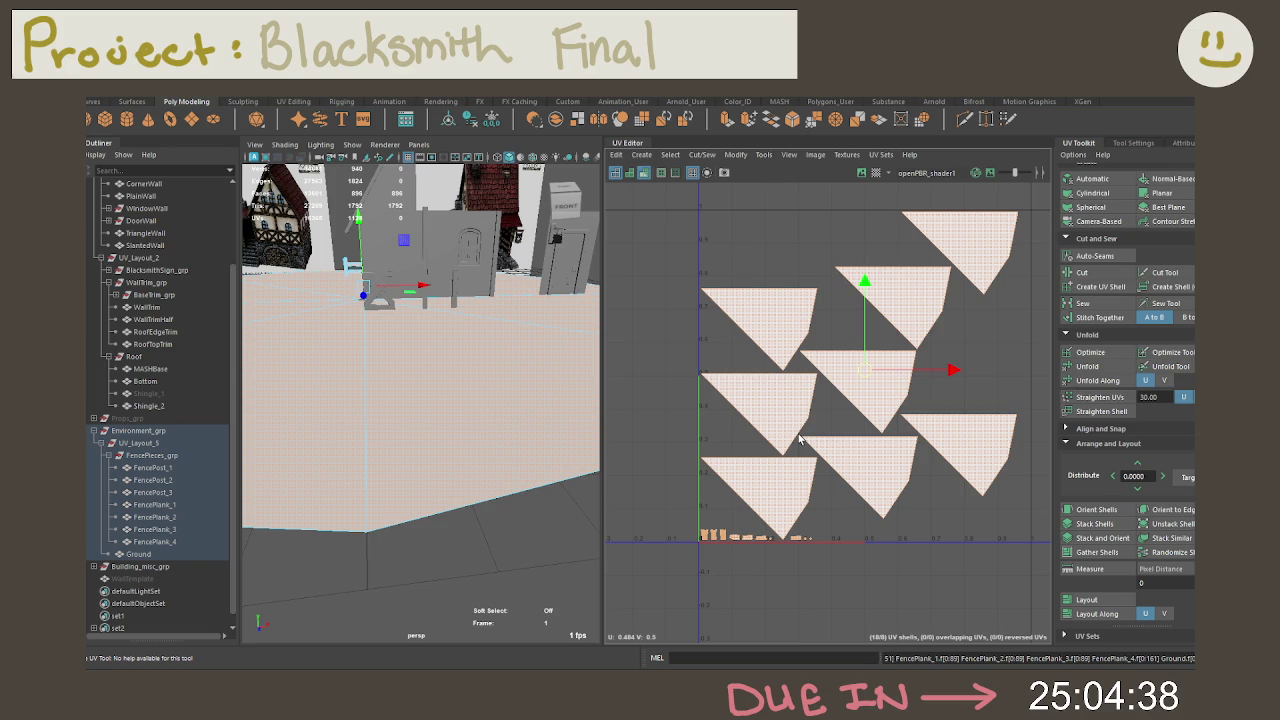
Step: Clear the shell selection and zoom out on the spread-out wedge shells
left_click(800, 440)
scroll(800, 440, "down", 1)
Step: Stack the similar triangle shells together, then pull one triangle back out of the stack
left_click(860, 462)
left_click(1170, 540)
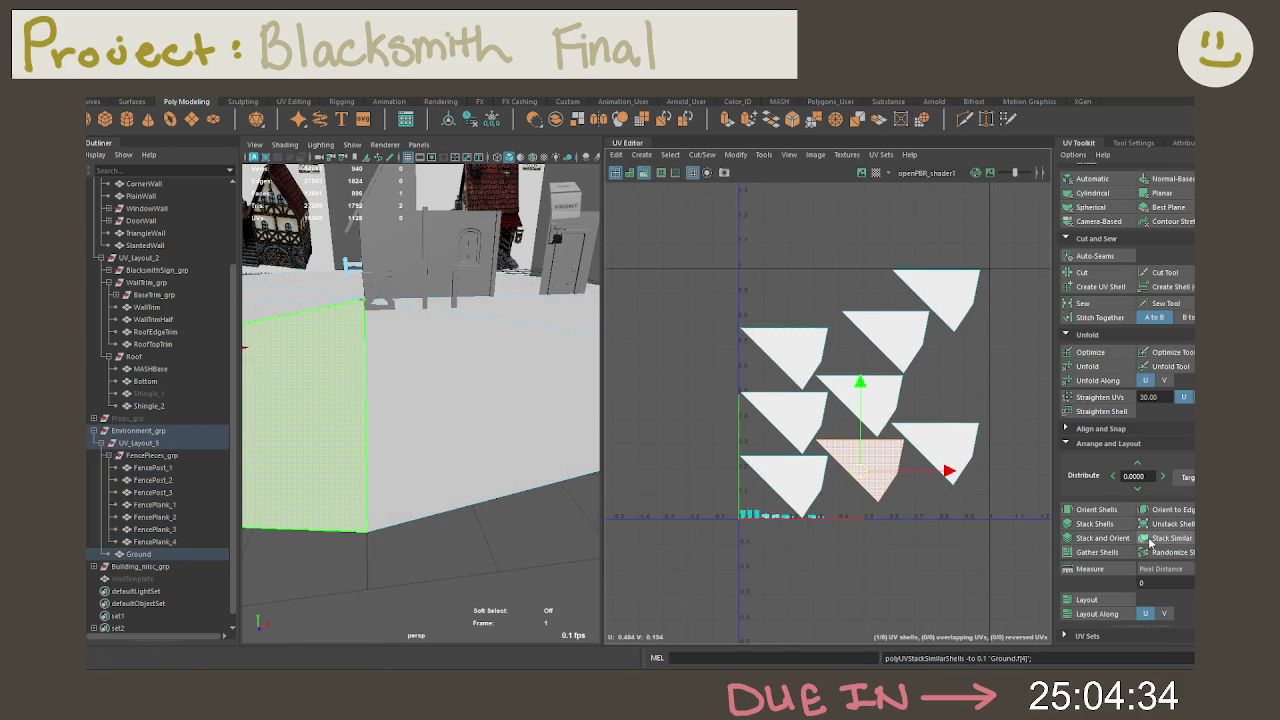
left_click_drag(1036, 515, 699, 273)
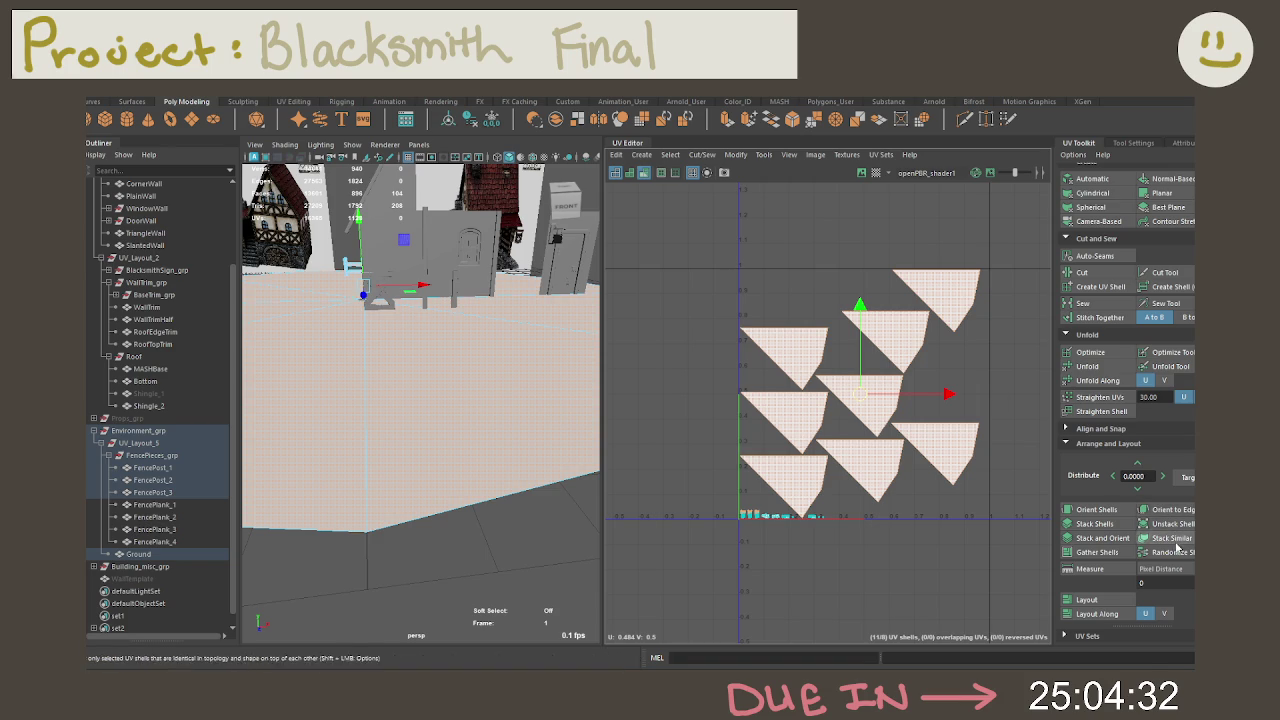
left_click(784, 476)
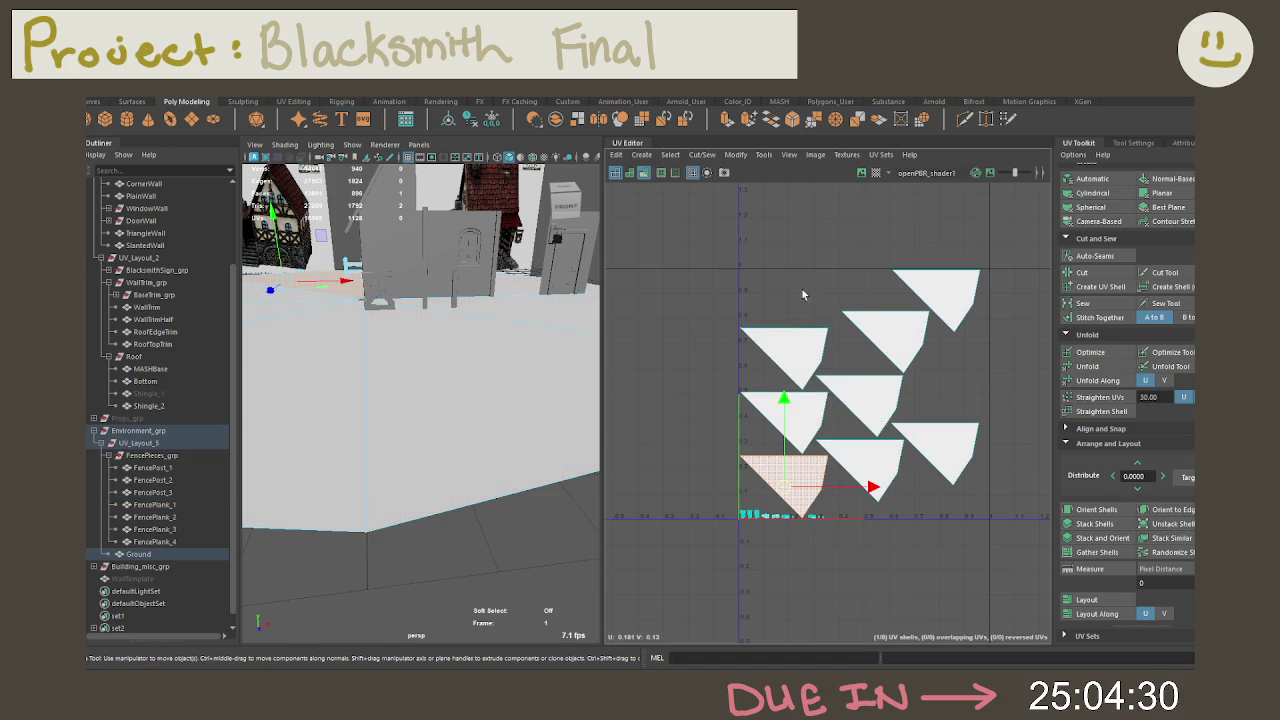
left_click_drag(706, 271, 990, 505)
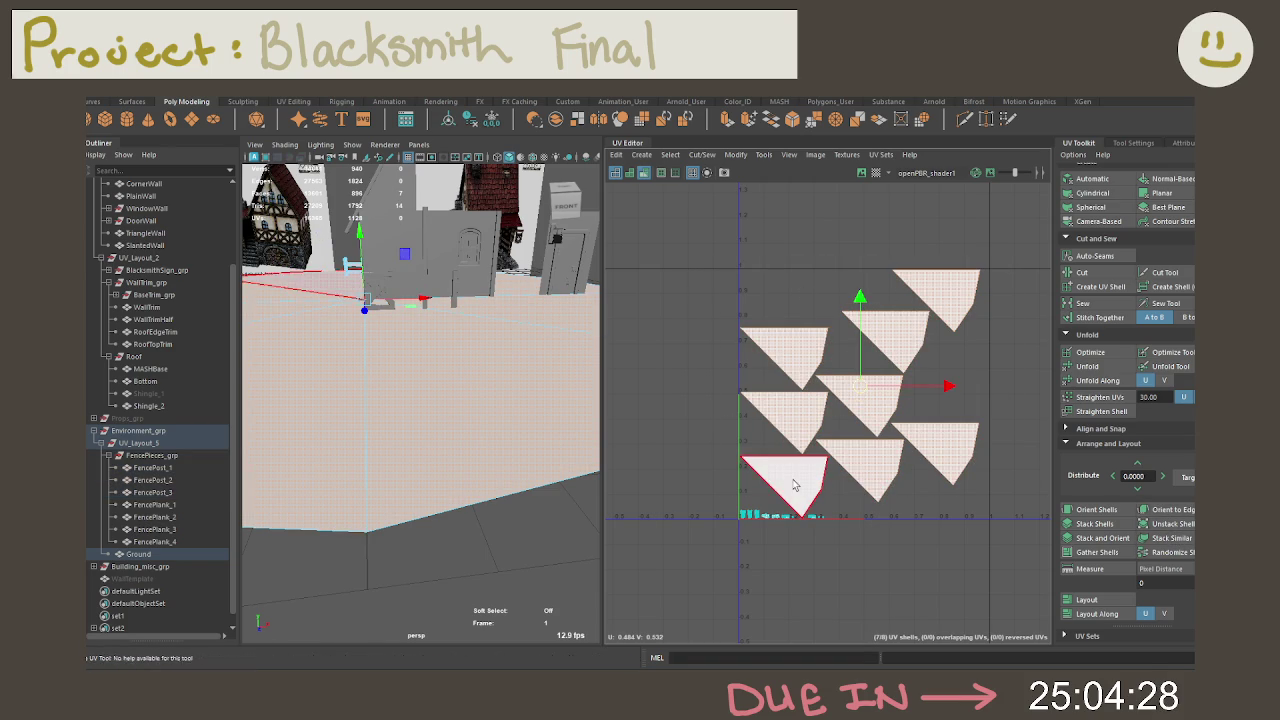
left_click(1170, 540)
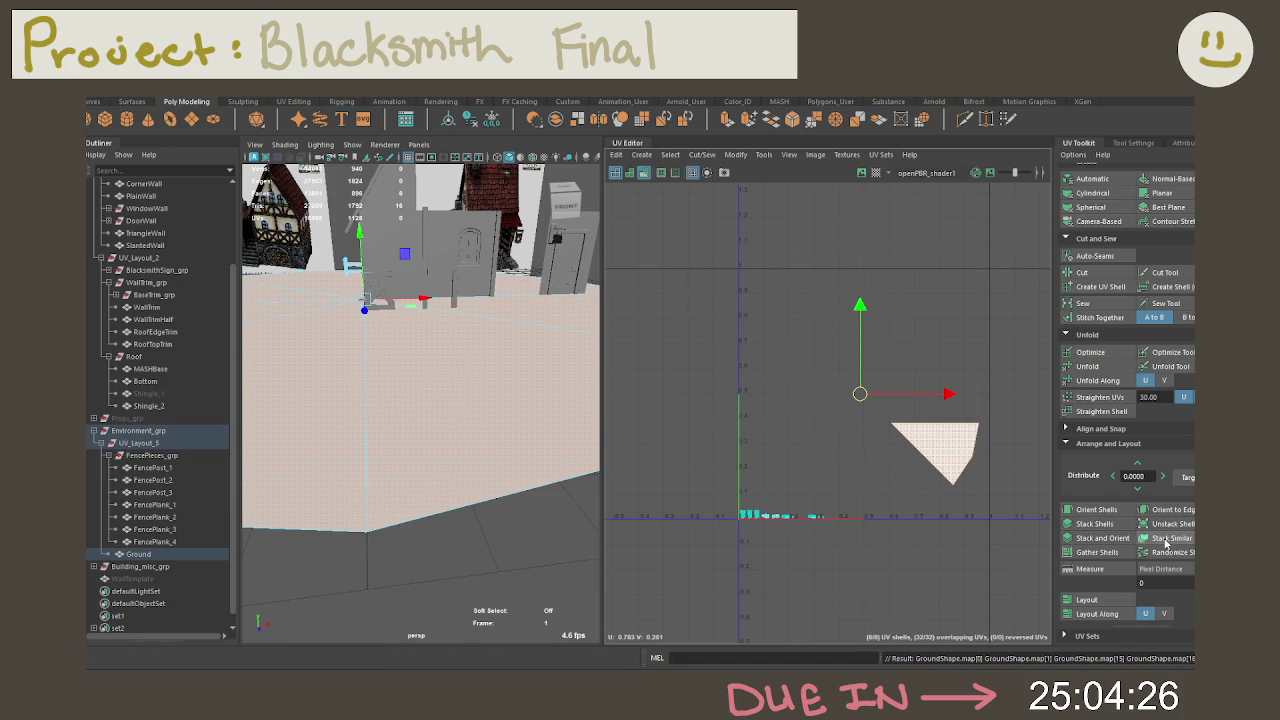
left_click(930, 490)
left_click(935, 450)
left_click_drag(937, 457, 883, 583)
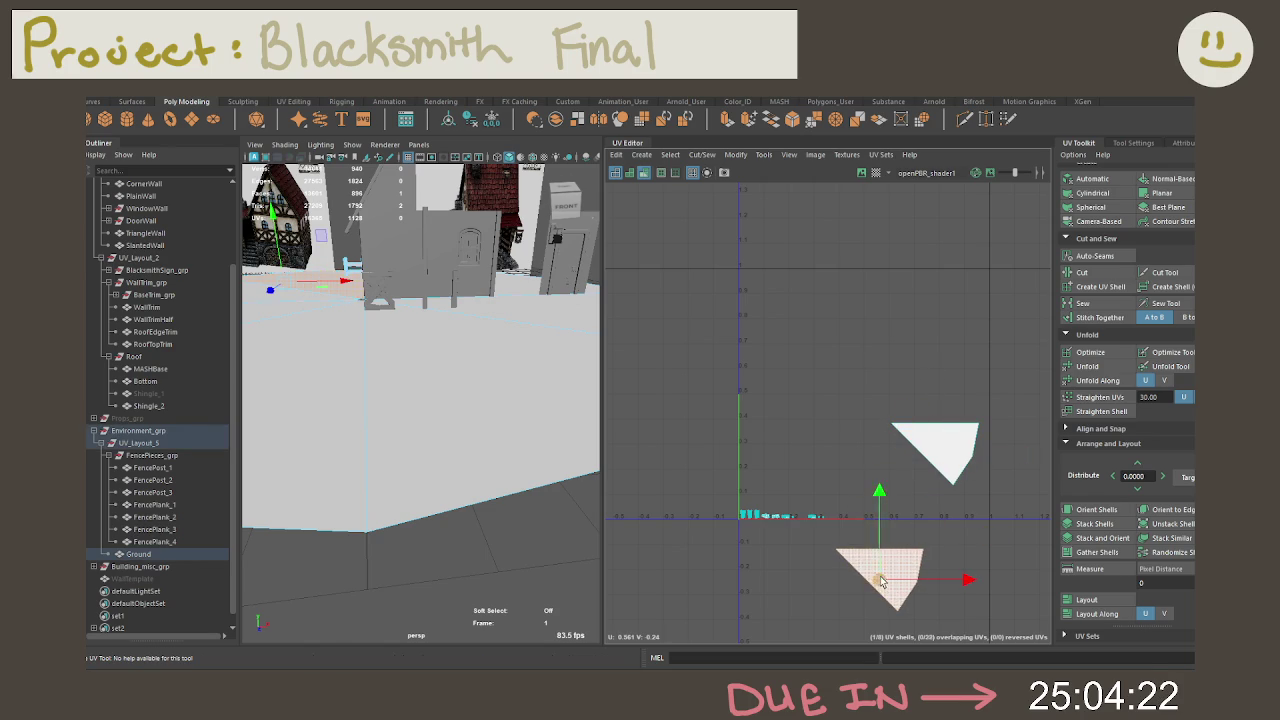
Step: Re-lay out the shells, stack the identical triangles, and move one triangle below the U axis
mouse_move(657, 343)
left_mouse_down()
mouse_move(834, 588)
mouse_move(825, 568)
left_mouse_up()
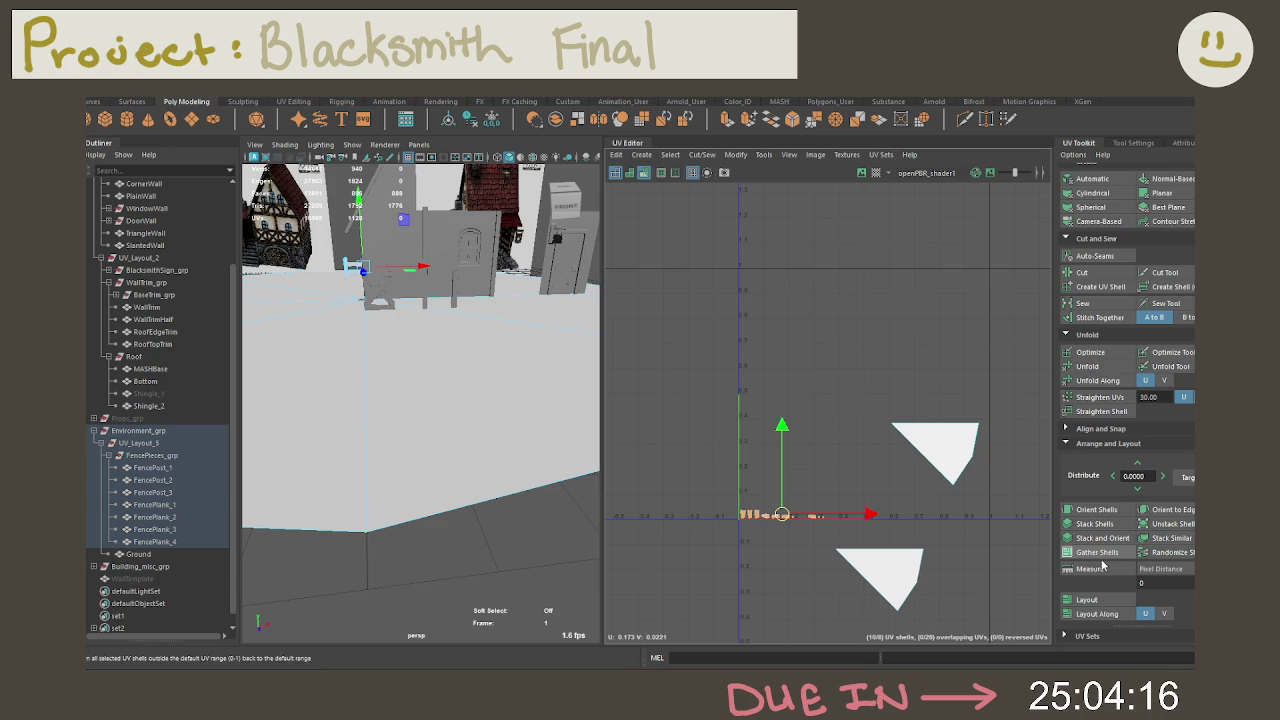
left_click(1099, 598)
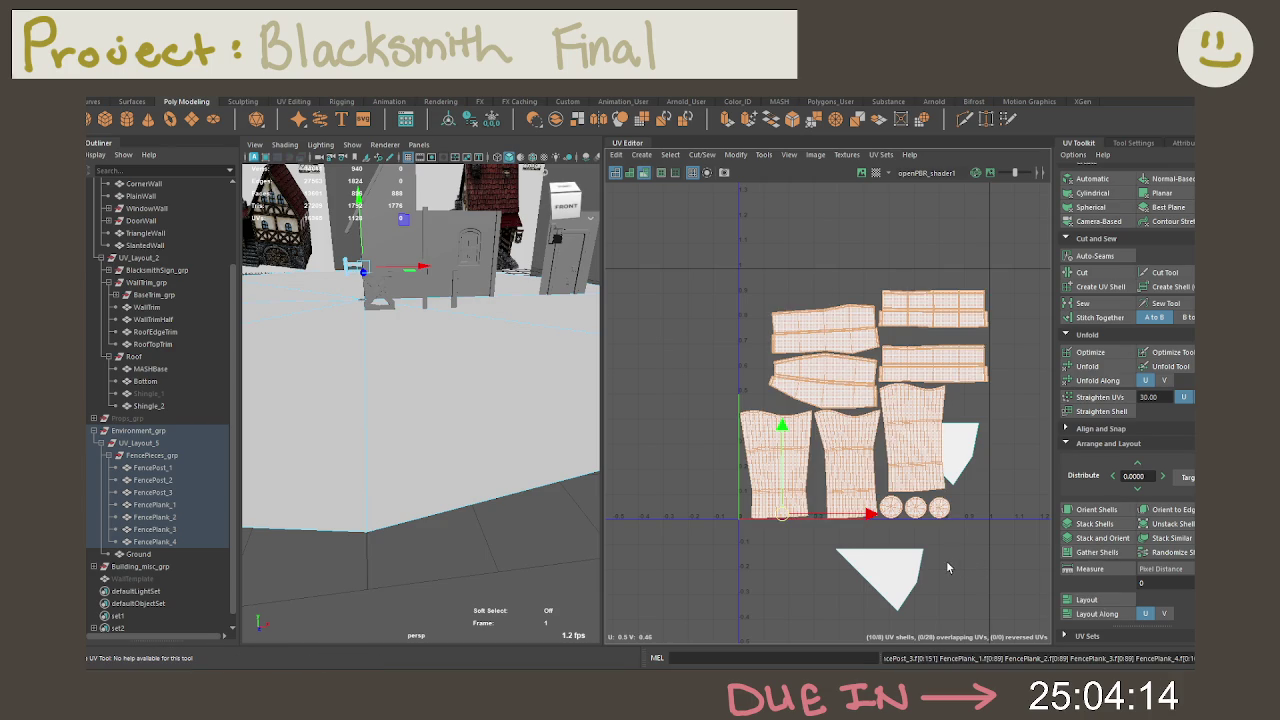
left_click(900, 560, "shift")
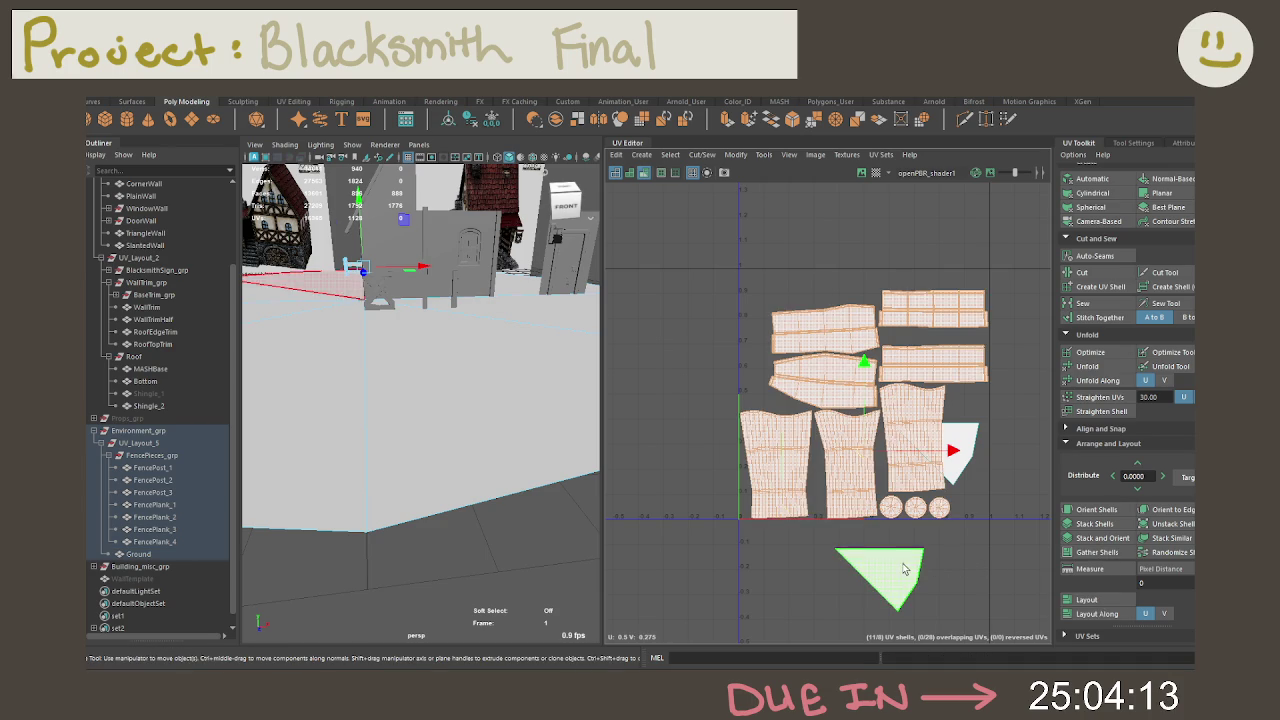
left_click(1084, 600)
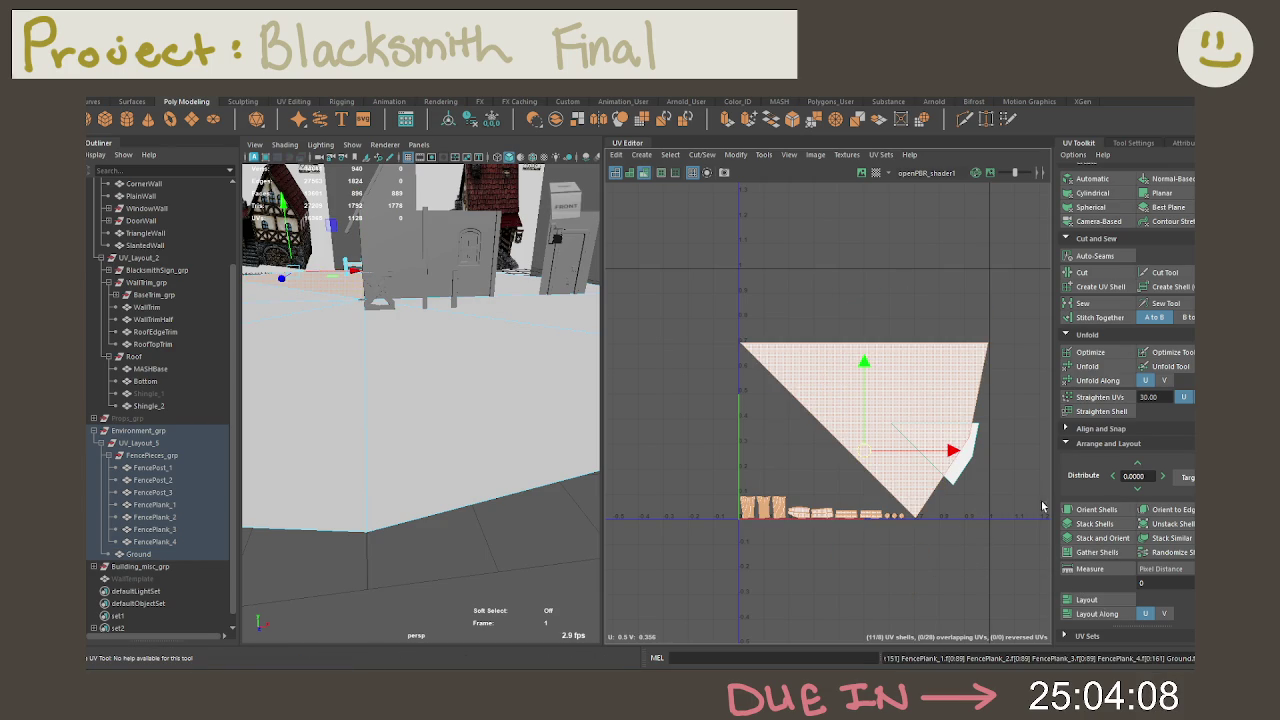
middle_click_drag(1001, 494, 953, 491, "alt")
left_click(1165, 540)
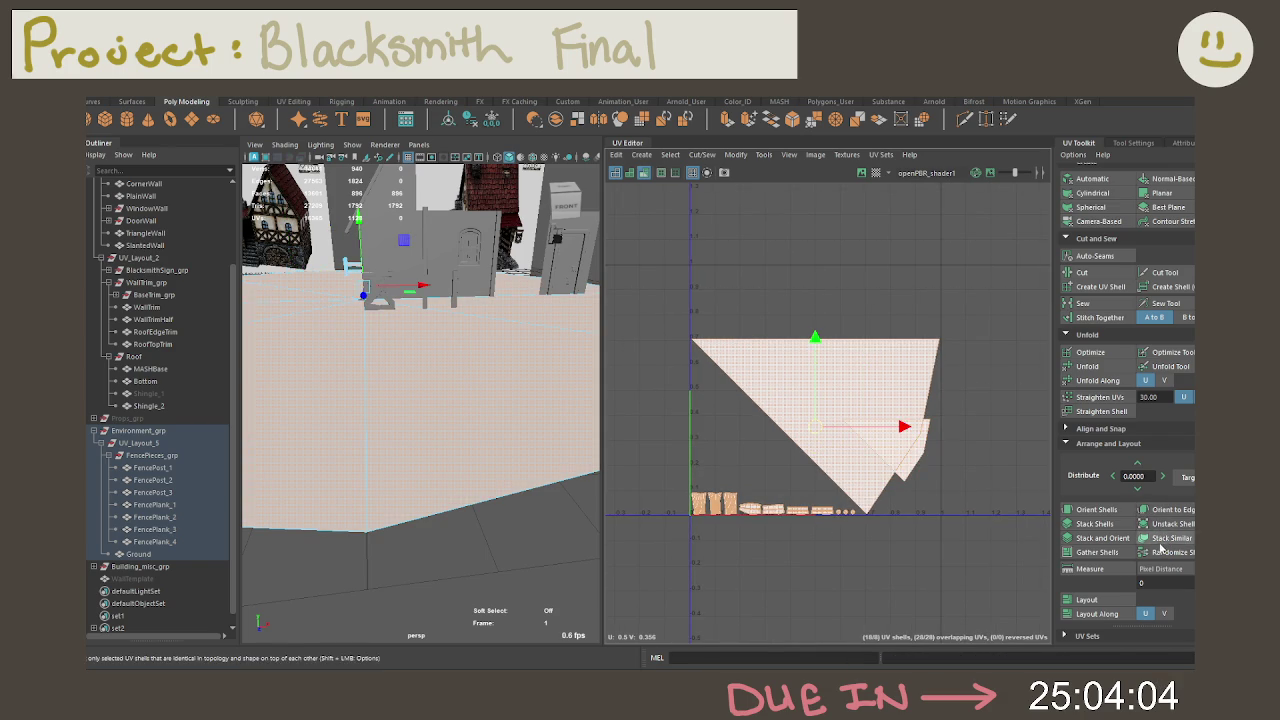
left_click(1160, 545)
scroll(931, 550, "up", 2)
scroll(808, 510, "up", 1)
left_click(918, 420)
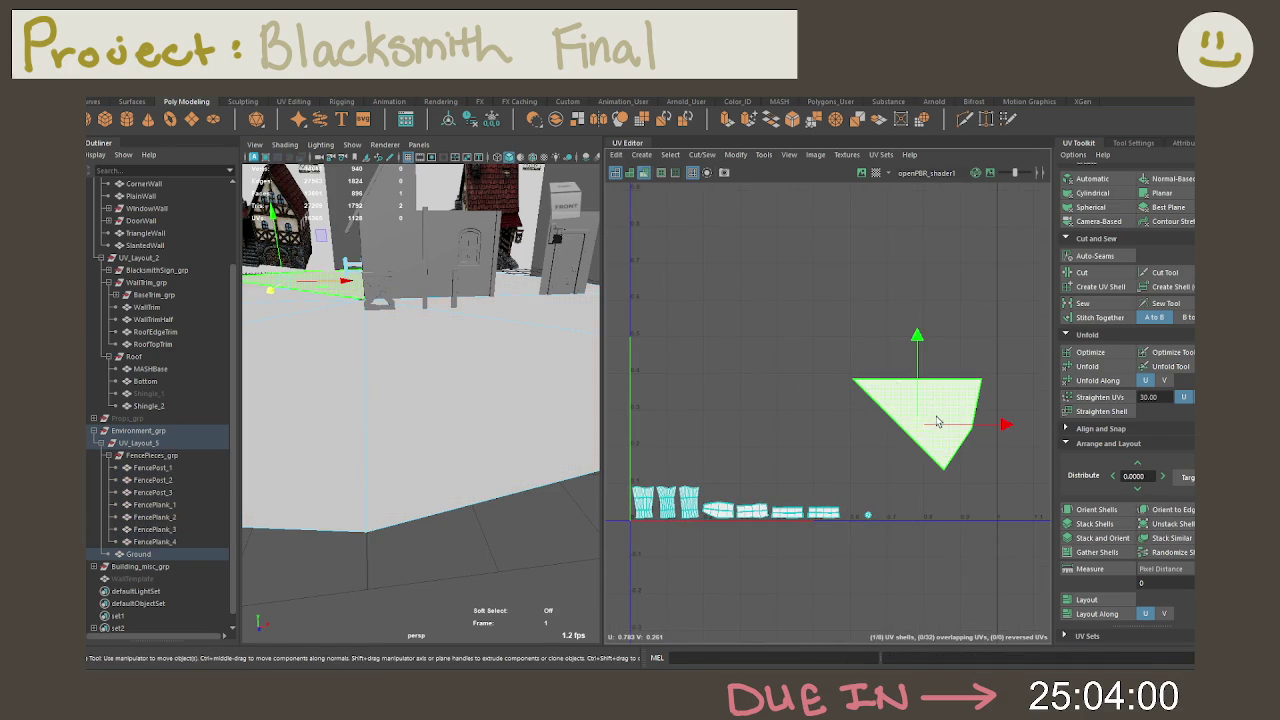
left_click_drag(918, 420, 955, 600)
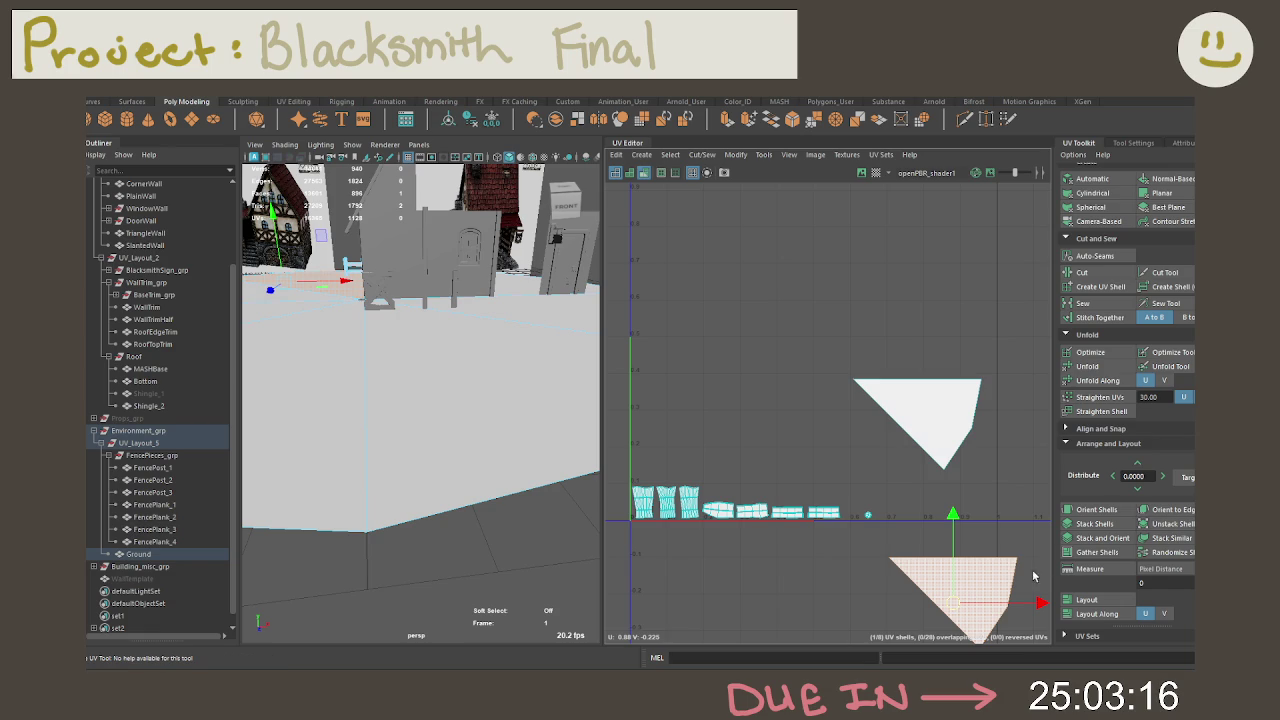
Step: Lay out all shells with pre-rotation Off, Uniform scale and Full square, then stack them centrally
scroll(886, 510, "down", 2)
left_click_drag(674, 376, 1044, 646)
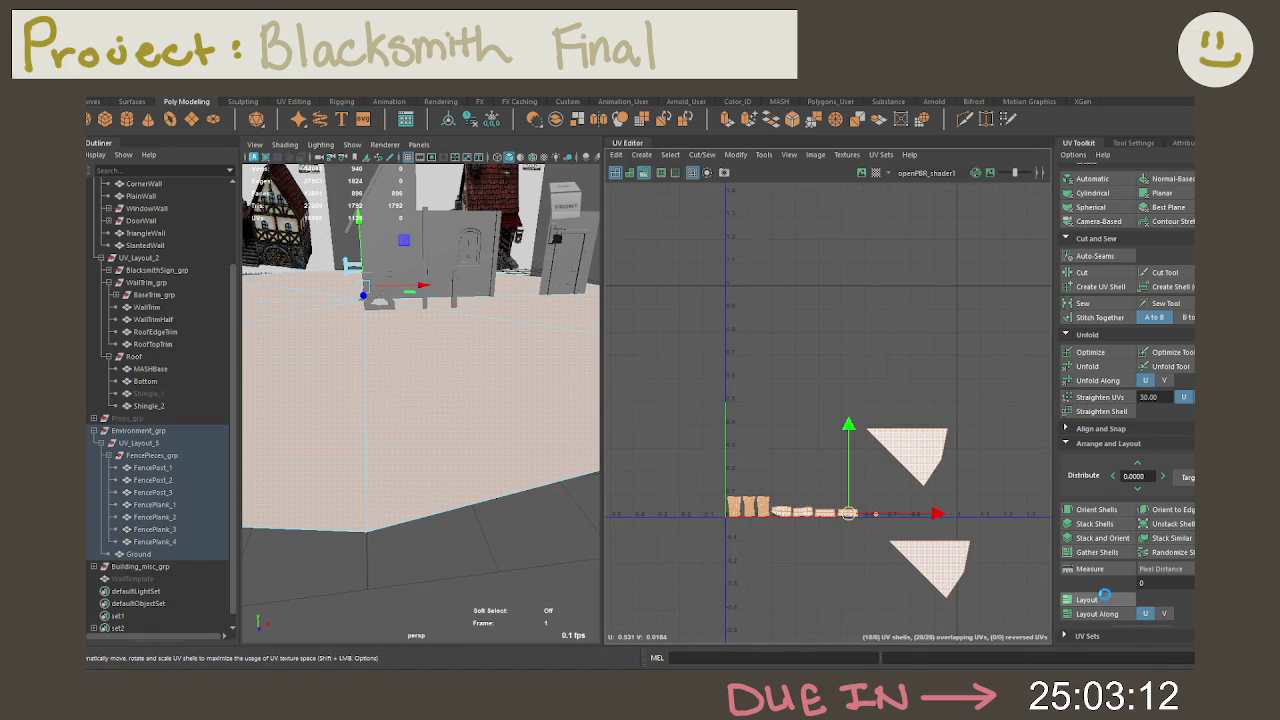
left_click(1106, 598, "shift")
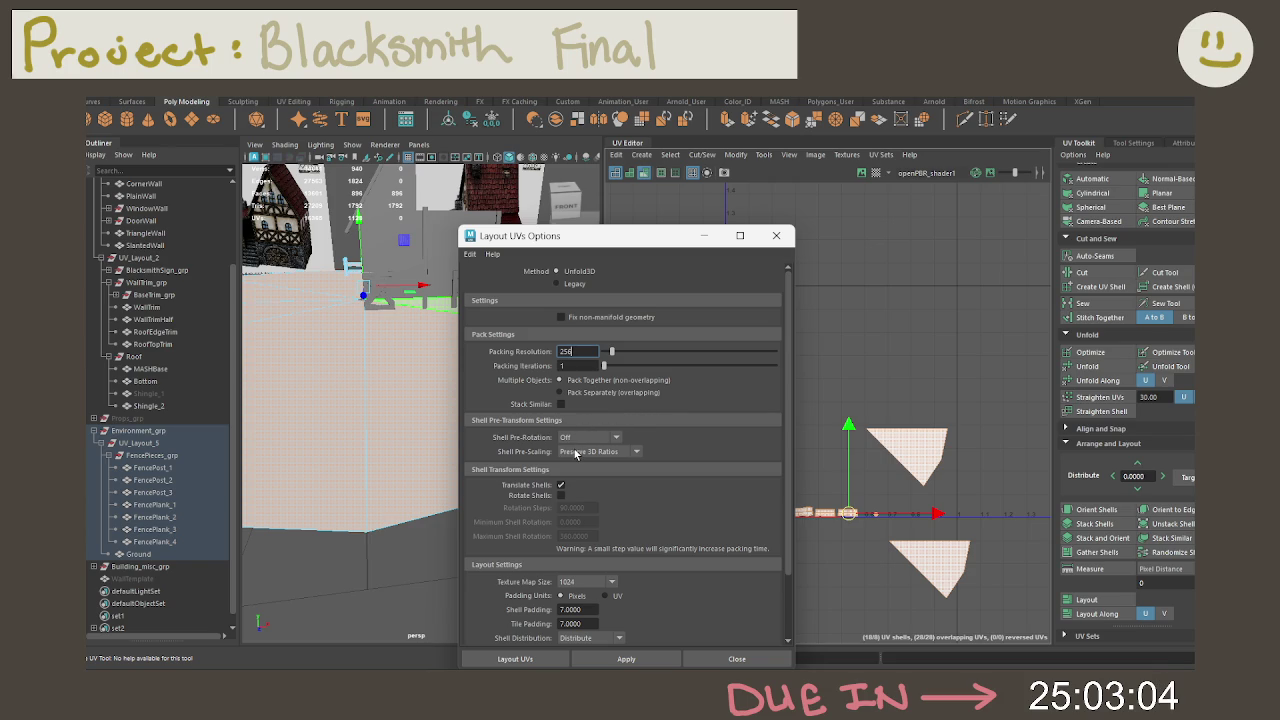
scroll(580, 474, "down", 1)
scroll(580, 478, "down", 1)
left_click(592, 362)
left_click(578, 368)
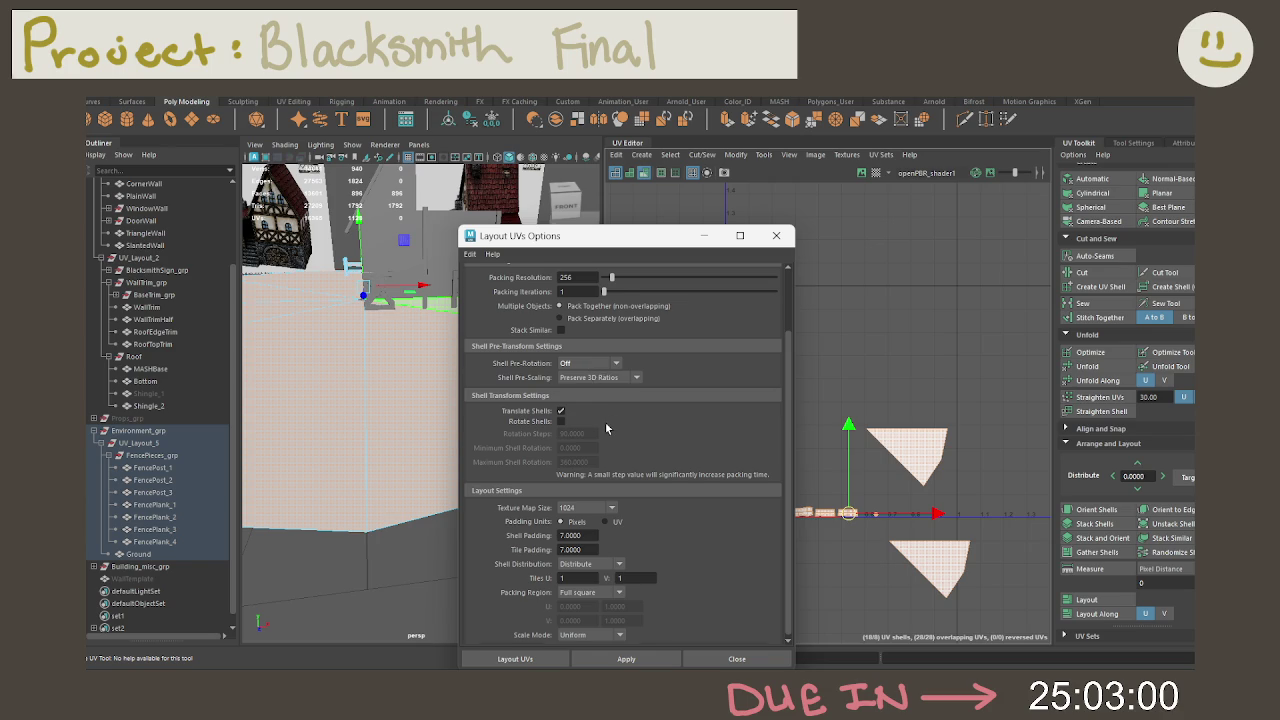
scroll(605, 425, "down", 1)
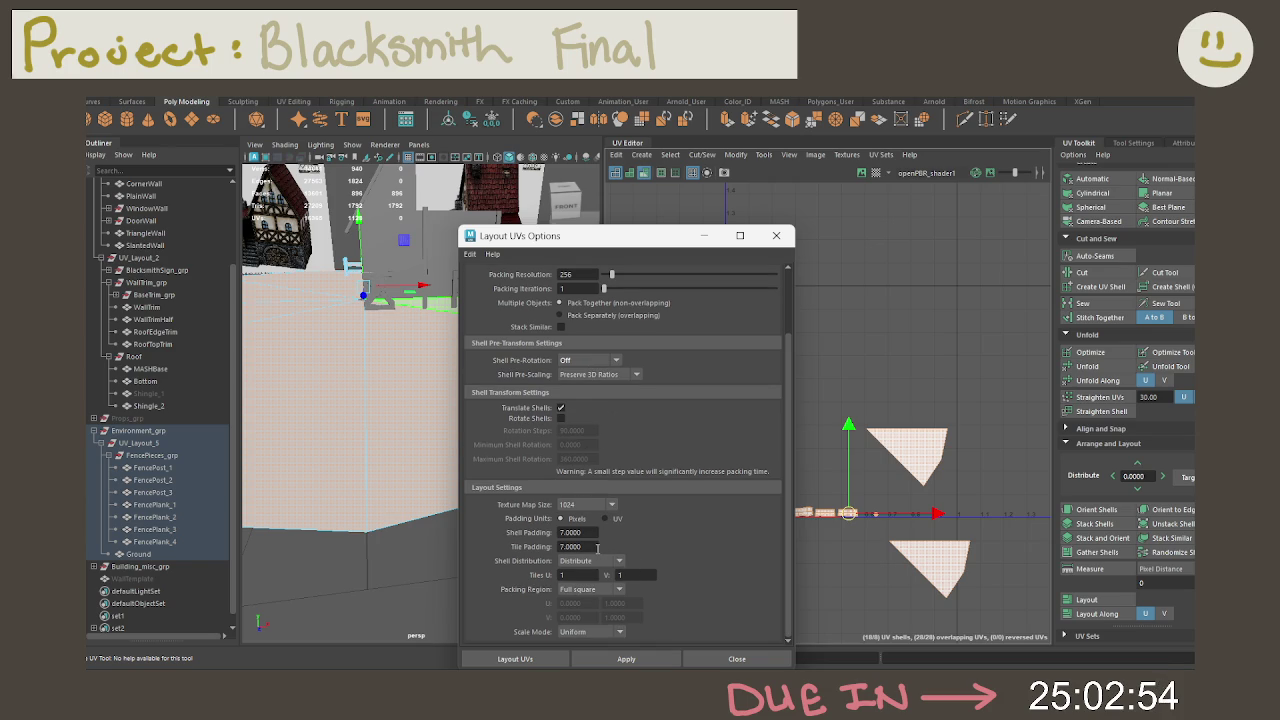
left_click(596, 632)
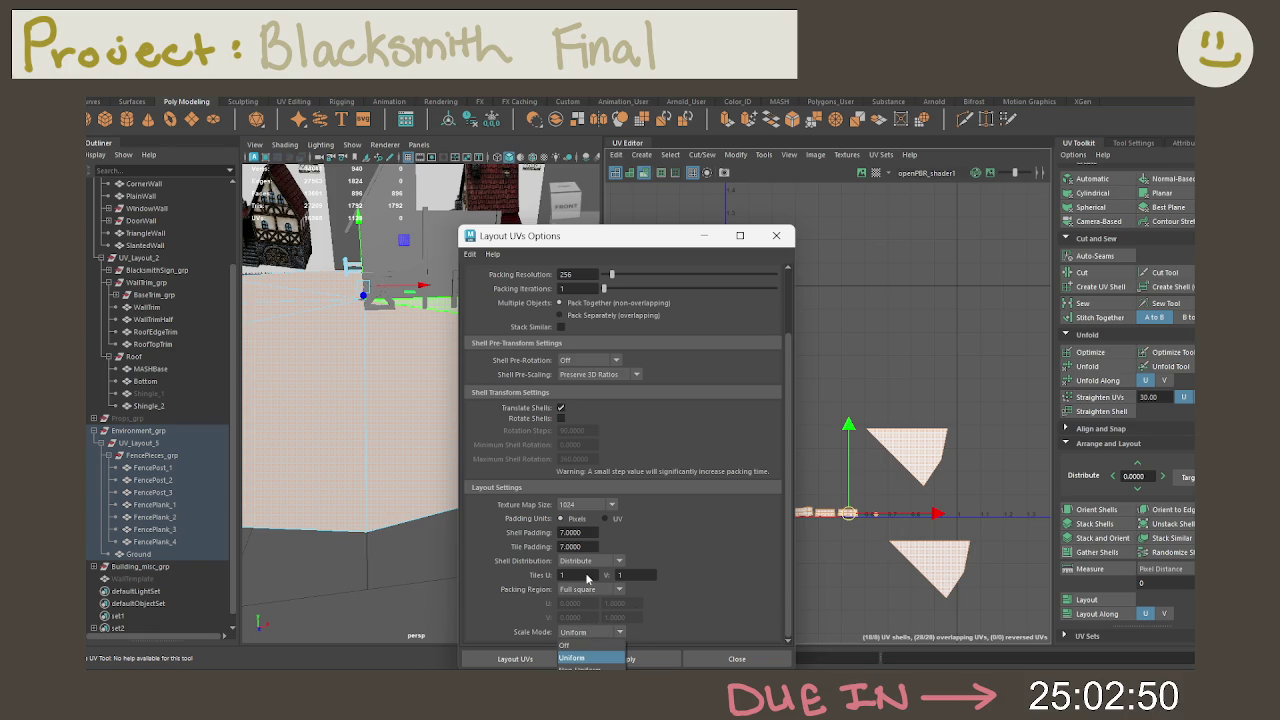
left_click(589, 589)
left_click(592, 590)
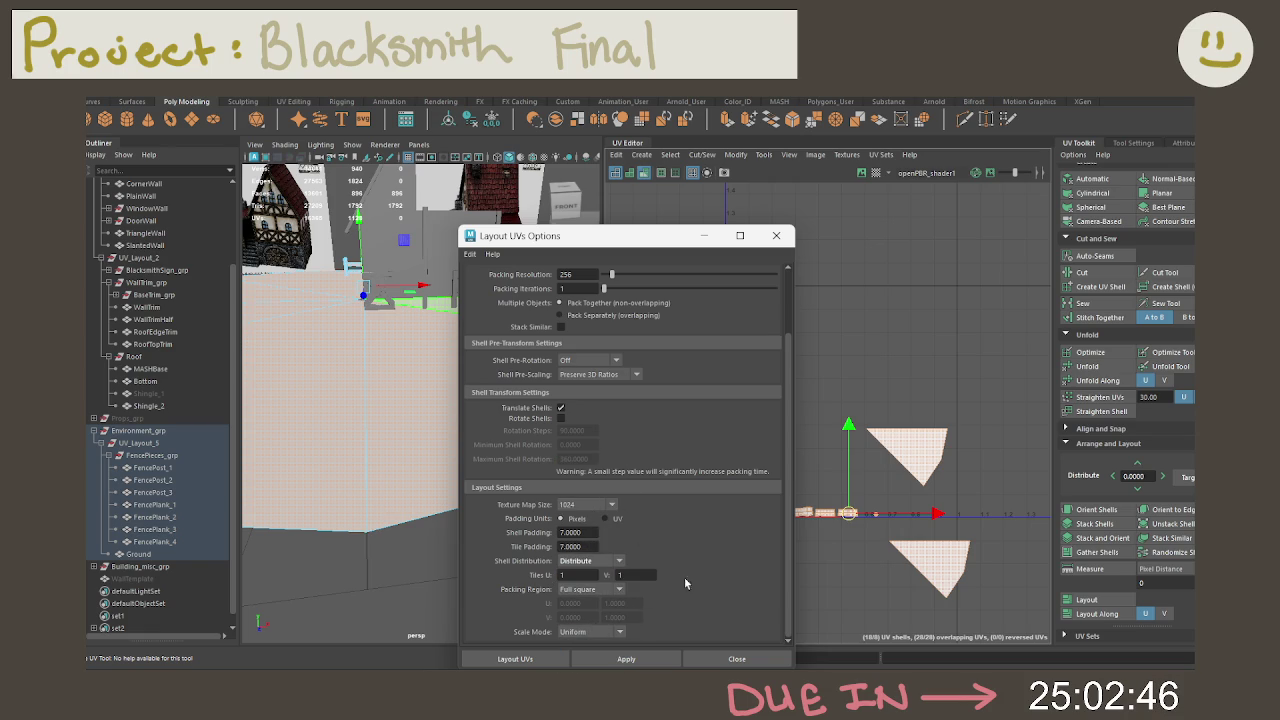
left_click(526, 662)
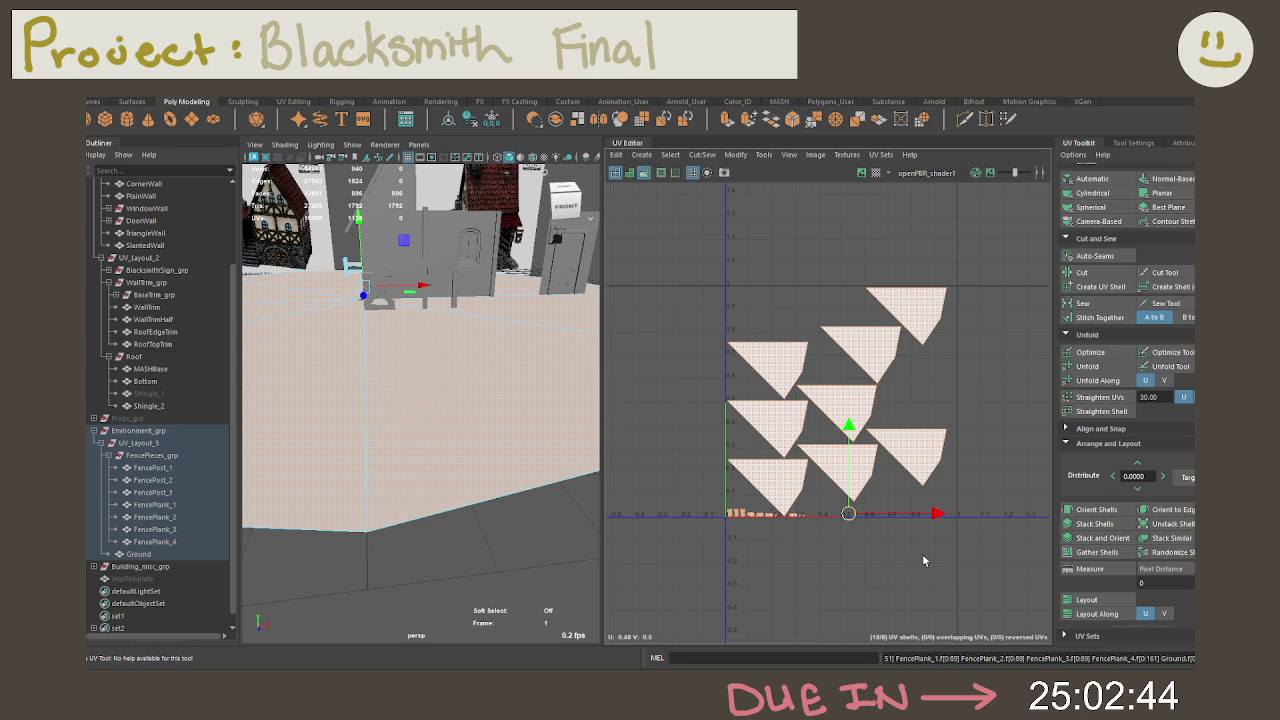
left_click(1101, 527)
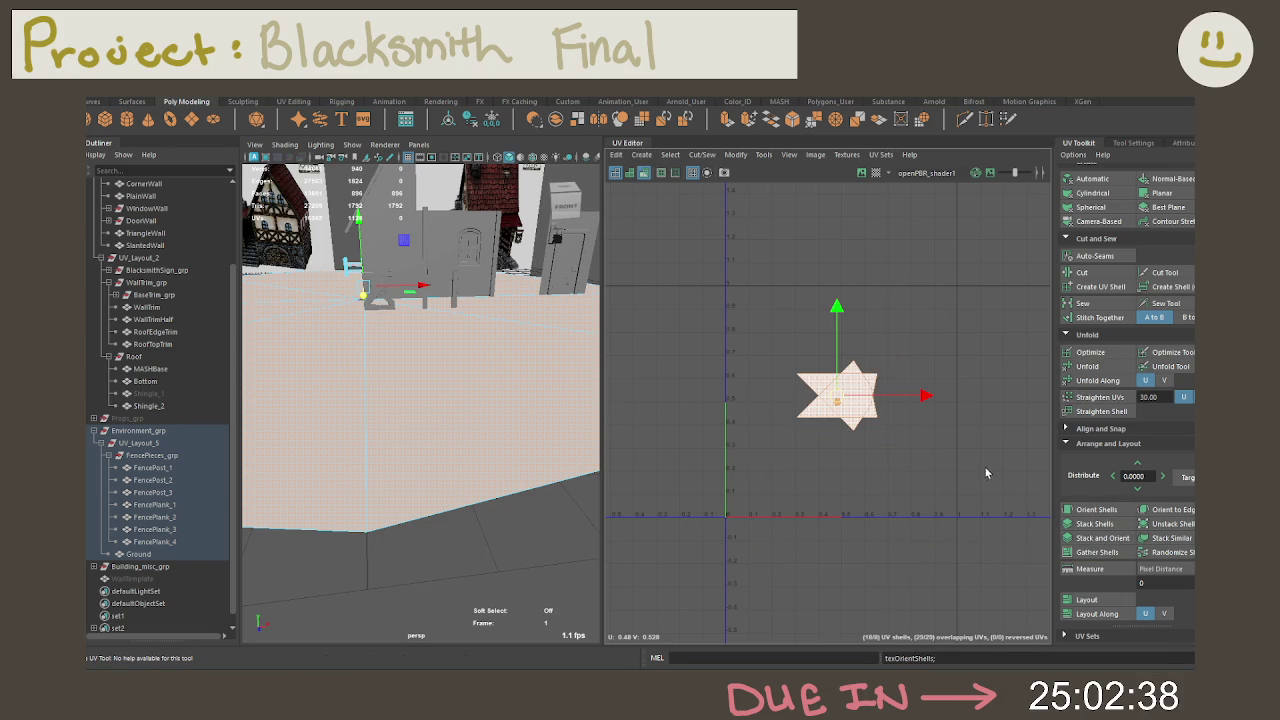
Step: Orient the stacked Ground shells into a single triangle and display FencePost_1's UVs
scroll(886, 423, "up", 3)
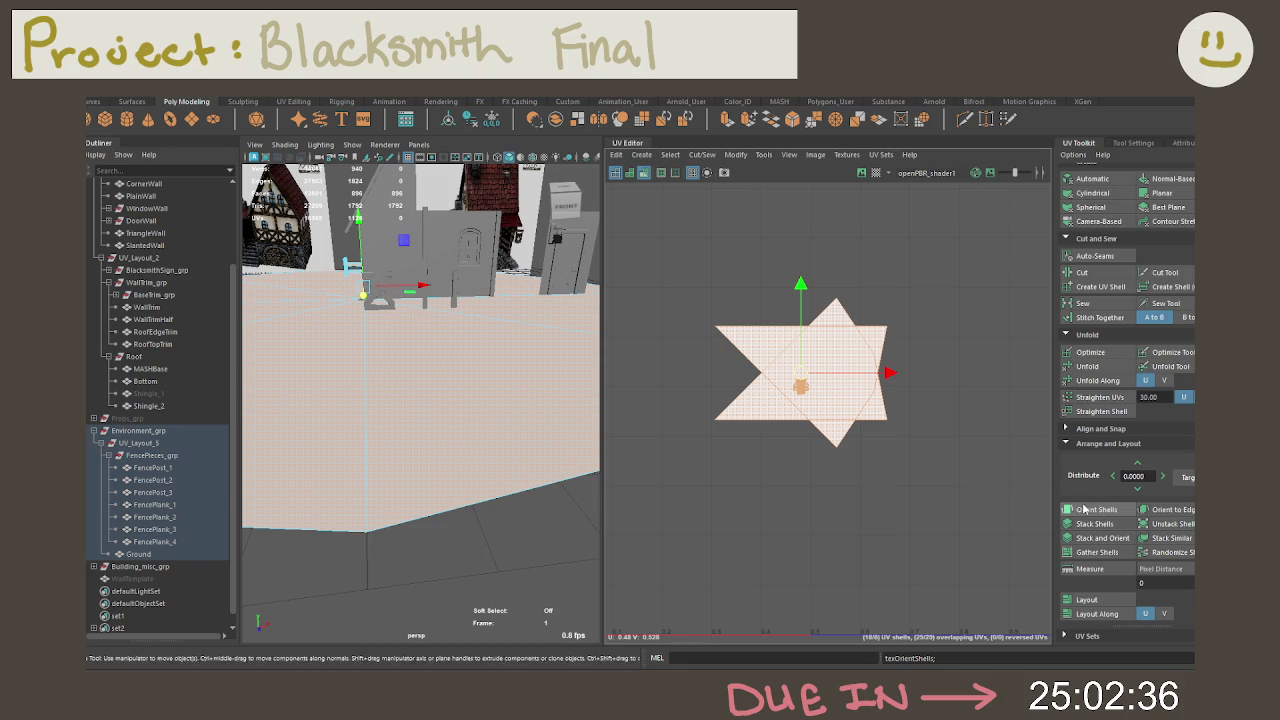
left_click(1090, 510)
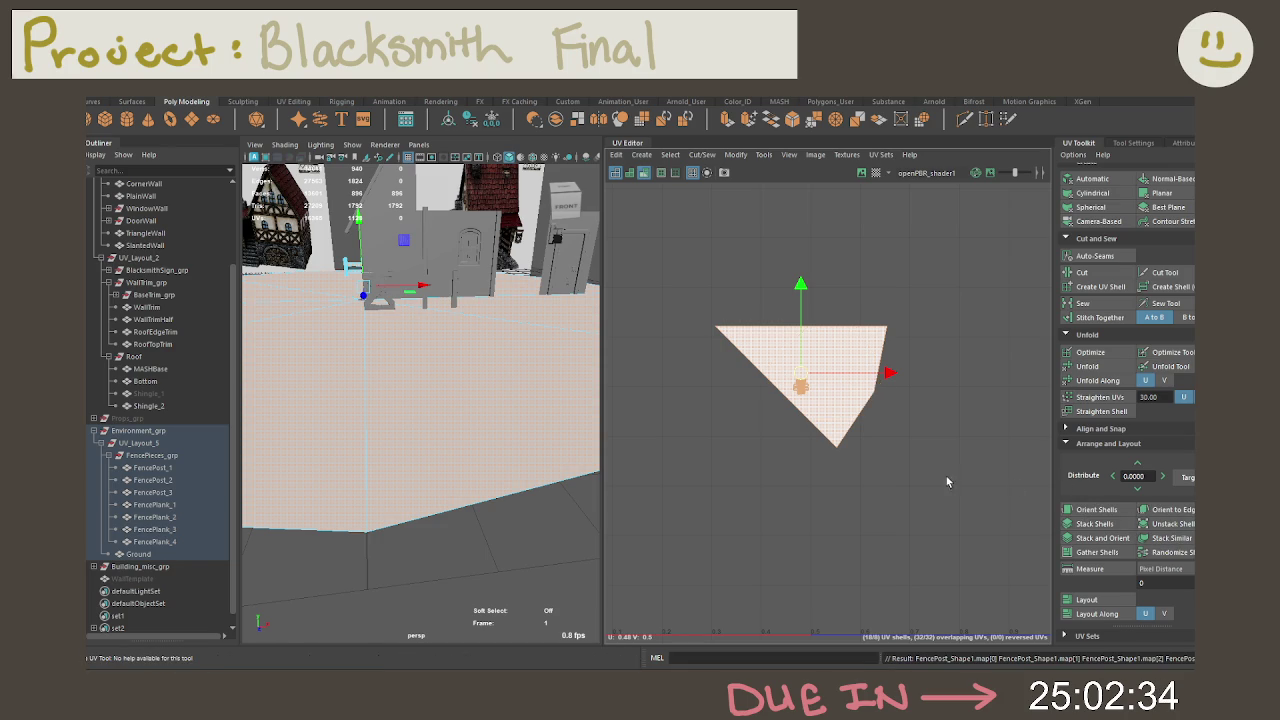
left_click(862, 411)
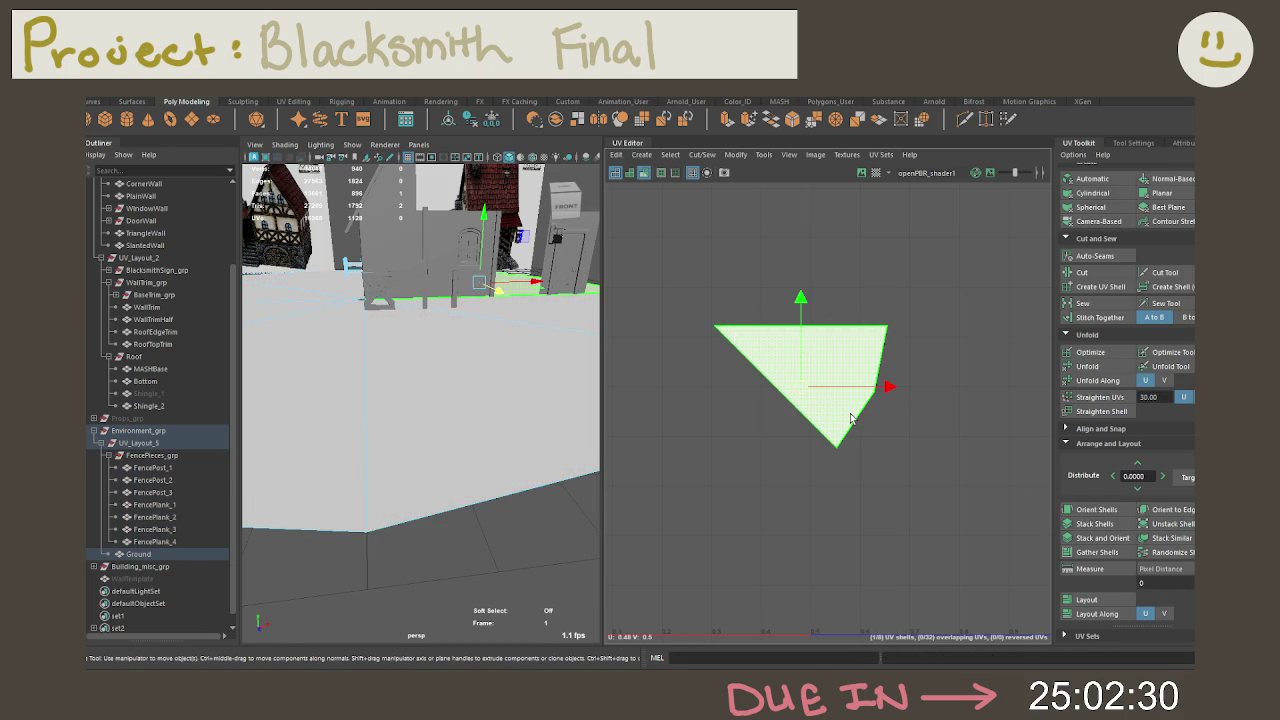
left_click(851, 418)
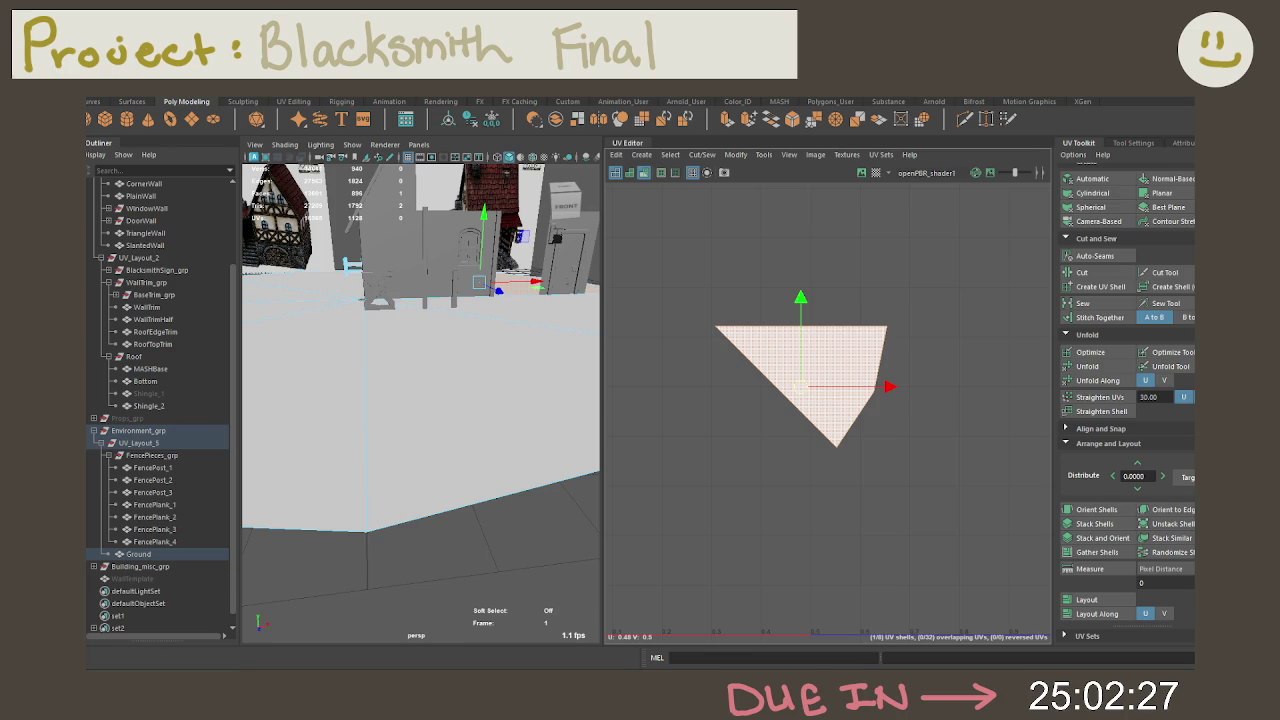
left_click(160, 468)
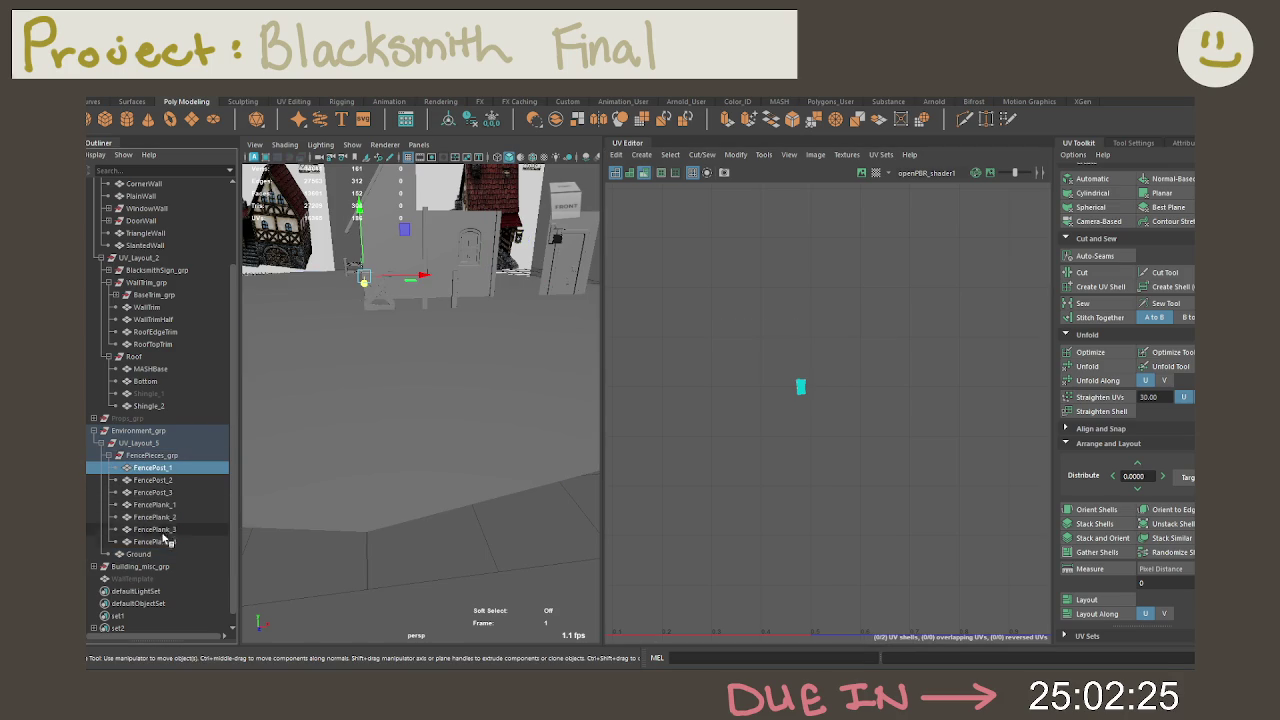
Step: Show FencePieces_grp's UVs and select the fence pieces' UV shells
left_click(152, 455)
mouse_move(769, 448)
middle_mouse_down("alt")
mouse_move(834, 420)
mouse_move(723, 417)
middle_mouse_up("alt")
scroll(723, 417, "up", 5)
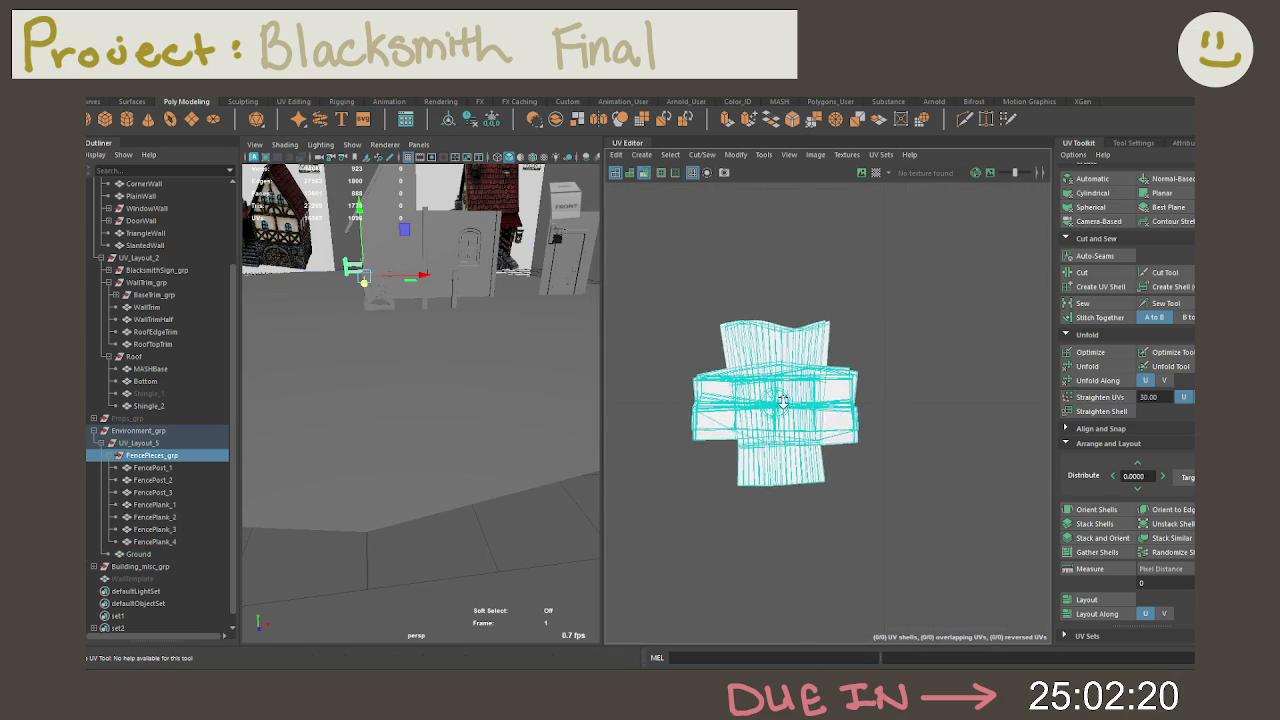
scroll(783, 406, "up", 3)
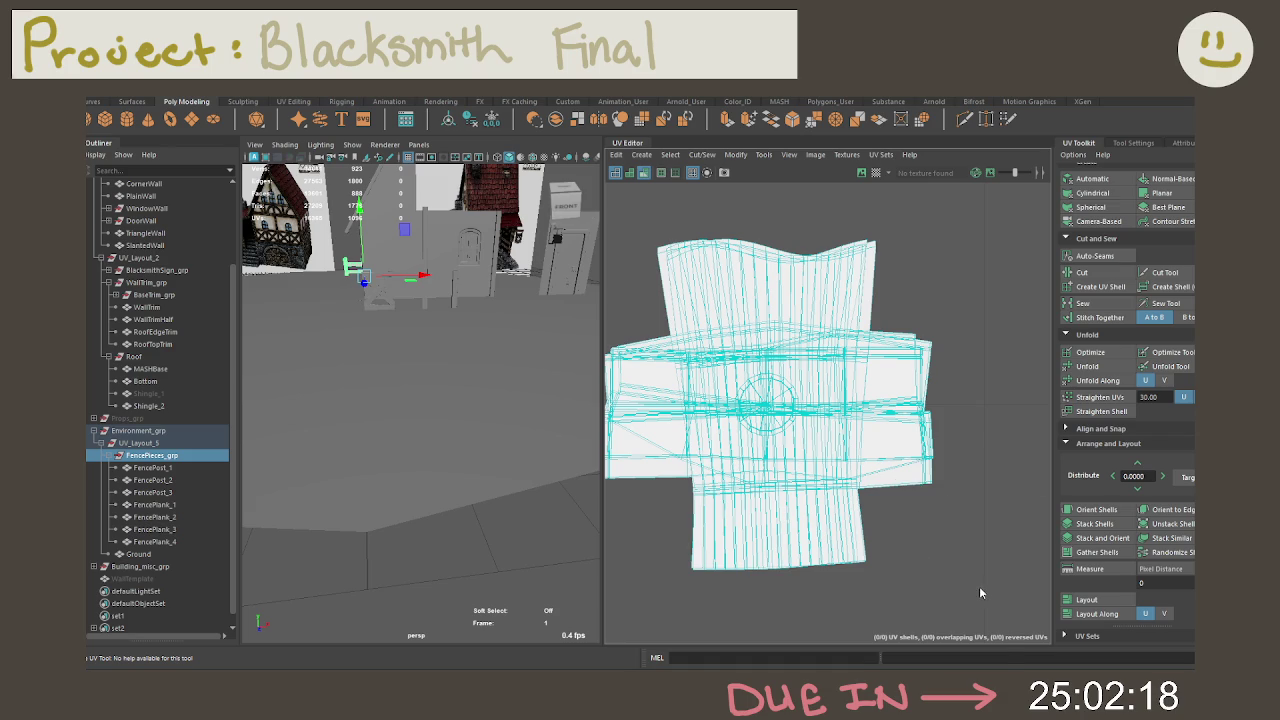
right_click_drag(979, 593, 926, 468)
left_click_drag(1000, 600, 851, 375)
scroll(851, 375, "down", 3)
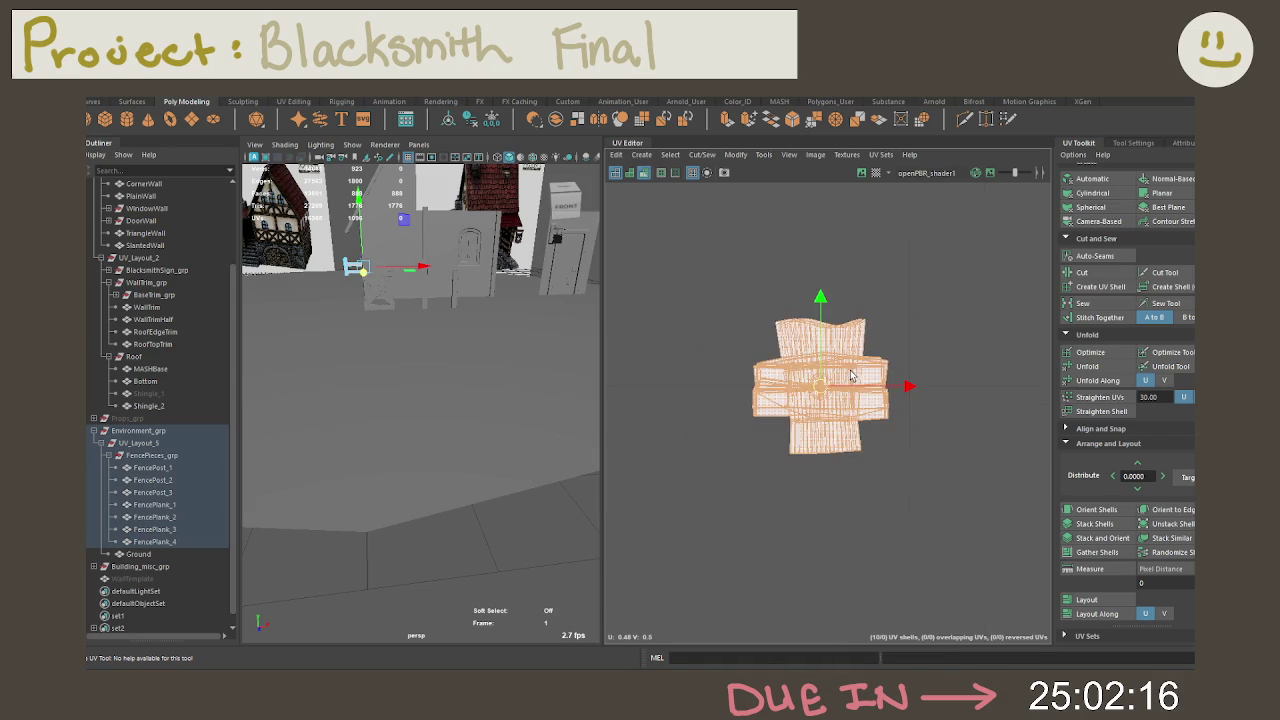
scroll(851, 375, "down", 3)
Step: Add the Ground to the selection, select faces, and zoom out to see all shells
left_click(138, 554)
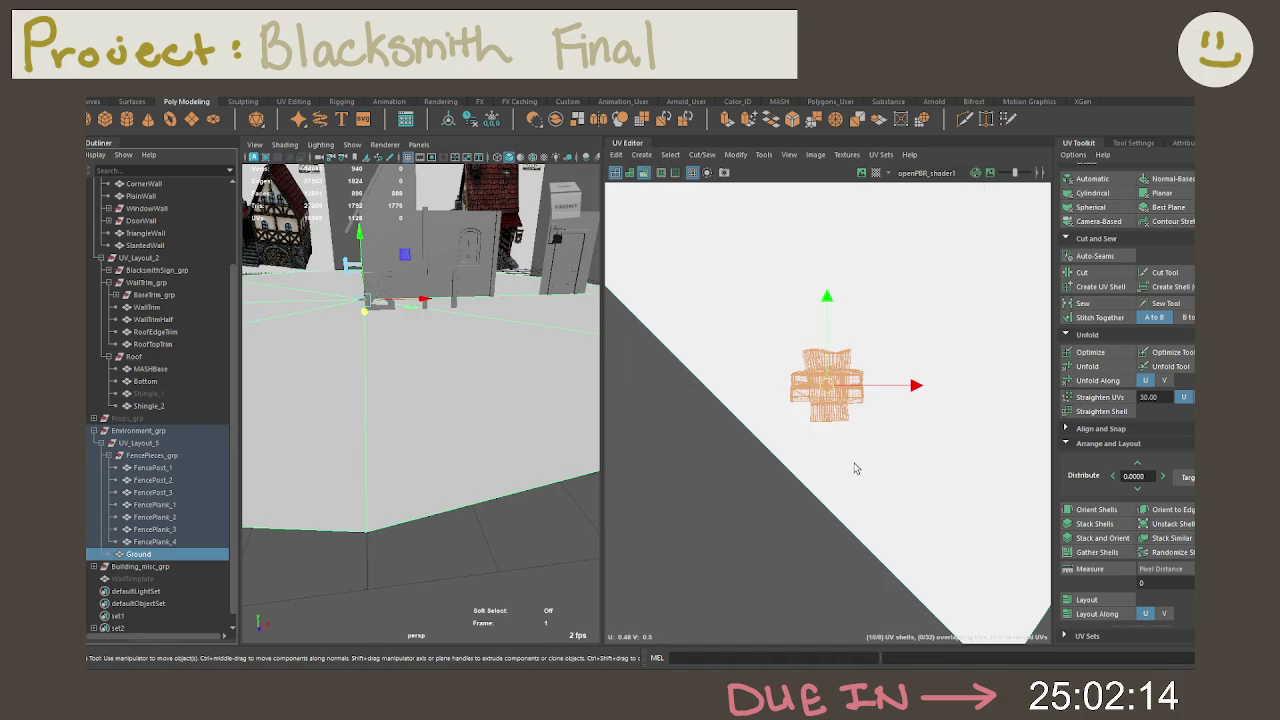
scroll(855, 459, "down", 1)
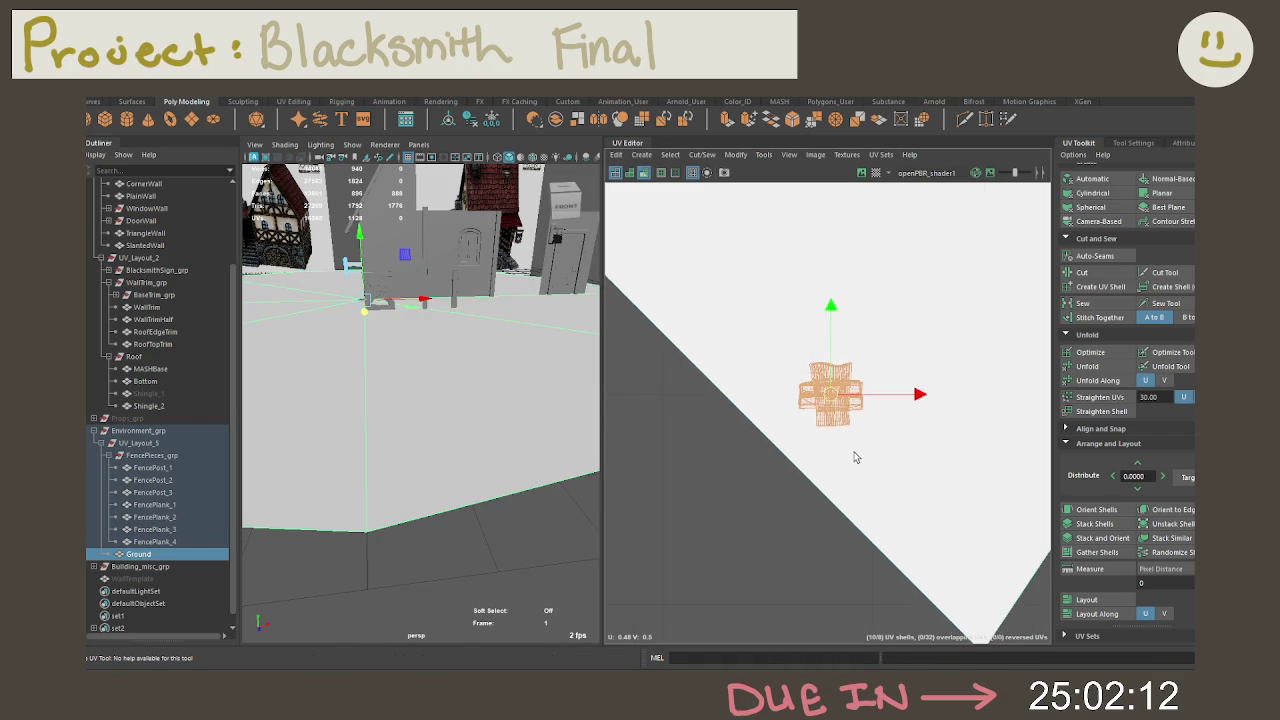
right_click_drag(750, 420, 689, 397)
scroll(880, 481, "down", 1)
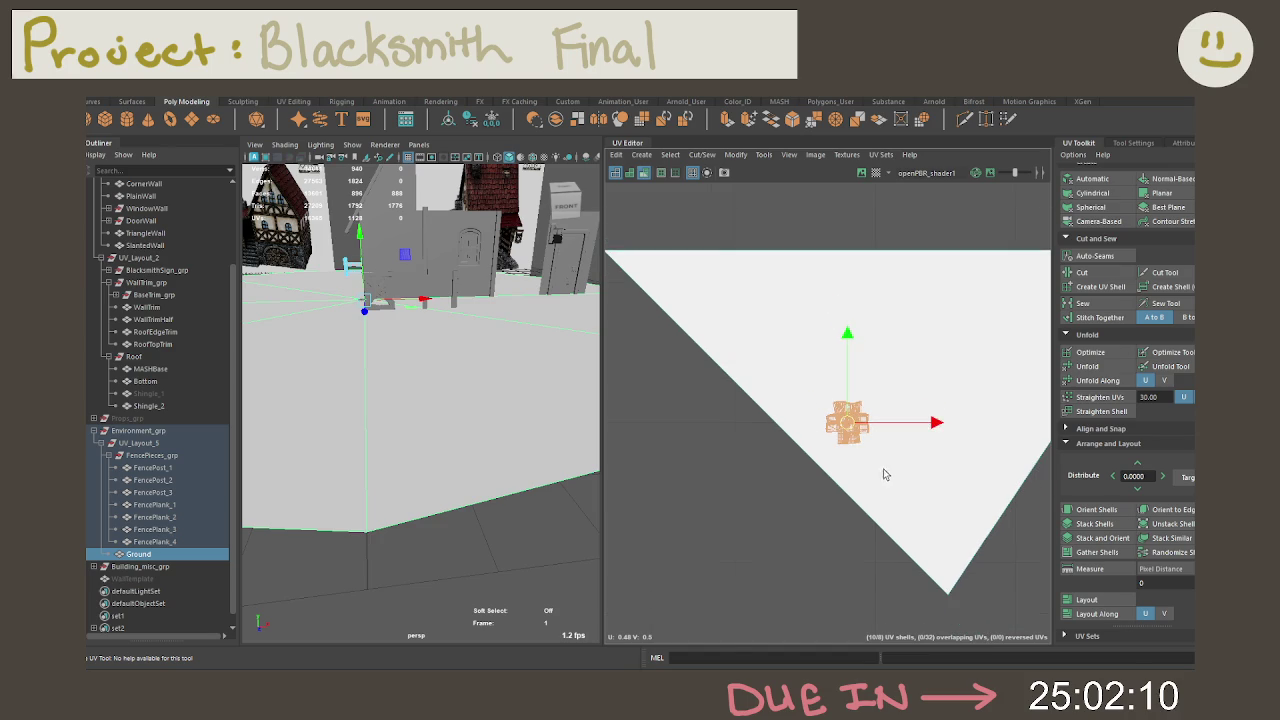
scroll(777, 446, "down", 2)
left_click(445, 378)
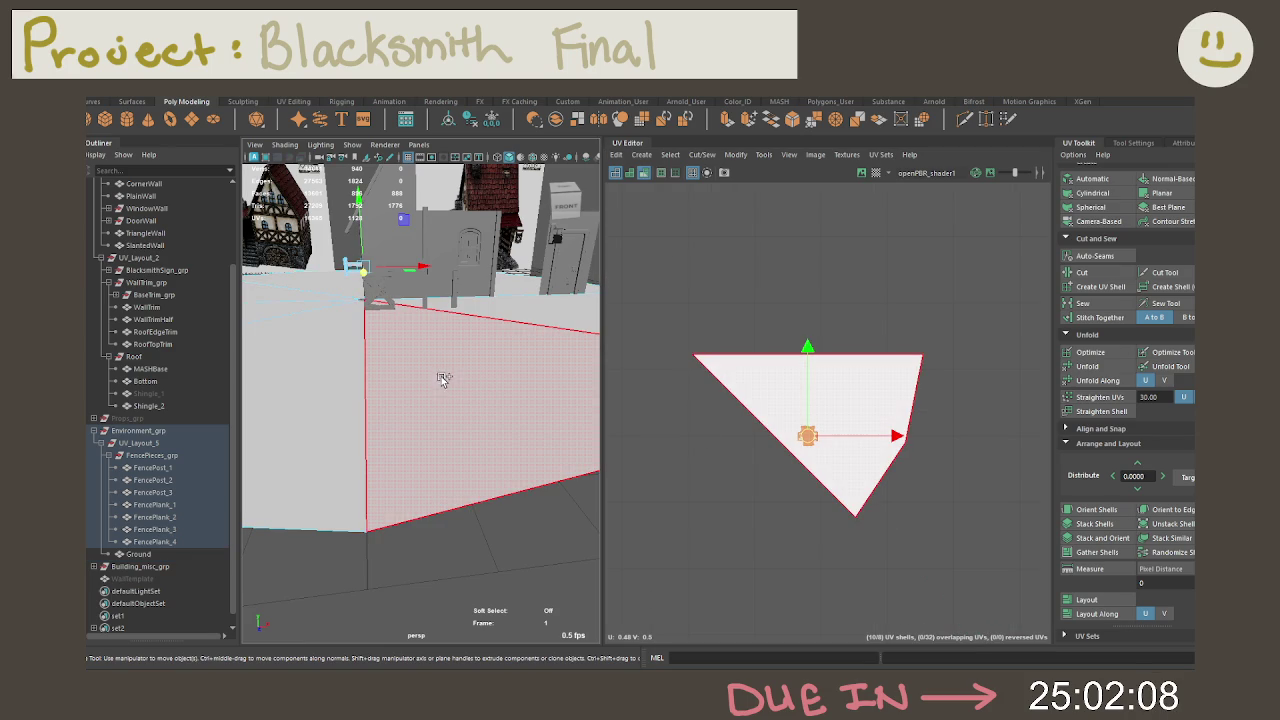
left_click(1089, 598)
scroll(909, 463, "down", 2)
scroll(909, 463, "down", 4)
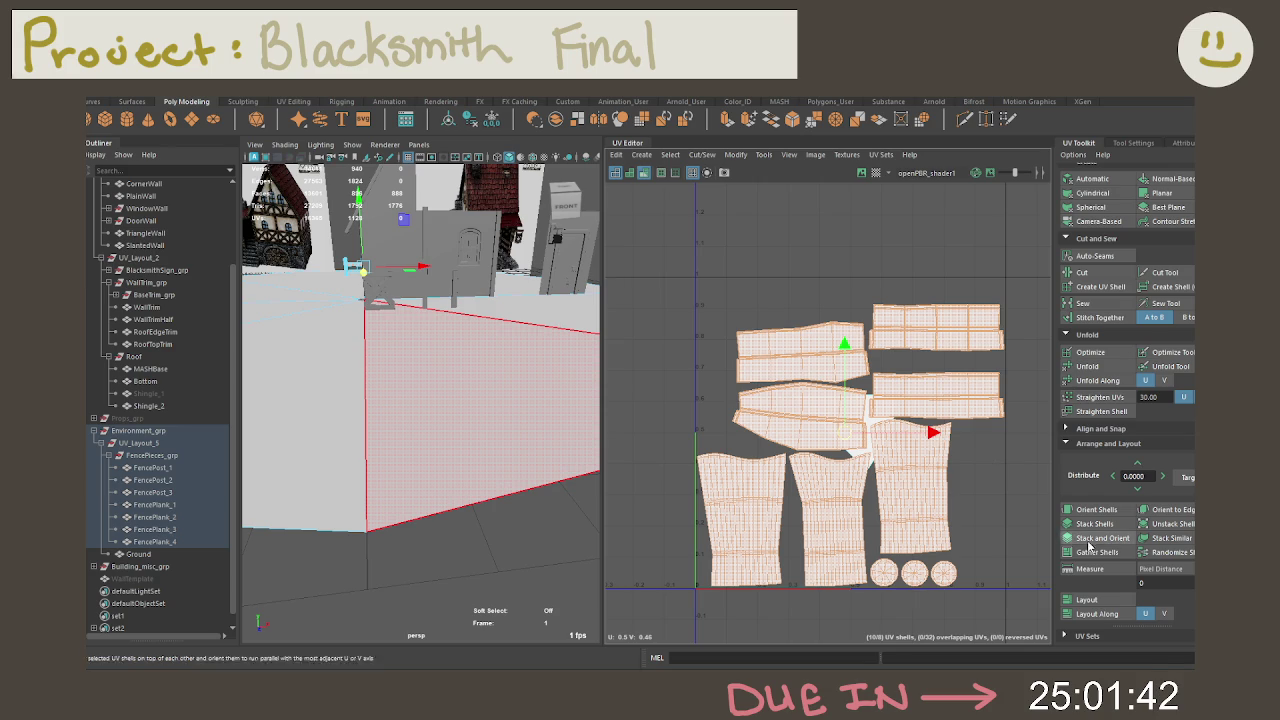
left_click(1088, 600, "shift")
left_click(561, 404)
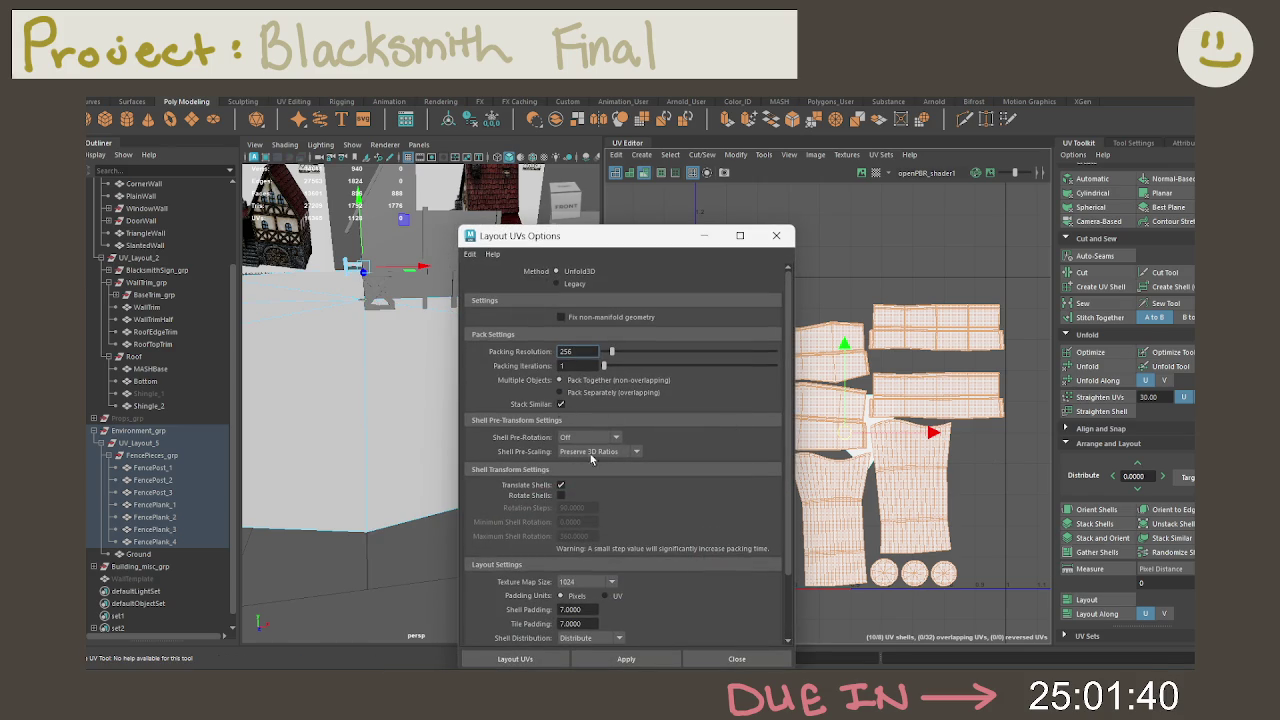
left_click(537, 662)
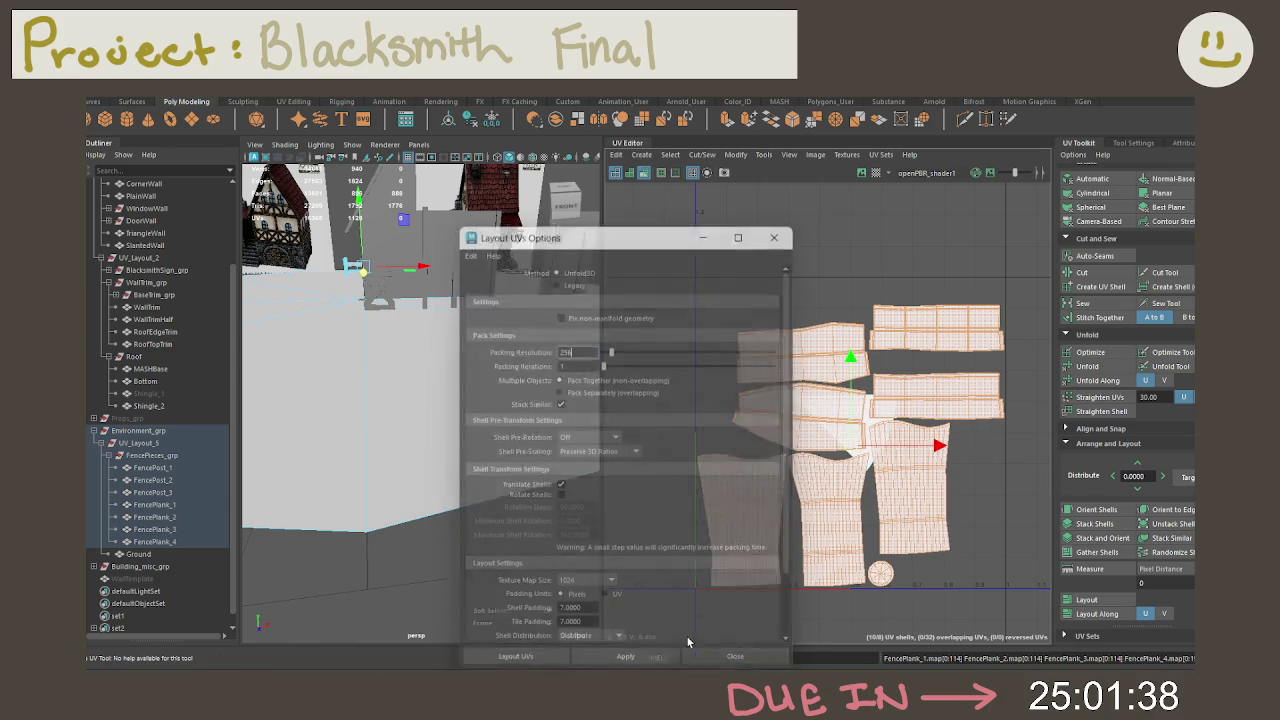
right_click(828, 443)
left_click(775, 425)
left_click(1087, 600)
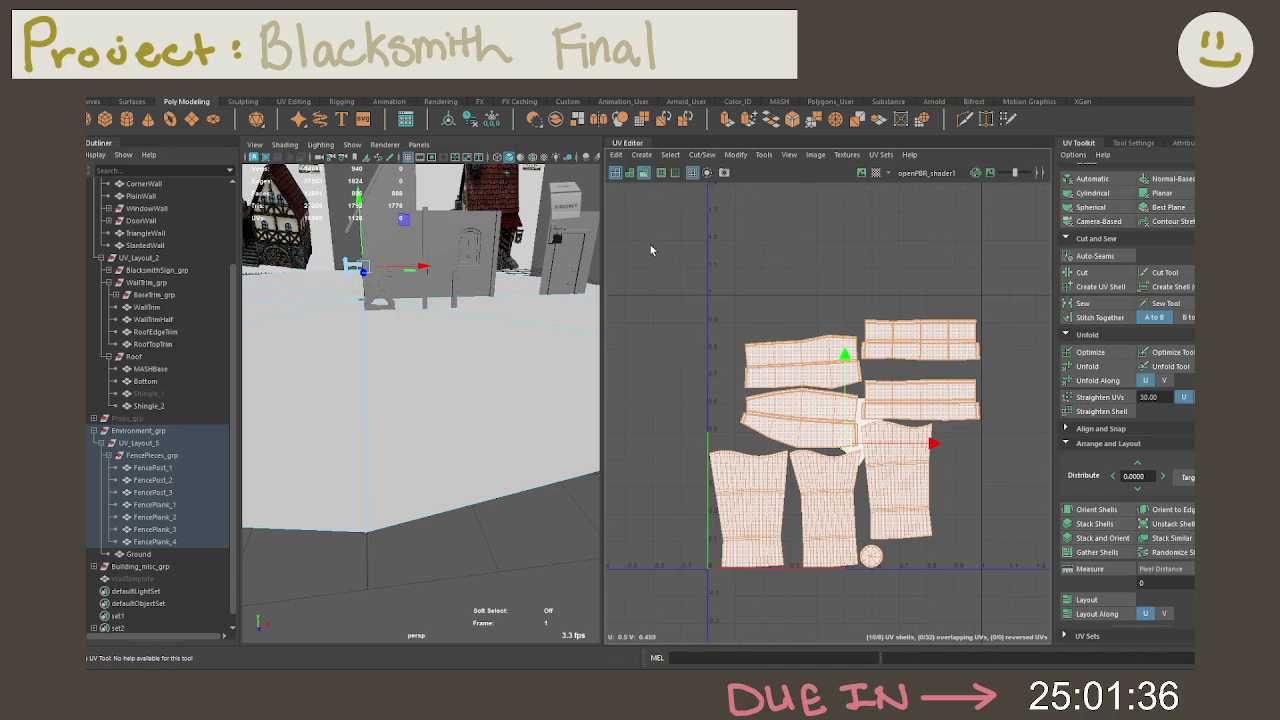
left_click(1083, 600)
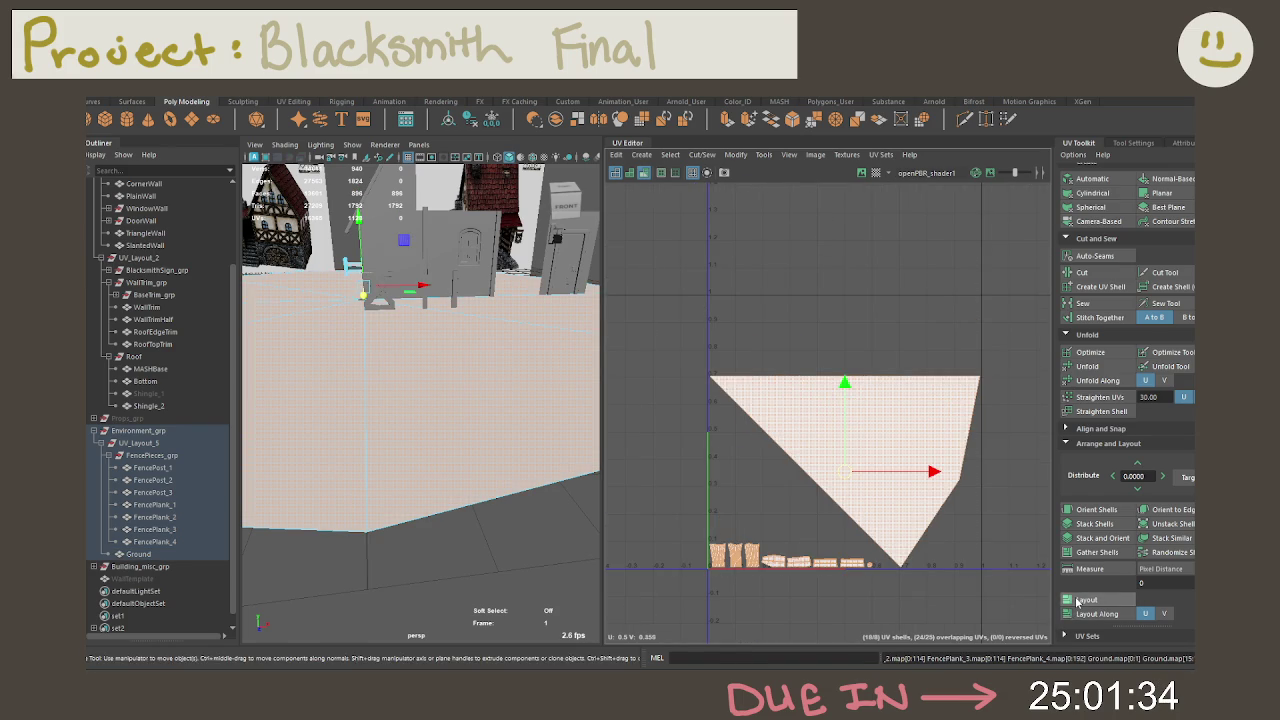
scroll(900, 565, "up", 2)
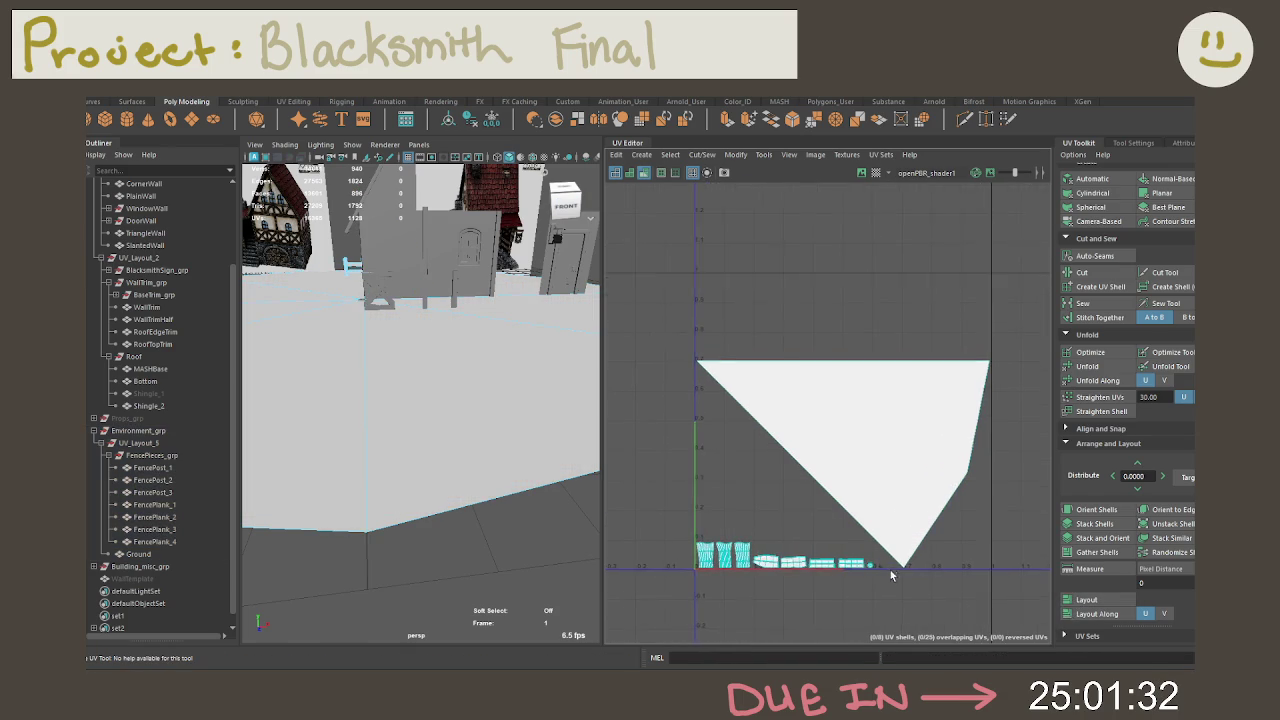
middle_click_drag(909, 523, 876, 510, "alt")
scroll(876, 510, "up", 2)
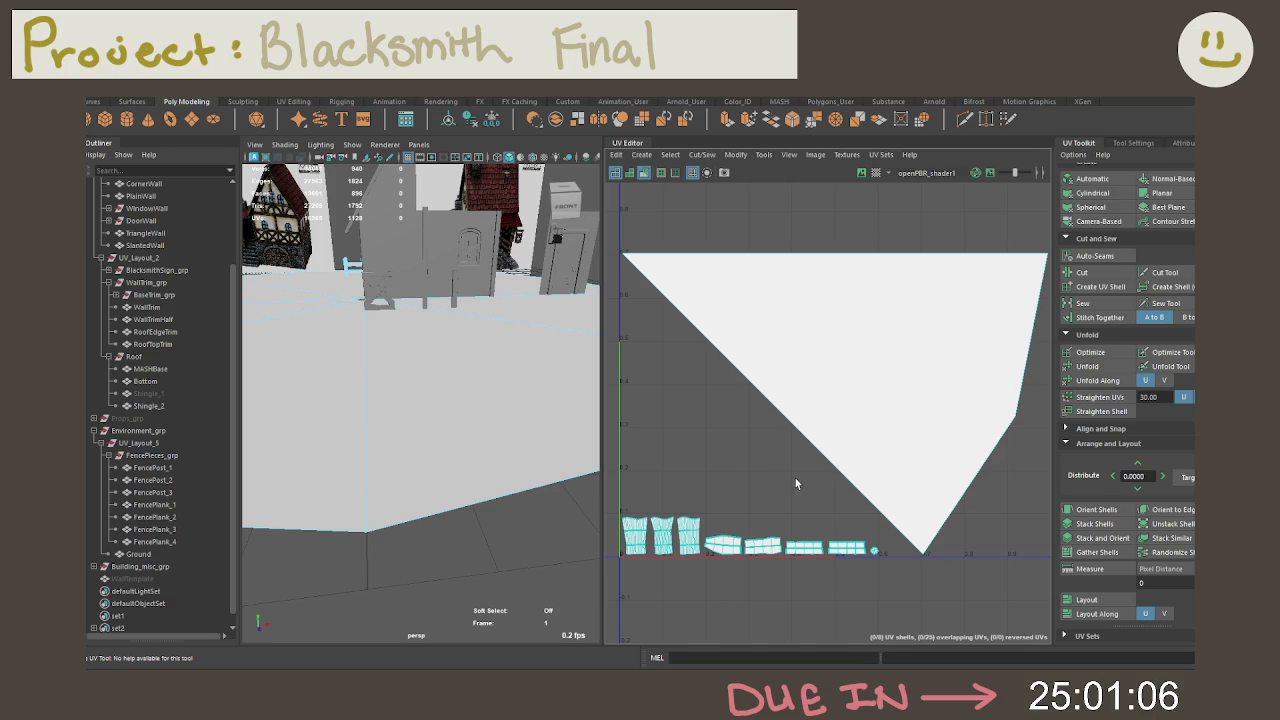
Step: Select the Ground as a whole object and scale it uniformly to 0.984
scroll(859, 463, "down", 2)
scroll(474, 387, "down", 2)
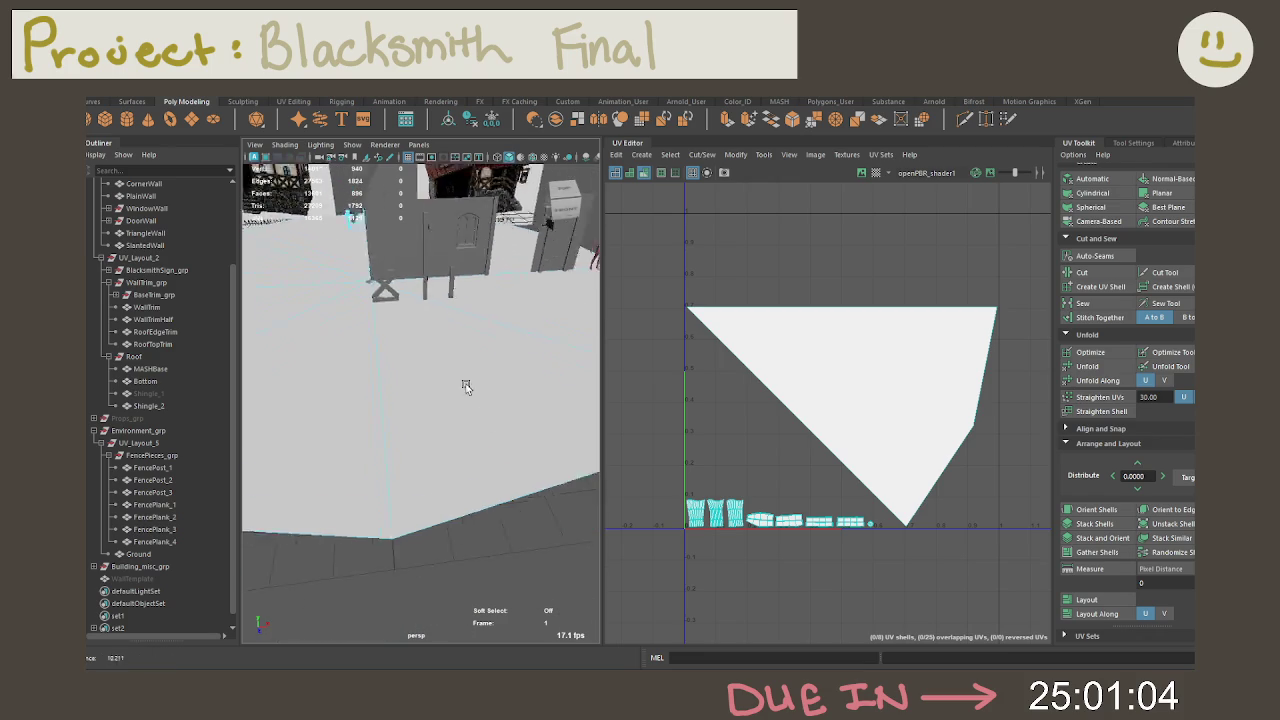
scroll(480, 395, "down", 2)
scroll(470, 414, "down", 2)
right_click(461, 317)
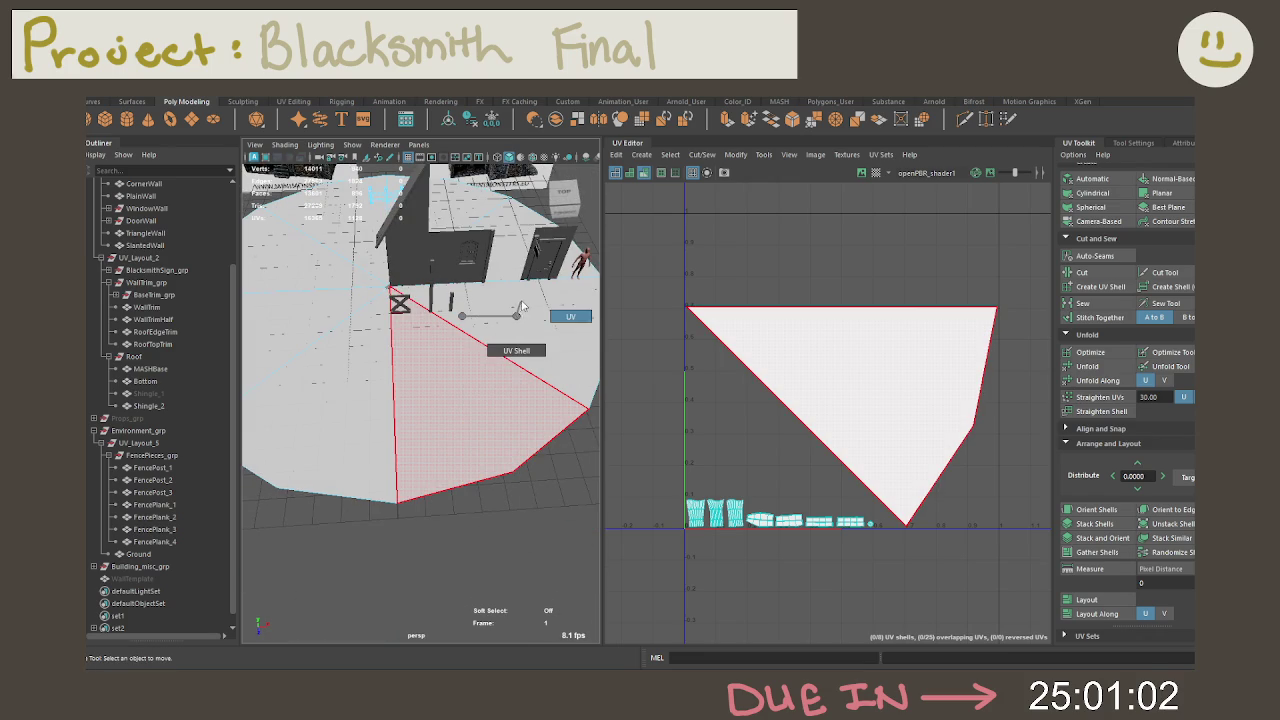
right_click(461, 317)
right_click_drag(461, 317, 515, 300)
left_click_drag(514, 340, 500, 357, "alt")
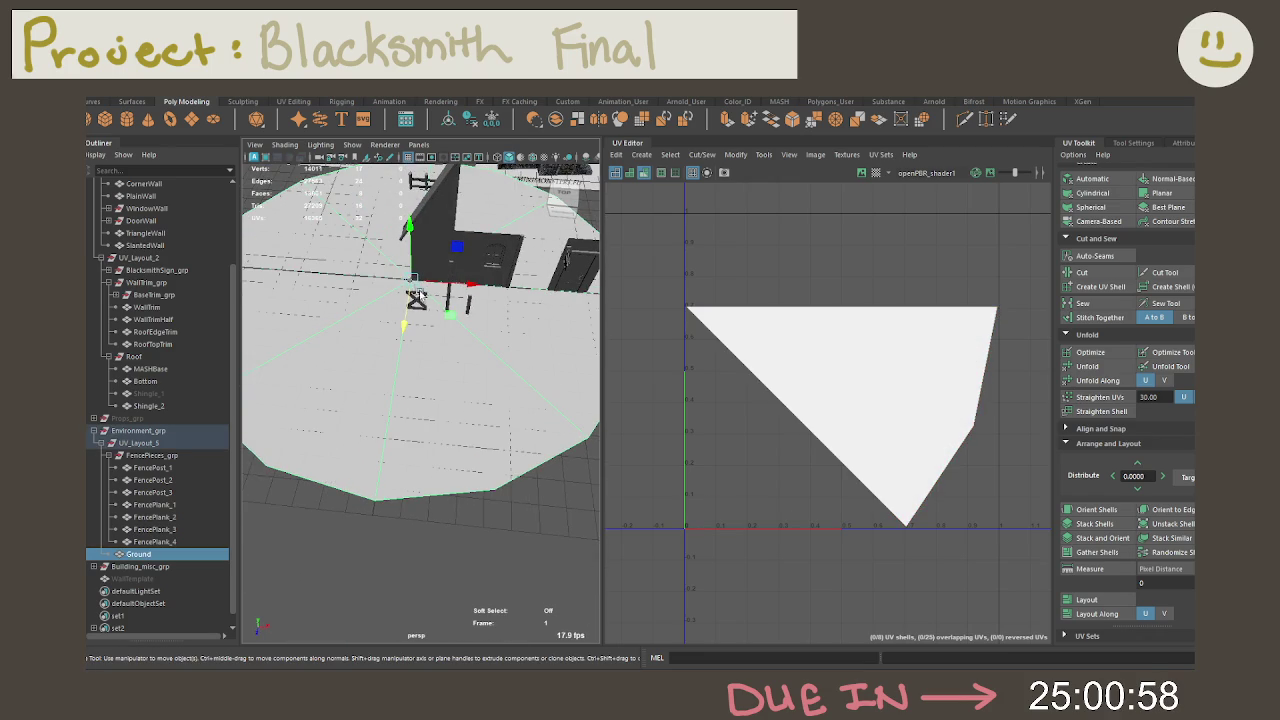
key("w")
key("e")
key("r")
mouse_move(410, 280)
left_mouse_down()
mouse_move(369, 282)
mouse_move(500, 315)
mouse_move(523, 334)
left_mouse_up()
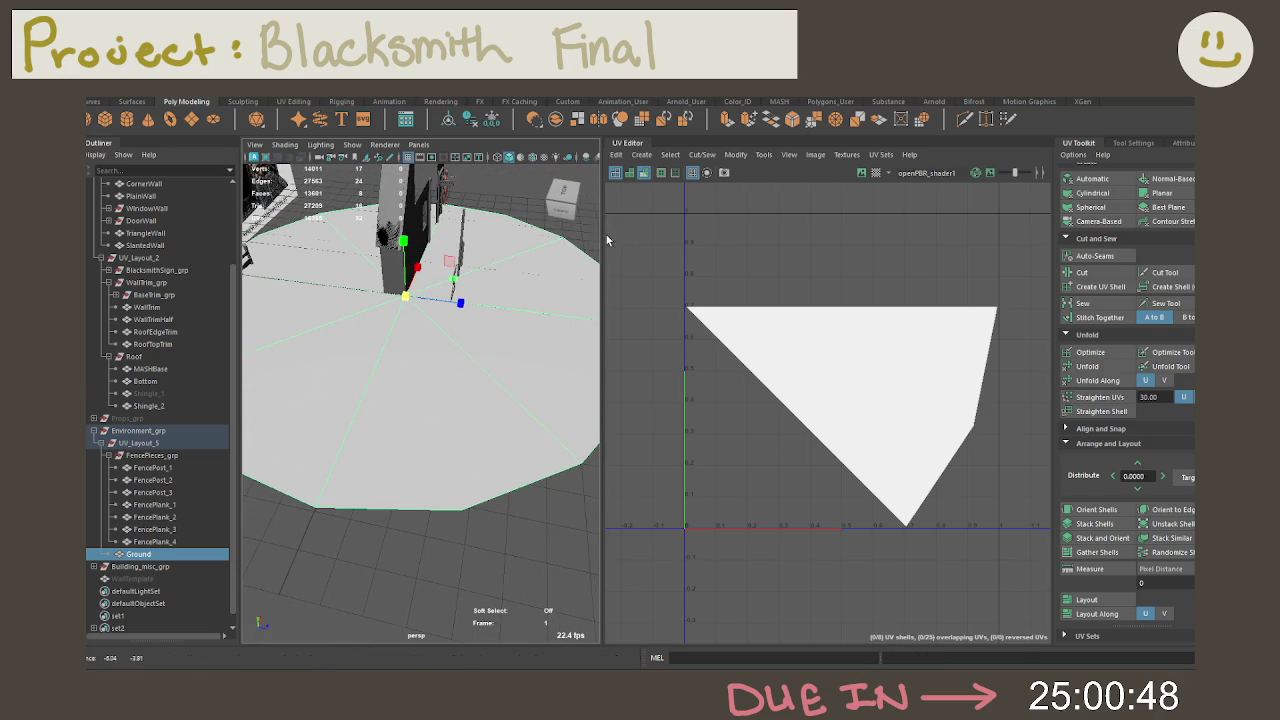
Step: Freeze the Ground's transformations
mouse_move(513, 316)
right_mouse_down()
mouse_move(541, 316)
mouse_move(555, 299)
right_mouse_up()
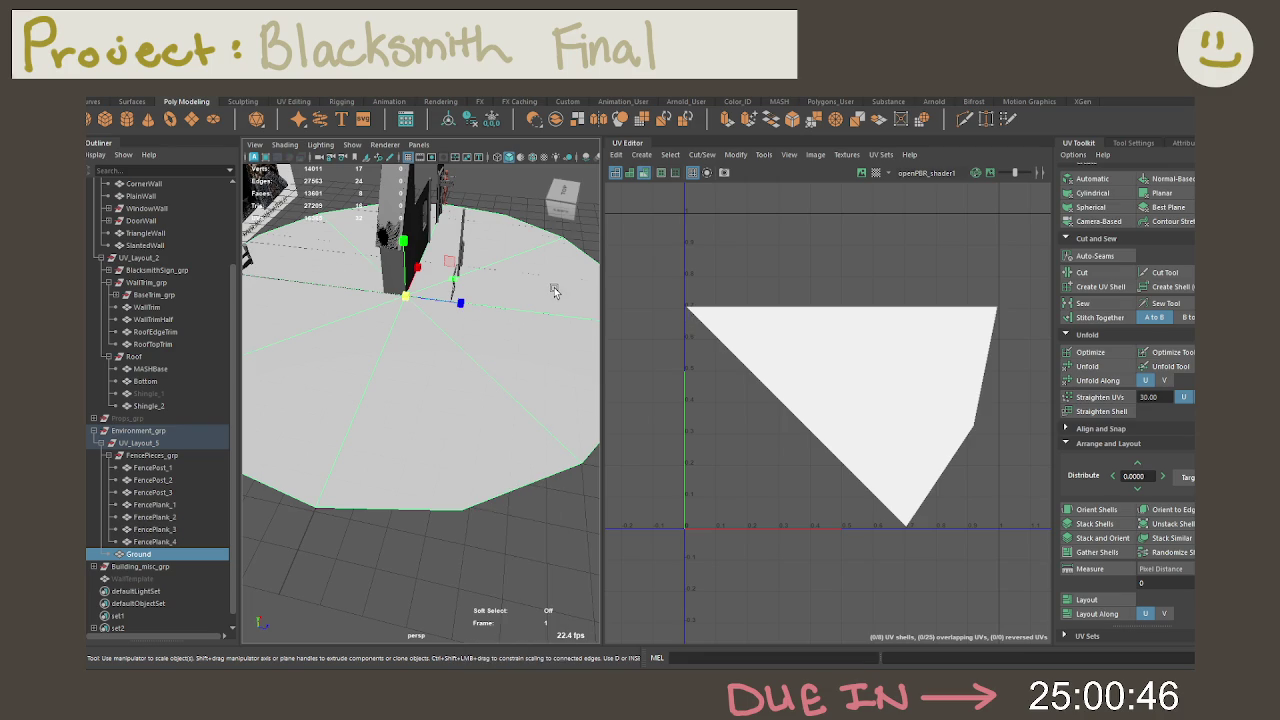
left_click(493, 127)
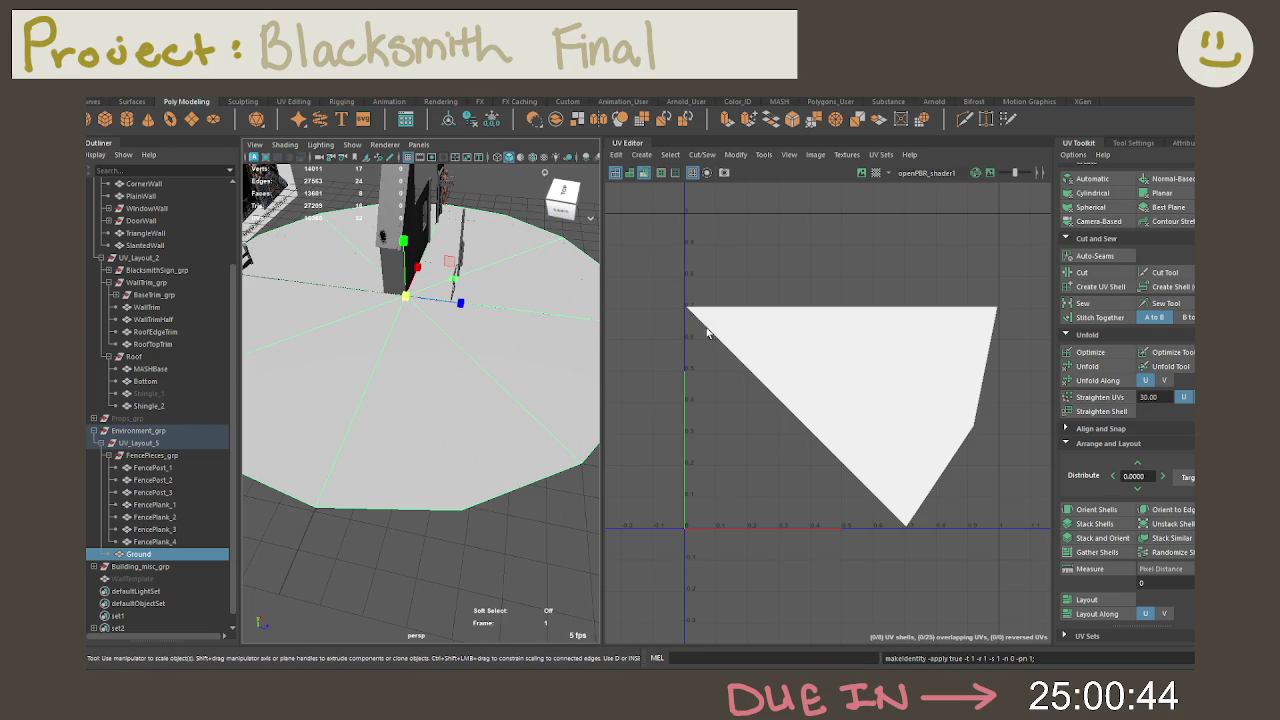
mouse_move(552, 391)
left_mouse_down("alt")
mouse_move(397, 380)
mouse_move(400, 401)
left_mouse_up("alt")
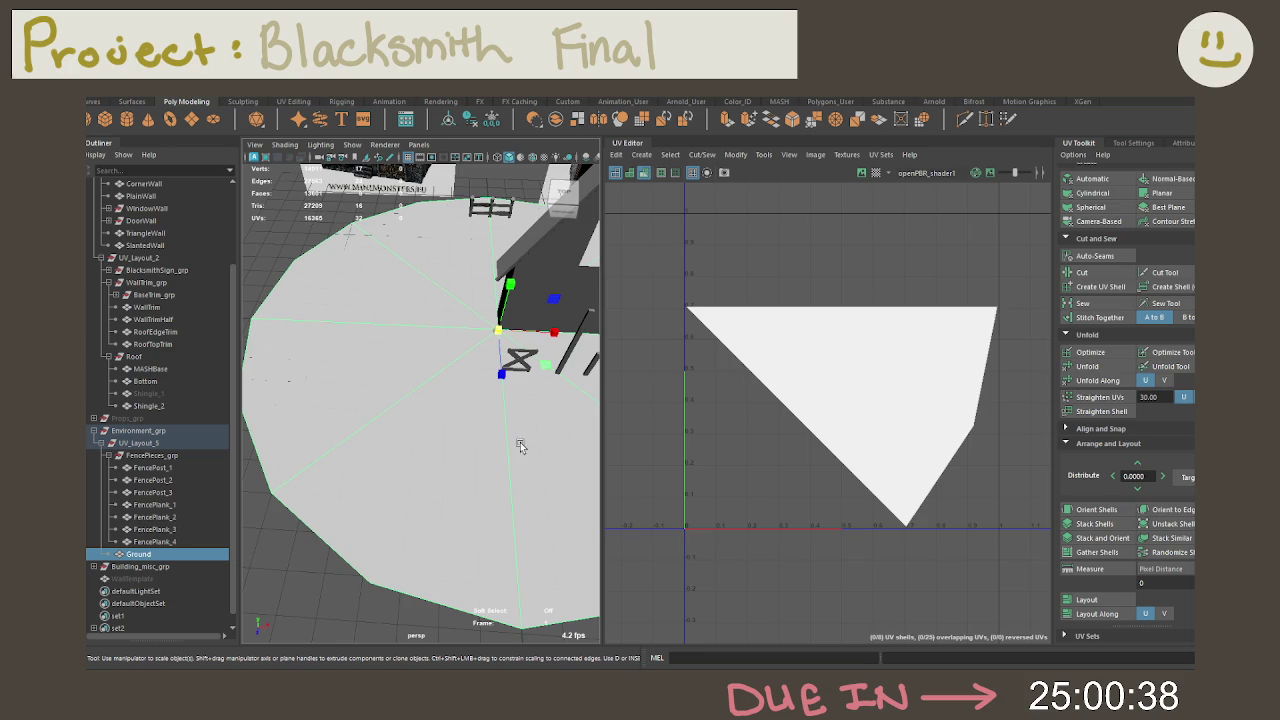
left_click_drag(519, 461, 428, 486, "alt")
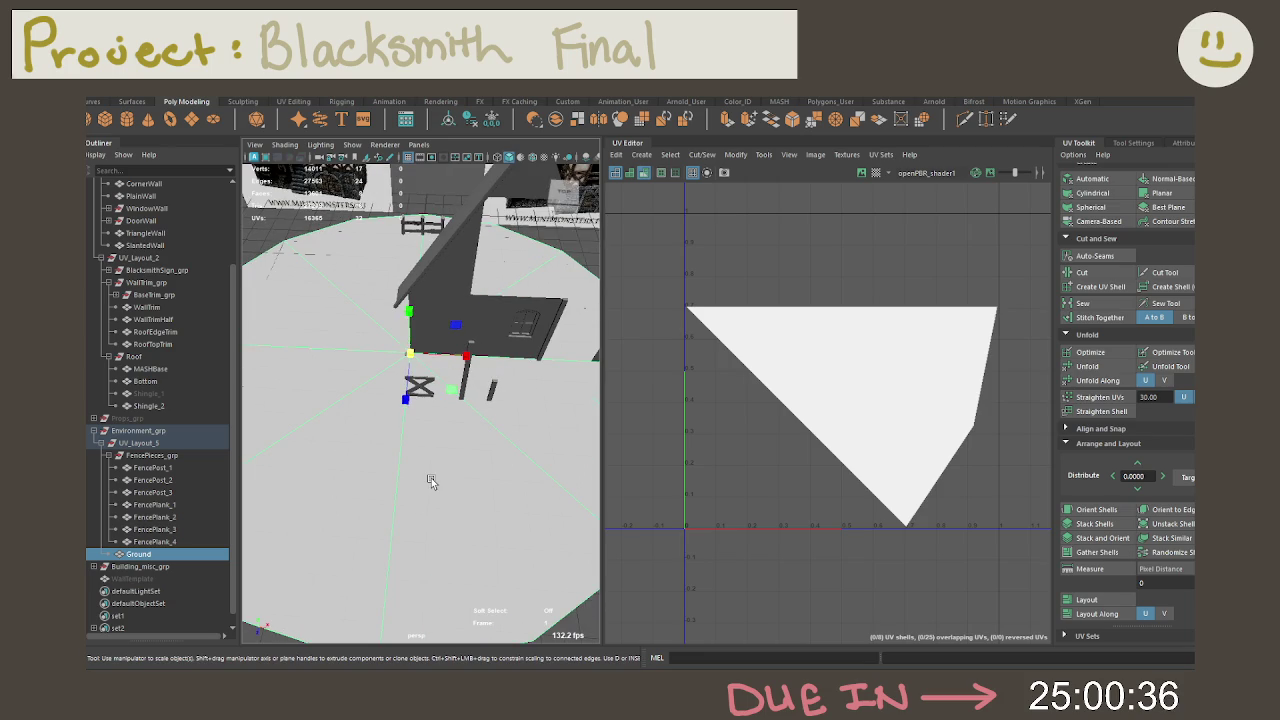
Step: Select every UV shell of UV_Layout_5 and auto-lay them out in the 0–1 tile
left_click(138, 442)
right_click_drag(855, 385, 854, 388)
left_click_drag(668, 287, 1007, 582)
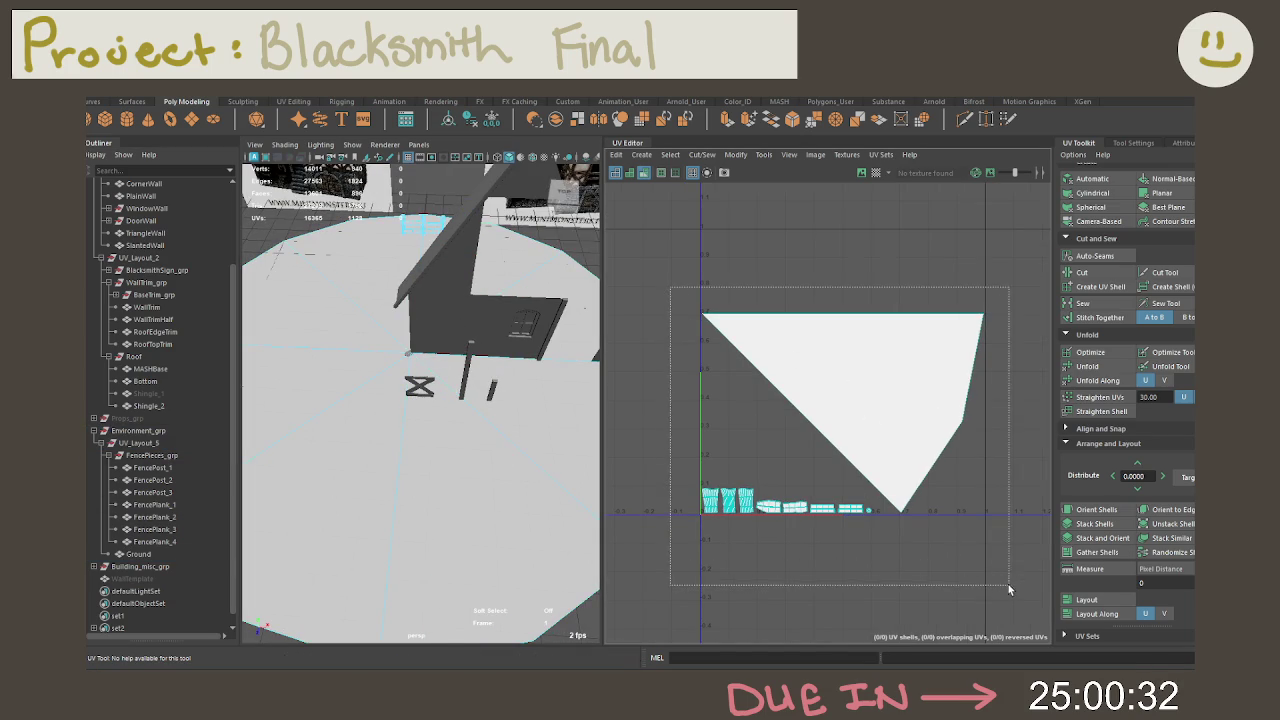
left_click(1087, 601)
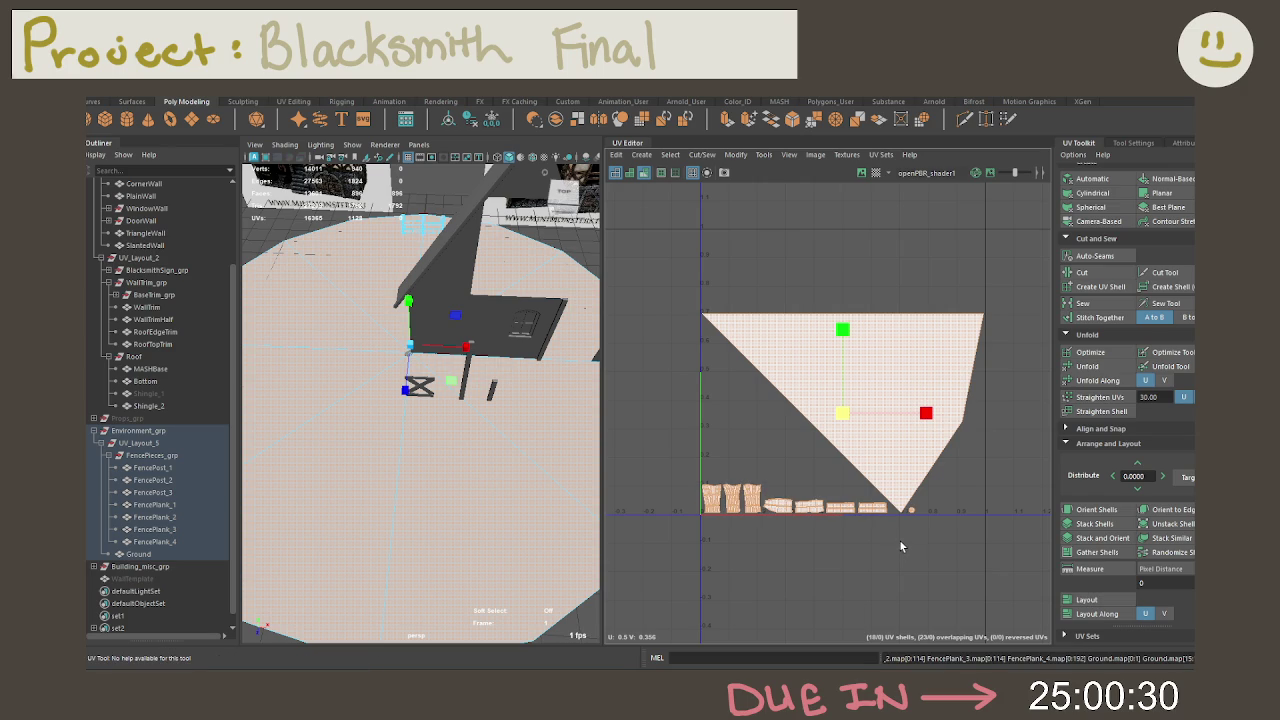
left_click(901, 542)
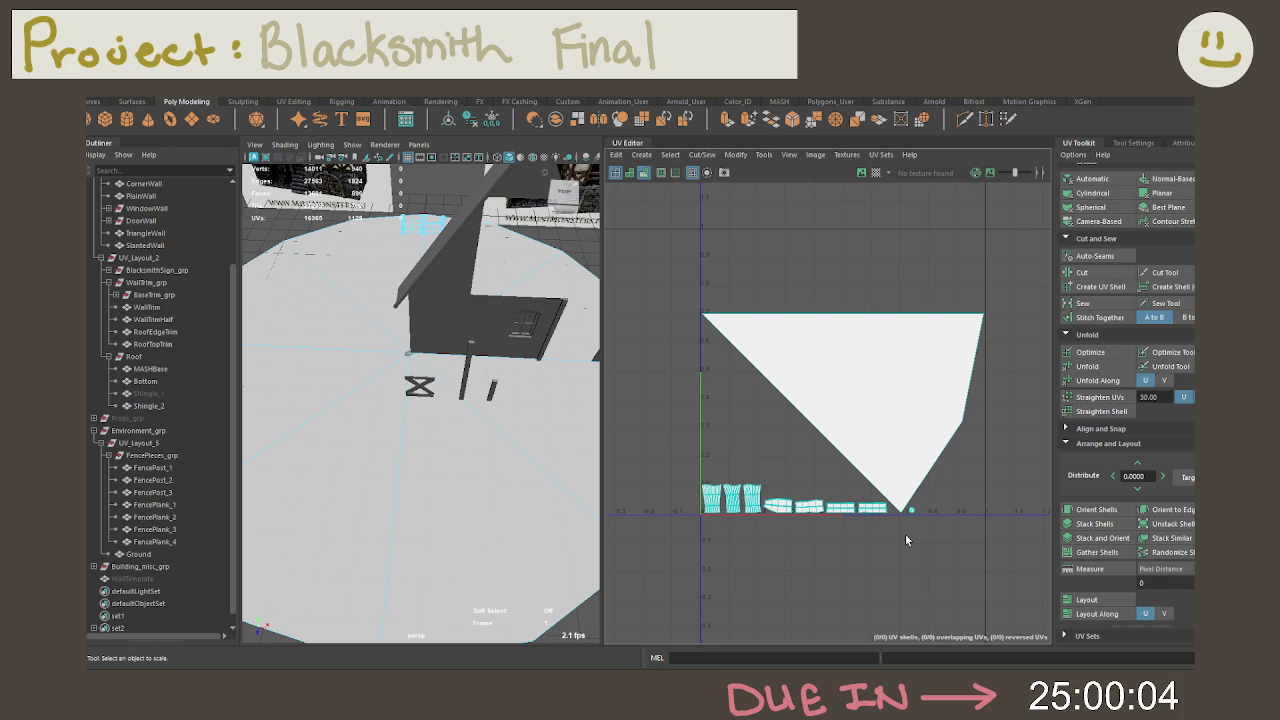
Step: Save the Blacksmith scene file with the scaled, frozen Ground
key("ctrl+s")
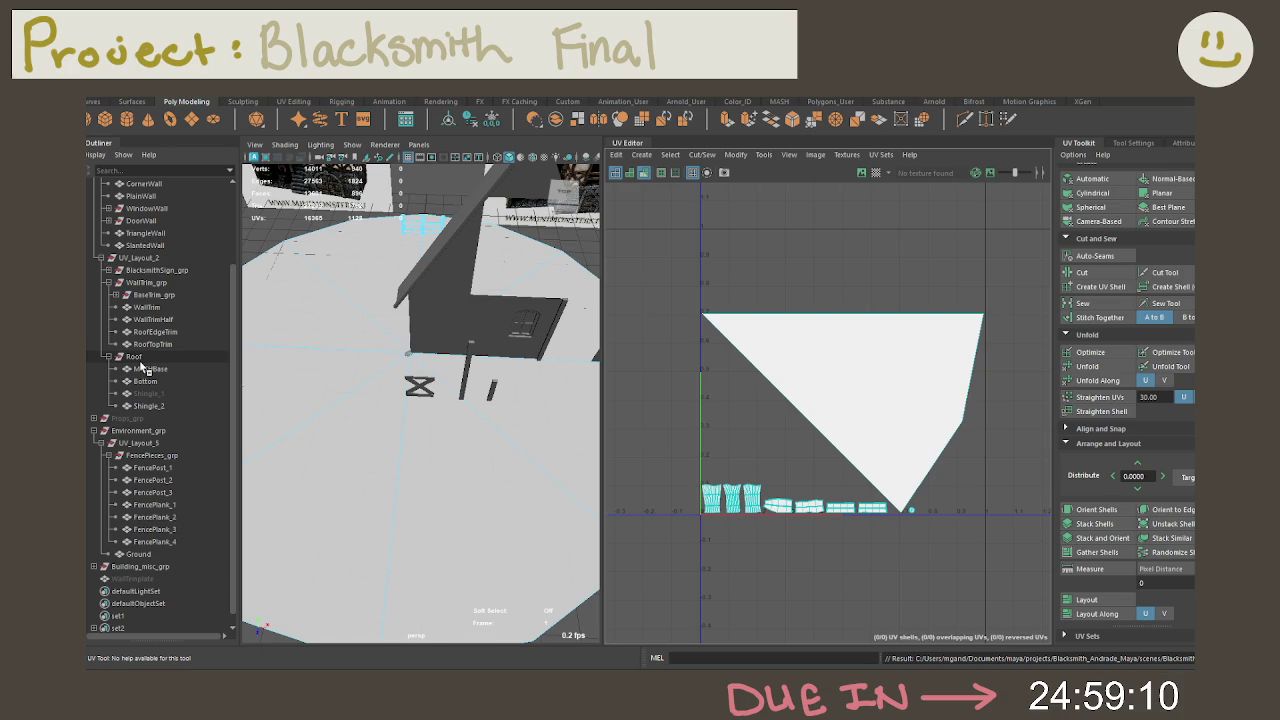
Step: Collapse UV_Layout_5 and Environment_grp in the Outliner
left_click(101, 445)
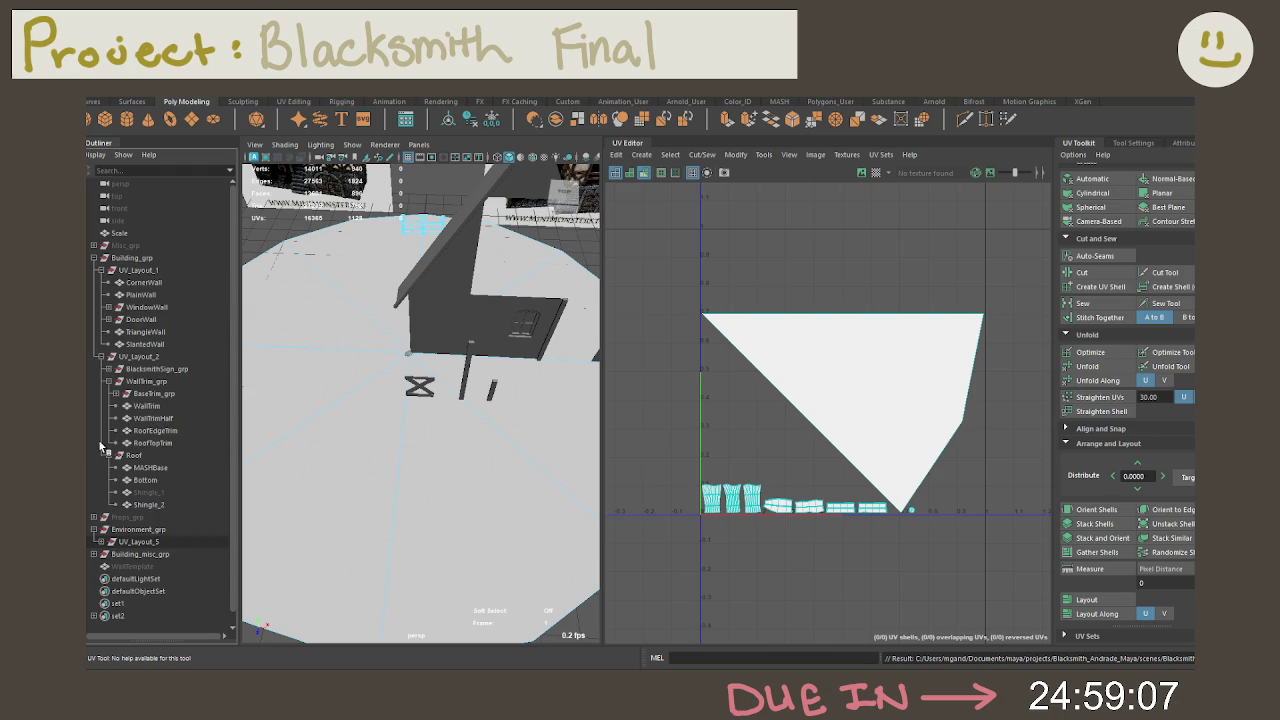
left_click(95, 529)
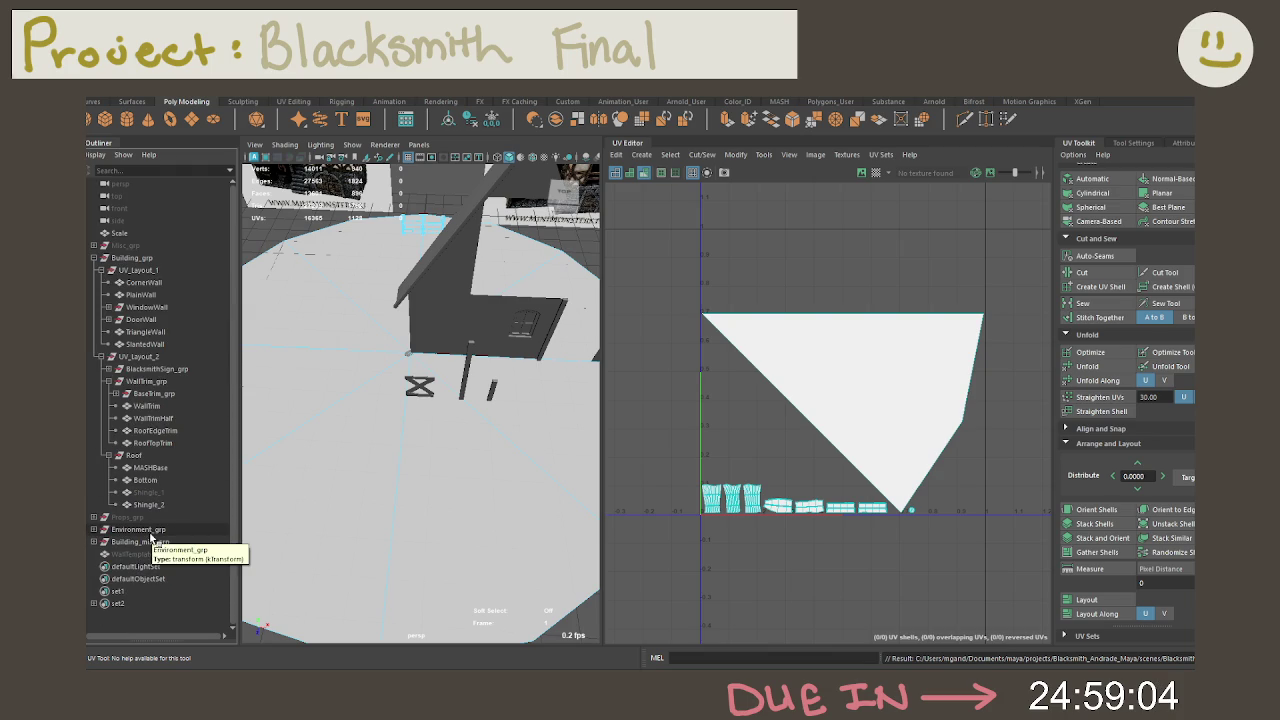
left_click(148, 530)
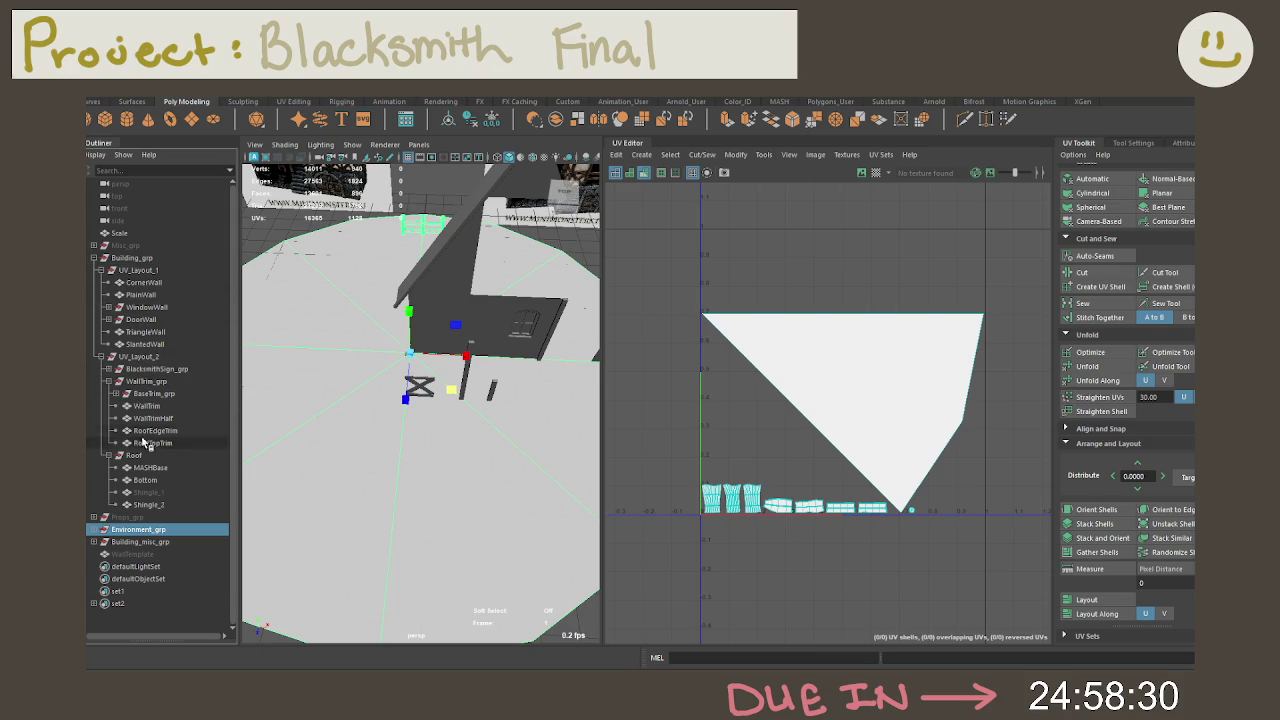
Step: Expand Props_grp and UV_Layout_3, previewing BlacksmithSign_grp and UV_Layout_2 UVs, then select Props_grp
left_click(93, 518)
left_click(101, 529)
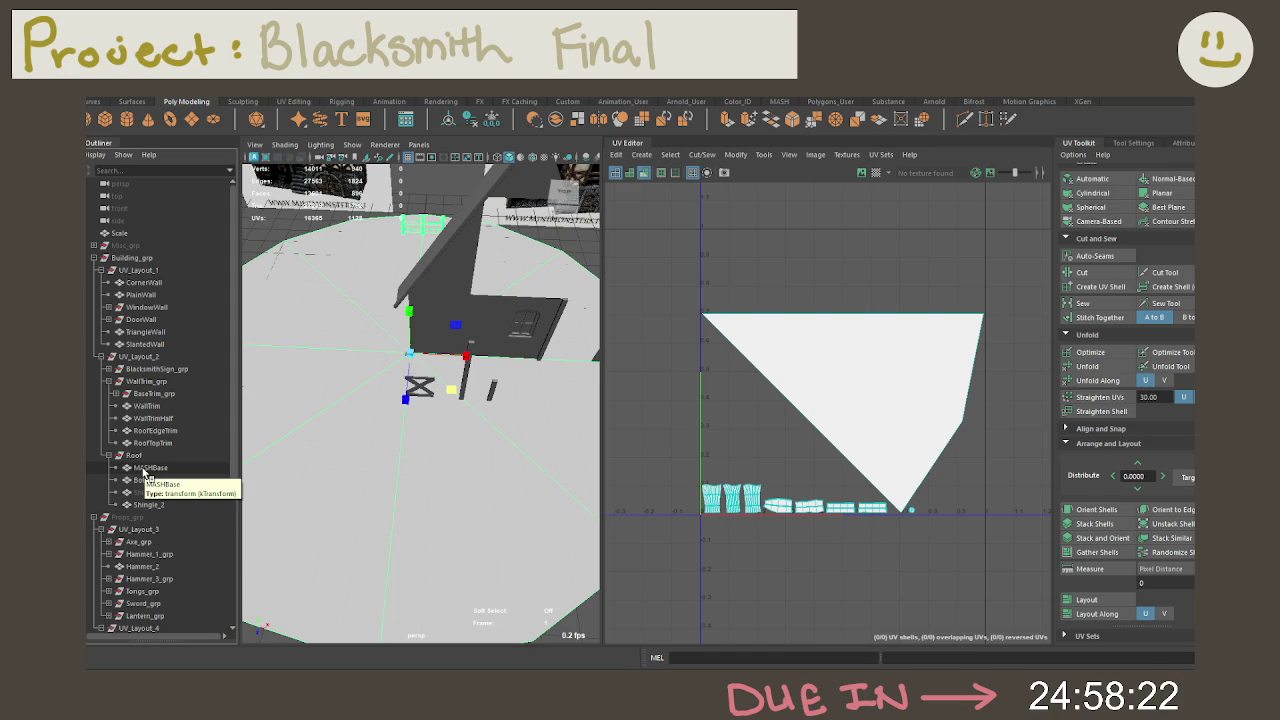
left_click(157, 372)
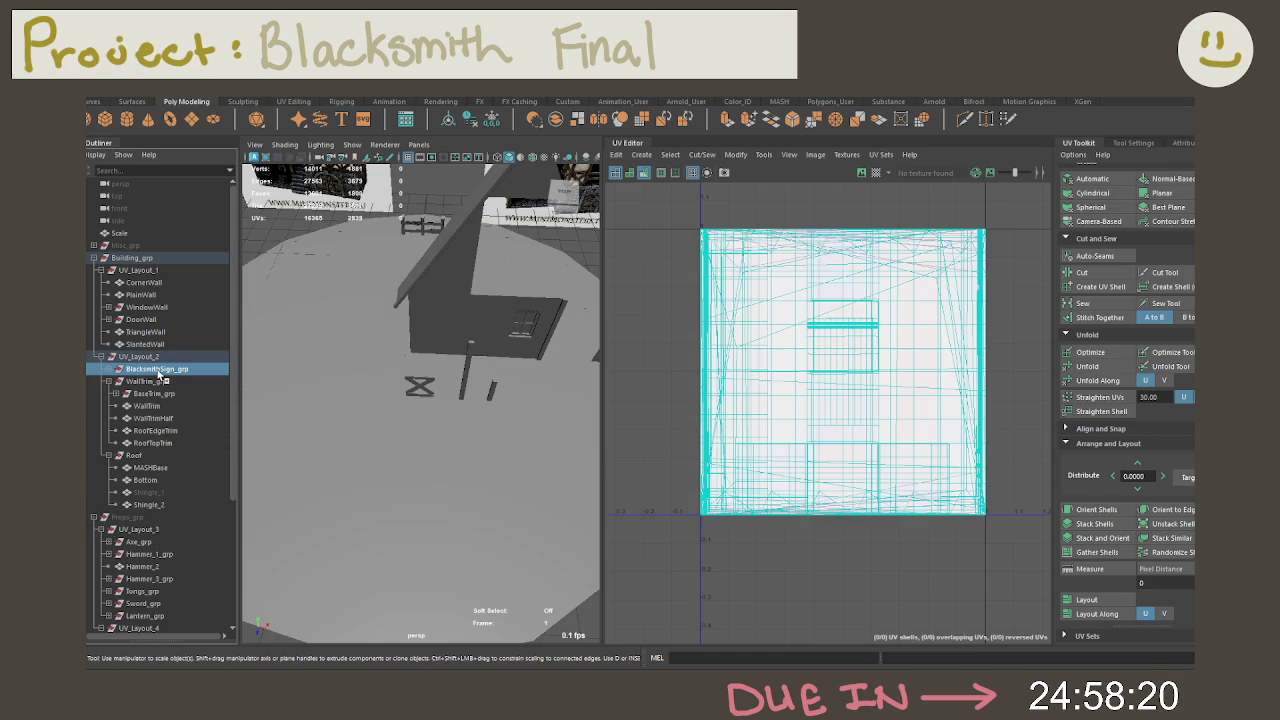
left_click(139, 356)
scroll(138, 362, "down", 5)
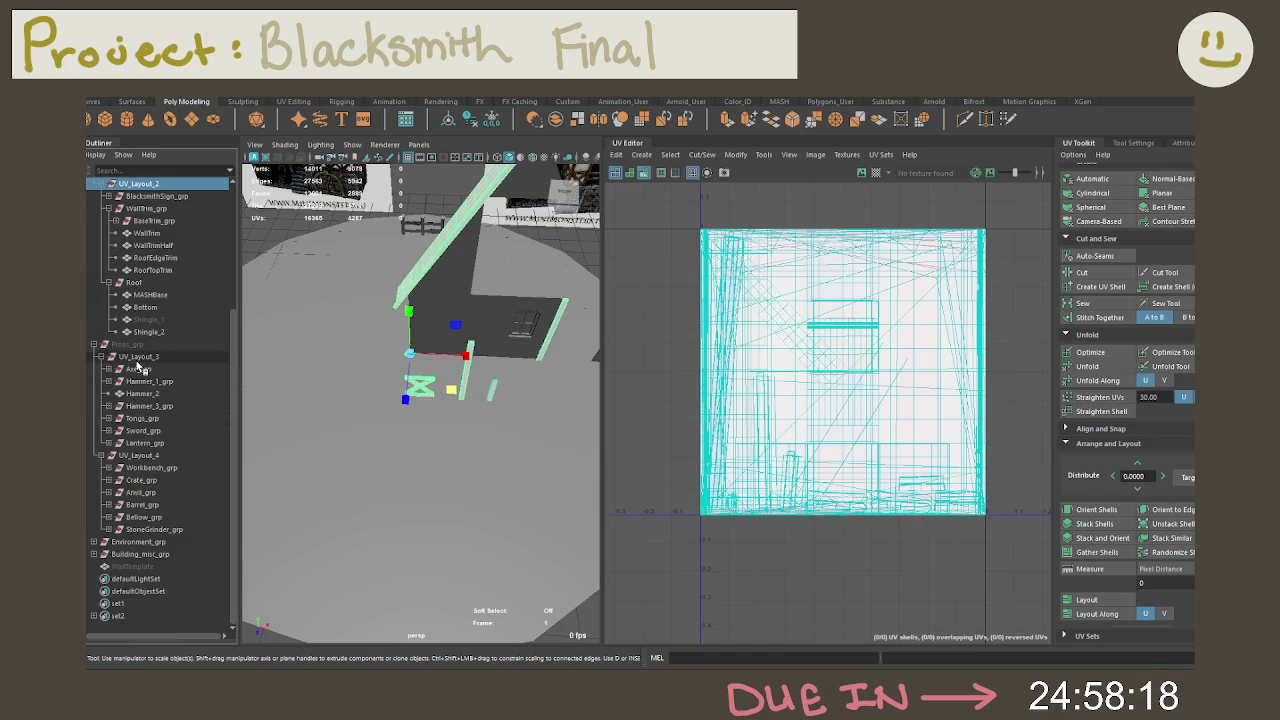
left_click(140, 345)
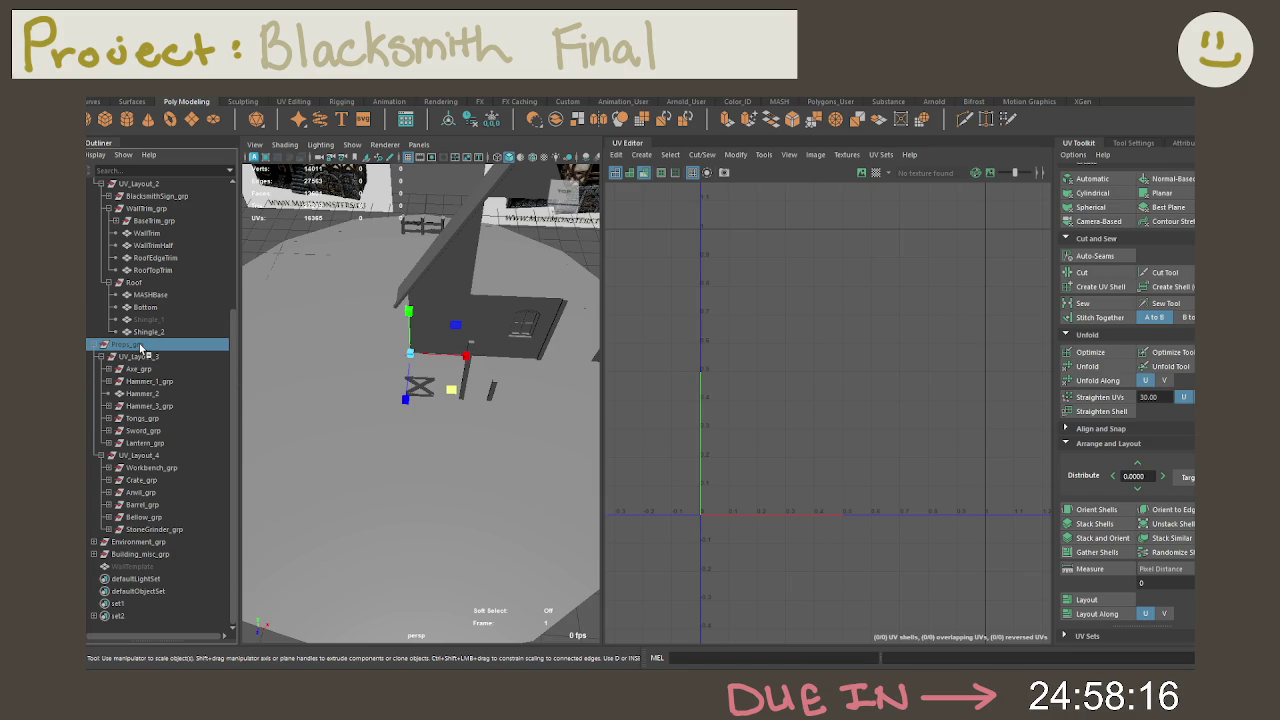
Step: Show the UV_Layout_3 tool-prop UVs and orbit out to see the whole floor
left_click(139, 357)
mouse_move(316, 351)
left_mouse_down("alt")
mouse_move(494, 357)
mouse_move(540, 330)
left_mouse_up("alt")
right_click(855, 398)
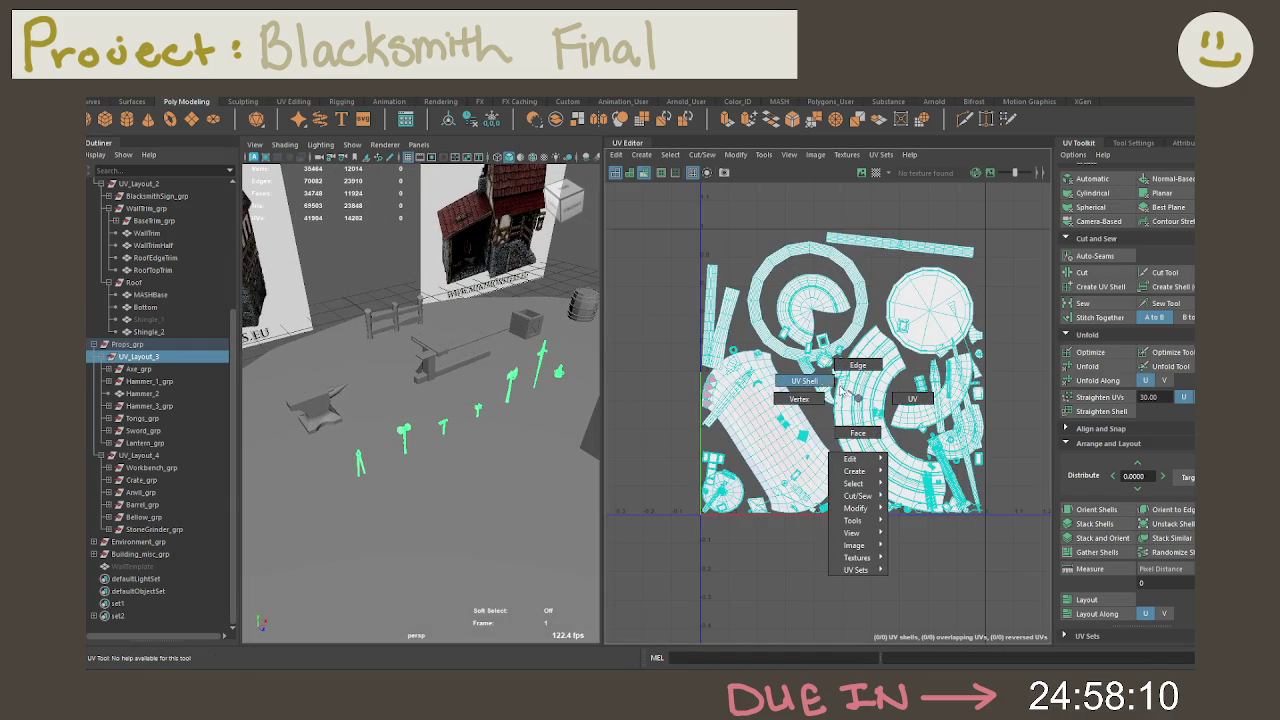
right_click_drag(572, 402, 619, 297)
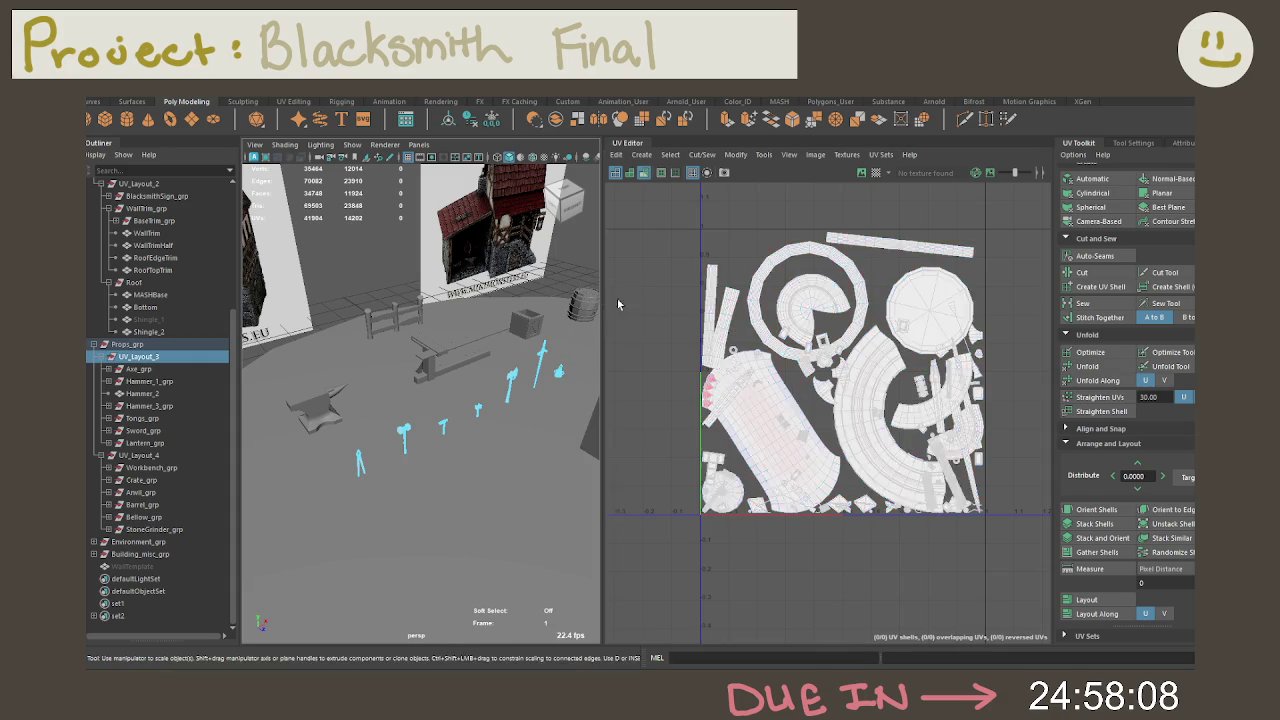
left_click_drag(510, 345, 390, 342, "alt")
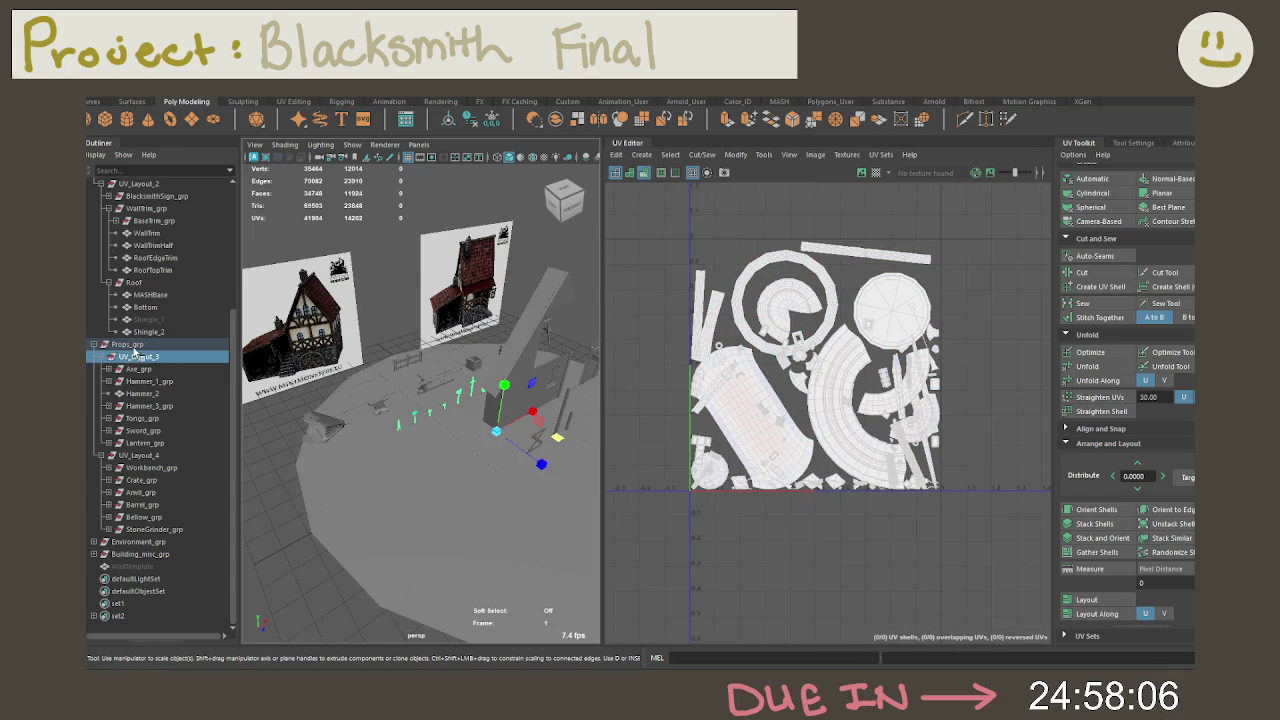
left_click(132, 357)
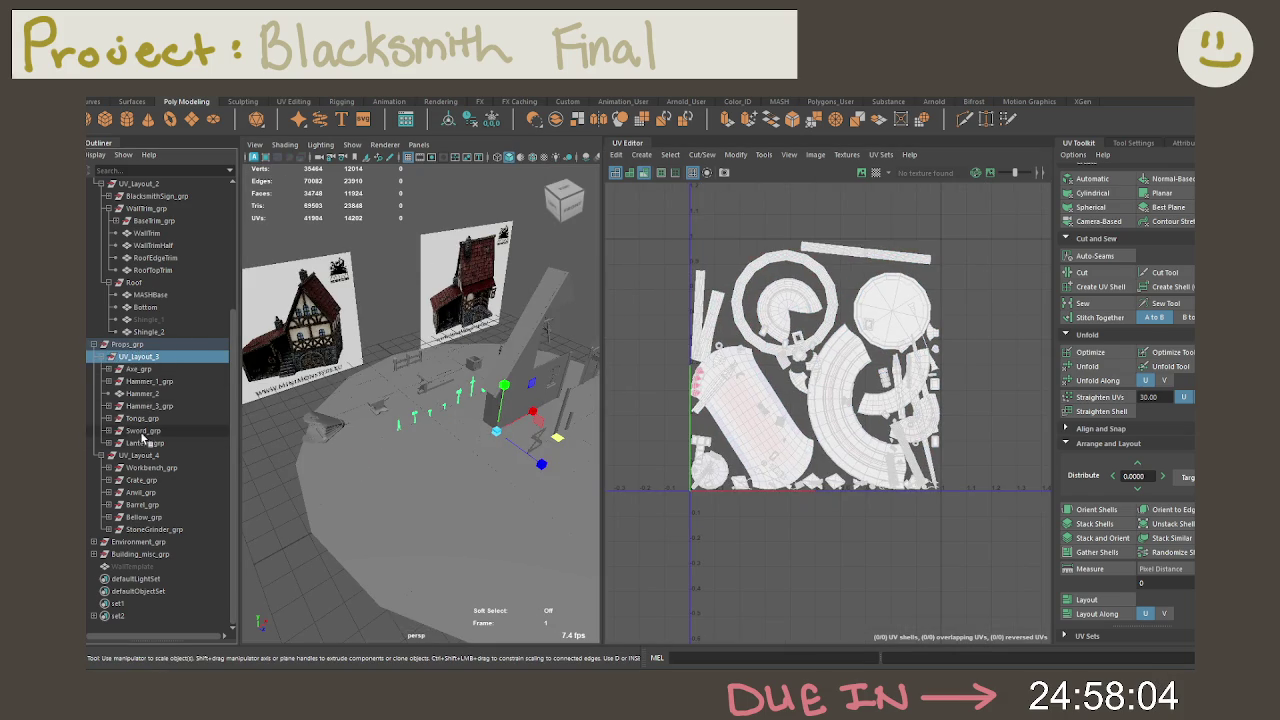
Step: Marquee-select all scene objects and freeze their transformations
right_click(418, 417)
left_click_drag(342, 302, 540, 497)
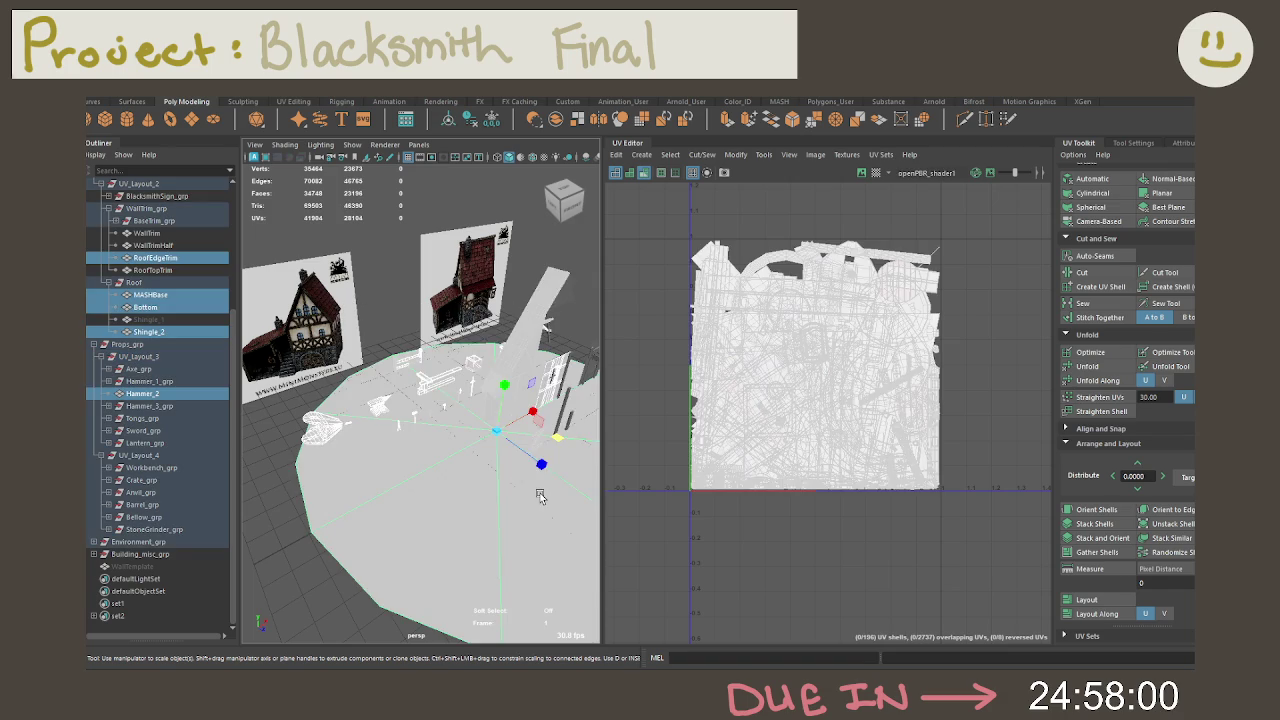
scroll(540, 497, "down", 5)
left_click_drag(332, 266, 600, 604)
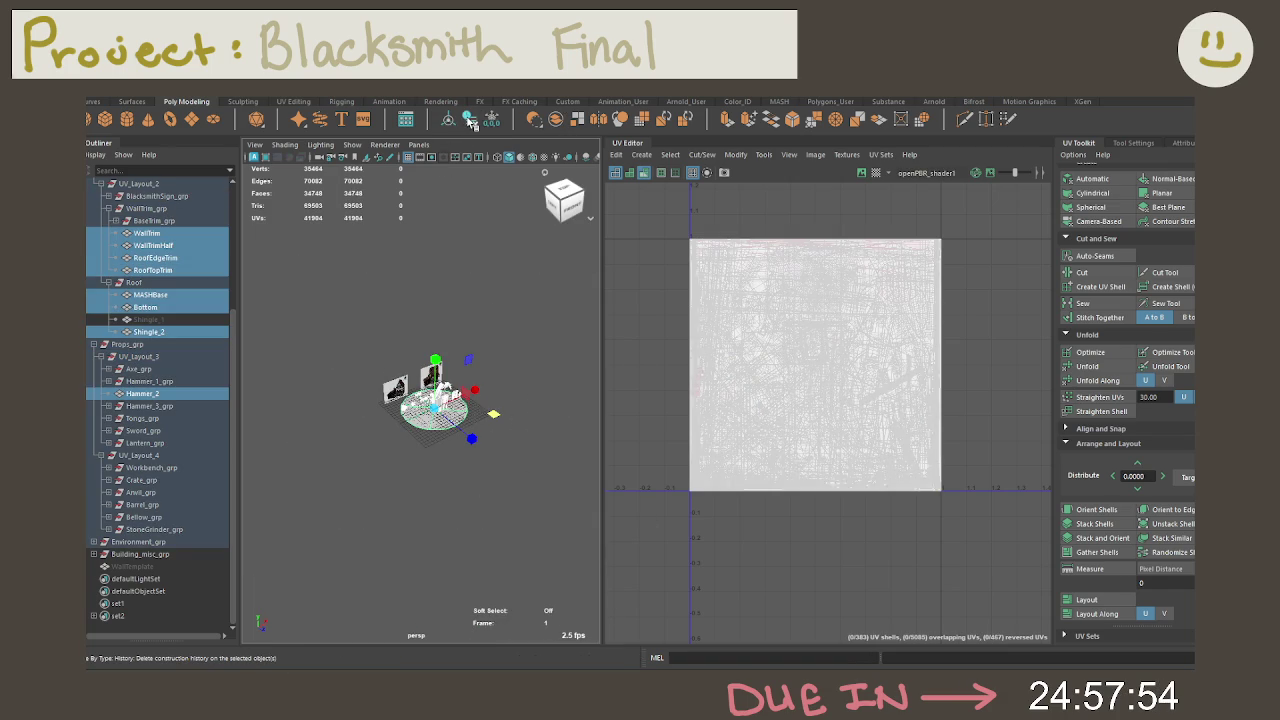
left_click(491, 121)
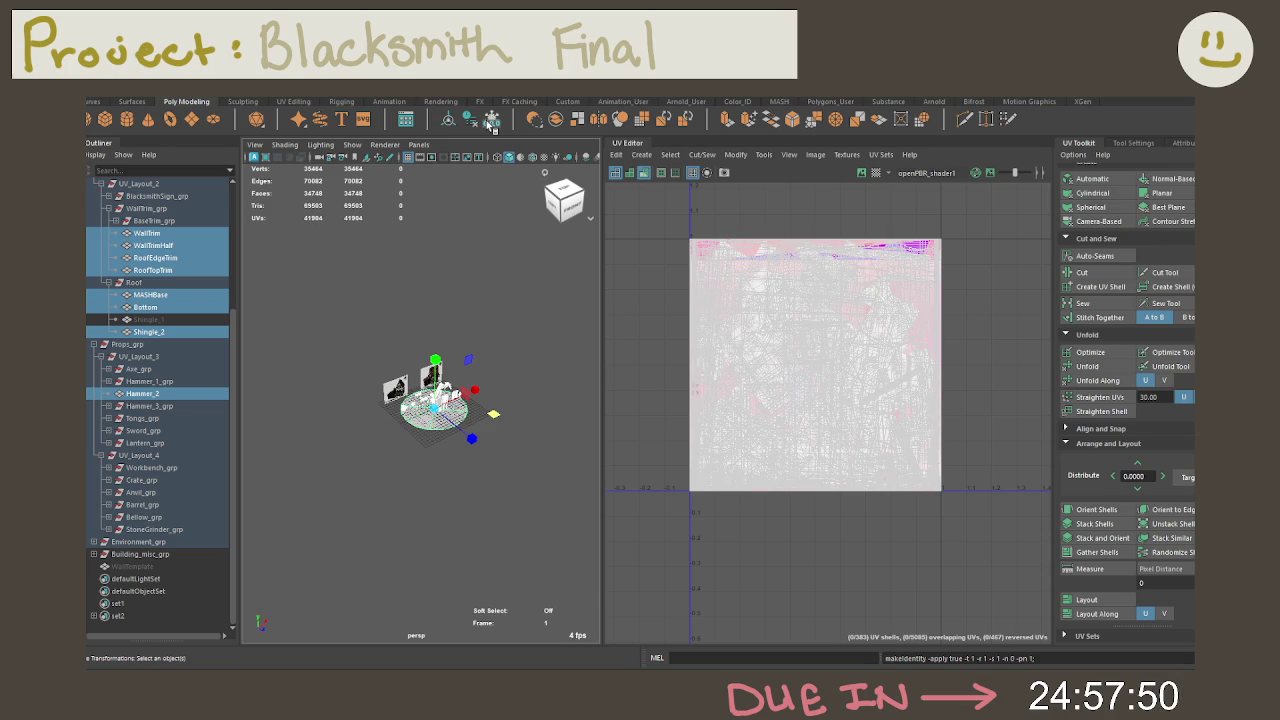
Step: Frame the objects, clear the selection, and select the UV_Layout_3 props group
key("f")
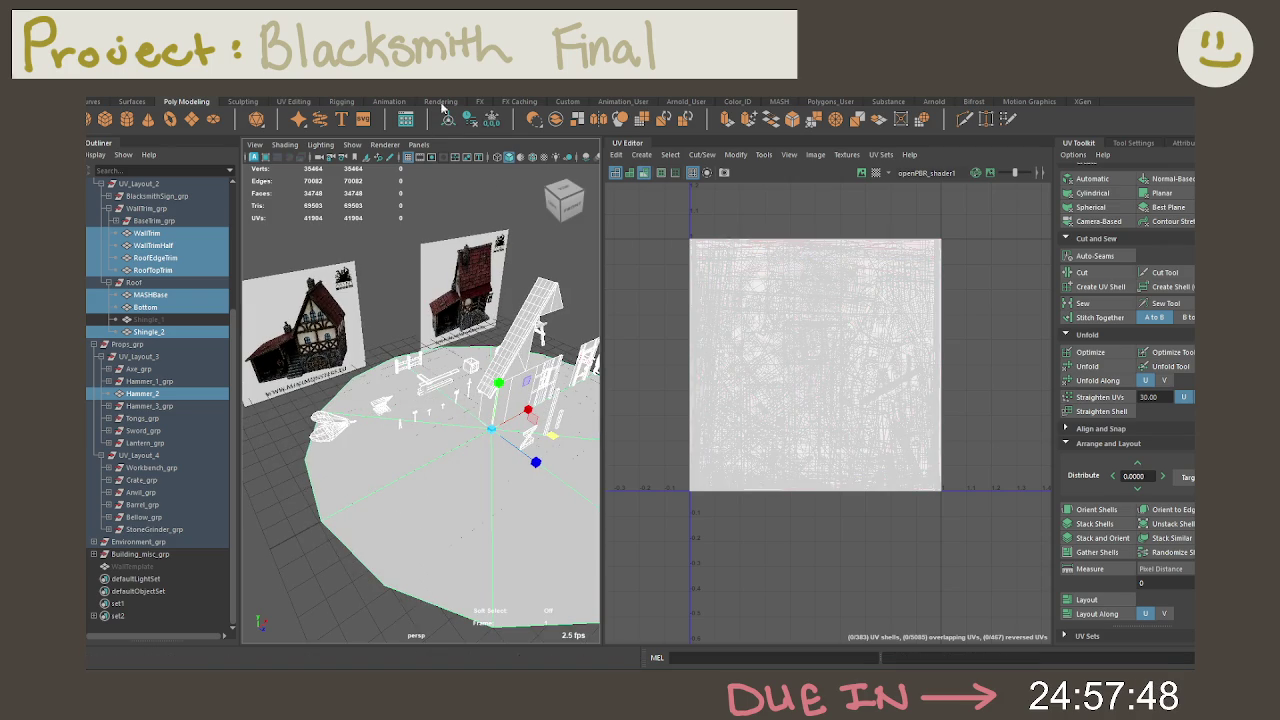
right_click_drag(456, 313, 416, 368)
right_click(416, 368)
scroll(533, 436, "up", 5)
left_click(138, 356)
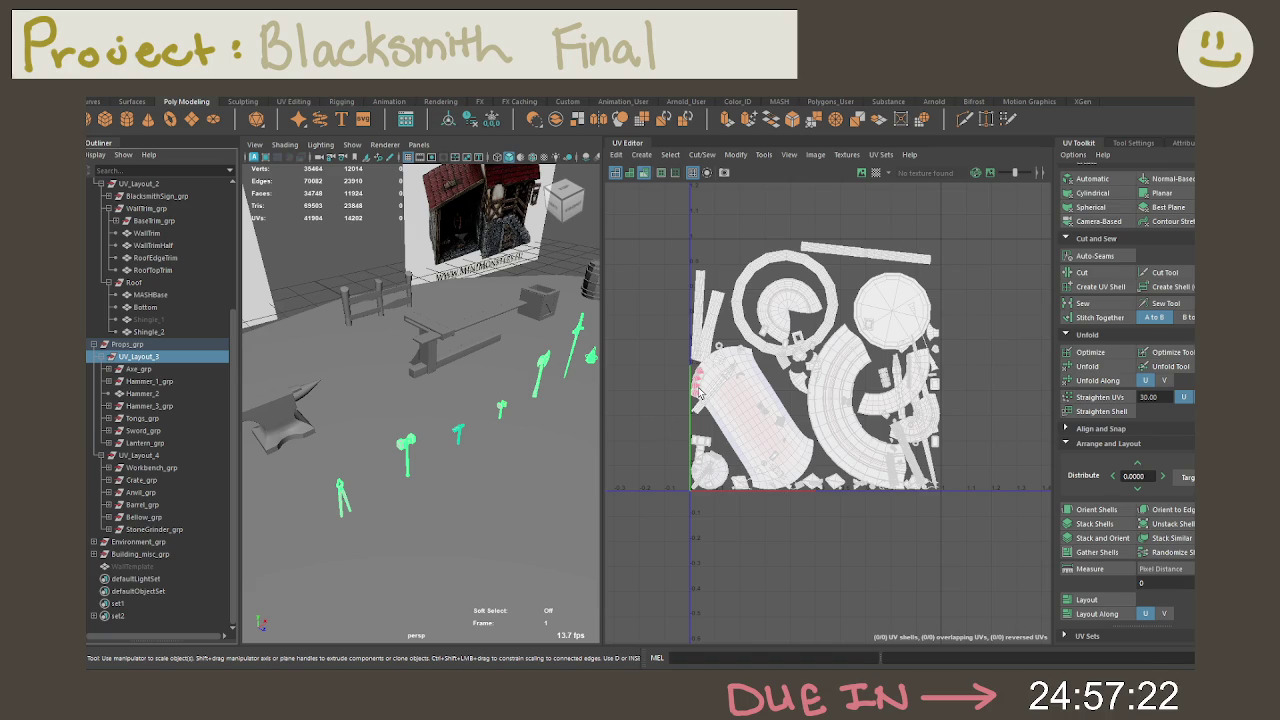
Step: Auto-lay out all UV_Layout_3 prop shells in UV Shell mode and frame the packed result
right_click_drag(698, 389, 669, 371)
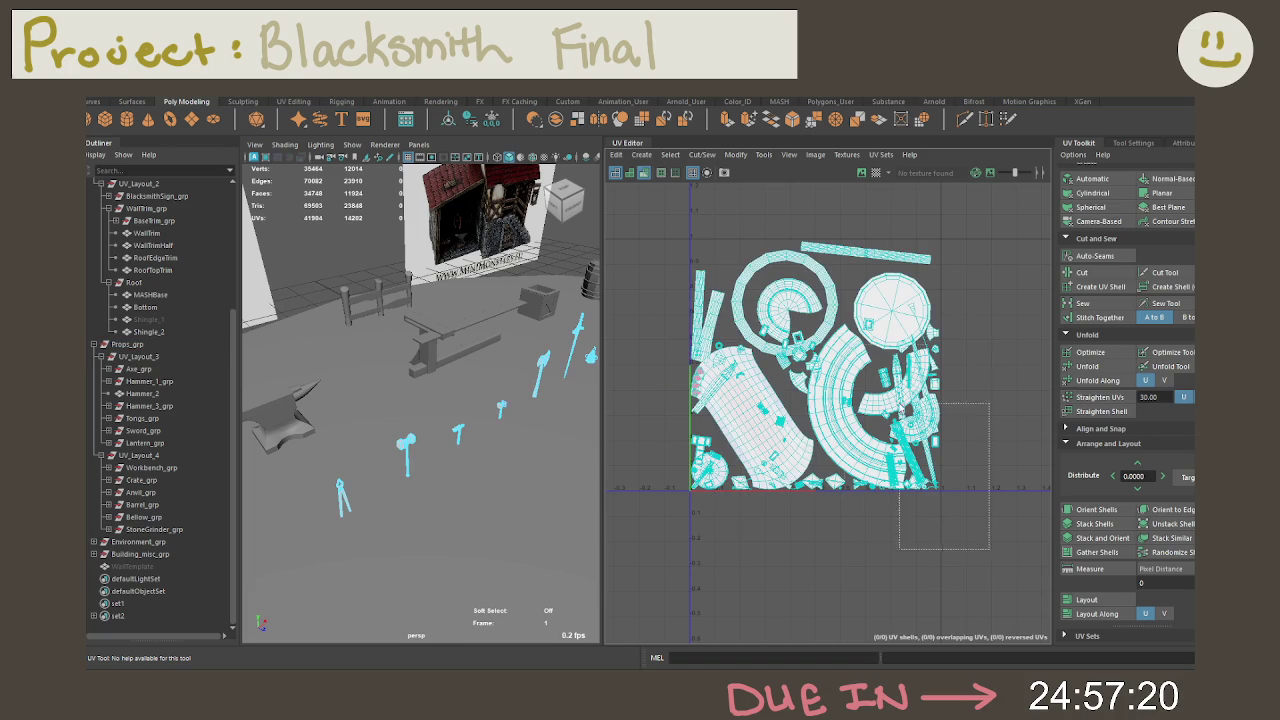
left_click_drag(990, 552, 648, 182)
left_click(1075, 598)
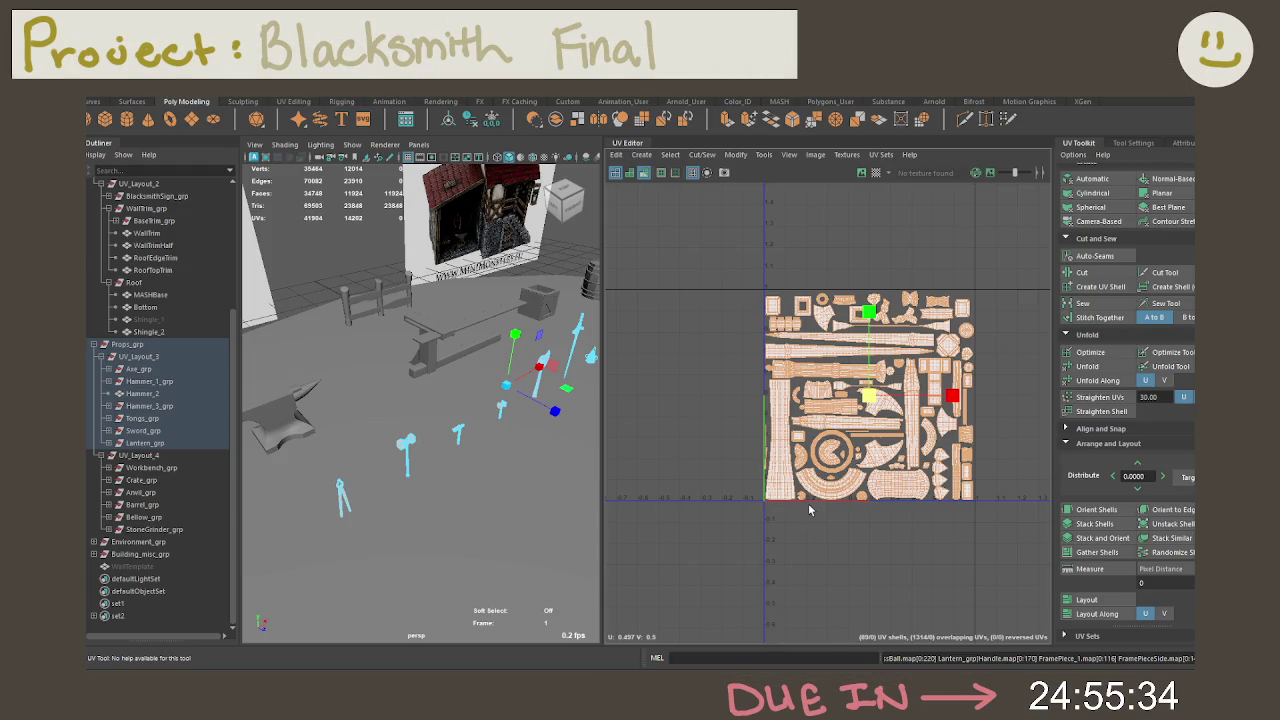
right_click_drag(808, 503, 820, 528)
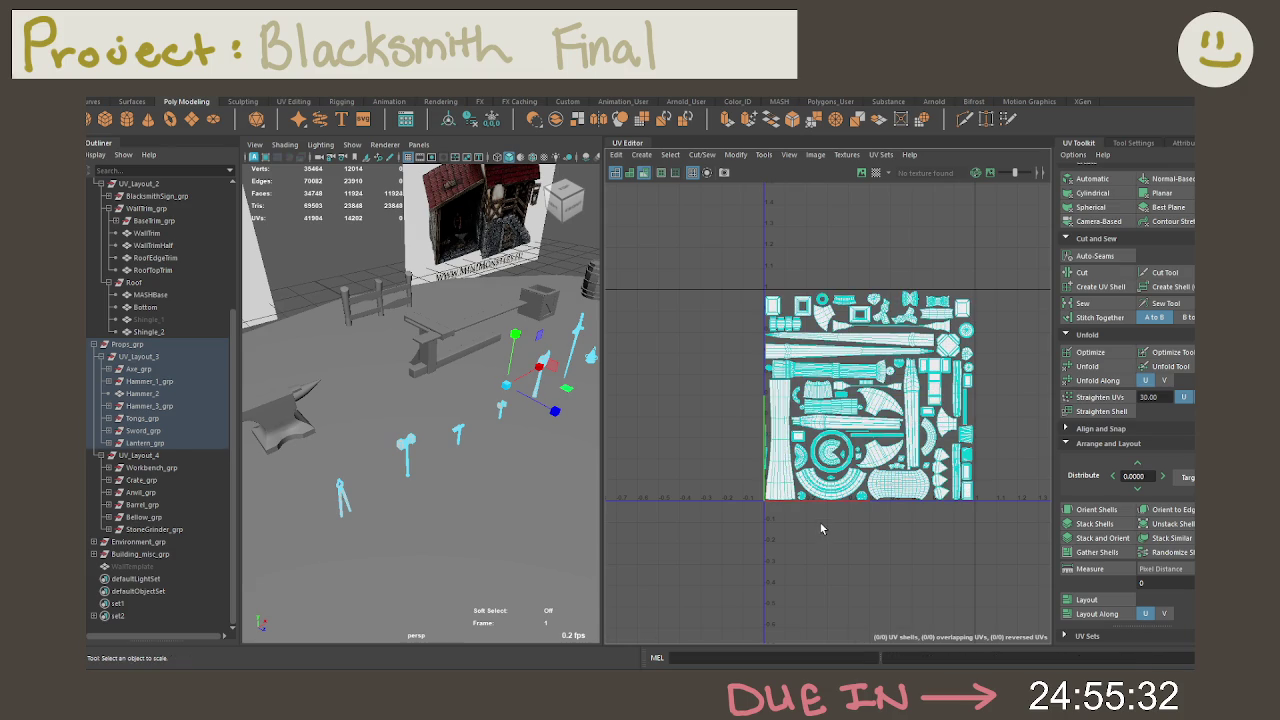
key("f")
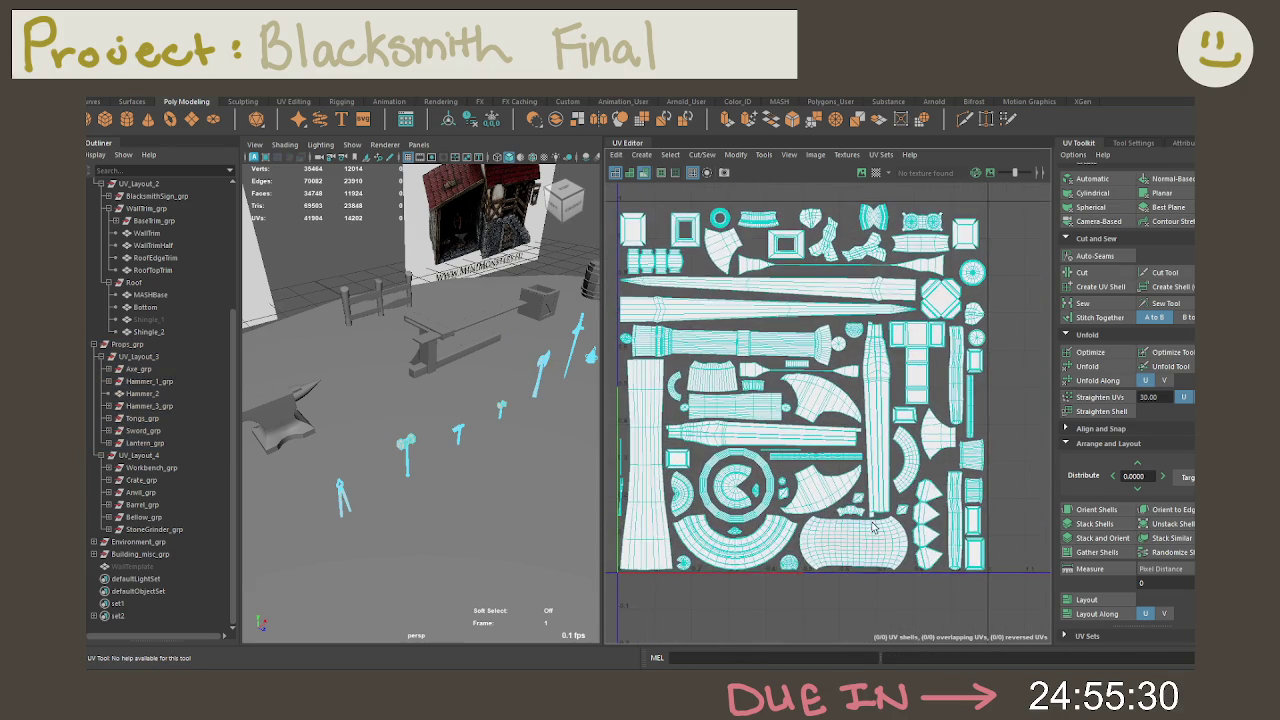
left_click(126, 358)
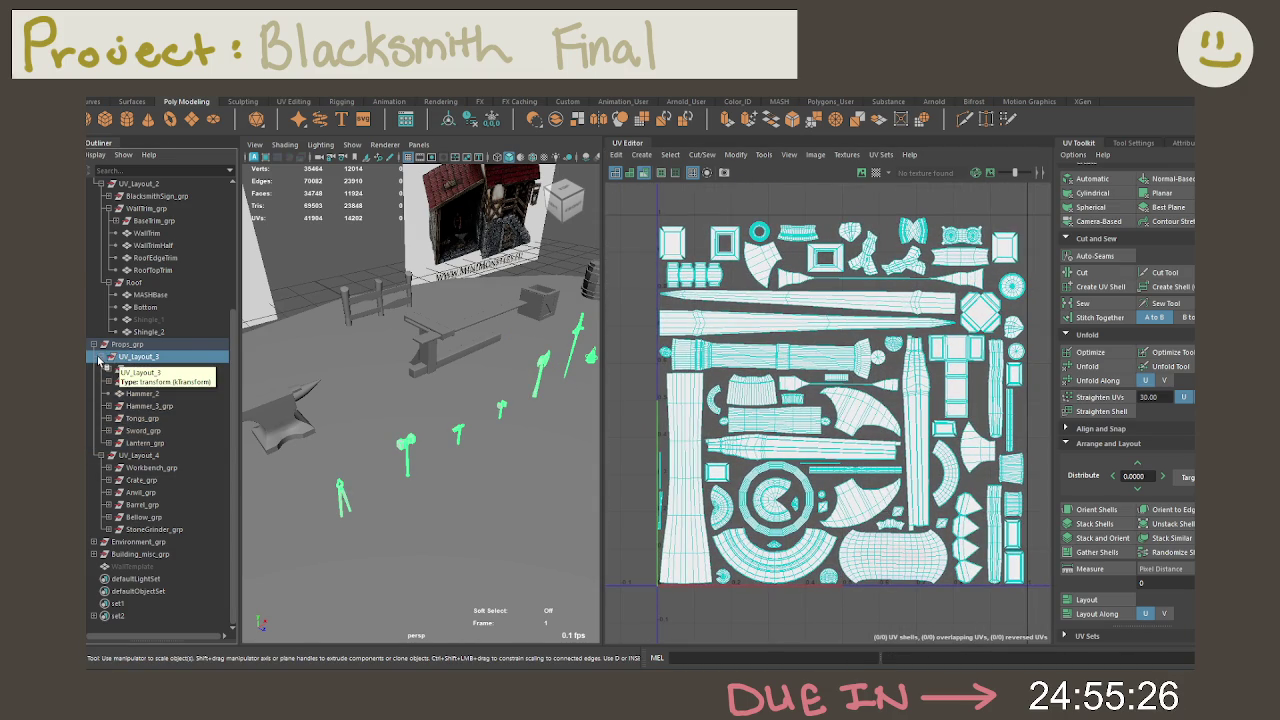
Step: Collapse UV_Layout_3 and select UV_Layout_4 to view its UVs
left_click(99, 357)
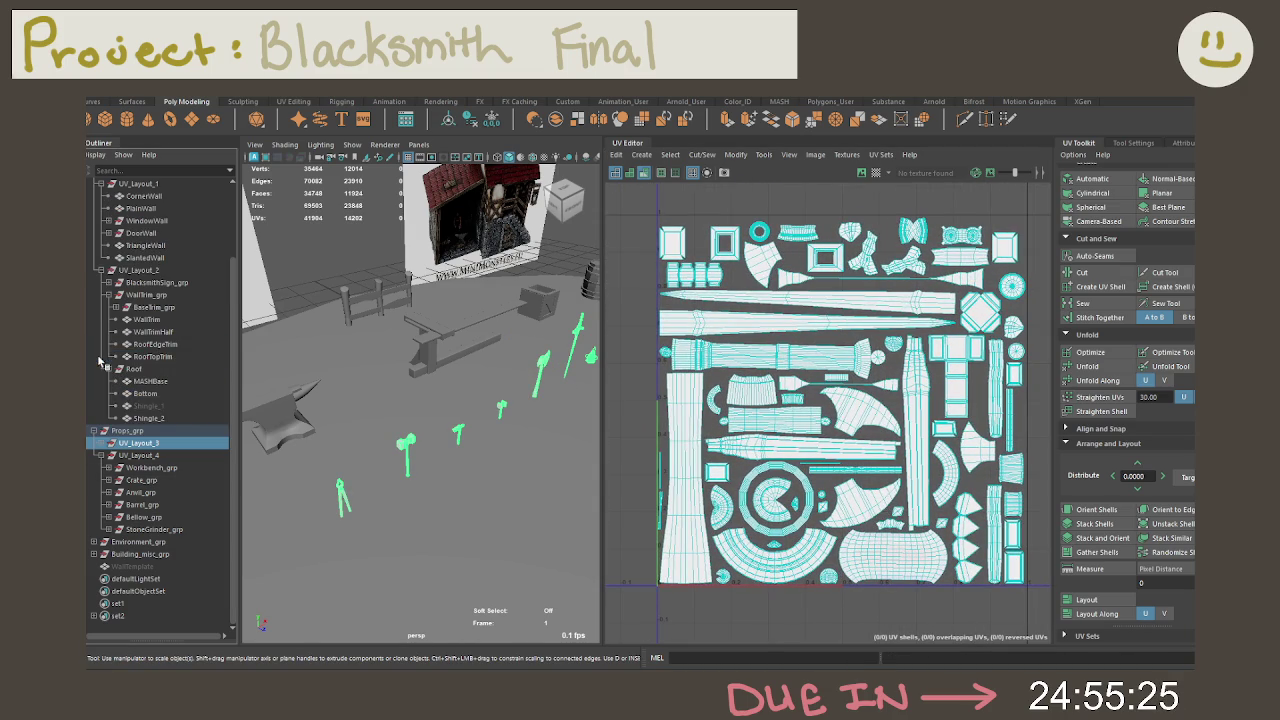
left_click(163, 458)
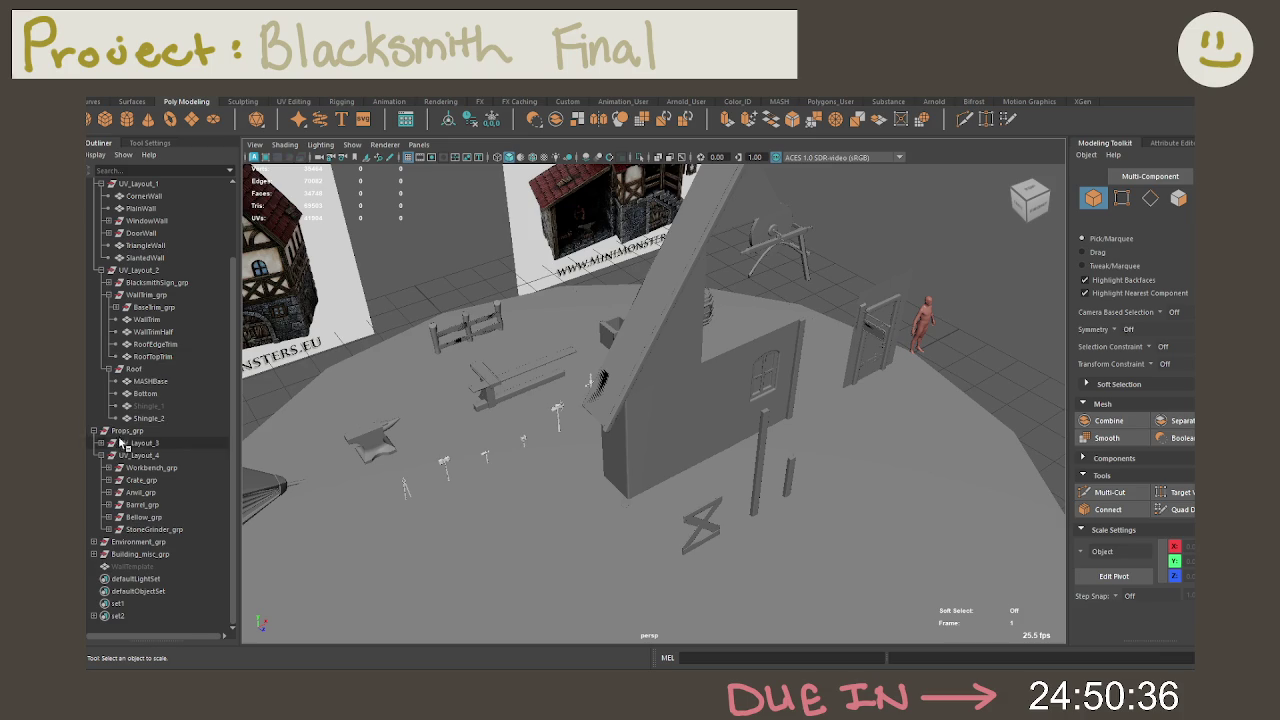
scroll(140, 310, "up", 3)
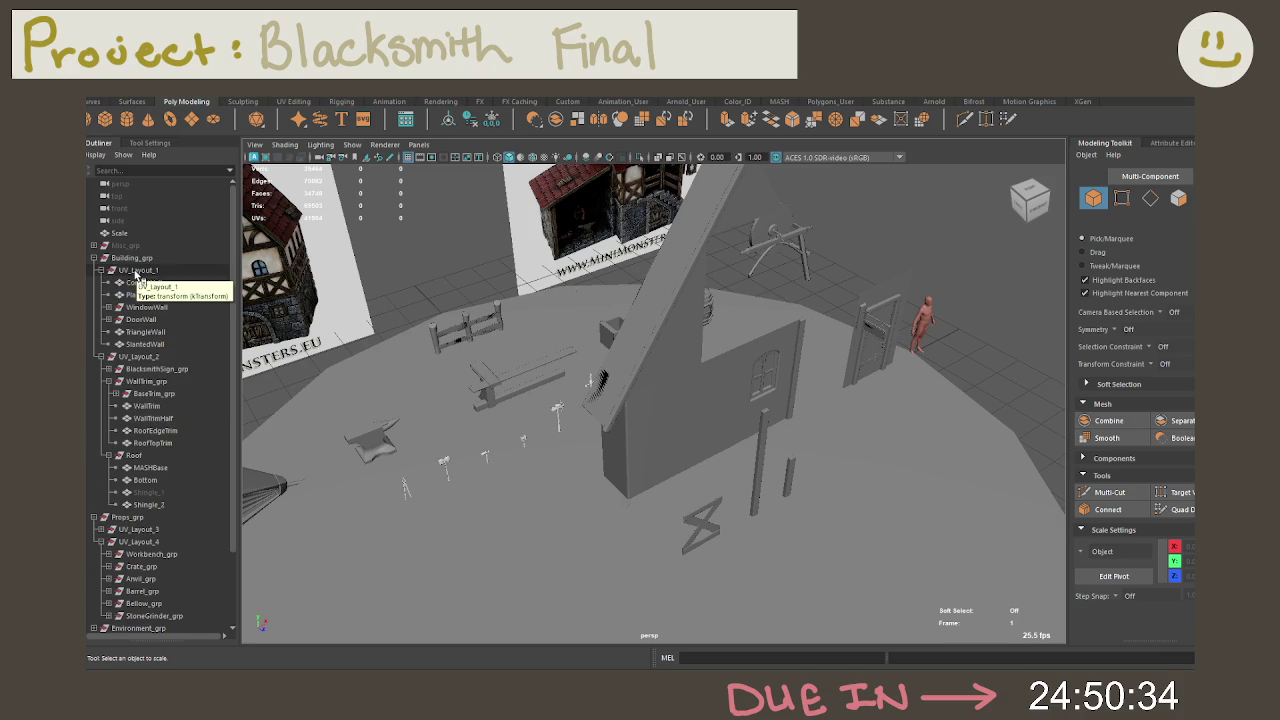
Step: Select the UV_Layout_1 wall group and check the workspace list without switching
left_click(137, 271)
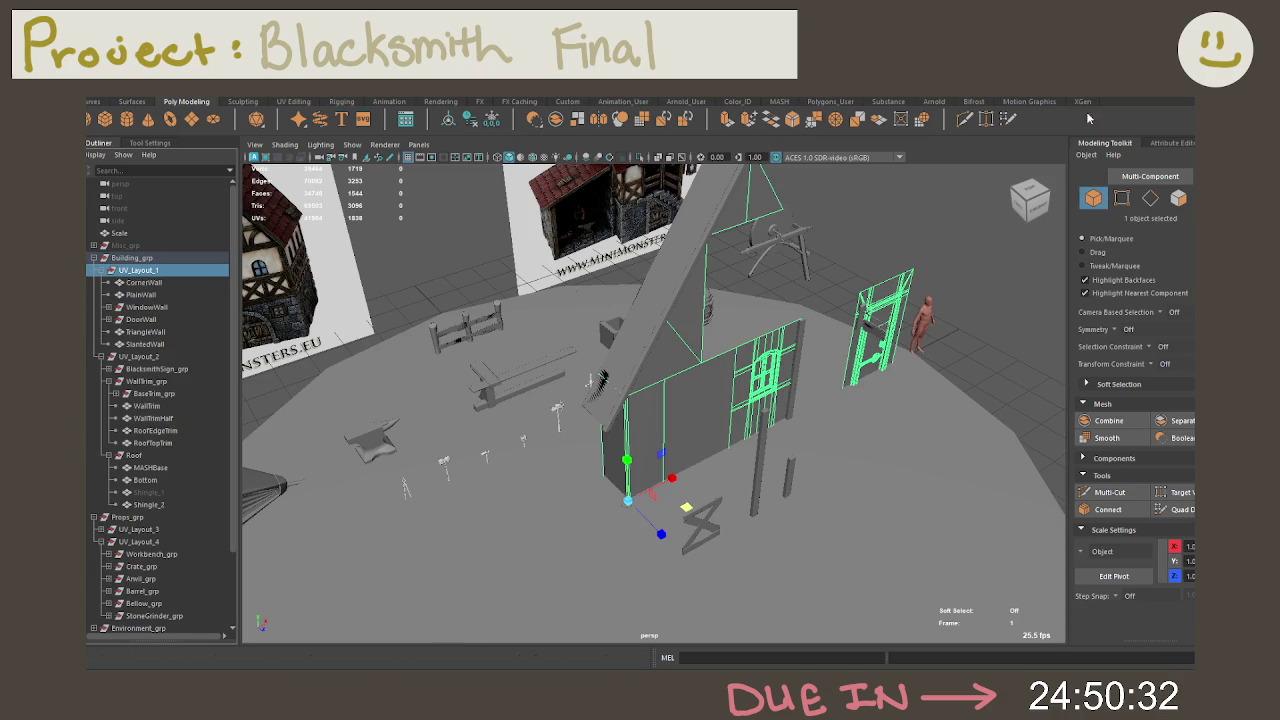
left_click(1110, 145)
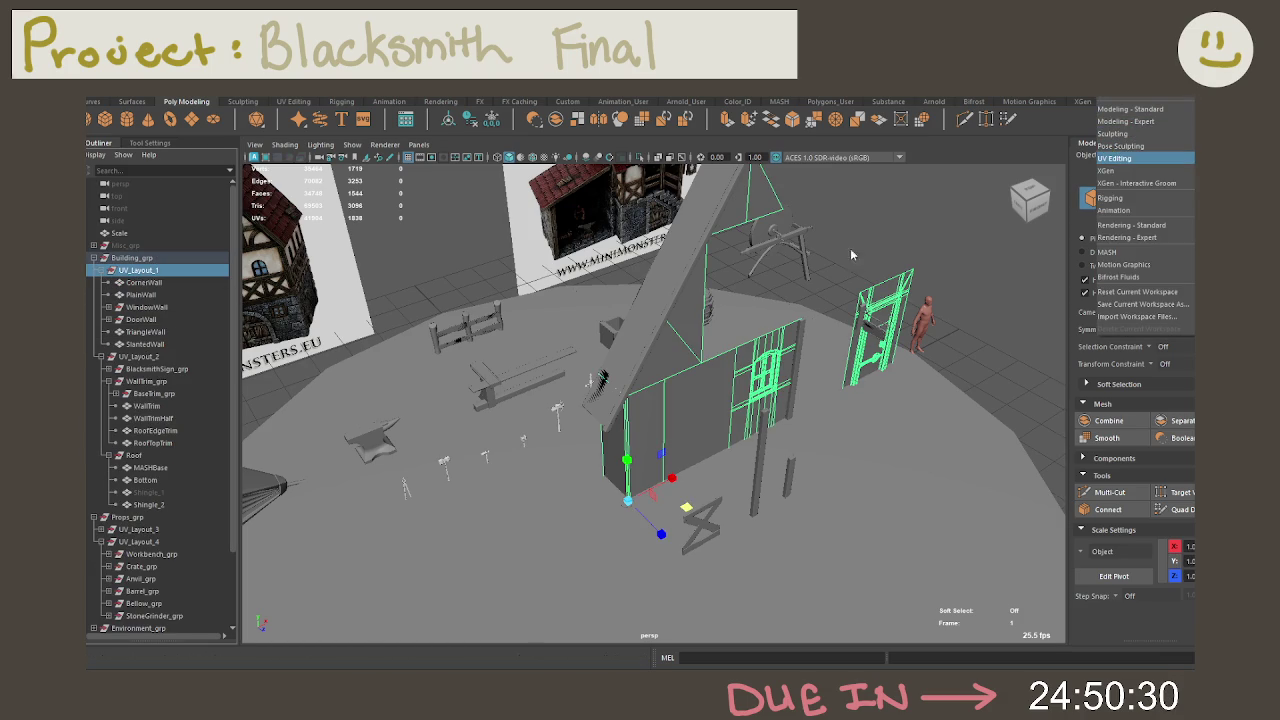
left_click(776, 299)
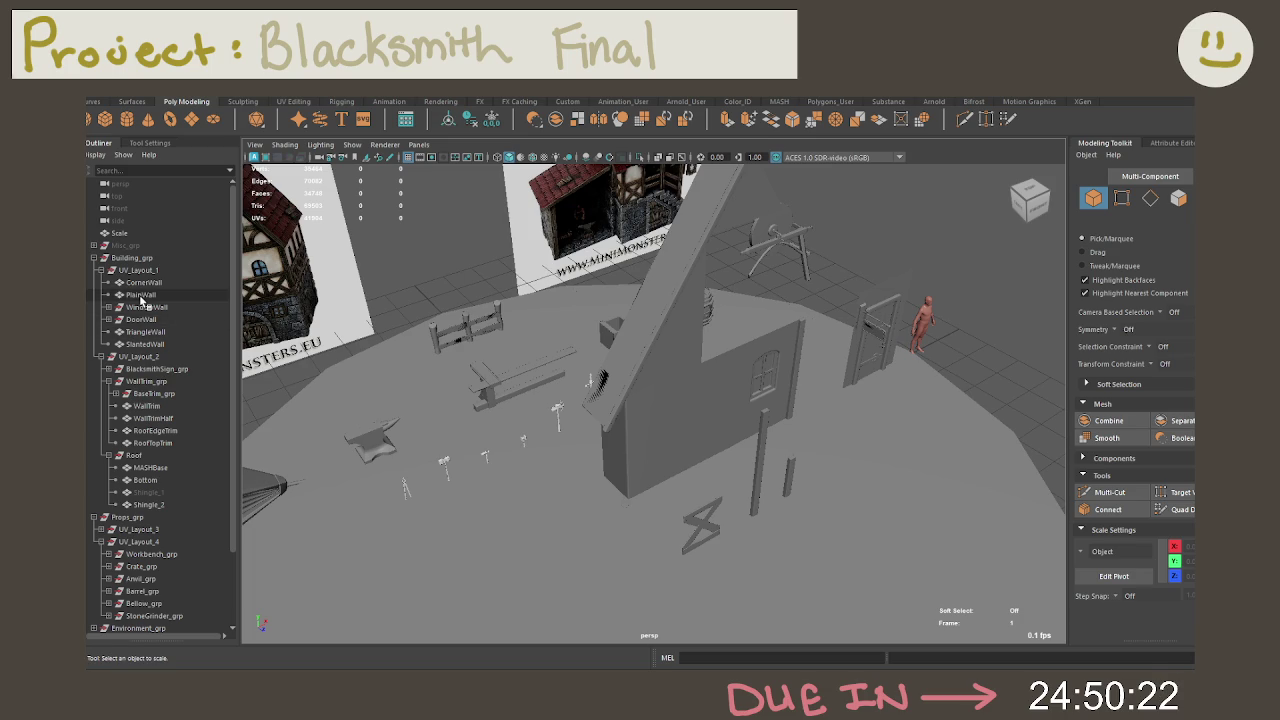
scroll(566, 320, "up", 5)
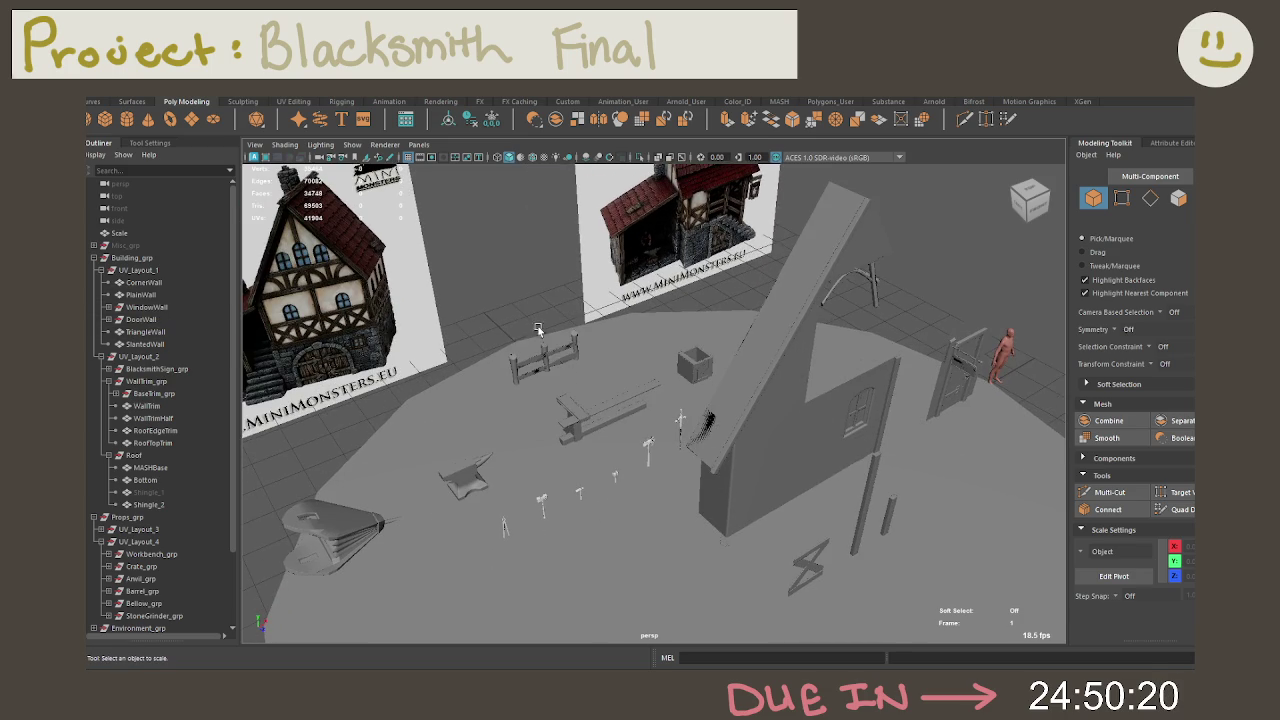
scroll(158, 310, "down", 3)
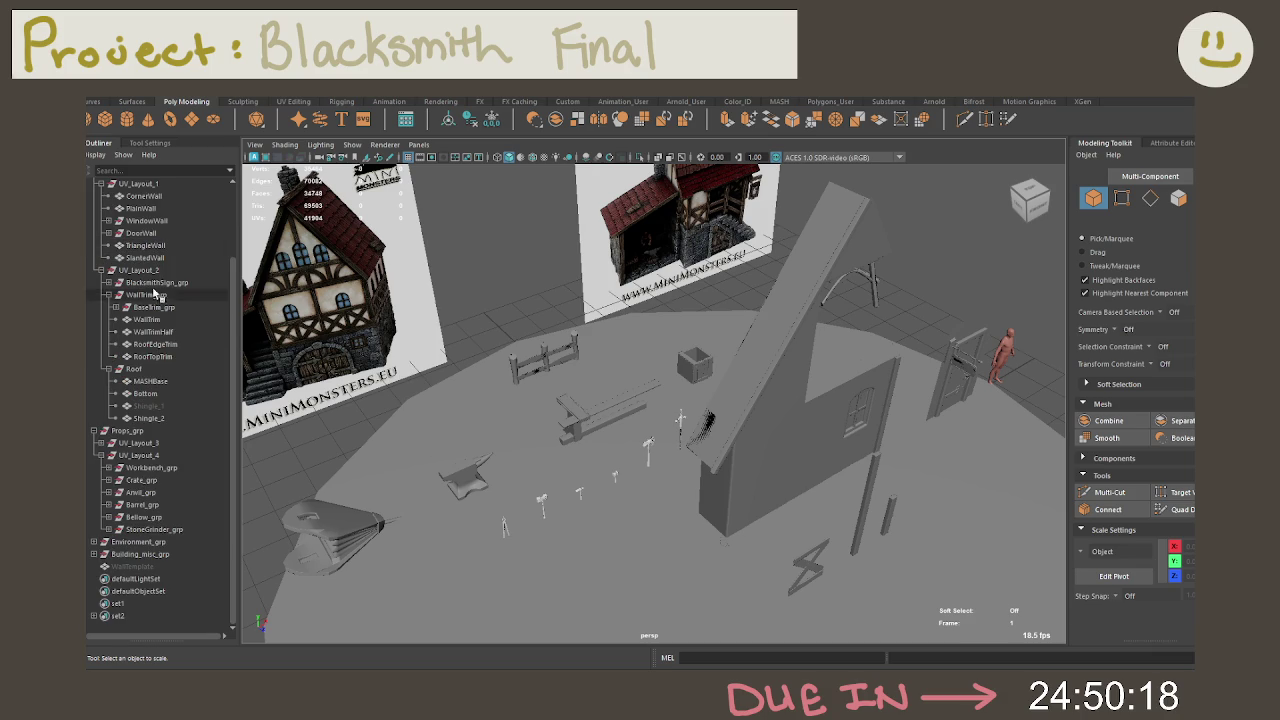
Step: Reparent WallTemplate under Building_misc_grp, then orbit and select every object in the scene
left_click(150, 566)
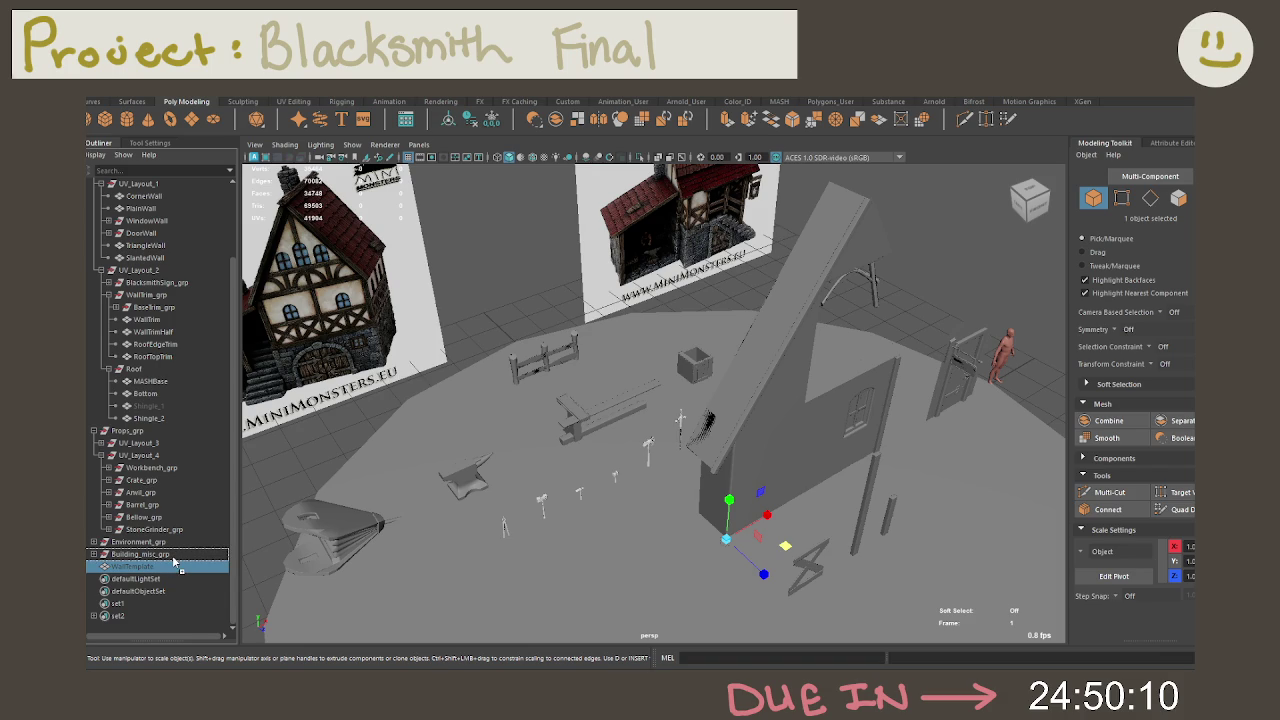
middle_click_drag(170, 566, 140, 554)
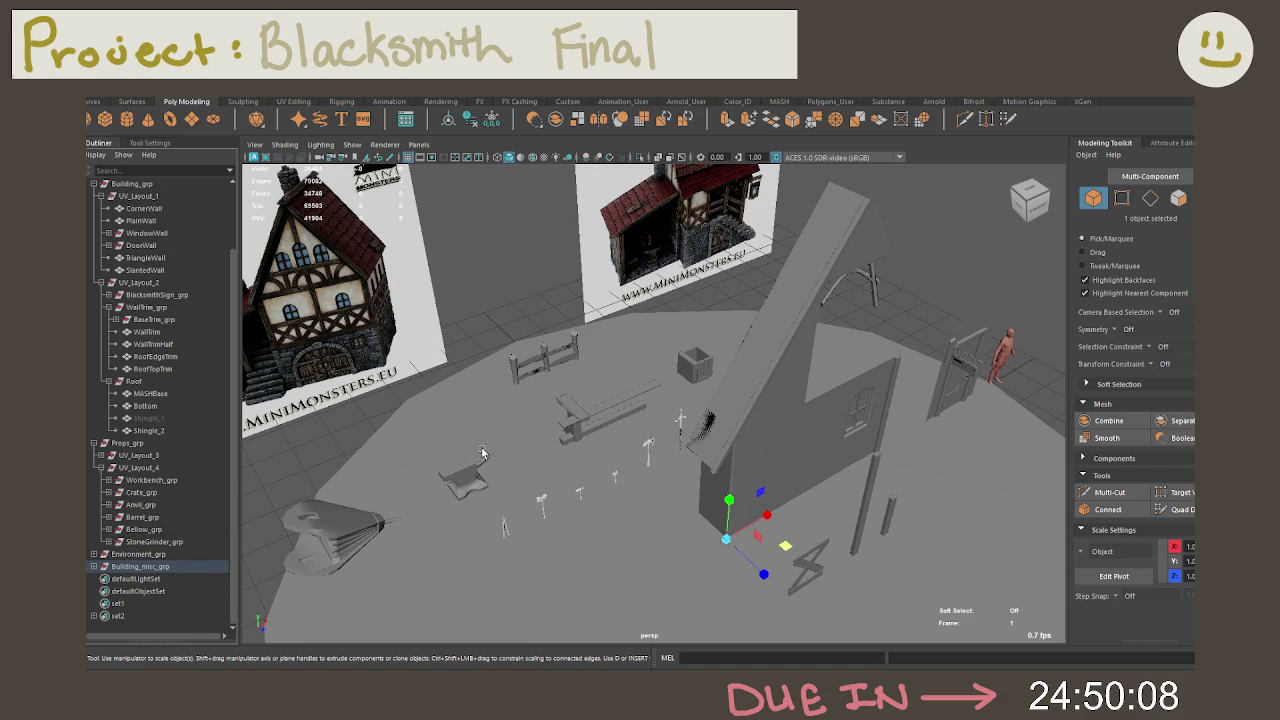
mouse_move(471, 453)
left_mouse_down("alt")
mouse_move(460, 431)
mouse_move(527, 412)
mouse_move(533, 425)
left_mouse_up("alt")
right_click(370, 420)
scroll(411, 290, "down", 3)
scroll(411, 290, "down", 2)
left_click_drag(414, 250, 1026, 562)
Step: Frame the whole scene and deselect everything
key("f")
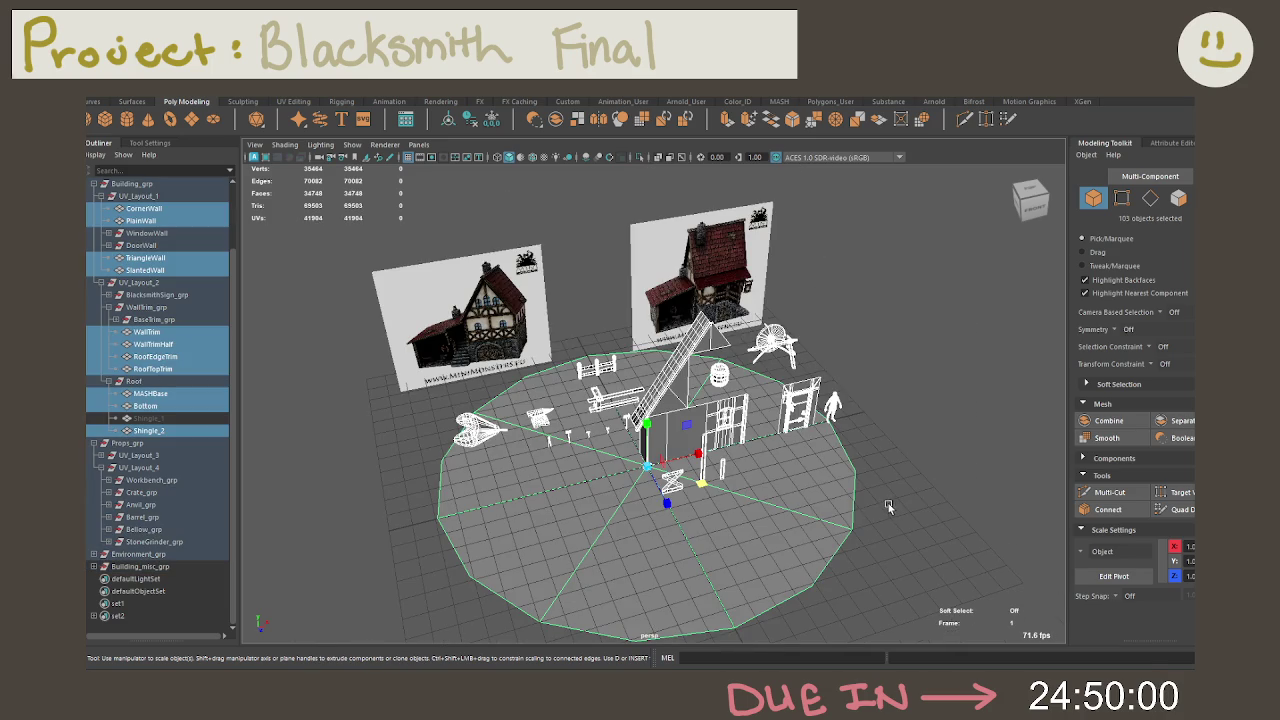
left_click(836, 403, "ctrl")
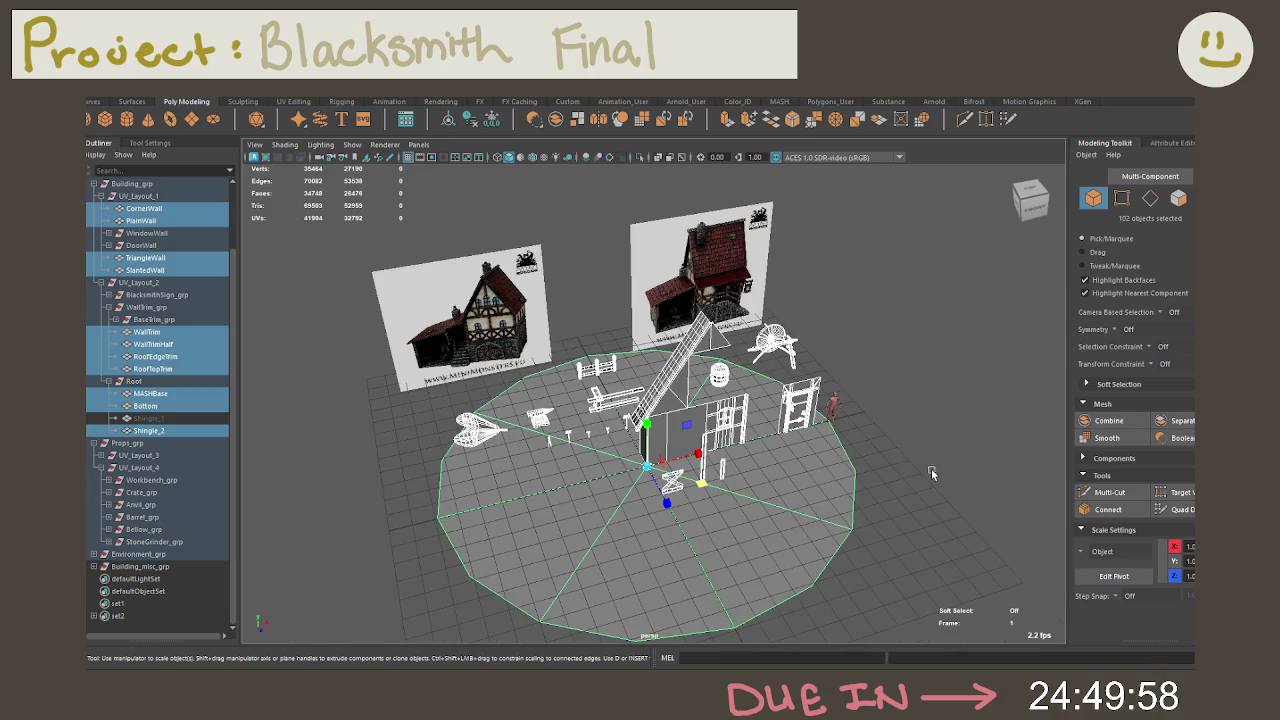
left_click(842, 298)
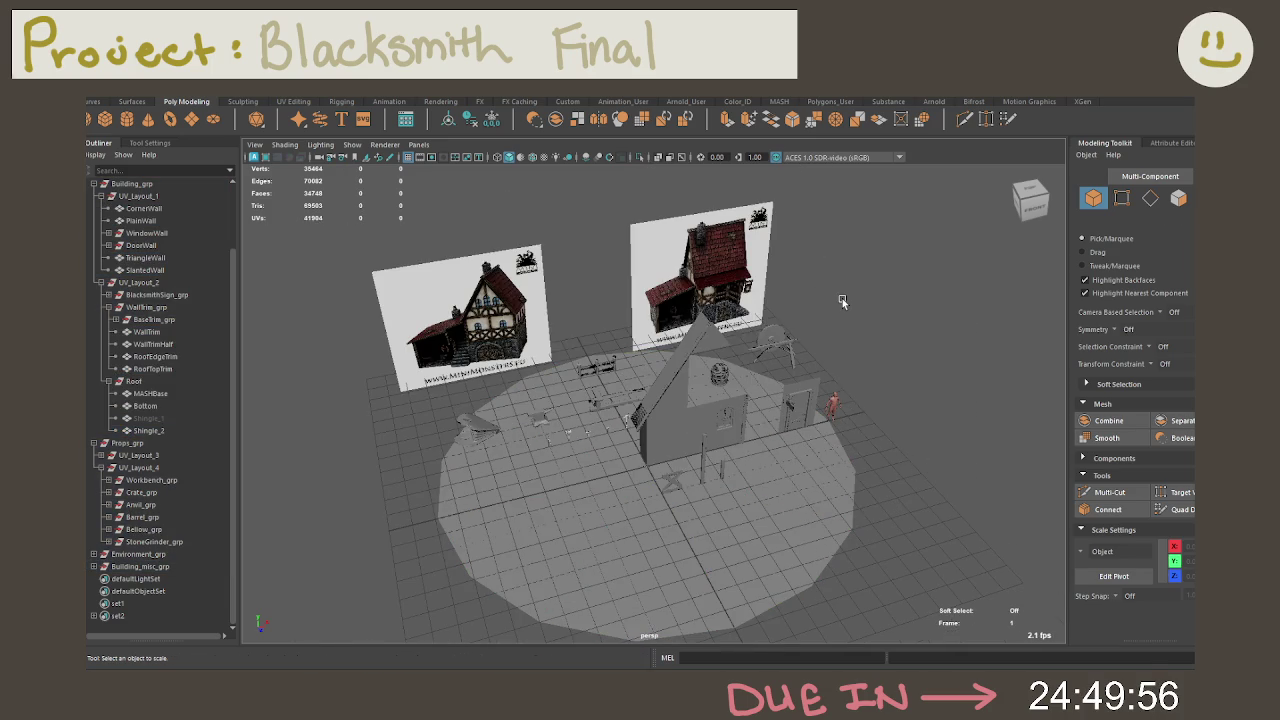
Step: Open the polygon selection constraint settings via Select > Use Constraints in the hotbox
key("space")
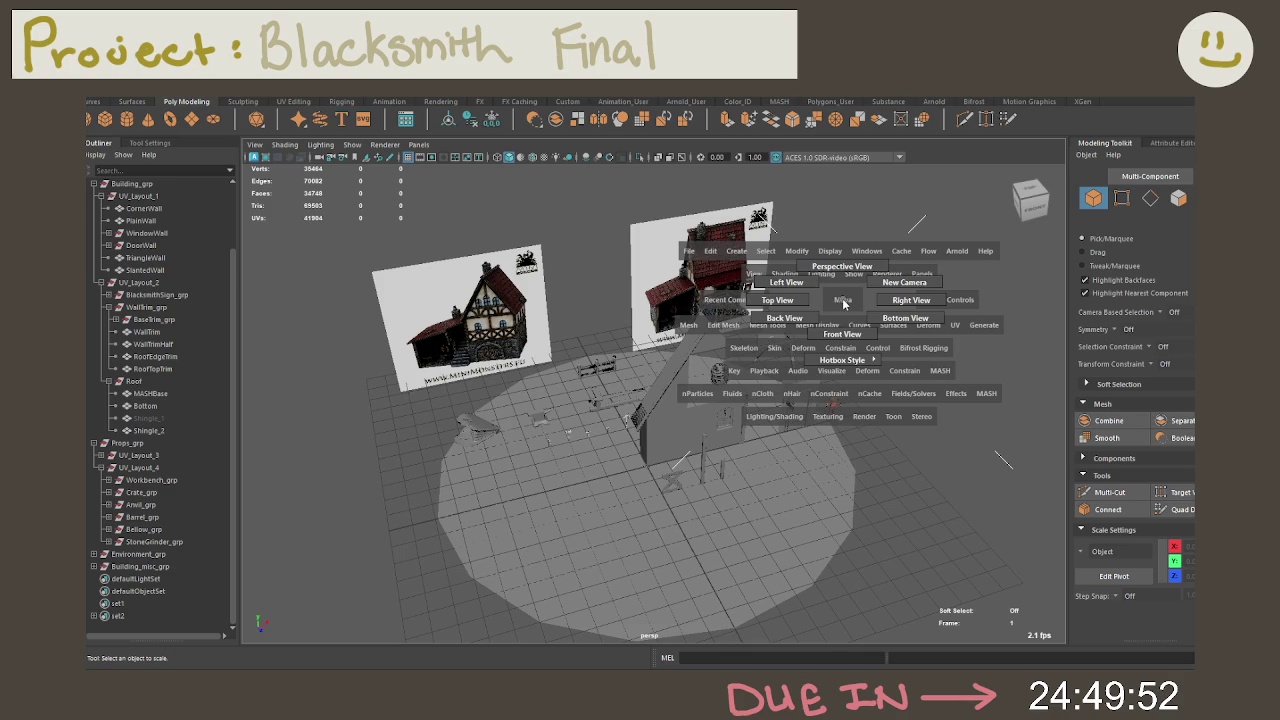
left_click_drag(772, 252, 811, 503)
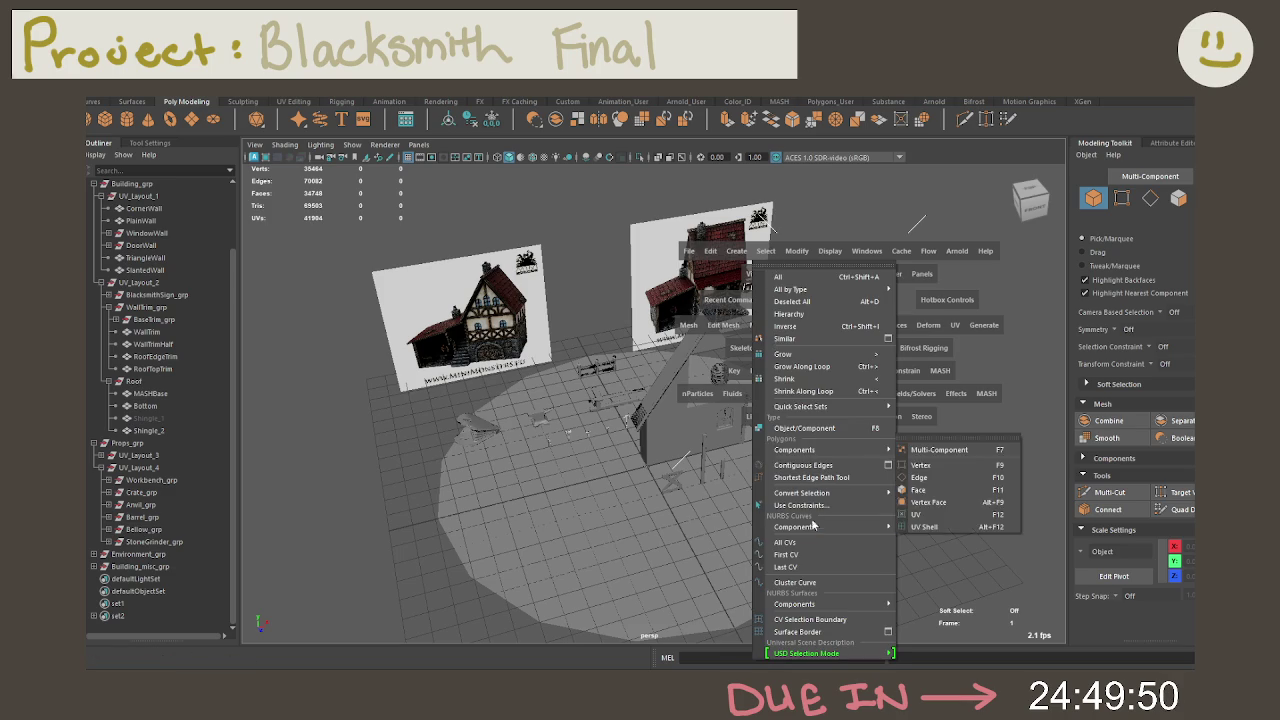
key("space")
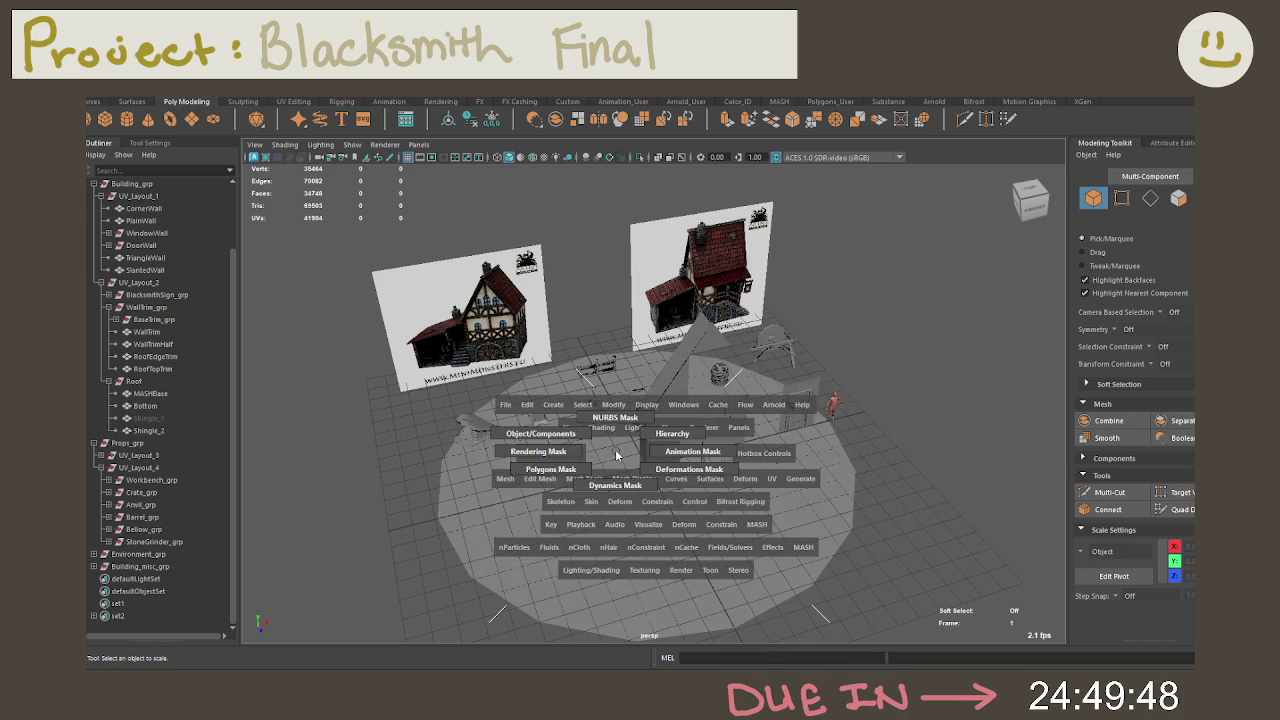
left_click(582, 404)
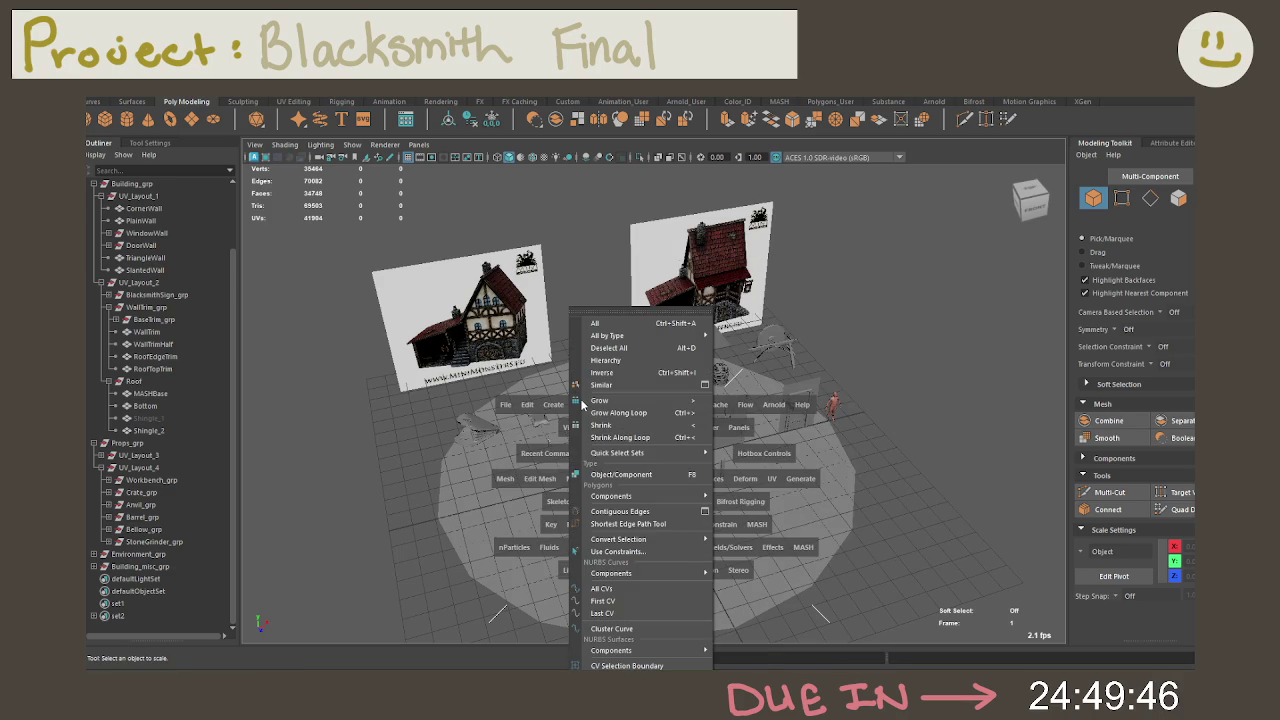
left_click(629, 550)
Step: Select all scene faces constrained to triangles only and isolate them
left_click(979, 120)
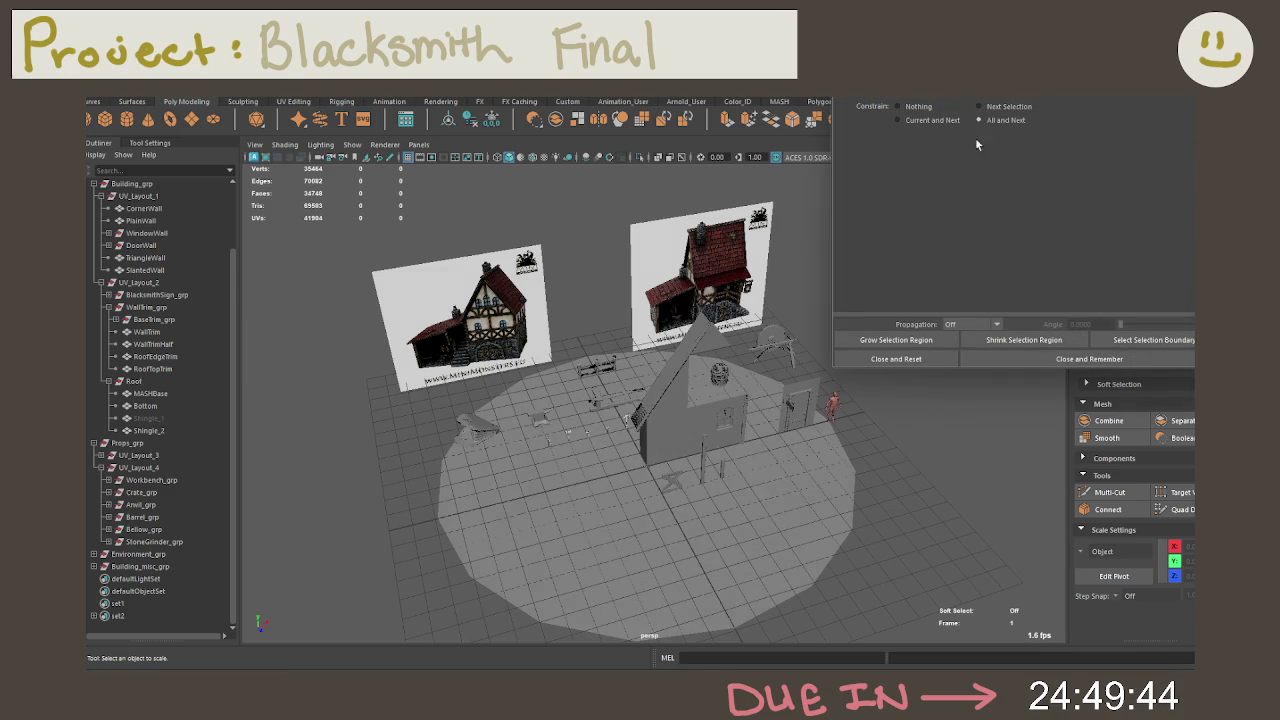
scroll(540, 400, "down", 5)
left_click_drag(449, 271, 830, 640)
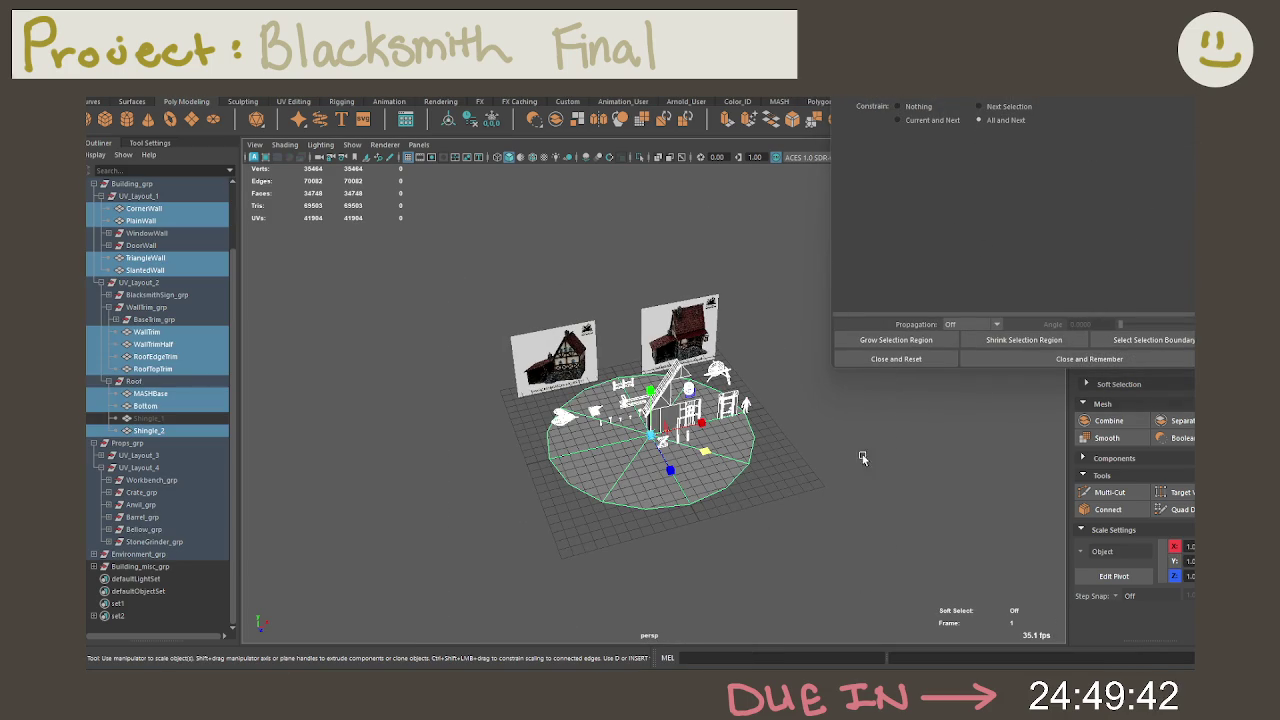
right_click_drag(740, 286, 730, 310)
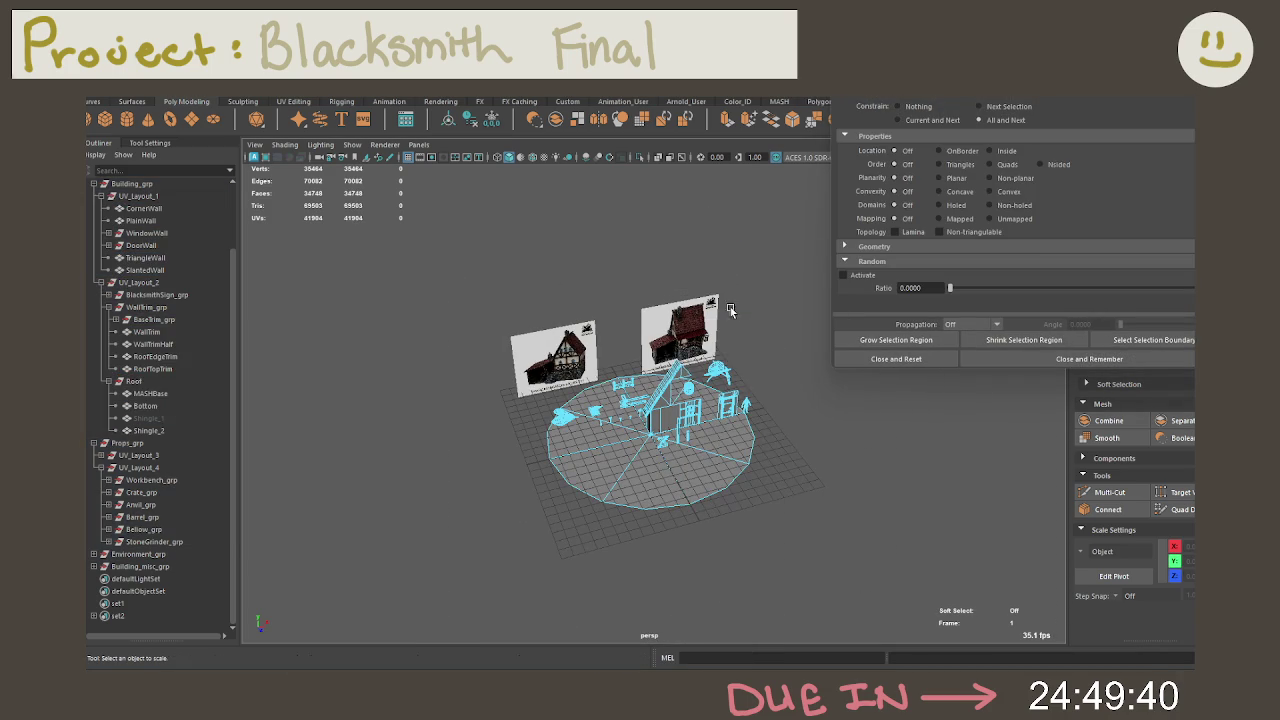
left_click(950, 165)
scroll(690, 343, "up", 5)
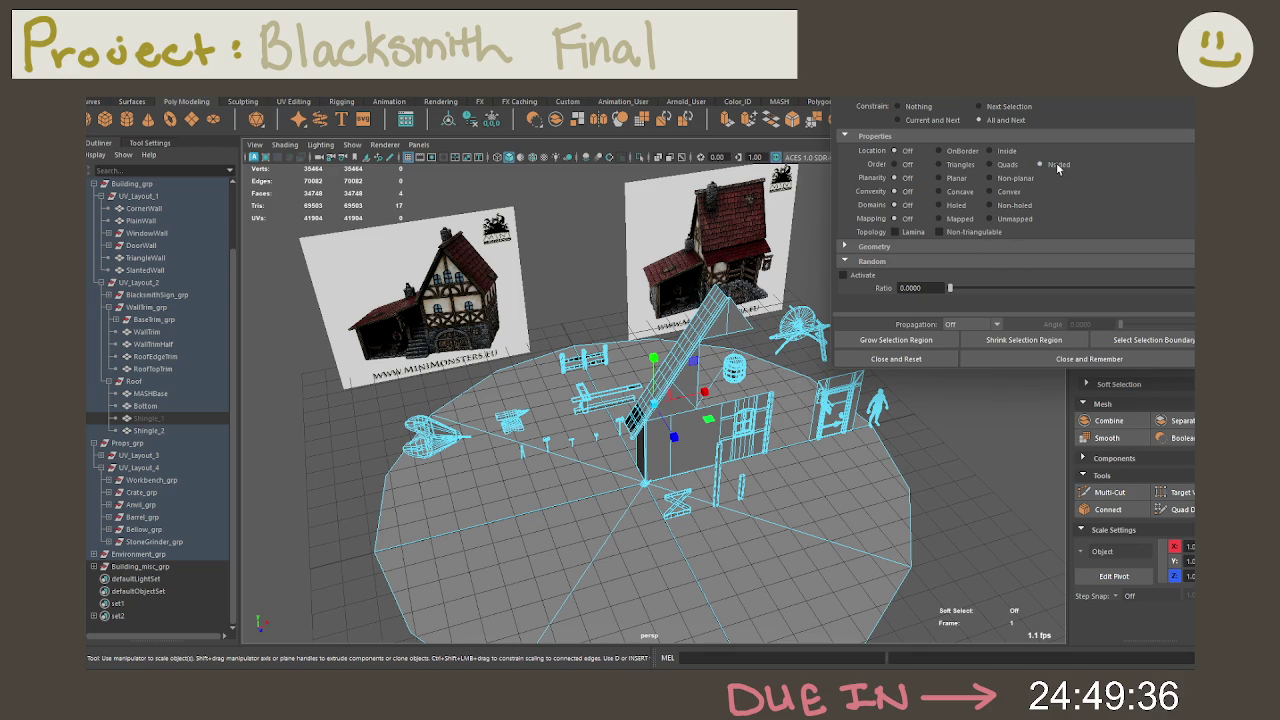
key("ctrl+1")
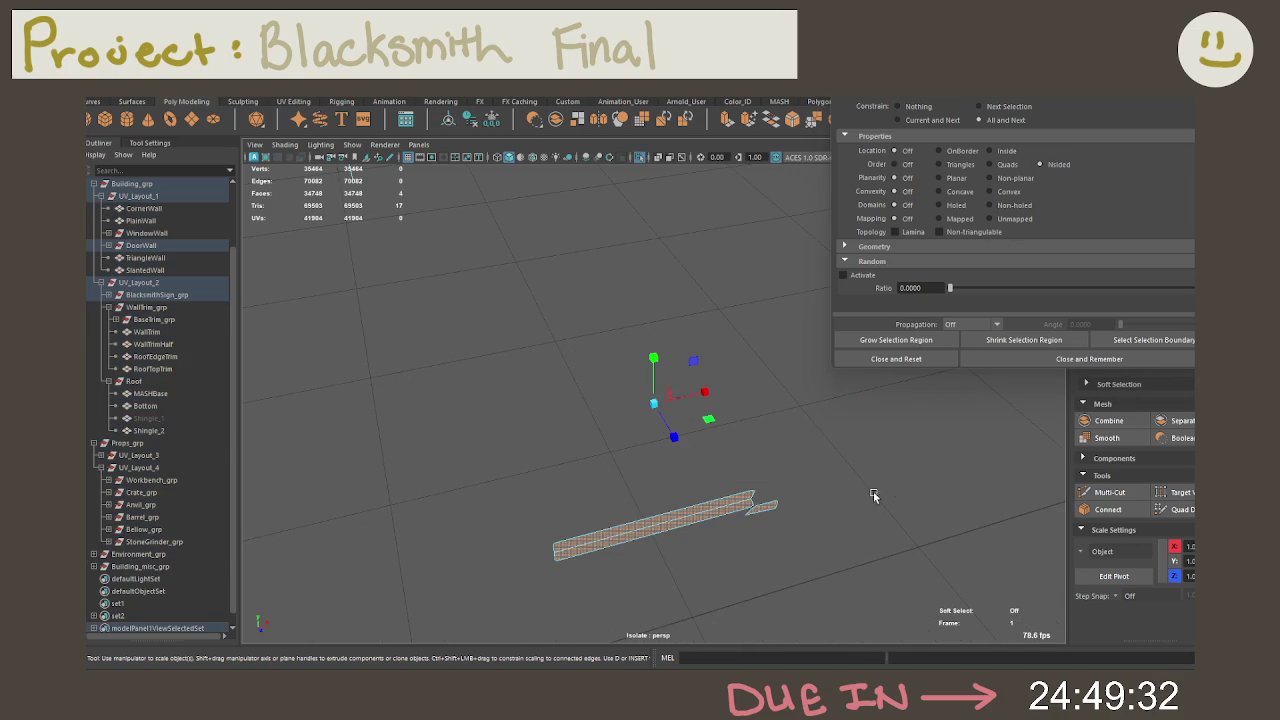
Step: Exit isolation, select the sword-shaped door piece in Face mode, and frame it
key("ctrl+1")
key("f")
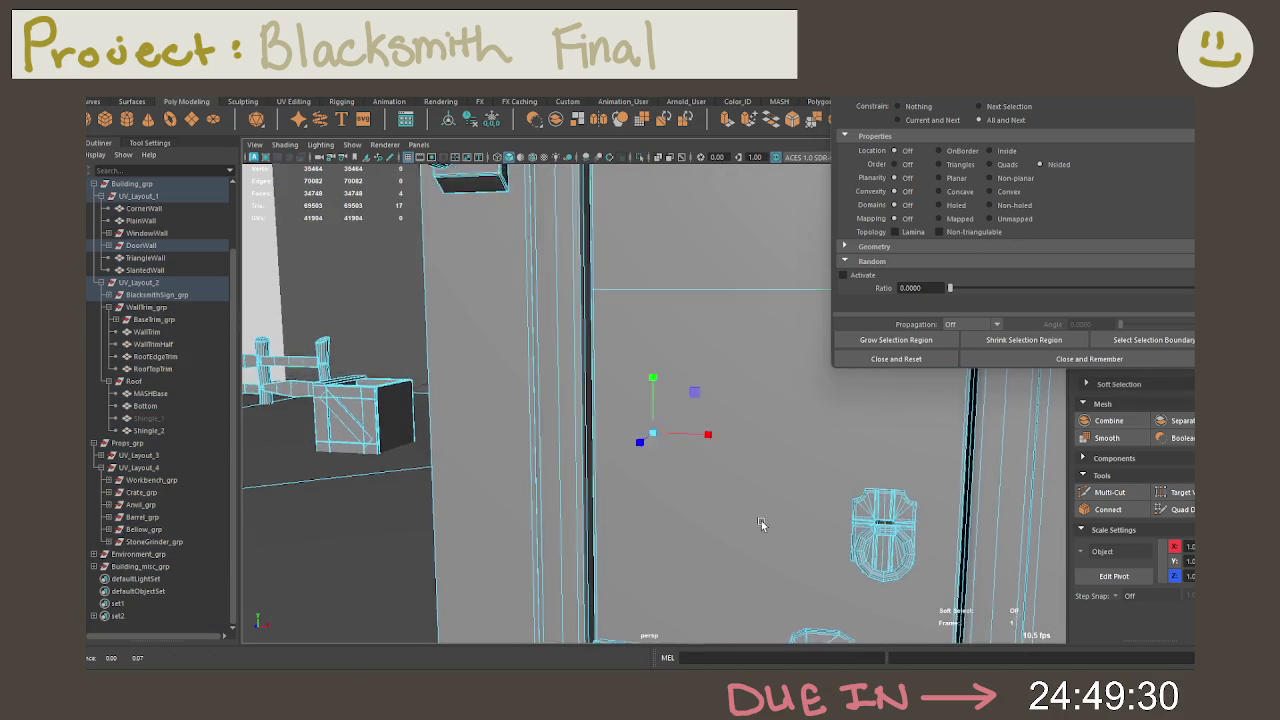
scroll(712, 455, "down", 4)
scroll(700, 430, "down", 2)
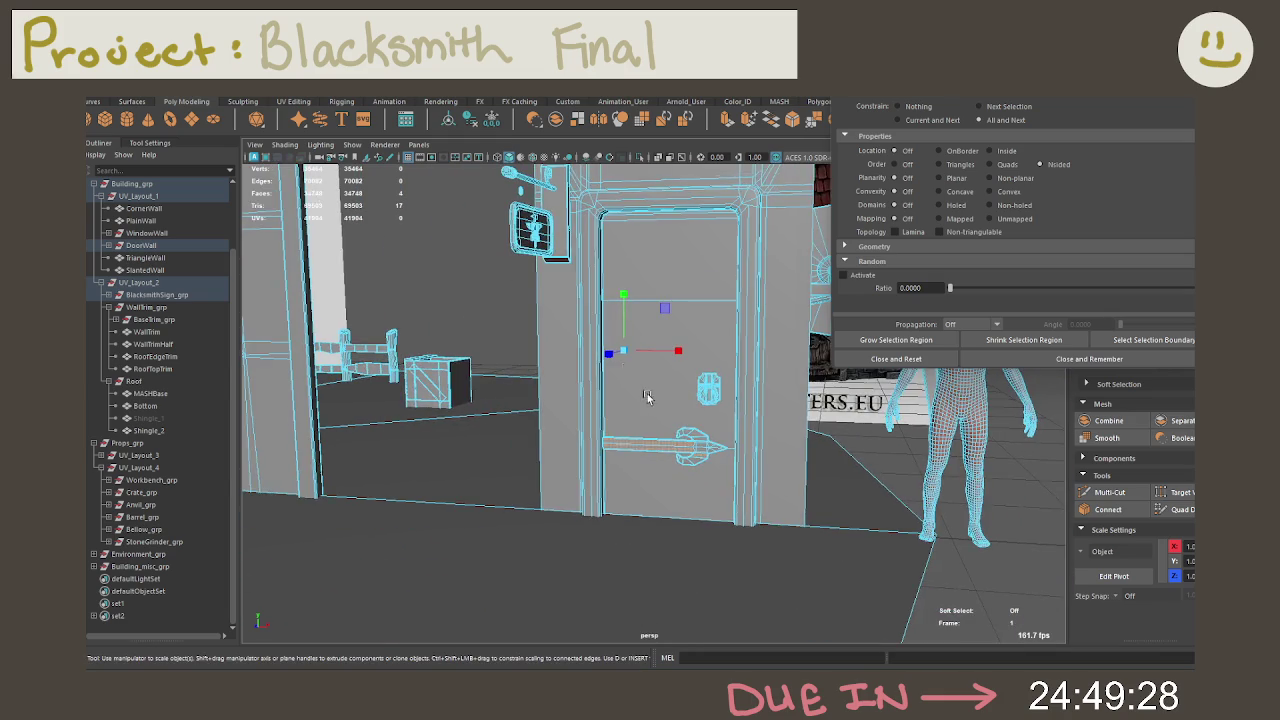
scroll(691, 410, "up", 2)
right_click_drag(680, 372, 735, 302)
key("ctrl+z")
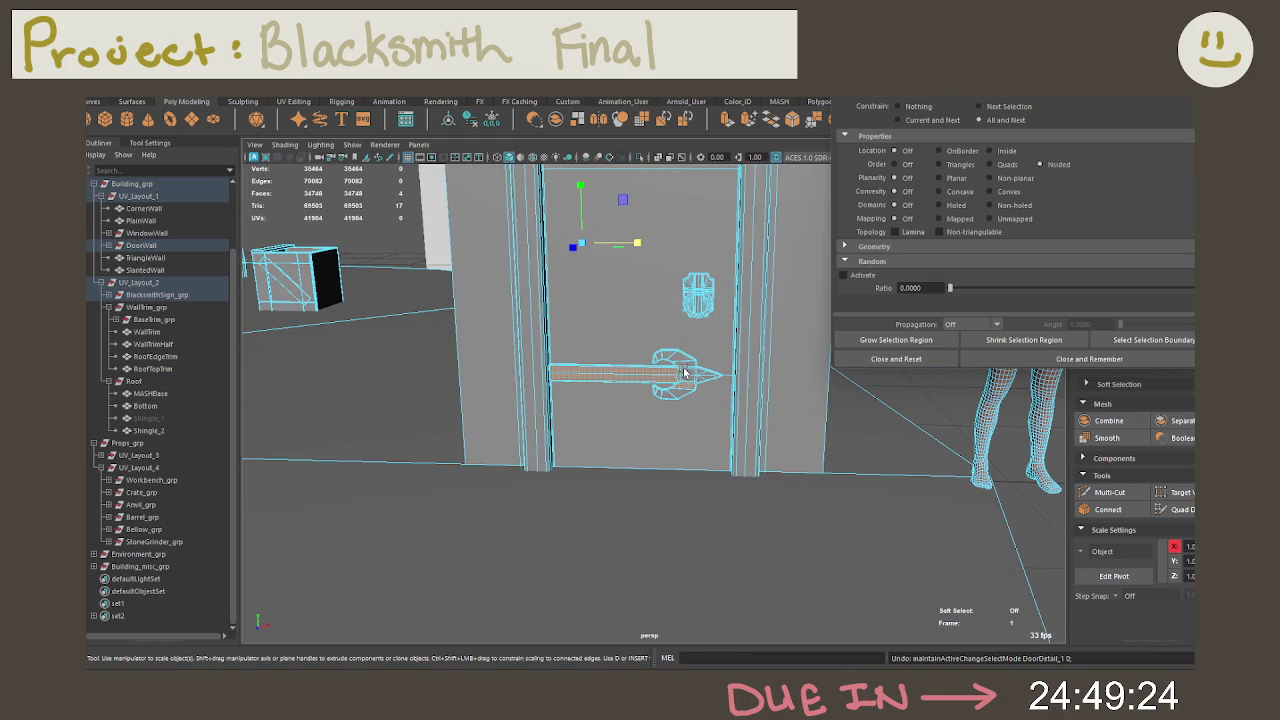
right_click_drag(638, 372, 645, 385)
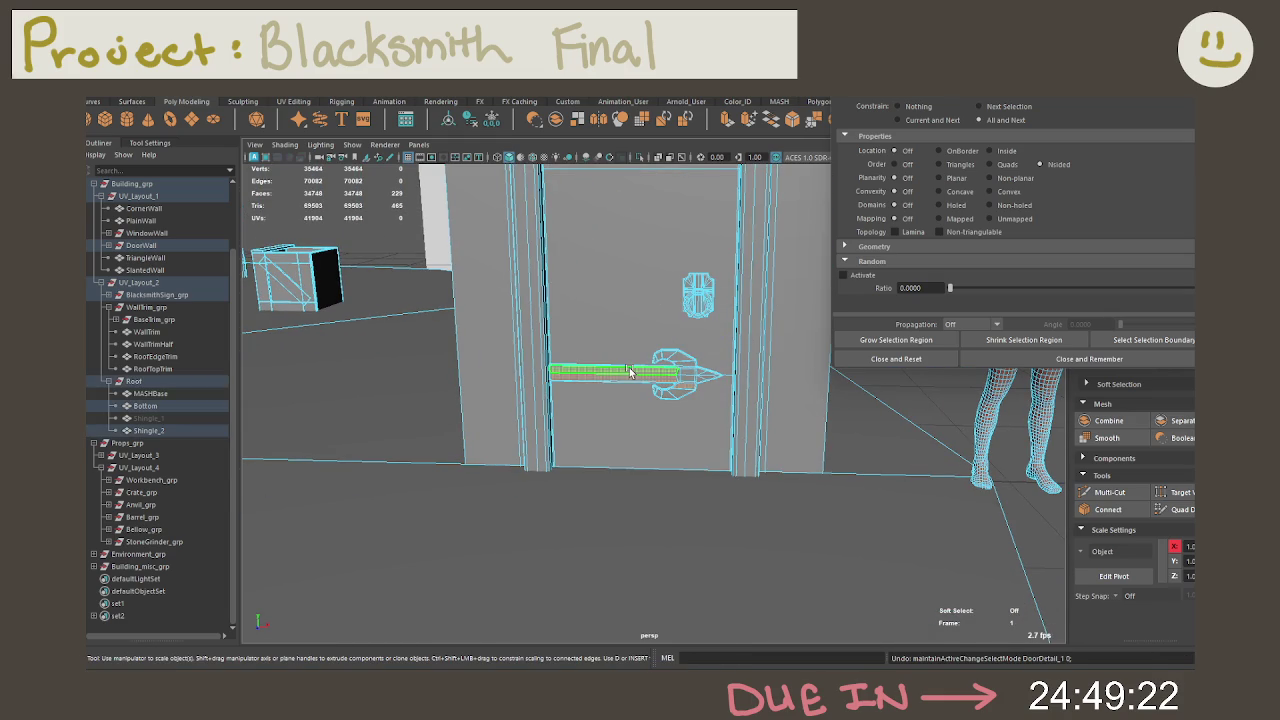
key("f")
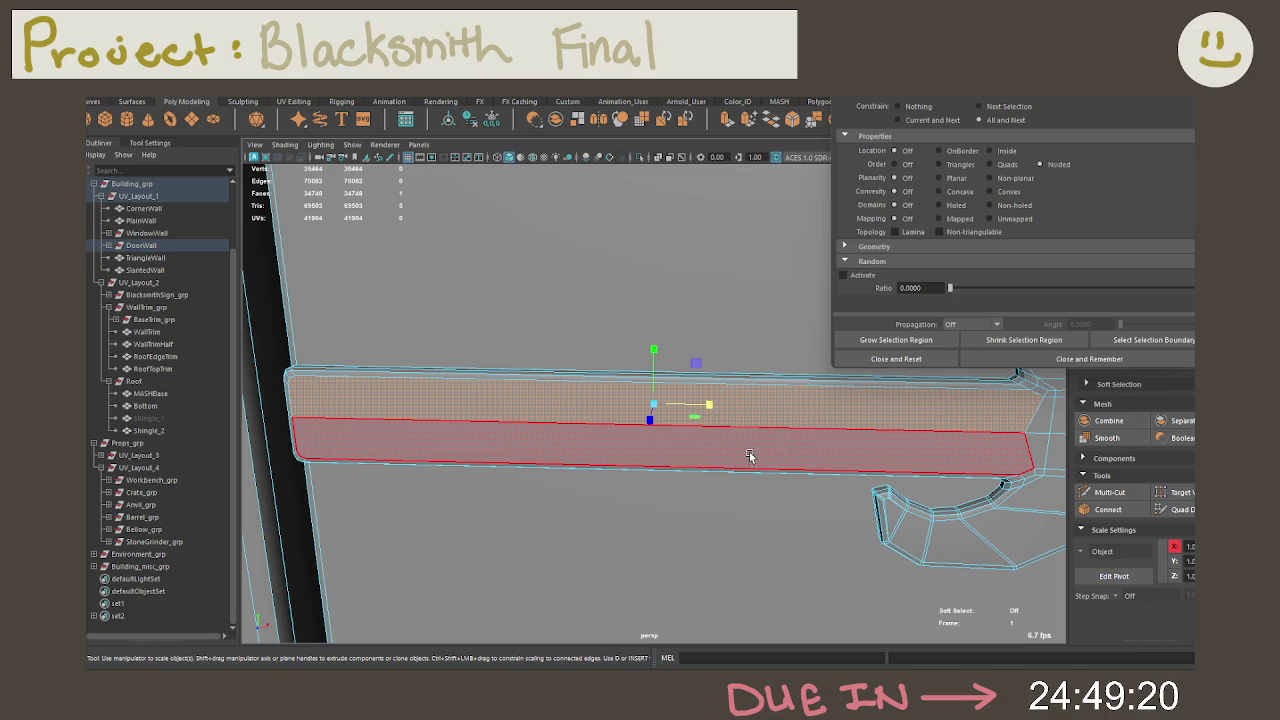
Step: Select the holed lower face strip of the blade and grow it to neighbouring faces
left_click(897, 451)
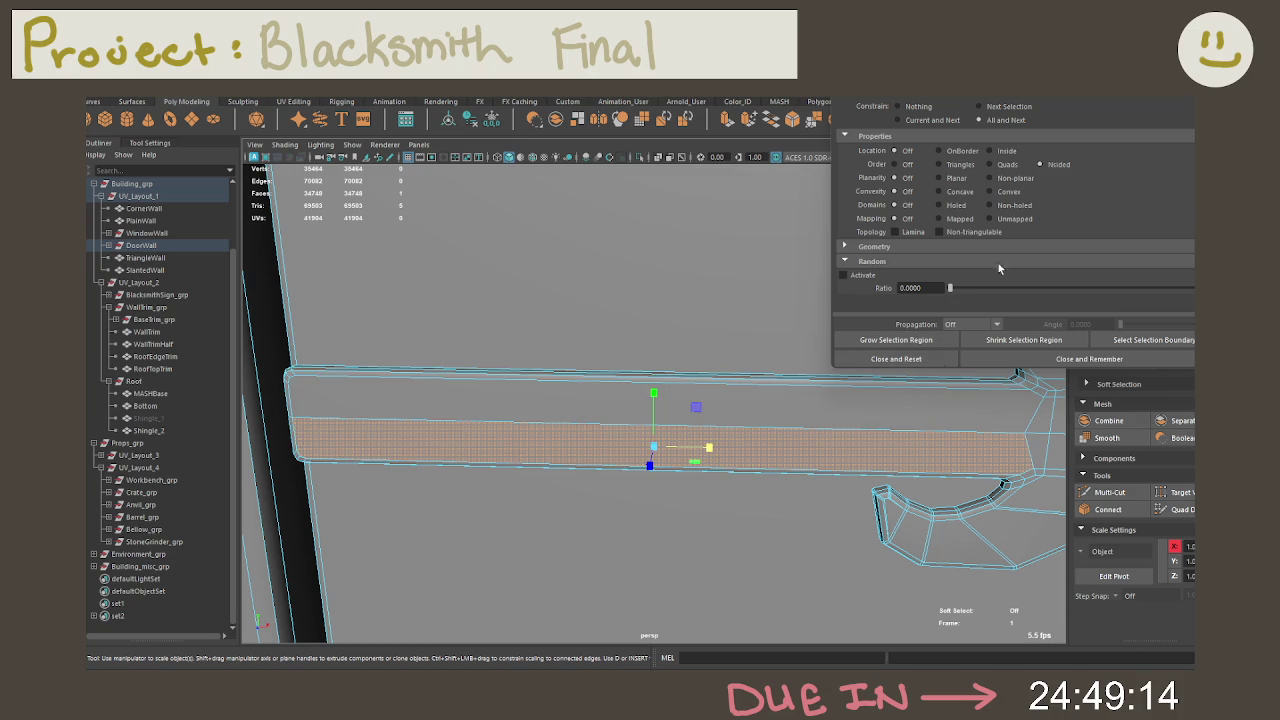
scroll(771, 451, "down", 3)
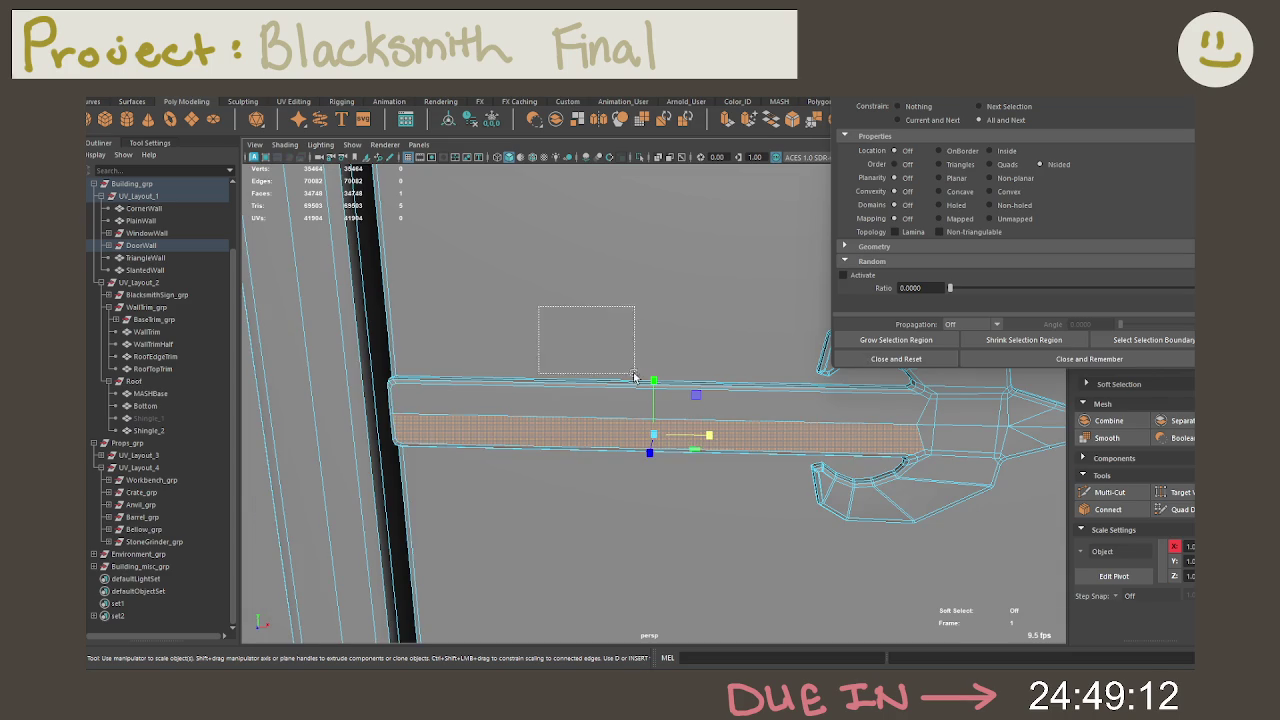
key("shift+period")
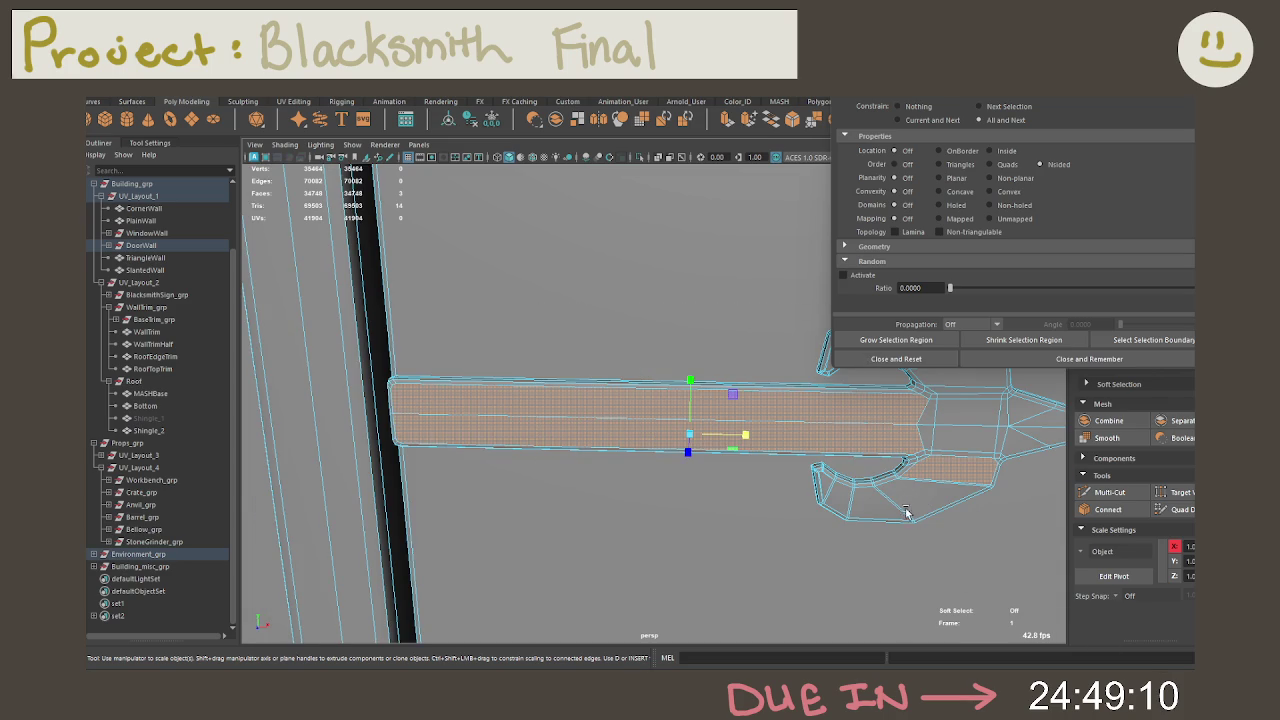
scroll(894, 494, "down", 5)
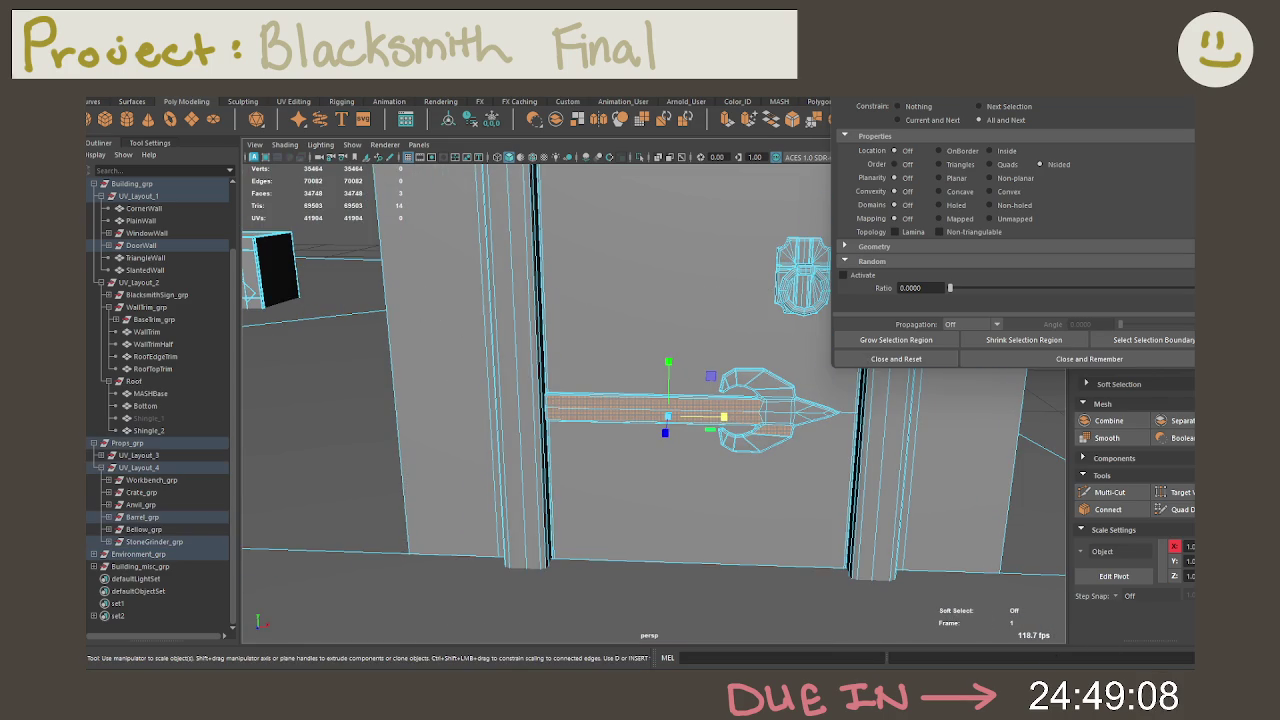
scroll(814, 486, "up", 2)
scroll(871, 549, "up", 2)
scroll(680, 468, "up", 3)
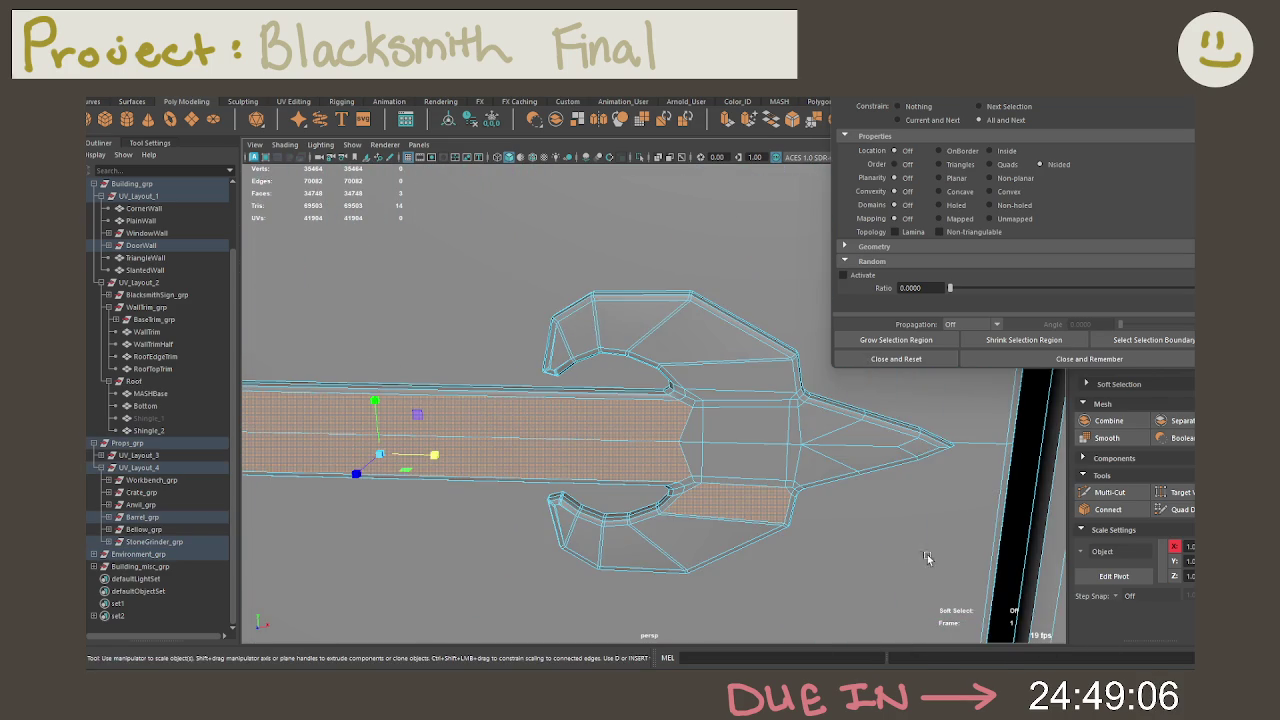
scroll(703, 478, "up", 2)
scroll(748, 516, "down", 3)
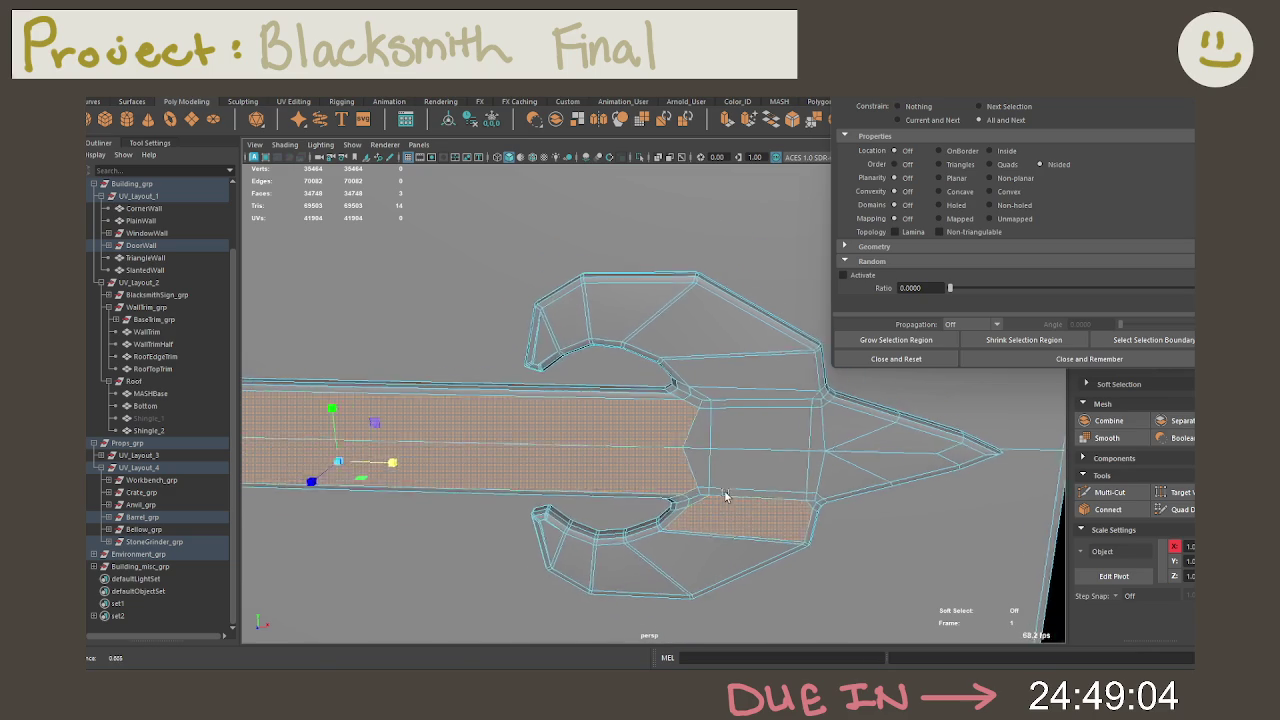
scroll(748, 516, "down", 2)
left_click(896, 358)
right_click_drag(600, 316, 540, 318)
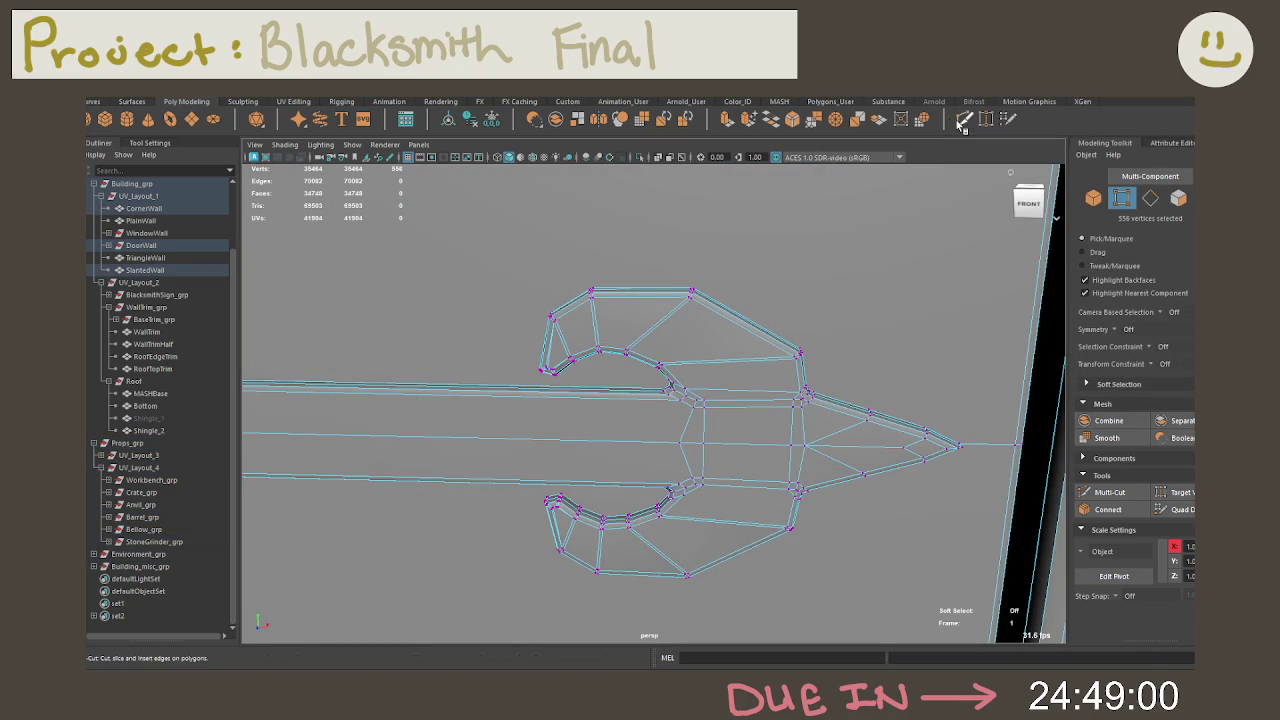
Step: Cut a new edge across the sword blade face, undoing one misplaced point
right_click_drag(900, 350, 886, 357, "shift")
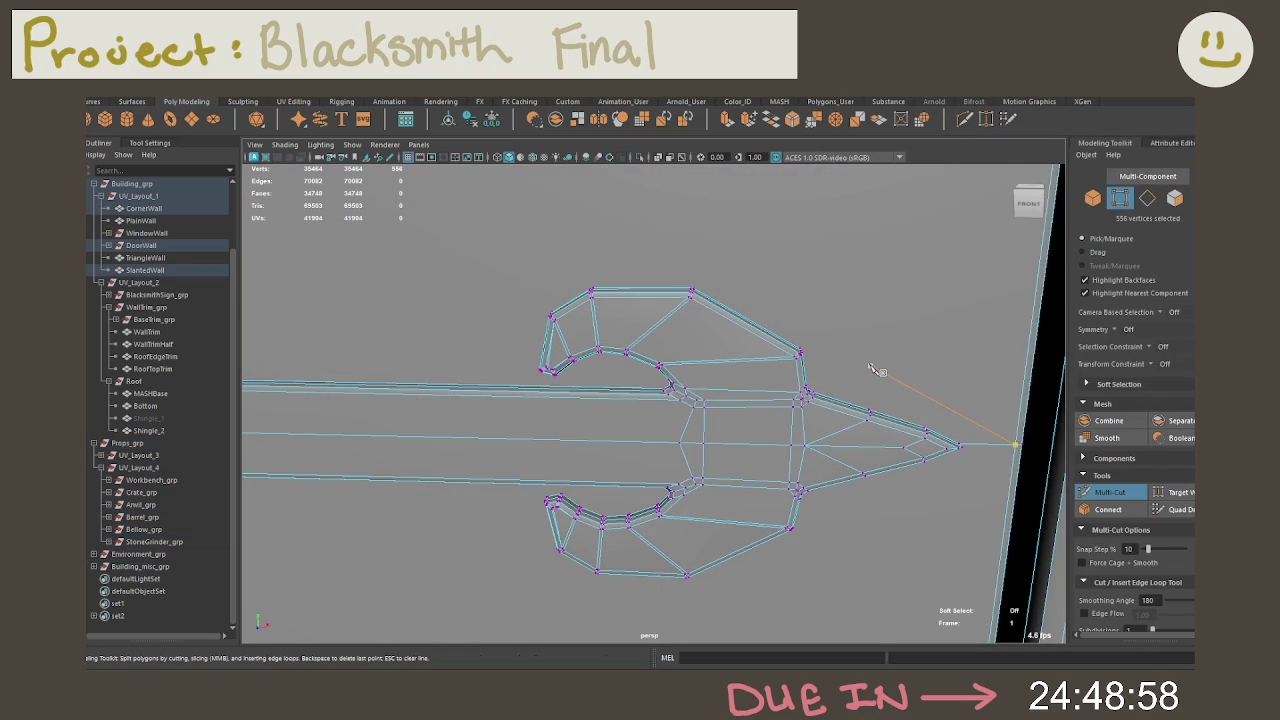
scroll(900, 460, "up", 2)
scroll(880, 490, "up", 3)
scroll(870, 485, "up", 3)
scroll(830, 460, "down", 2)
middle_click_drag(823, 452, 630, 440, "alt")
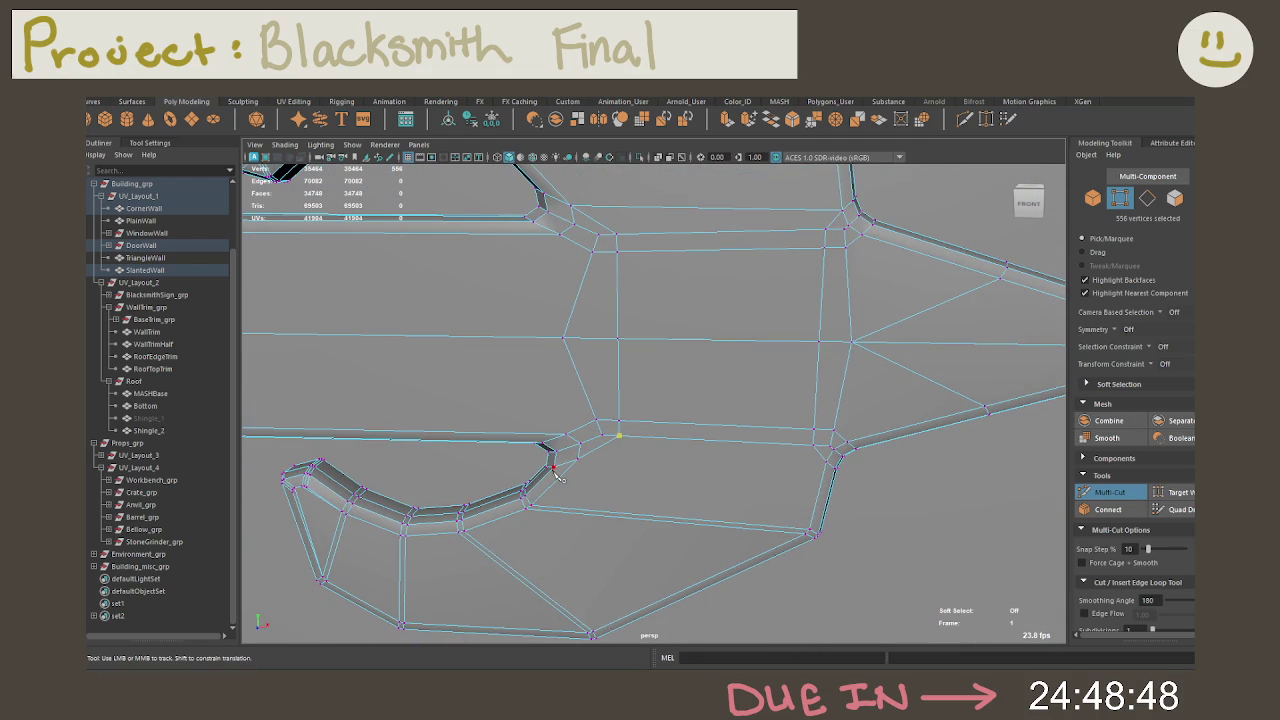
left_click(809, 529)
middle_click_drag(770, 392, 818, 496, "alt")
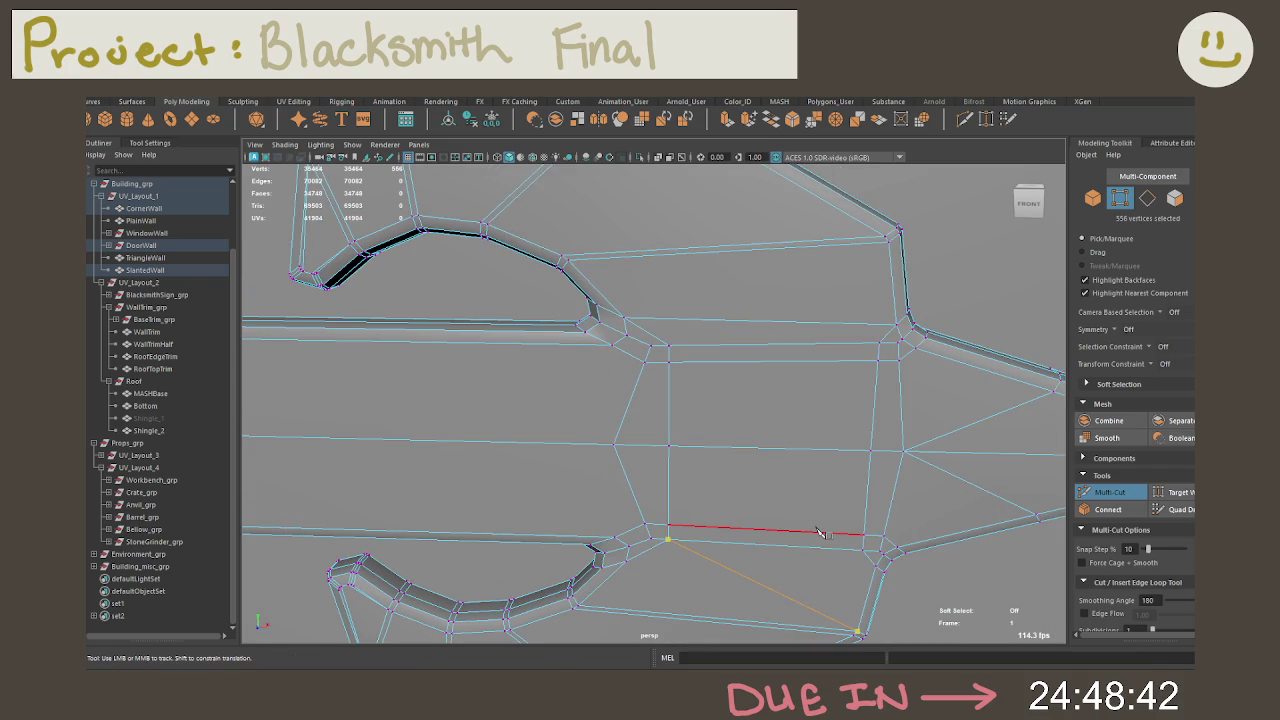
key("ctrl+z")
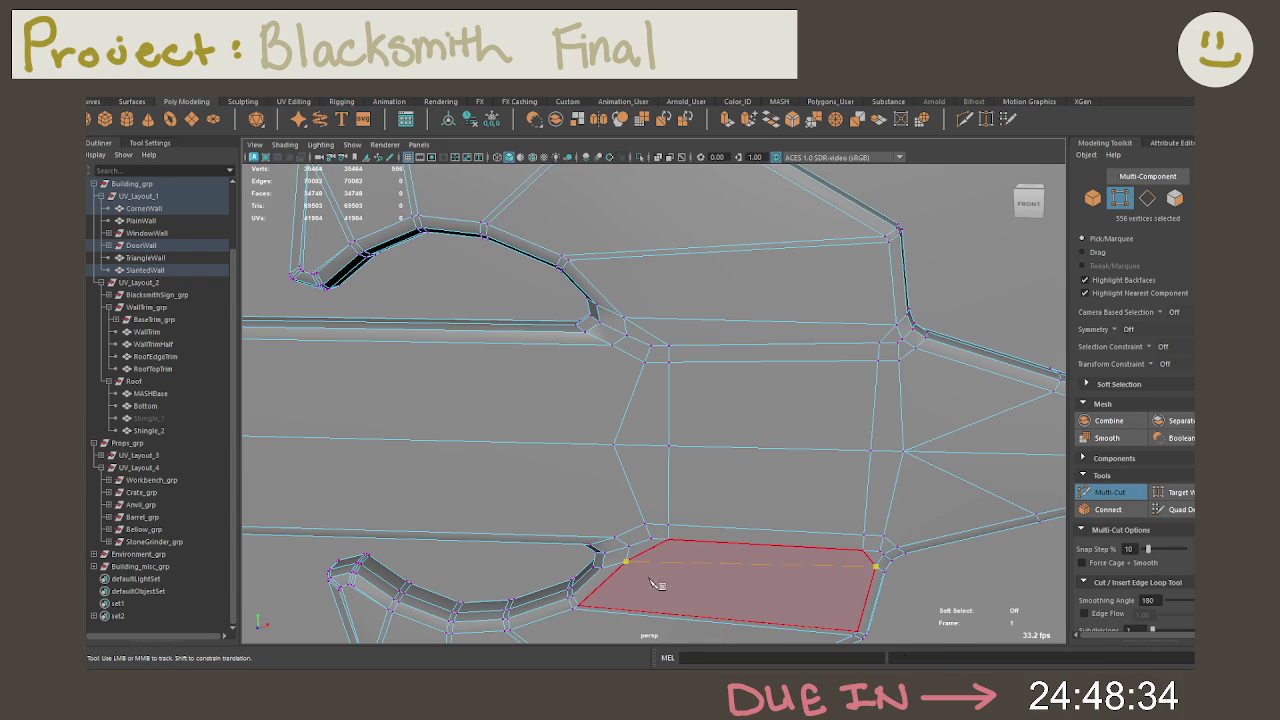
key("Return")
left_click(614, 538)
Step: Cut new edges near the beam's left end and below the upper prong
middle_click_drag(627, 481, 950, 532, "alt")
mouse_move(694, 506)
right_mouse_down("alt")
mouse_move(929, 491)
mouse_move(706, 481)
right_mouse_up("alt")
middle_click_drag(706, 481, 866, 461, "alt")
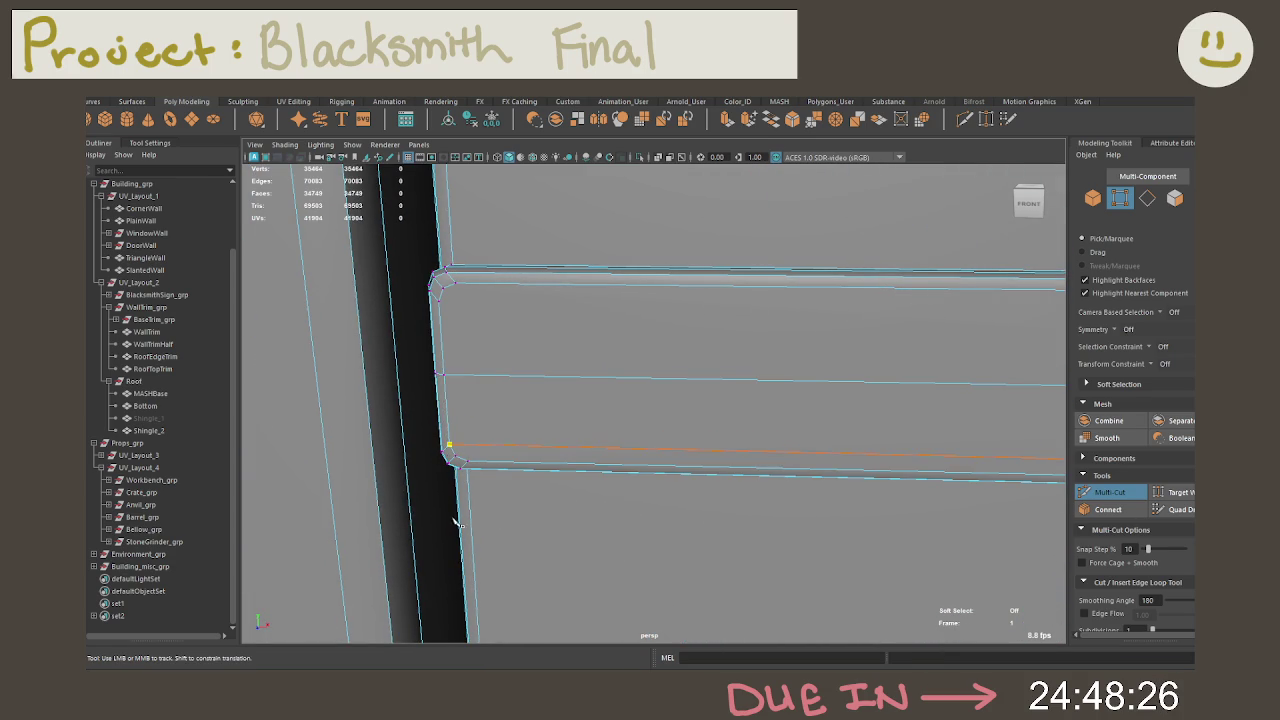
left_click(449, 326)
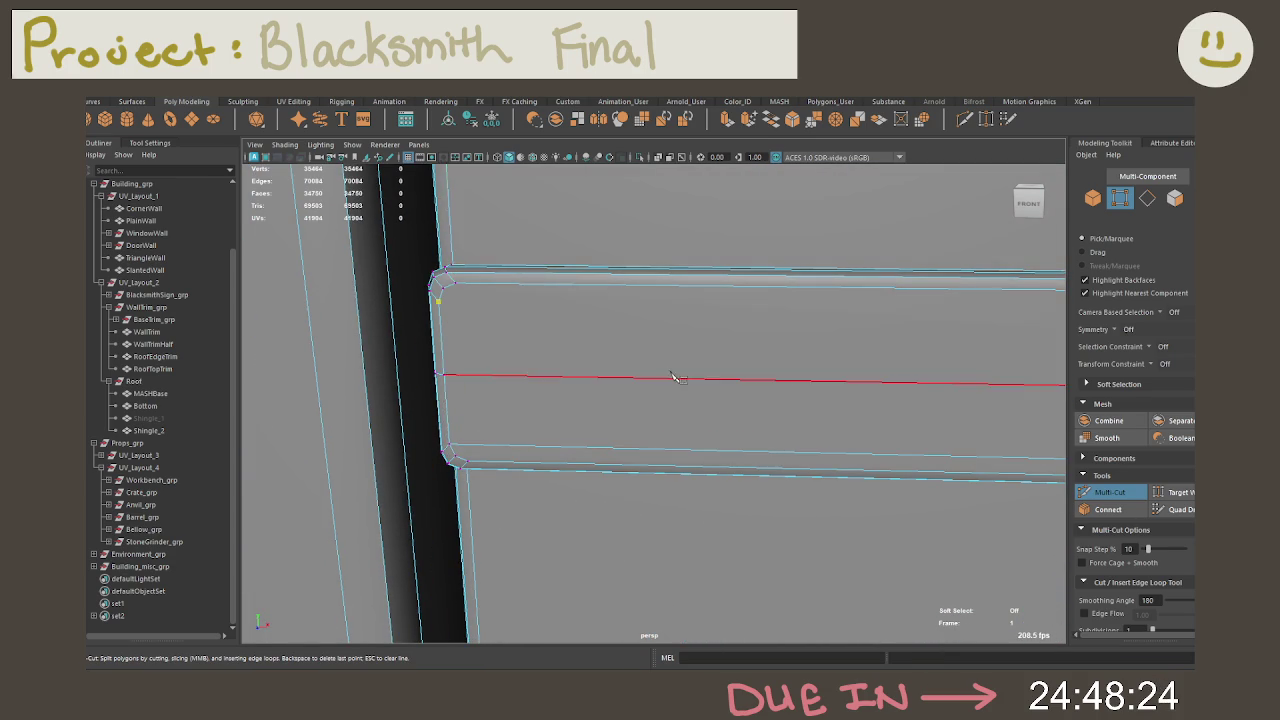
right_click_drag(668, 376, 537, 403, "alt")
middle_click_drag(537, 403, 643, 367, "alt")
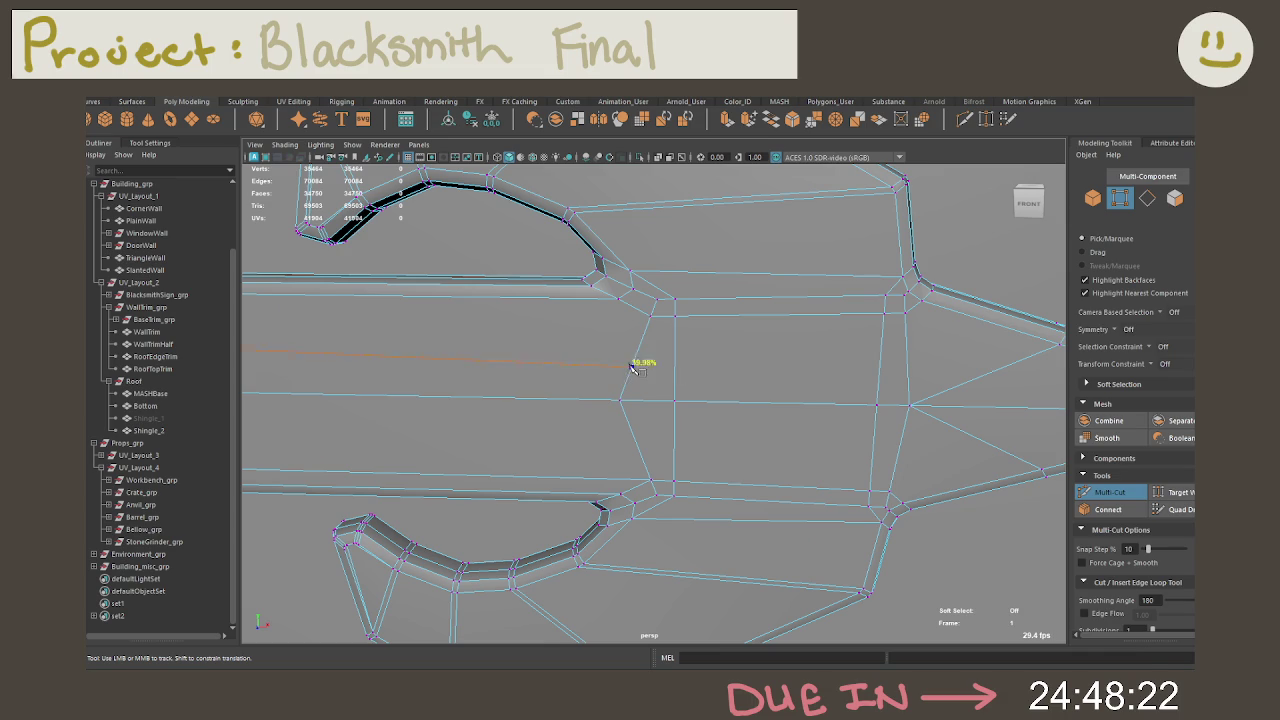
left_click(651, 300)
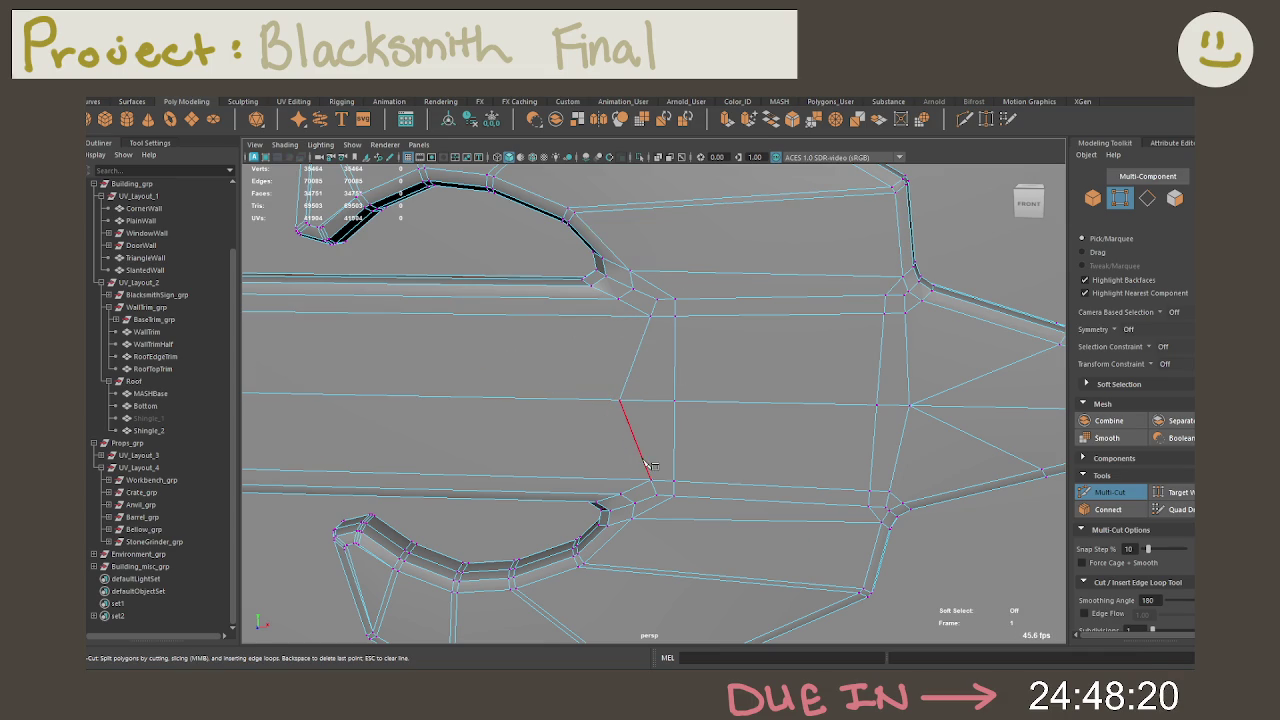
Step: Cut an edge across the lower beam, then turn Multi-Cut off
middle_click_drag(575, 393, 700, 391, "alt")
right_click_drag(700, 391, 803, 402, "alt")
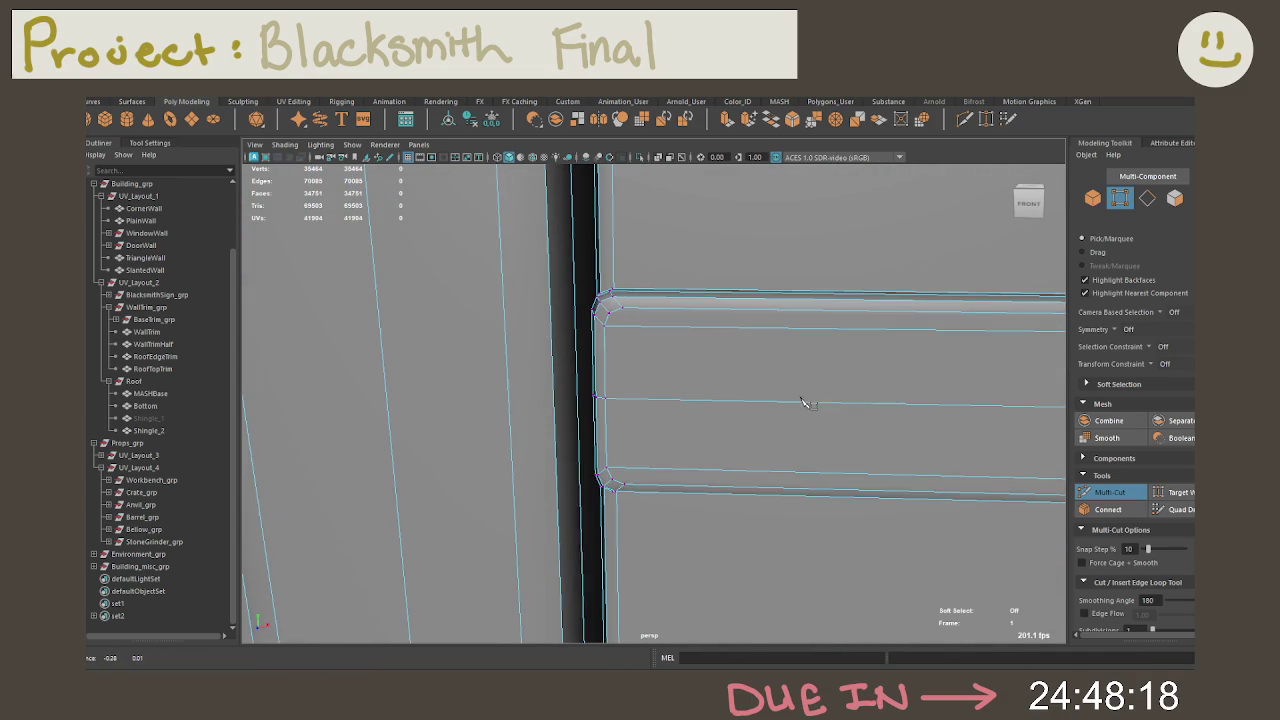
left_click(664, 485)
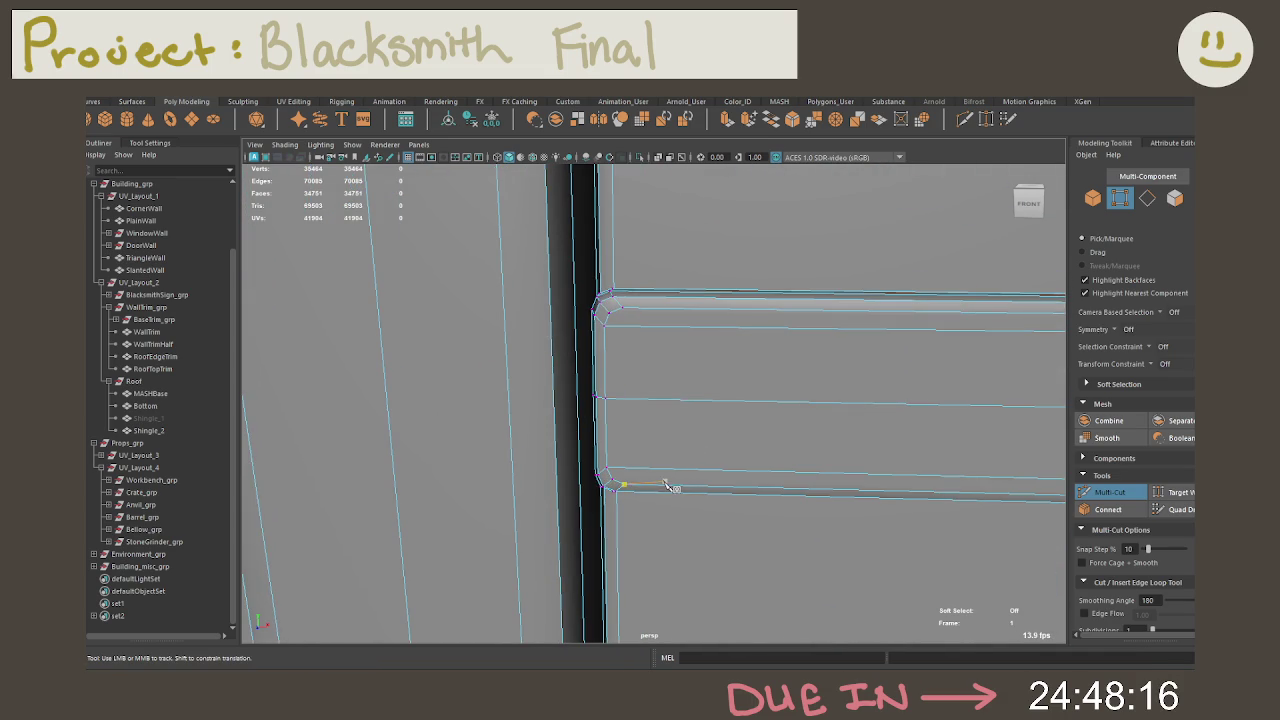
left_click(664, 305)
mouse_move(871, 457)
left_mouse_down("alt")
mouse_move(671, 434)
mouse_move(677, 448)
mouse_move(659, 458)
left_mouse_up("alt")
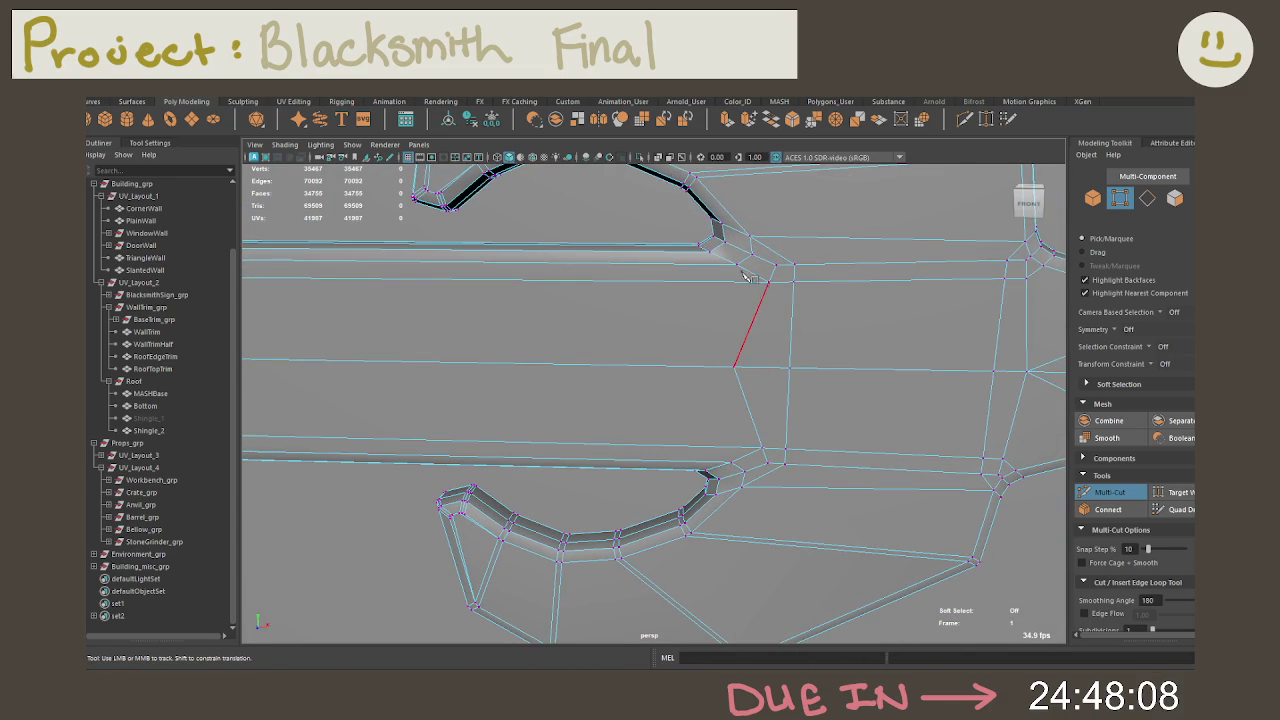
left_click(1106, 493)
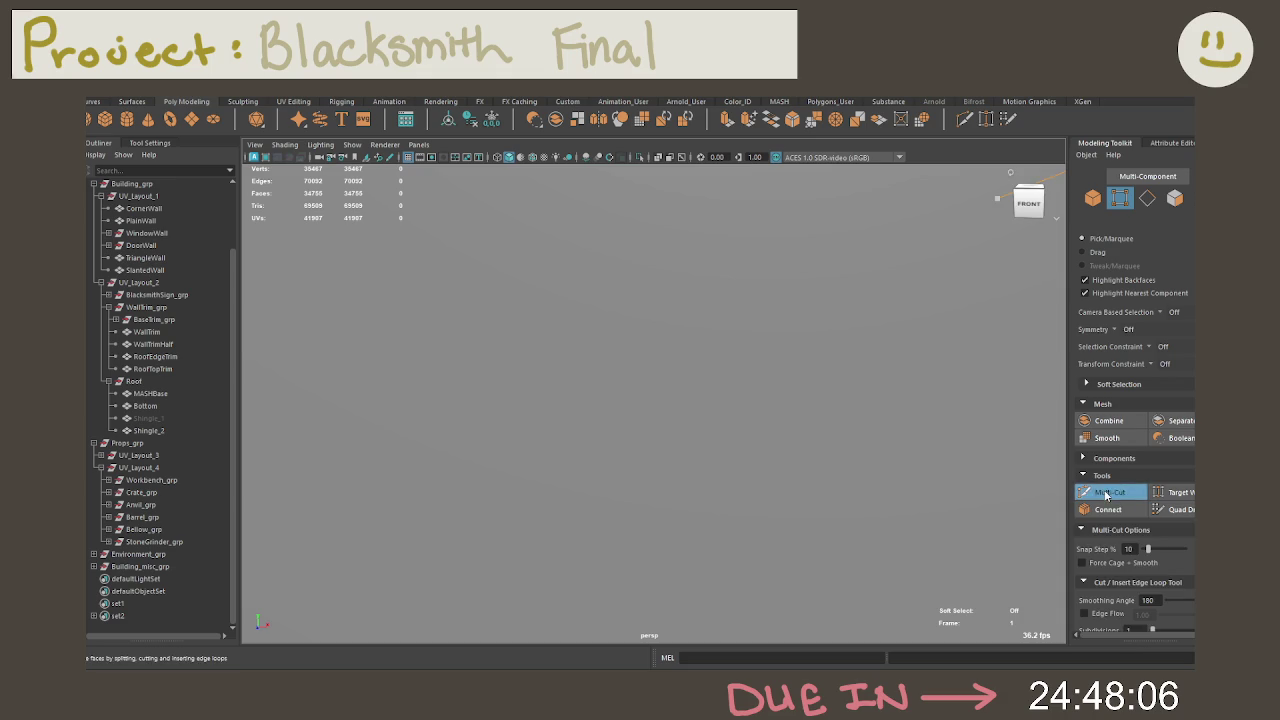
Step: Orbit and zoom around the sword piece to reframe the view
scroll(610, 390, "down", 3)
right_click_drag(620, 350, 683, 295)
left_click_drag(683, 295, 718, 412, "alt")
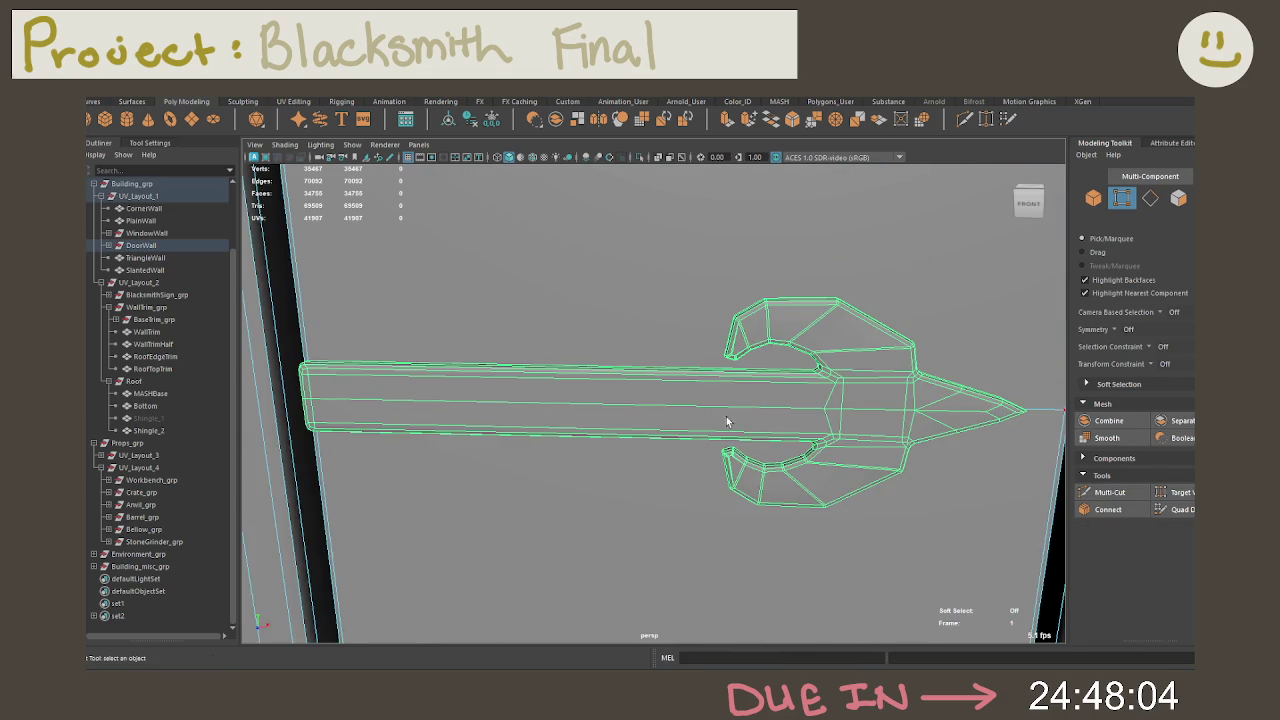
scroll(740, 395, "down", 3)
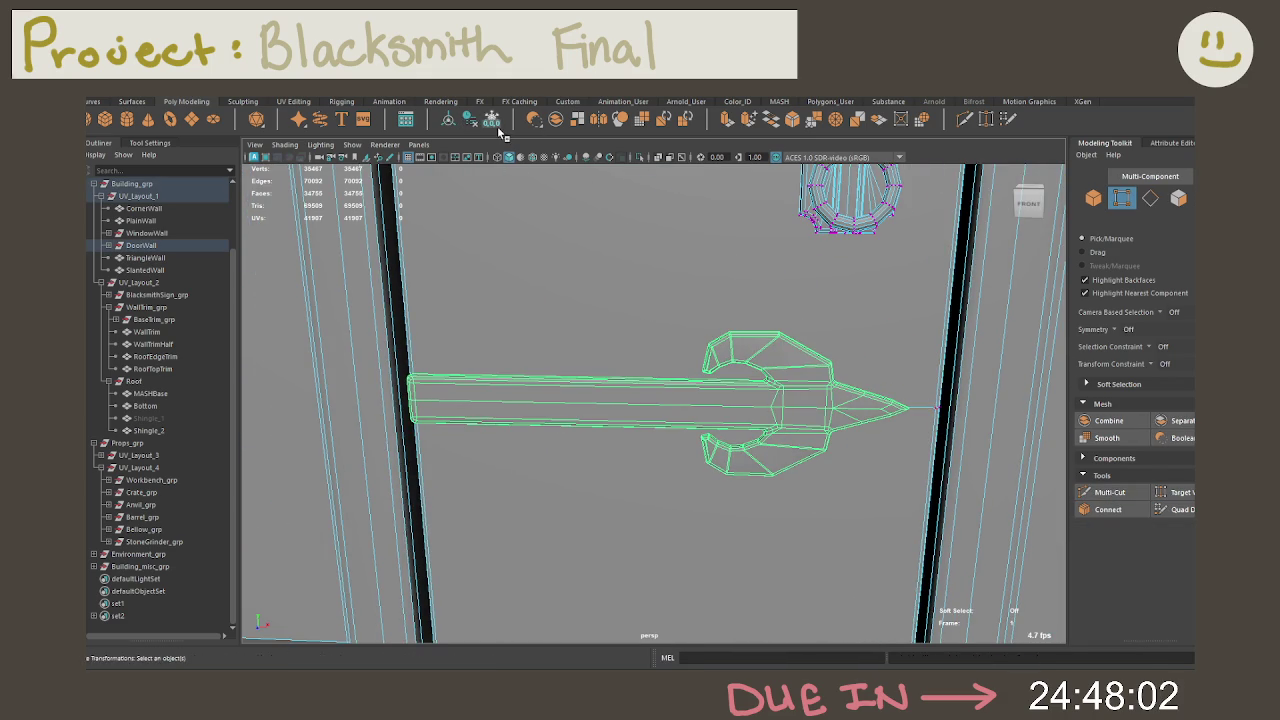
scroll(577, 274, "down", 2)
scroll(663, 320, "down", 3)
scroll(705, 441, "up", 5)
scroll(615, 348, "down", 3)
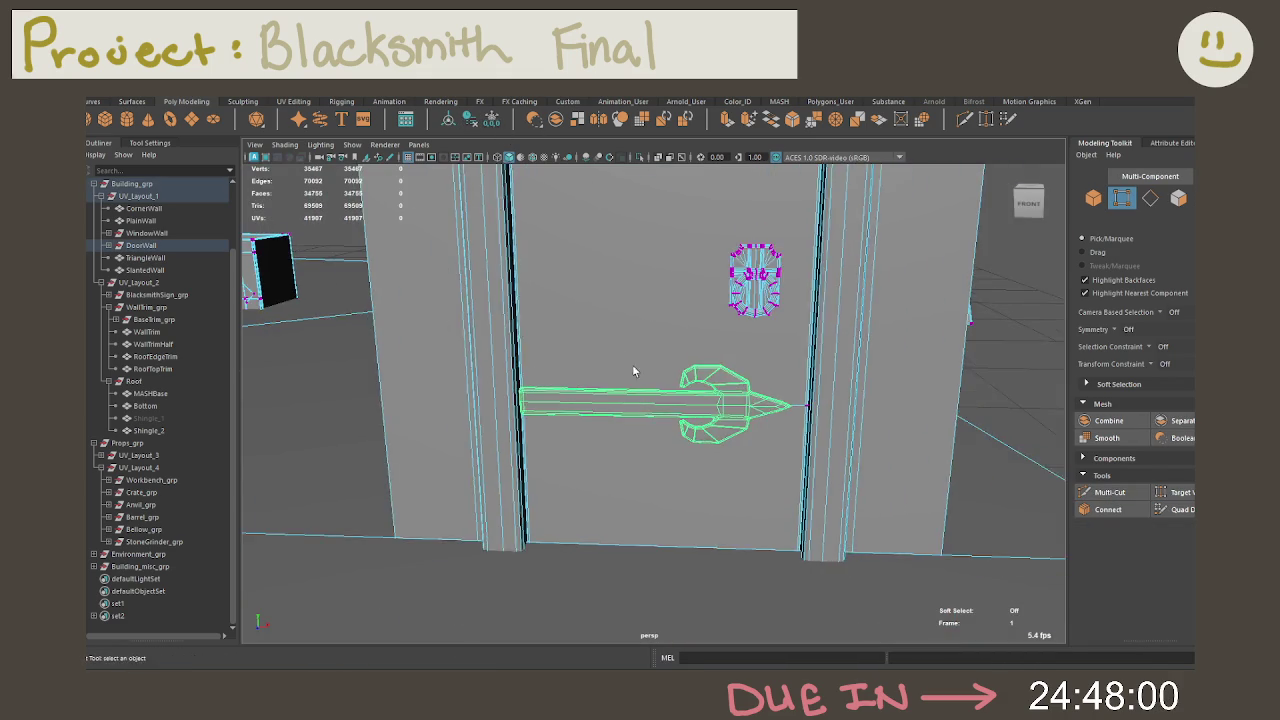
scroll(614, 348, "down", 3)
scroll(650, 370, "down", 2)
scroll(724, 404, "down", 2)
right_click_drag(744, 316, 830, 236)
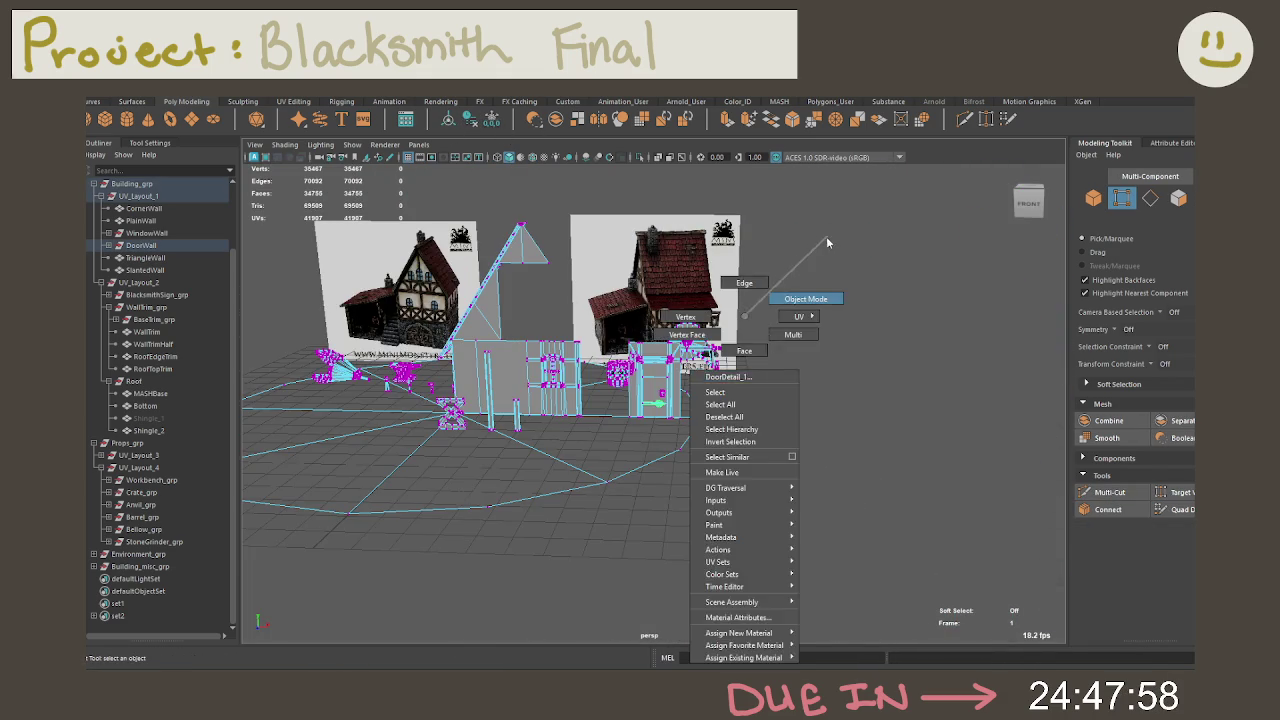
scroll(704, 328, "down", 5)
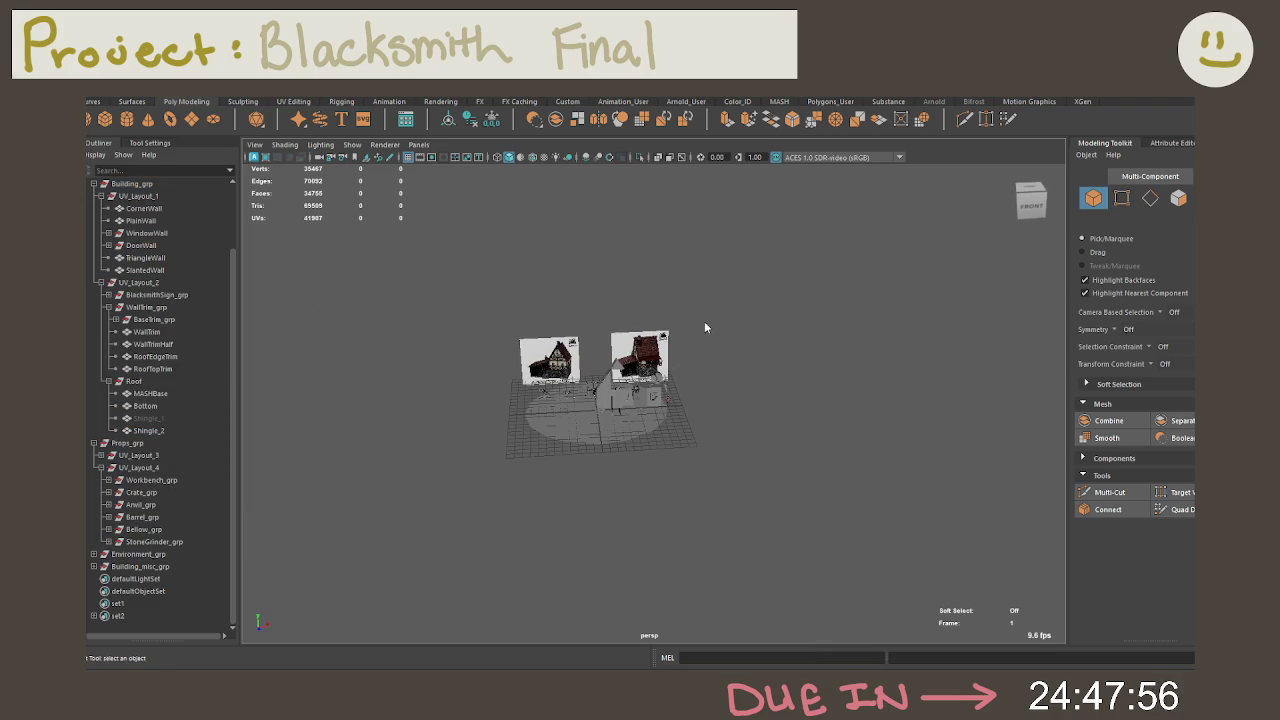
Step: Select the whole scene and constrain the face selection to N-holed faces
key("space")
mouse_move(627, 273)
left_mouse_down()
mouse_move(645, 318)
mouse_move(665, 527)
left_mouse_up()
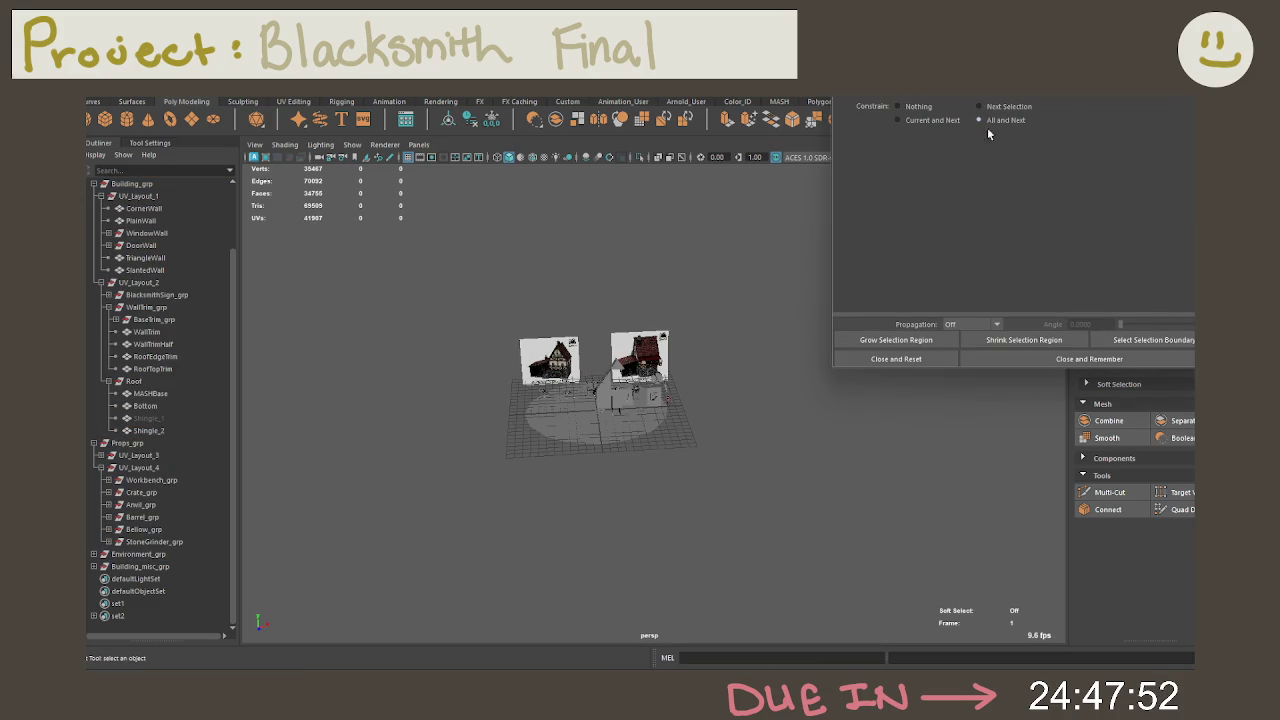
left_click_drag(475, 240, 748, 418)
right_click(740, 330)
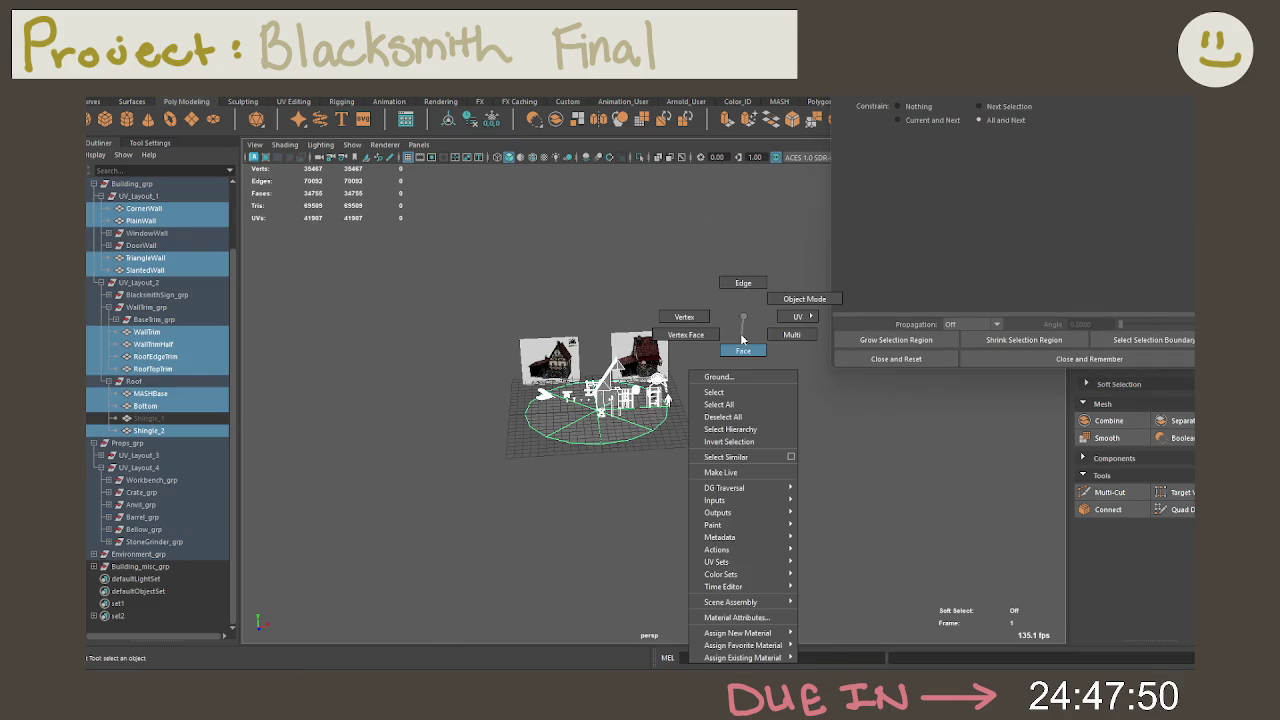
left_click(1043, 164)
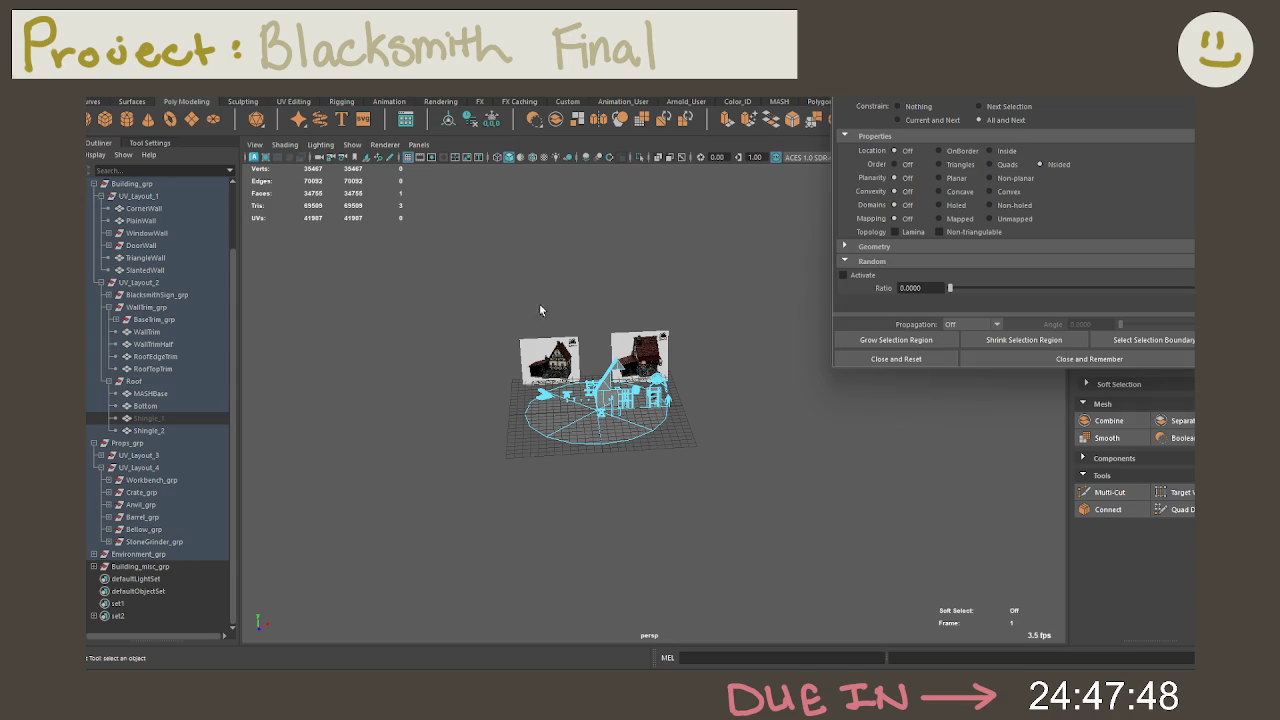
Step: Frame the holed face and isolate the sign piece that contains it
key("f")
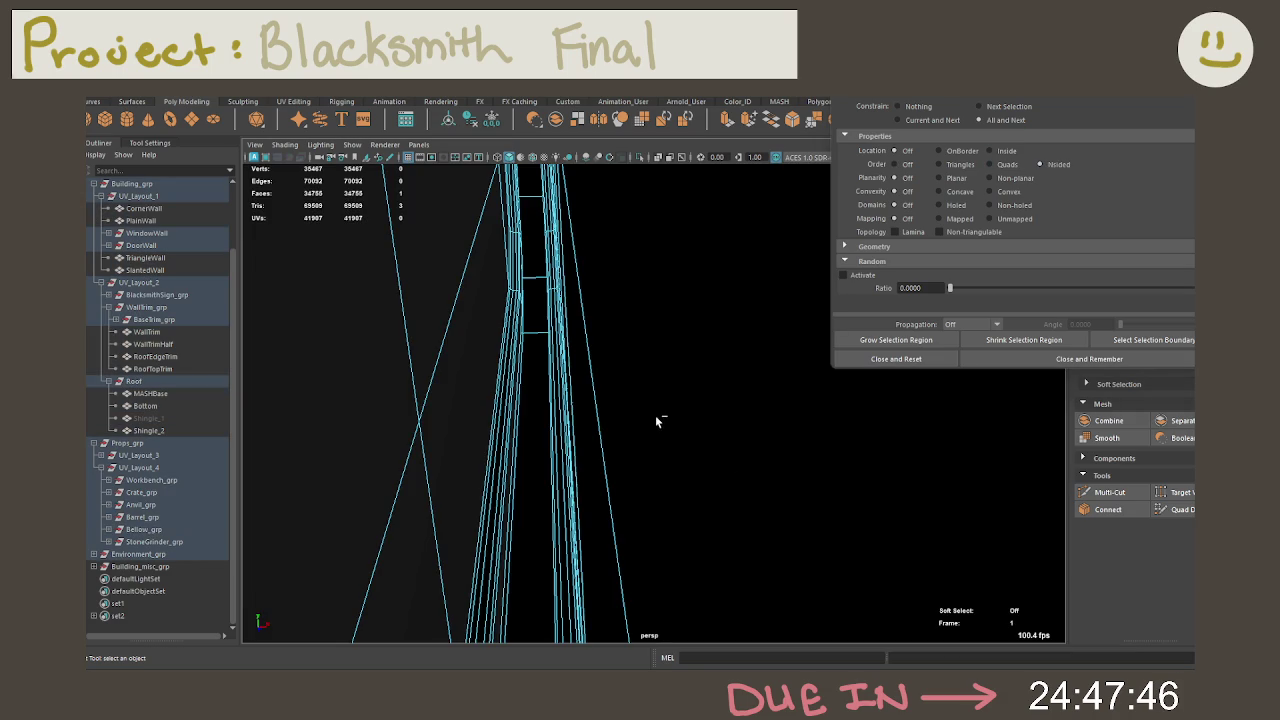
key("ctrl+1")
key("f")
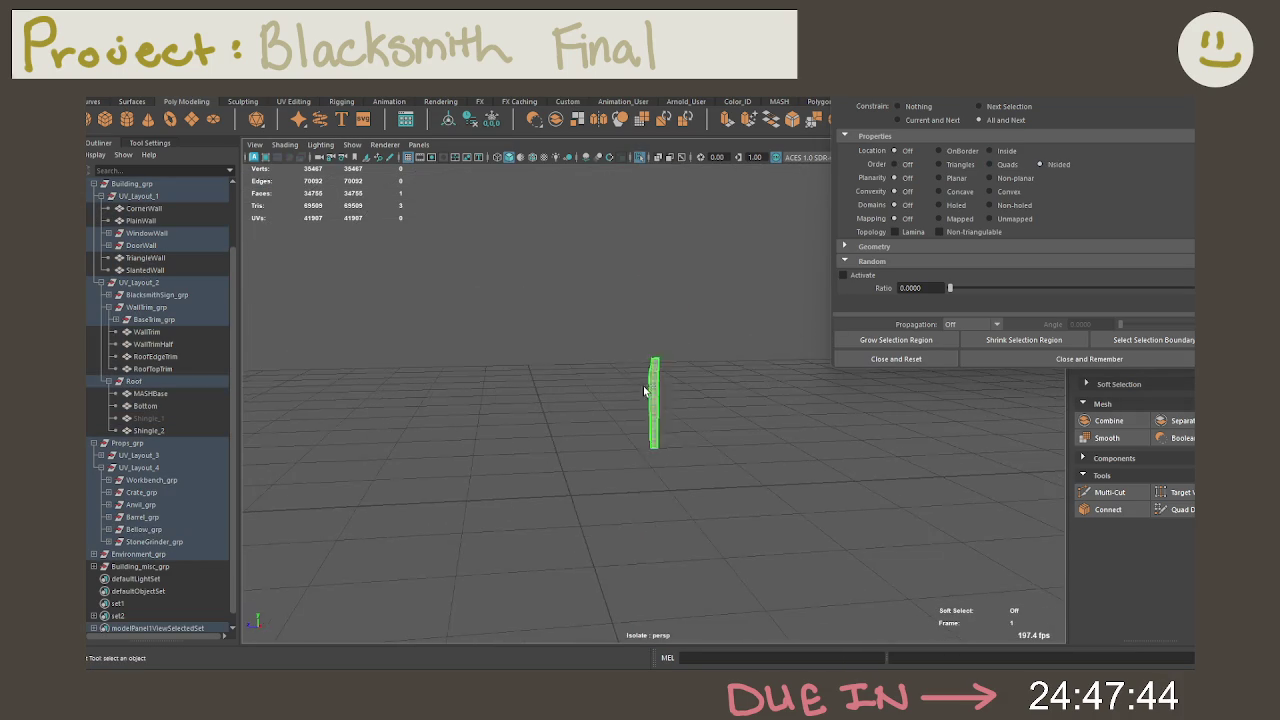
key("ctrl+1")
key("f")
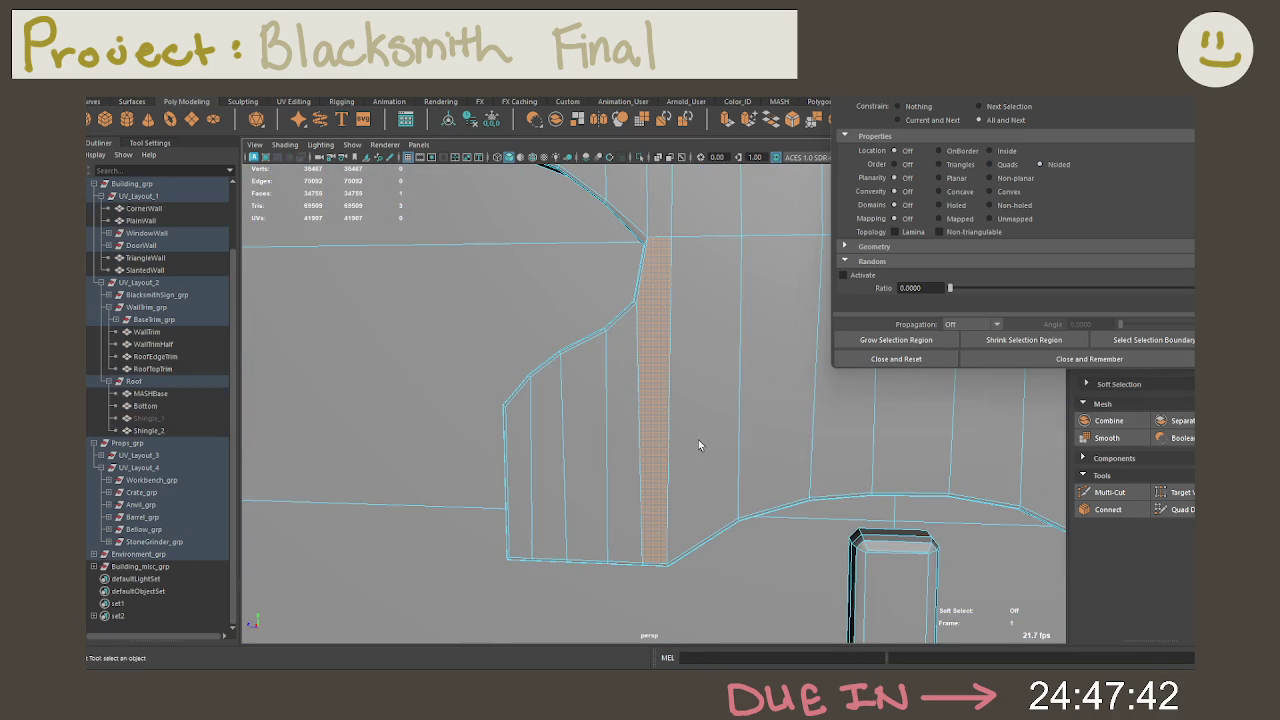
key("ctrl+1")
key("ctrl+1")
Step: Grow the face selection twice, close the constraints, and switch to vertices
left_click(896, 340)
left_click(896, 340)
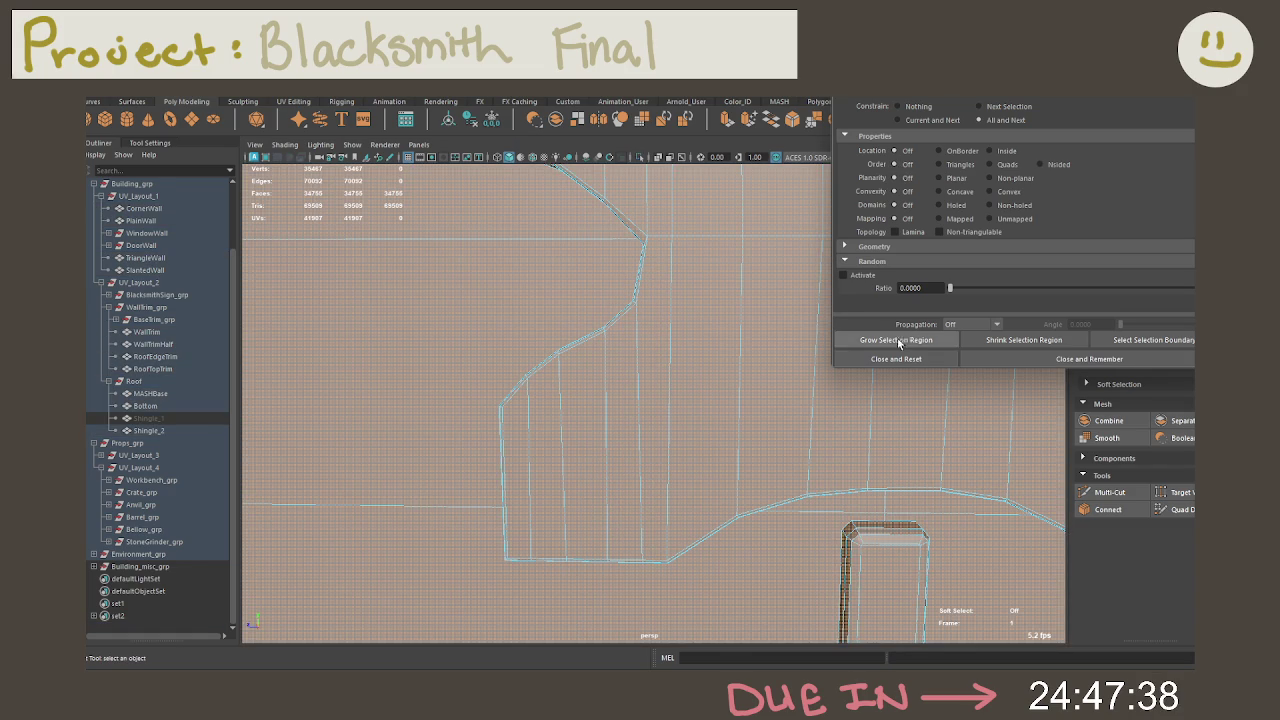
left_click(878, 358)
right_click_drag(614, 309, 661, 300)
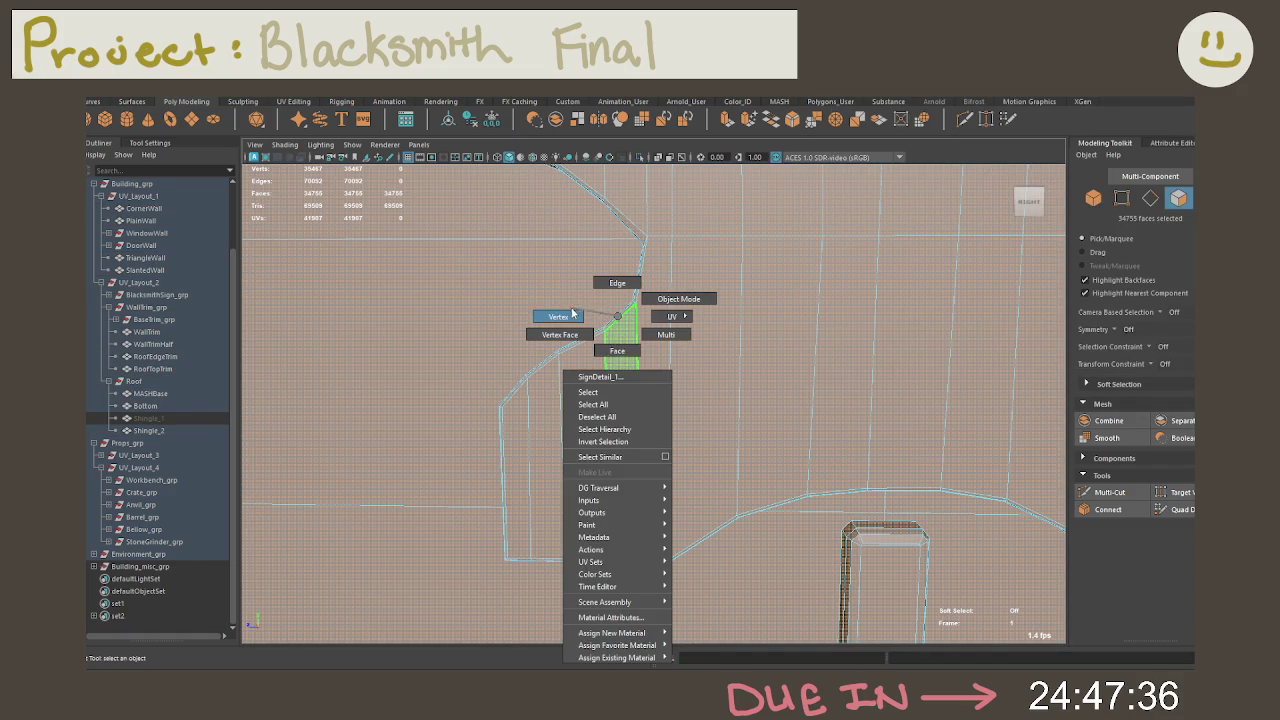
left_click_drag(656, 313, 650, 305, "alt")
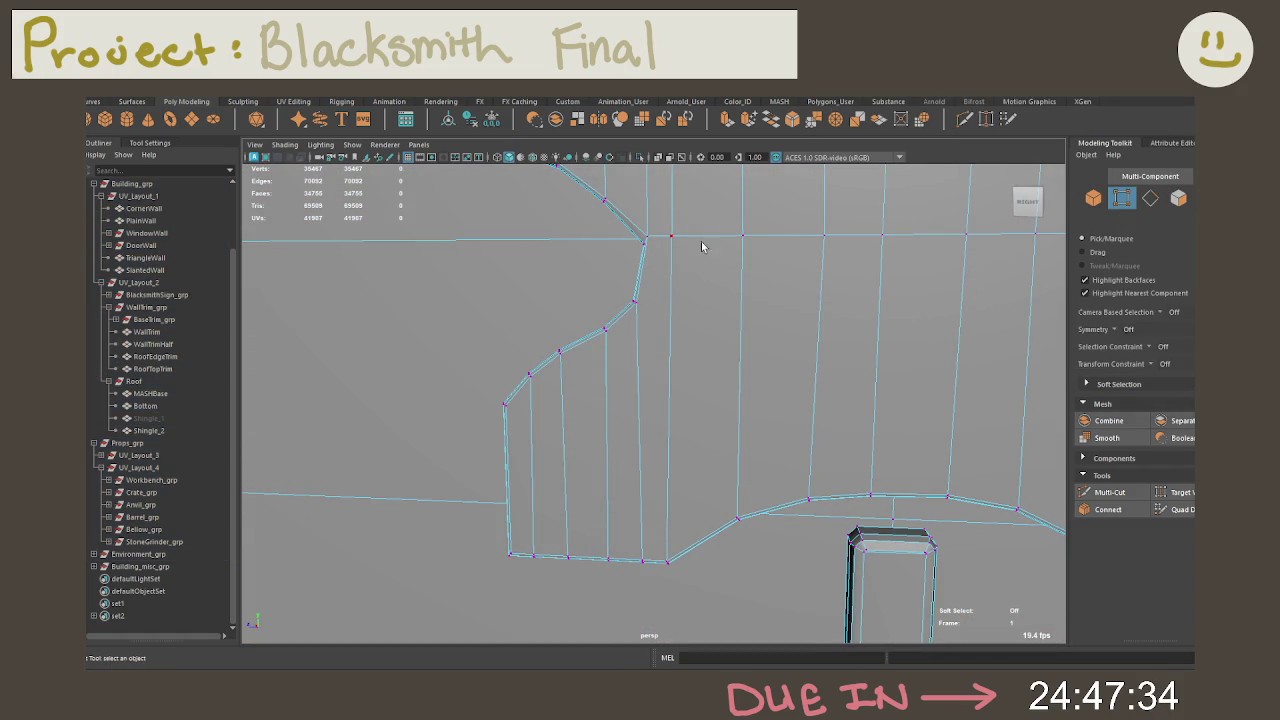
Step: Multi-Cut an edge from the sign's lower edge to the lower vertex
left_click(1108, 492)
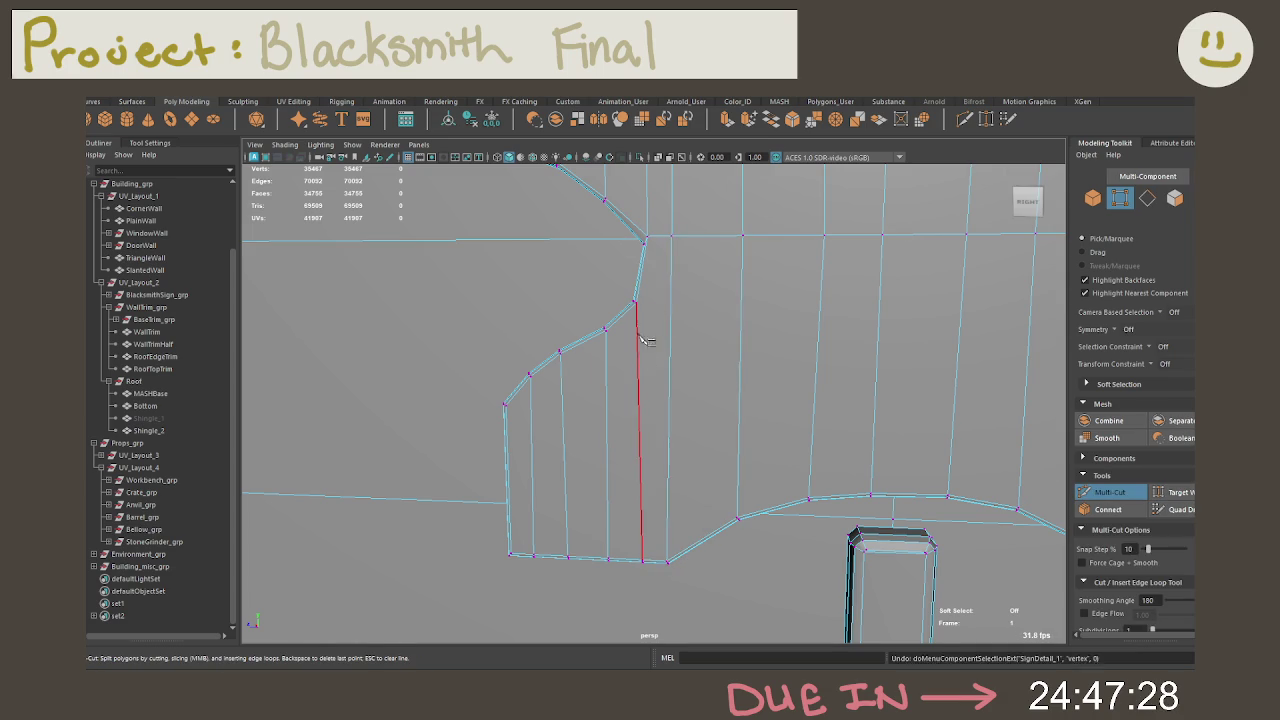
left_click(642, 559)
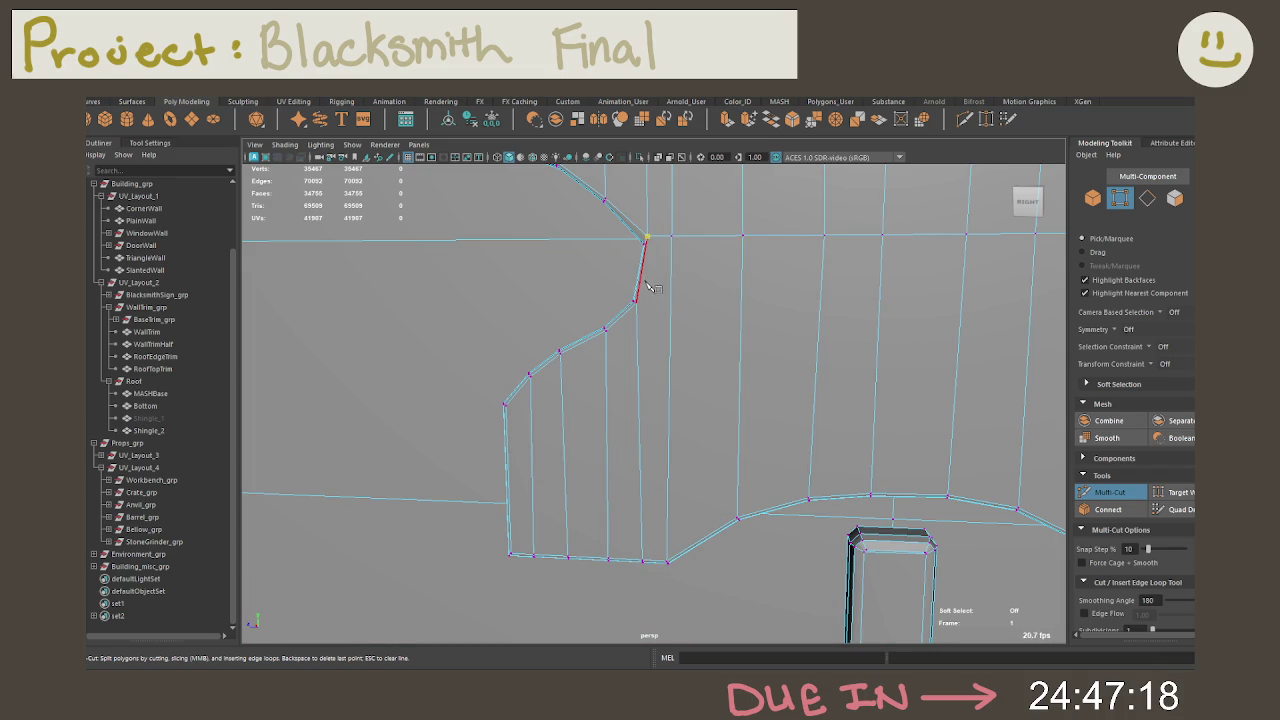
mouse_move(680, 463)
left_mouse_down("alt")
mouse_move(677, 420)
mouse_move(689, 437)
left_mouse_up("alt")
scroll(680, 430, "up", 5)
scroll(684, 446, "down", 5)
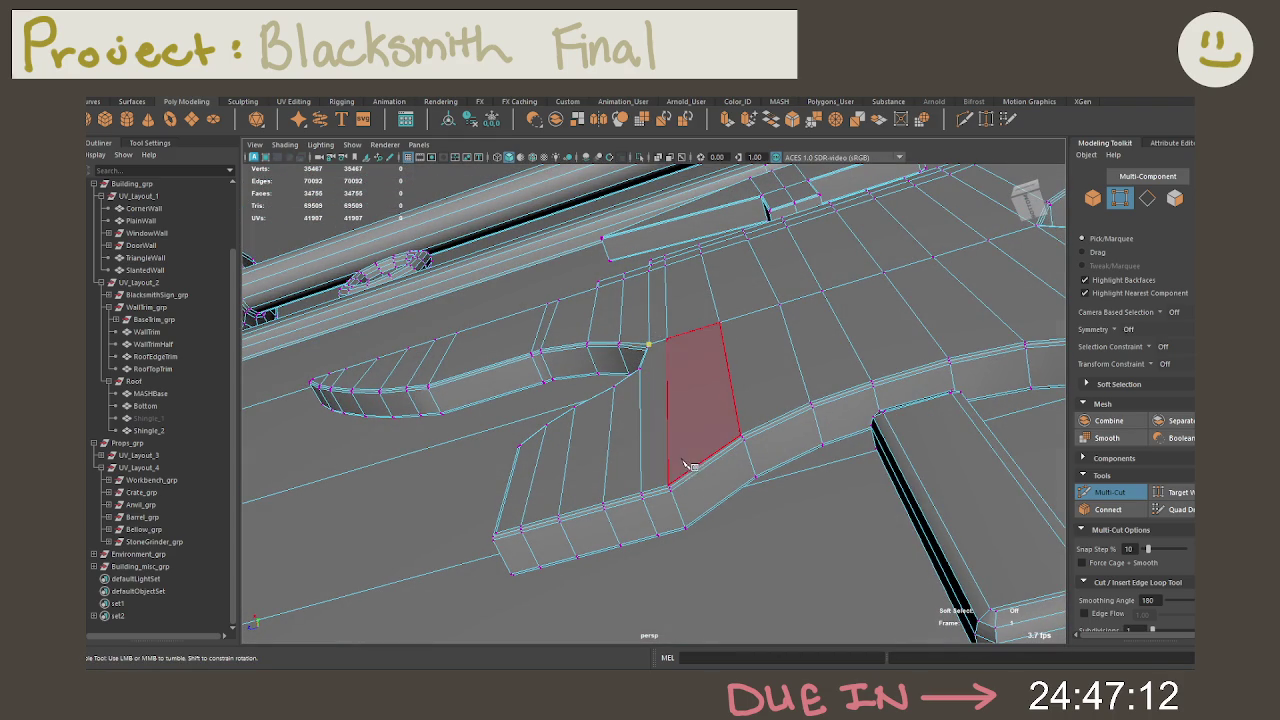
scroll(672, 492, "up", 5)
scroll(669, 486, "down", 3)
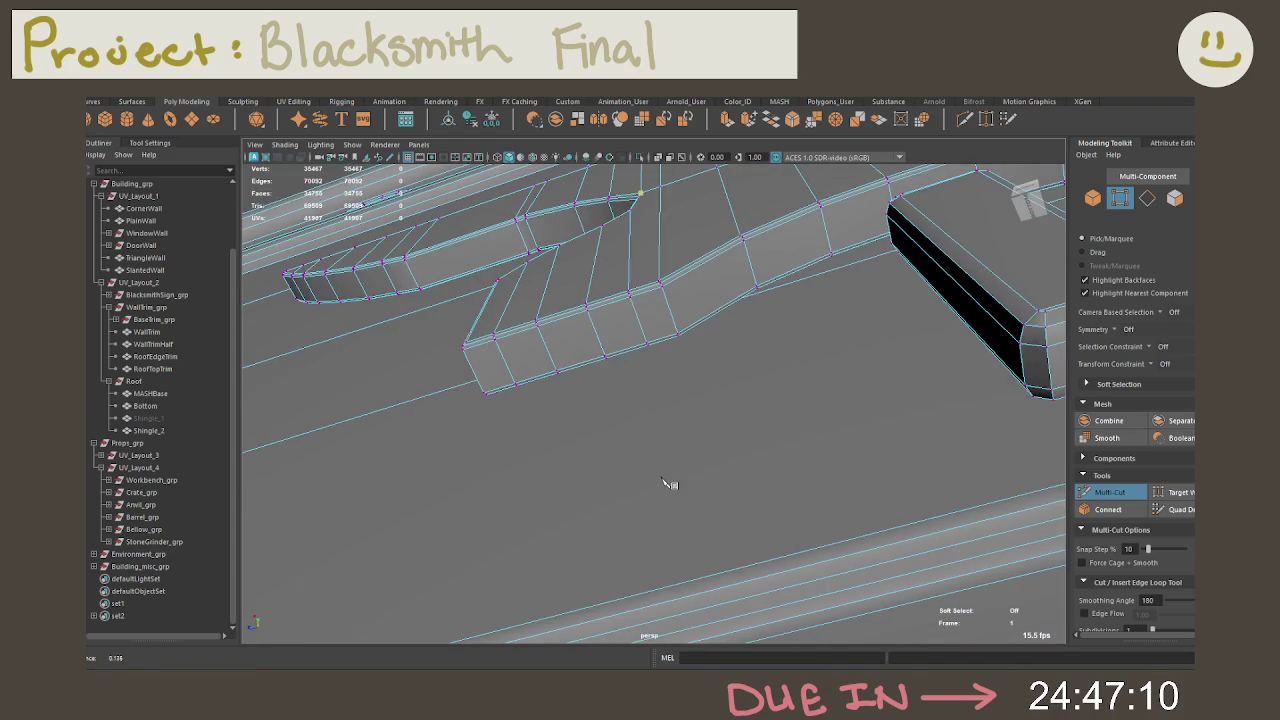
scroll(677, 408, "down", 2)
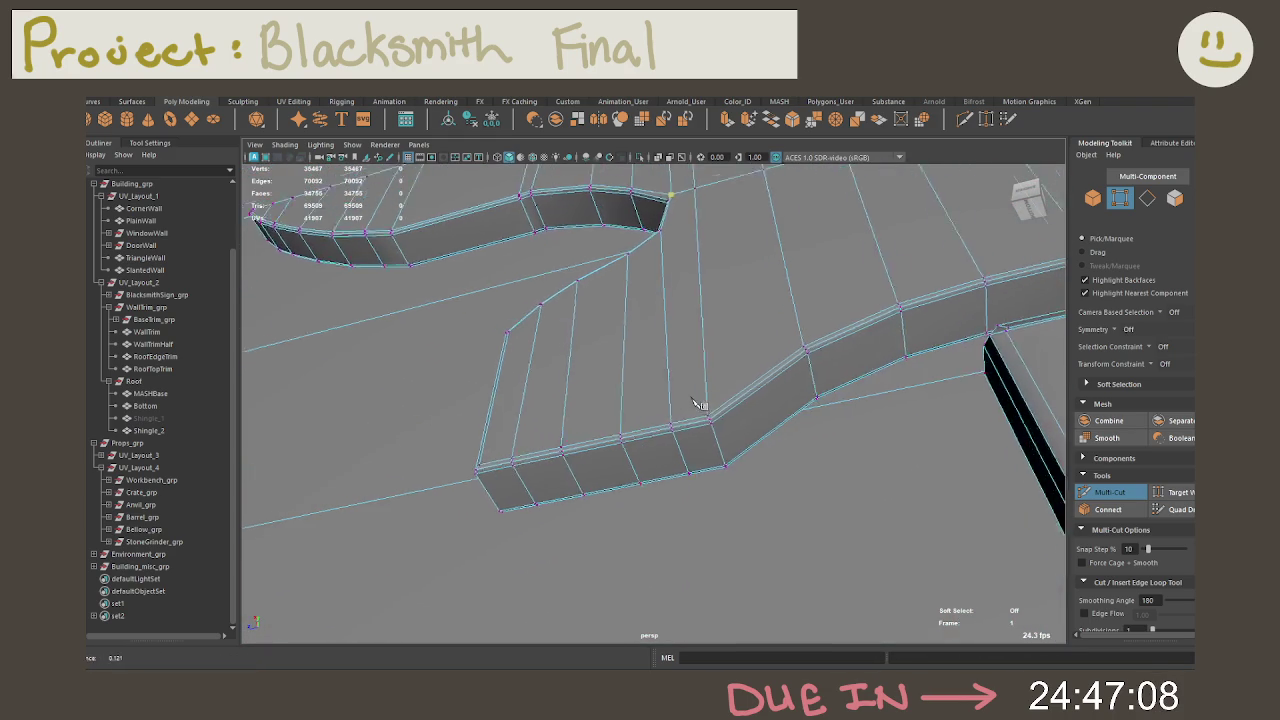
left_click_drag(700, 418, 700, 414, "alt")
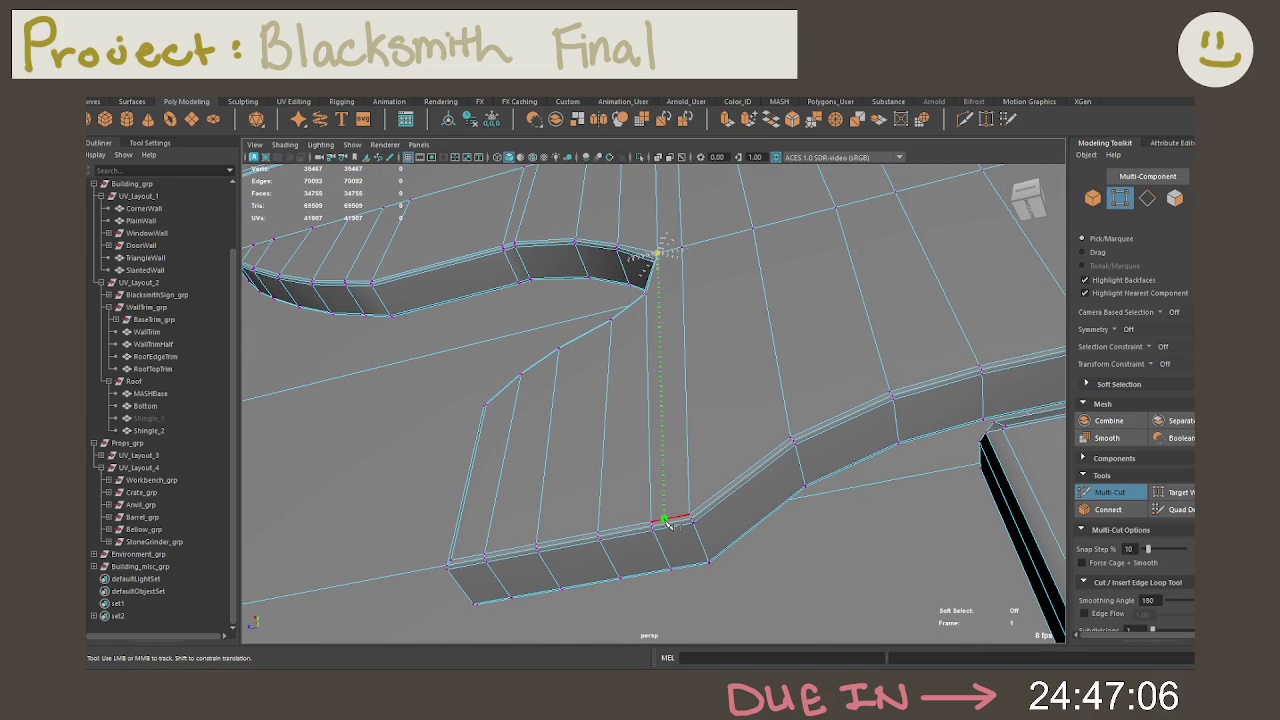
left_click(665, 522)
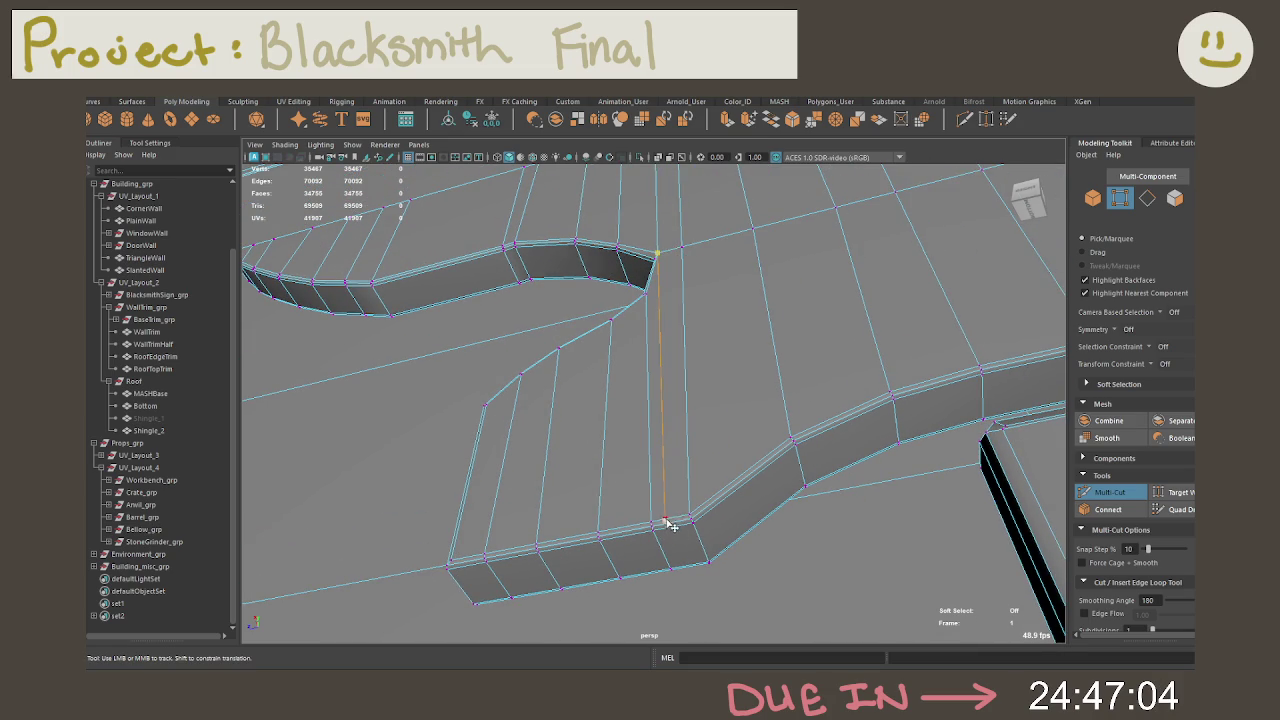
Step: Add cut points along the sign's lower trim edge
left_click_drag(697, 541, 703, 471, "alt")
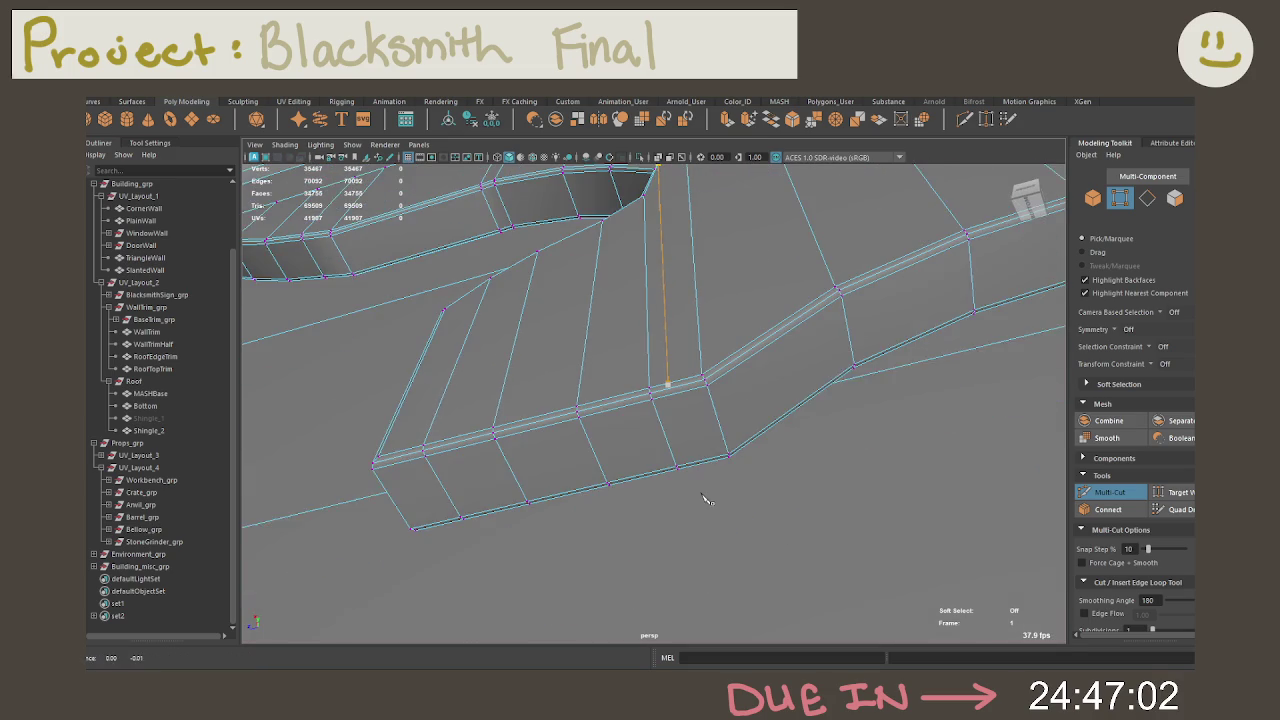
scroll(708, 471, "up", 5)
scroll(760, 431, "down", 3)
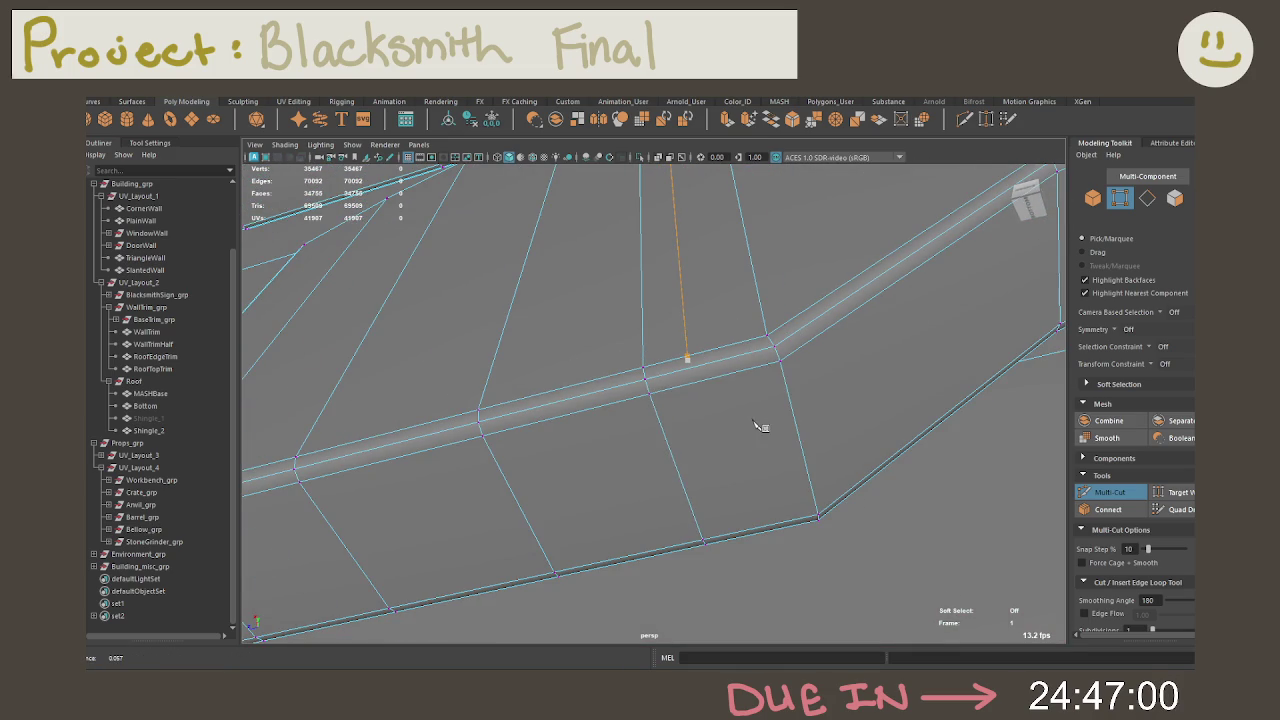
scroll(727, 366, "up", 2)
scroll(726, 364, "up", 2)
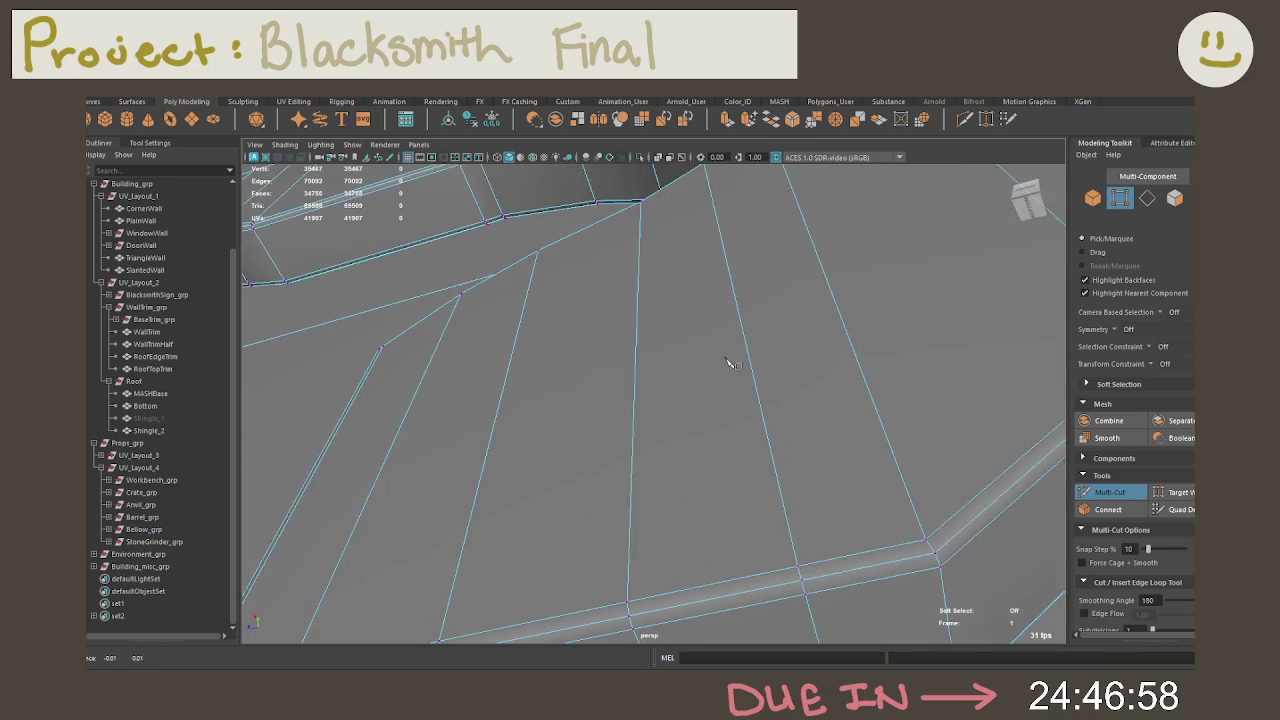
scroll(724, 362, "up", 2)
left_click_drag(724, 362, 666, 500, "alt")
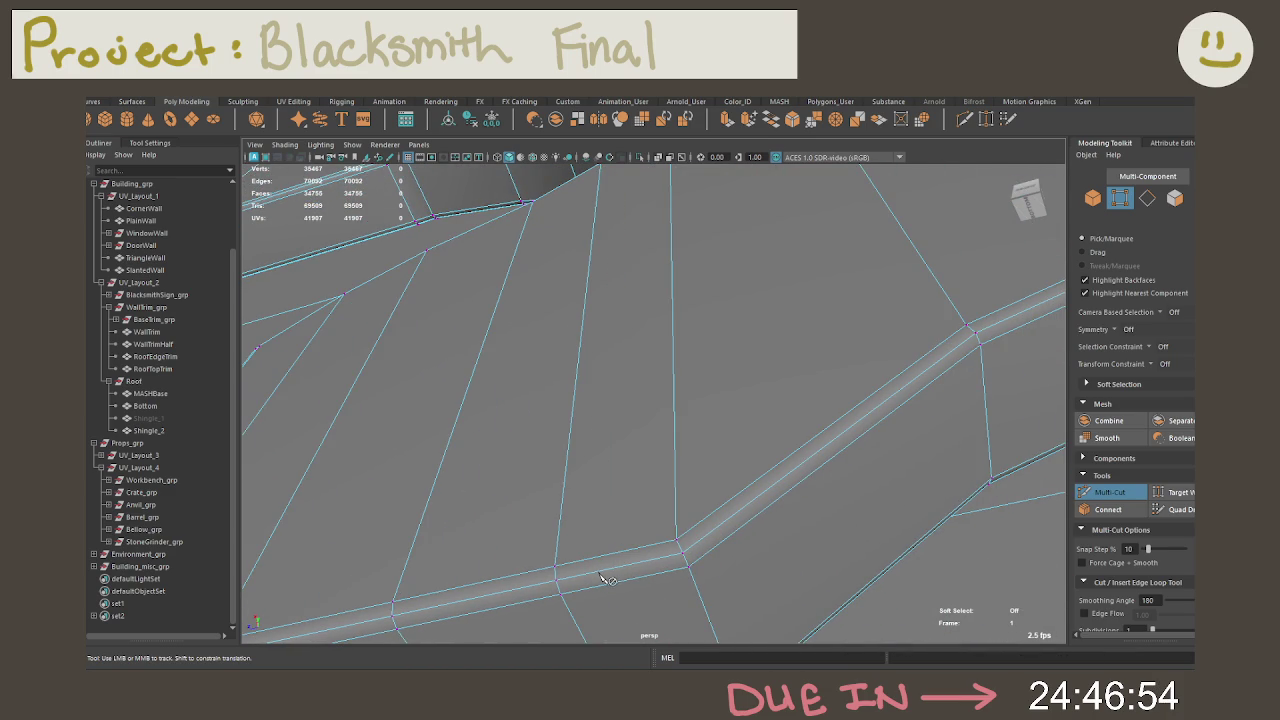
left_click(599, 557)
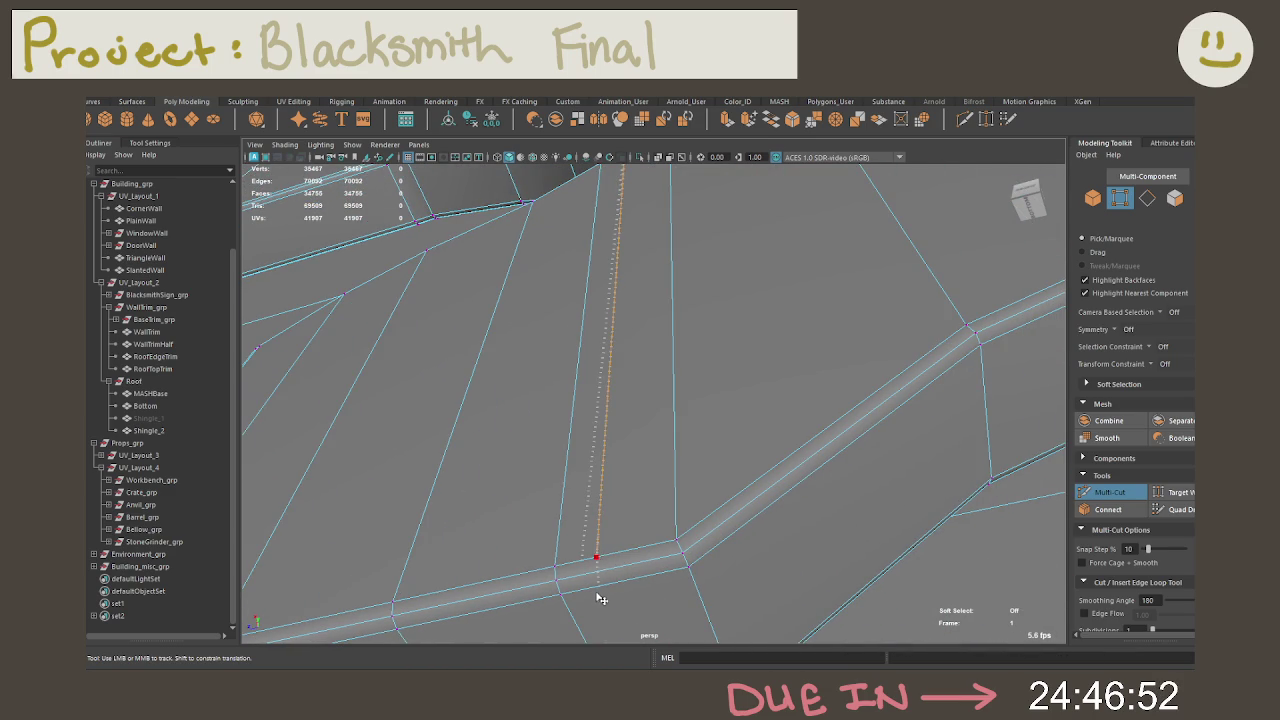
left_click(598, 570)
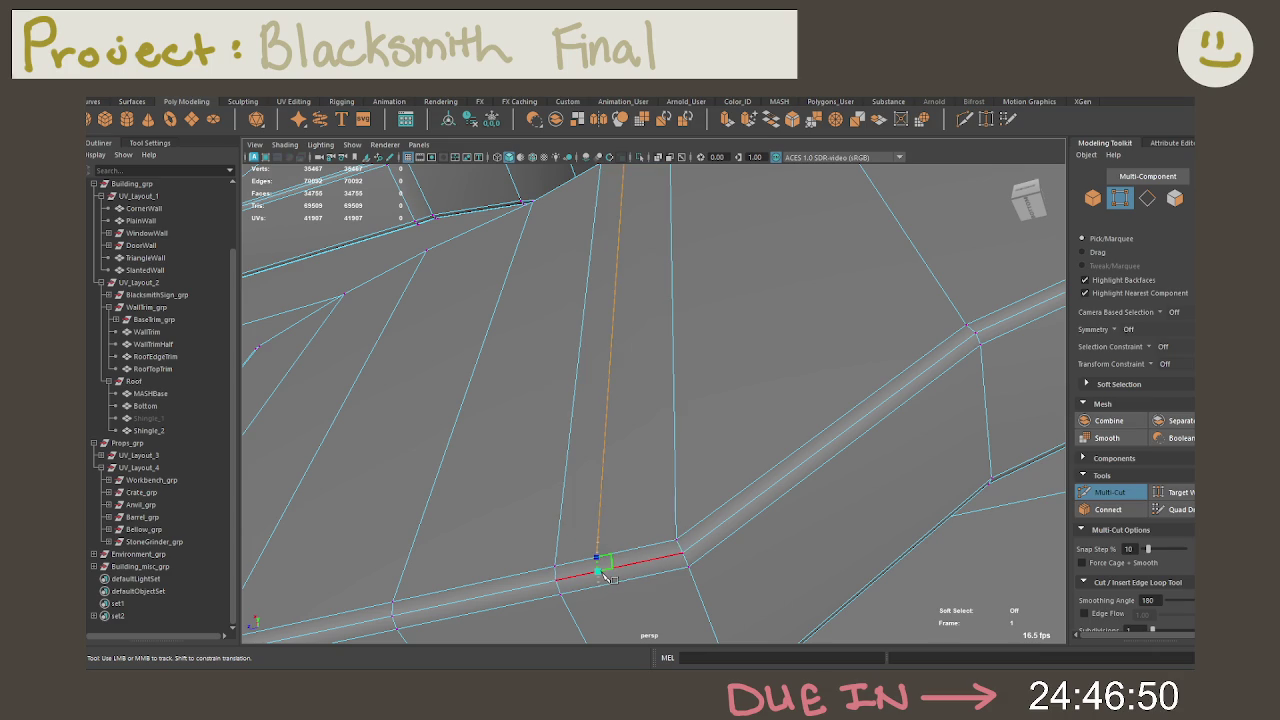
left_click(599, 569)
middle_click_drag(601, 568, 625, 358, "alt")
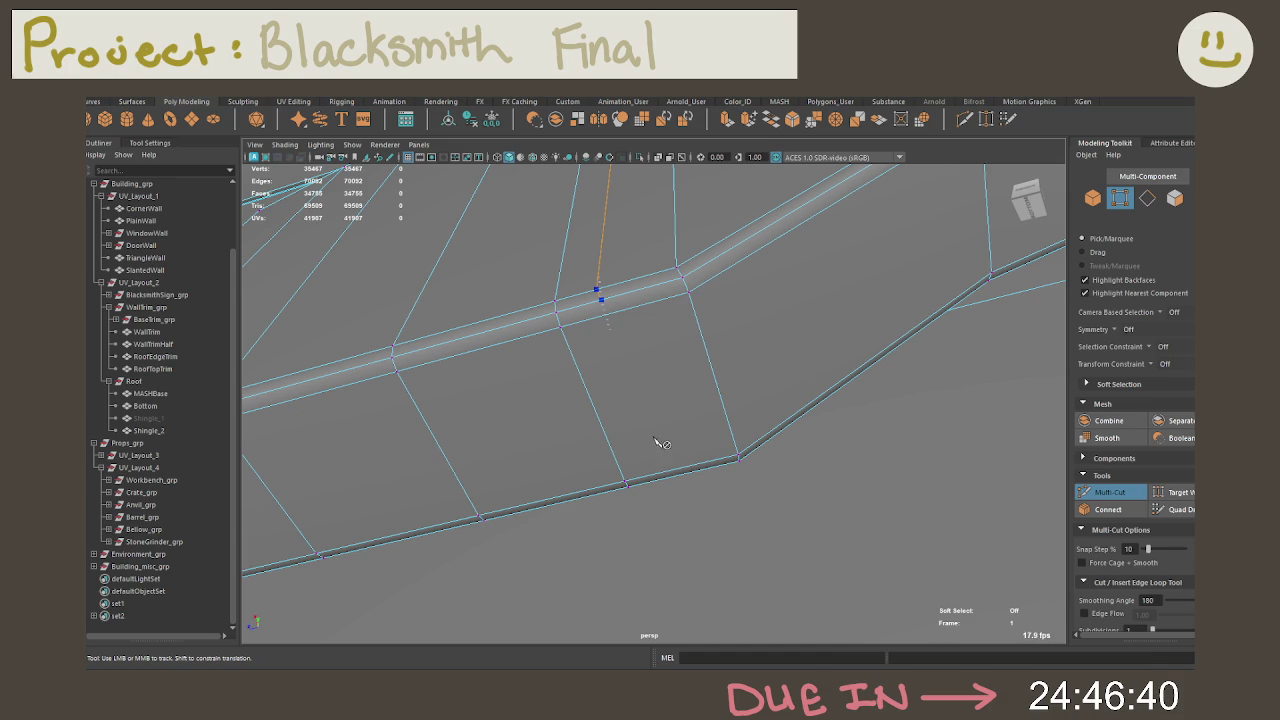
scroll(681, 381, "down", 5)
left_click_drag(684, 385, 686, 375, "alt")
Step: Cut edges across the trim and down from the corner vertex, then exit the tool
left_click(1093, 493)
left_click(684, 376)
key("Return")
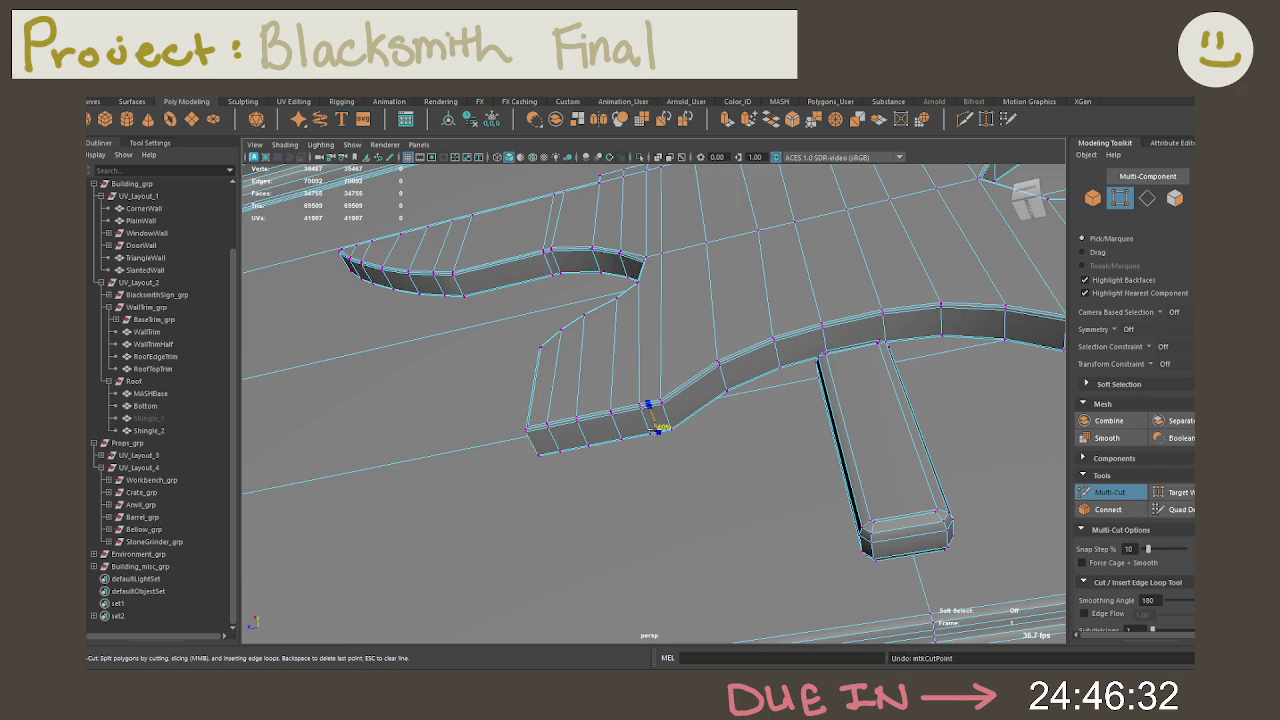
left_click(652, 427)
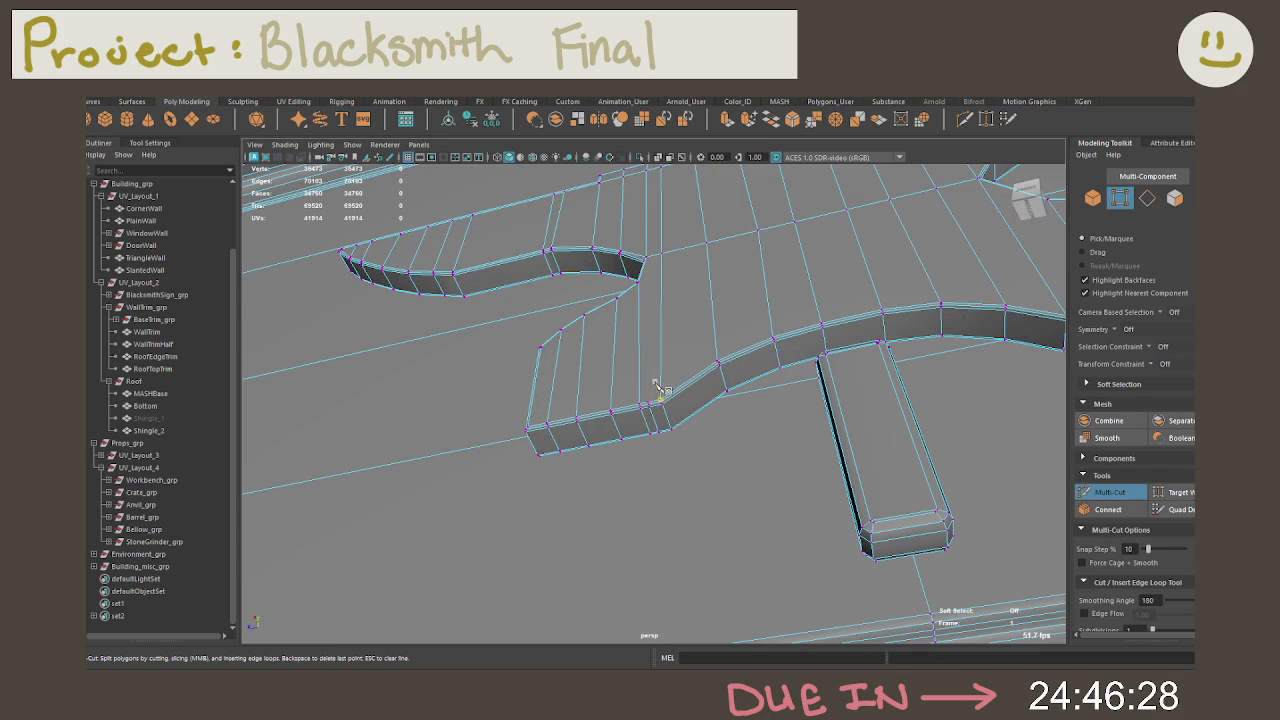
left_click_drag(657, 386, 672, 287, "alt")
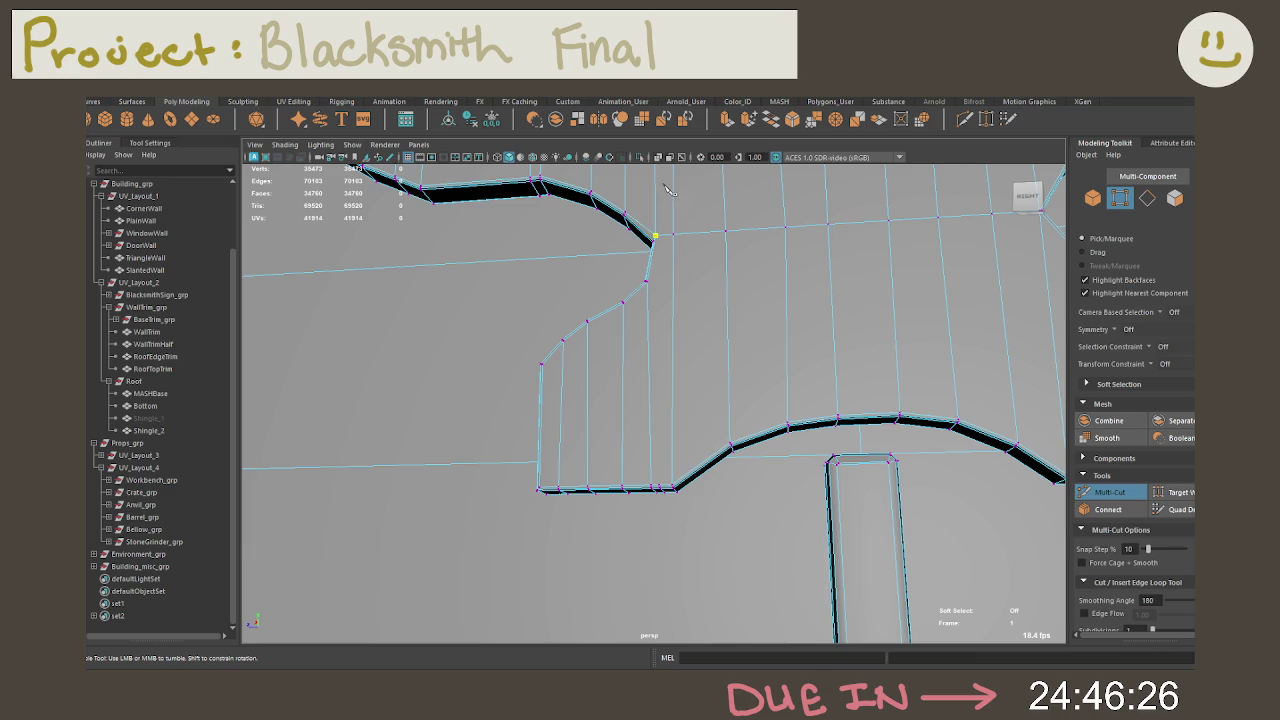
left_click(673, 490)
key("Return")
key("q")
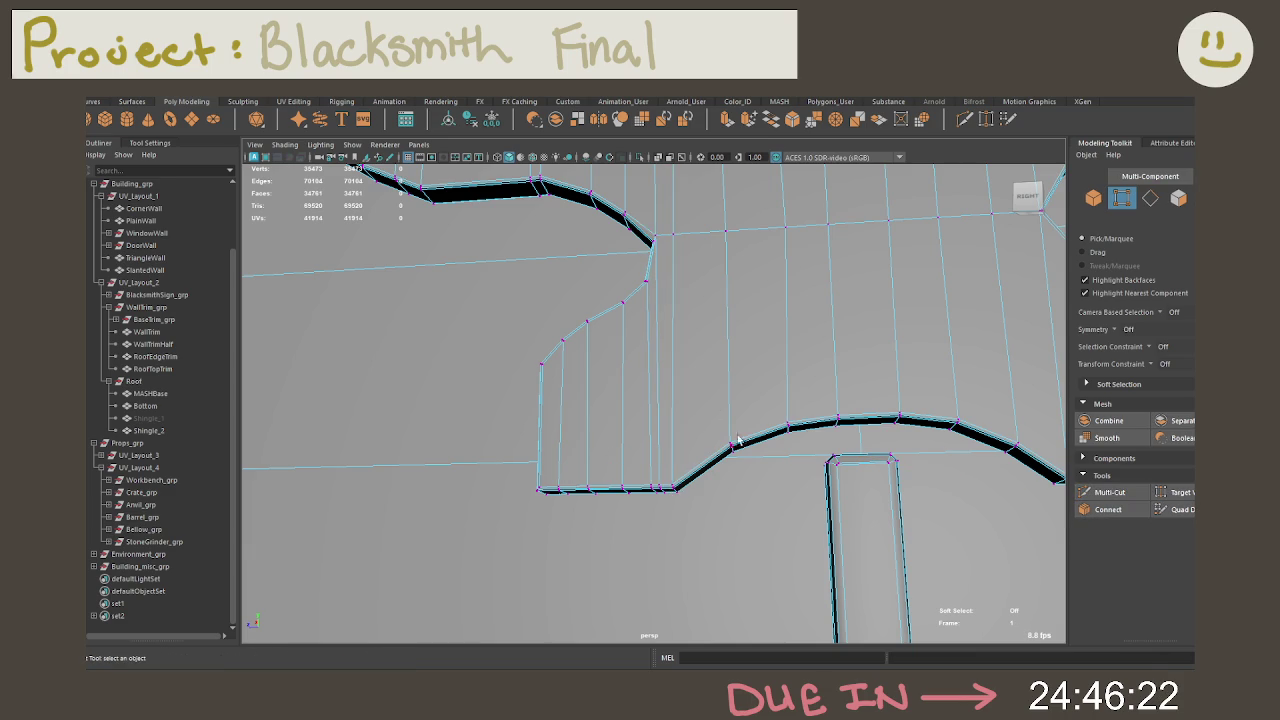
Step: Frame the anvil sign, then the whole blacksmith scene from an elevated angle
scroll(688, 374, "down", 5)
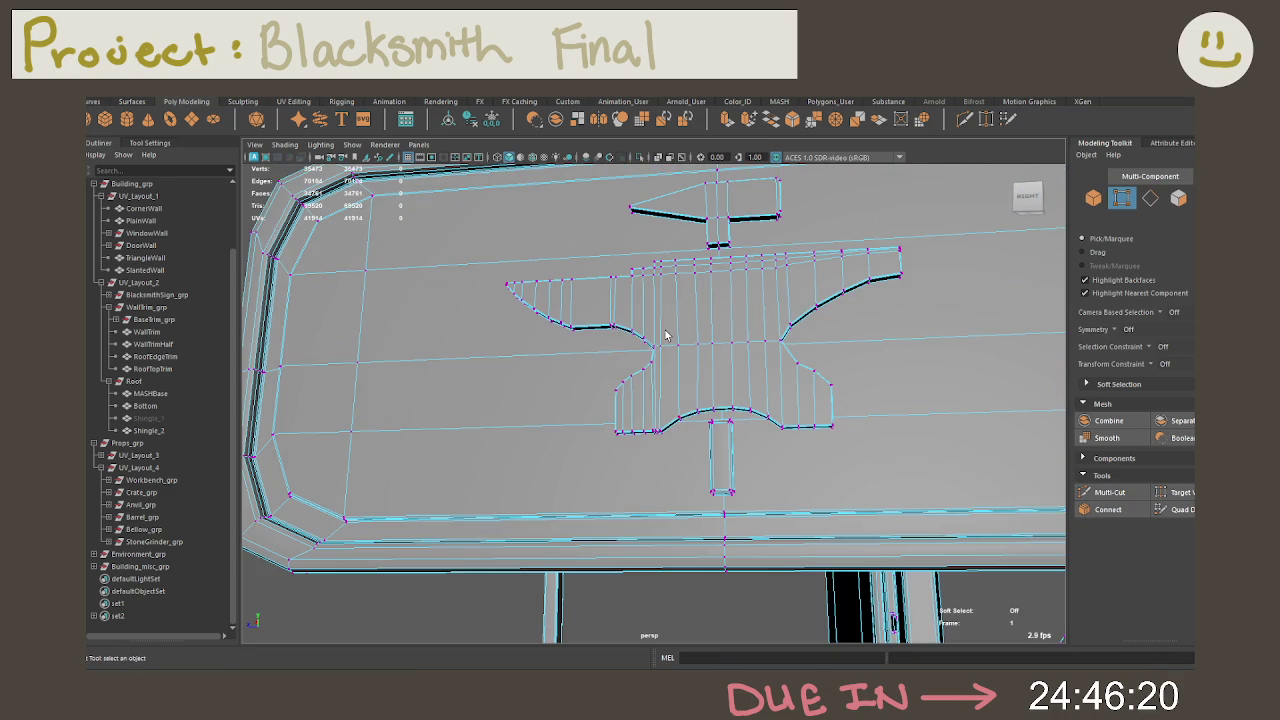
right_click_drag(670, 316, 701, 313)
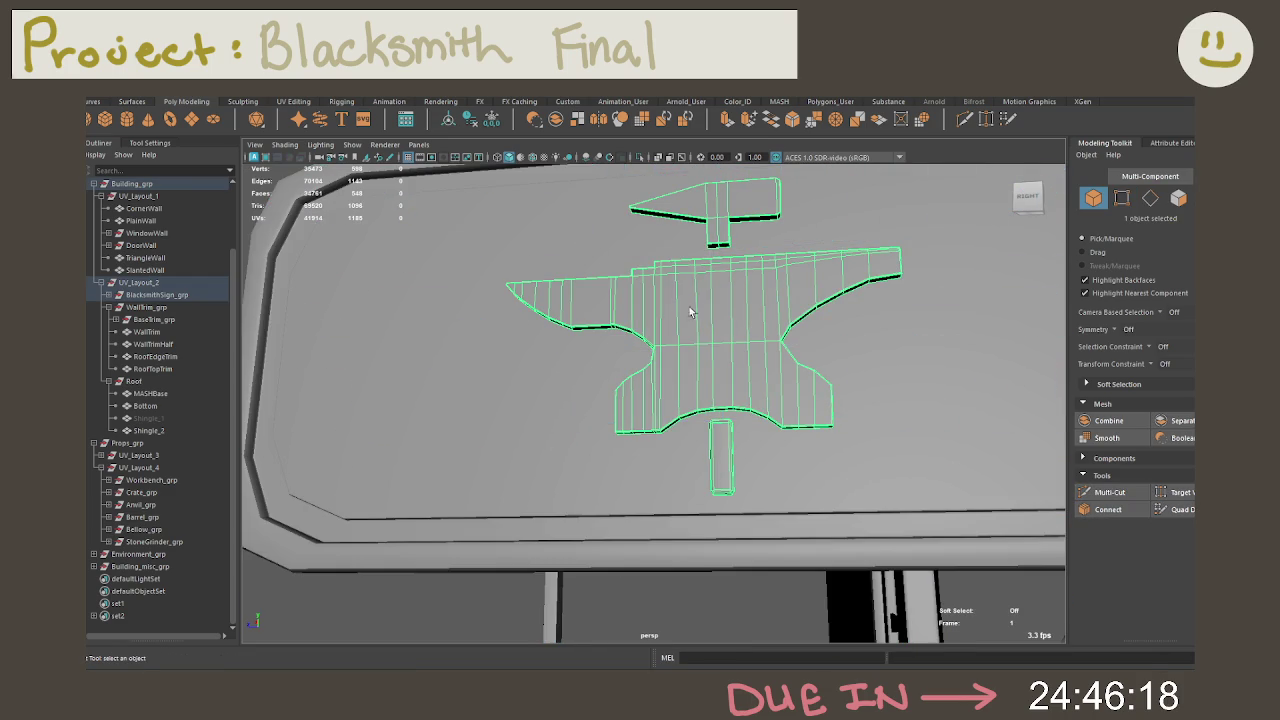
key("f")
key("a")
mouse_move(580, 306)
left_mouse_down("alt")
mouse_move(537, 326)
mouse_move(600, 318)
left_mouse_up("alt")
right_click(737, 294)
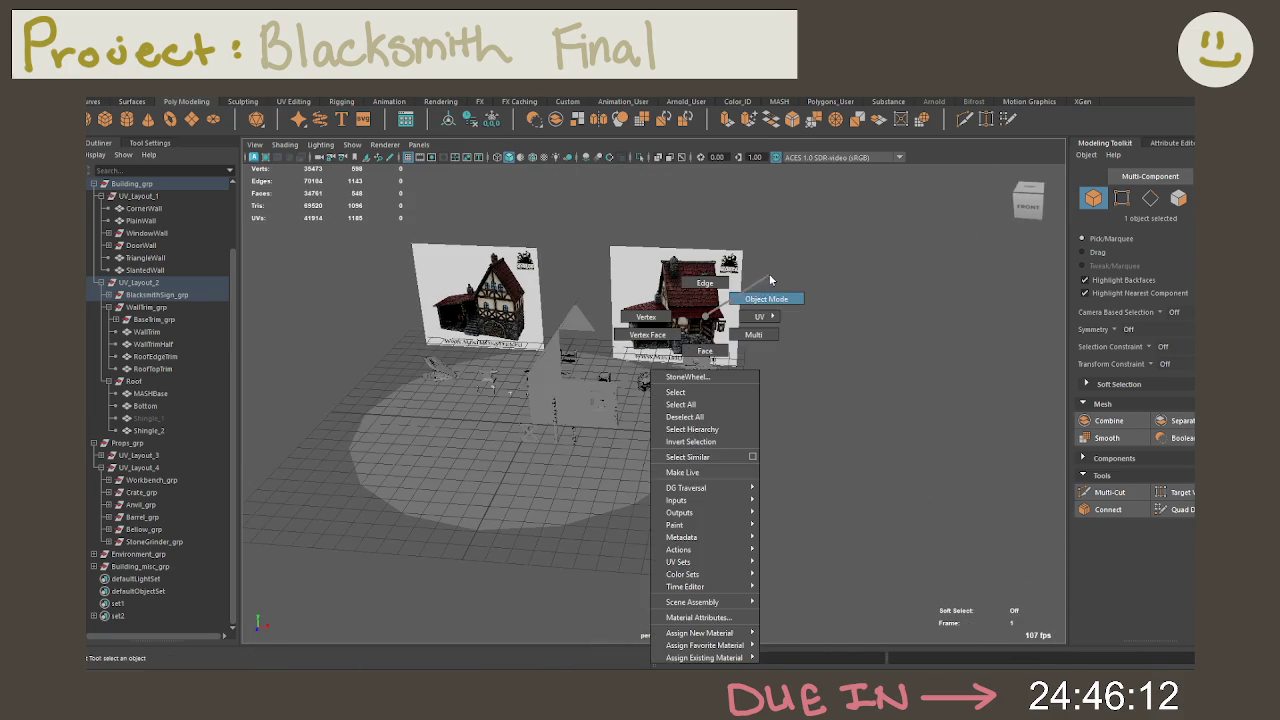
Step: Set polygon selection constraints to All and Next and marquee-select the whole scene
scroll(740, 306, "up", 2)
left_click(732, 343)
key("space")
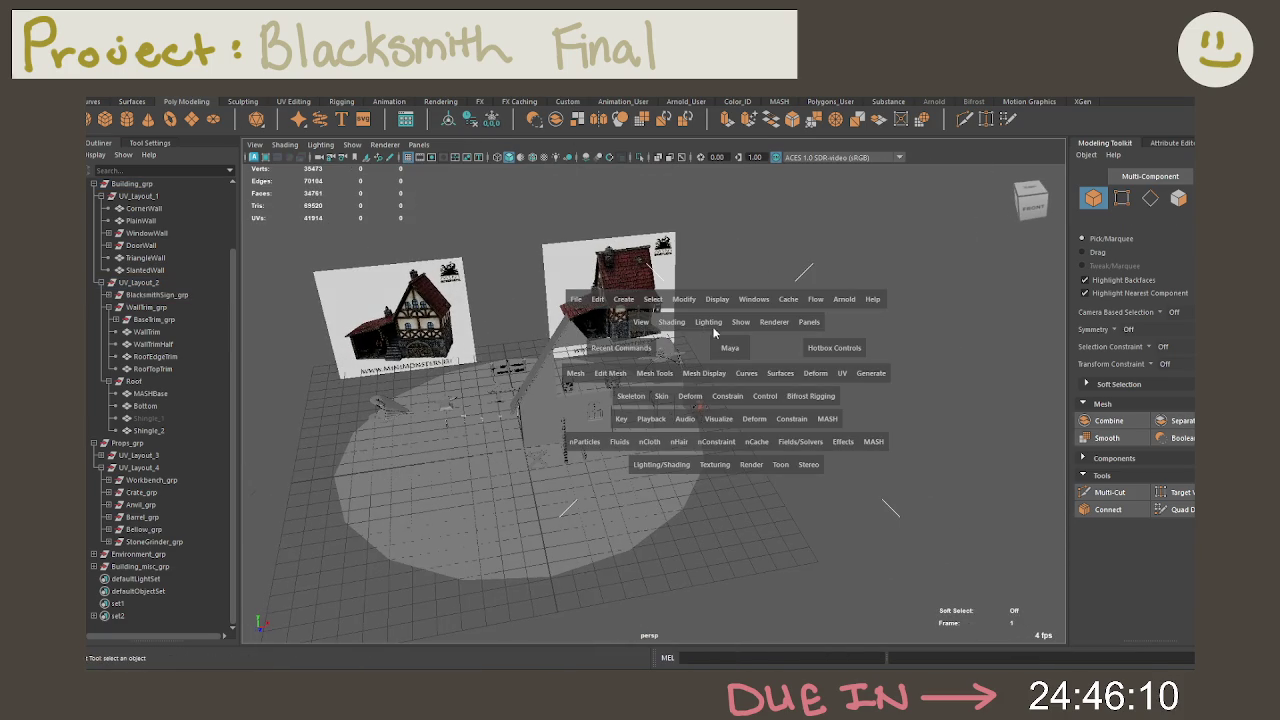
left_click(663, 306)
mouse_move(689, 539)
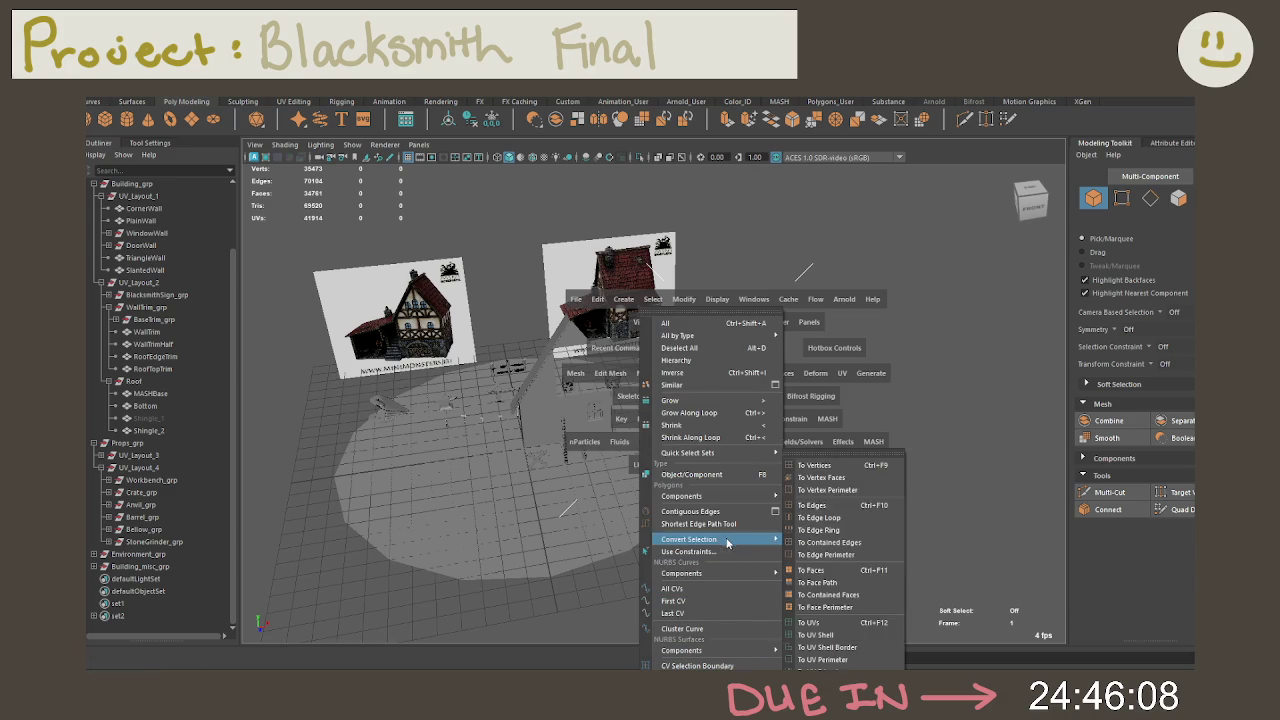
left_click(711, 561)
left_click(980, 120)
left_click_drag(318, 422, 914, 572)
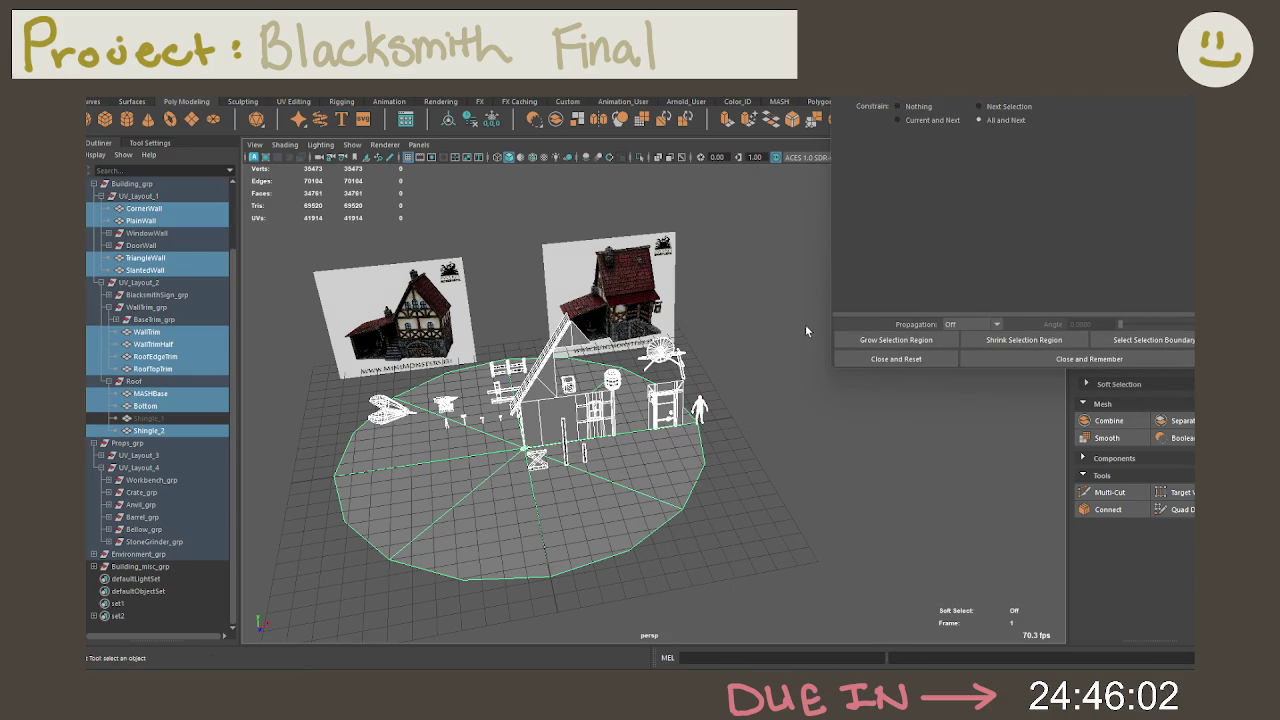
Step: Convert to faces, constrain Order to Triangles, and isolate the two triangles
right_click_drag(658, 340, 600, 300, "ctrl")
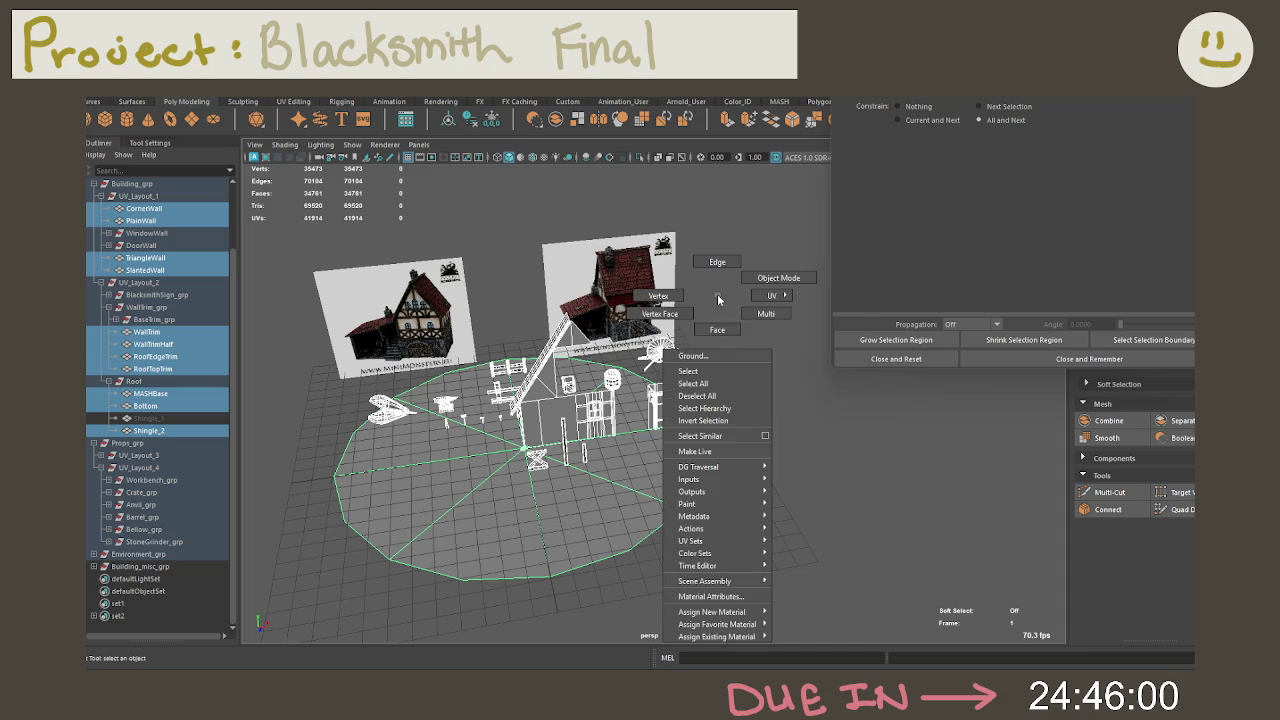
left_click(1040, 164)
left_click(997, 166)
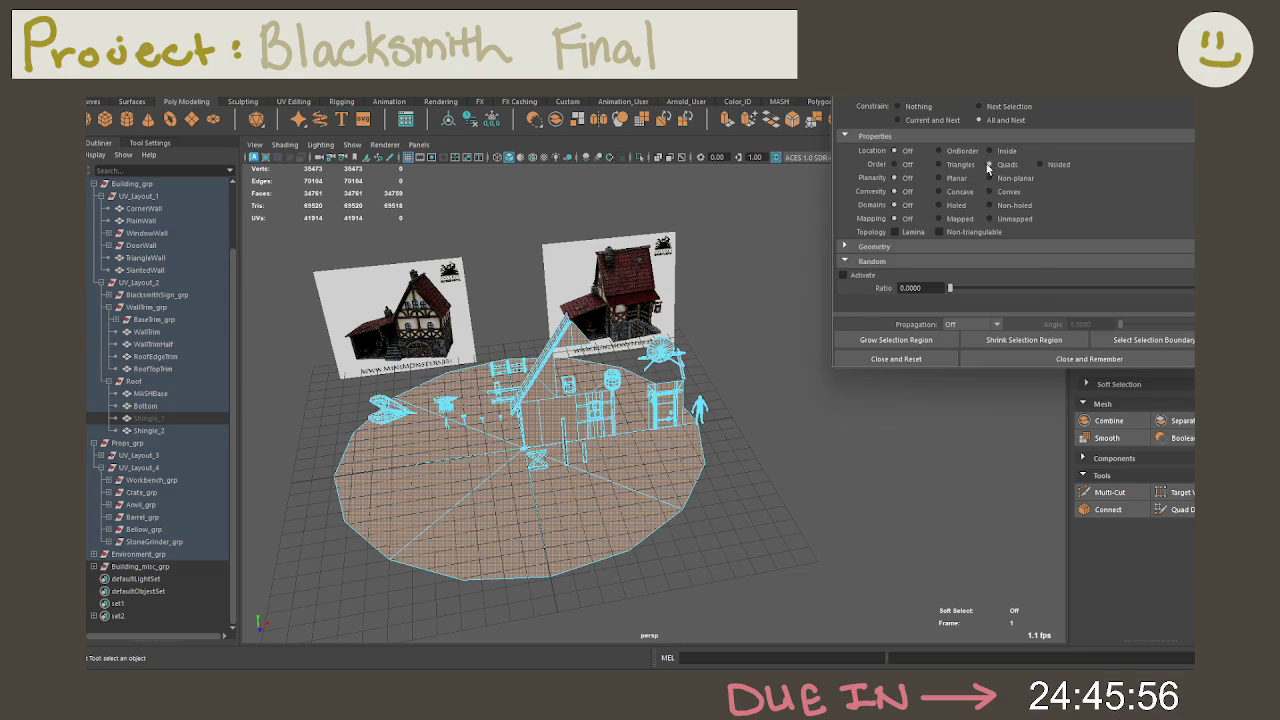
left_click(961, 165)
scroll(612, 345, "up", 2)
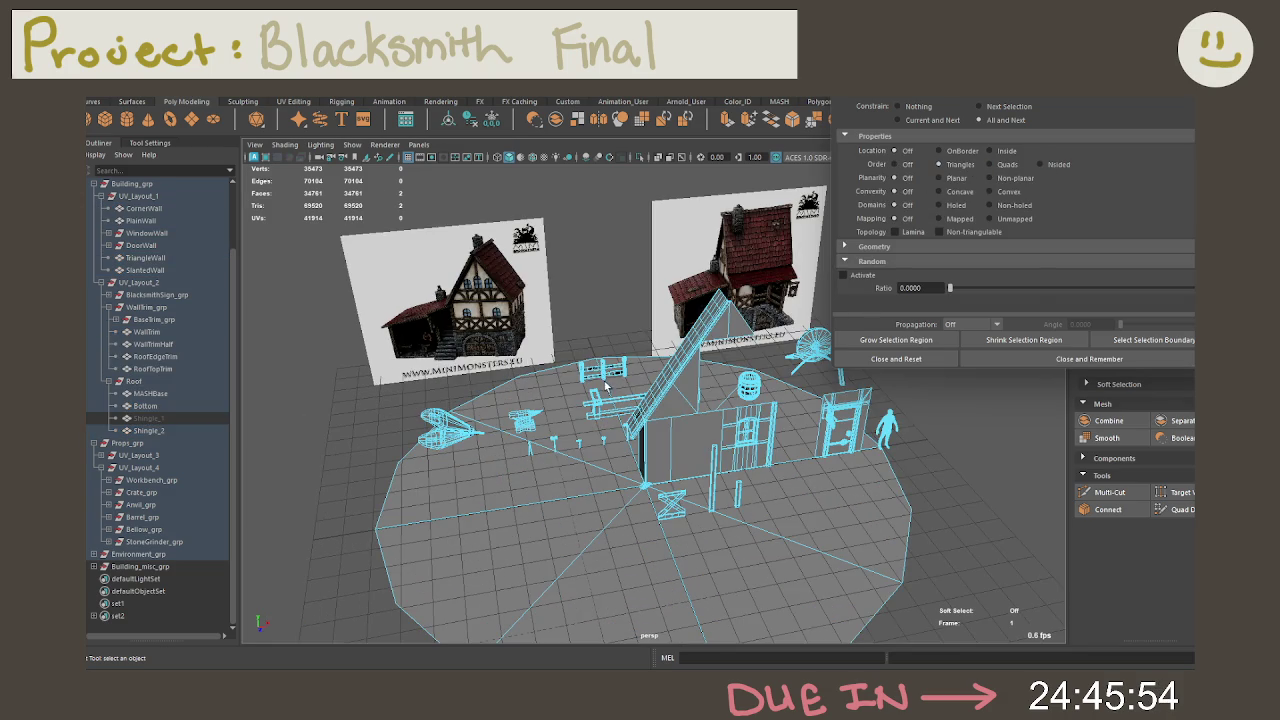
key("ctrl+1")
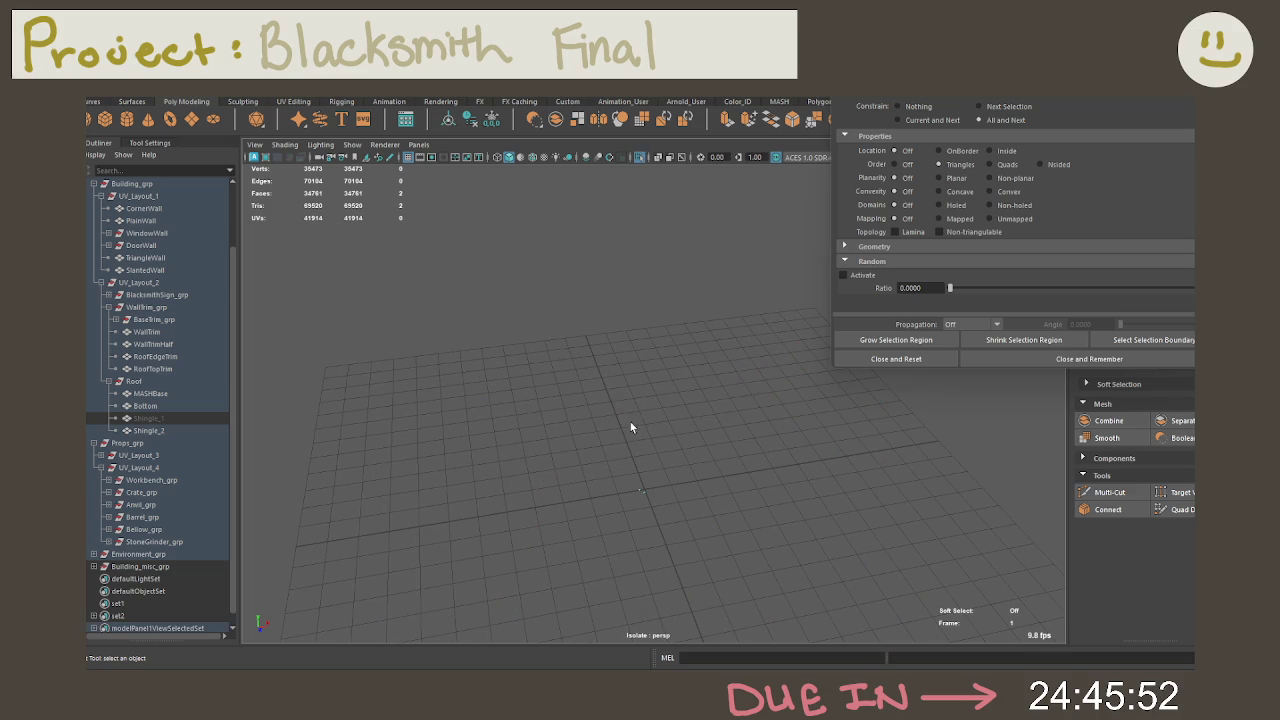
Step: Exit isolation, view the shingle triangles, and hide Shingle_1
key("ctrl+1")
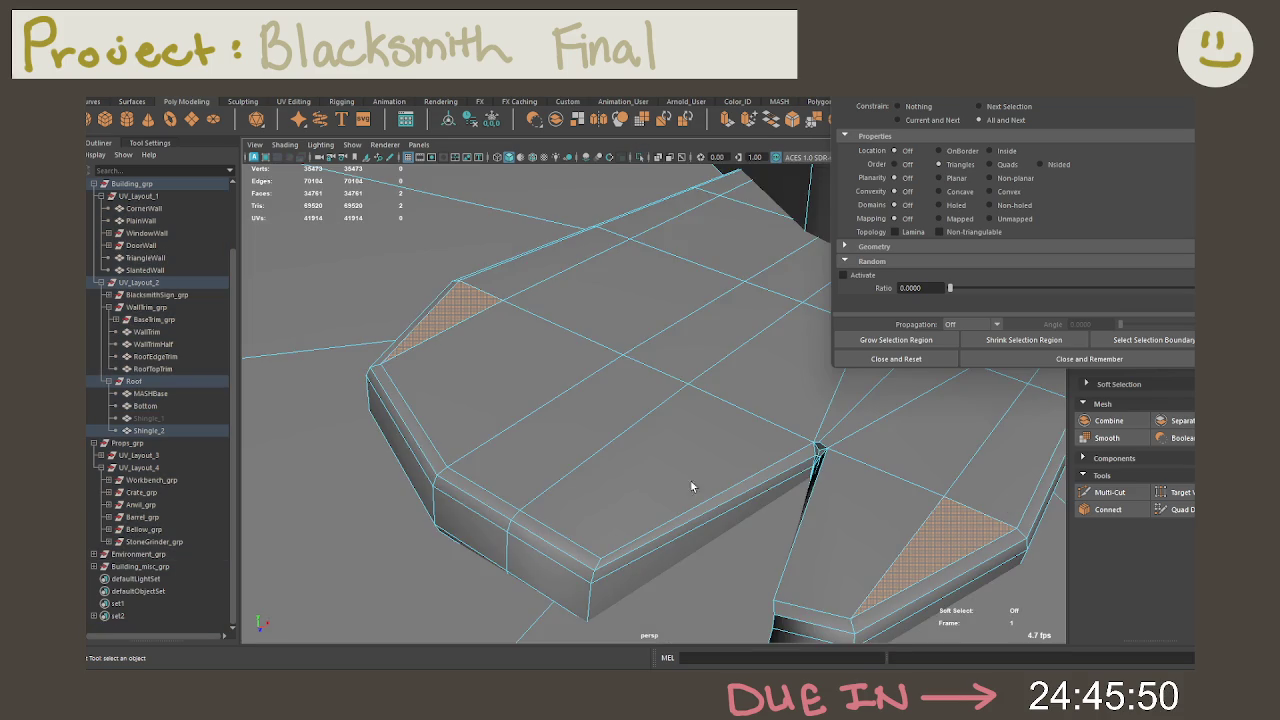
scroll(687, 480, "up", 2)
left_click_drag(724, 490, 750, 509, "alt")
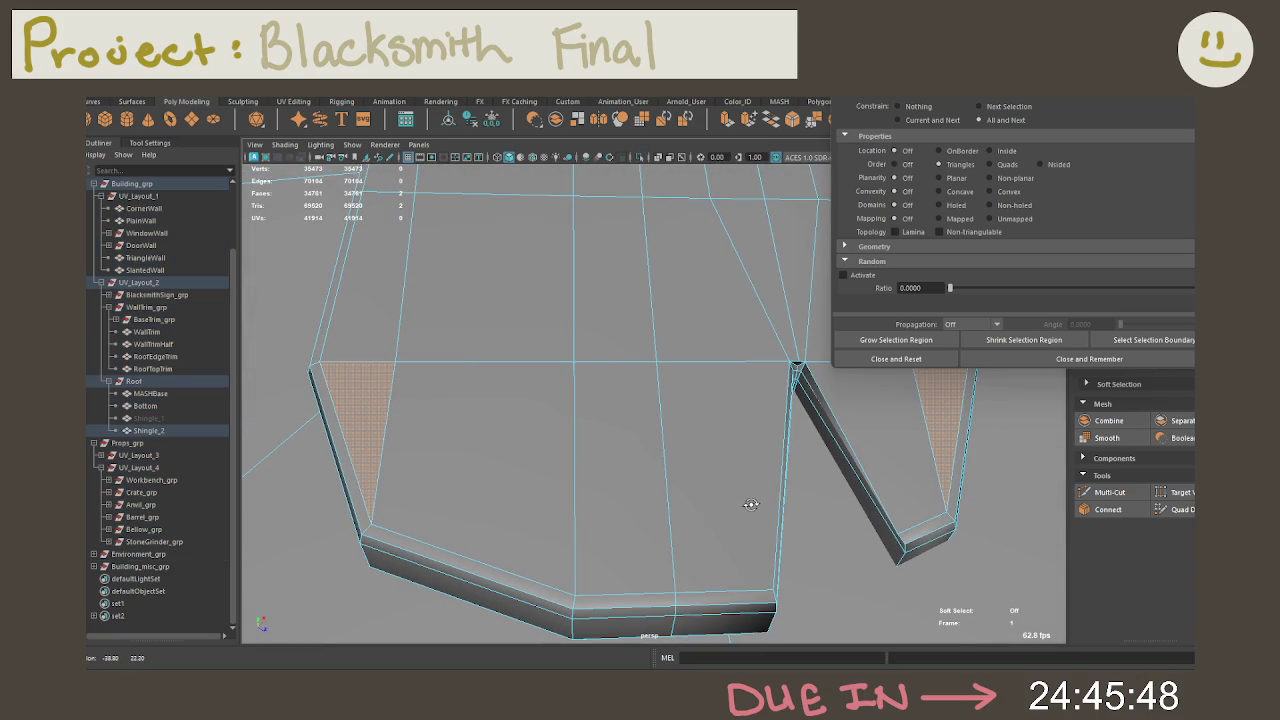
left_click(200, 420)
key("h")
key("Right")
left_click(215, 420)
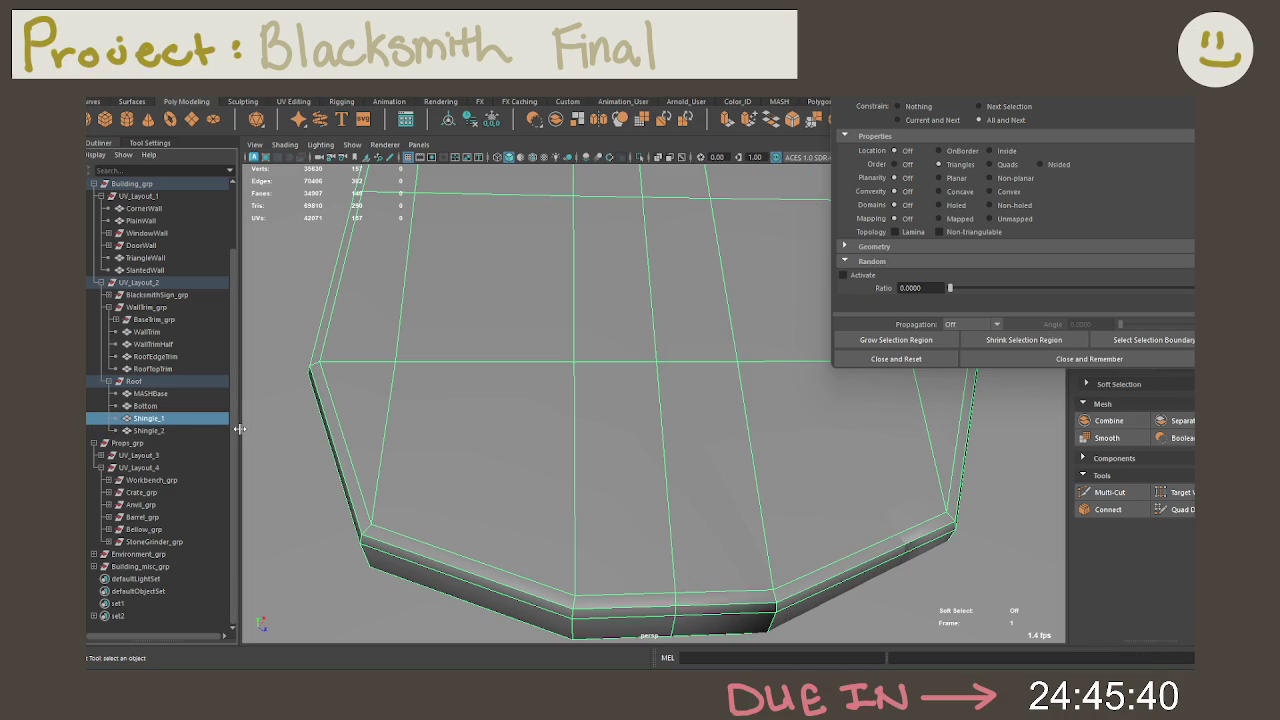
key("h")
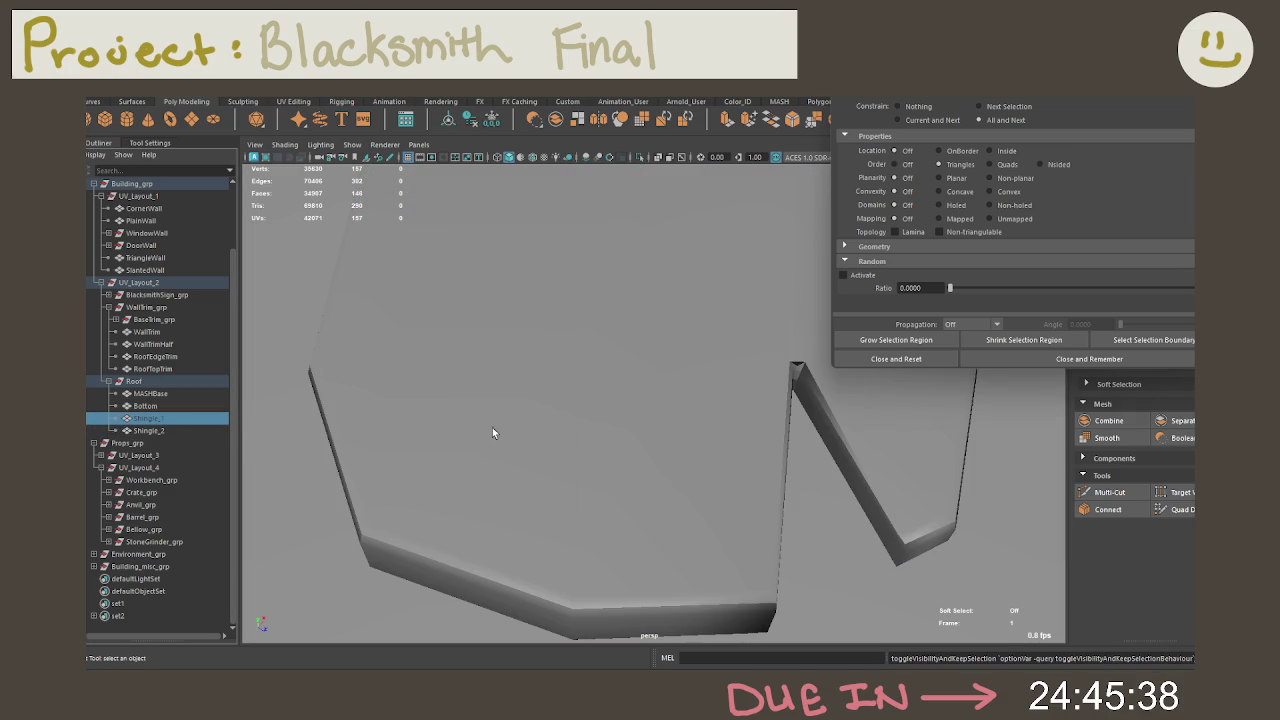
Step: Close the selection constraint settings and select Shingle_2 in vertex mode
left_click(924, 357)
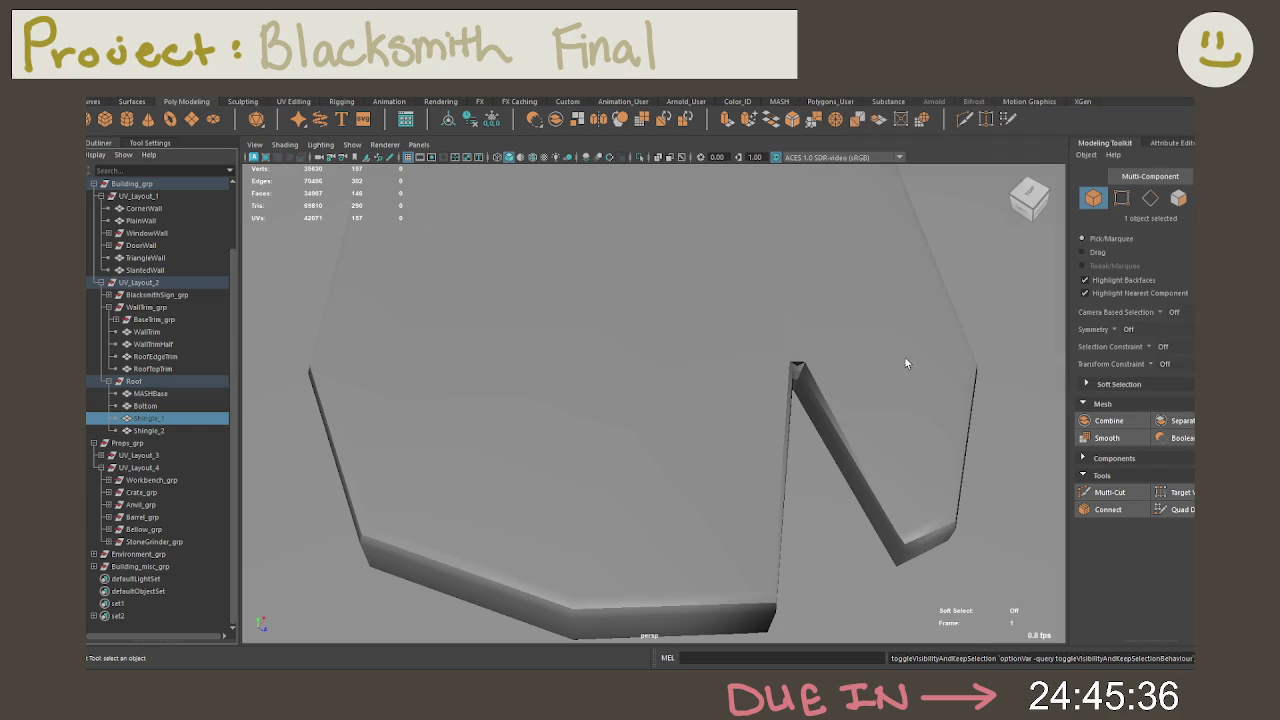
right_click(633, 316)
left_click(672, 296)
left_click(590, 333)
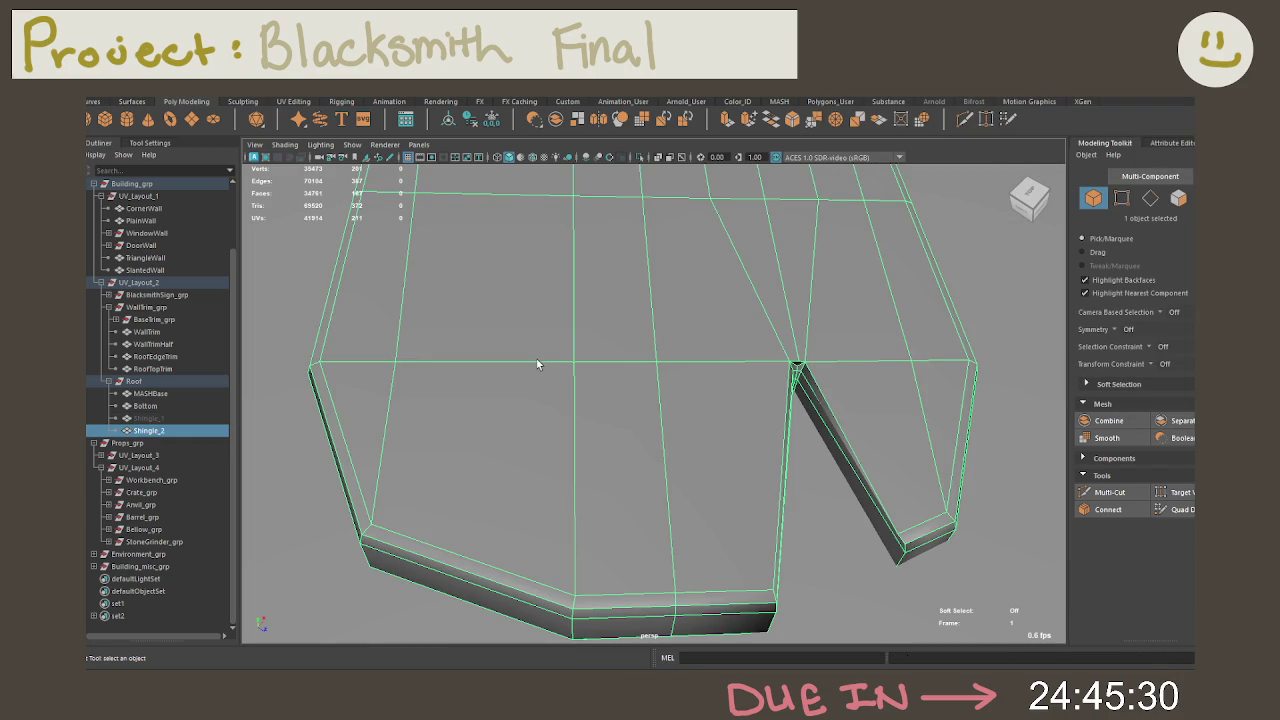
right_click_drag(537, 364, 493, 322)
Step: Cut new edges across Shingle_2's rim and weld vertices with Target Weld
mouse_move(493, 322)
left_mouse_down("alt")
mouse_move(543, 343)
mouse_move(574, 306)
left_mouse_up("alt")
left_click(964, 118)
left_click(378, 505, "ctrl")
mouse_move(775, 434)
left_mouse_down("alt")
mouse_move(750, 415)
mouse_move(729, 434)
mouse_move(749, 443)
left_mouse_up("alt")
left_click(855, 530, "ctrl")
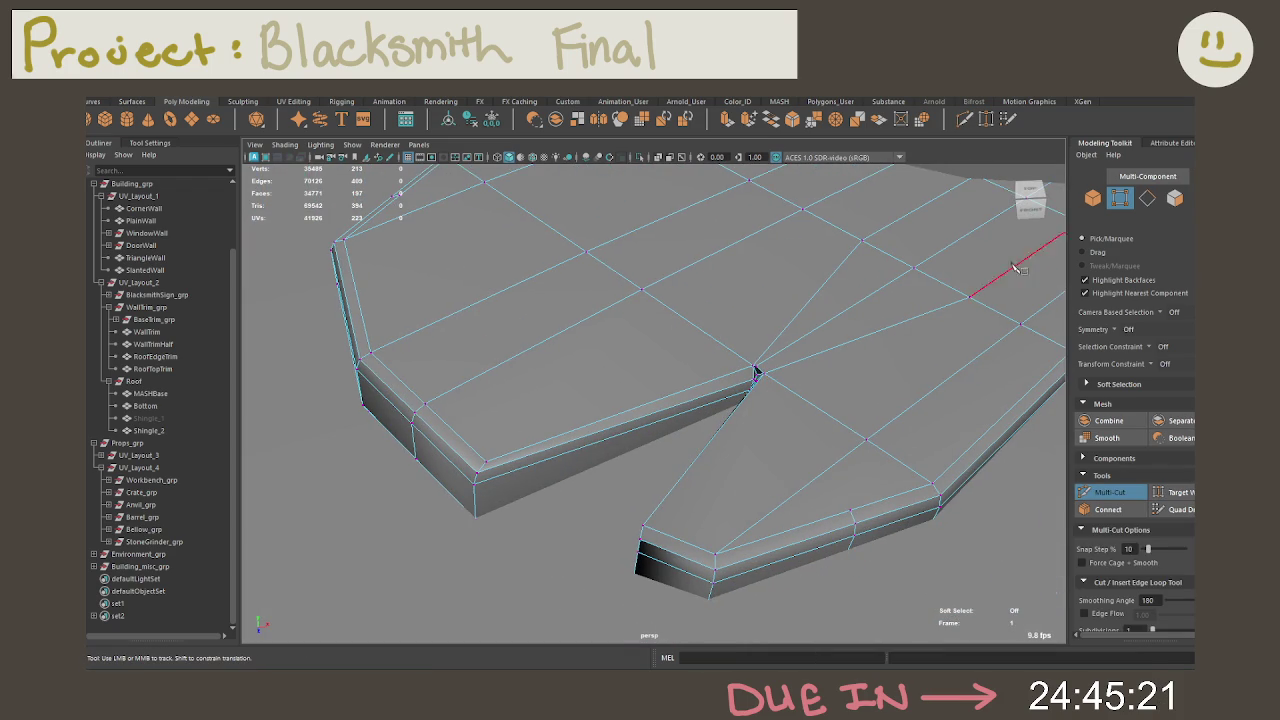
left_click(985, 120)
left_click(172, 432)
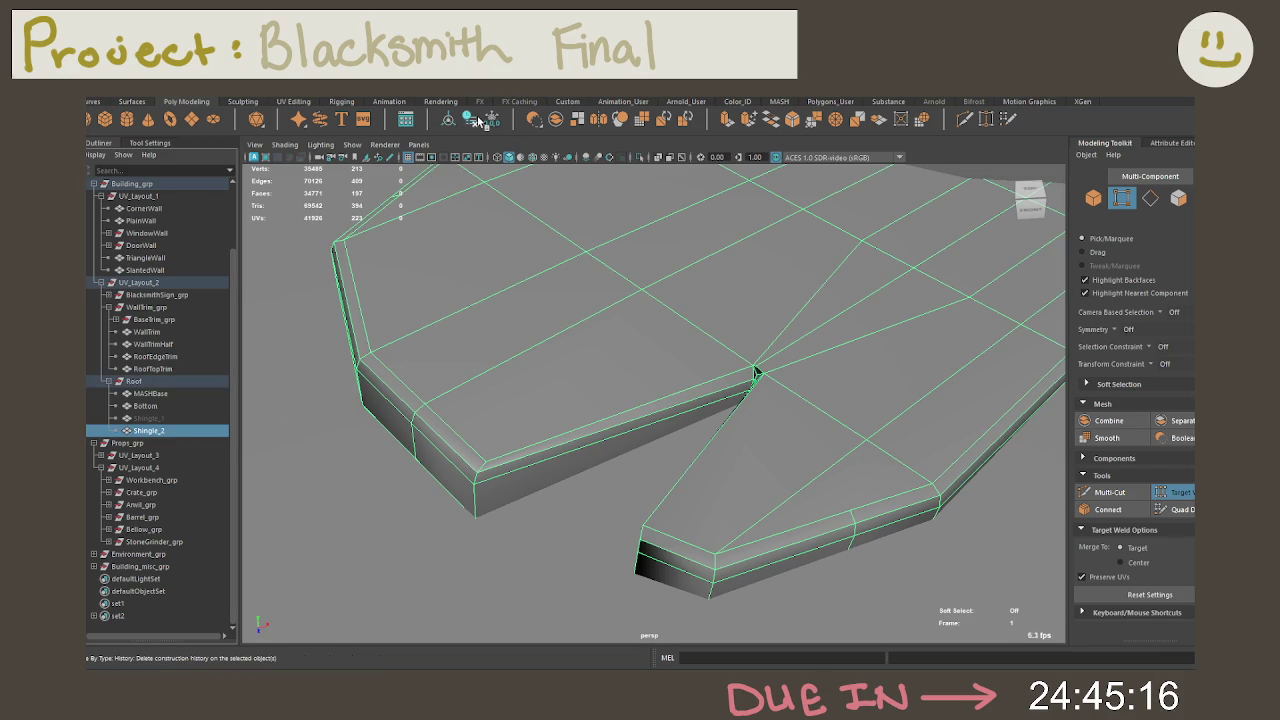
Step: Unhide Shingle_1, isolate it, and frame it in the view
left_click(215, 418)
key("h")
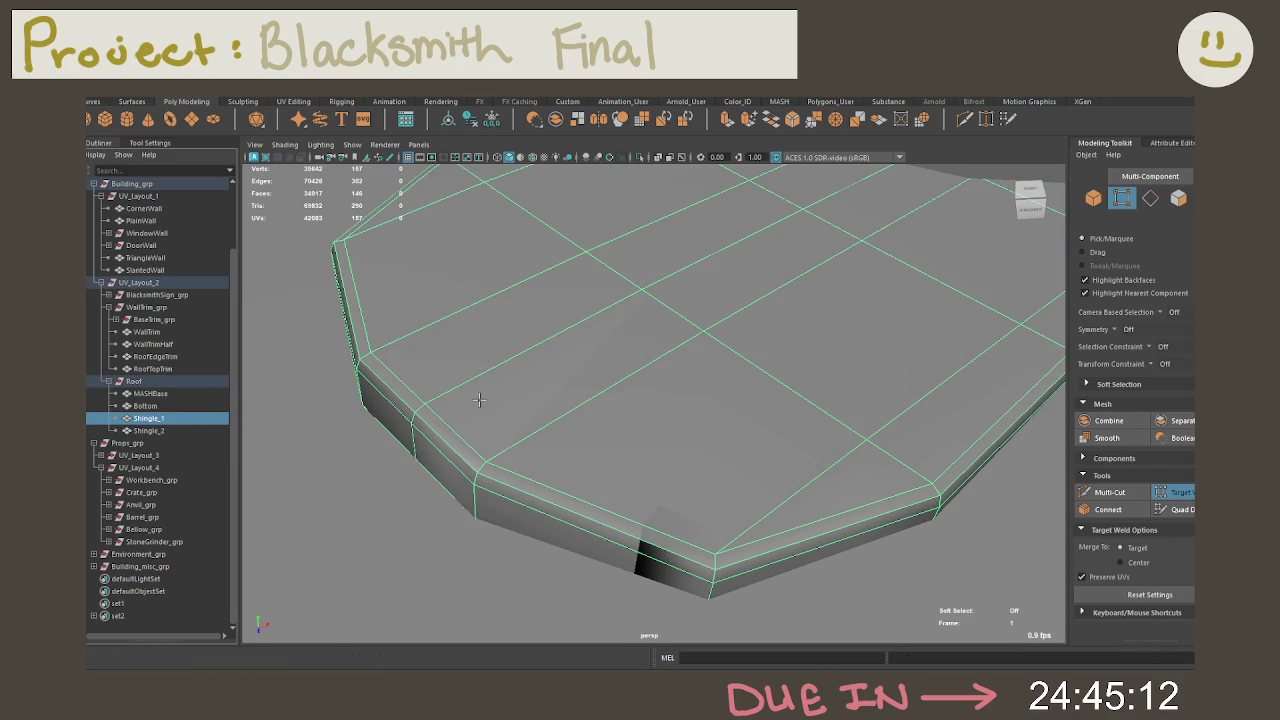
key("ctrl+1")
key("f")
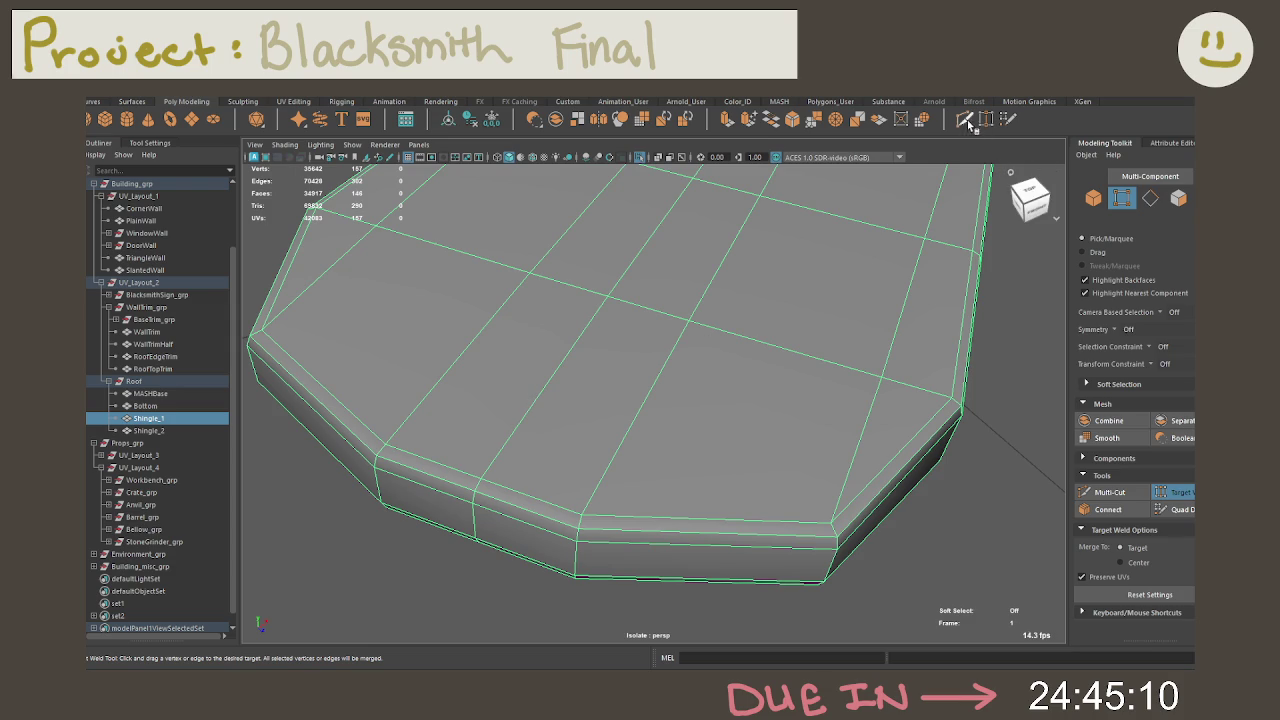
Step: Multi-Cut edges on Shingle_1's right and left edges, then freeze its transformations
left_click(966, 120)
left_click(895, 504)
left_click(910, 458)
key("Return")
left_click(283, 331)
left_click(287, 256)
left_click_drag(287, 256, 451, 286, "alt")
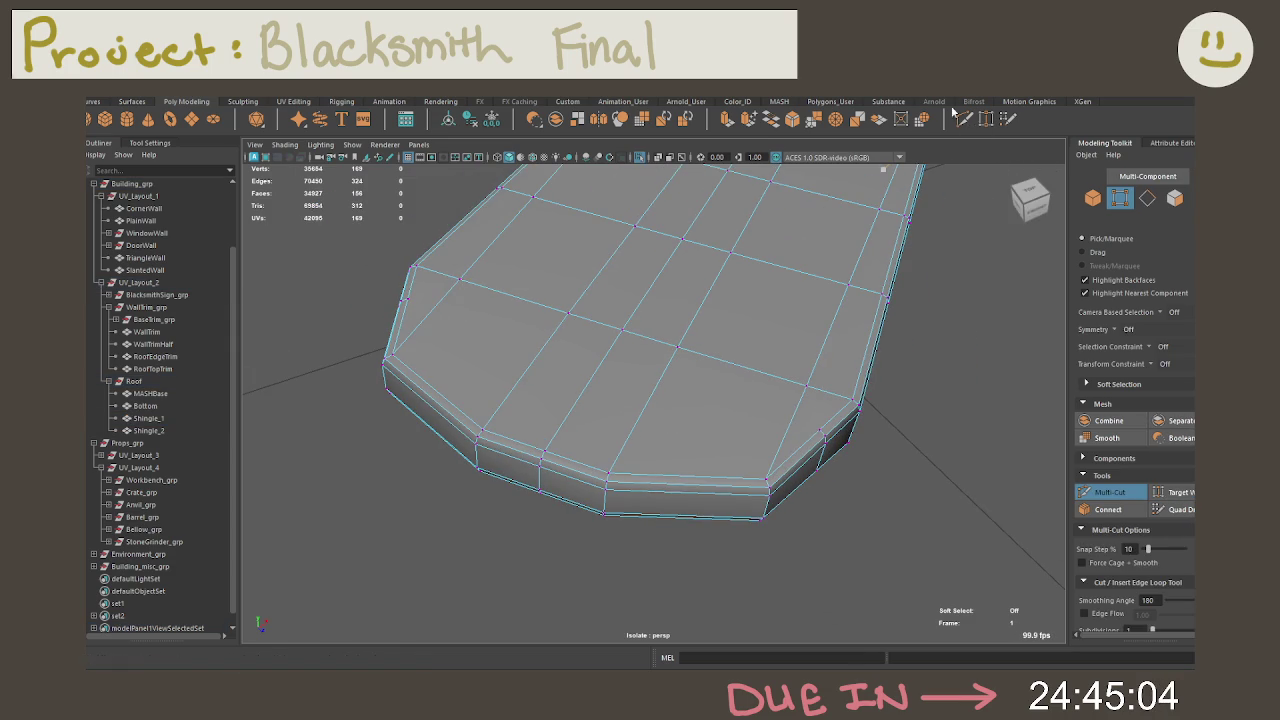
right_click_drag(682, 316, 748, 298)
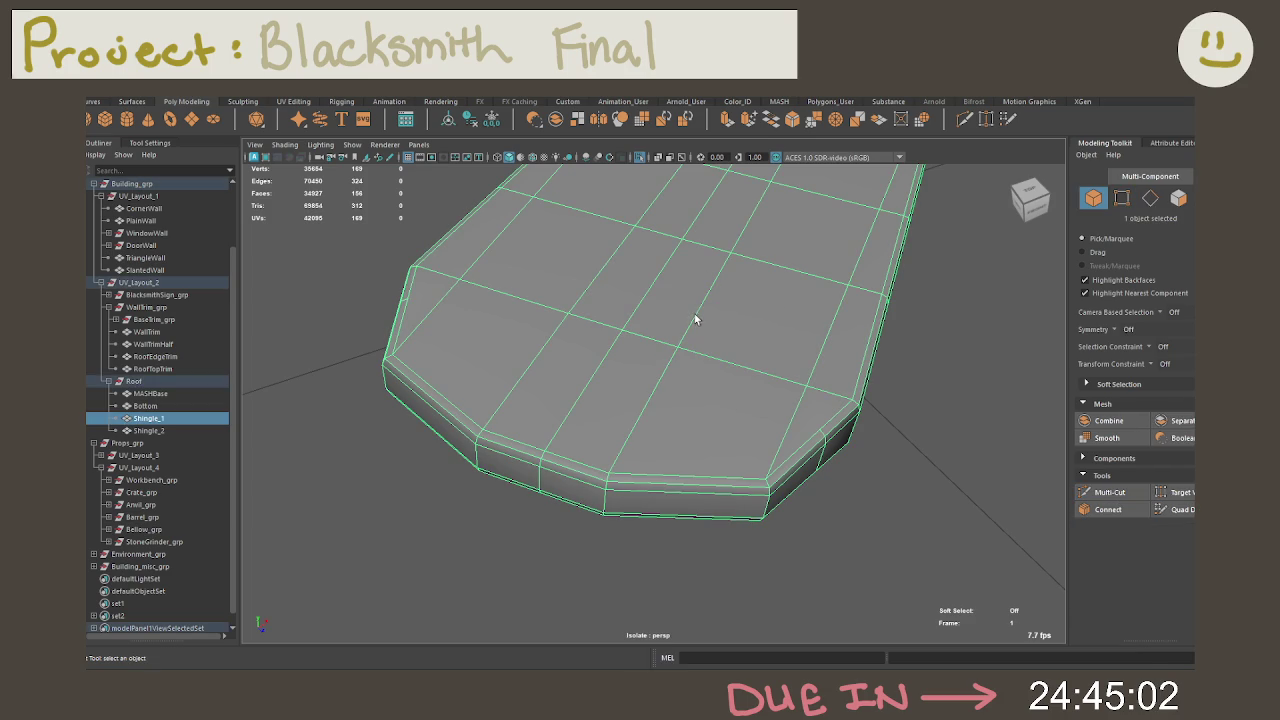
left_click(490, 119)
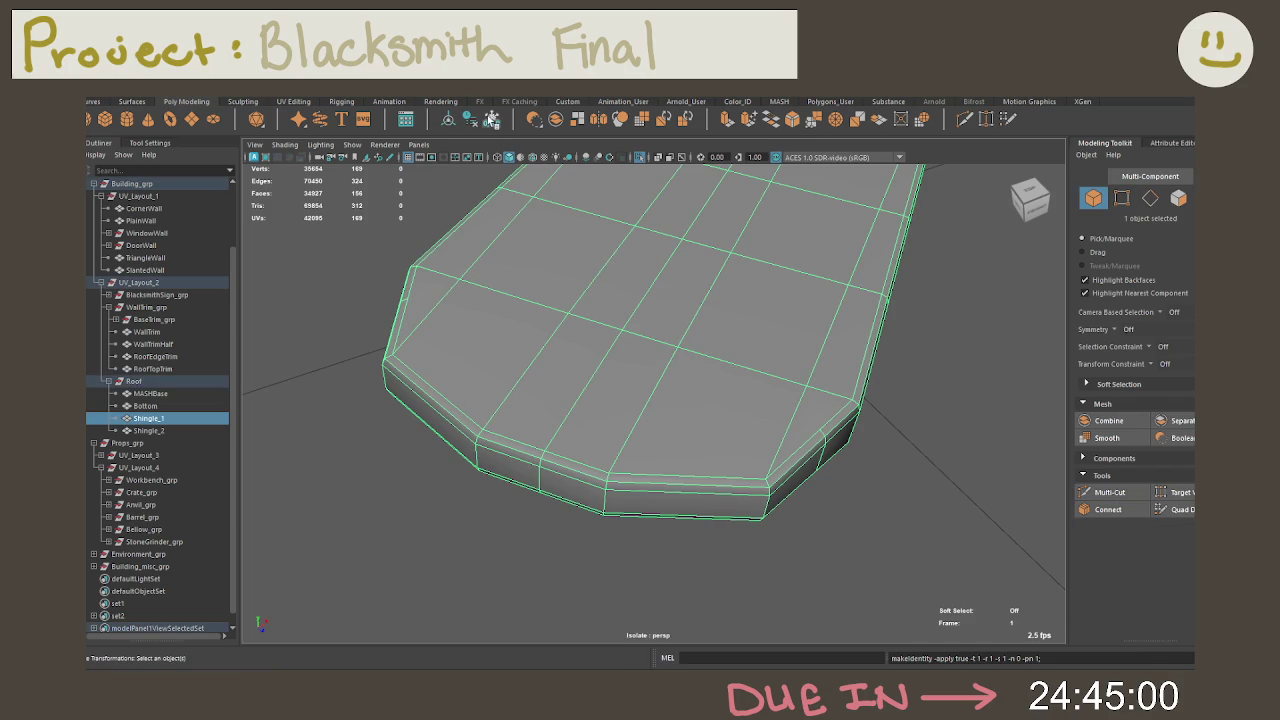
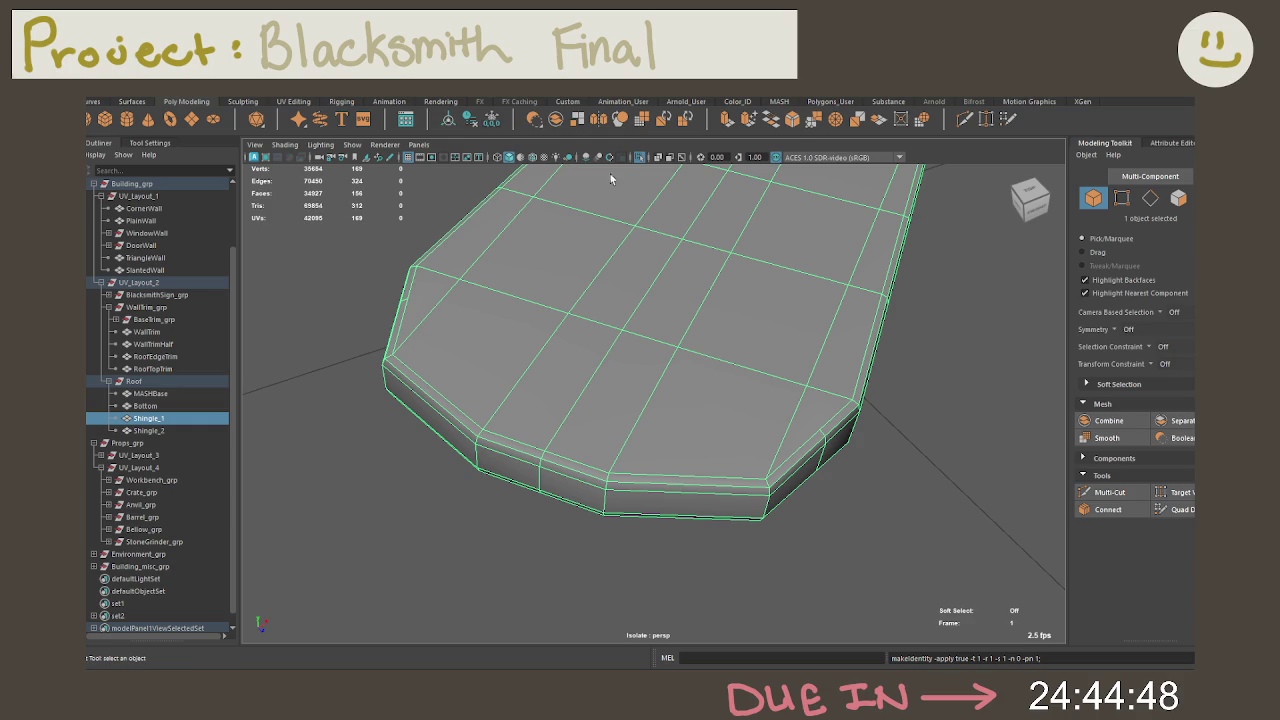
Step: Select the shingles, then isolate Shingle_1 and orbit around it
left_click(198, 426, "ctrl")
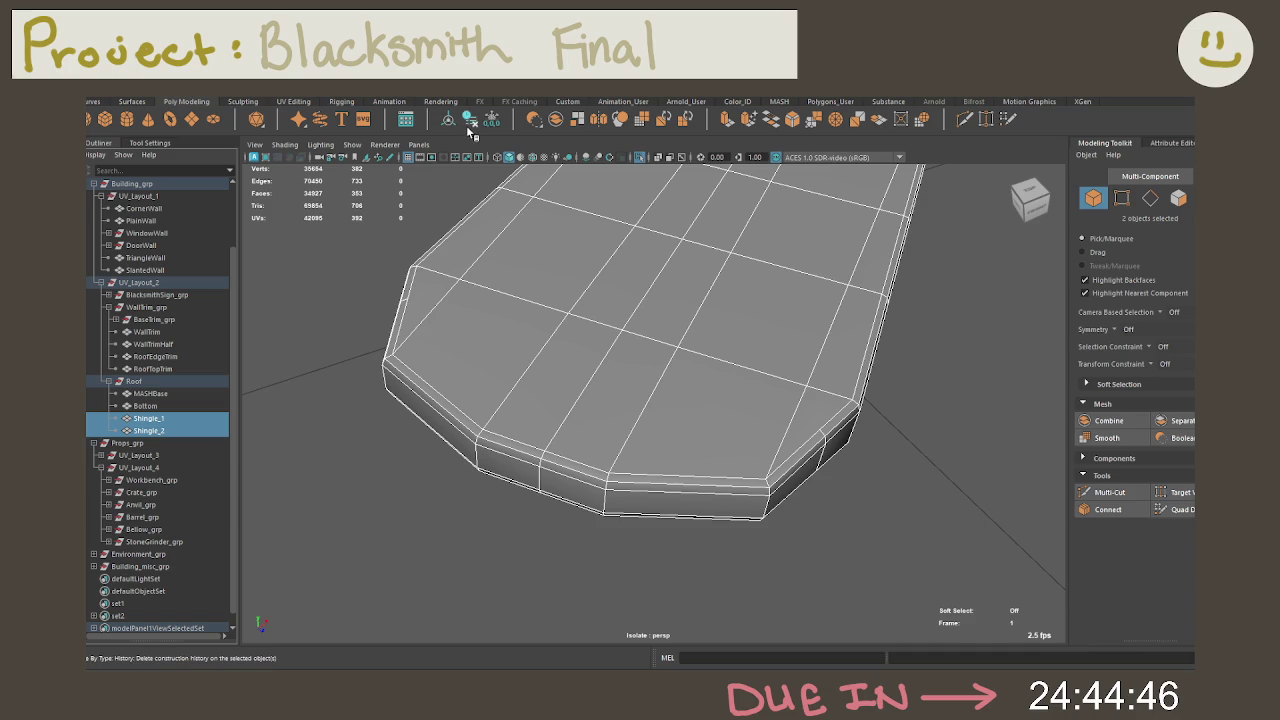
left_click(491, 120)
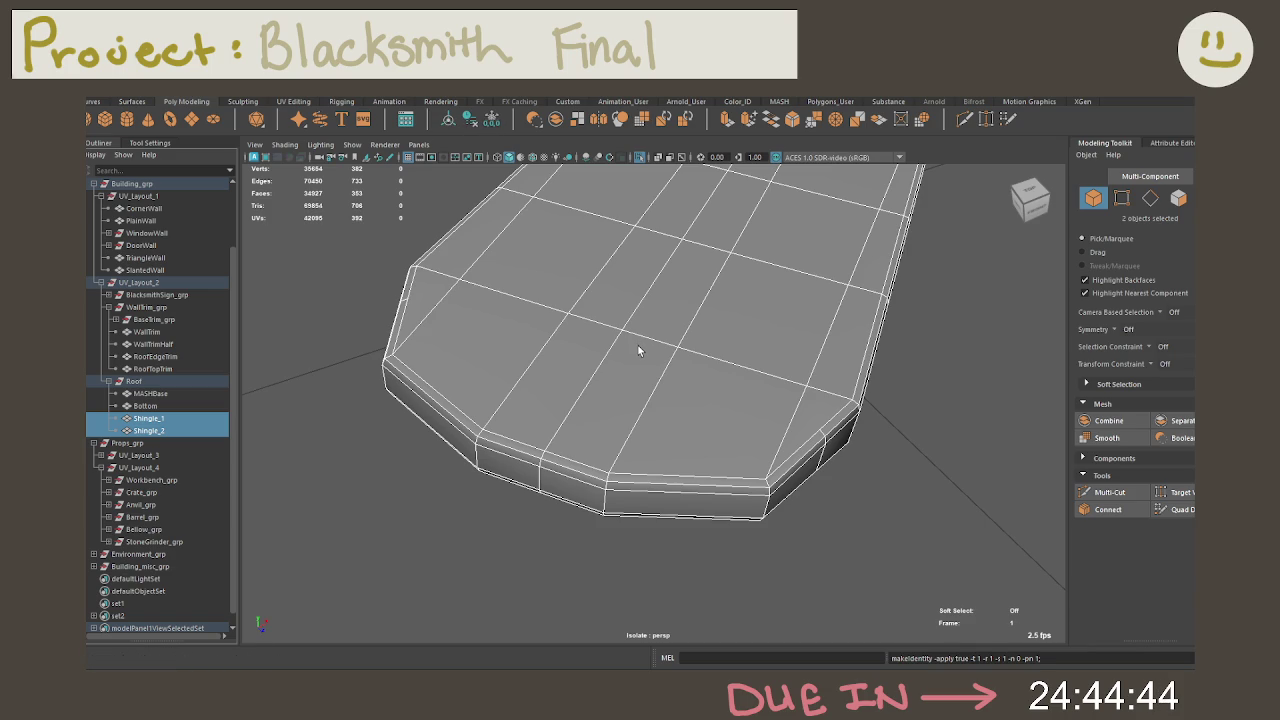
scroll(688, 375, "down", 5)
left_click(665, 370)
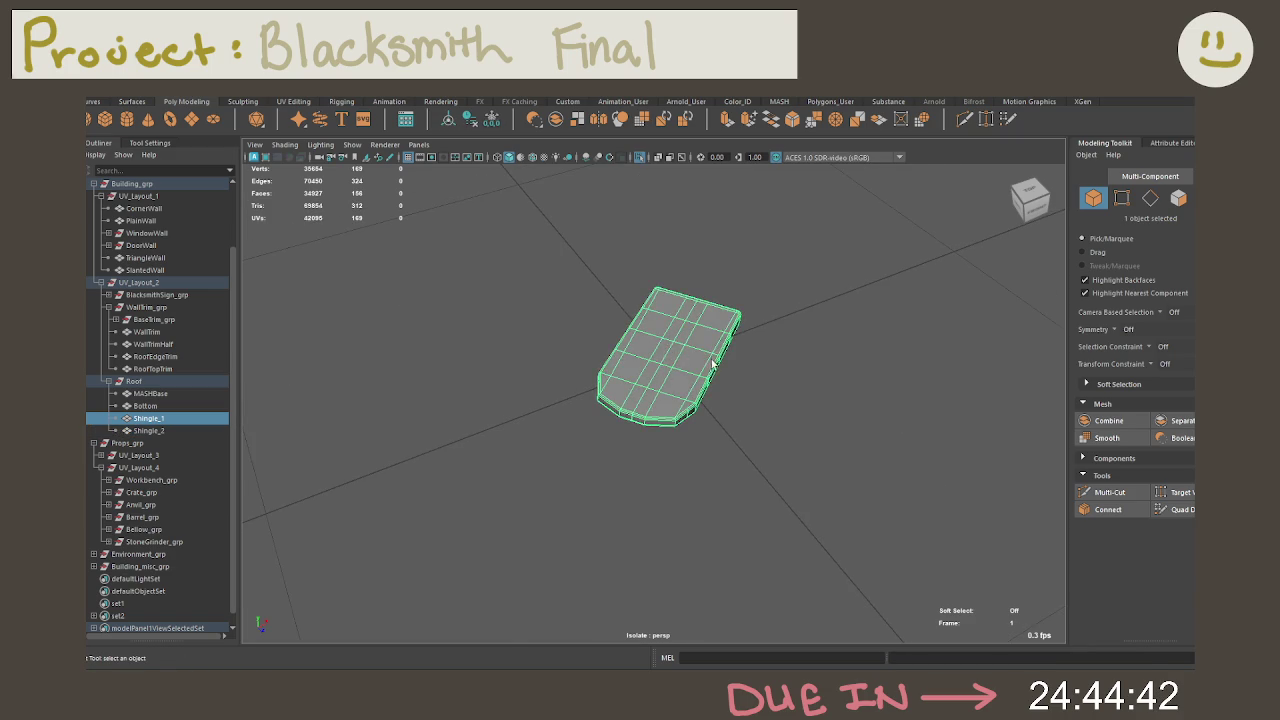
left_click_drag(591, 286, 671, 297, "alt")
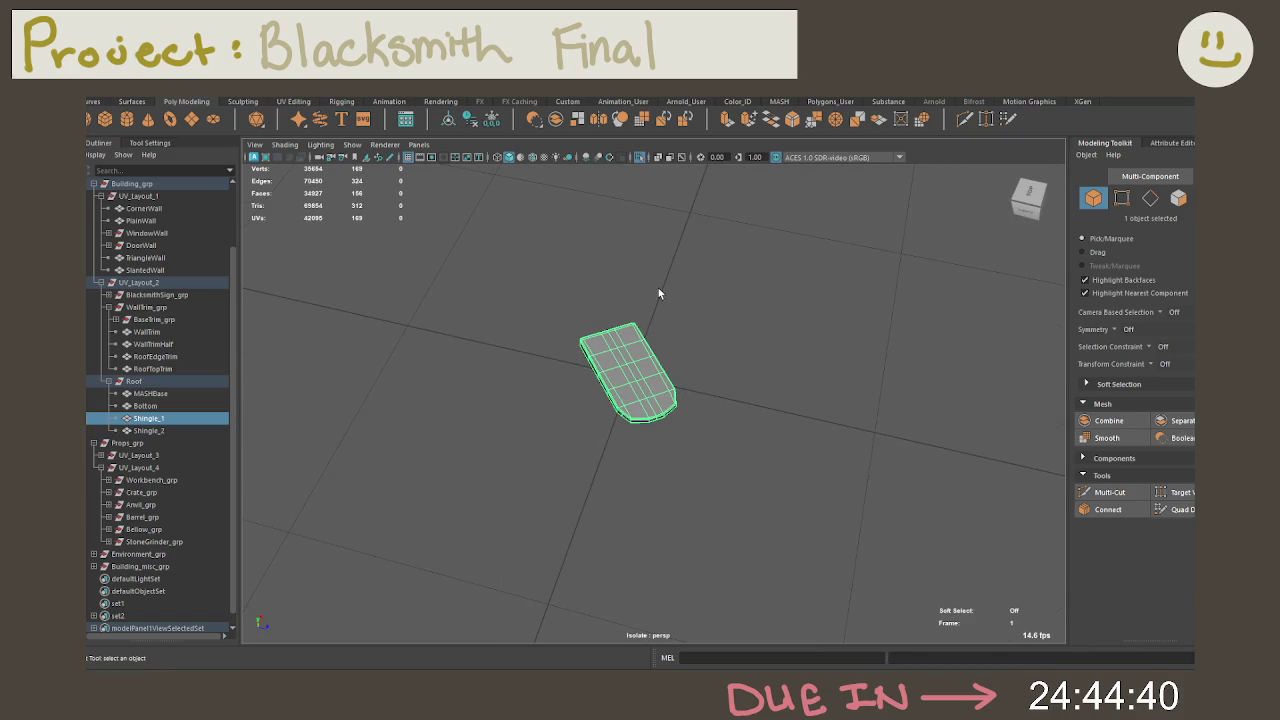
key("ctrl+1")
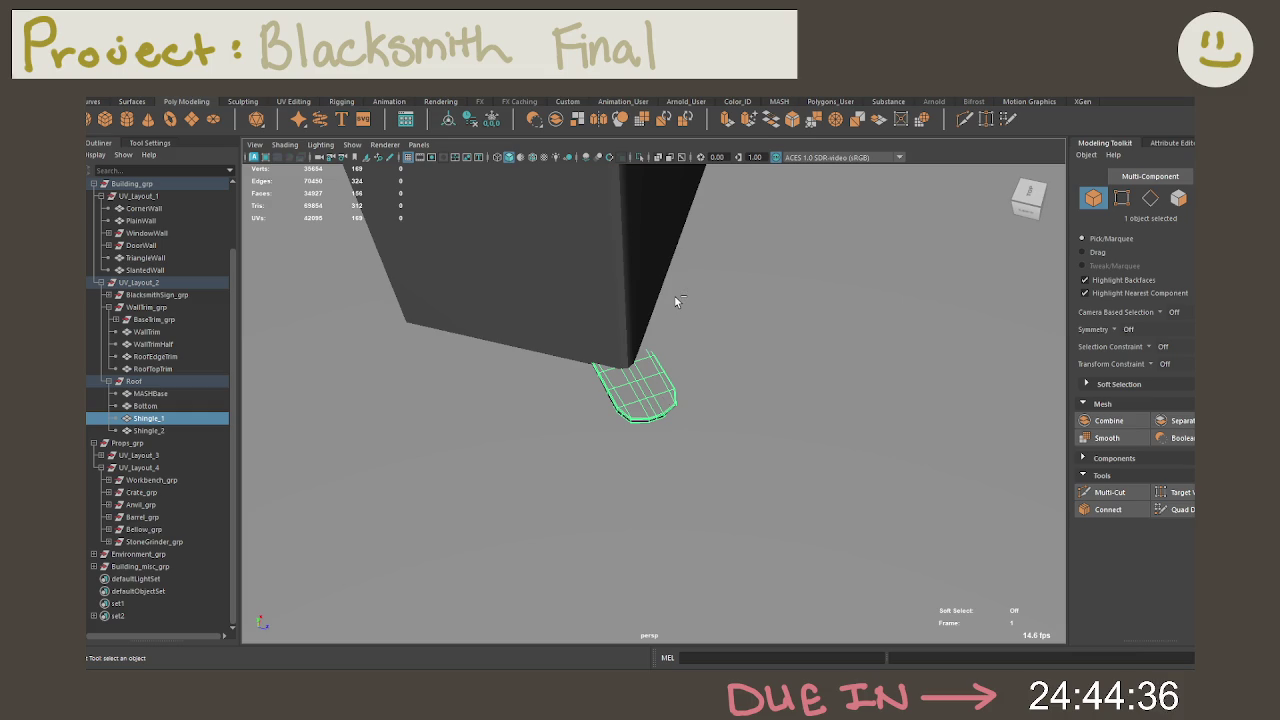
key("ctrl+1")
mouse_move(731, 312)
left_mouse_down("alt")
mouse_move(780, 257)
mouse_move(772, 291)
left_mouse_up("alt")
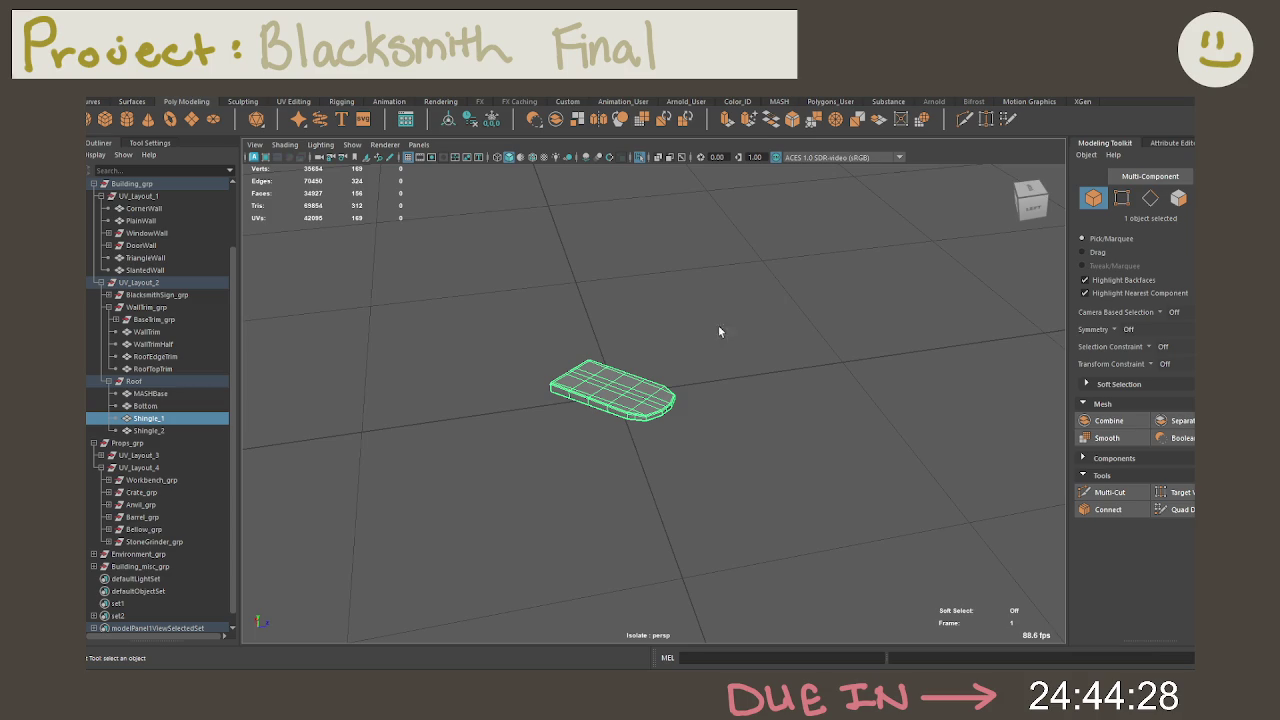
Step: Turn off Isolate Select to show the whole forge scene and deselect the shingle
mouse_move(715, 369)
right_mouse_down("alt")
mouse_move(737, 368)
mouse_move(635, 256)
right_mouse_up("alt")
left_click(640, 157)
right_click_drag(835, 315, 895, 285)
left_click(896, 280)
Step: Open the Polygon Selection Constraint options from the hotbox and apply the constraint to following selections
key("space")
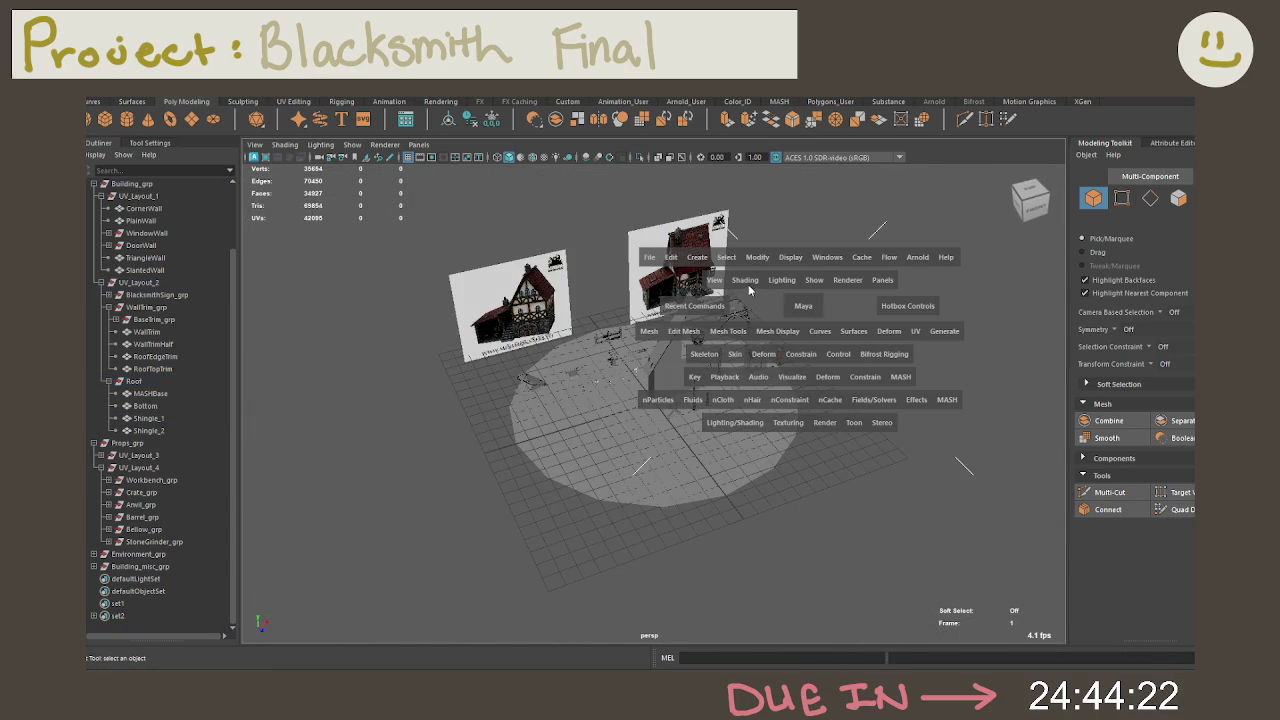
left_click(726, 257)
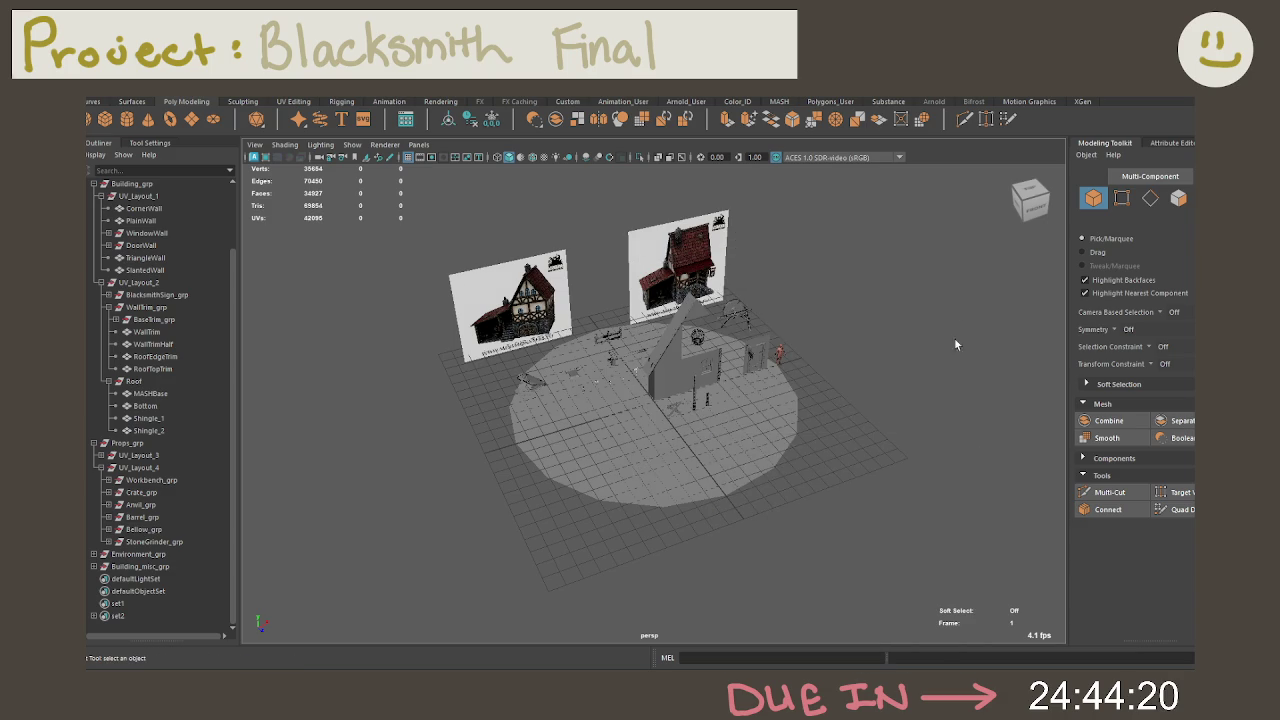
key("space")
left_click(872, 375)
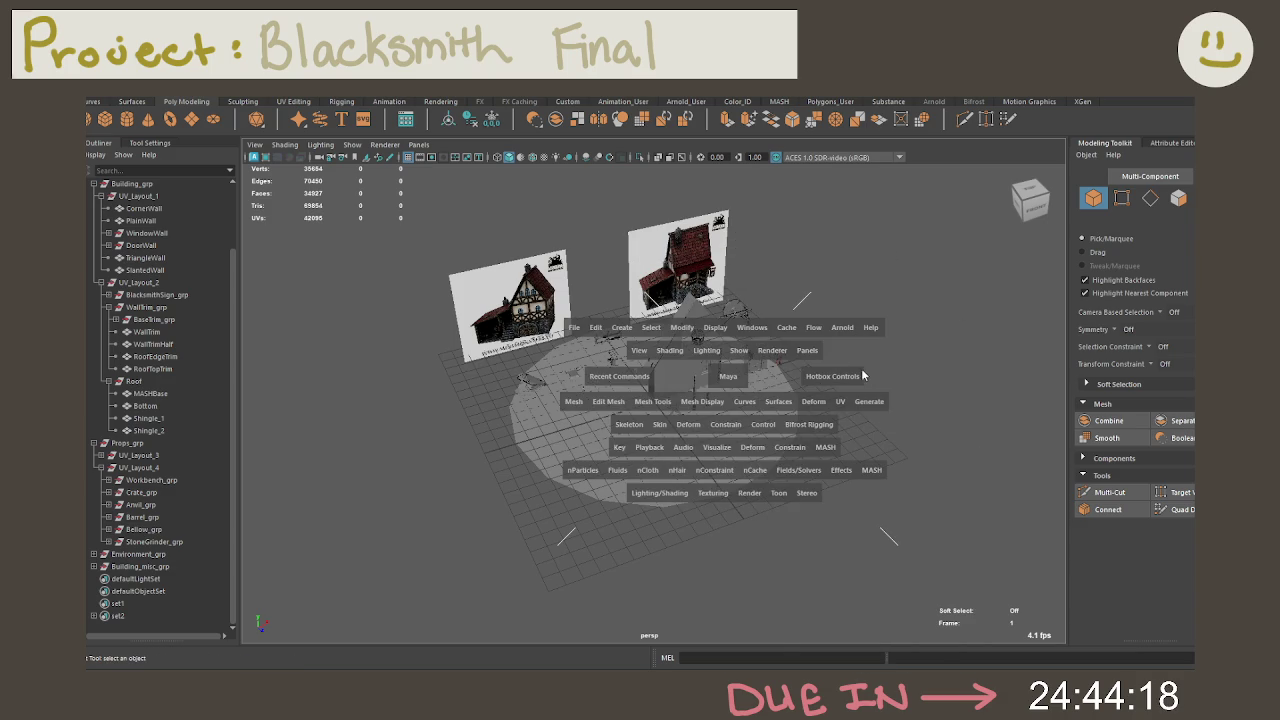
left_click(658, 328)
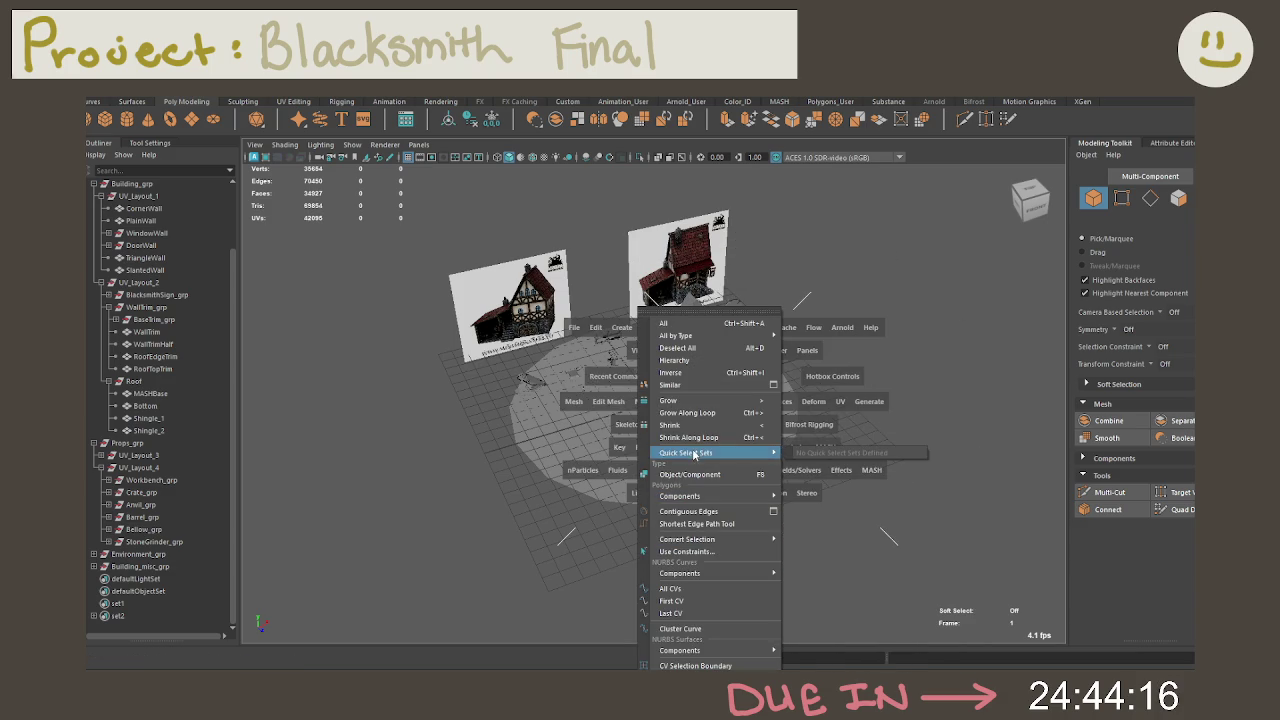
key("space")
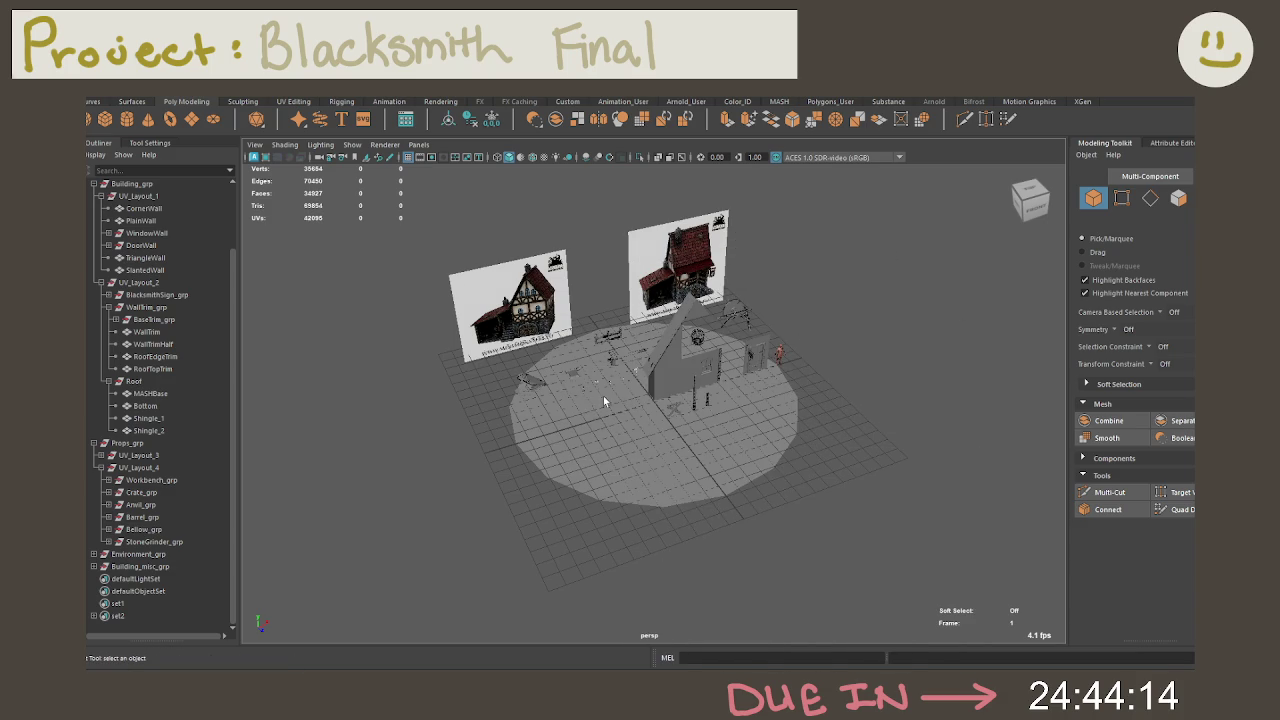
key("space")
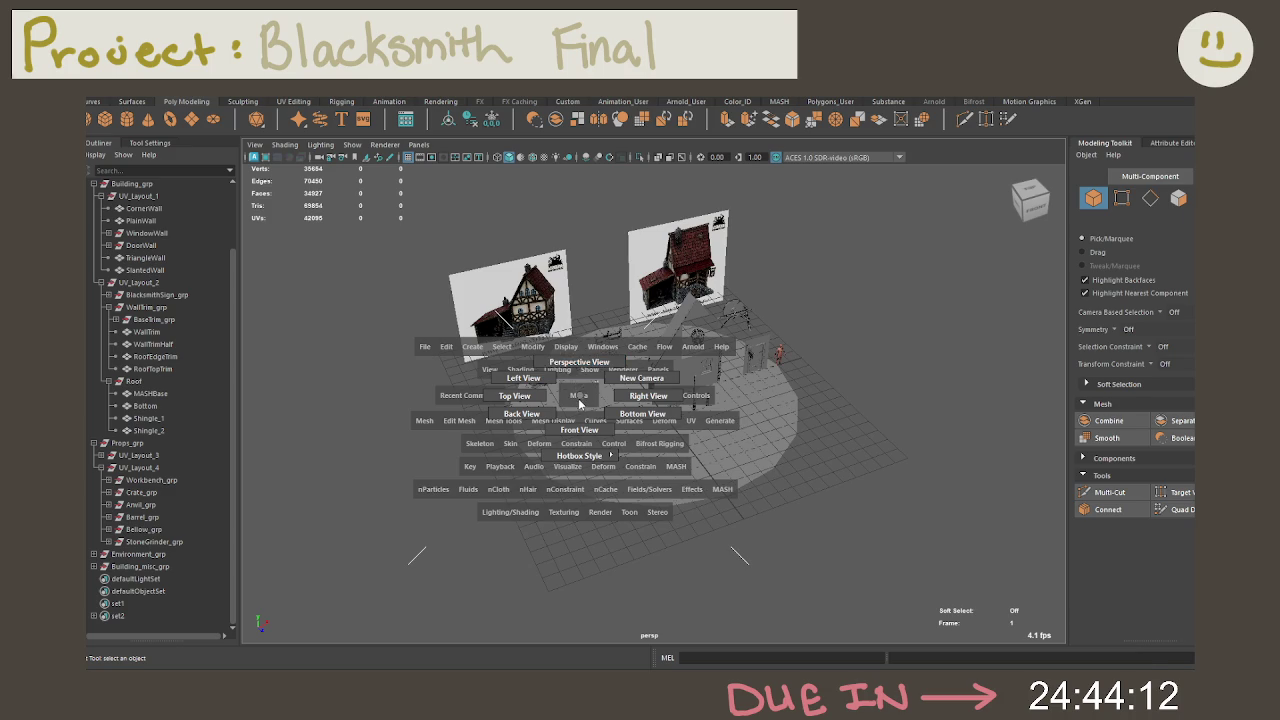
key("space")
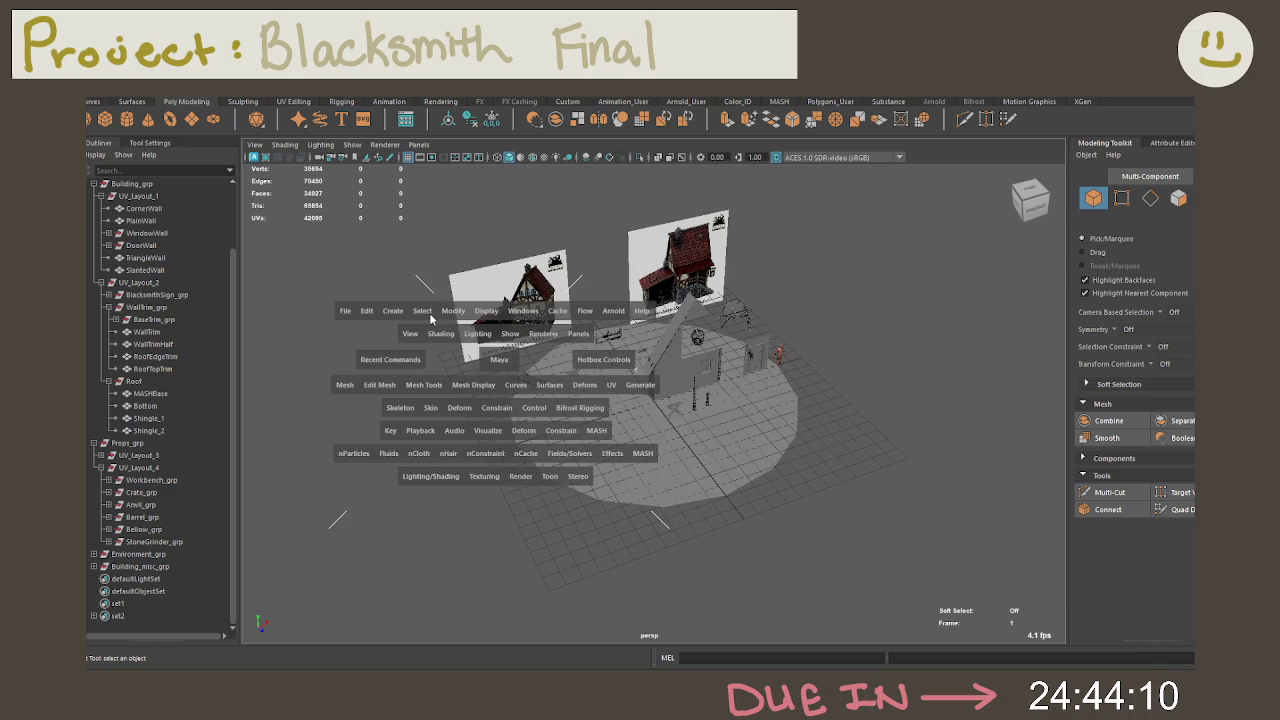
left_click_drag(433, 318, 483, 548)
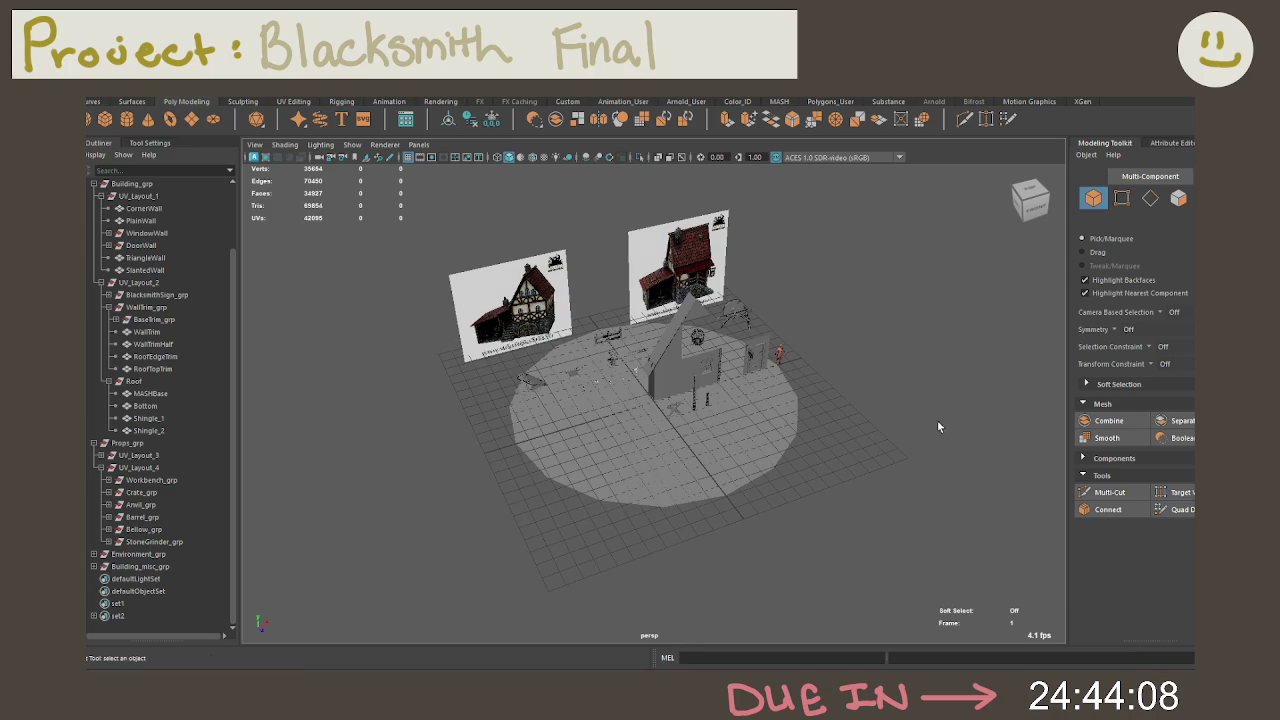
key("space")
left_click_drag(809, 293, 882, 519)
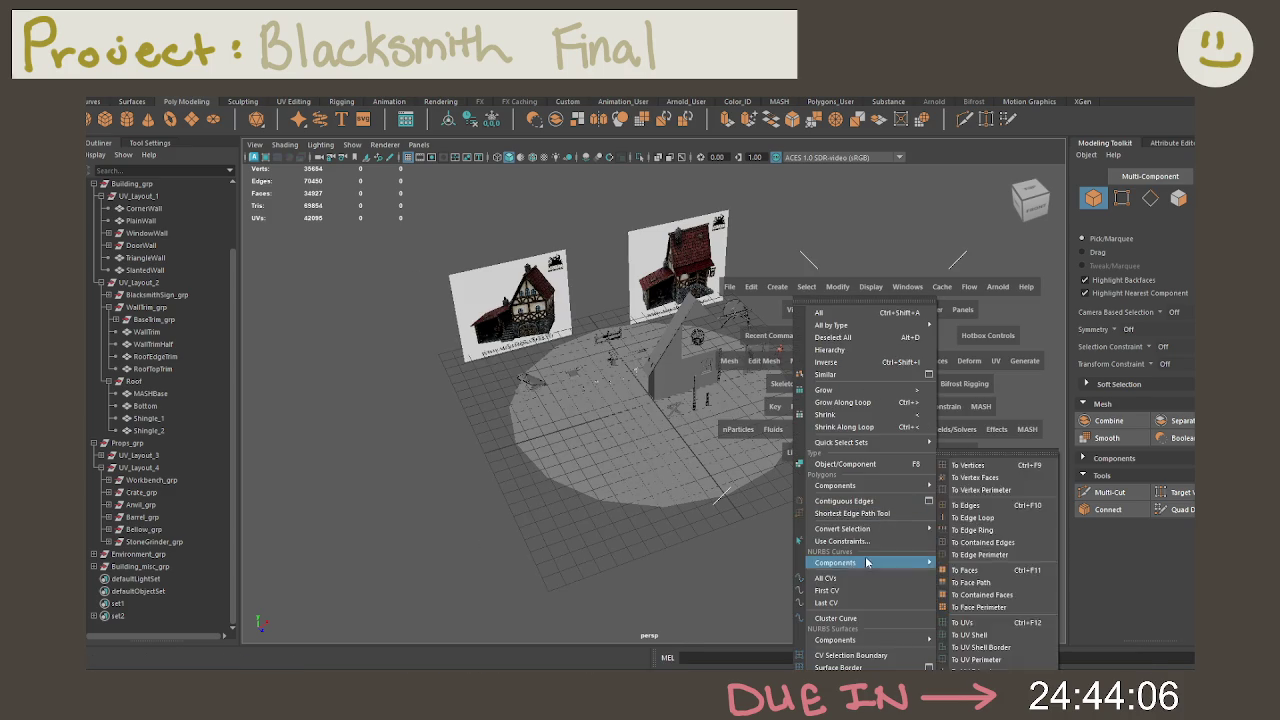
left_click(996, 124)
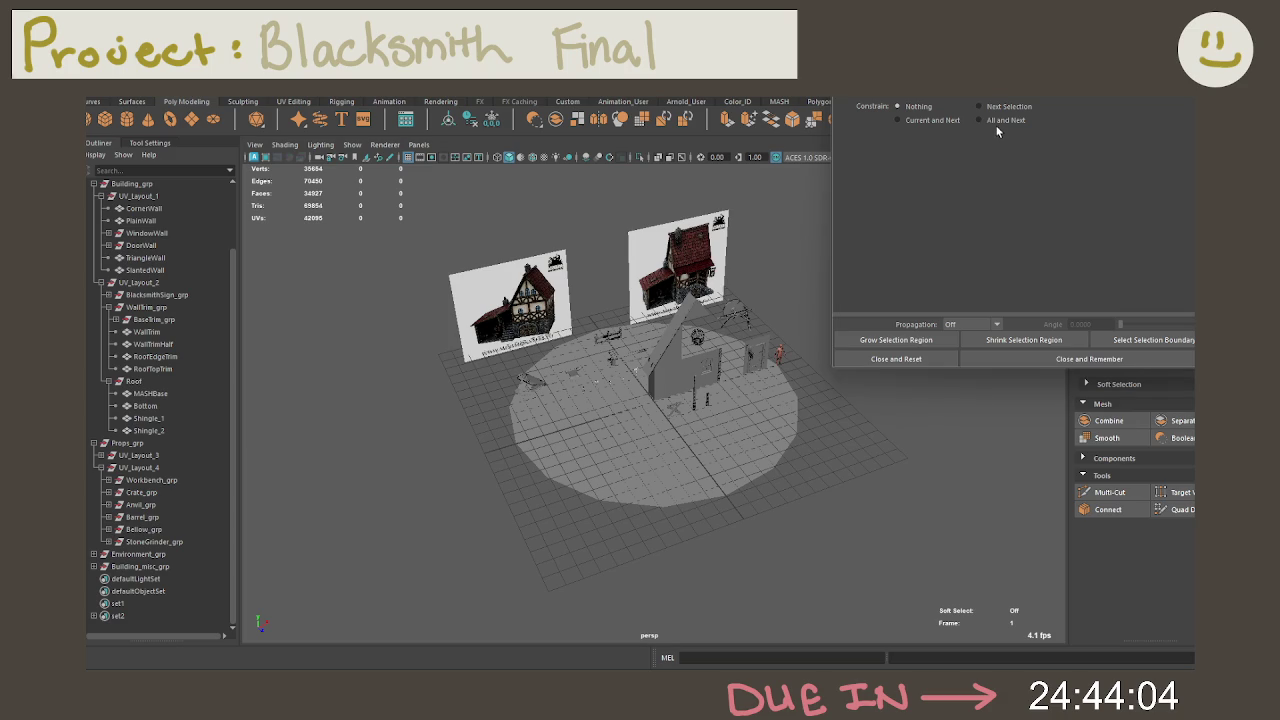
Step: Box-select every mesh in the scene, limit the selection to quad faces, then close the constraint window
right_click(775, 242)
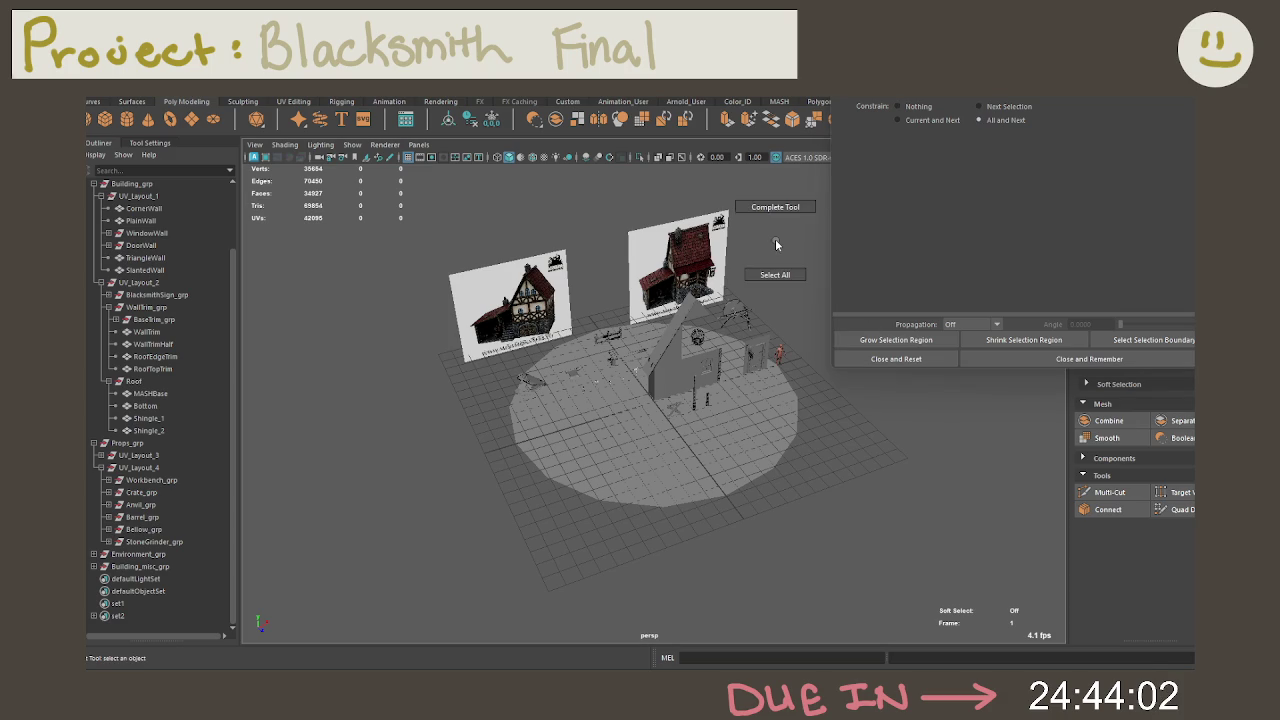
mouse_move(383, 180)
left_mouse_down()
mouse_move(944, 640)
mouse_move(977, 640)
left_mouse_up()
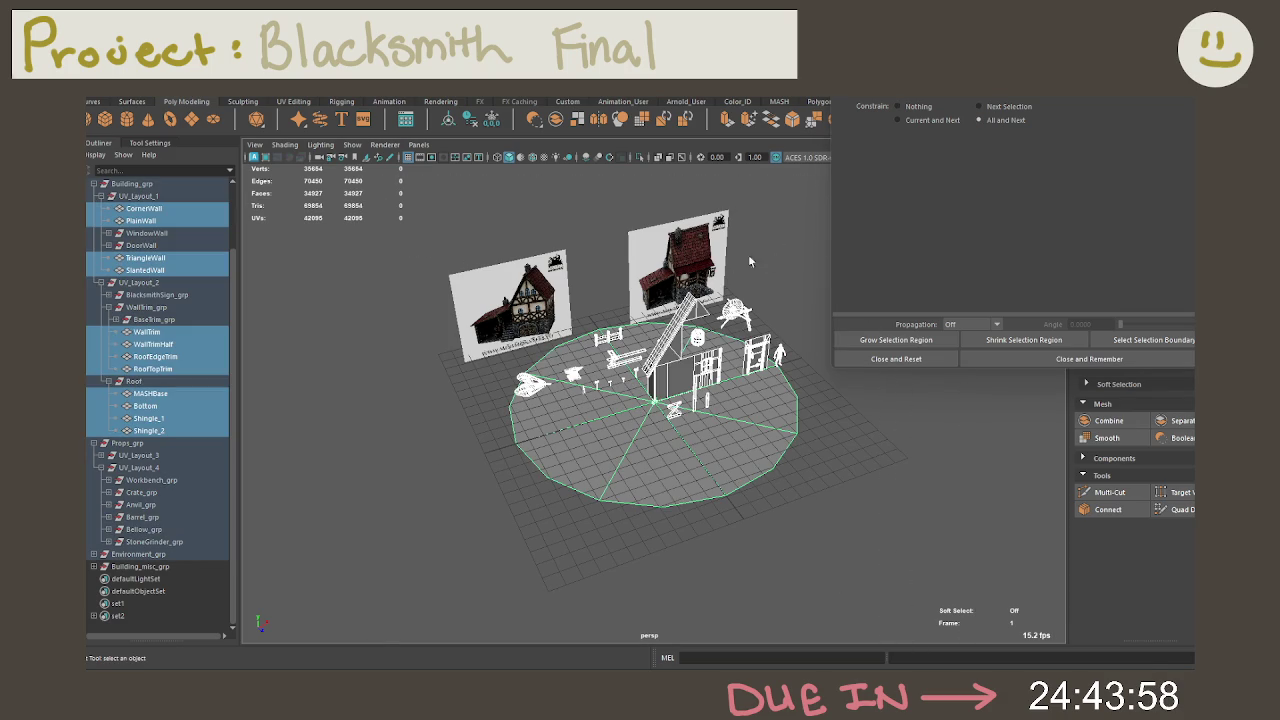
right_click_drag(793, 231, 793, 270)
left_click(961, 166)
left_click(997, 166)
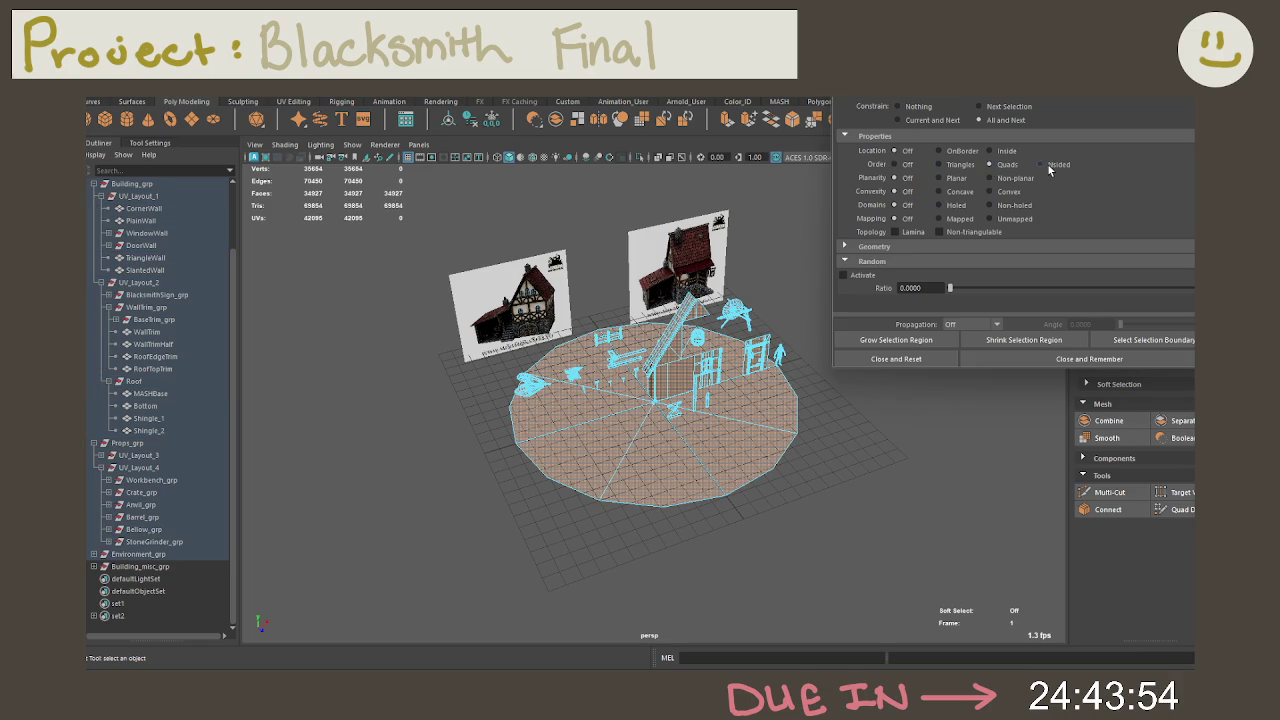
left_click(896, 358)
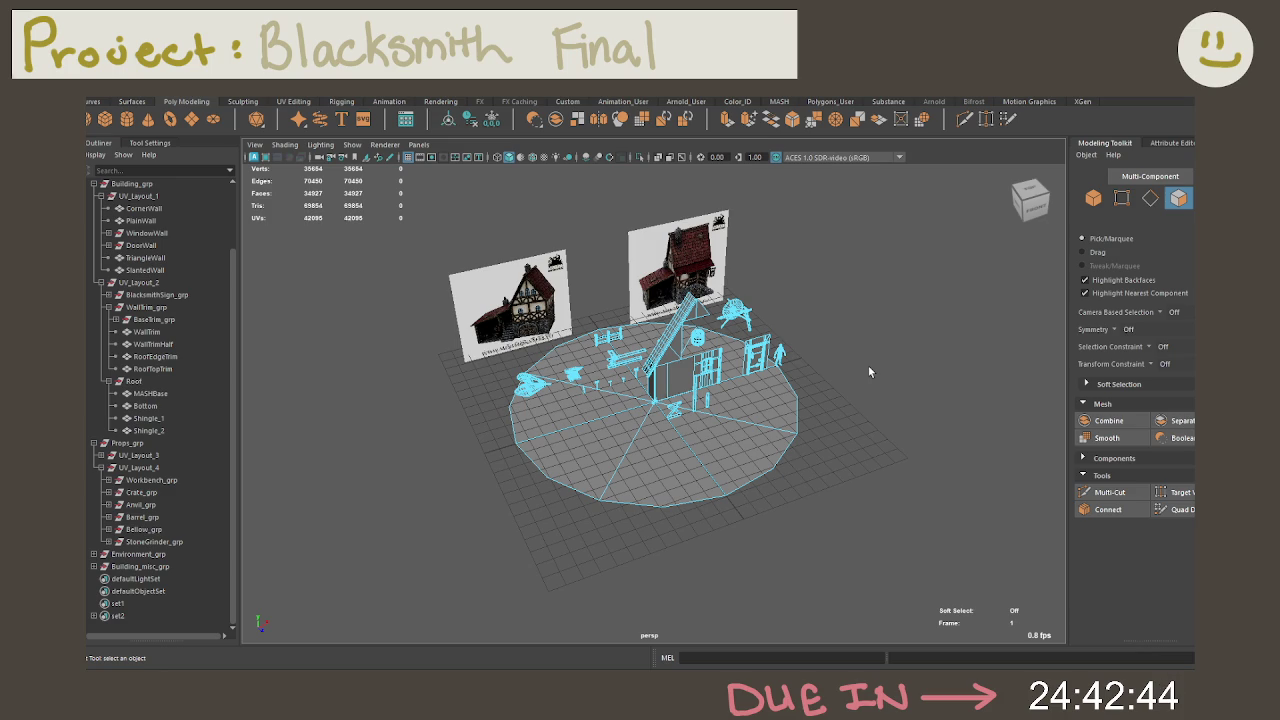
Step: Orbit to a low angle, then show HammerHead's attributes: zero translate and rotate, scale 1
scroll(868, 365, "up", 2)
right_click_drag(818, 362, 925, 316)
left_click_drag(932, 314, 907, 299, "alt")
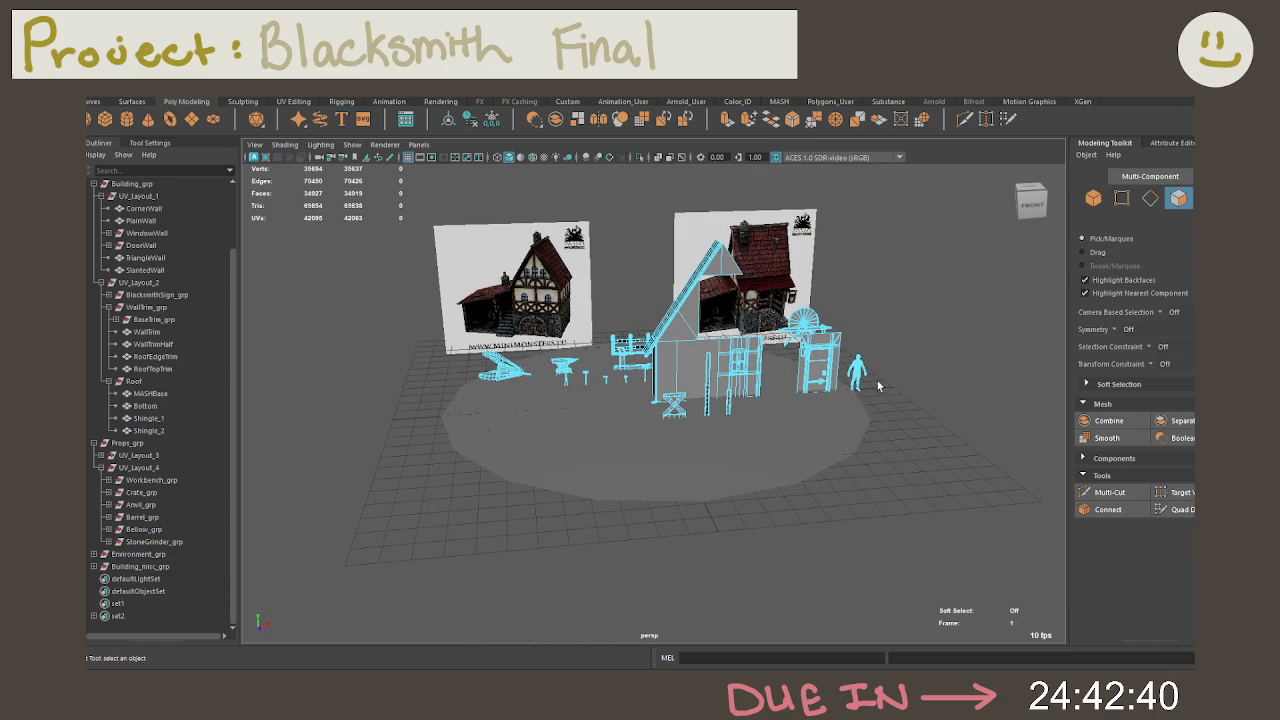
left_click(742, 344)
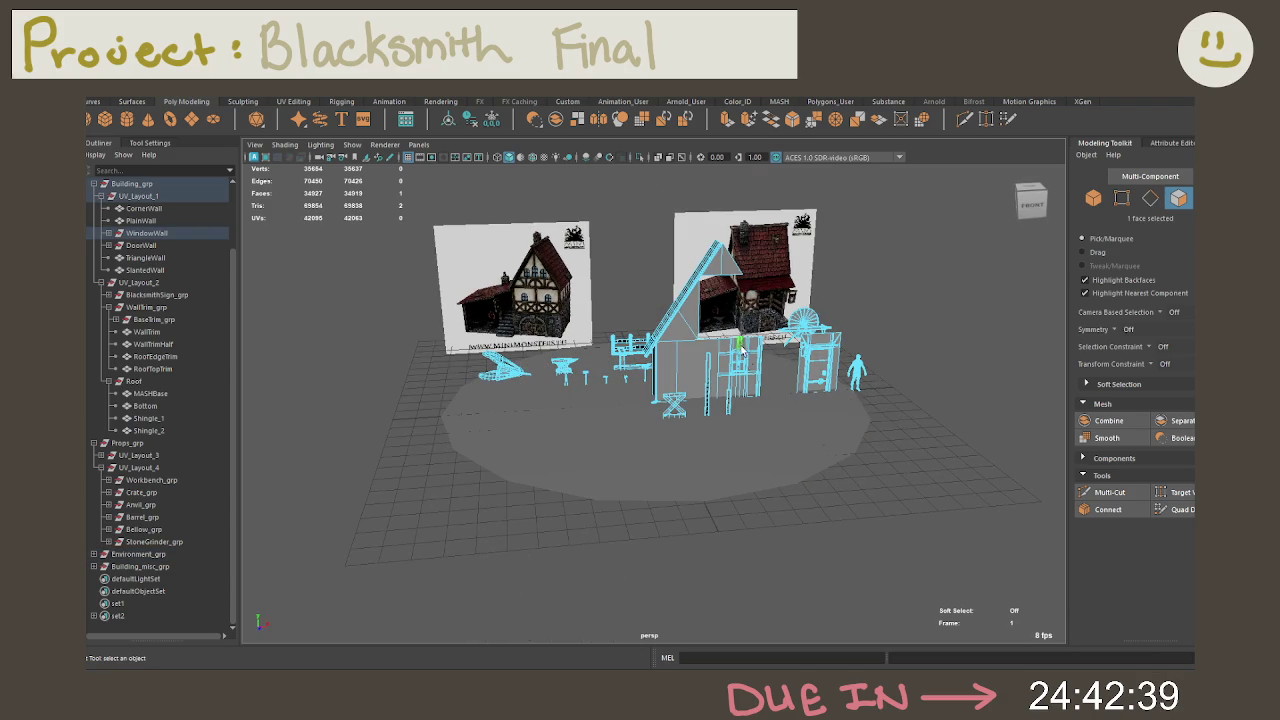
left_click(312, 342)
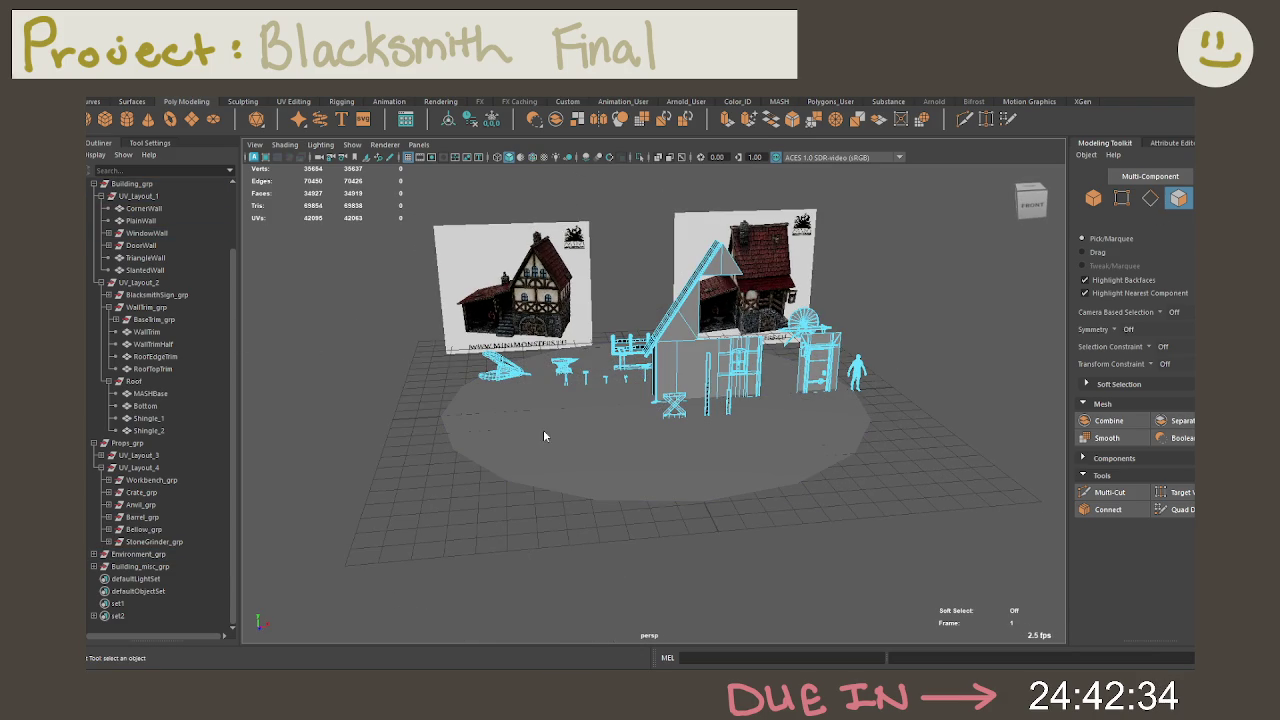
right_click_drag(543, 436, 500, 443)
left_click(925, 387)
mouse_move(925, 387)
left_mouse_down("alt")
mouse_move(893, 384)
mouse_move(912, 390)
left_mouse_up("alt")
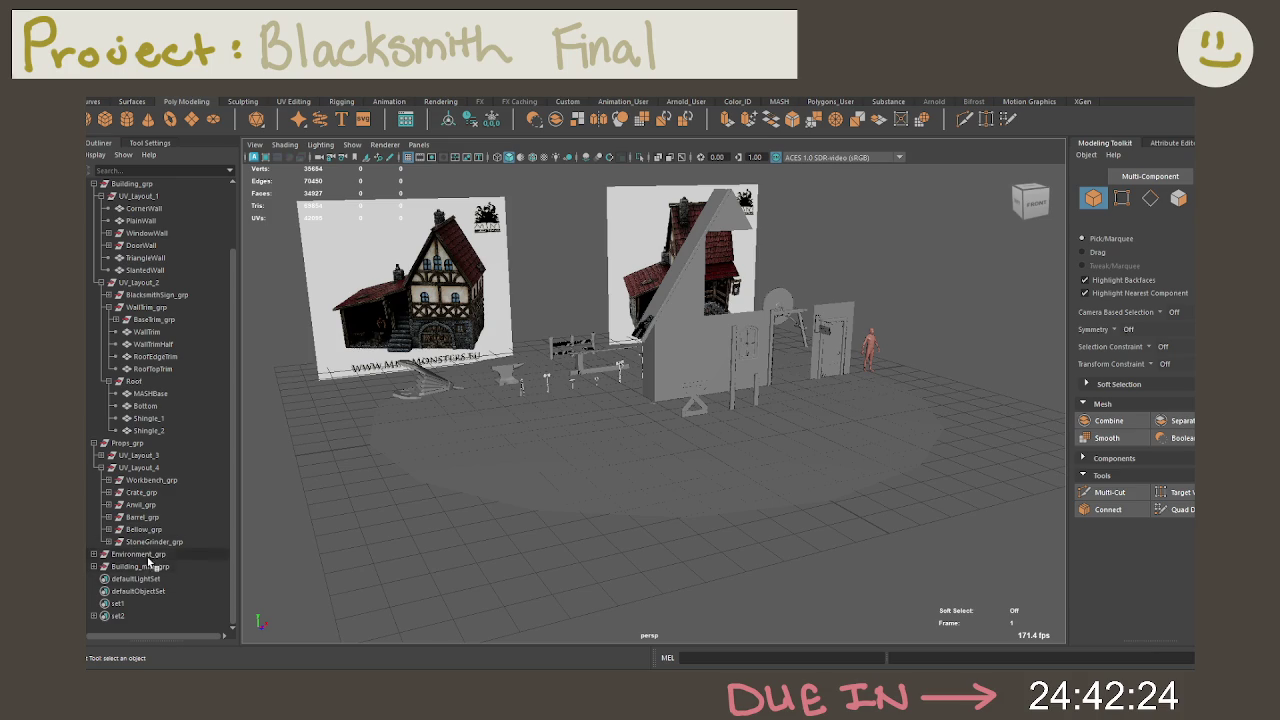
left_click(536, 383)
left_click(1158, 146)
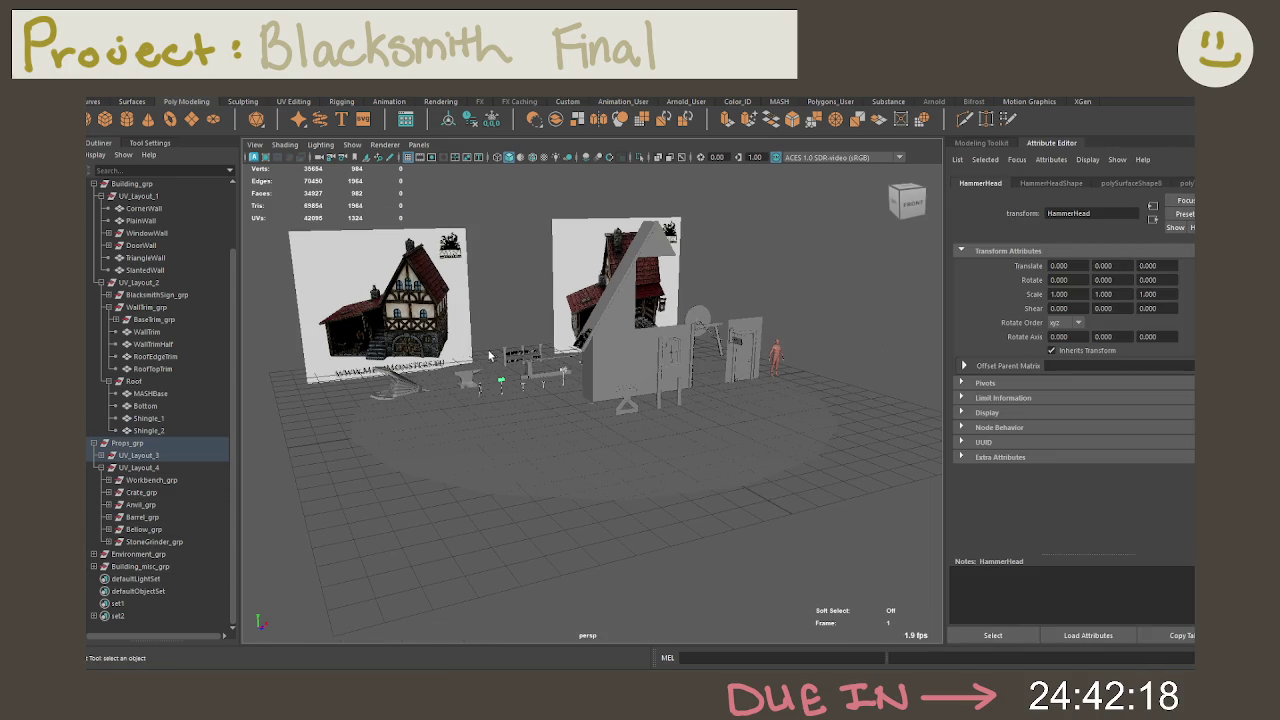
Step: Select the ground plane, then the UV_Layout_4 props, then just Workbench_grp in the Outliner
scroll(540, 370, "up", 3)
scroll(597, 402, "up", 3)
scroll(597, 402, "up", 3)
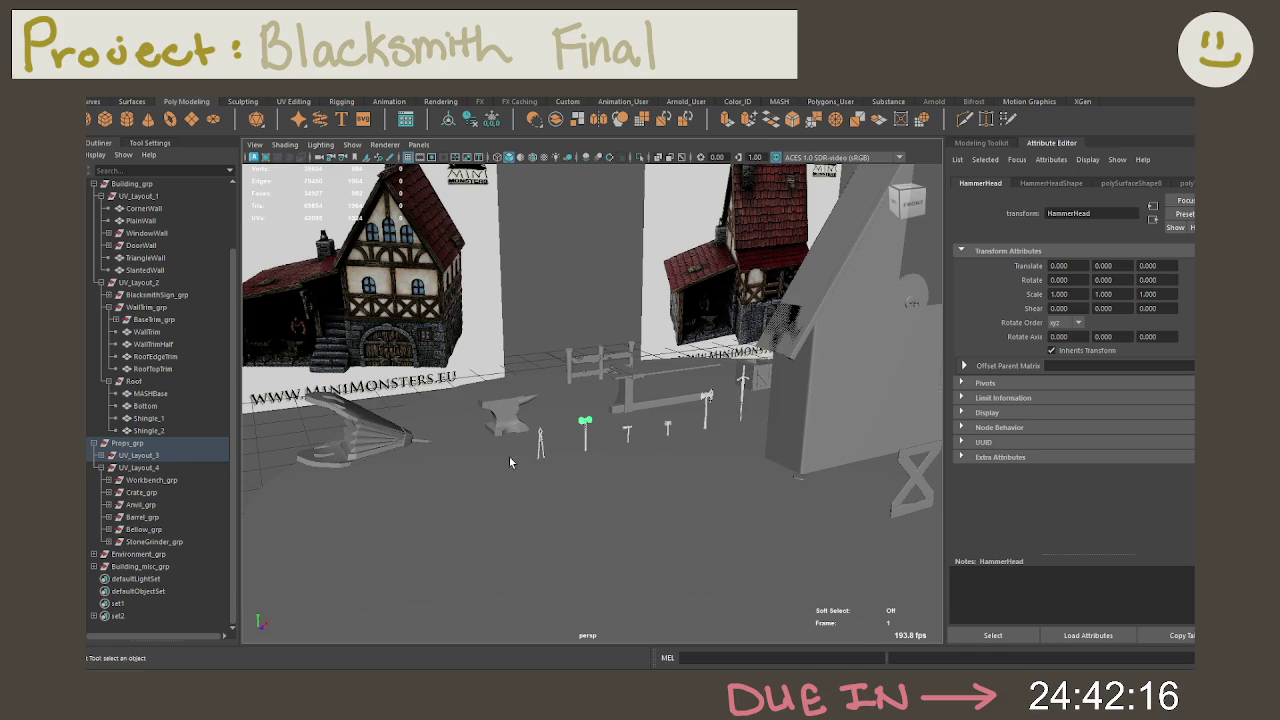
scroll(513, 462, "up", 1)
scroll(440, 483, "up", 2)
left_click(440, 483)
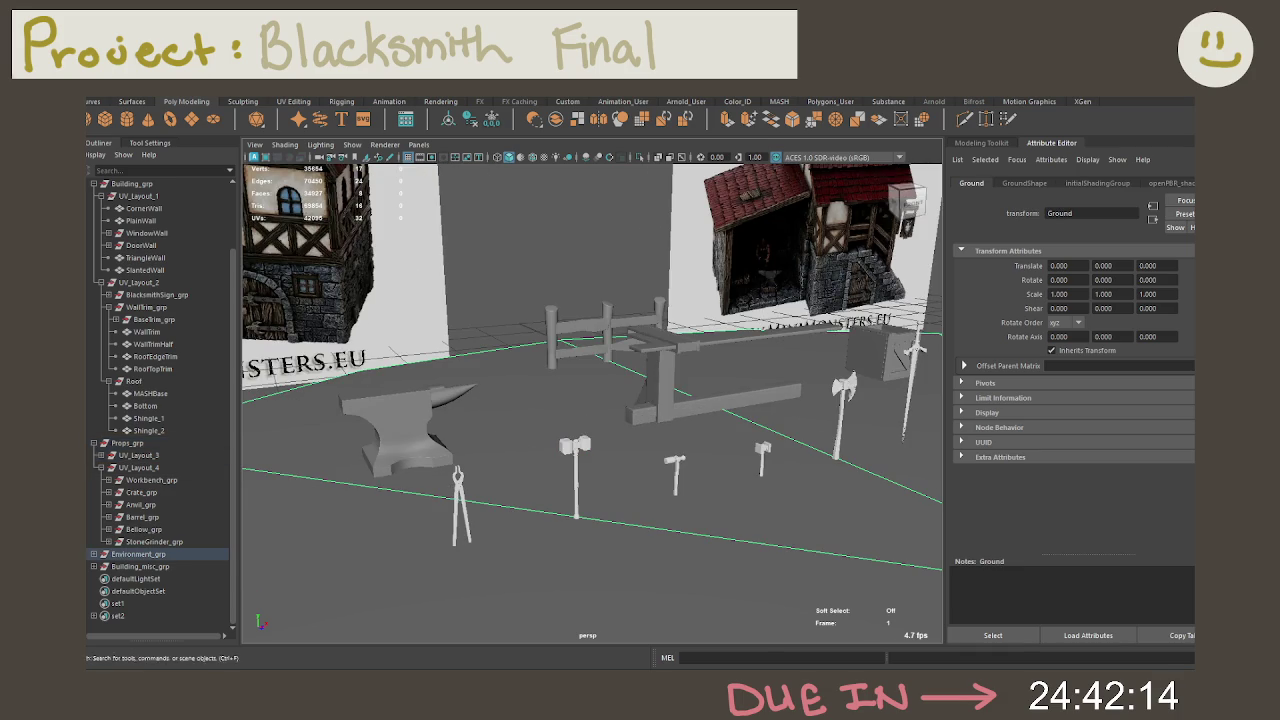
left_click(130, 468)
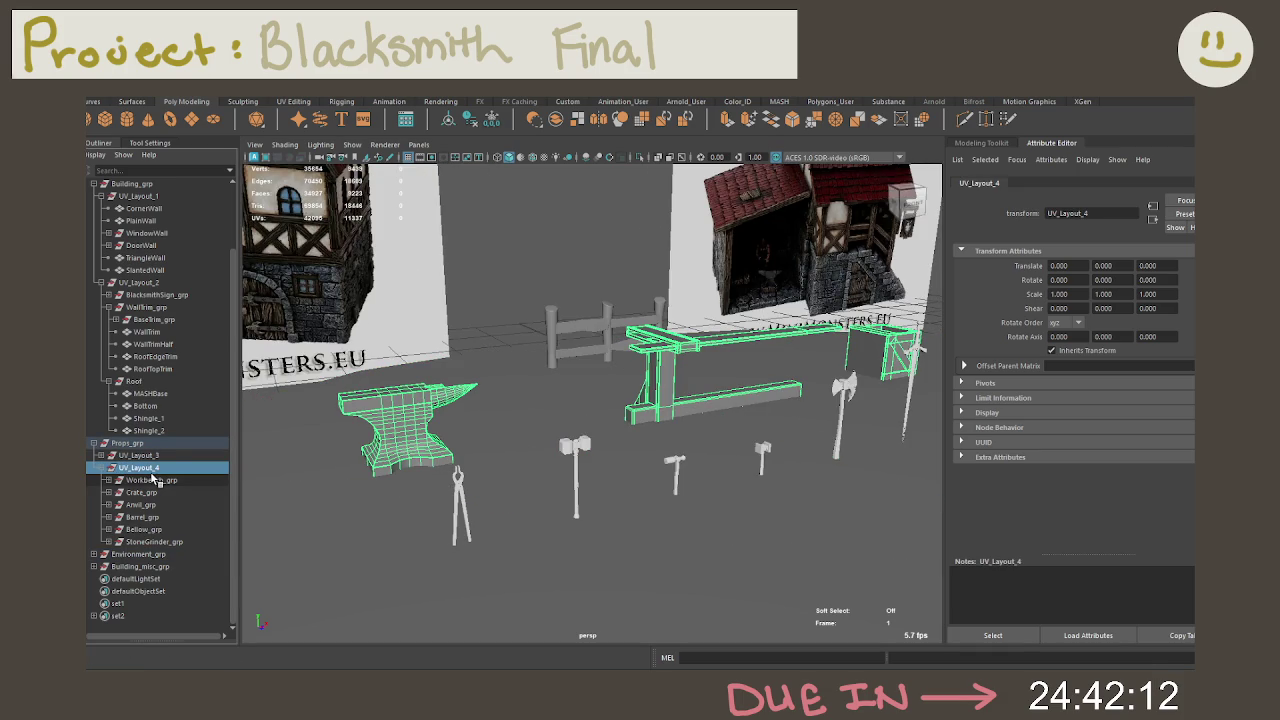
left_click(152, 481)
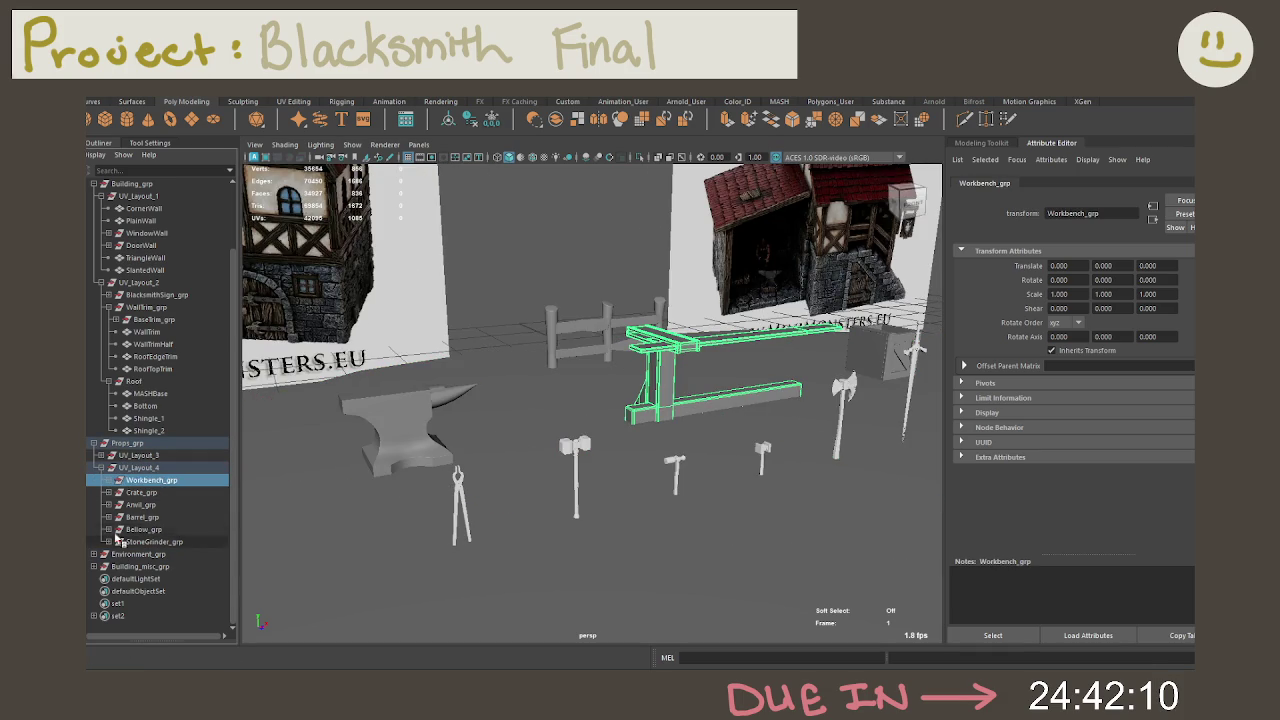
Step: Expand UV_Layout_3 and its sword, lantern, tongs, hammer and axe groups
left_click(102, 456)
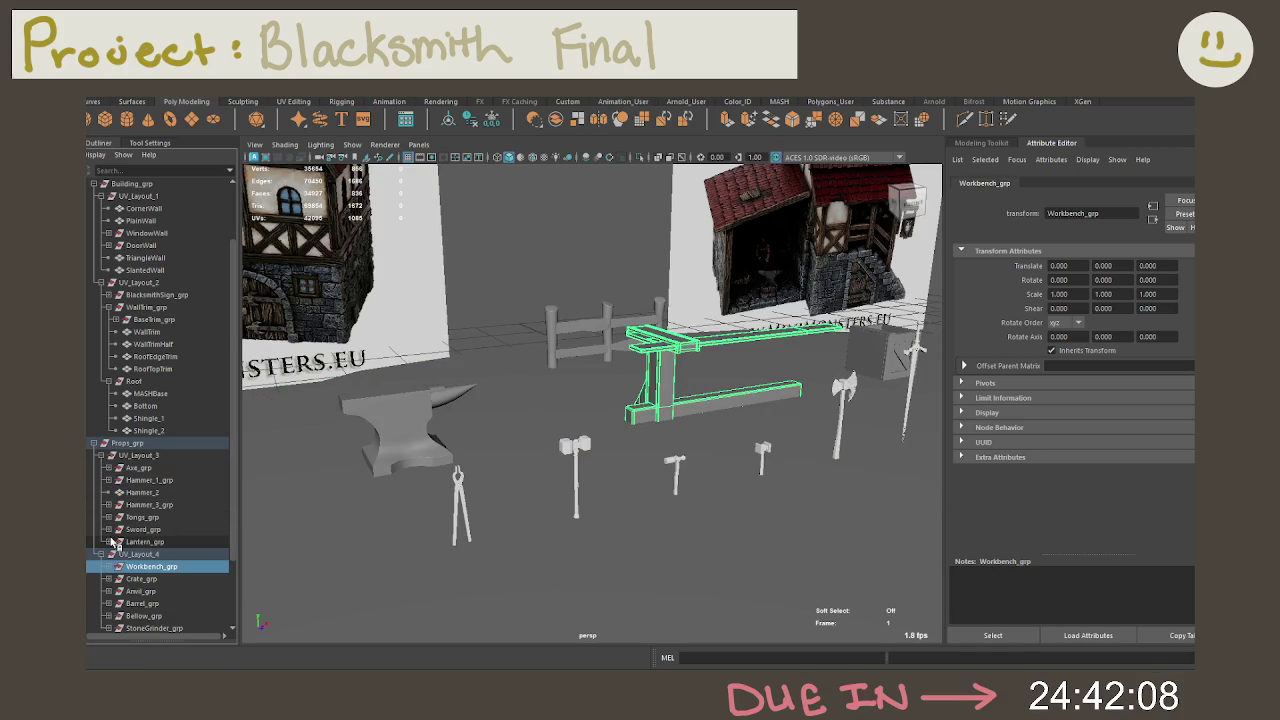
left_click(108, 541)
left_click(108, 529)
left_click(108, 517)
left_click(108, 504)
left_click(108, 480)
left_click(108, 468)
Step: Freeze AxeCore's transforms and parent it under the Roof group
left_click(139, 456)
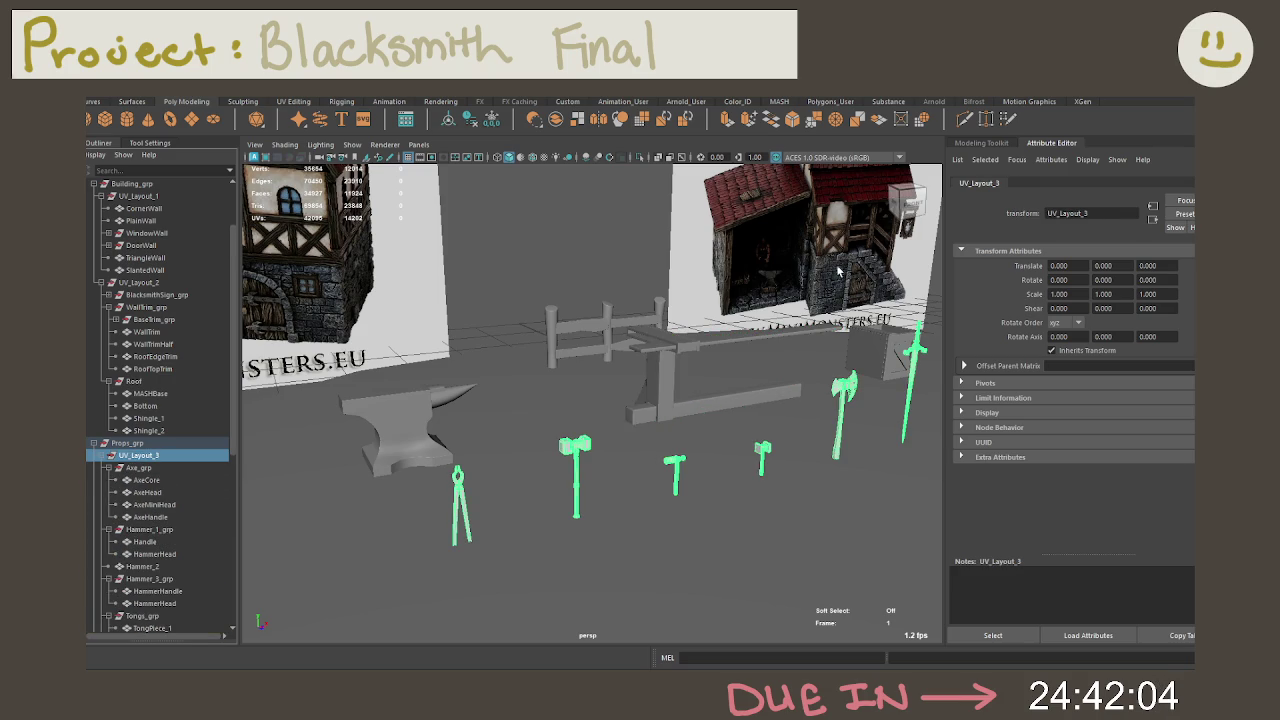
left_click(142, 468)
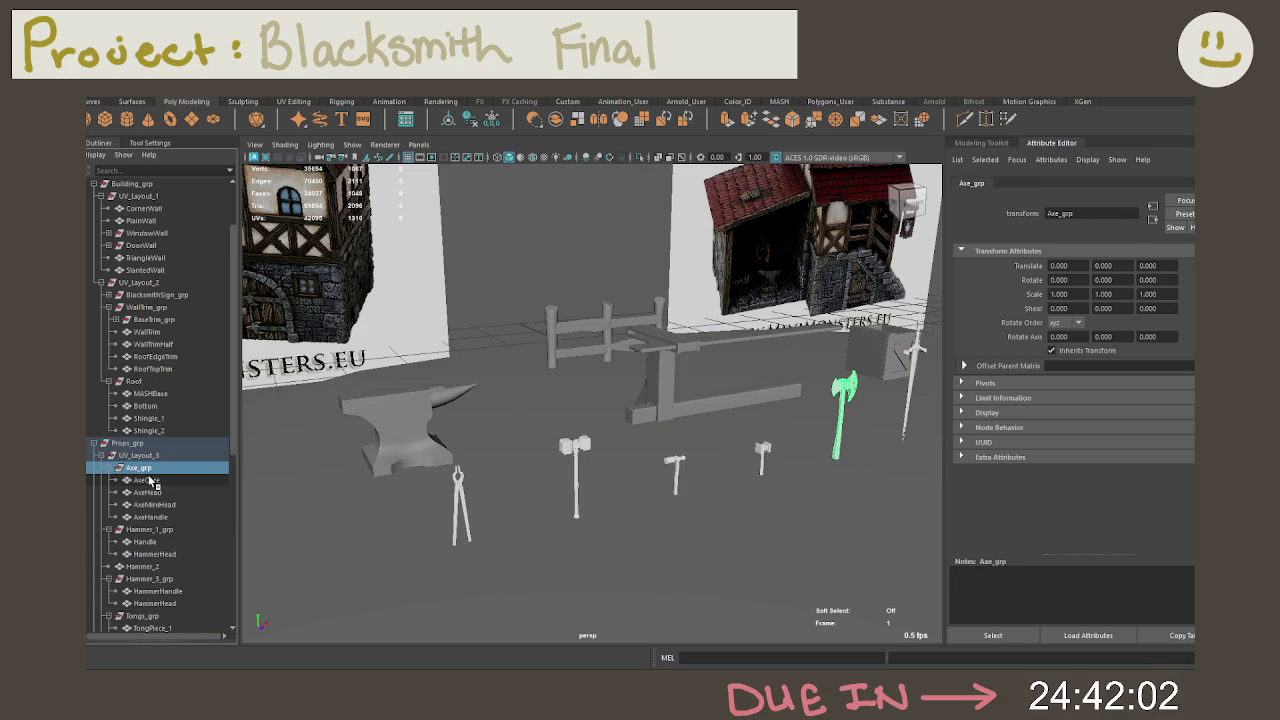
left_click(149, 481)
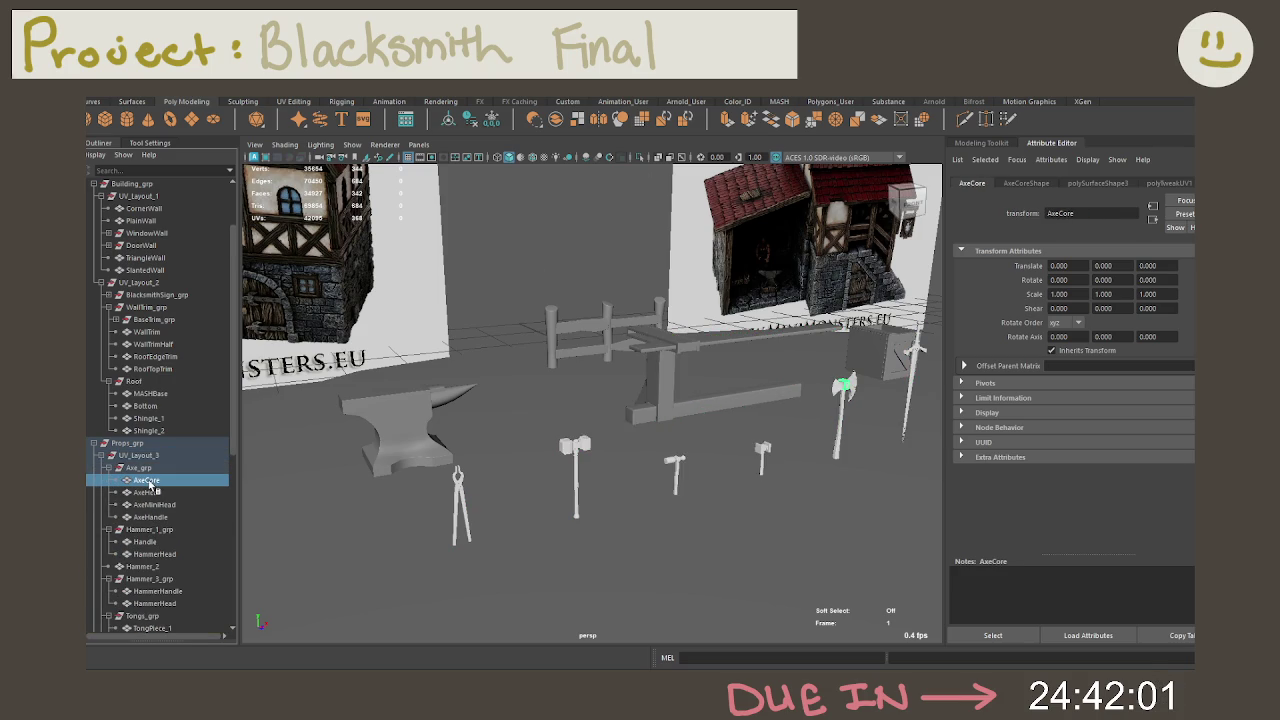
left_click(491, 119)
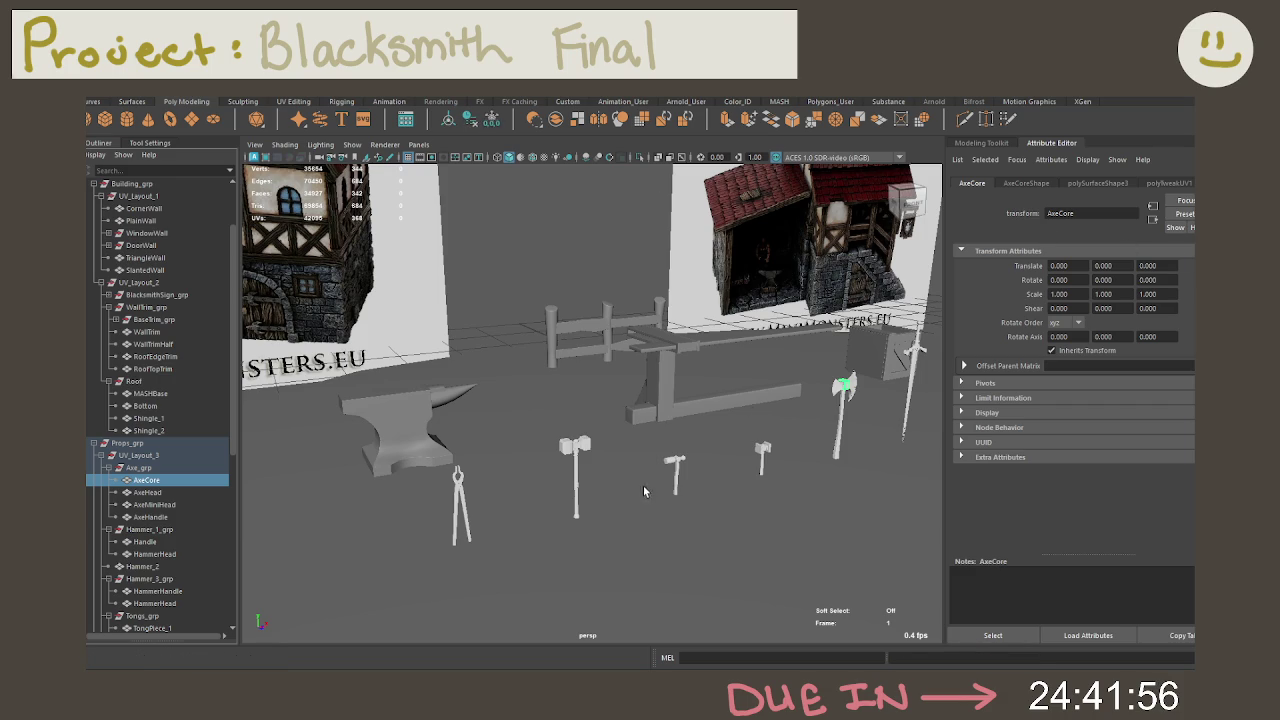
left_click_drag(638, 487, 798, 448, "alt")
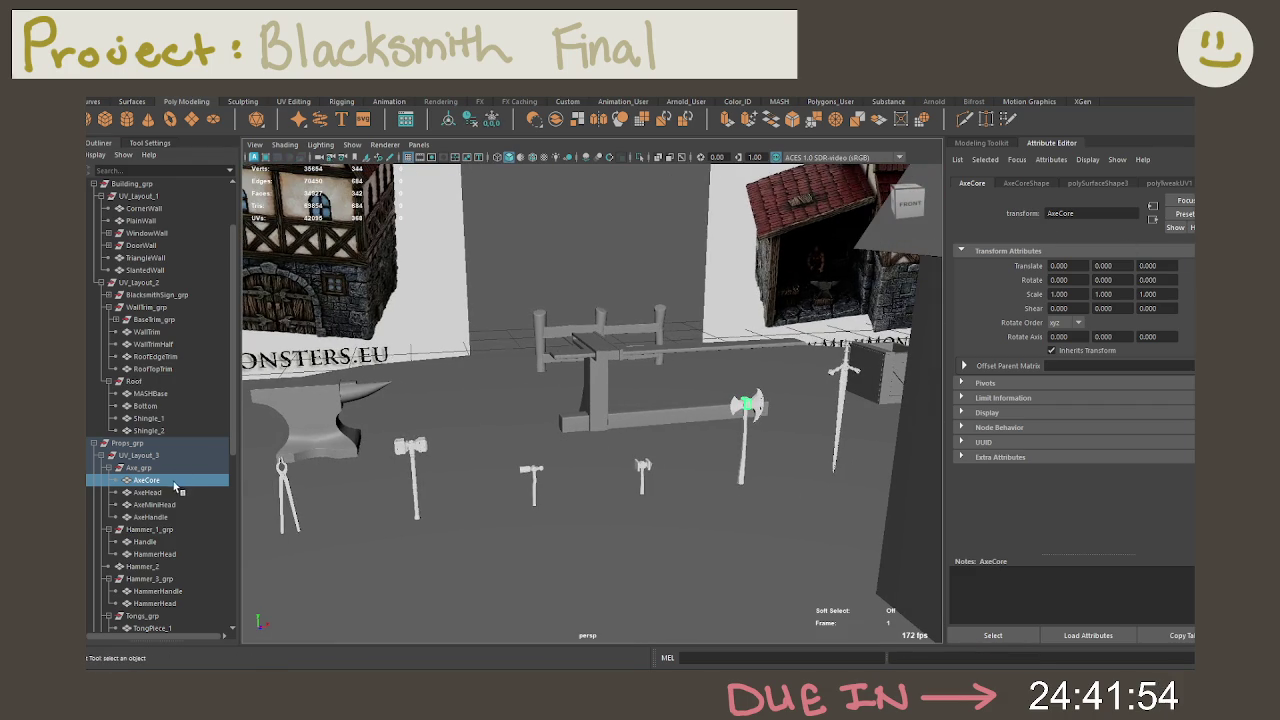
middle_click_drag(175, 481, 168, 440)
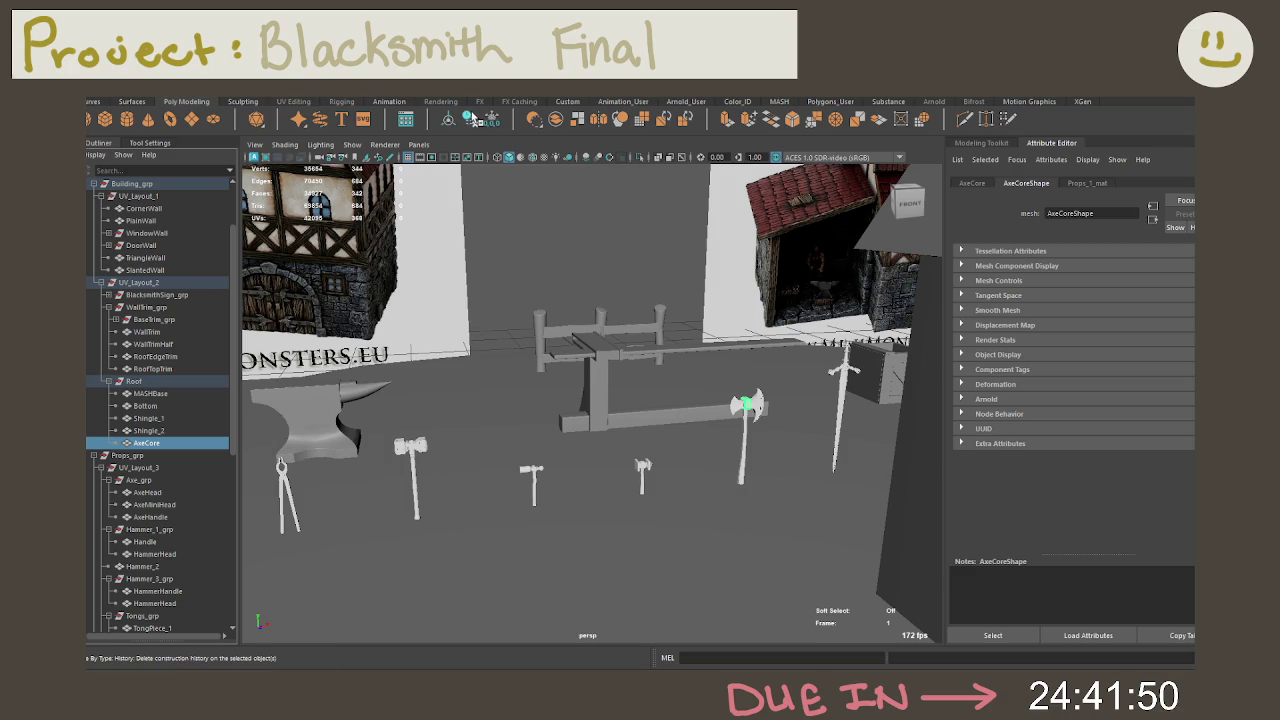
Step: Return AxeCore and AxeHead to Axe_grp after AxeHead briefly lands under Roof
middle_click_drag(138, 446, 155, 492)
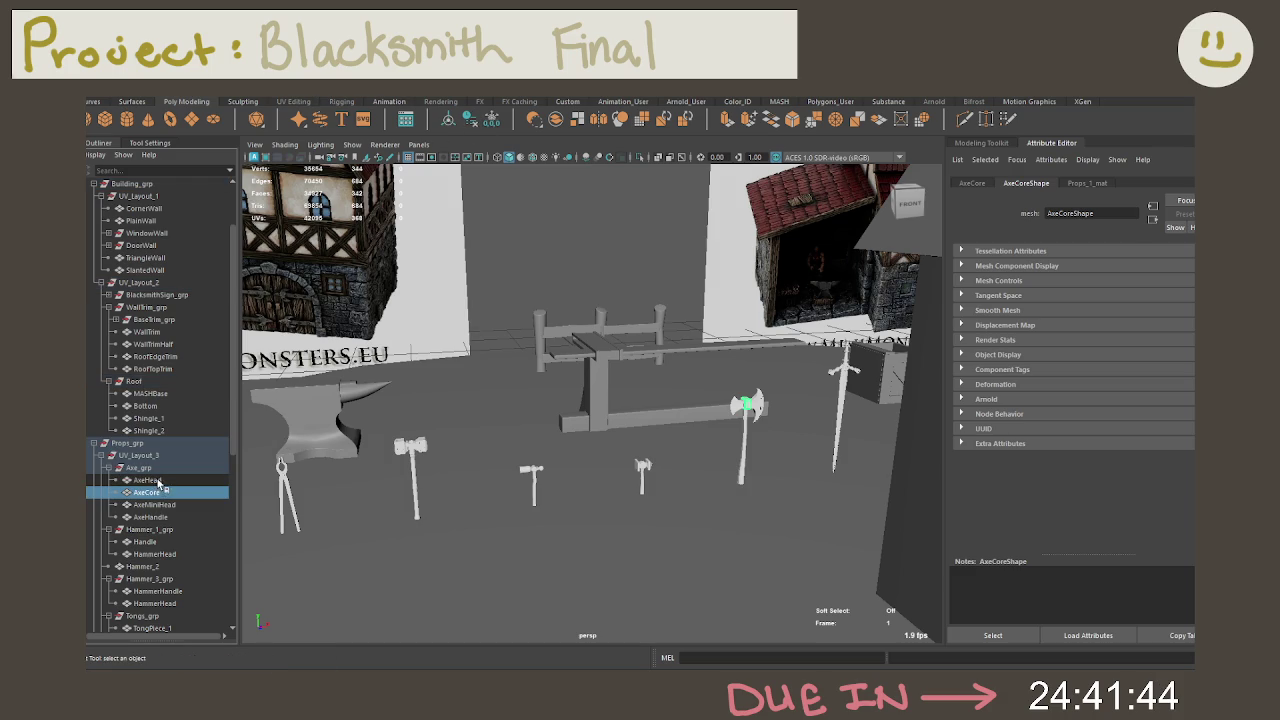
left_click(146, 480)
middle_click_drag(157, 481, 162, 449)
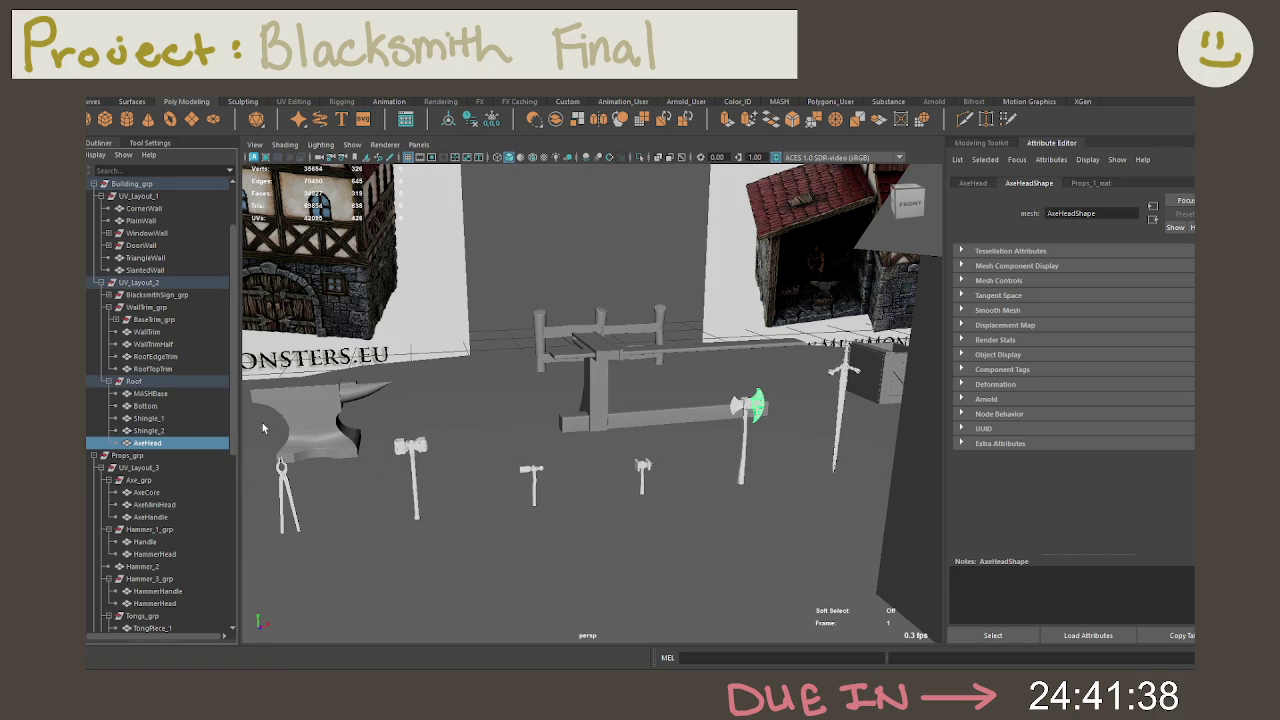
middle_click_drag(145, 452, 160, 496)
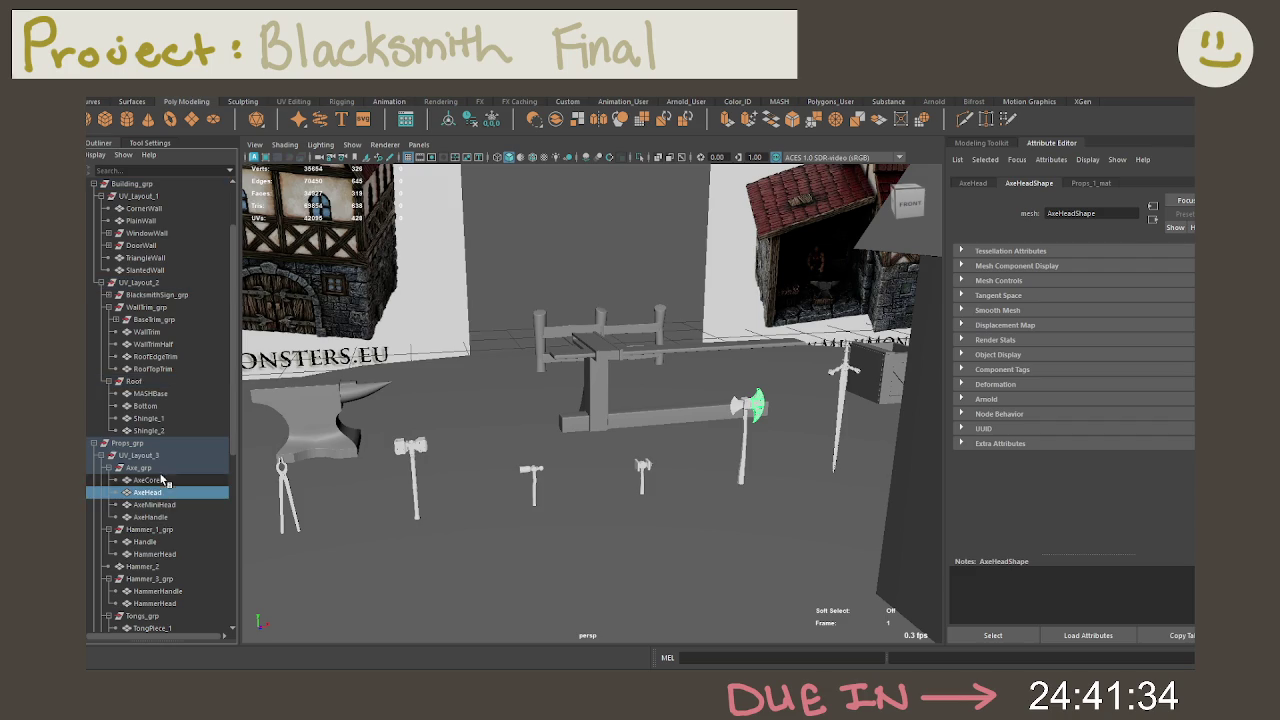
left_click(152, 481)
Step: Freeze the transforms of AxeHandle and AxeMiniHead
left_click(157, 493)
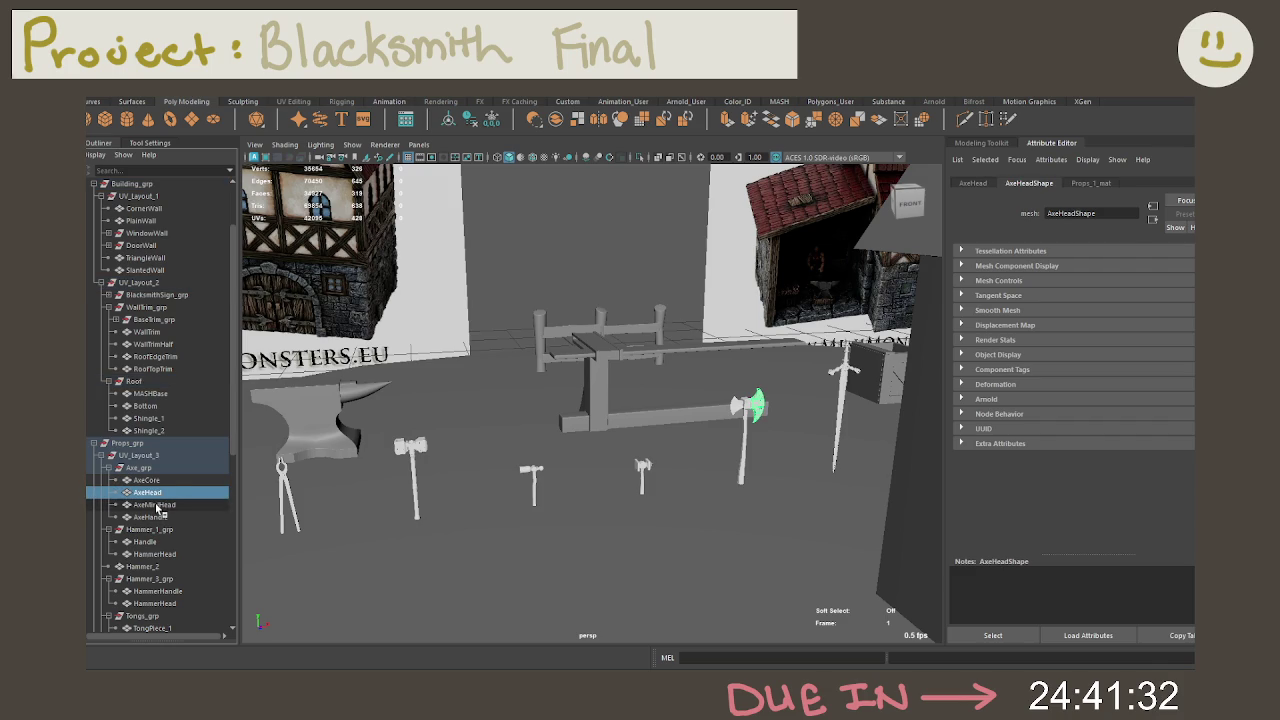
left_click(157, 506)
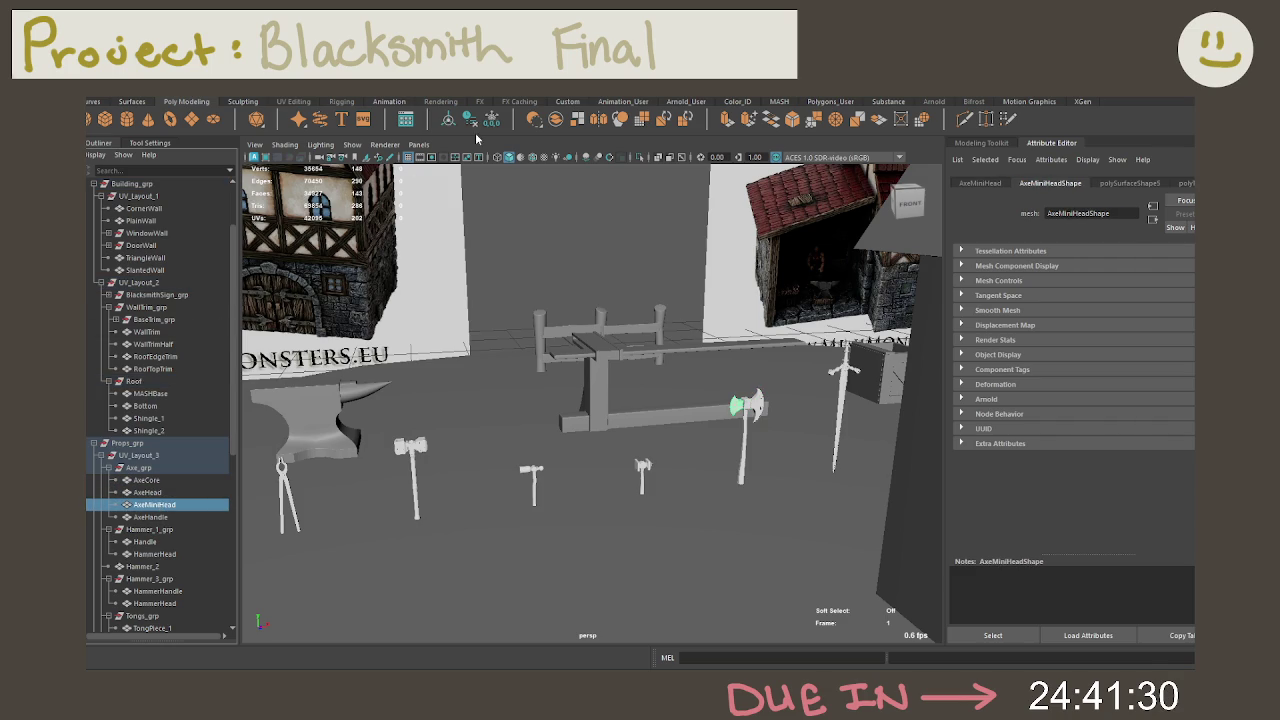
left_click(150, 517)
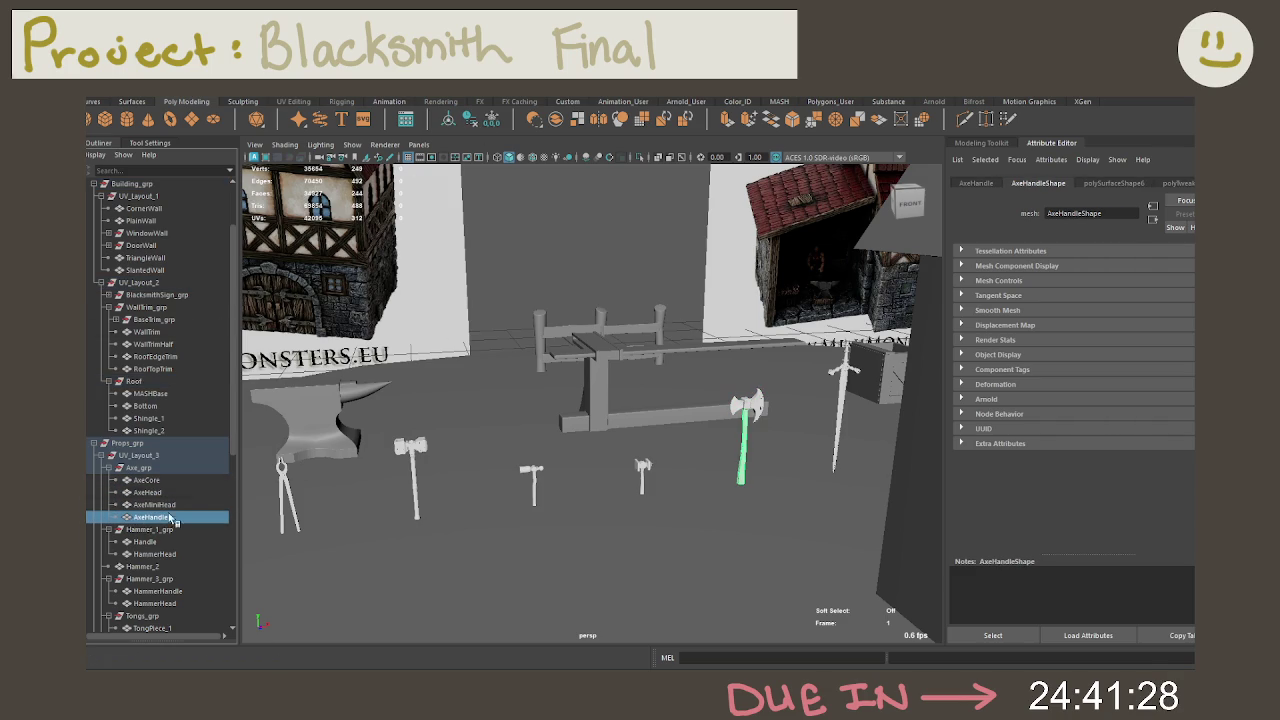
left_click(492, 122)
left_click(155, 504)
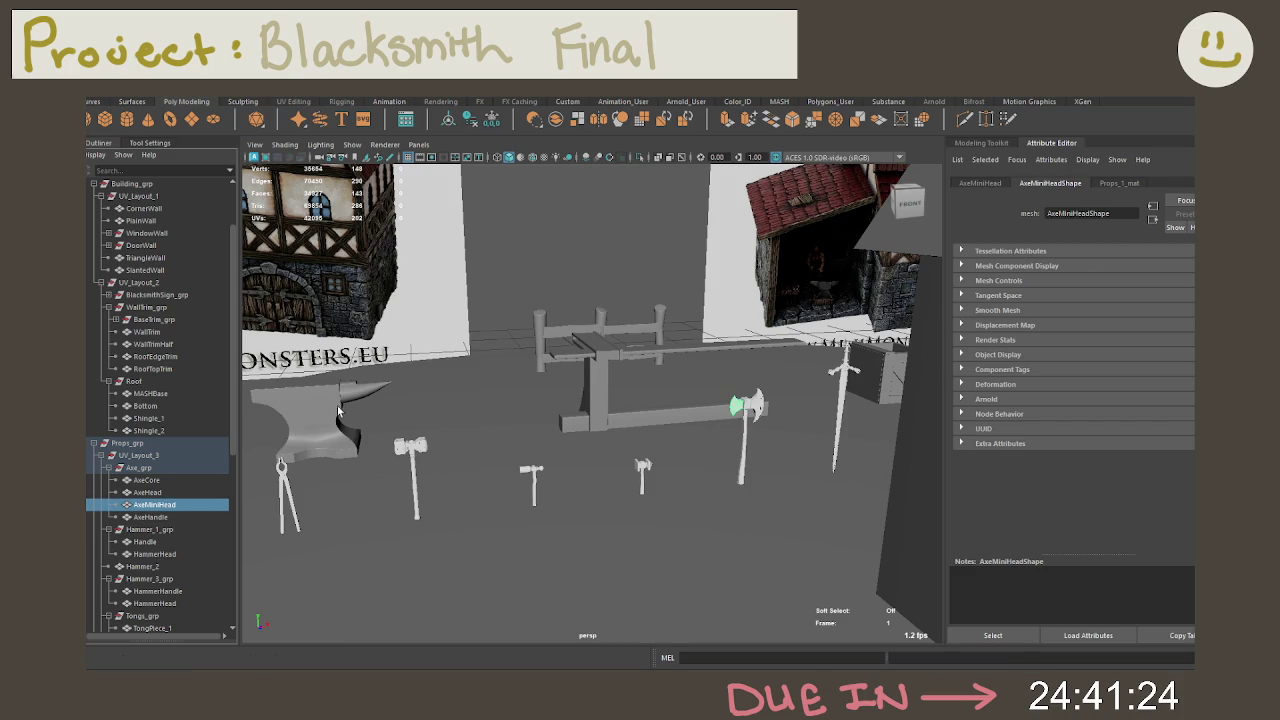
left_click(492, 122)
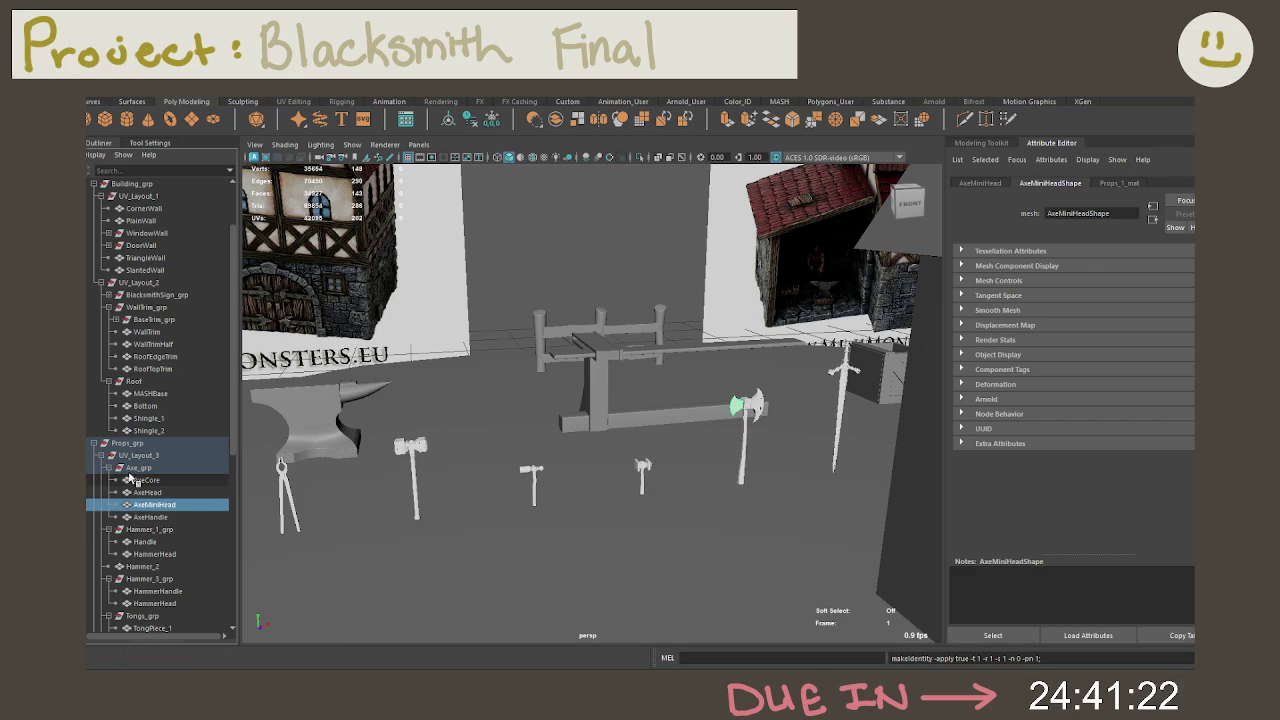
Step: Select AxeHead, then the whole Axe_grp, which reads zero translate and rotate, scale 1
middle_click_drag(160, 508, 167, 508)
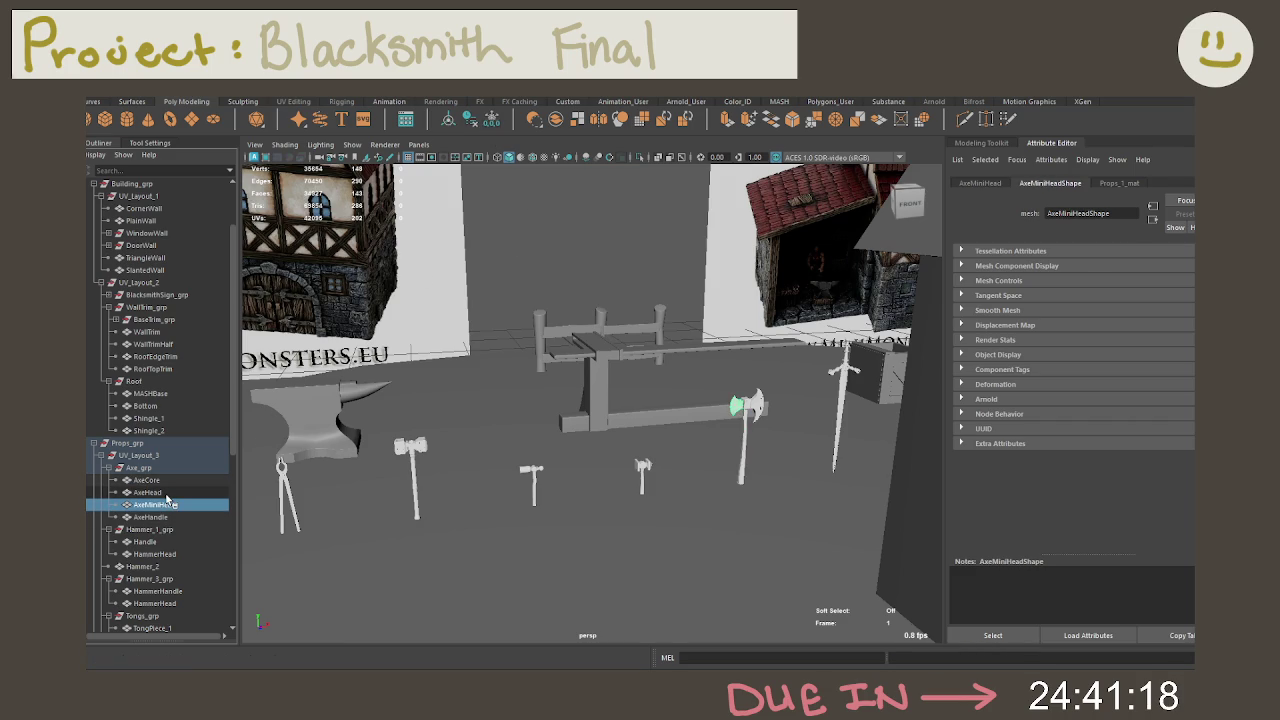
middle_click_drag(168, 506, 167, 494)
left_click(167, 494)
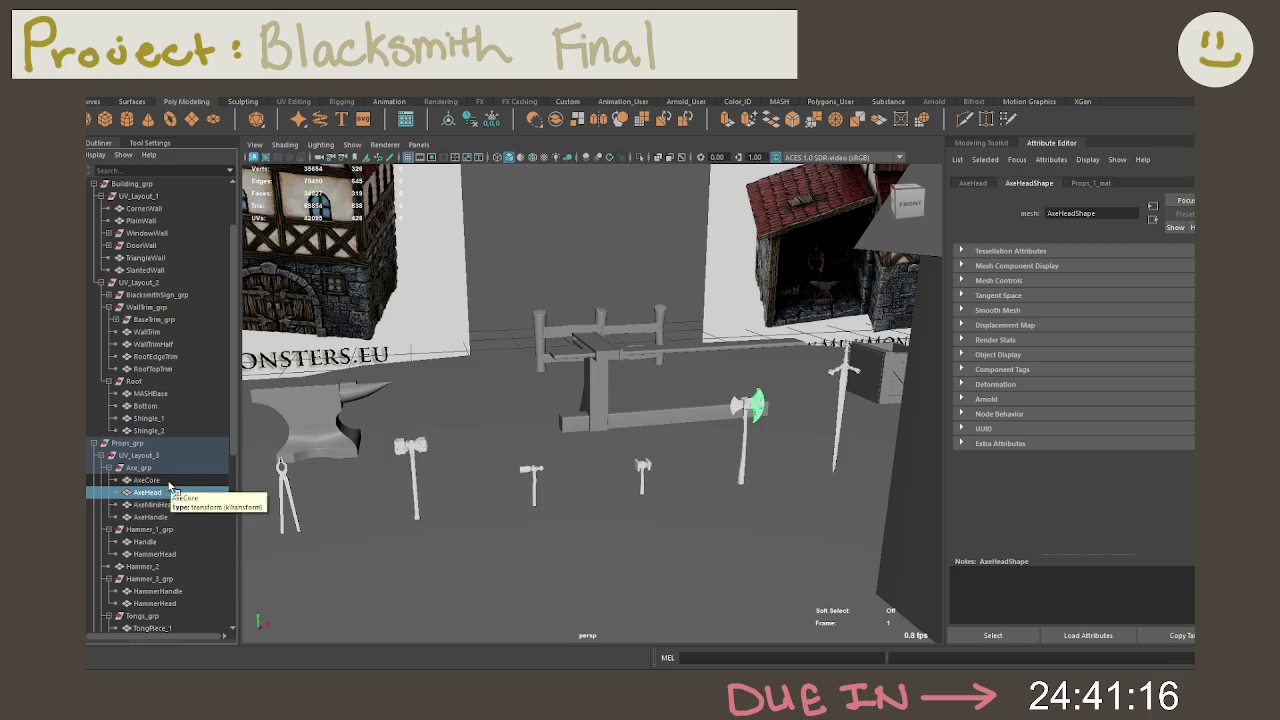
left_click(172, 468)
Step: Move HammerHead above Handle inside Hammer_1_grp
middle_click_drag(122, 470, 115, 473)
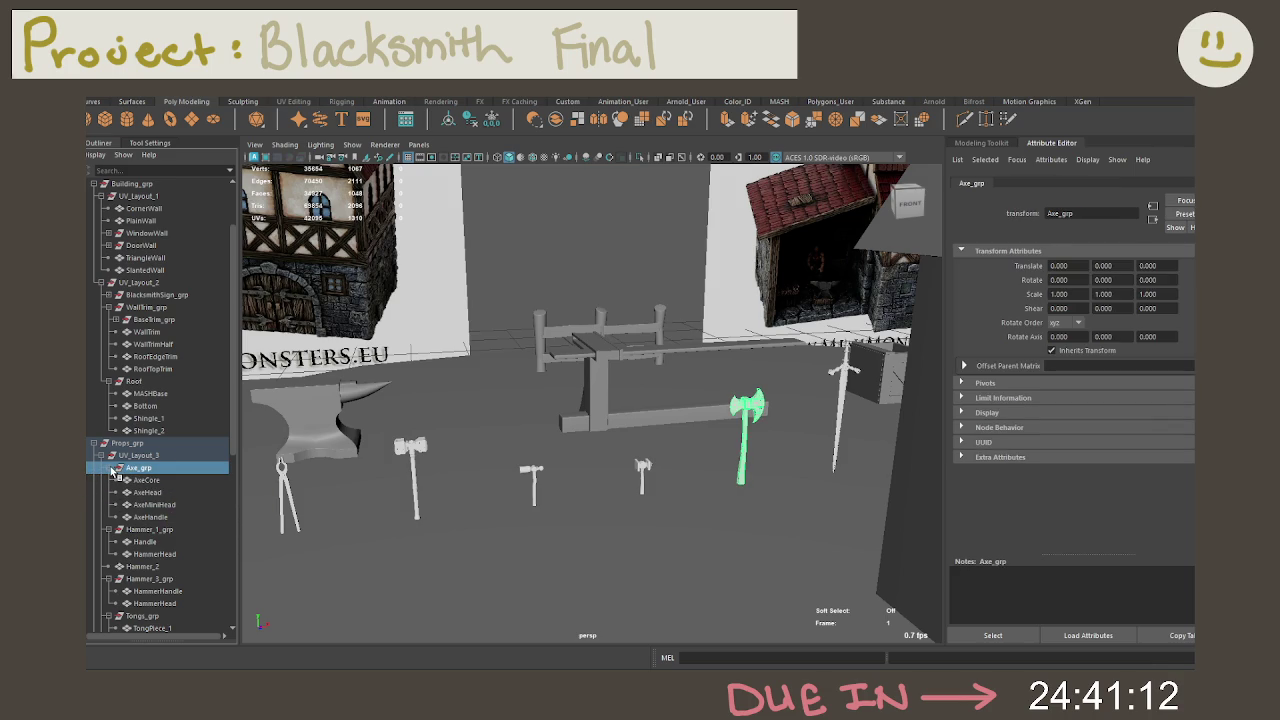
left_click(108, 467)
left_click(140, 484)
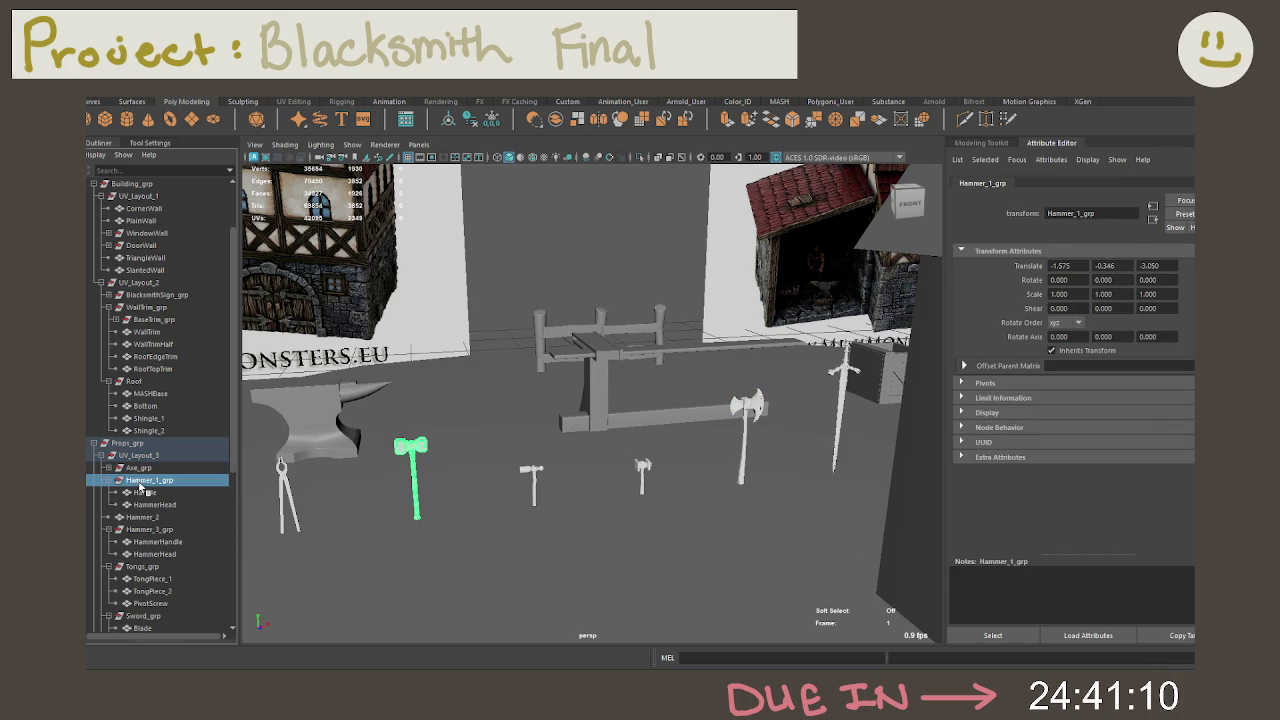
left_click(158, 503)
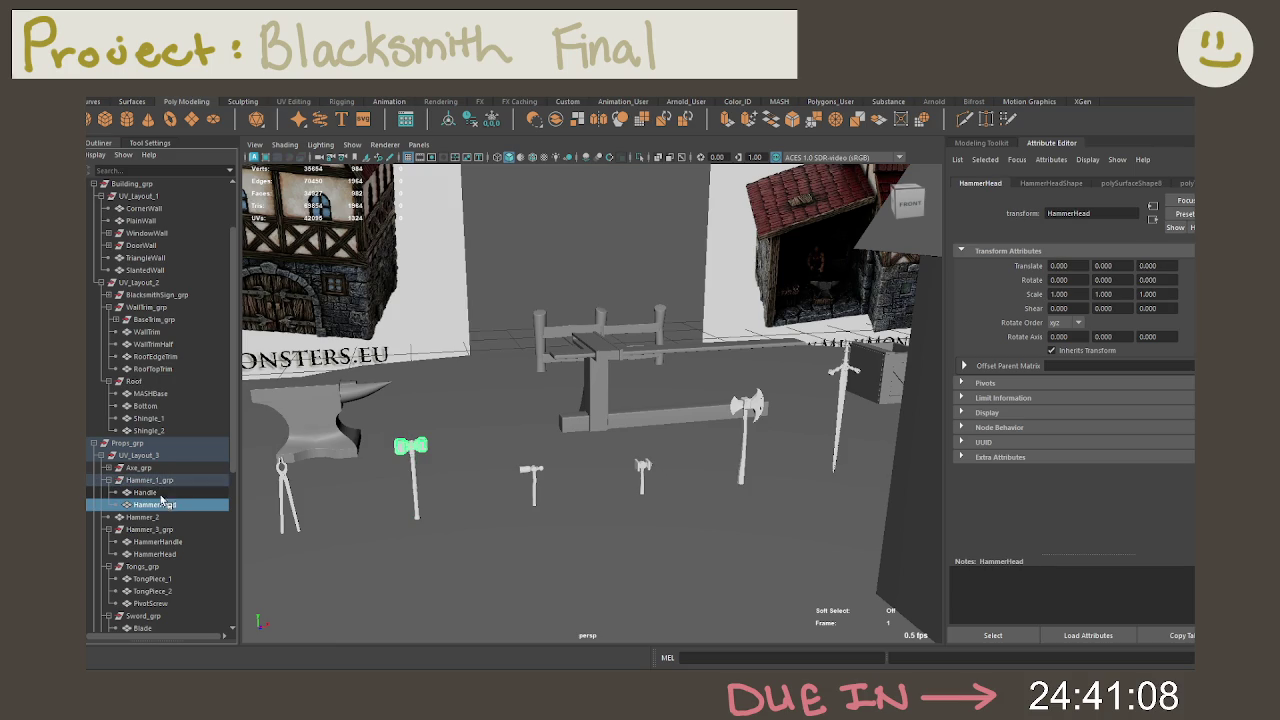
mouse_move(160, 500)
middle_mouse_down()
mouse_move(160, 443)
mouse_move(152, 493)
middle_mouse_up()
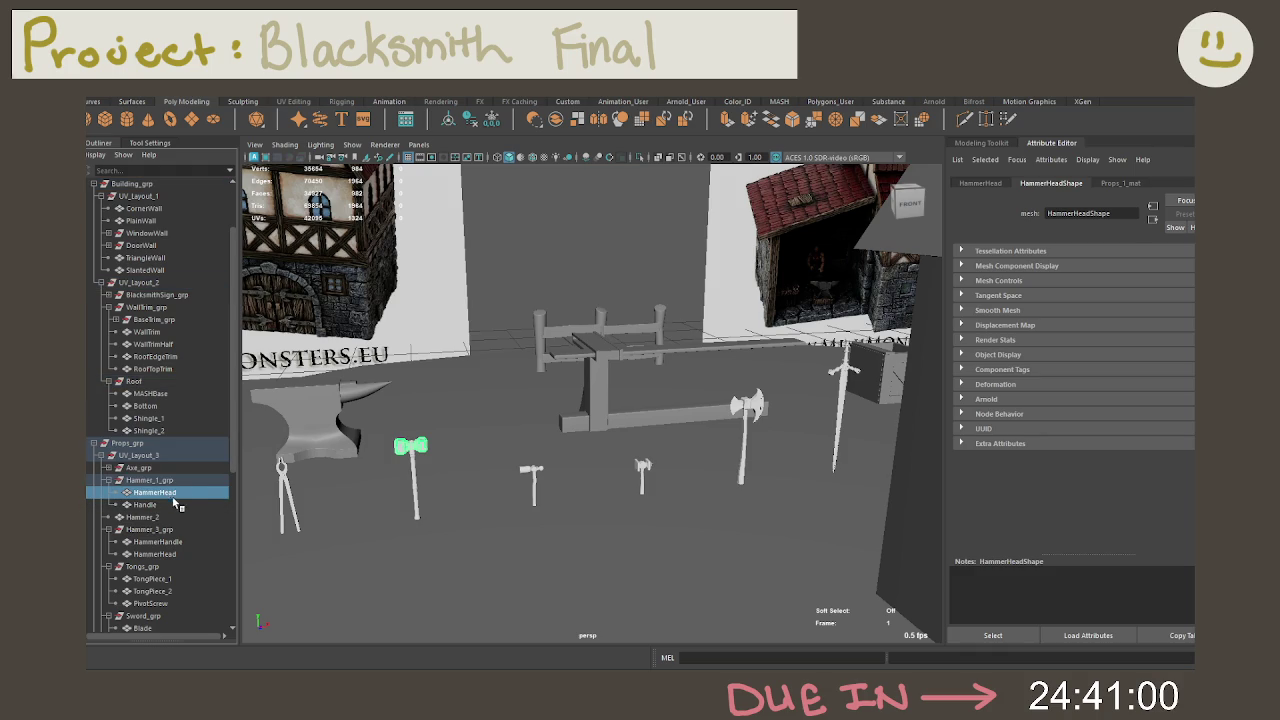
Step: Delete the handle's history and freeze Hammer_1_grp's transforms to zero translation
left_click(175, 504)
left_click(478, 122)
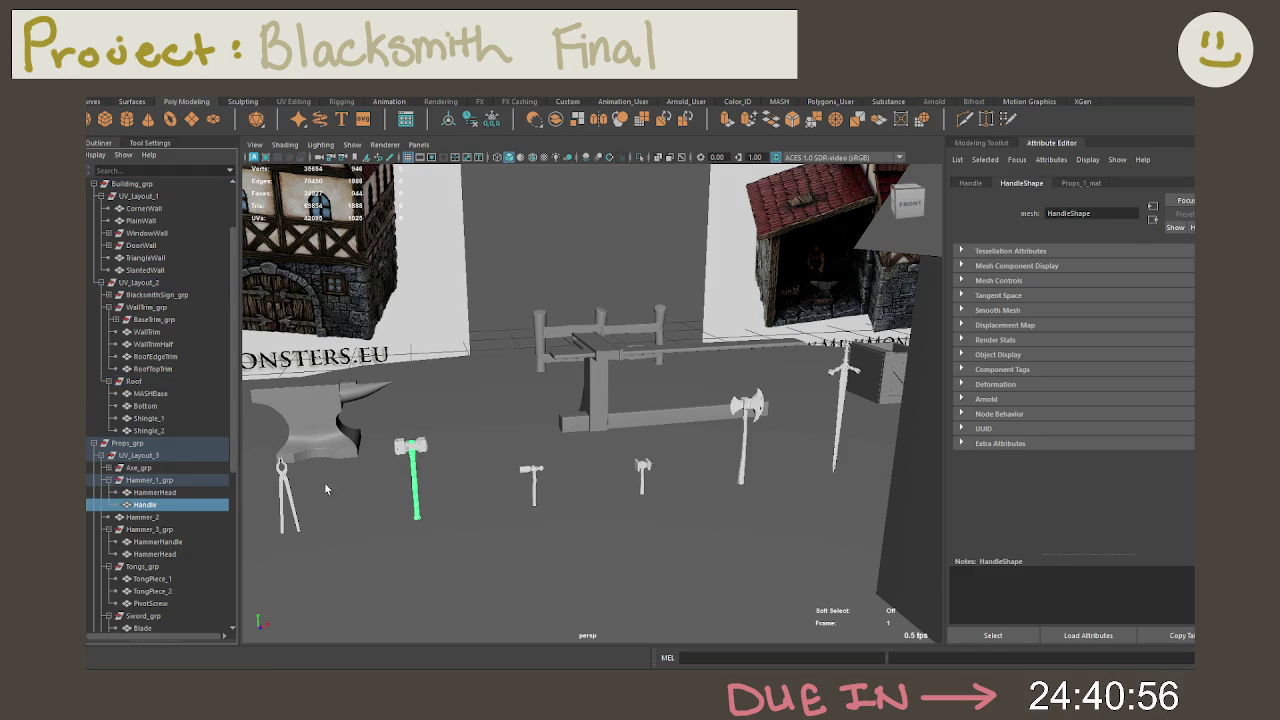
left_click(111, 481)
left_click(142, 480)
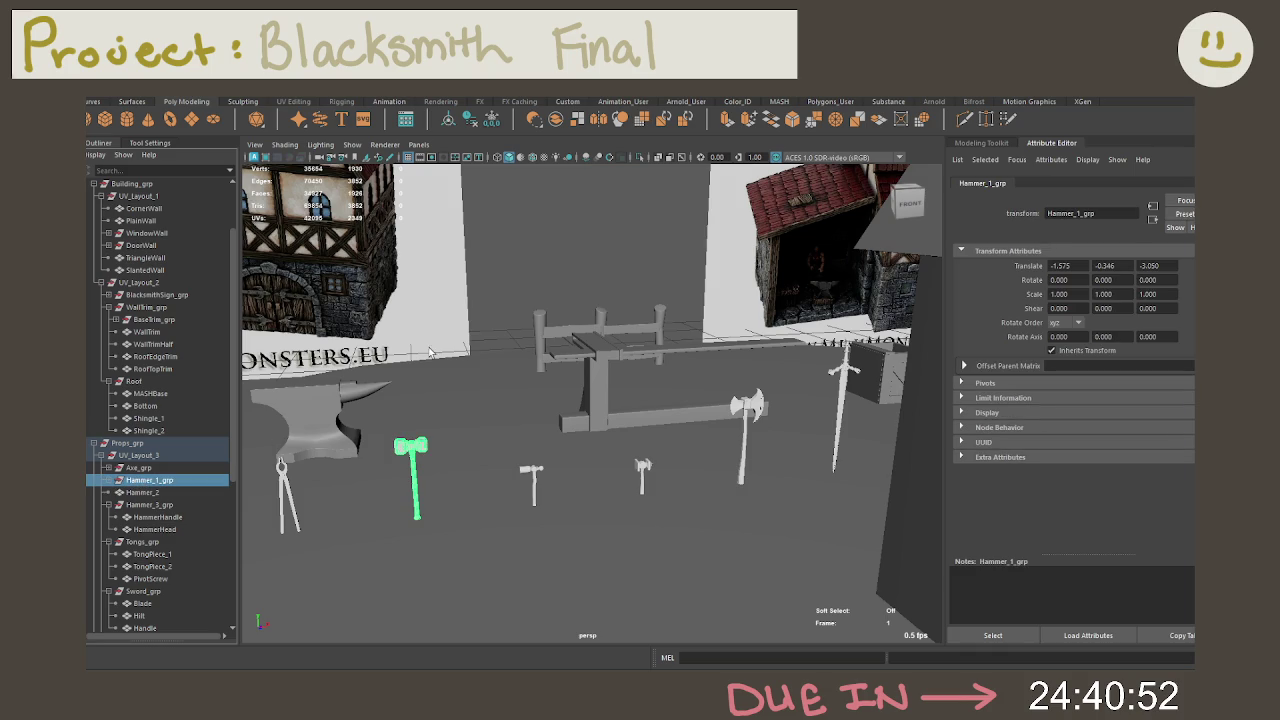
left_click(492, 120)
Step: Check Hammer_1's head and handle, then select Hammer_2
left_click(108, 480)
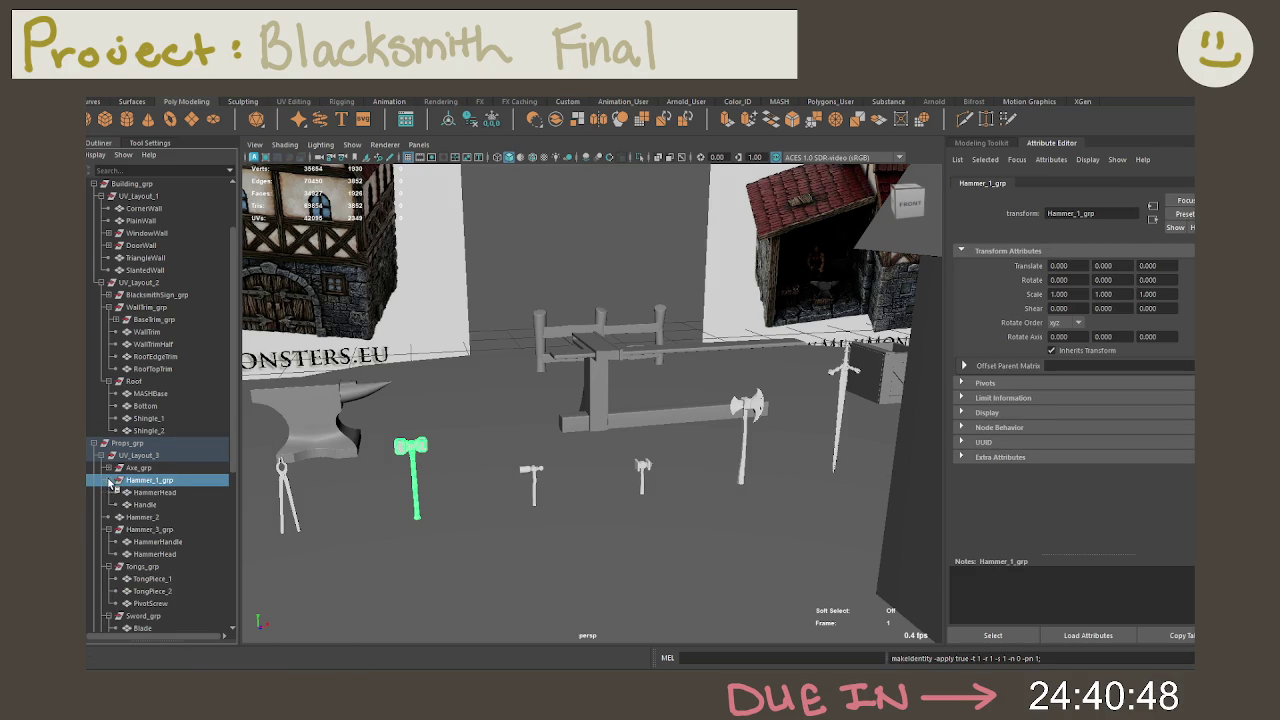
left_click(152, 492)
left_click(147, 505)
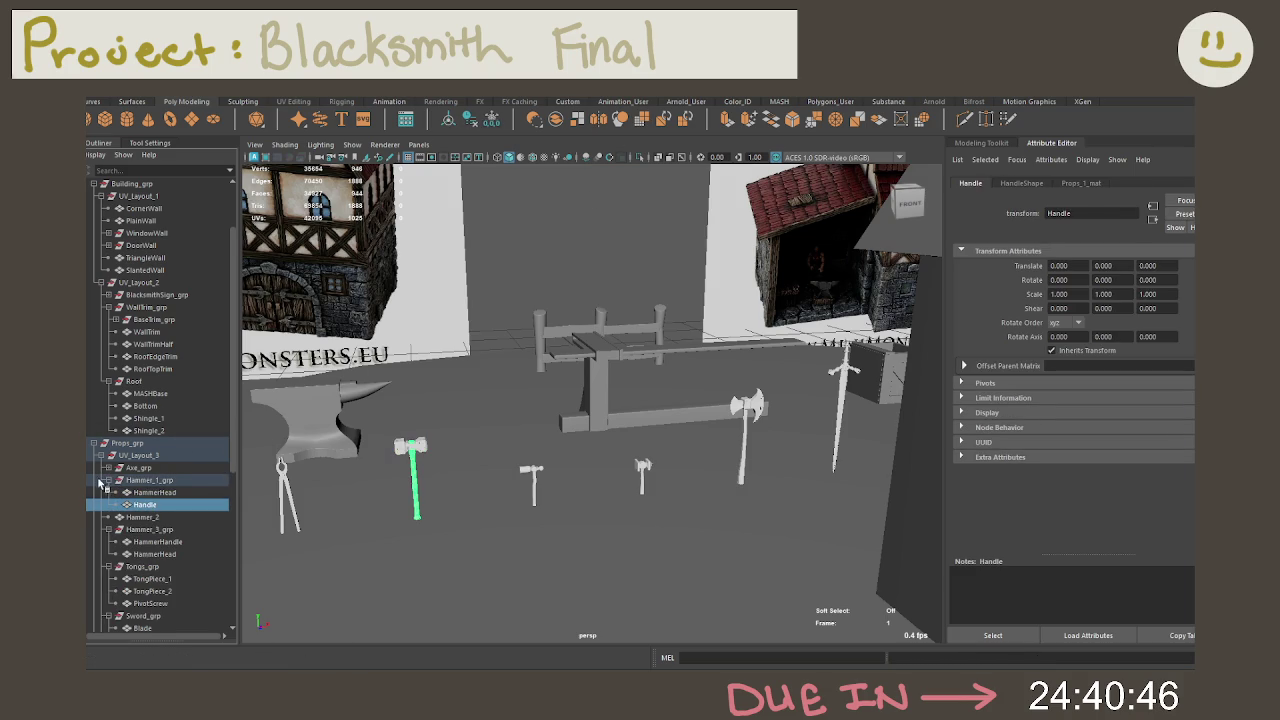
left_click(108, 480)
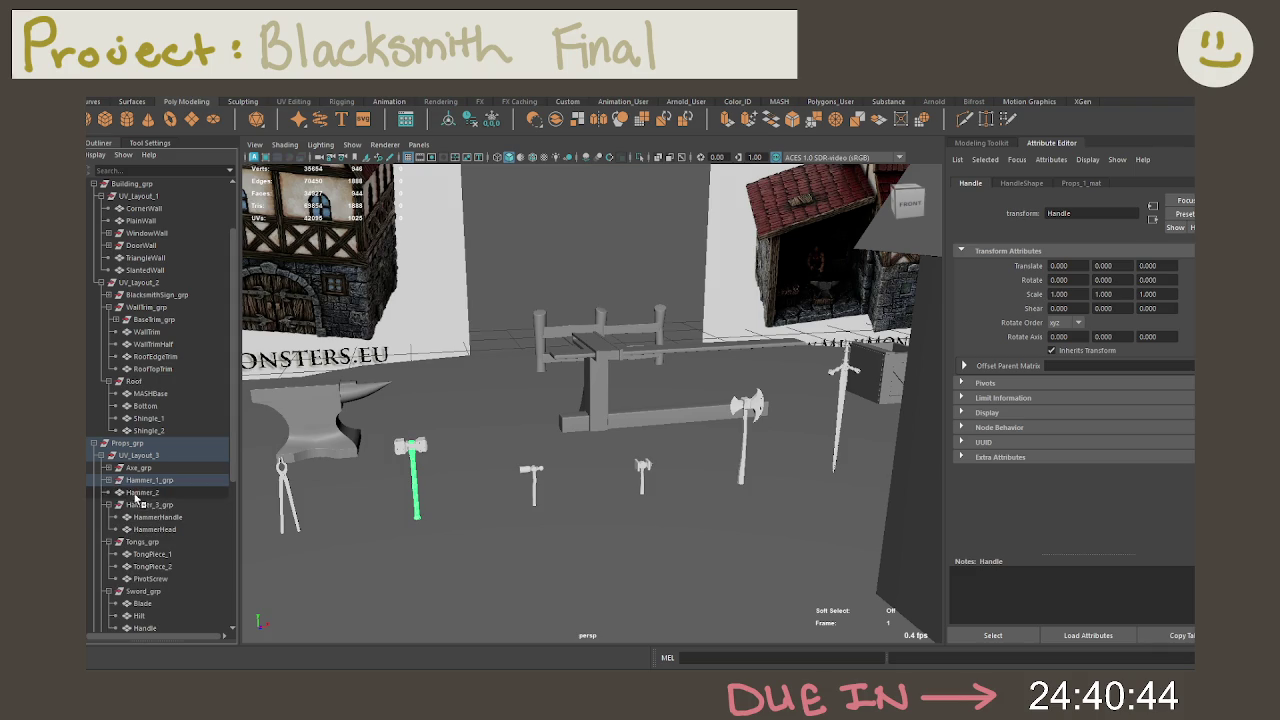
left_click(142, 492)
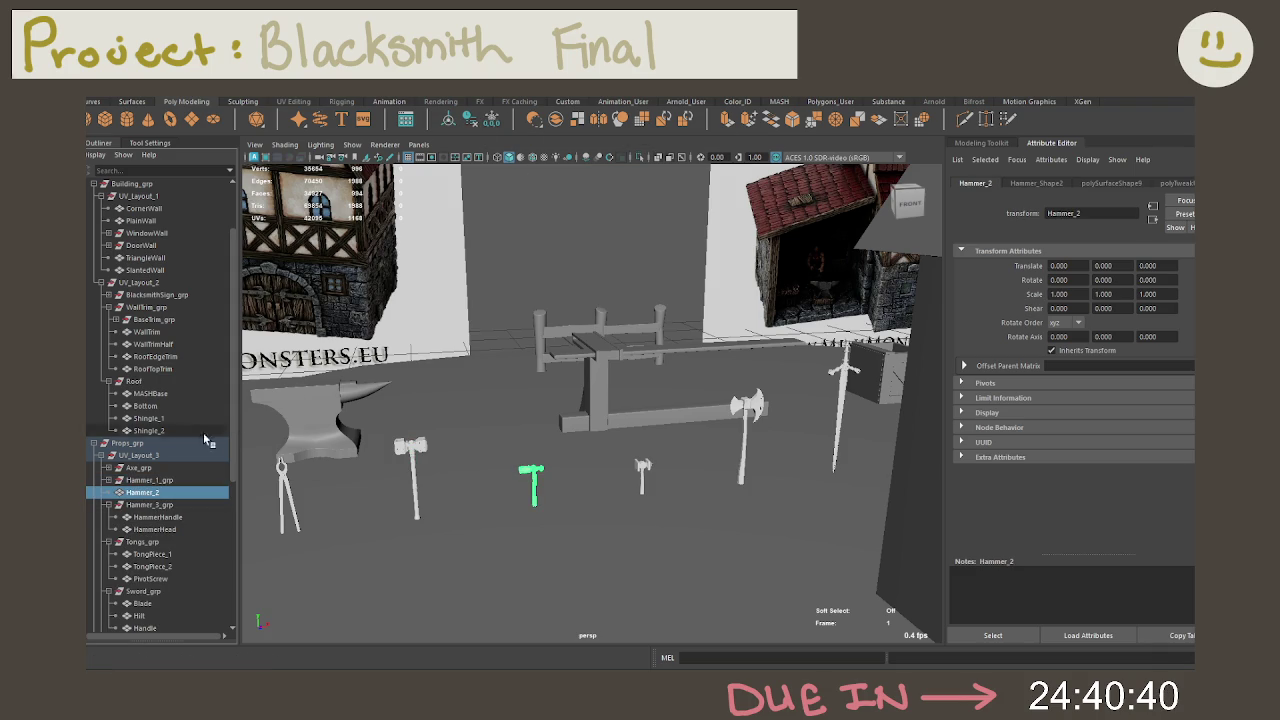
Step: Check Hammer_2's transforms, then place HammerHandle below HammerHead in Hammer_3_grp
mouse_move(173, 492)
middle_mouse_down()
mouse_move(172, 440)
mouse_move(150, 494)
middle_mouse_up()
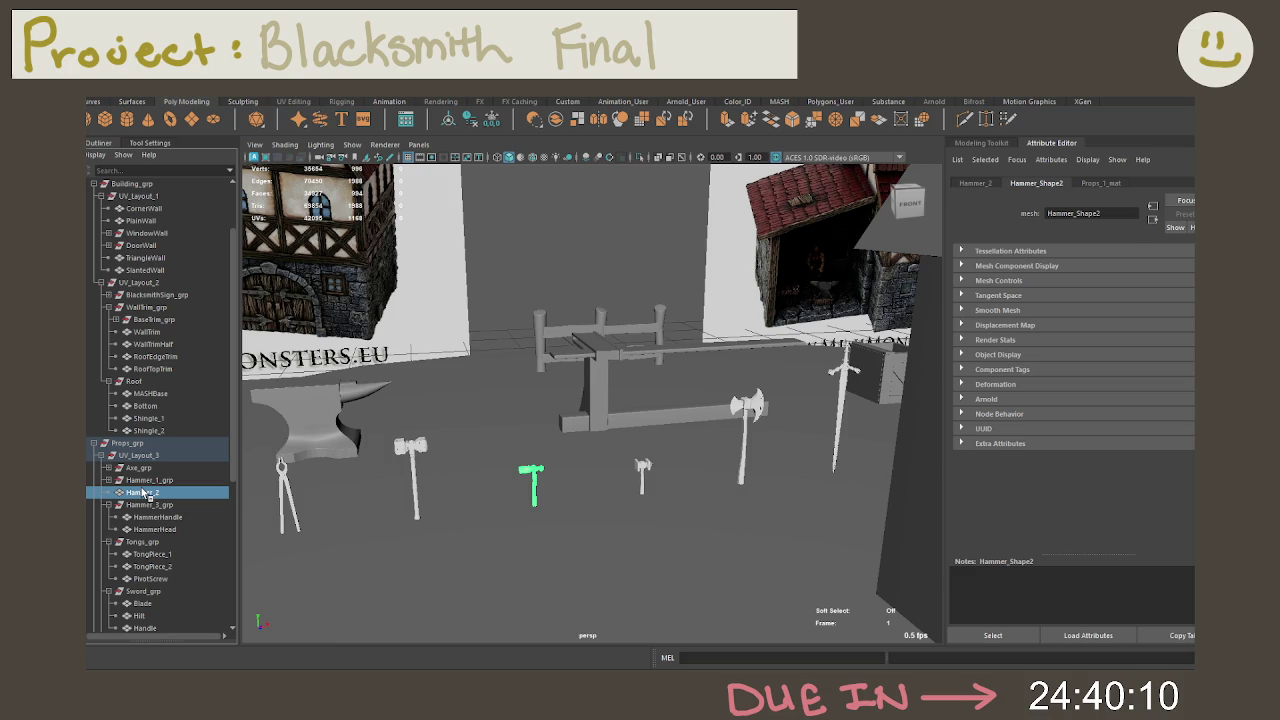
left_click(983, 184)
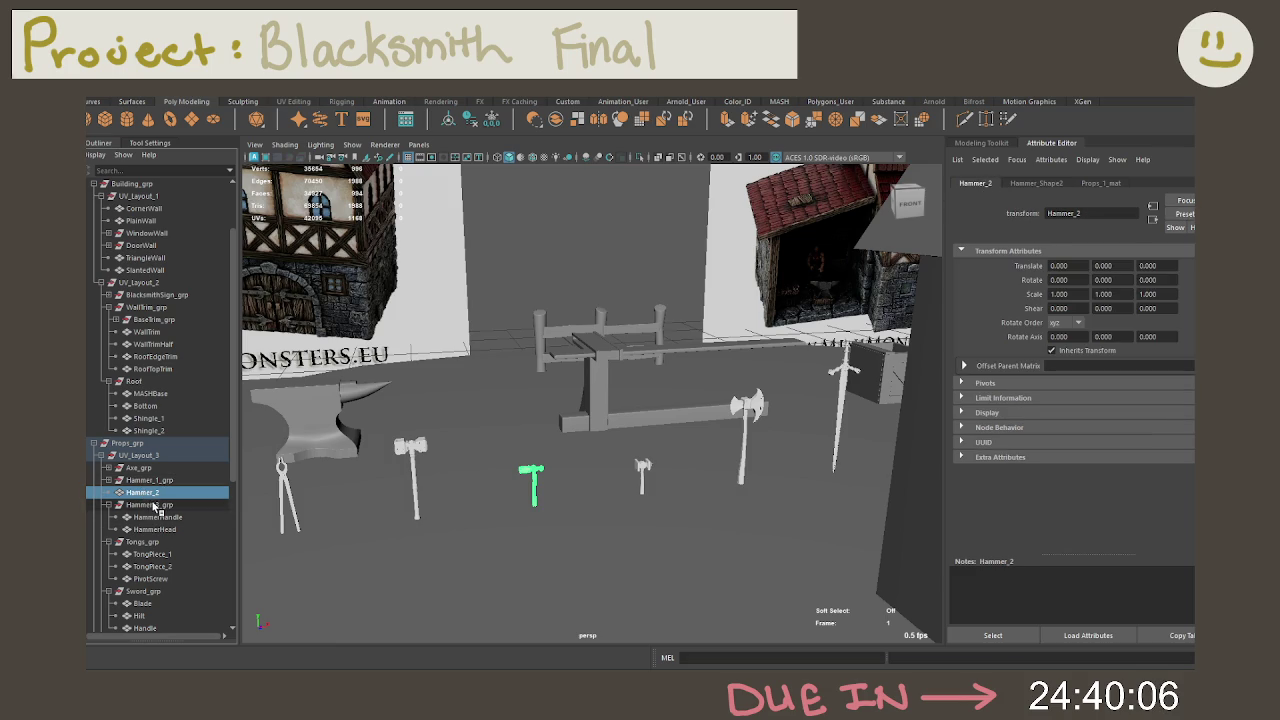
left_click(155, 505)
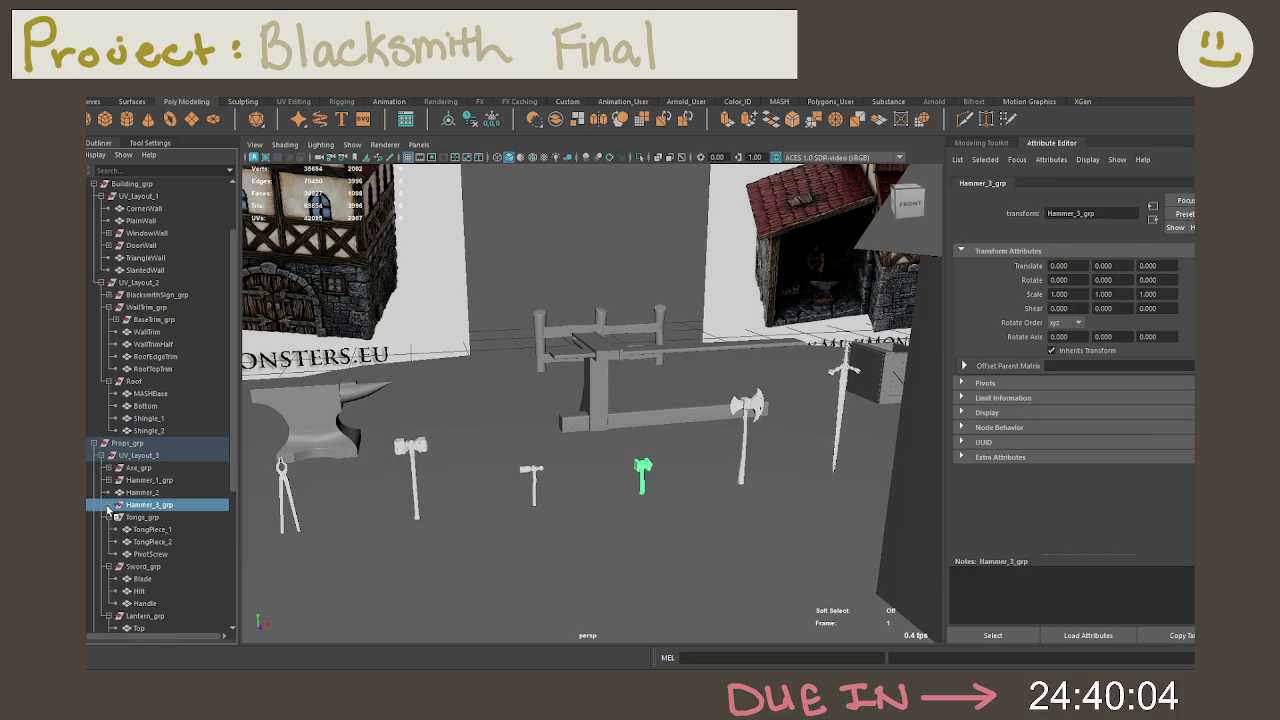
left_click(151, 518)
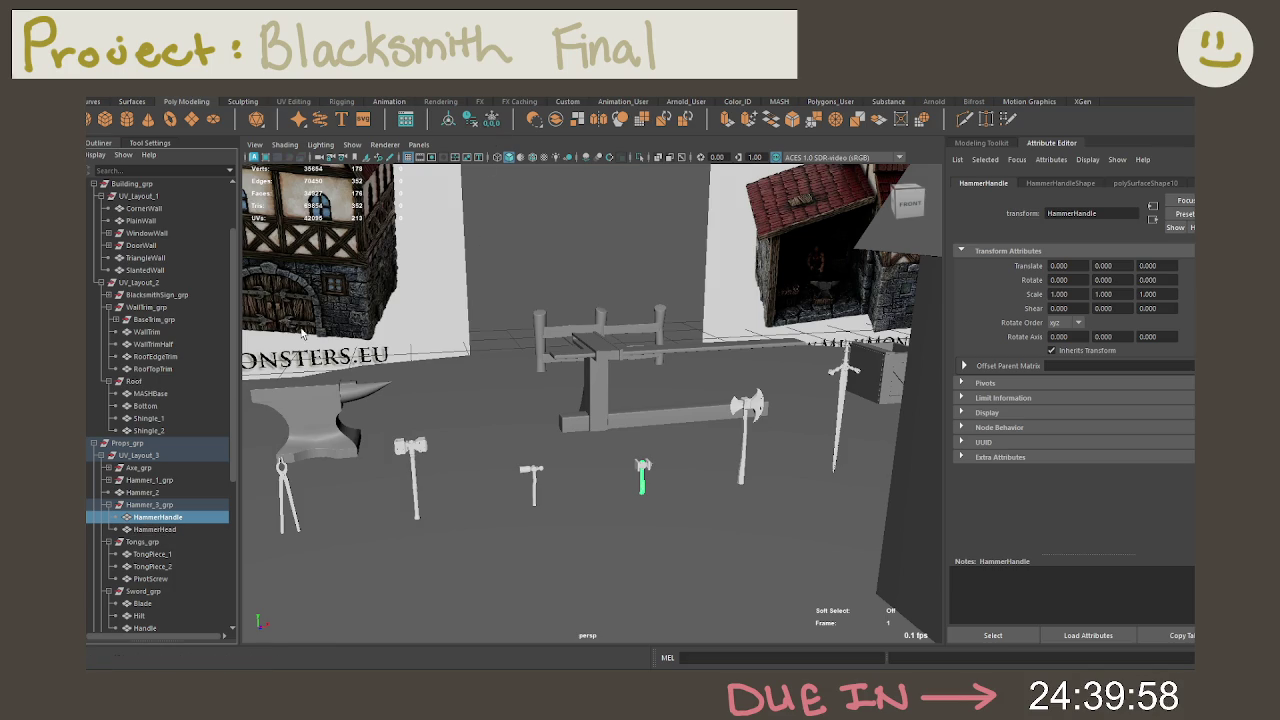
mouse_move(150, 529)
middle_mouse_down()
mouse_move(162, 435)
mouse_move(166, 521)
middle_mouse_up()
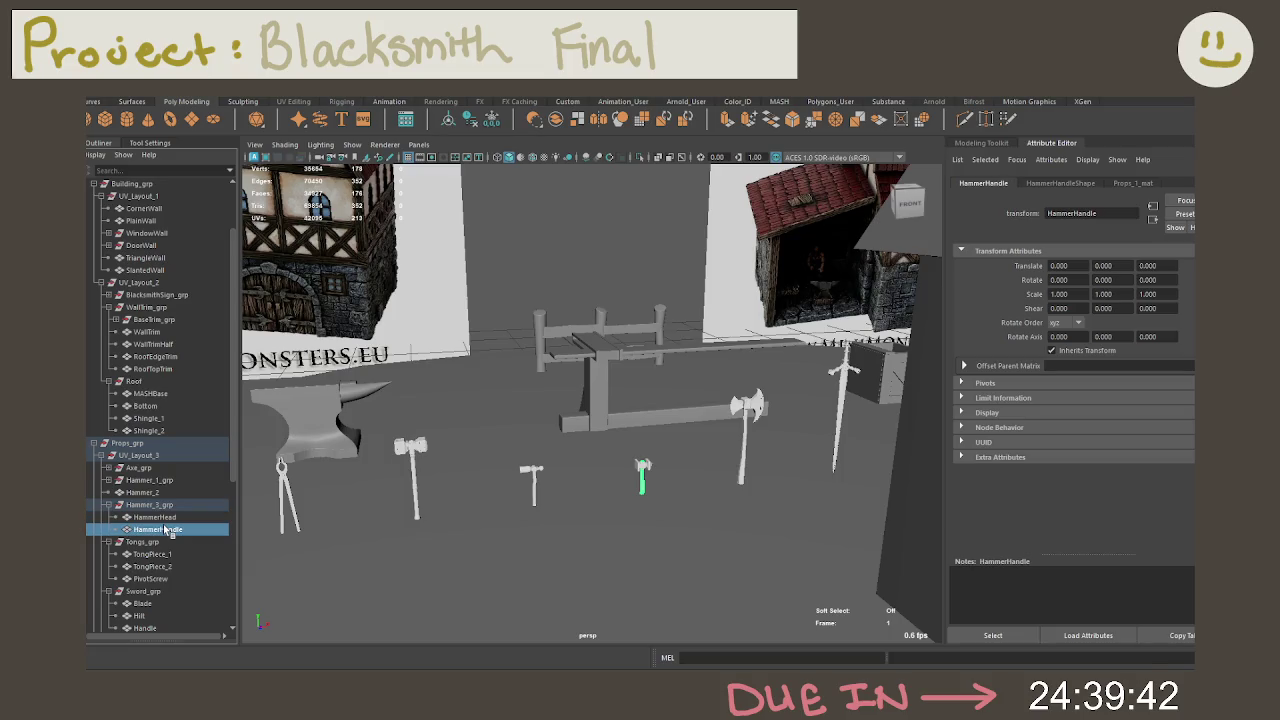
left_click(108, 505)
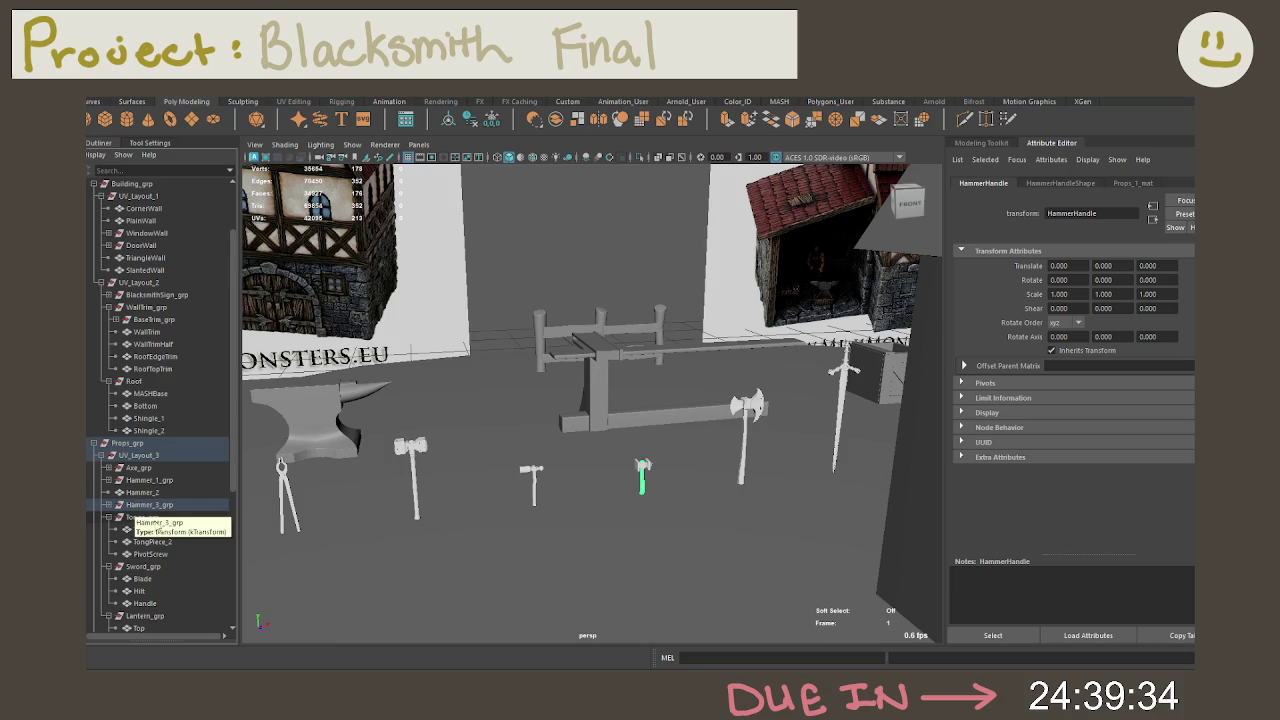
scroll(177, 473, "down", 3)
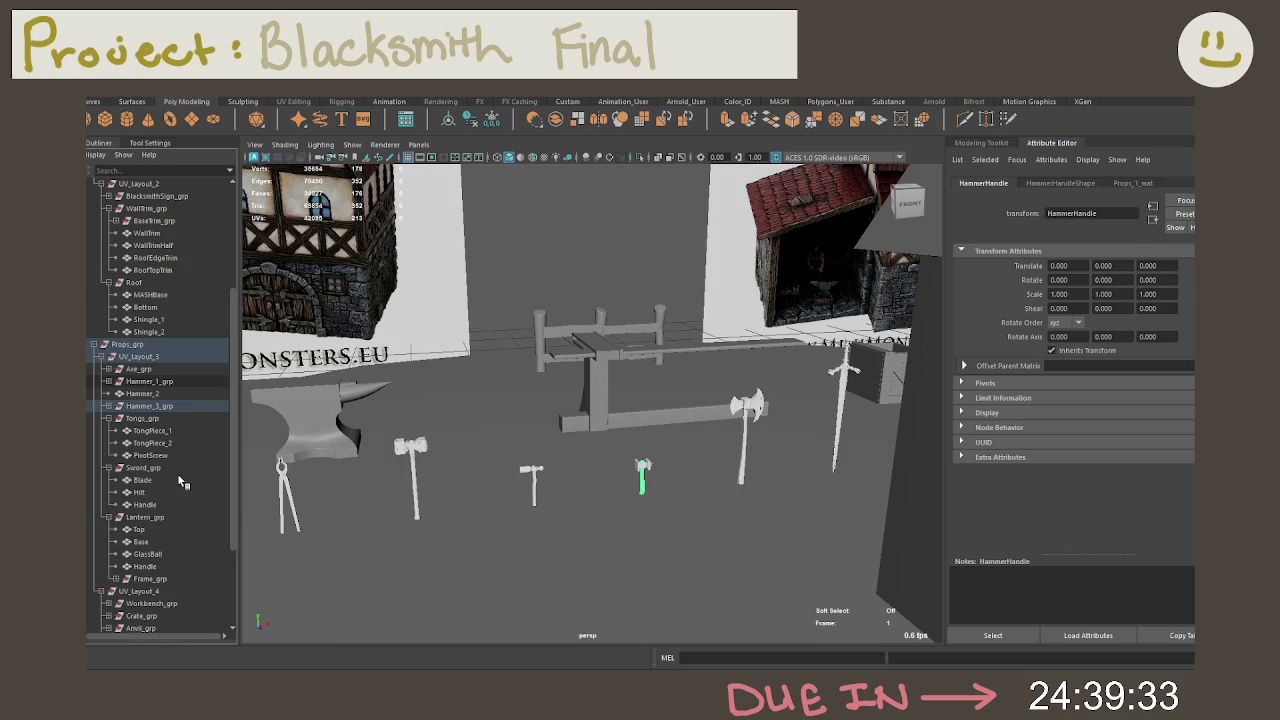
Step: Go through the Tongs_grp pieces, moving TongPiece_1 out and back into the group
left_click(182, 419)
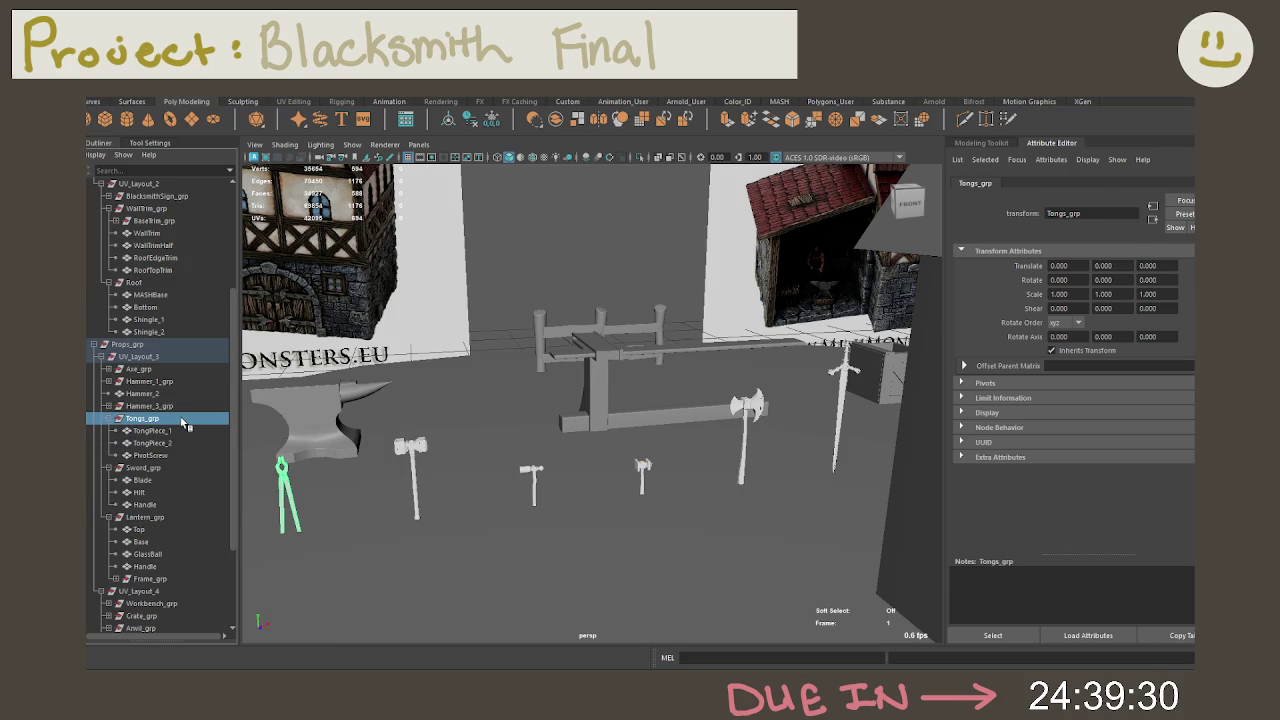
left_click(176, 430)
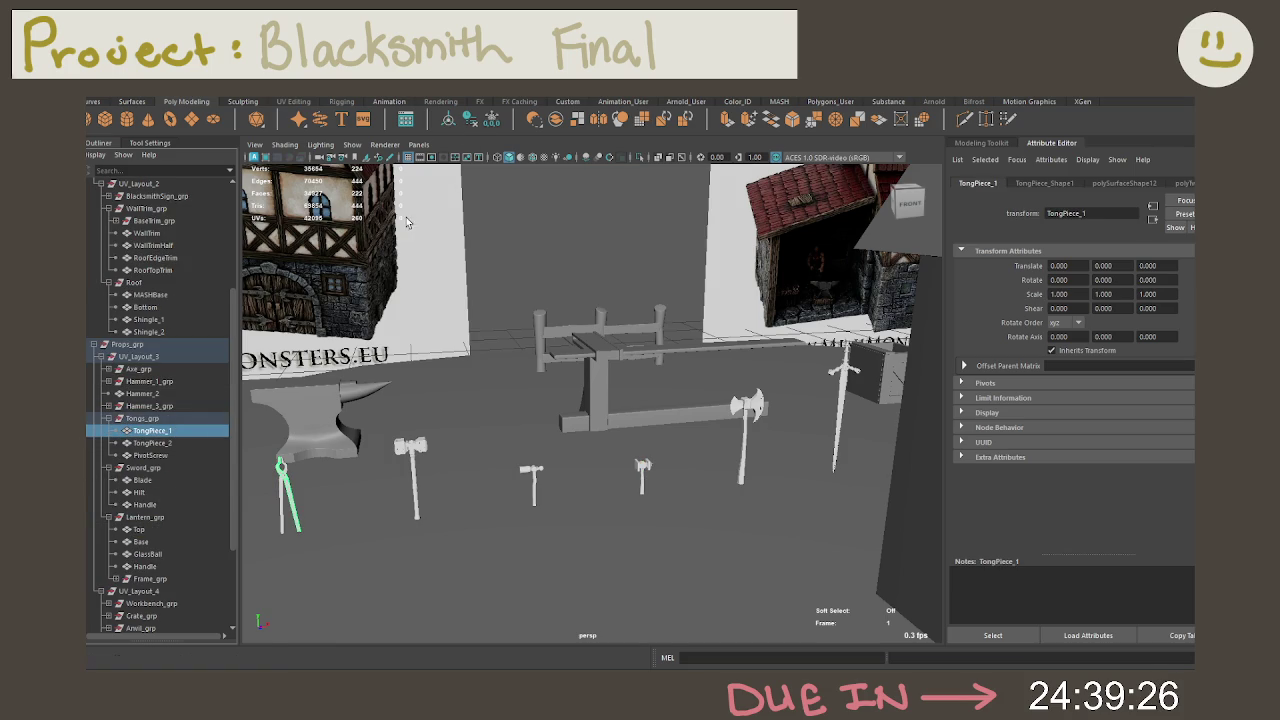
left_click_drag(167, 432, 157, 344)
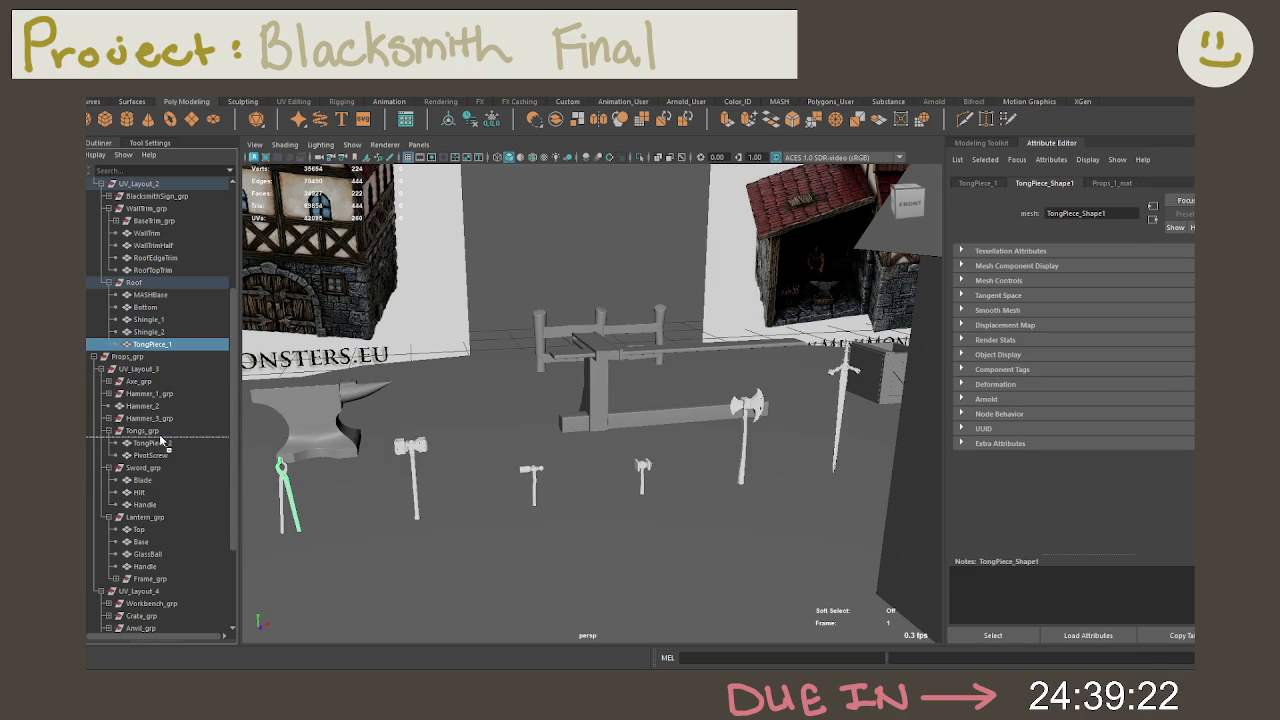
left_click_drag(157, 344, 160, 440)
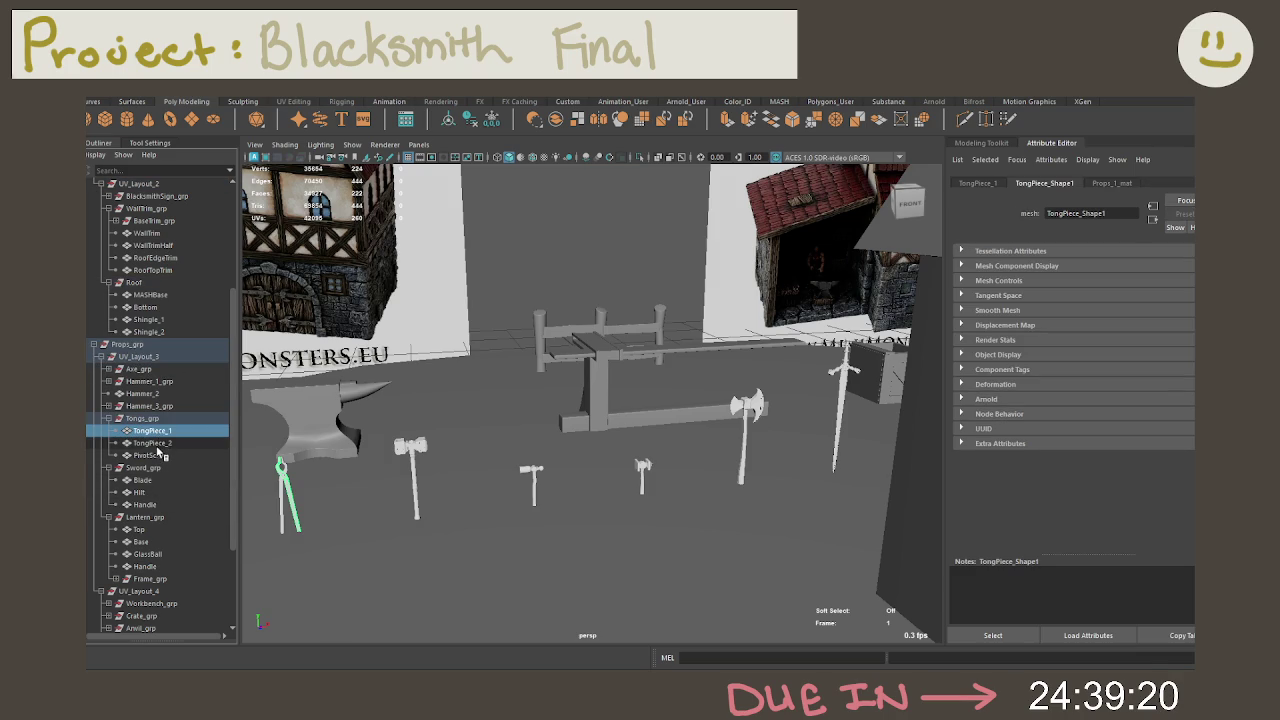
left_click(160, 442)
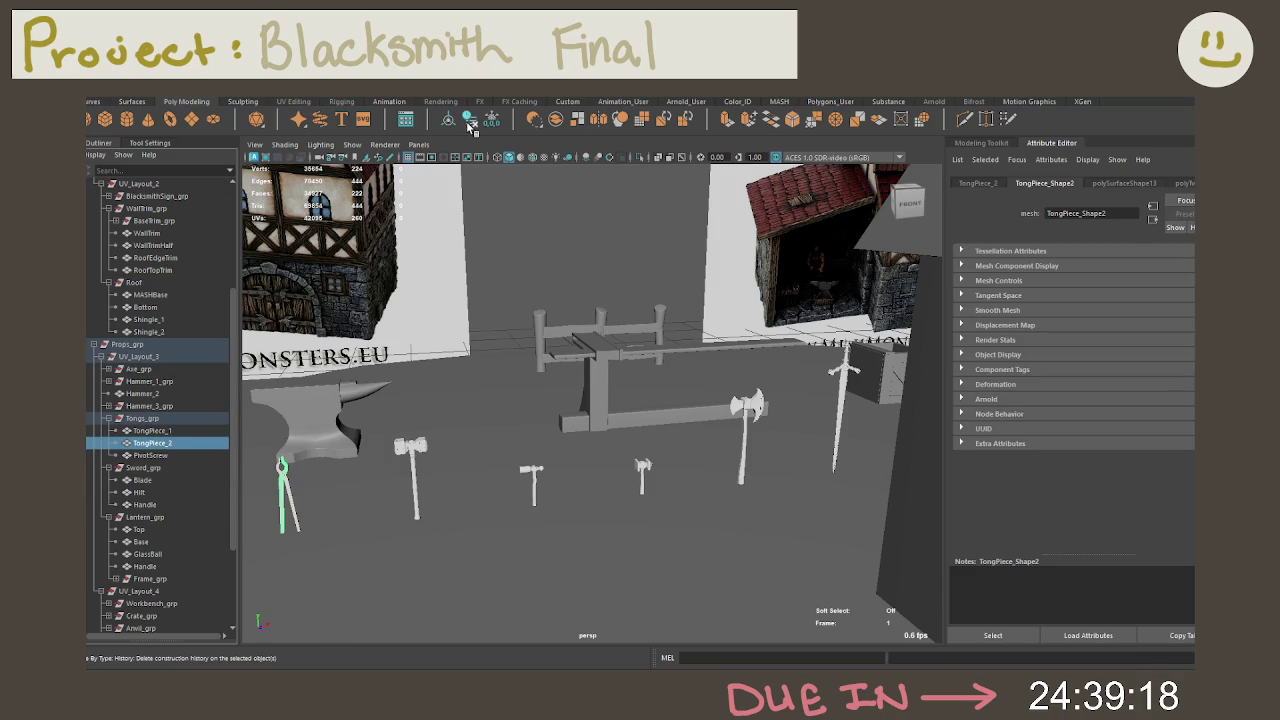
left_click(171, 454)
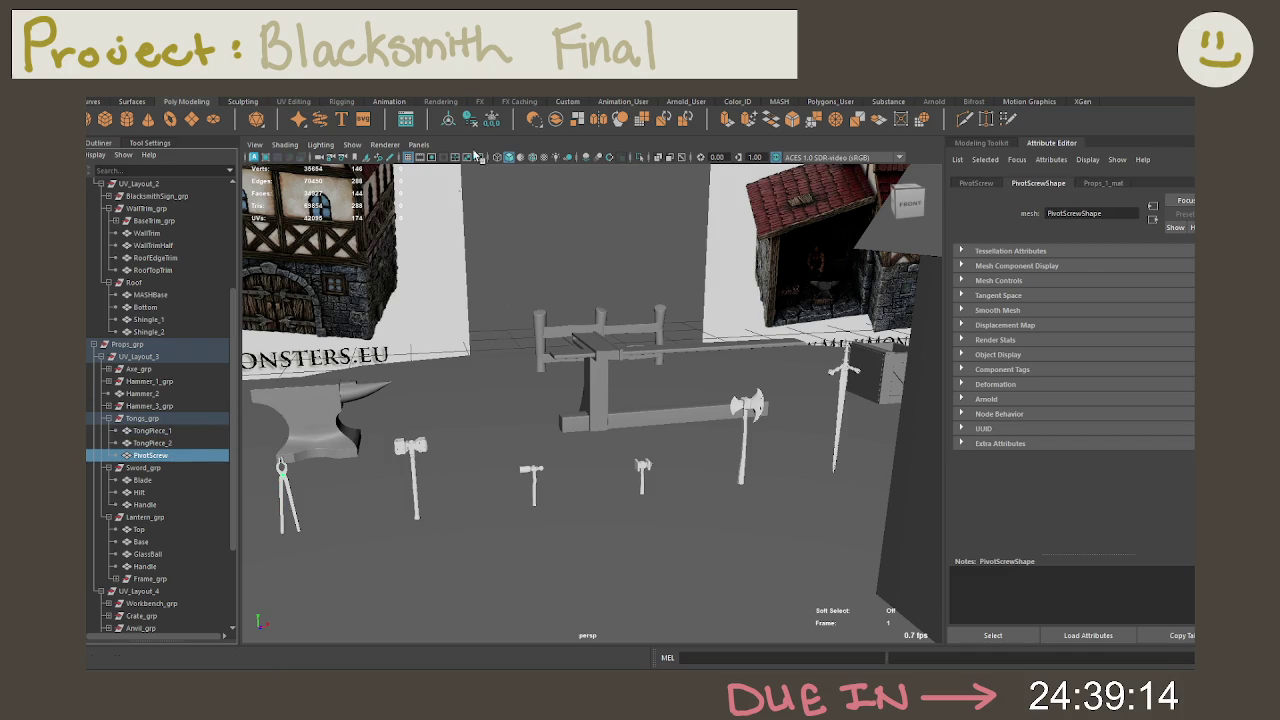
left_click(109, 418)
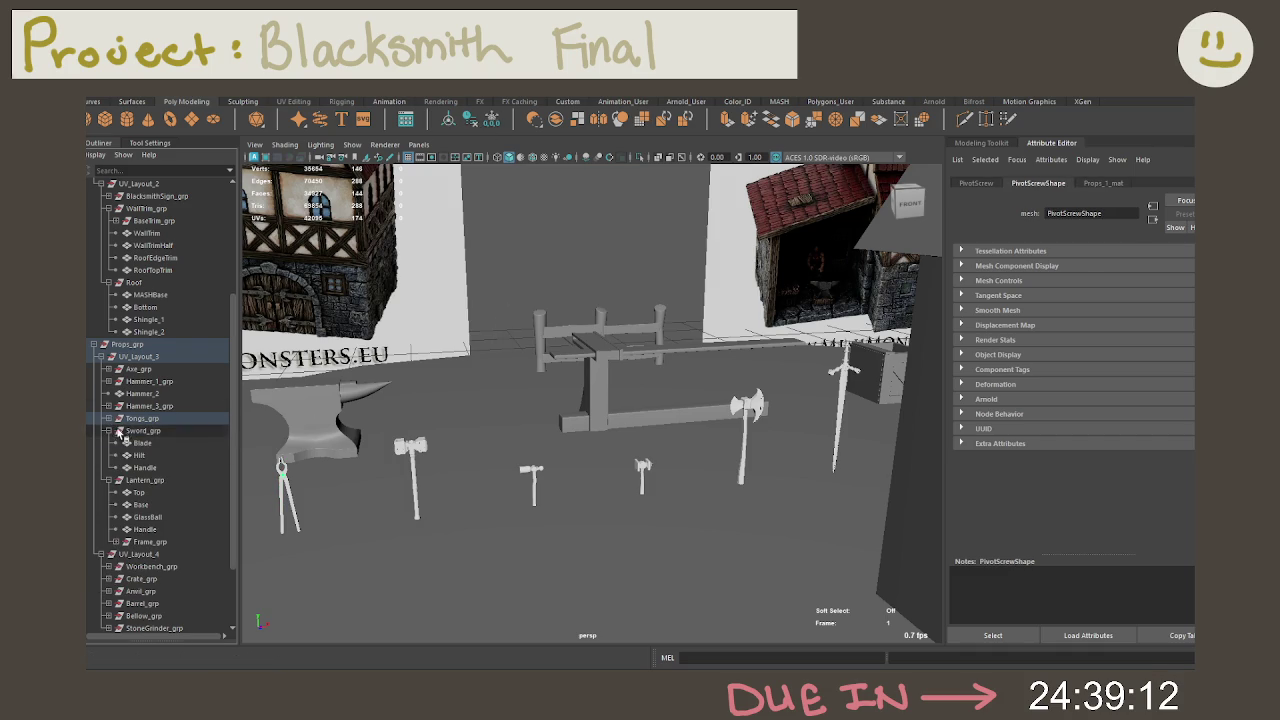
Step: Take Handle, Hilt and Blade out of Sword_grp, return them, and frame the sword
left_click(146, 443)
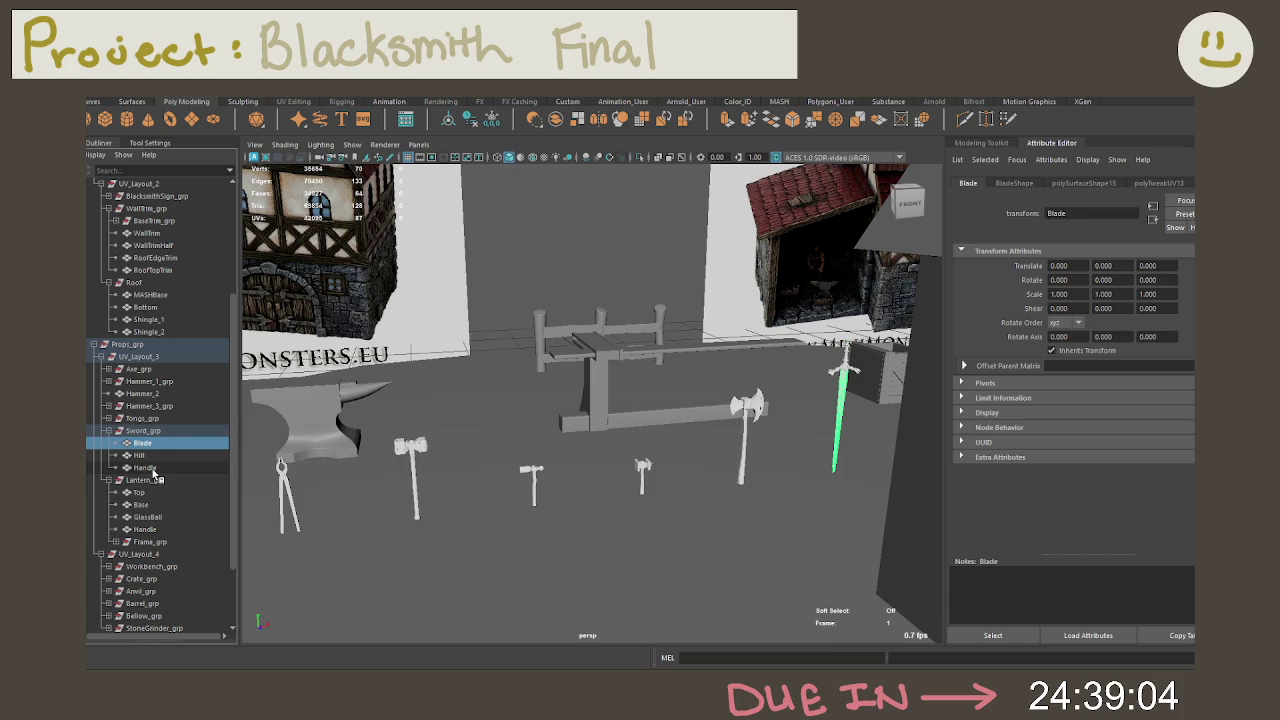
left_click(150, 467, "shift")
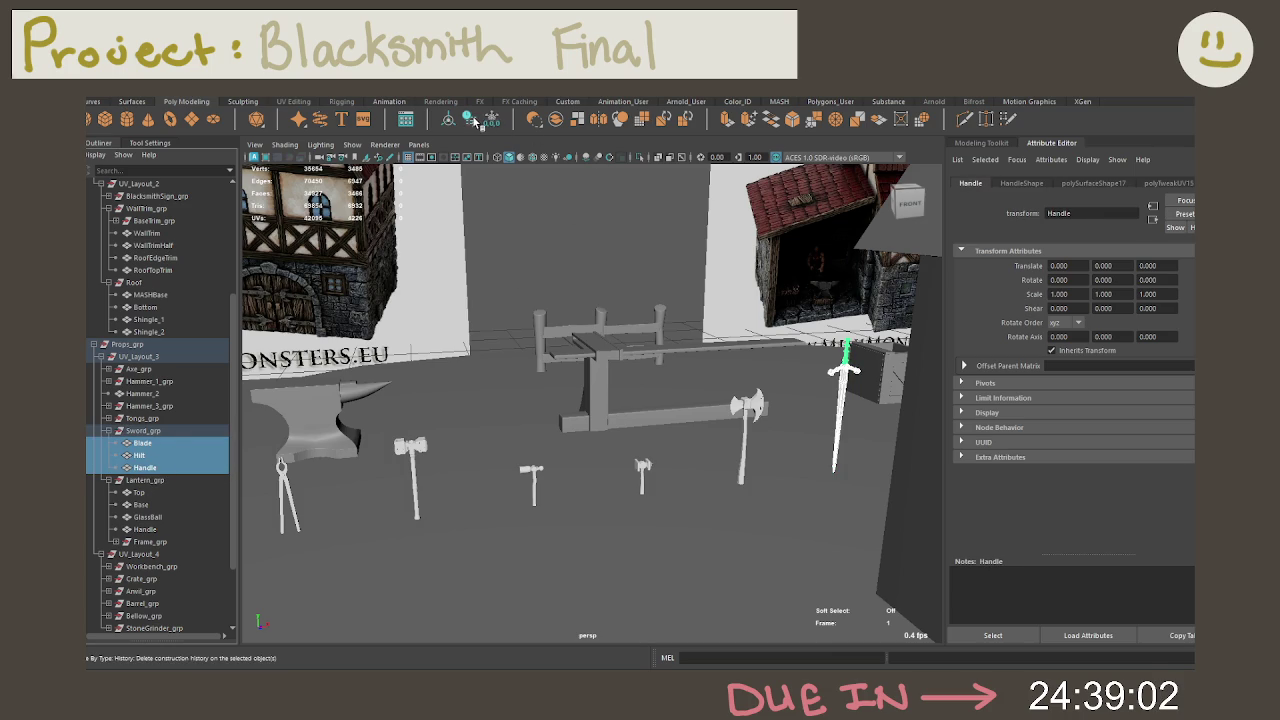
middle_click_drag(177, 470, 172, 342)
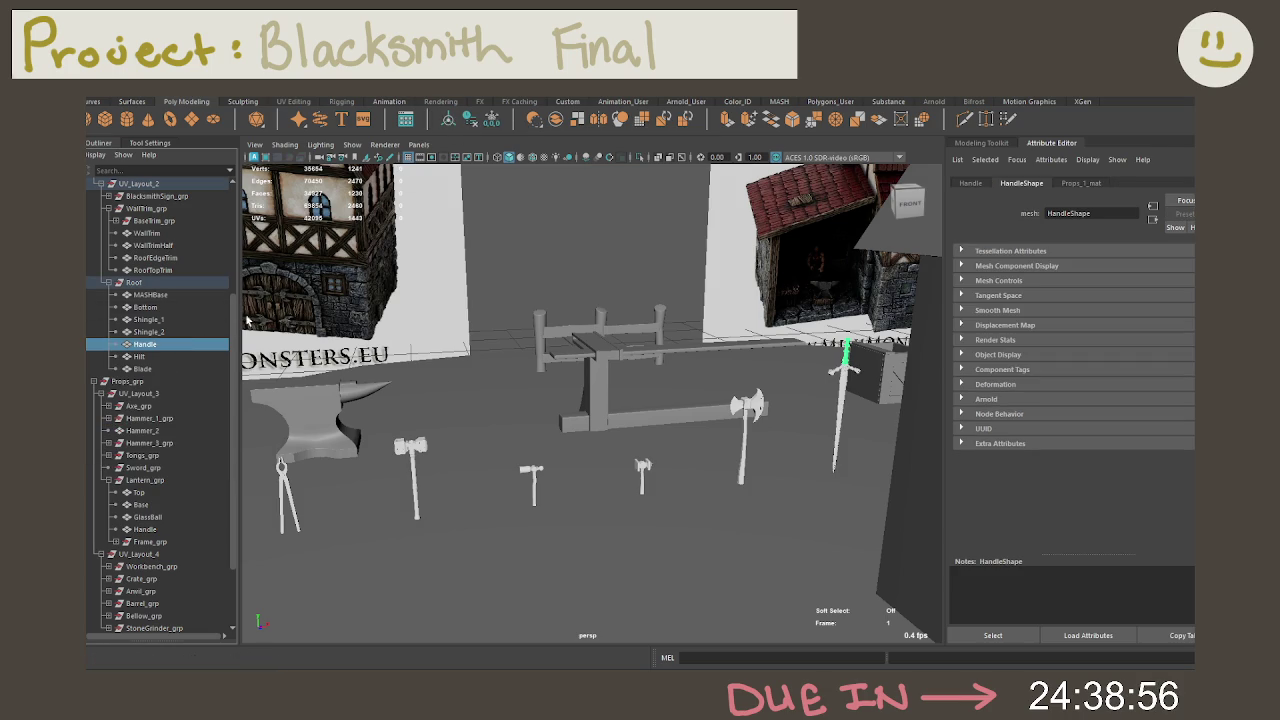
left_click(179, 369, "shift")
middle_click_drag(181, 365, 159, 470)
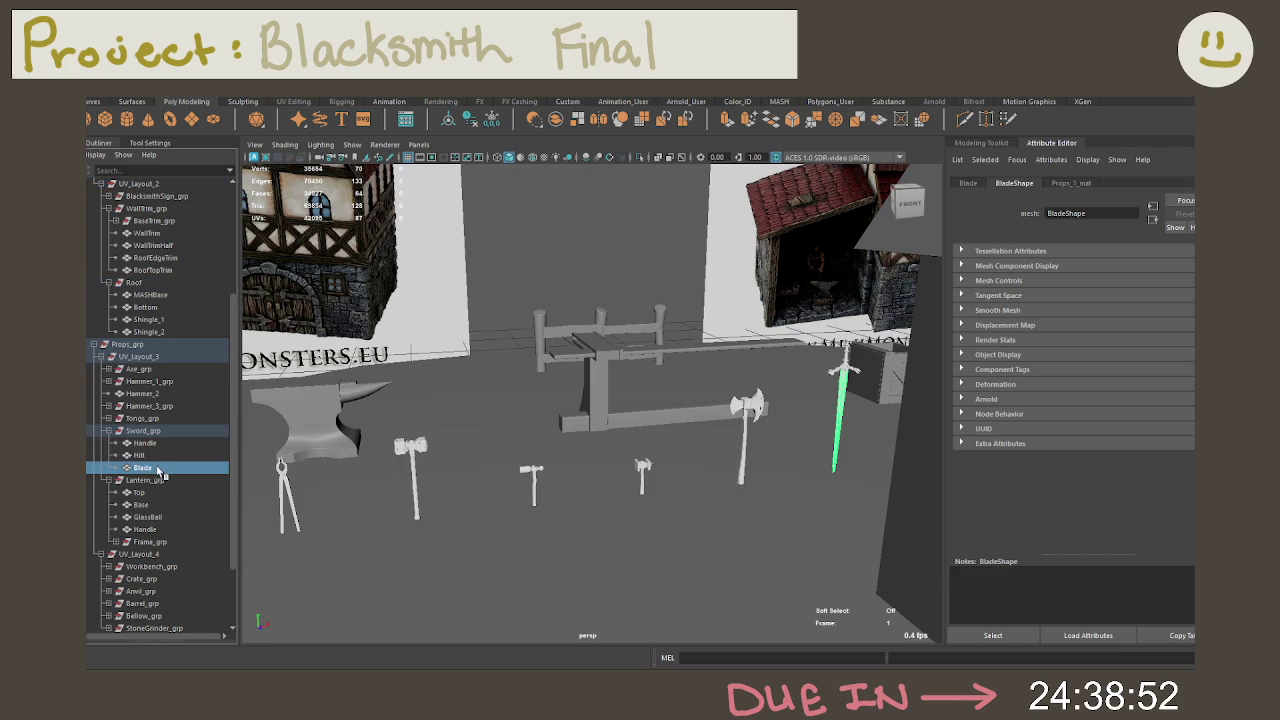
left_click(130, 431)
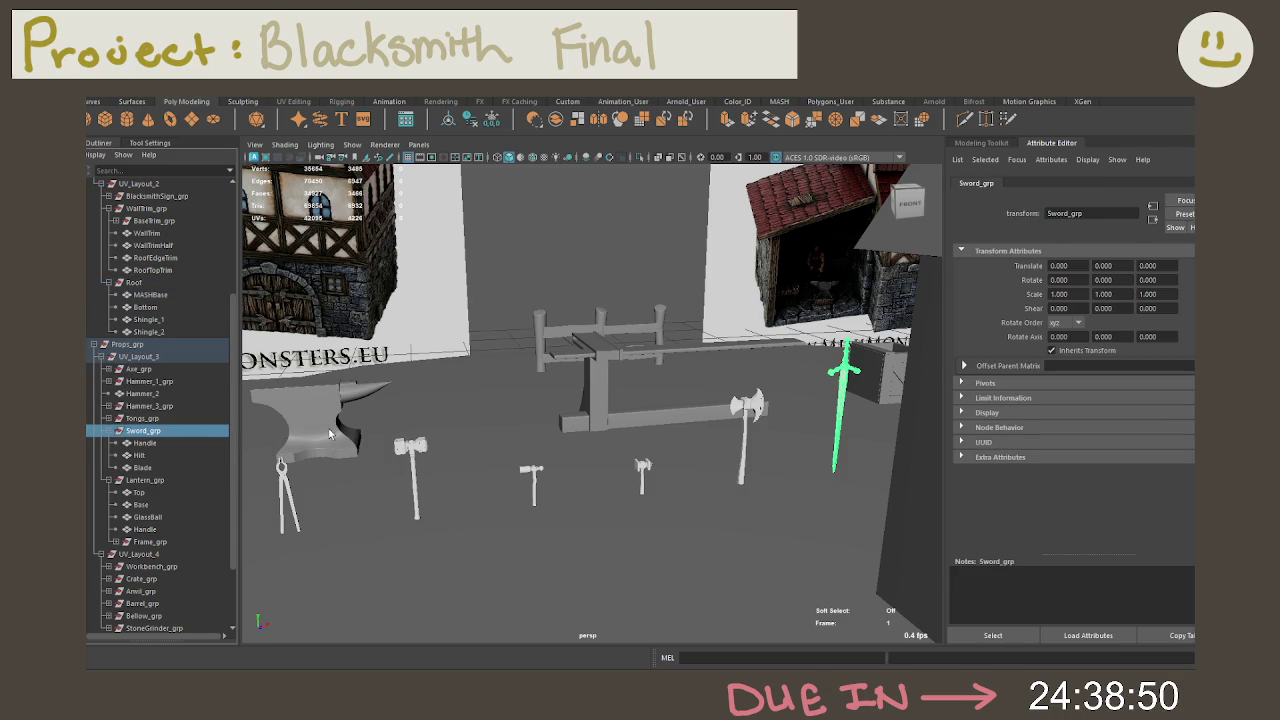
key("f")
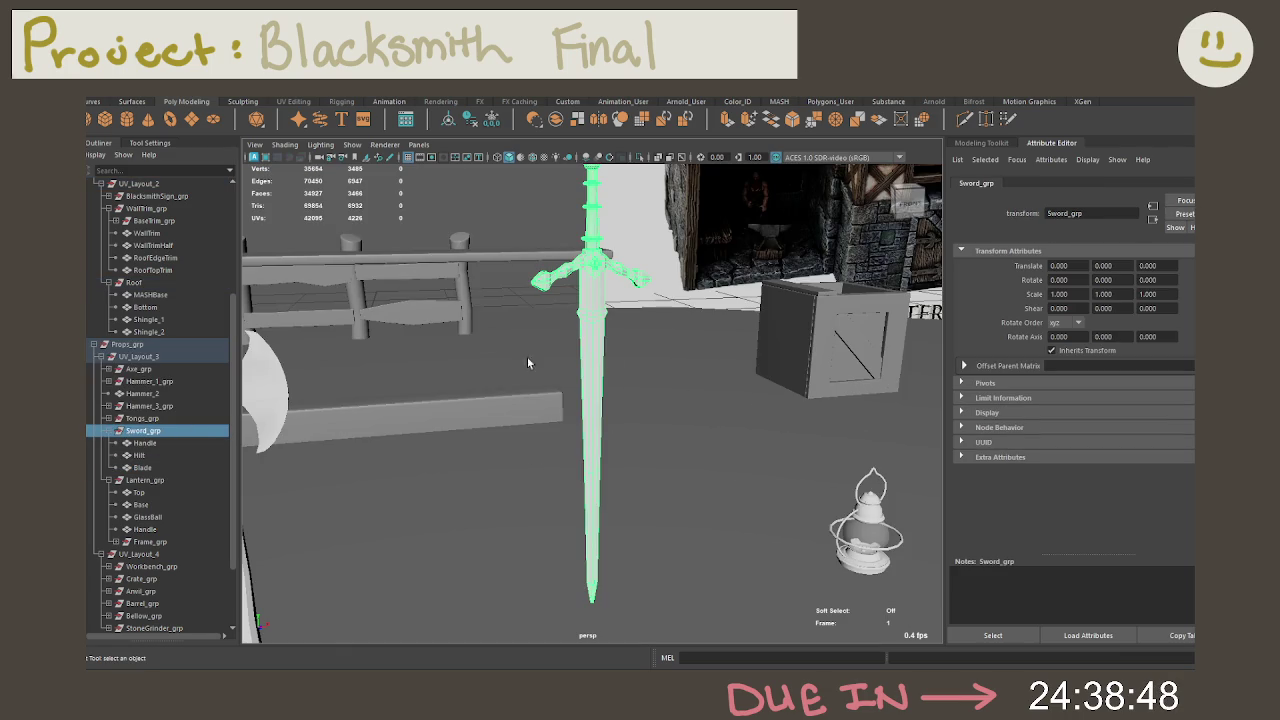
Step: Check the sword Handle, Hilt and Blade transforms, then select Lantern_grp
left_click(145, 443)
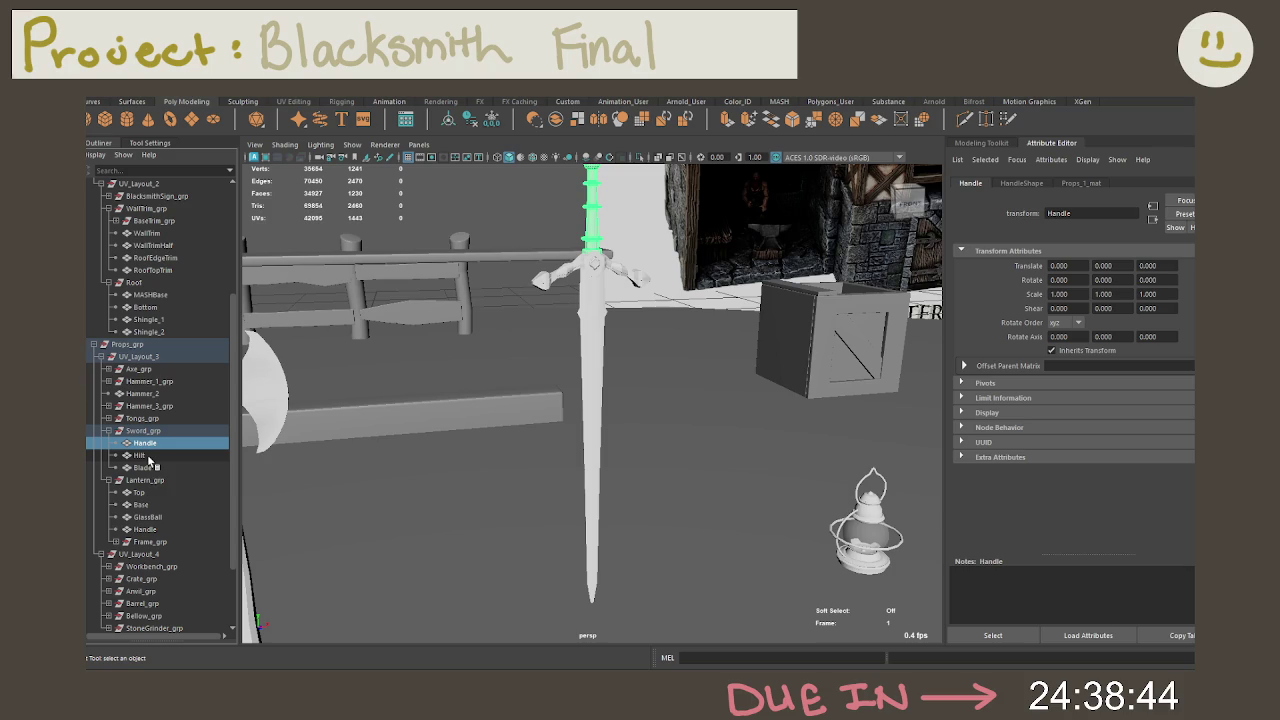
left_click(140, 455)
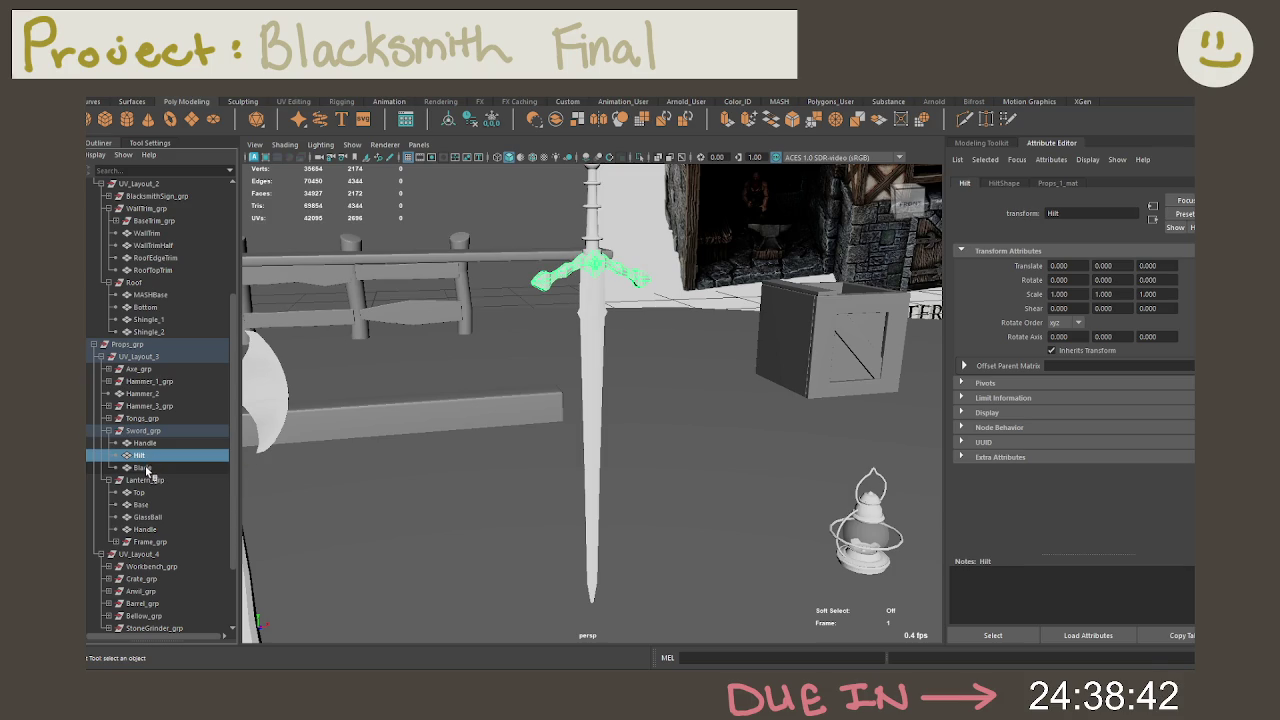
left_click(143, 467)
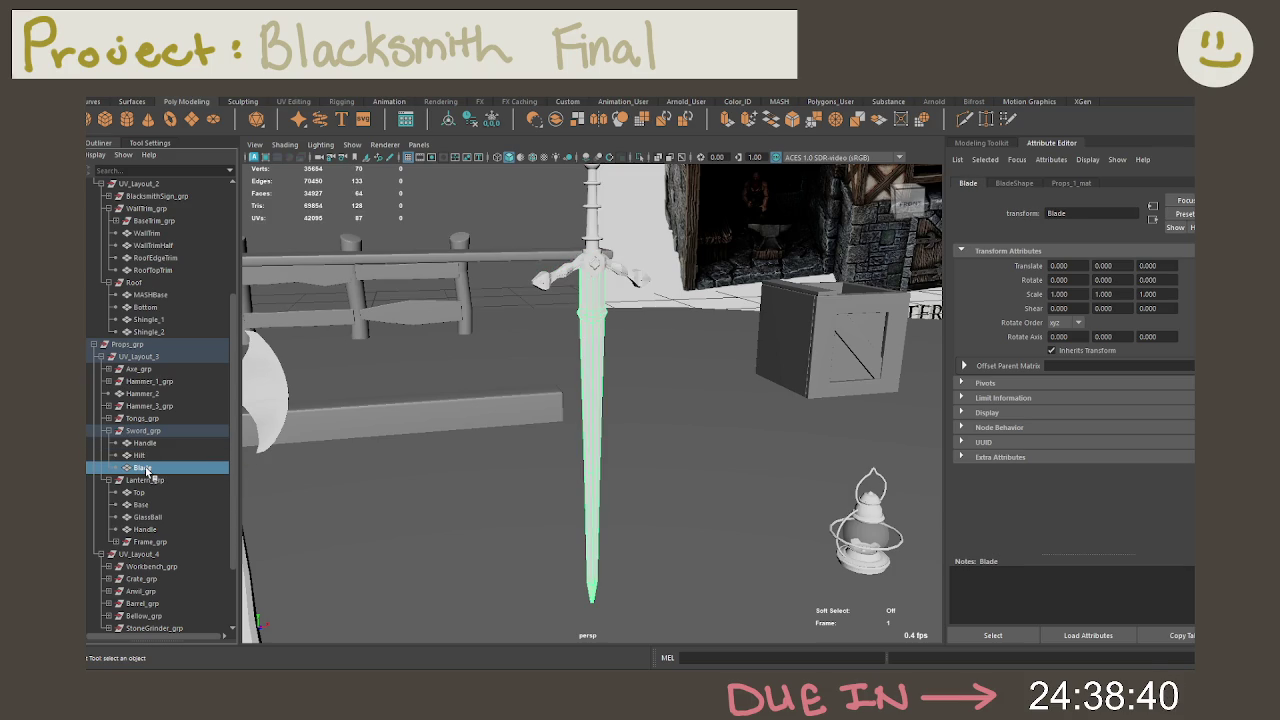
left_click(108, 430)
left_click(162, 443)
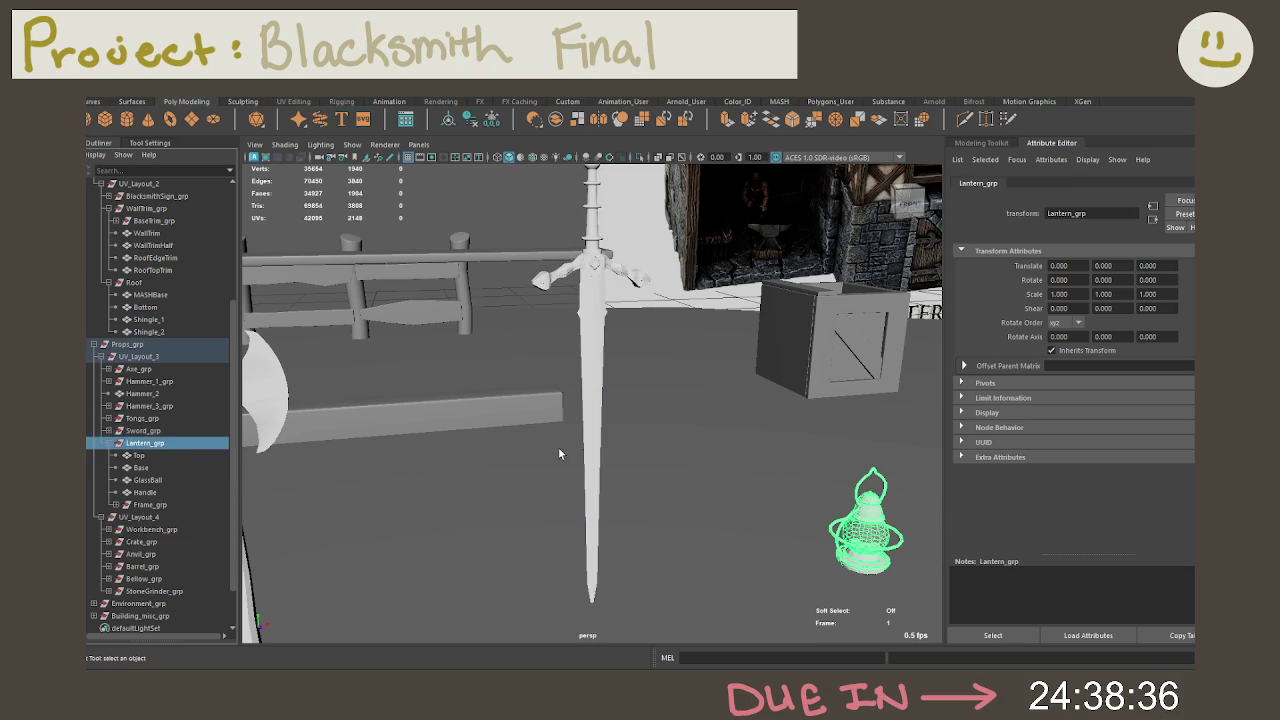
Step: Frame, orbit and zoom the view so the lantern fills the viewport
key("f")
scroll(558, 447, "down", 3)
mouse_move(558, 447)
left_mouse_down("alt")
mouse_move(585, 389)
mouse_move(640, 394)
mouse_move(711, 366)
mouse_move(643, 351)
mouse_move(559, 393)
left_mouse_up("alt")
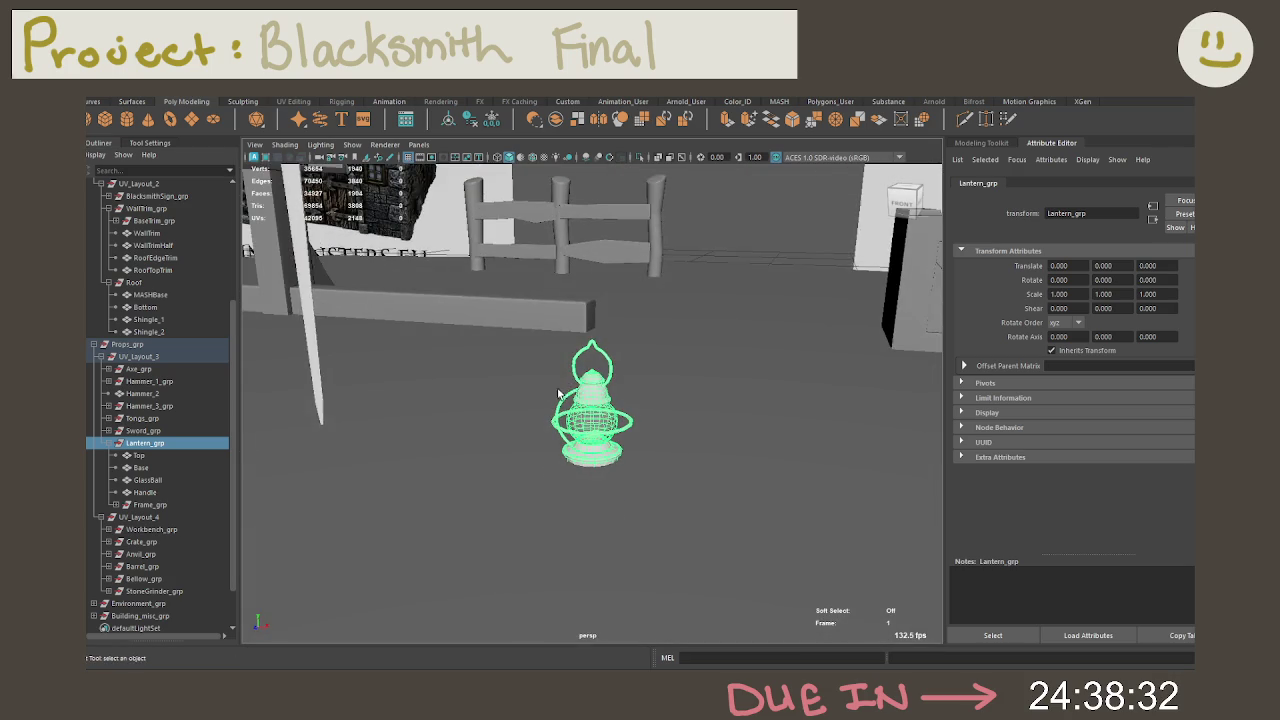
right_click_drag(558, 395, 740, 434, "alt")
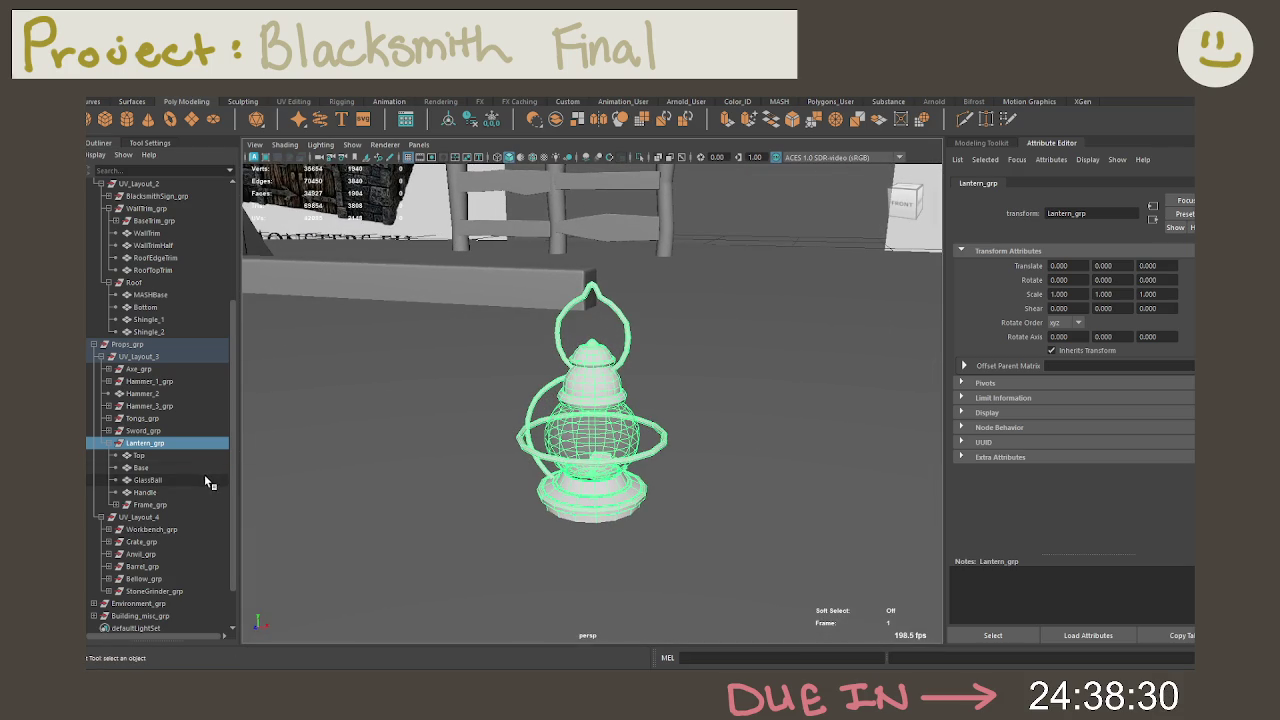
scroll(457, 423, "down", 5)
mouse_move(457, 423)
middle_mouse_down("alt")
mouse_move(677, 464)
mouse_move(663, 429)
mouse_move(406, 371)
mouse_move(643, 449)
mouse_move(729, 458)
mouse_move(520, 451)
middle_mouse_up("alt")
mouse_move(520, 451)
right_mouse_down("alt")
mouse_move(656, 445)
mouse_move(637, 397)
mouse_move(651, 405)
right_mouse_up("alt")
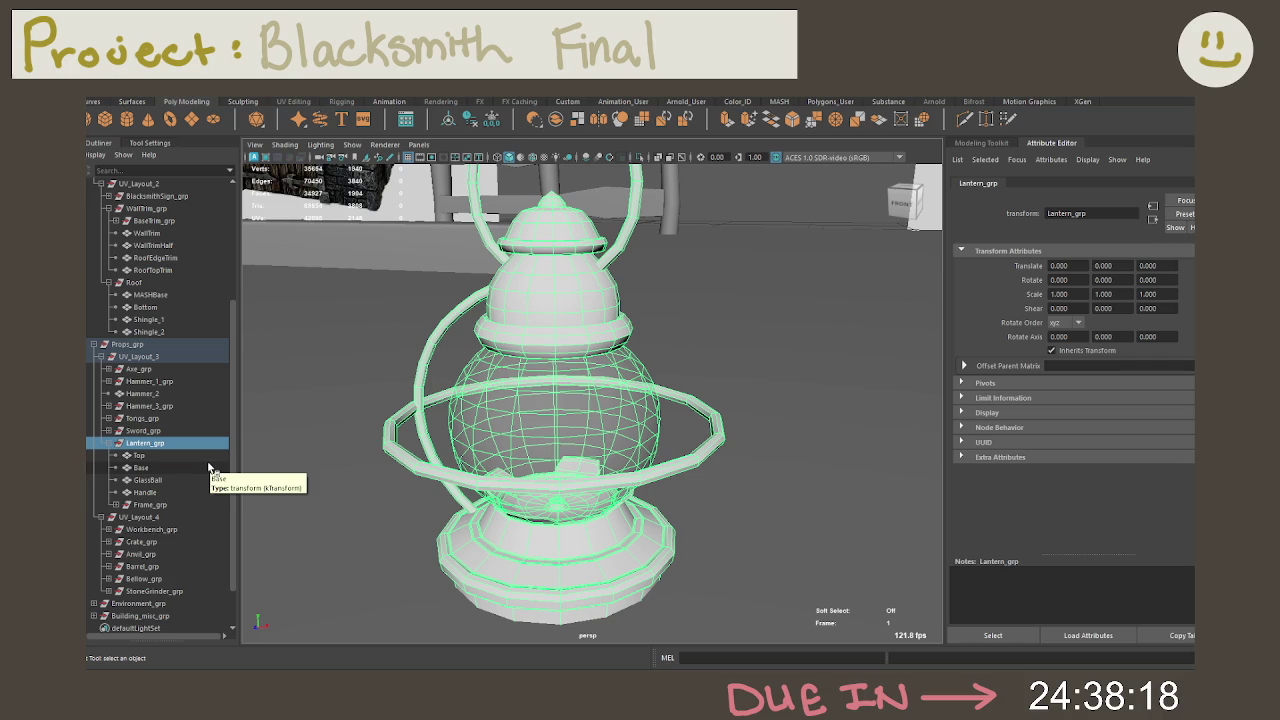
Step: Move Lantern_grp out of its layout group, inspect its parts, then return it below Sword_grp
left_click(186, 456)
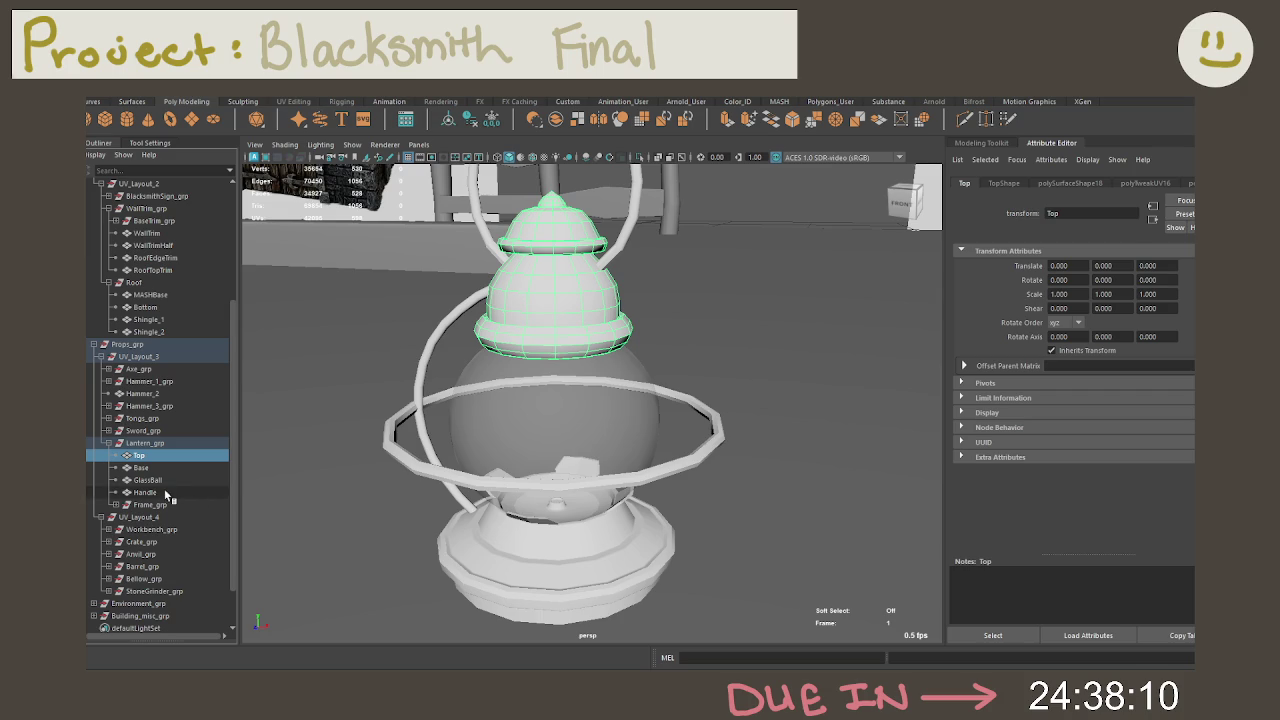
left_click(158, 442)
middle_click_drag(158, 442, 162, 346)
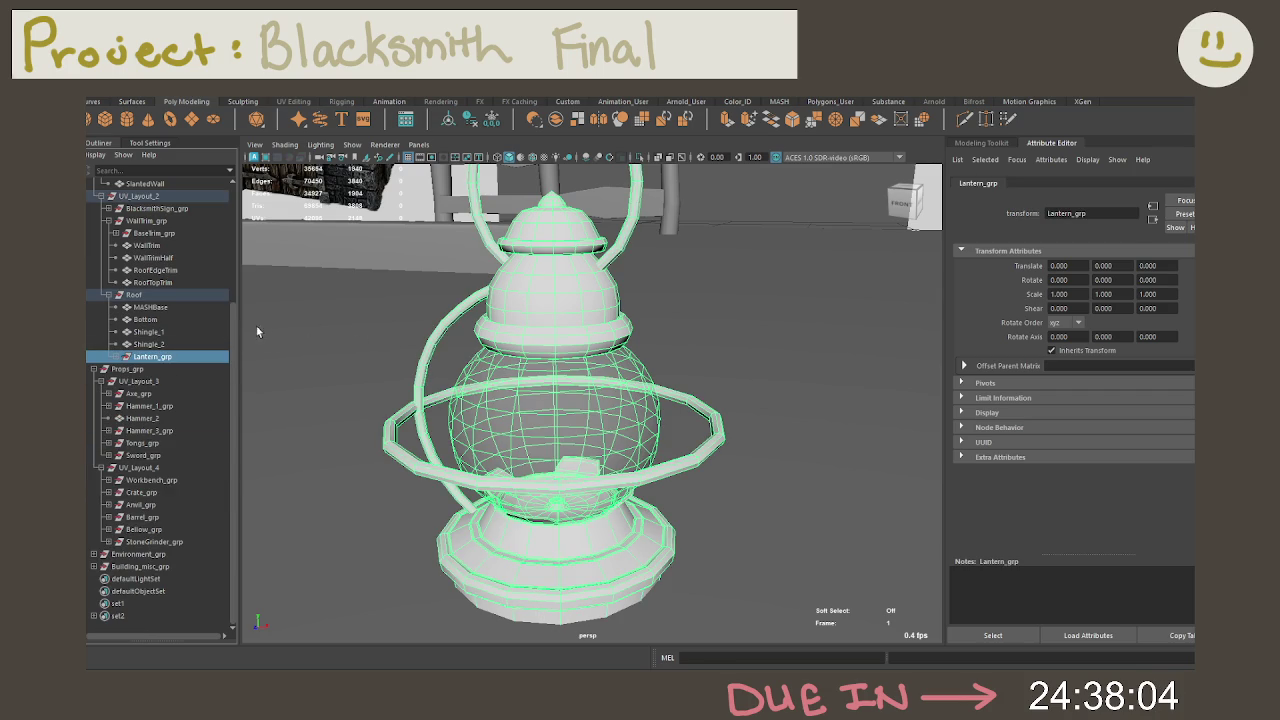
middle_click_drag(155, 357, 141, 369)
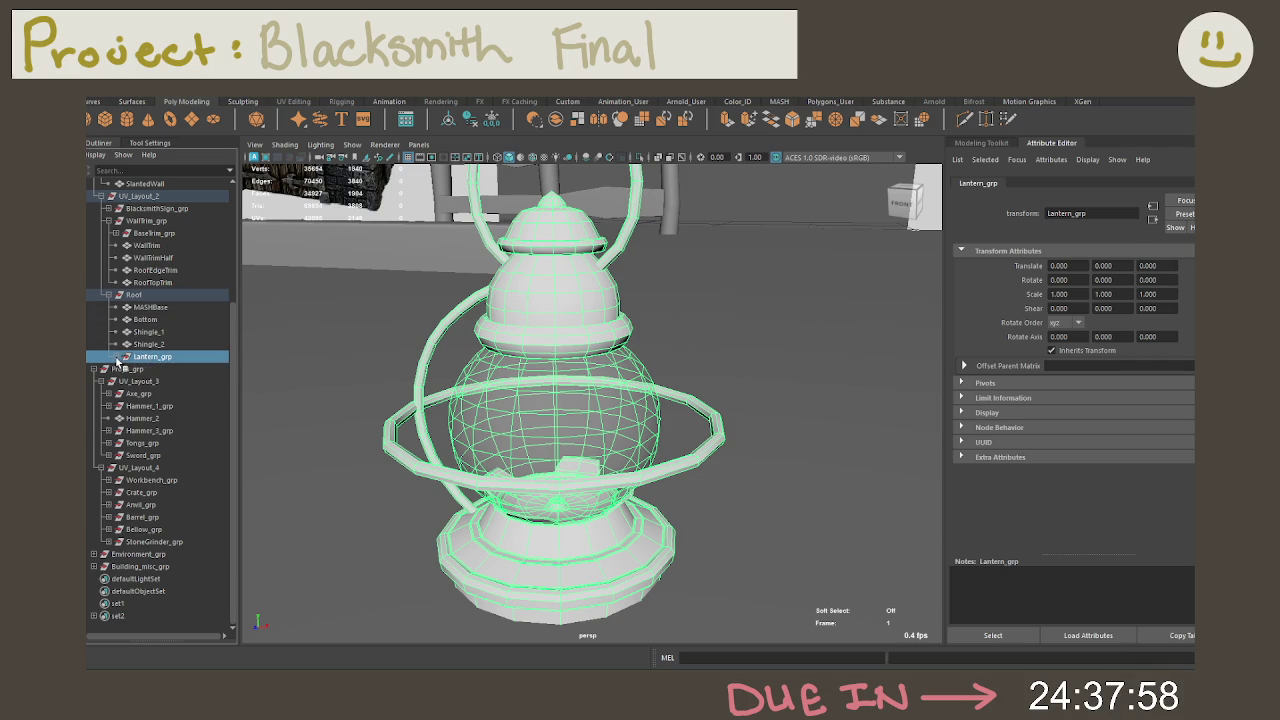
left_click(115, 356)
left_click(150, 370)
left_click(176, 380)
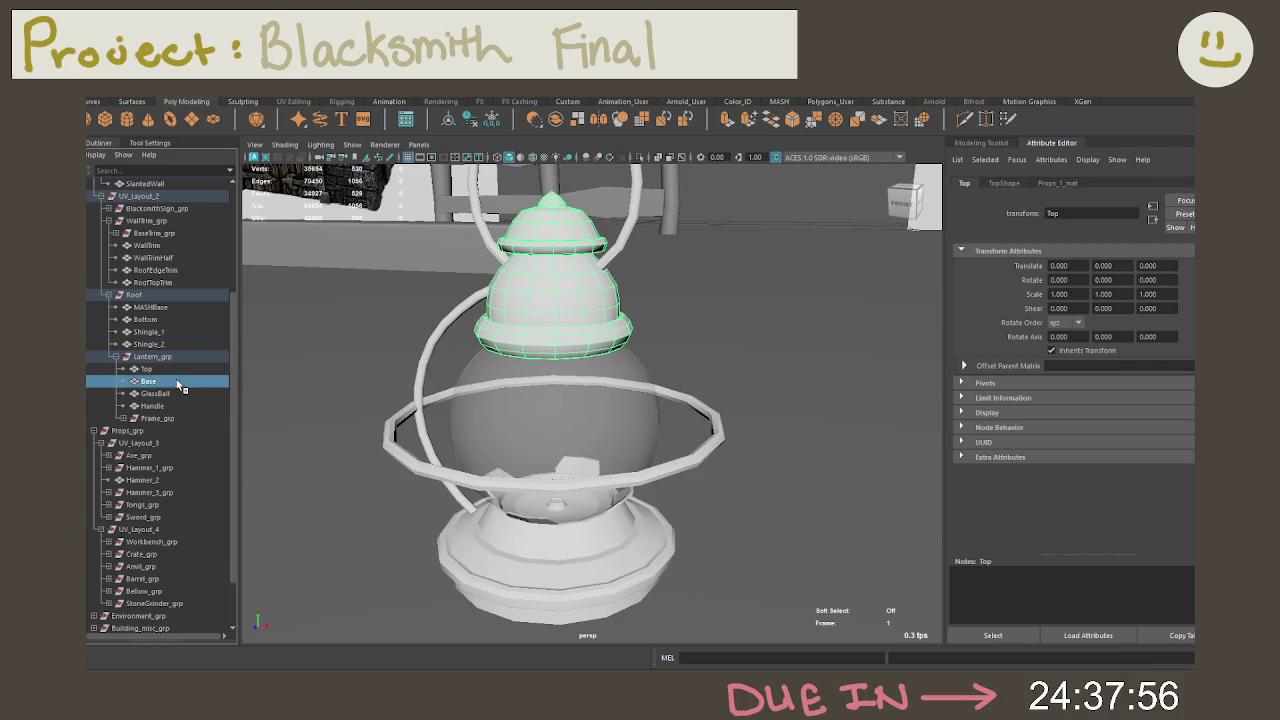
left_click(180, 394)
left_click(180, 382)
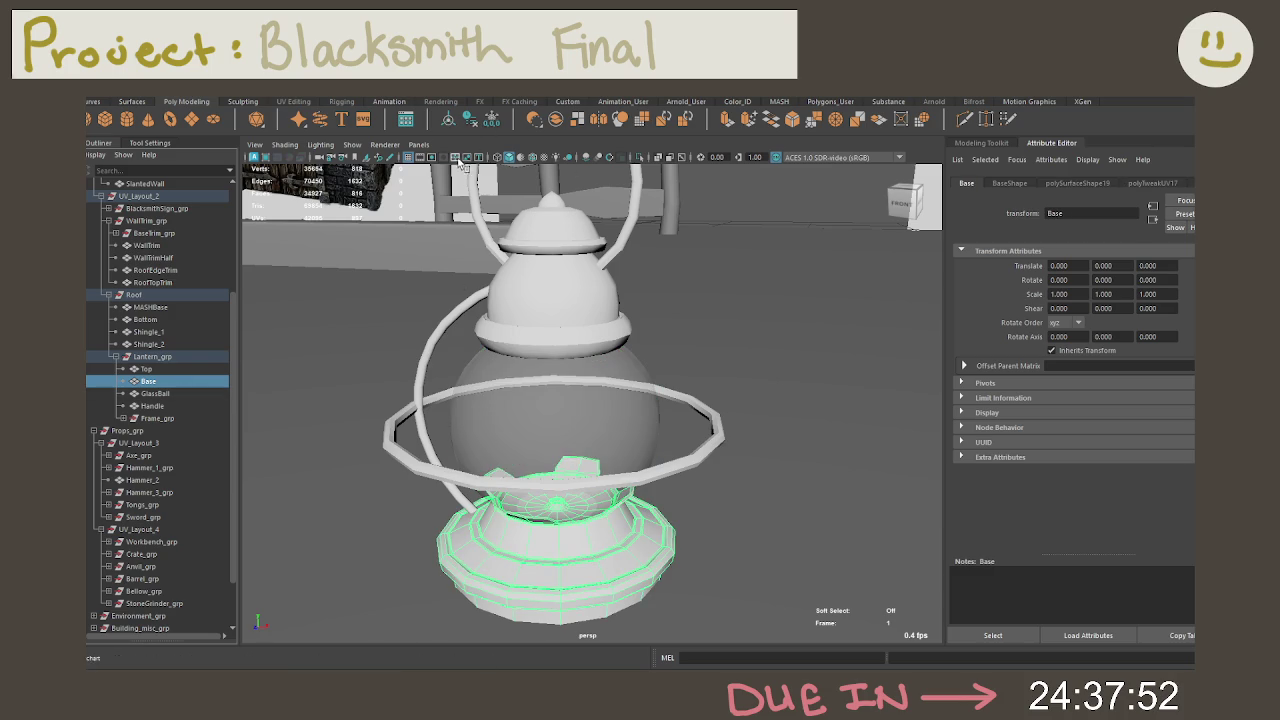
left_click(155, 358)
left_click_drag(155, 366, 152, 529)
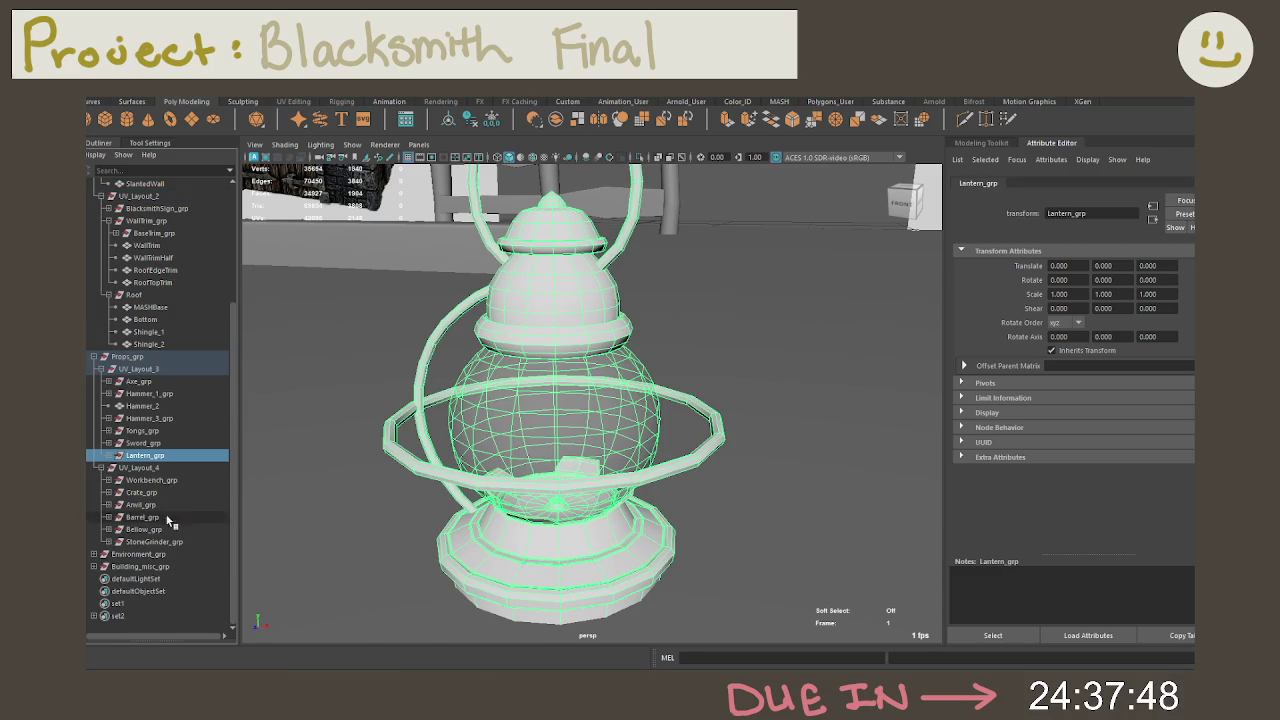
Step: Expand UV_Layout_3 and Lantern_grp in the Outliner to list the lantern parts
scroll(440, 450, "down", 4)
scroll(426, 440, "down", 3)
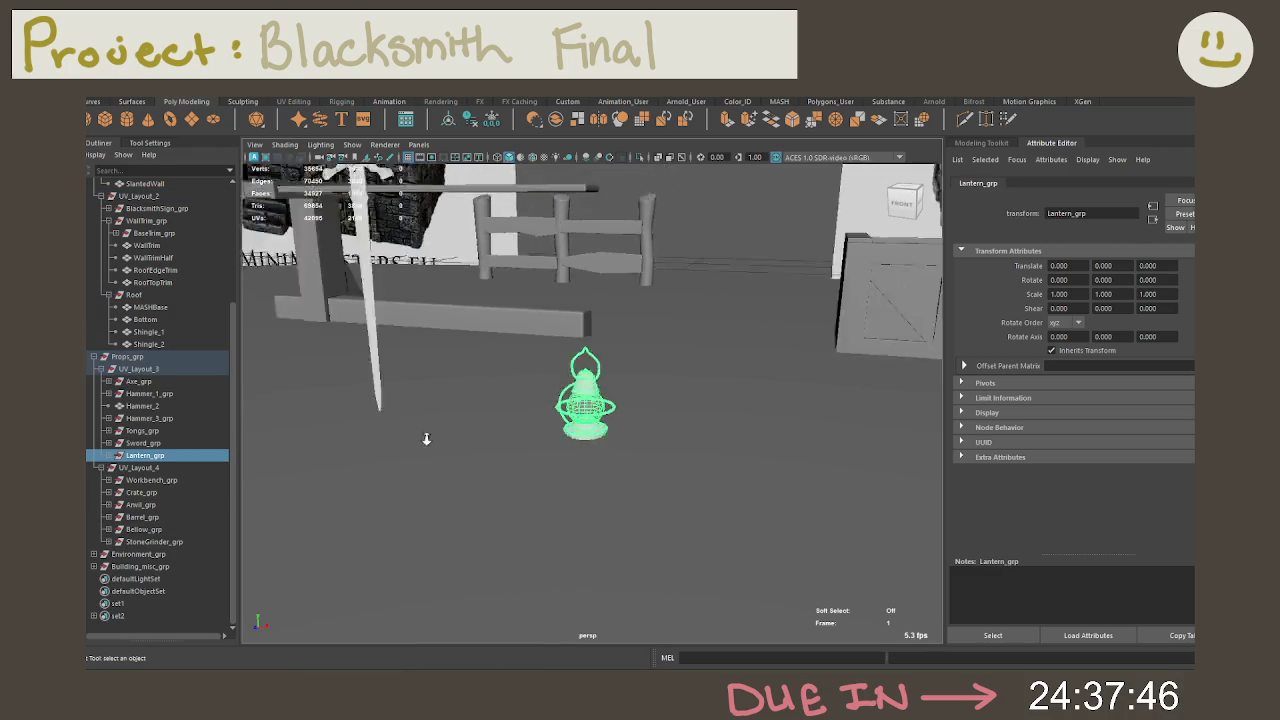
left_click(100, 369)
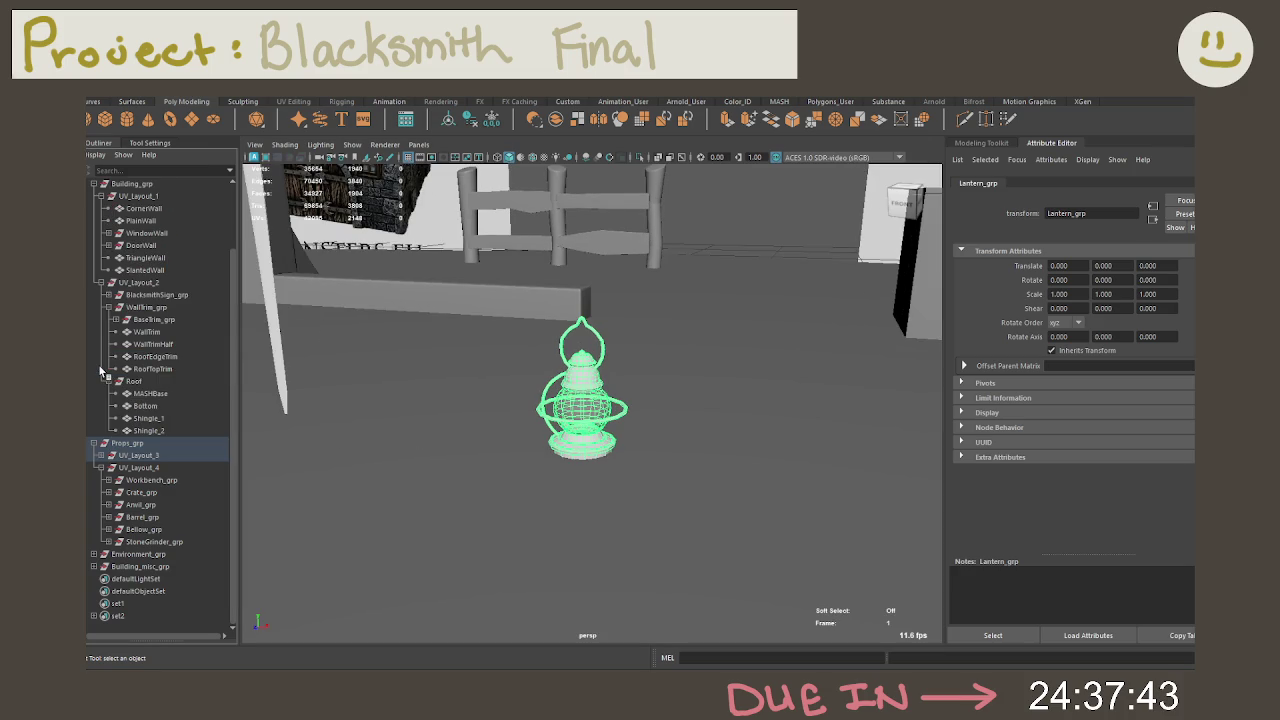
left_click(102, 456)
left_click(122, 543)
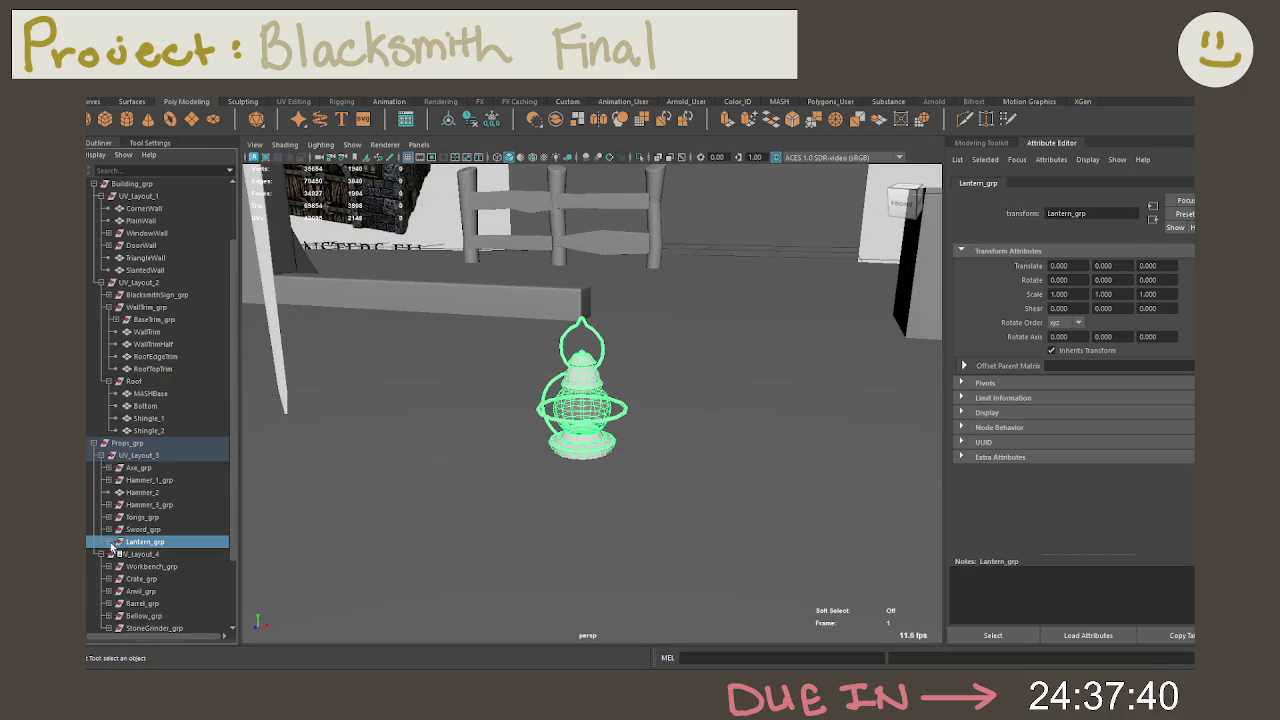
left_click(101, 456)
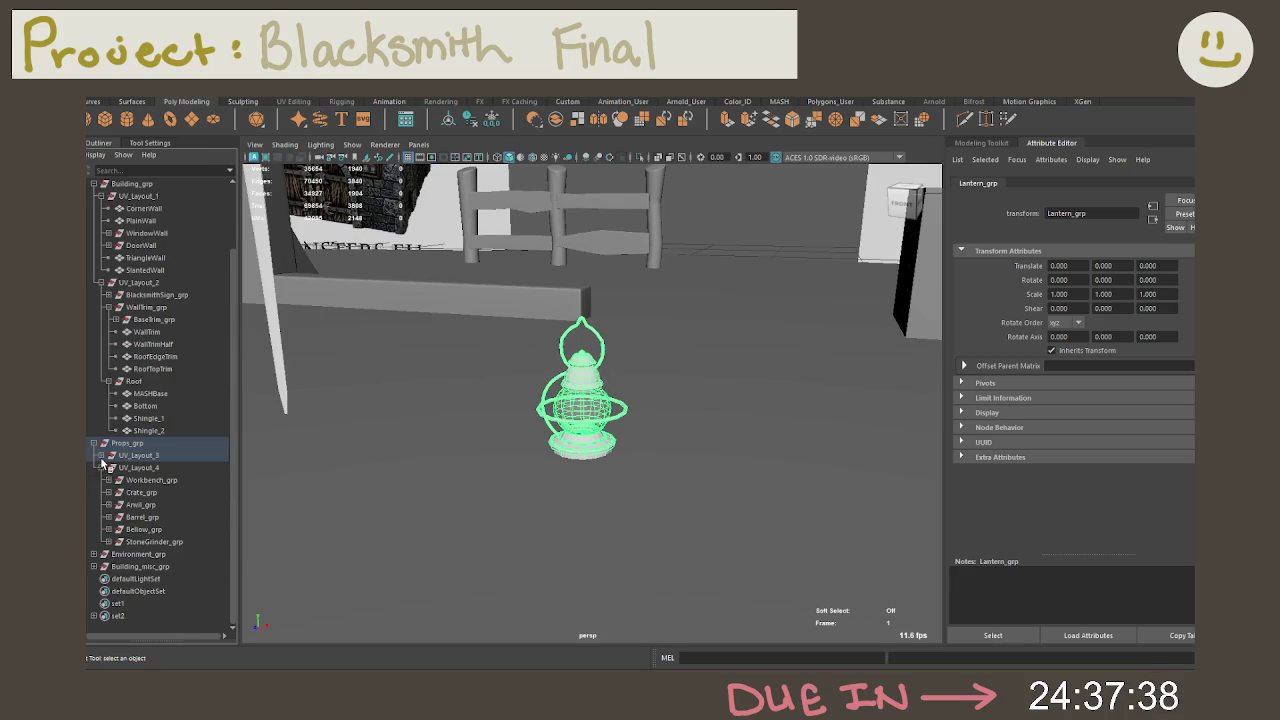
left_click(101, 457)
left_click(110, 542)
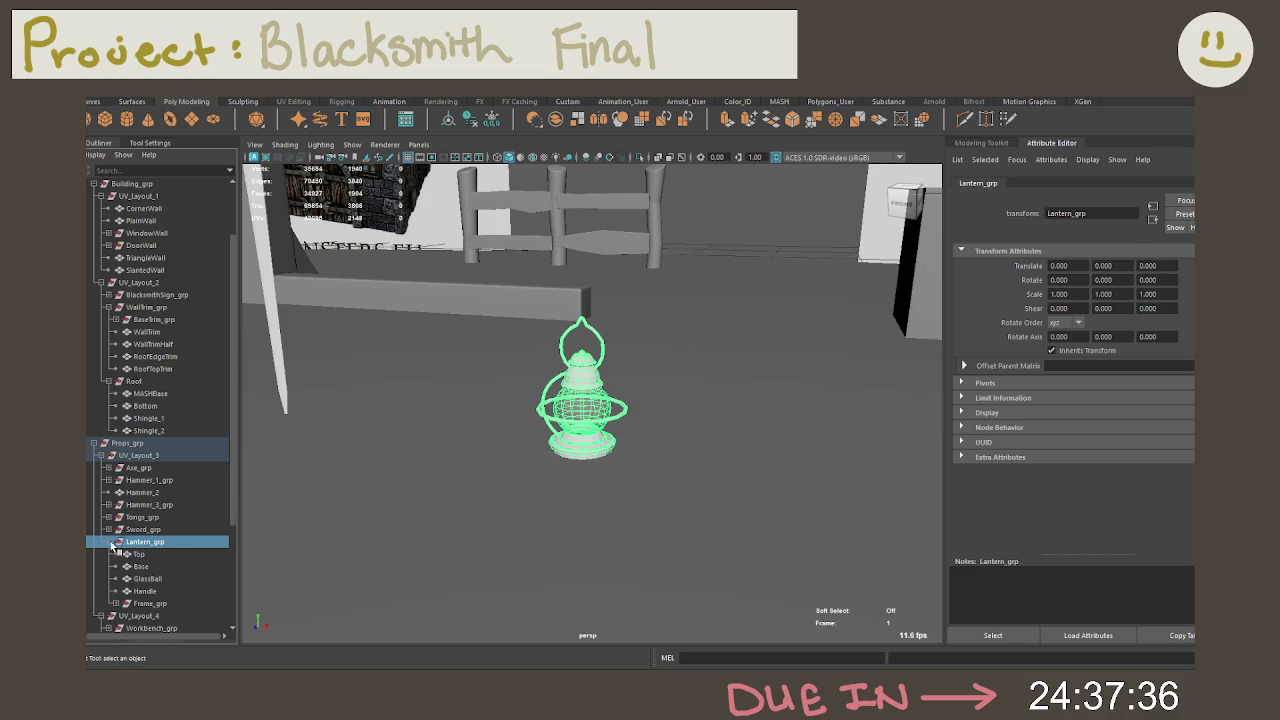
Step: Check the lantern's Top, Base, GlassBall and Handle, ending with only GlassBall selected
left_click(140, 555)
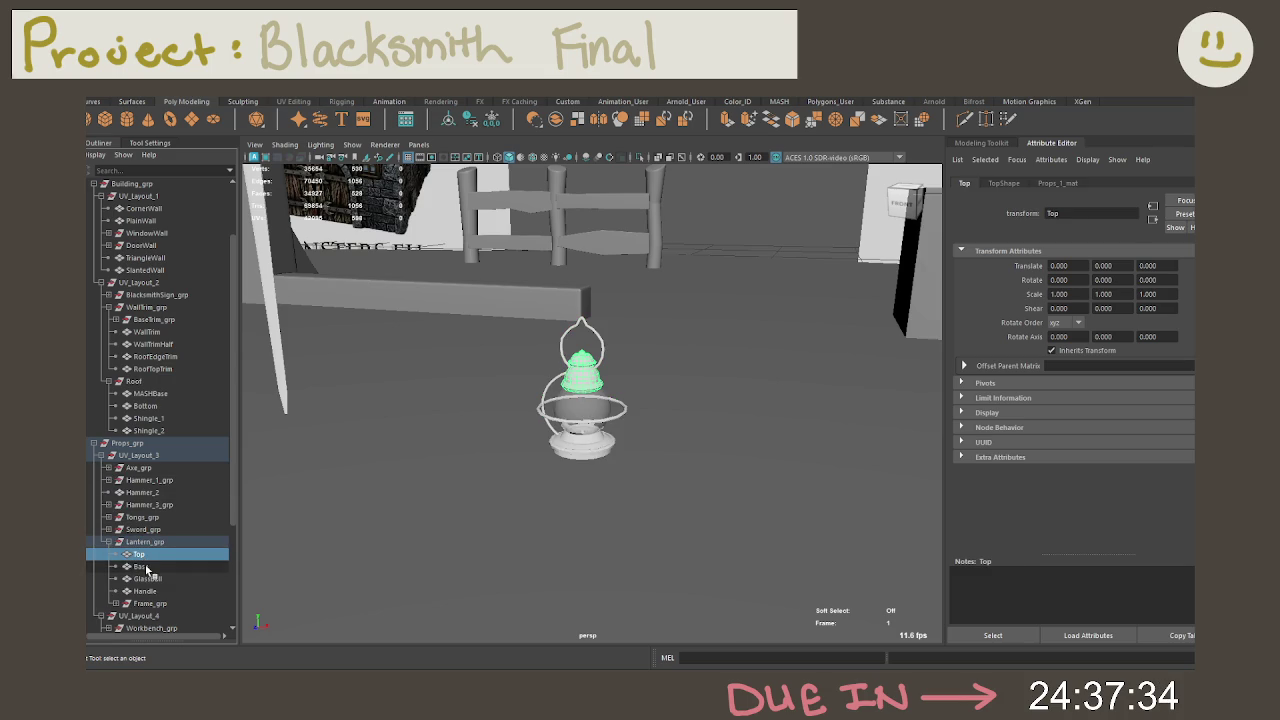
left_click(140, 567)
left_click(148, 579)
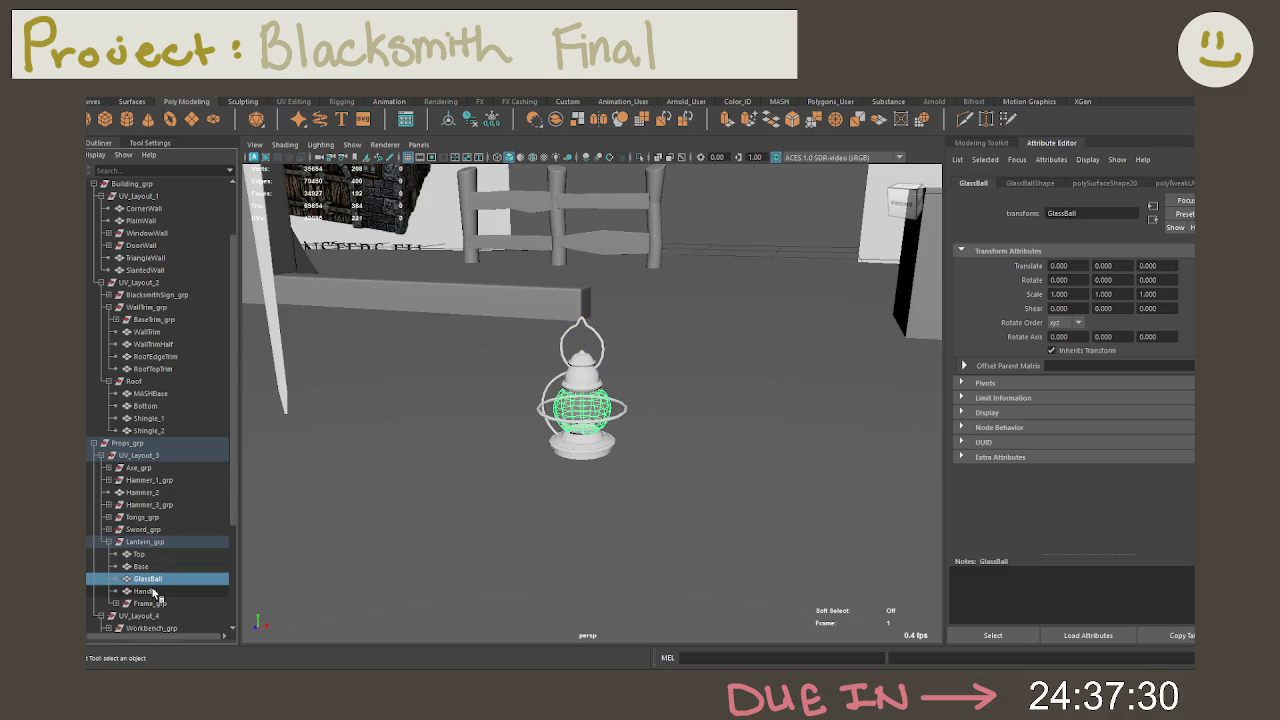
left_click(145, 591, "ctrl")
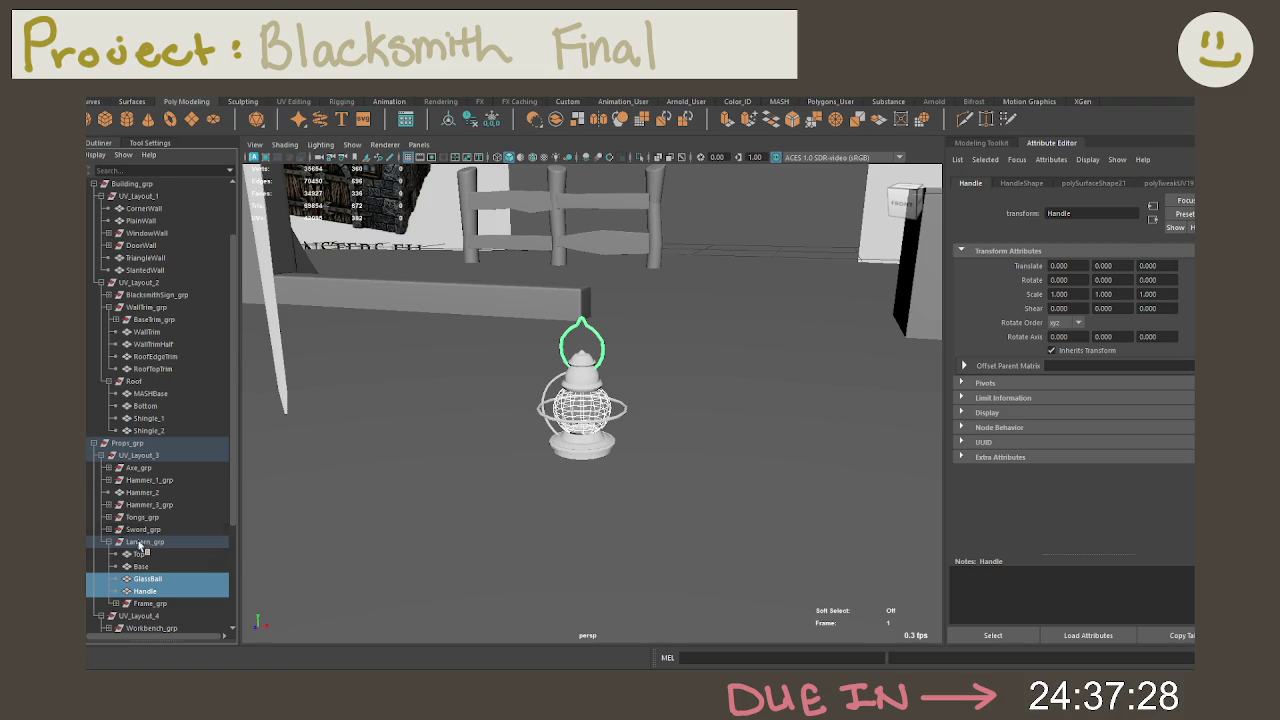
middle_click_drag(145, 588, 145, 455)
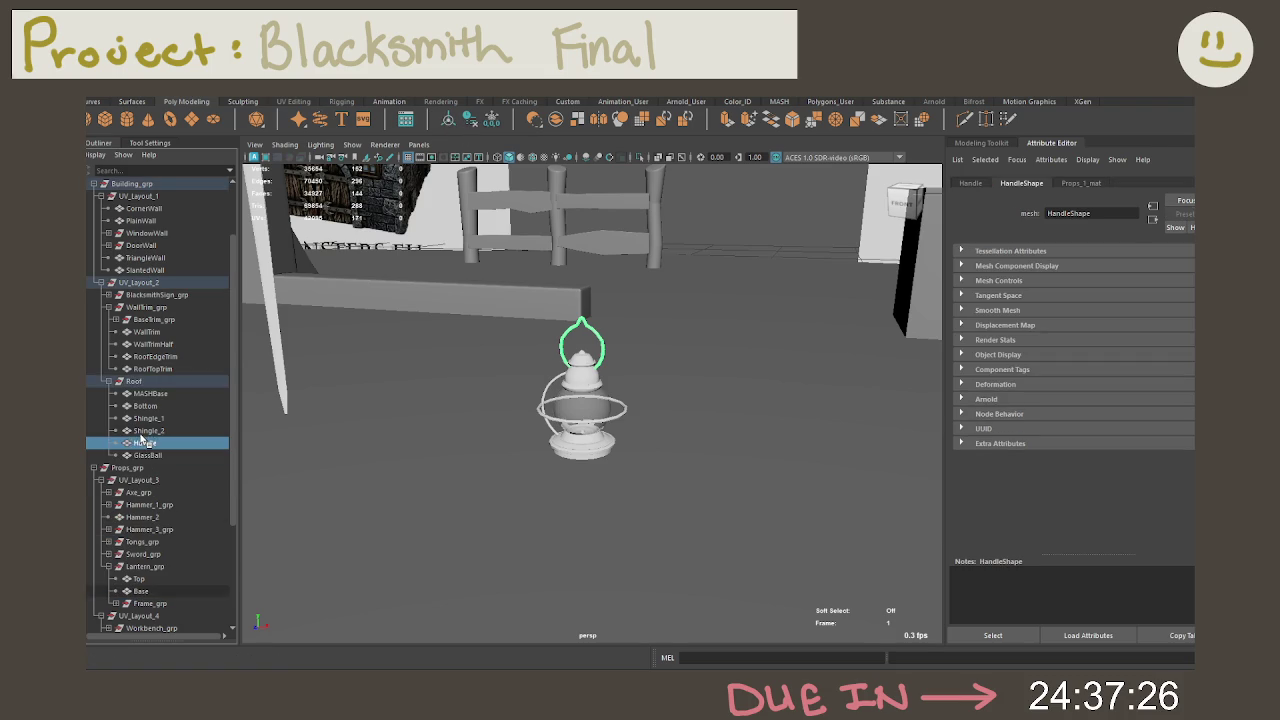
left_click(145, 455, "ctrl")
middle_click_drag(145, 455, 141, 599)
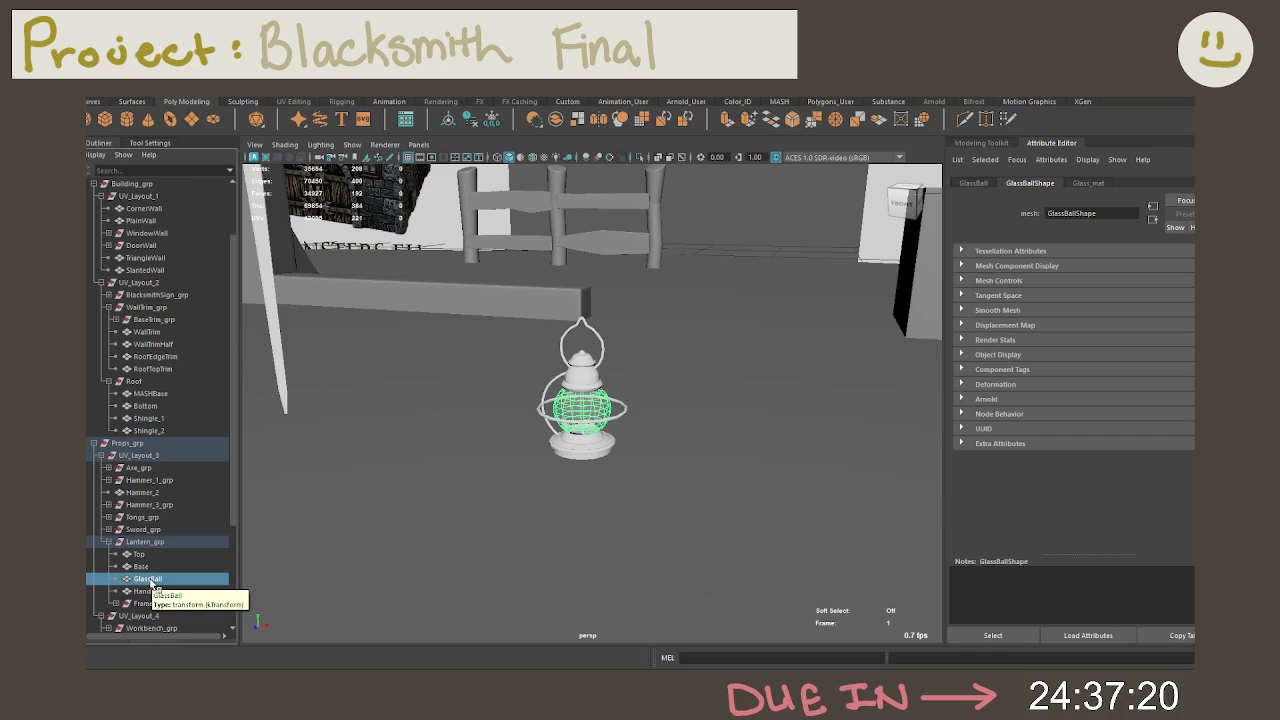
left_click(145, 591)
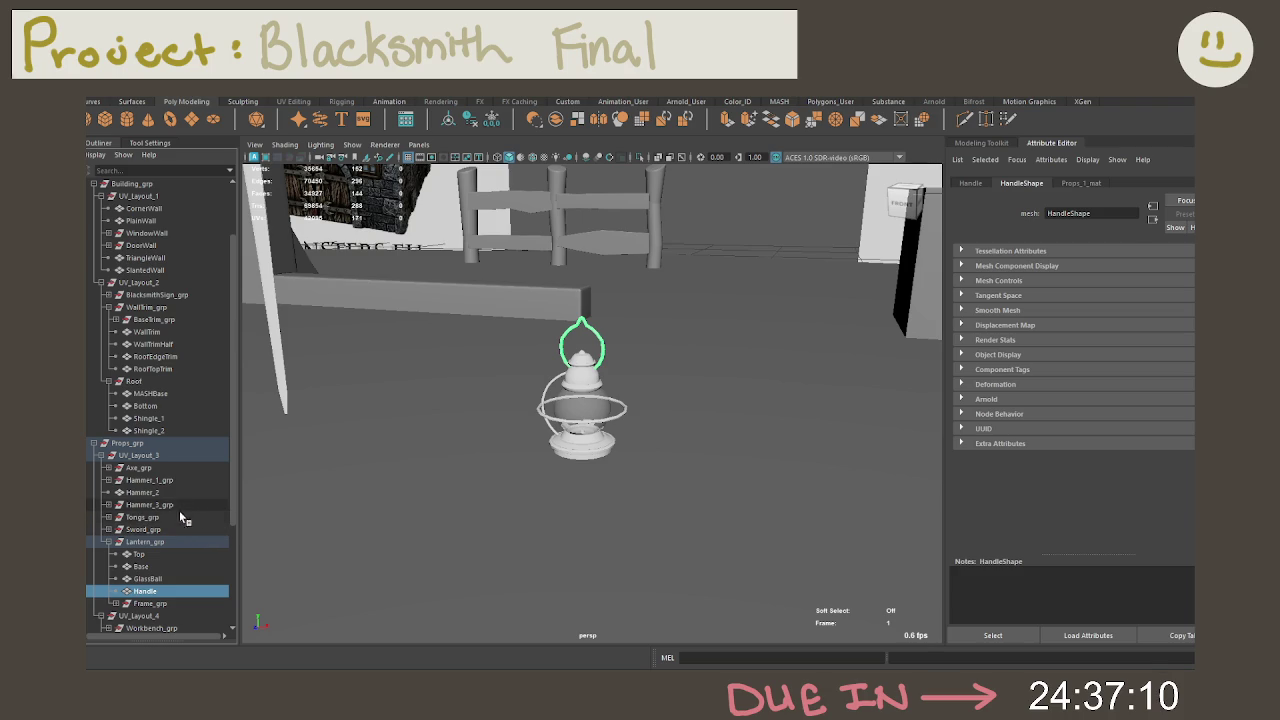
left_click(148, 579)
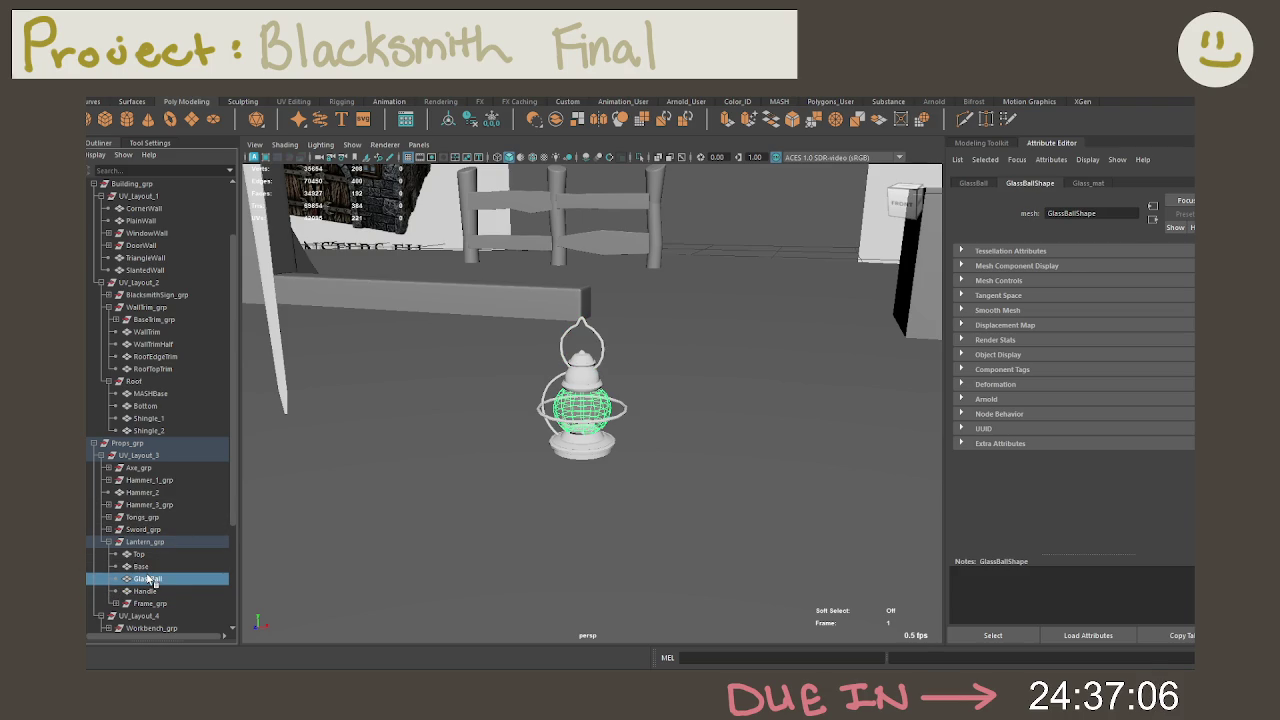
Step: Assign Props_1_mat to GlassBall and collapse Lantern_grp and UV_Layout_3
right_click_drag(463, 425, 473, 645)
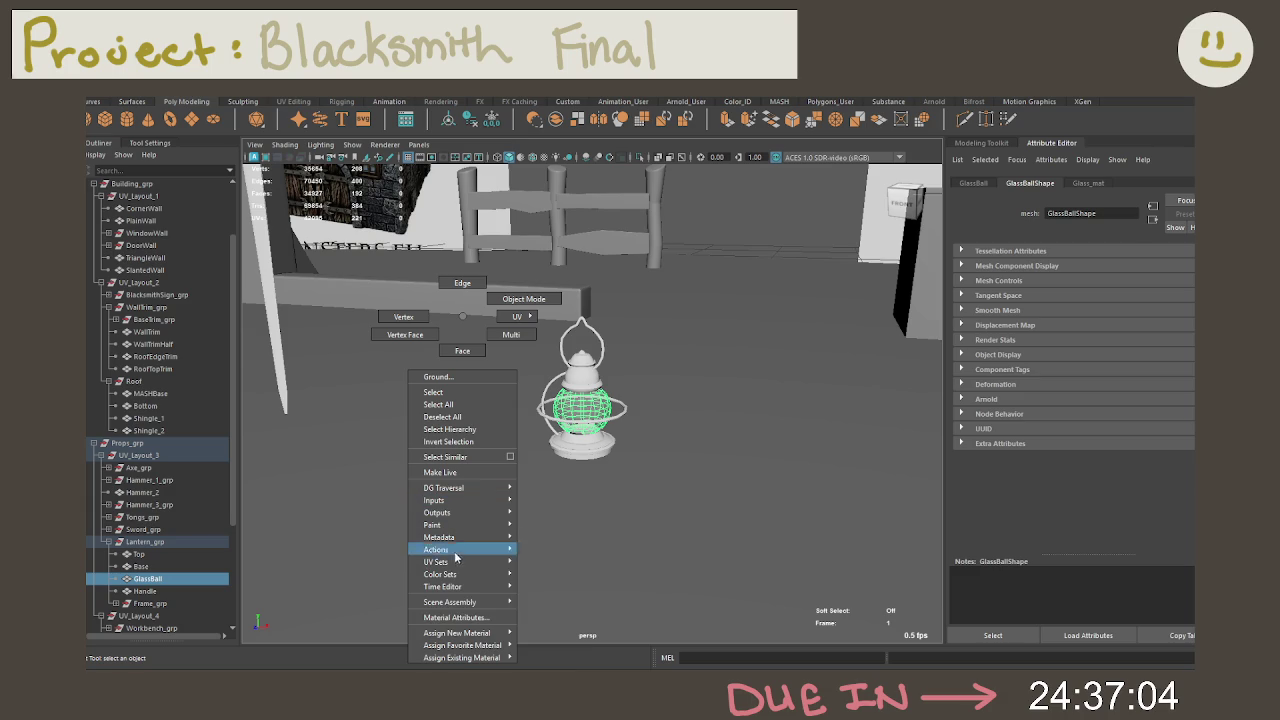
mouse_move(462, 657)
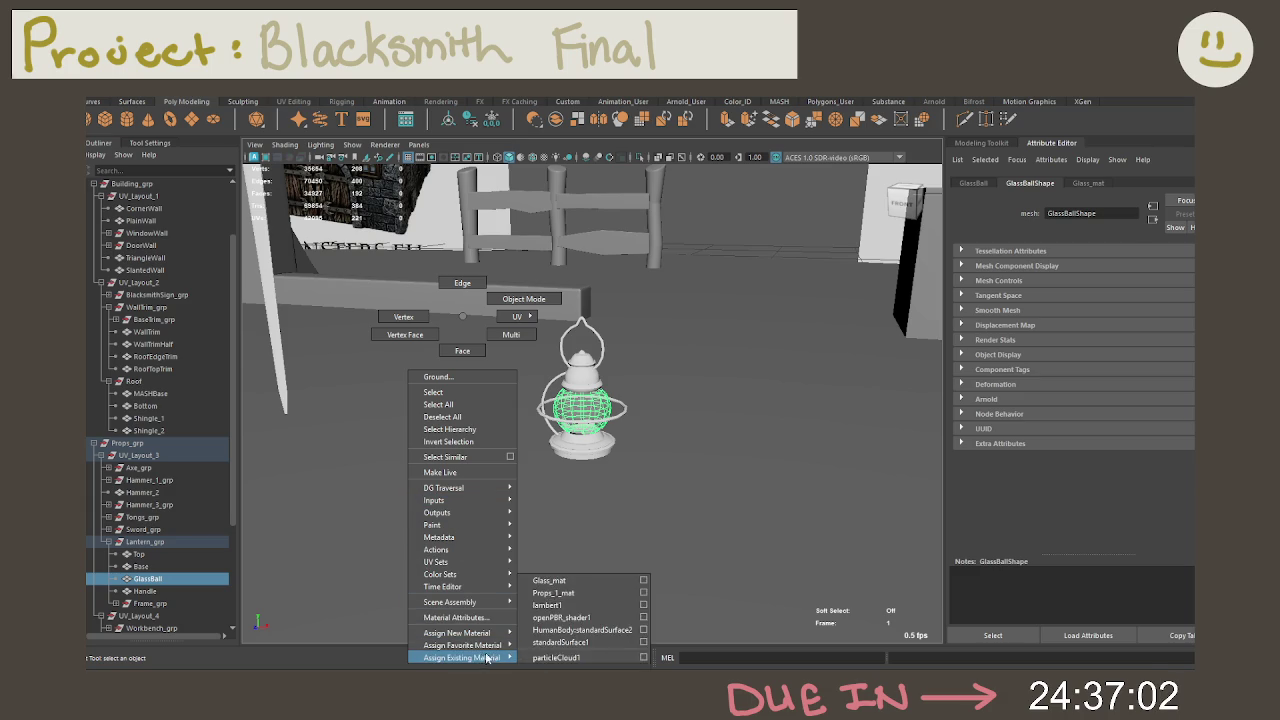
left_click(553, 593)
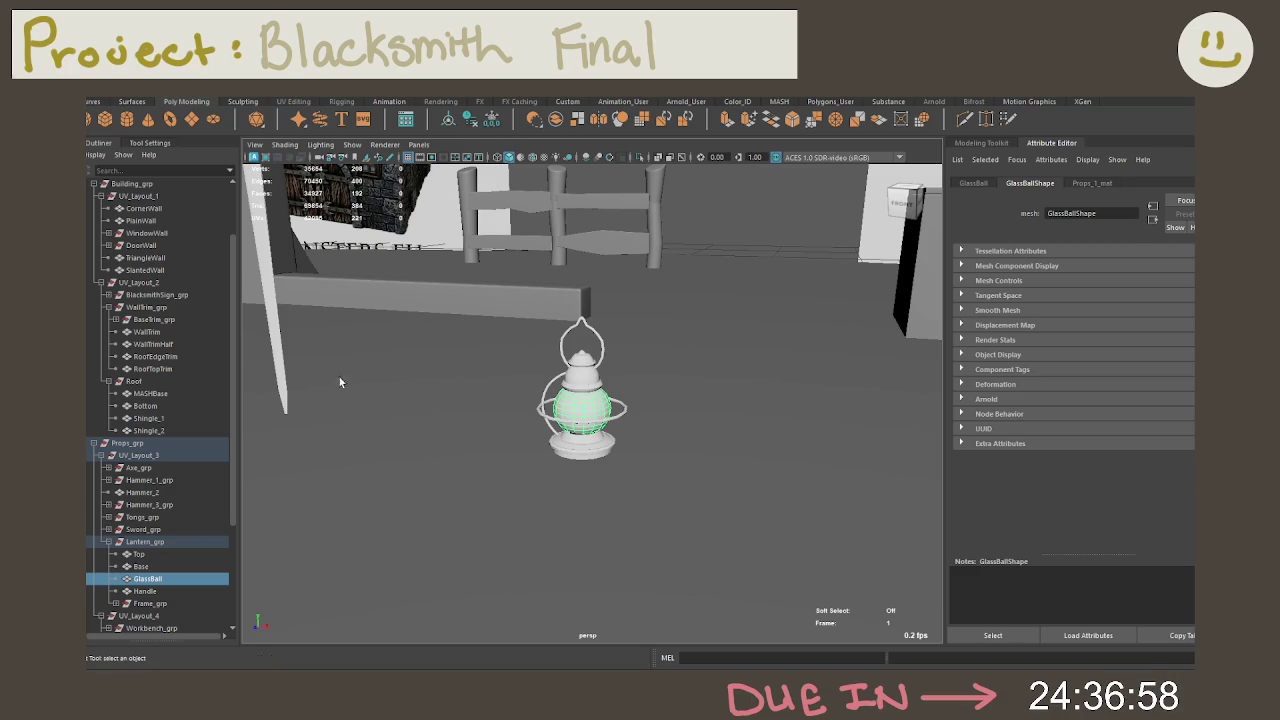
left_click(108, 541)
left_click(101, 456)
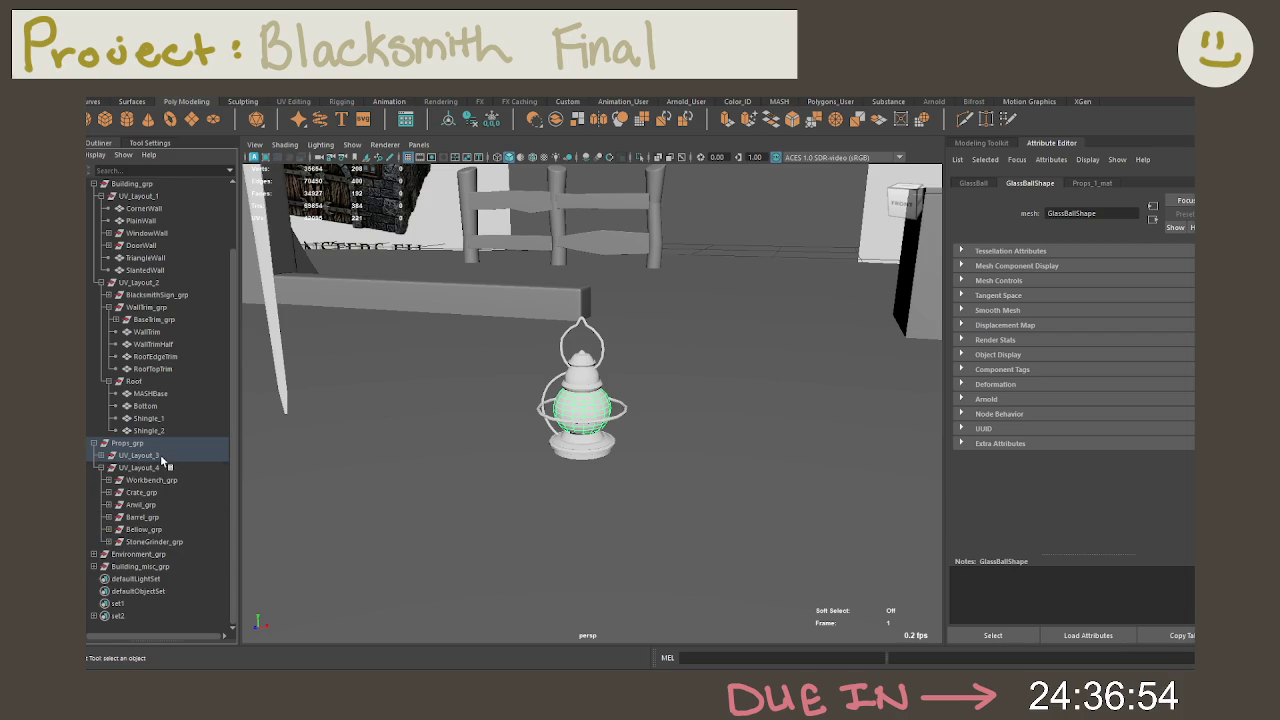
left_click(163, 456)
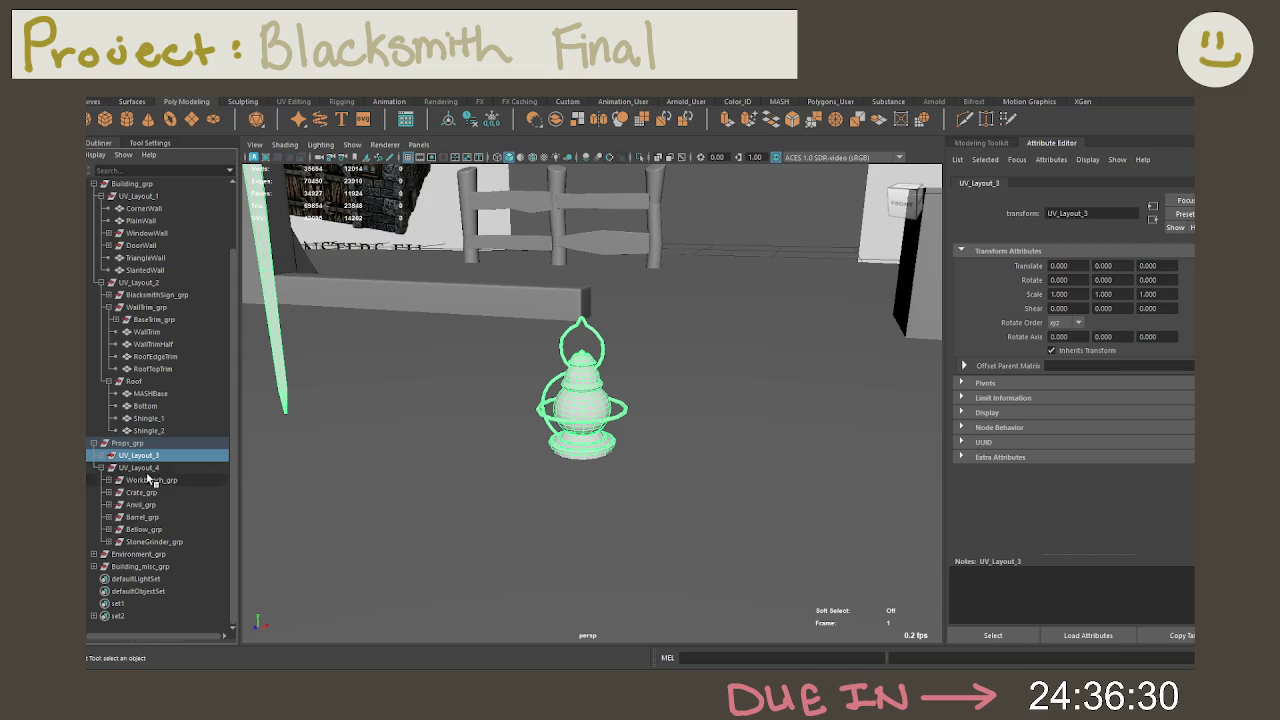
left_click(145, 470)
left_click(152, 480)
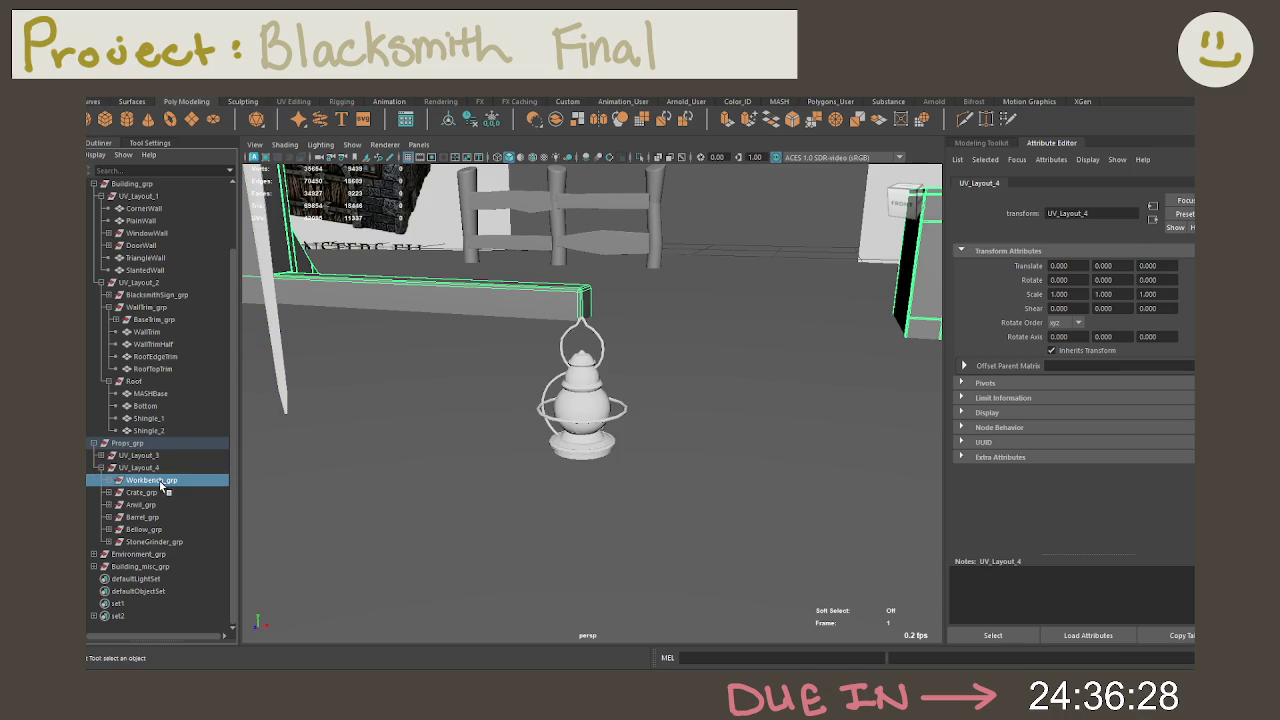
key("f")
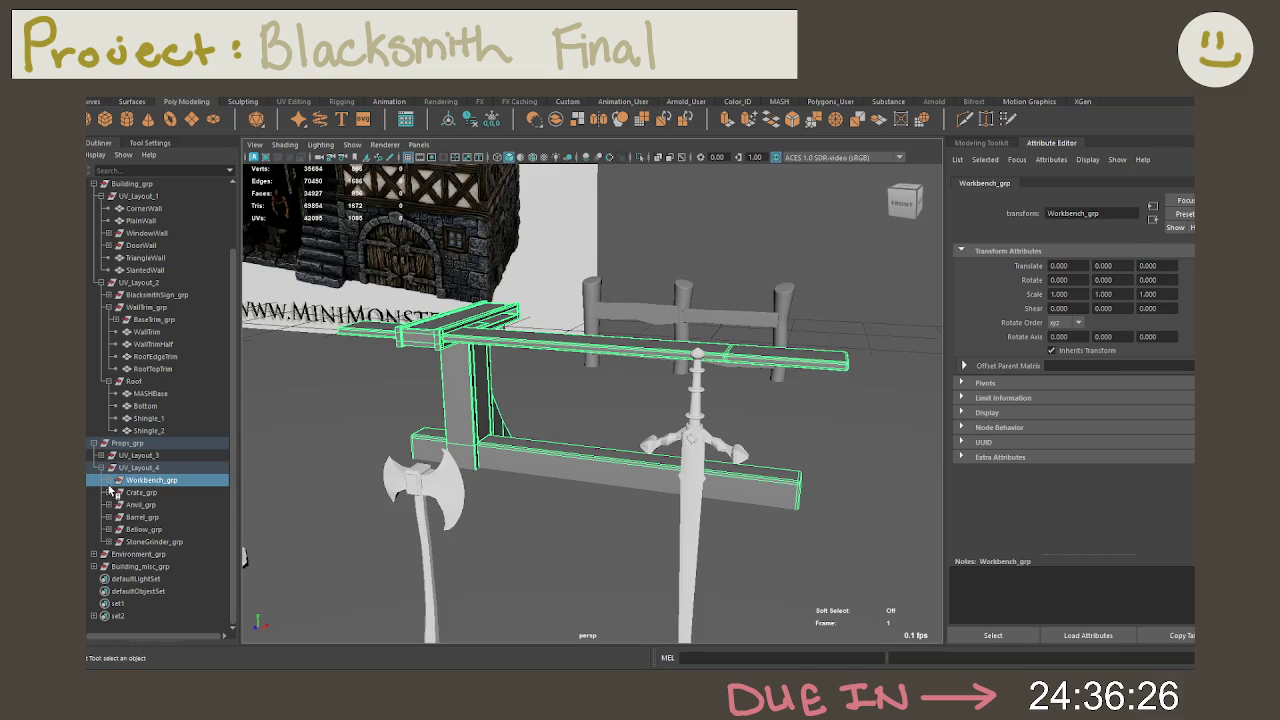
left_click(109, 481)
left_click(150, 492)
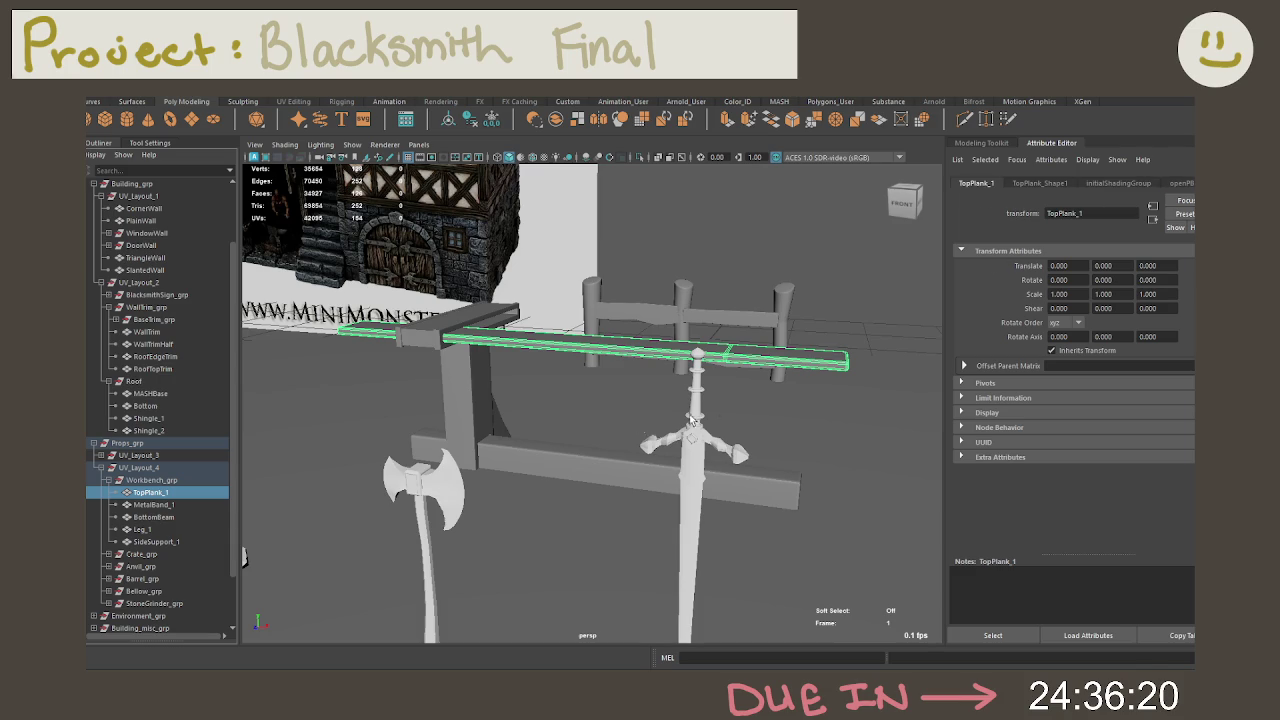
left_click(154, 504)
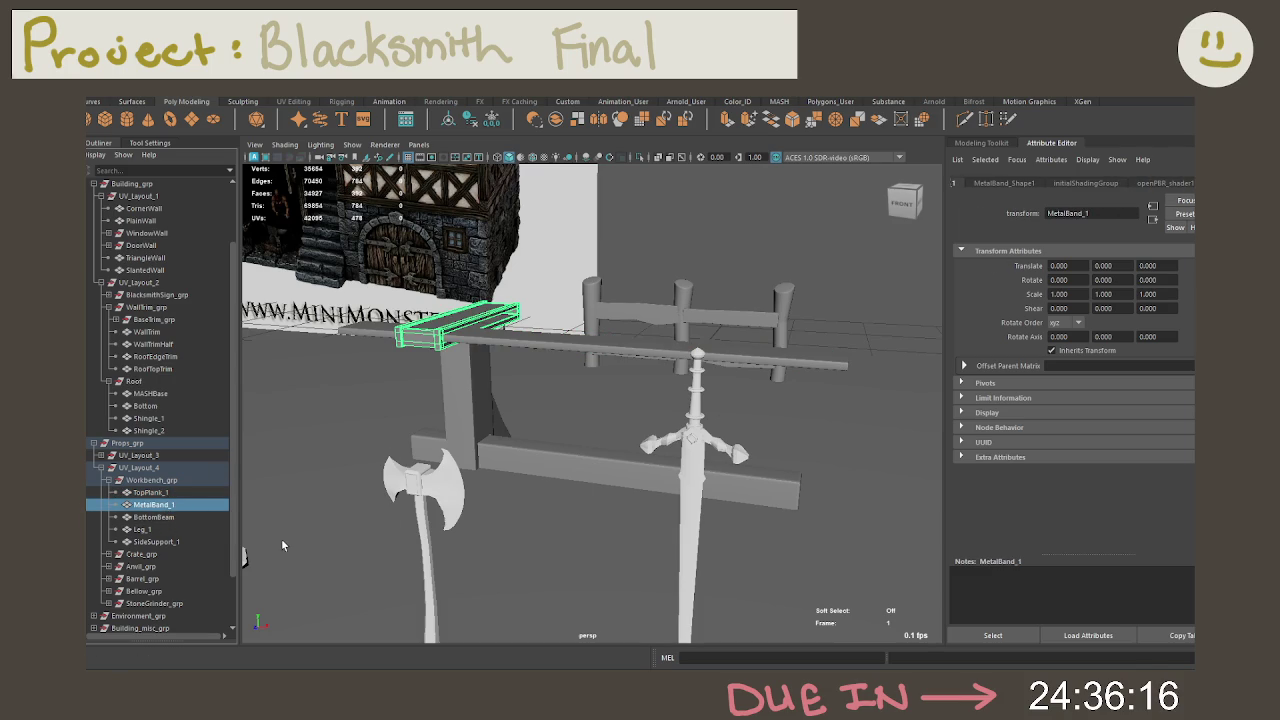
left_click(207, 518)
left_click(202, 530)
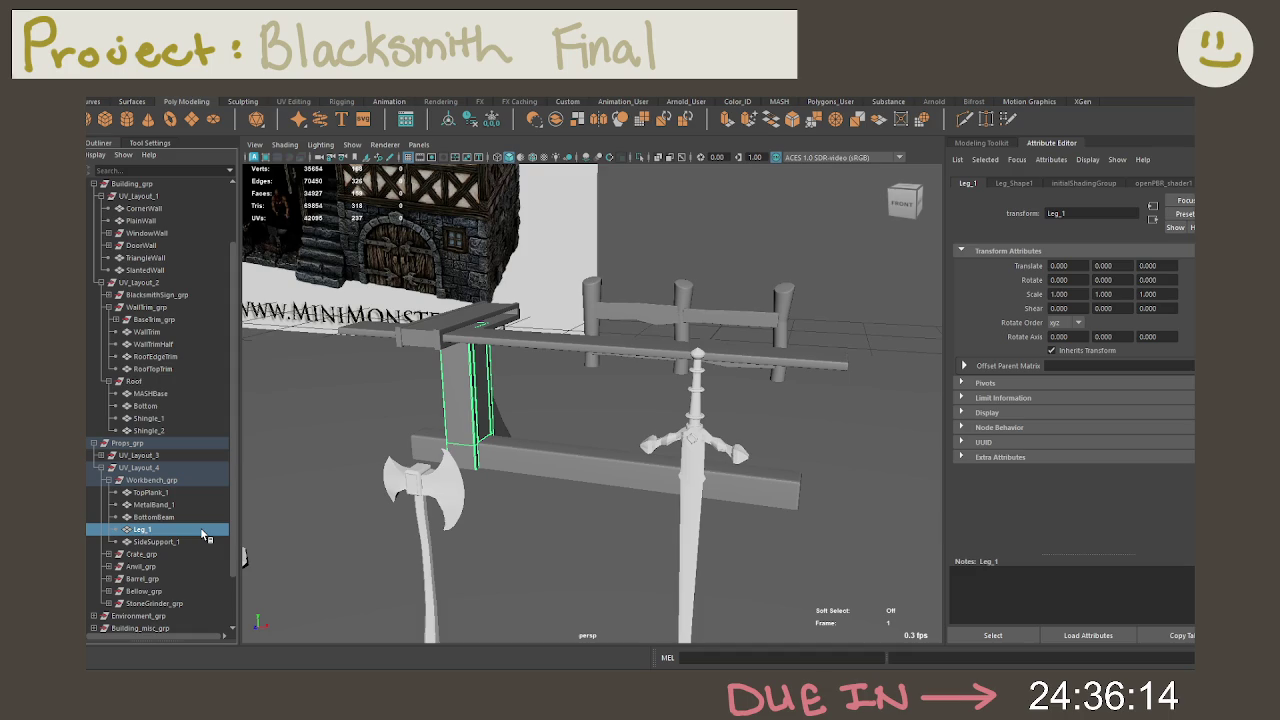
left_click(189, 542)
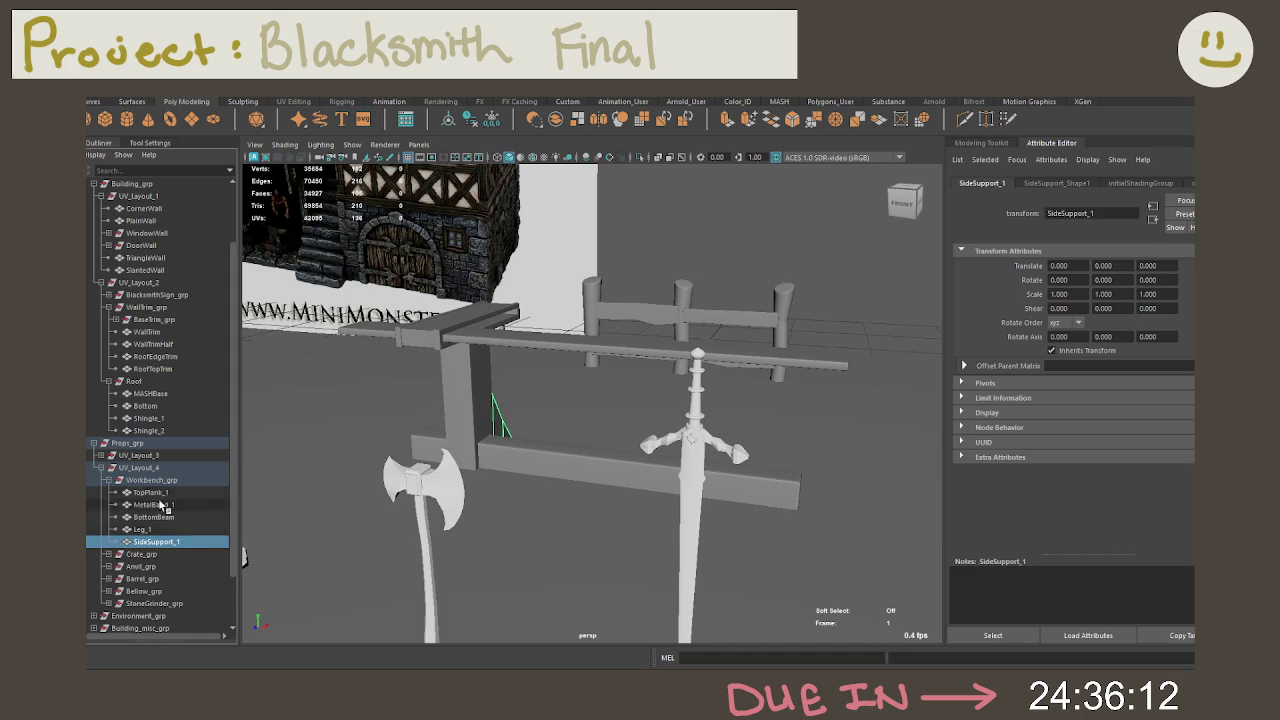
left_click(108, 481)
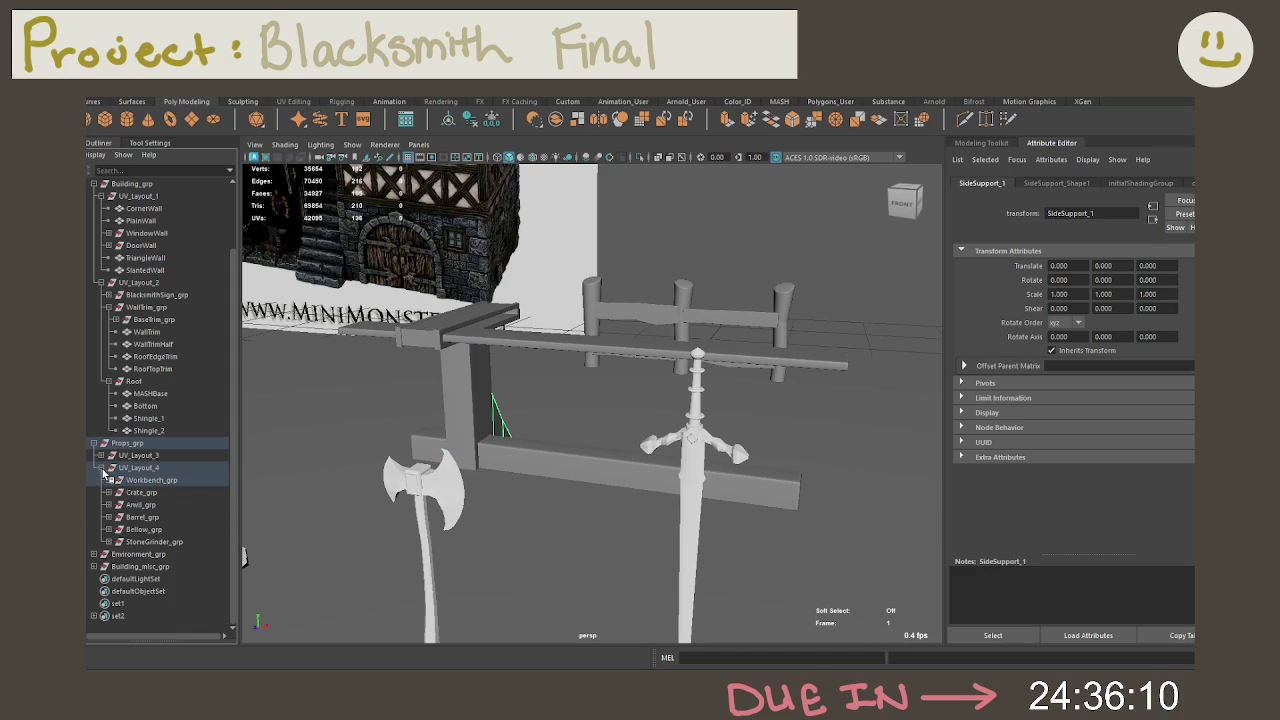
left_click(101, 467)
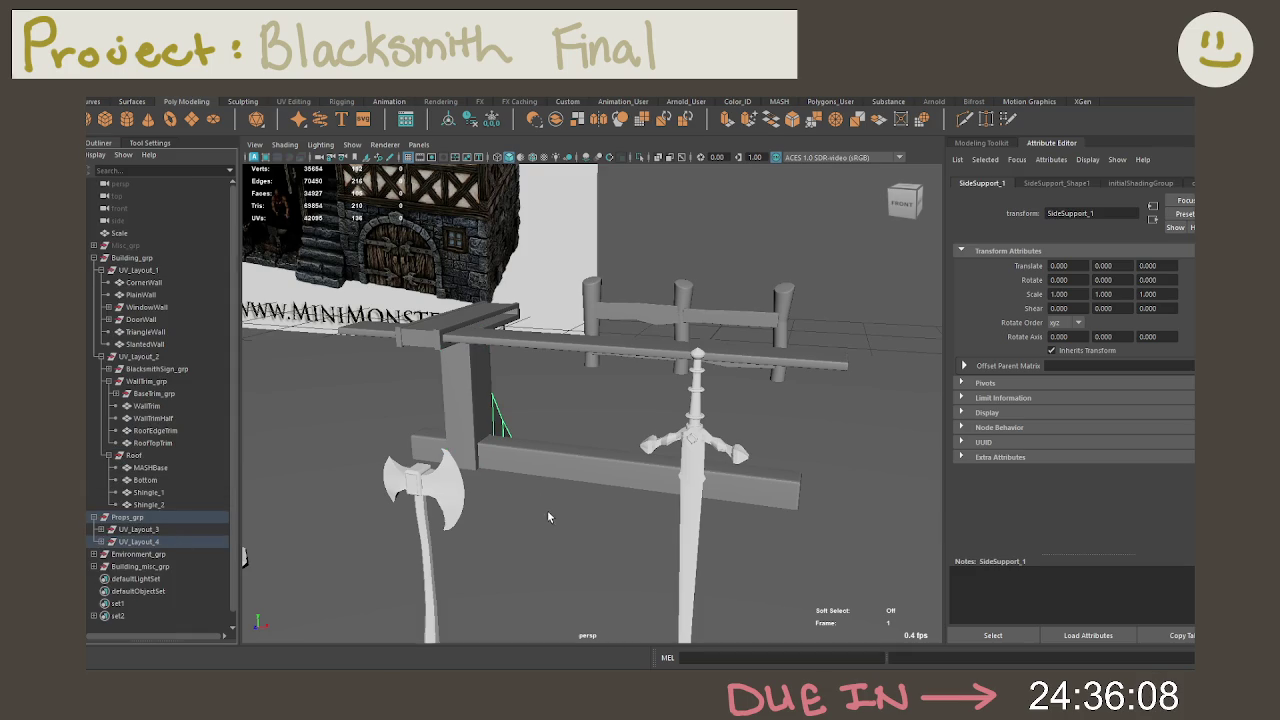
Step: Frame the whole scene, collapse Props_grp and Building_grp, and expand Environment_grp's UV_Layout_5
key("a")
left_click(157, 496)
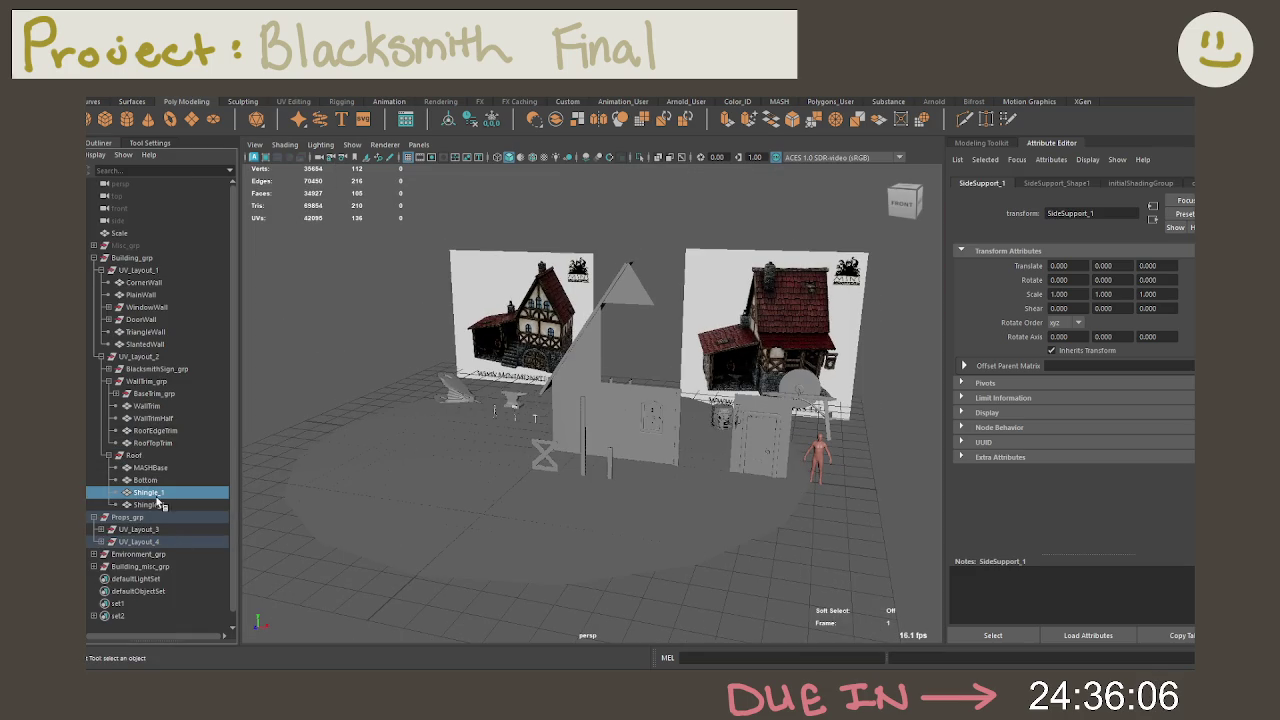
left_click(146, 504)
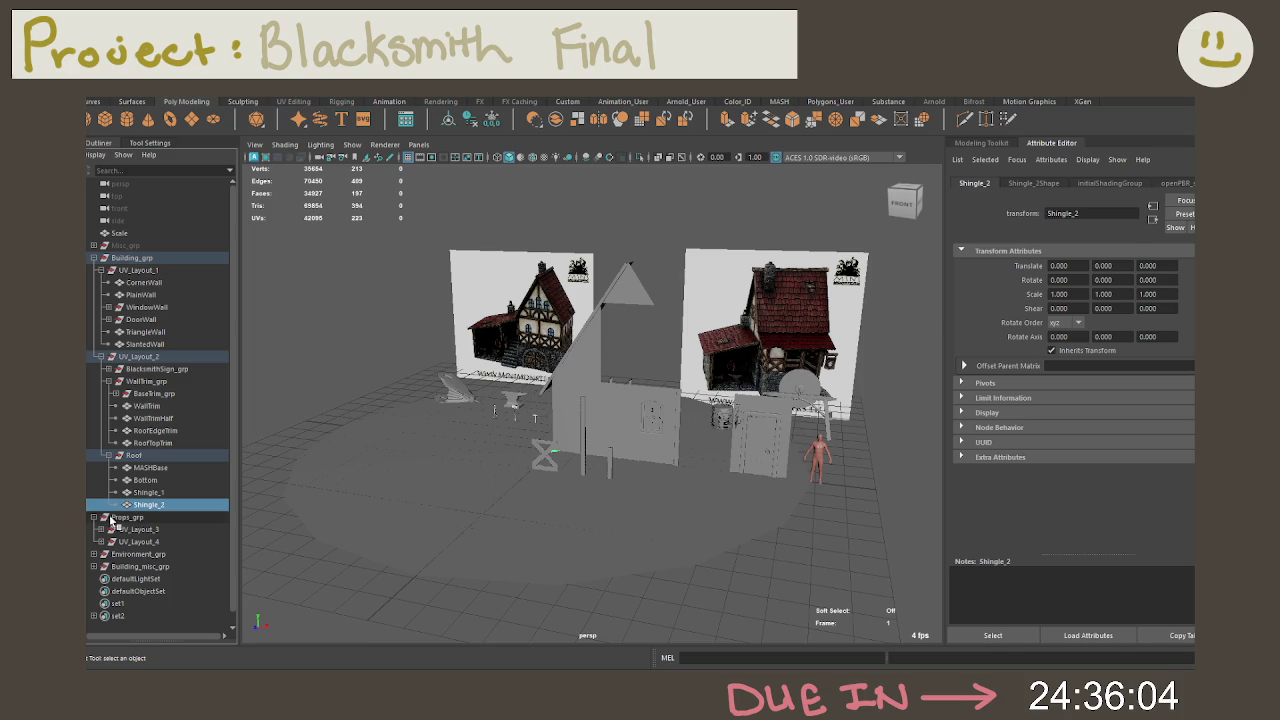
left_click(94, 517)
left_click(94, 529)
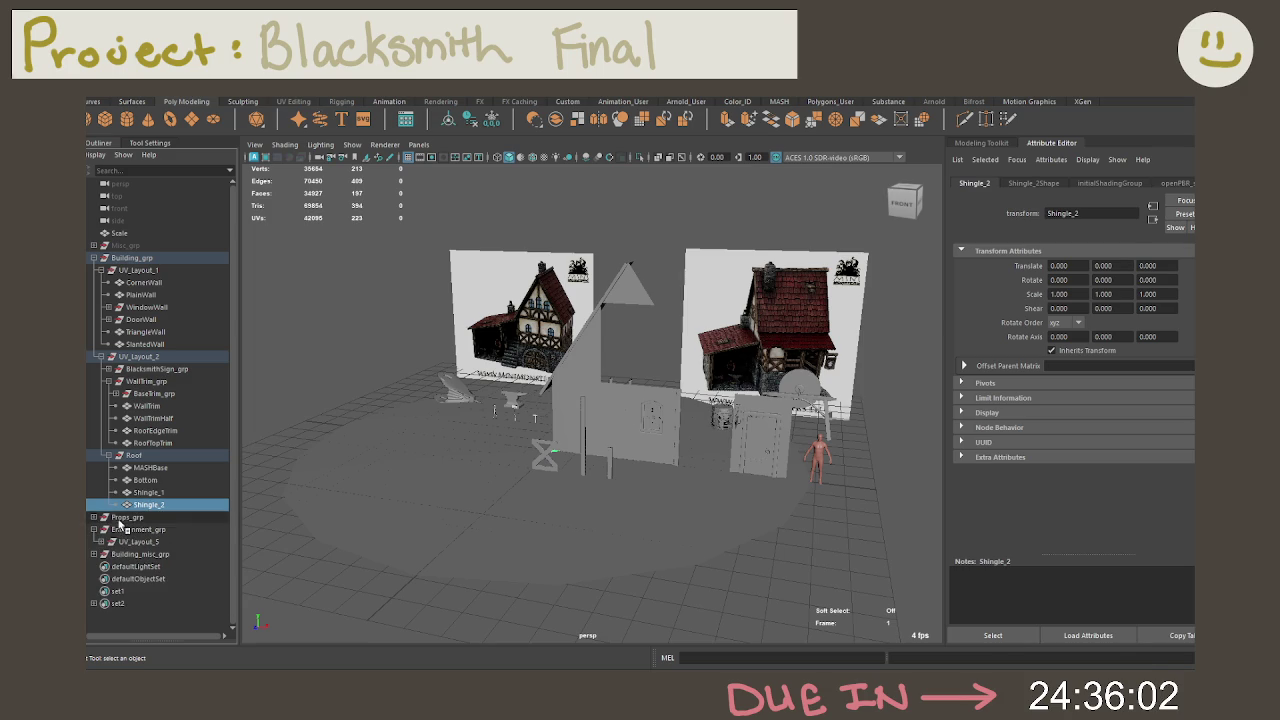
left_click(94, 258)
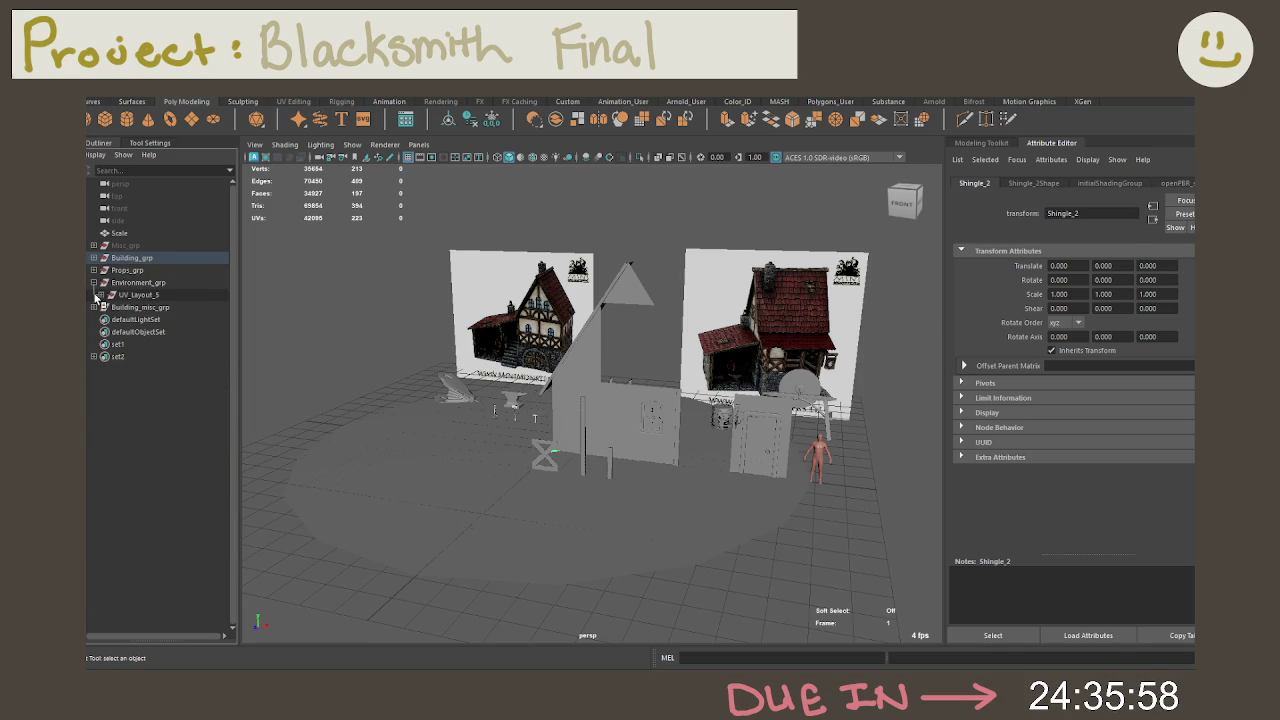
left_click(96, 296)
Step: Select the fence pieces and Ground, then reselect just the Ground disc in the viewport
left_click(174, 406)
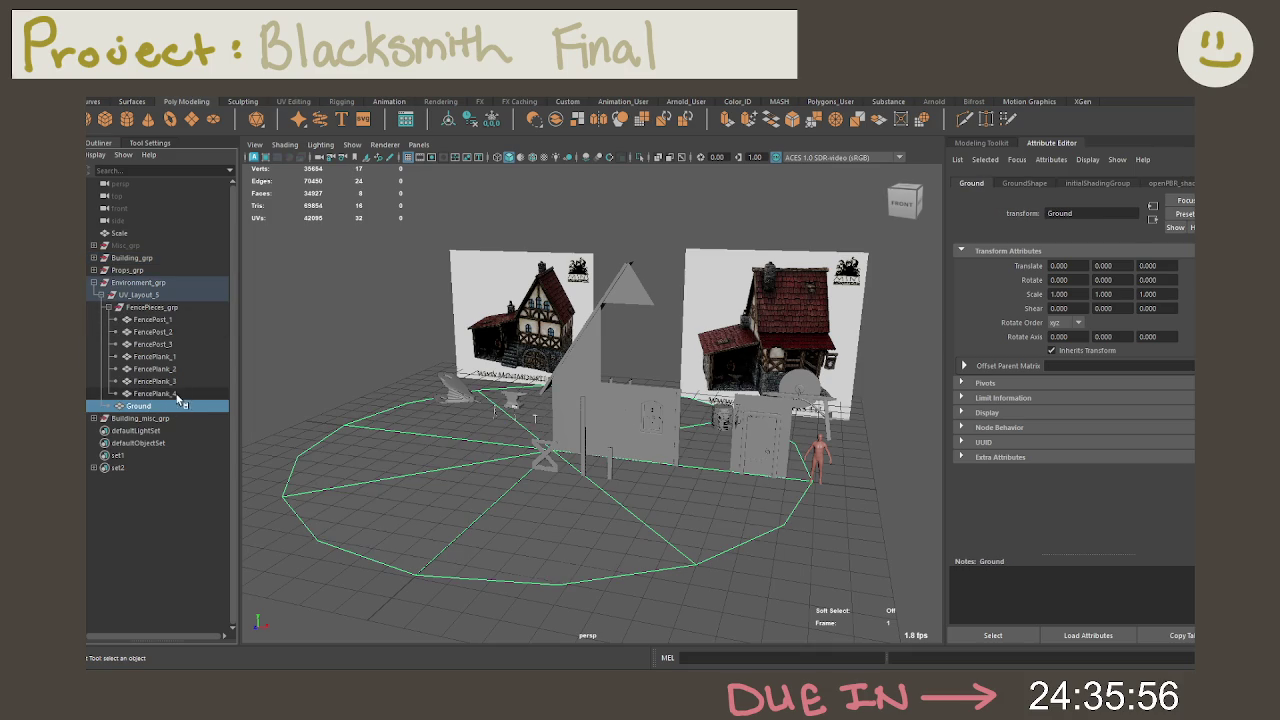
left_click(178, 393)
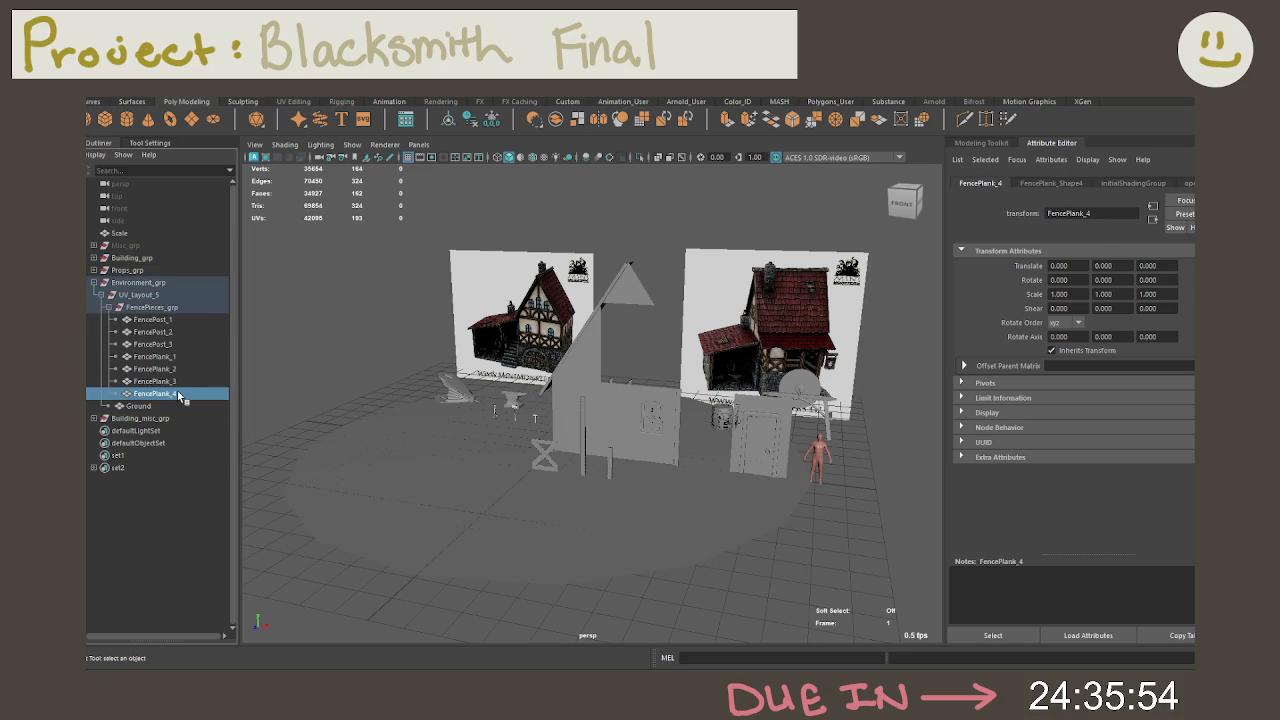
left_click(160, 320)
left_click(168, 406, "shift")
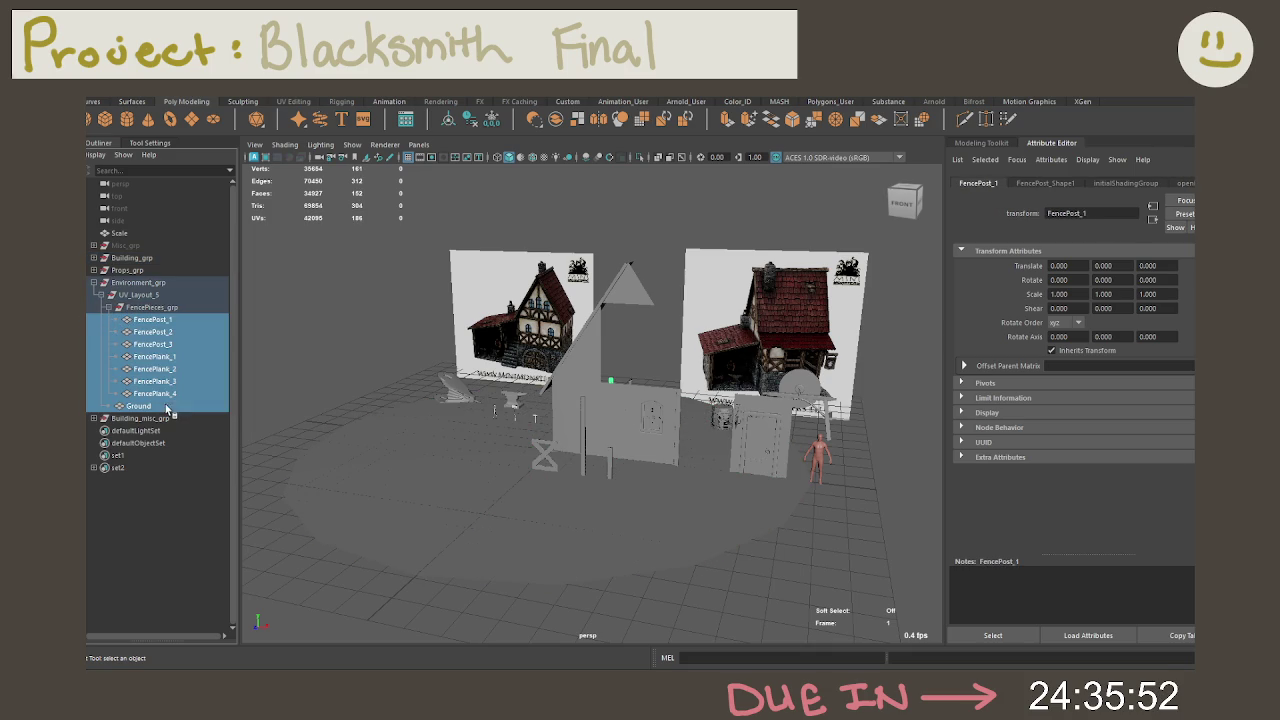
left_click_drag(520, 460, 457, 470, "alt")
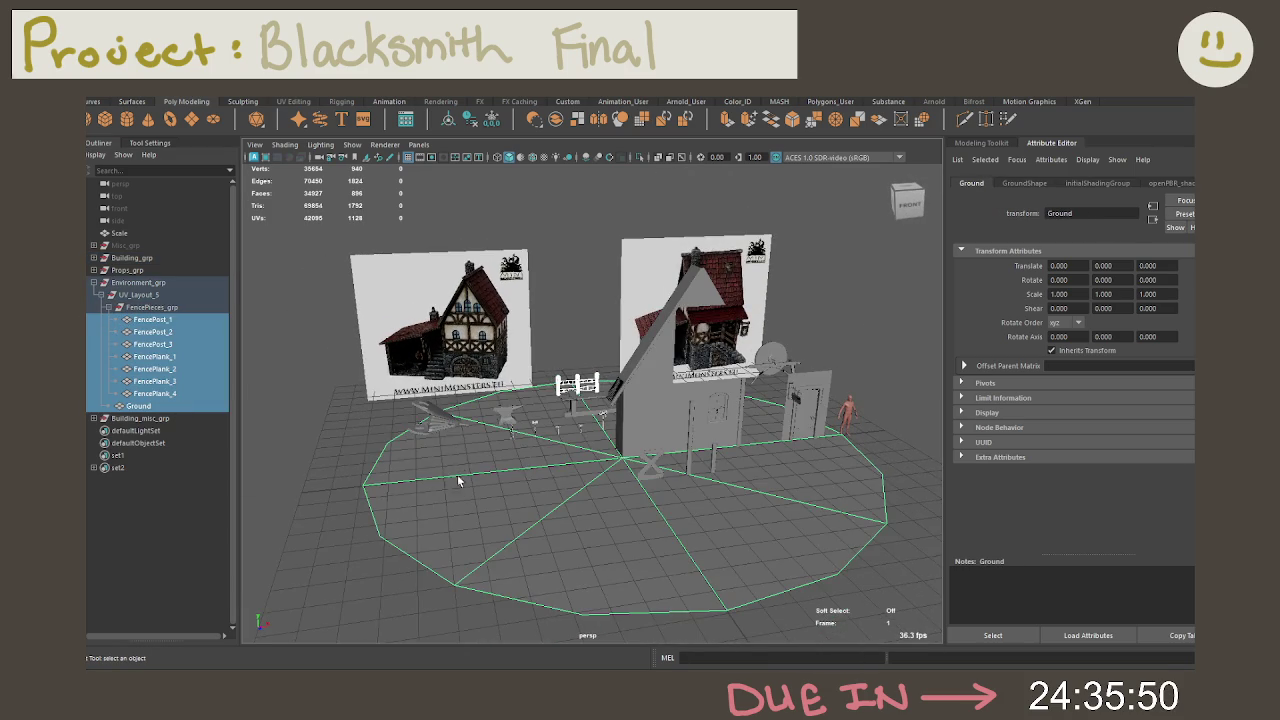
left_click(334, 455)
left_click(401, 480)
right_click(441, 476)
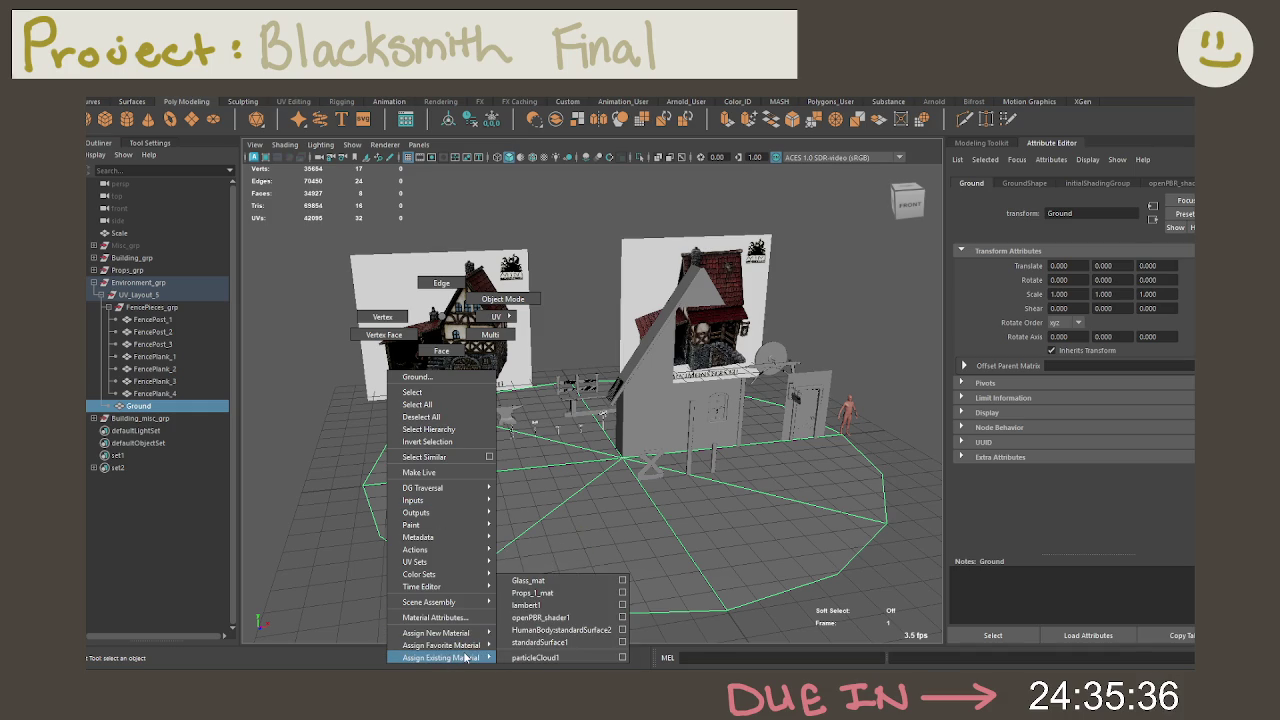
mouse_move(441, 645)
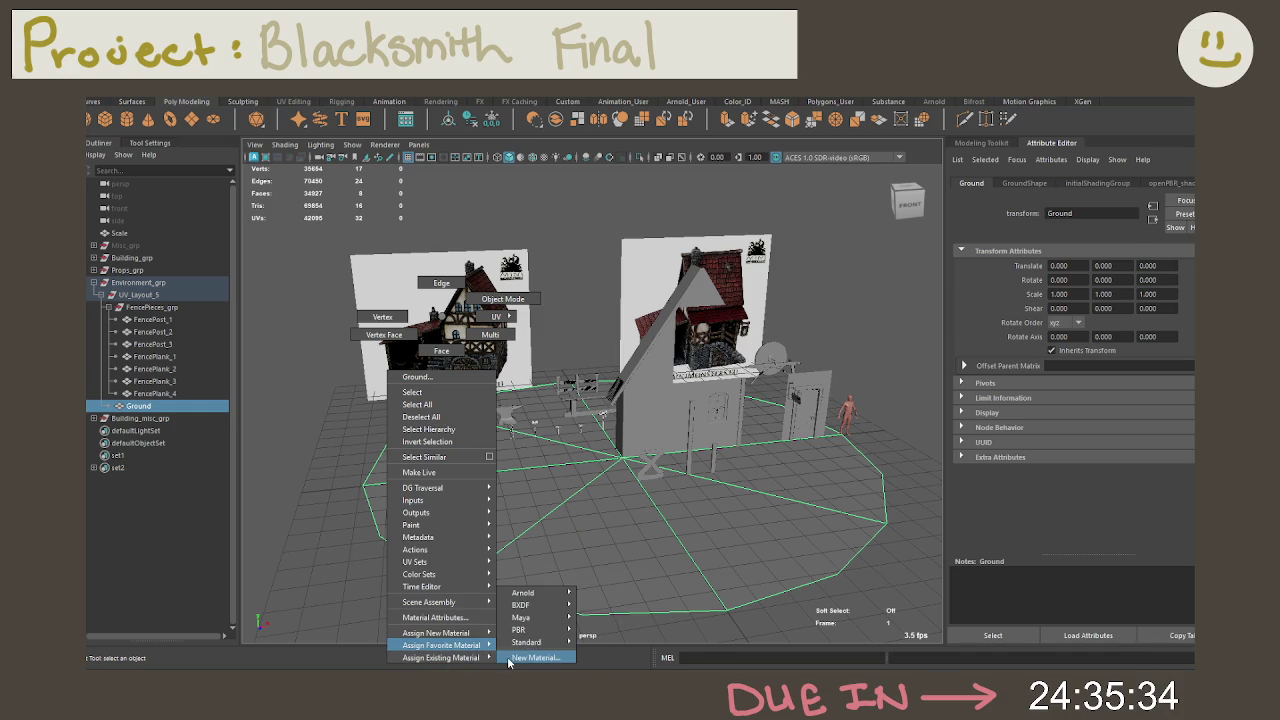
Step: Assign a new Lambert material to Ground and rename it Environment_mat
left_click(509, 658)
left_click(533, 374)
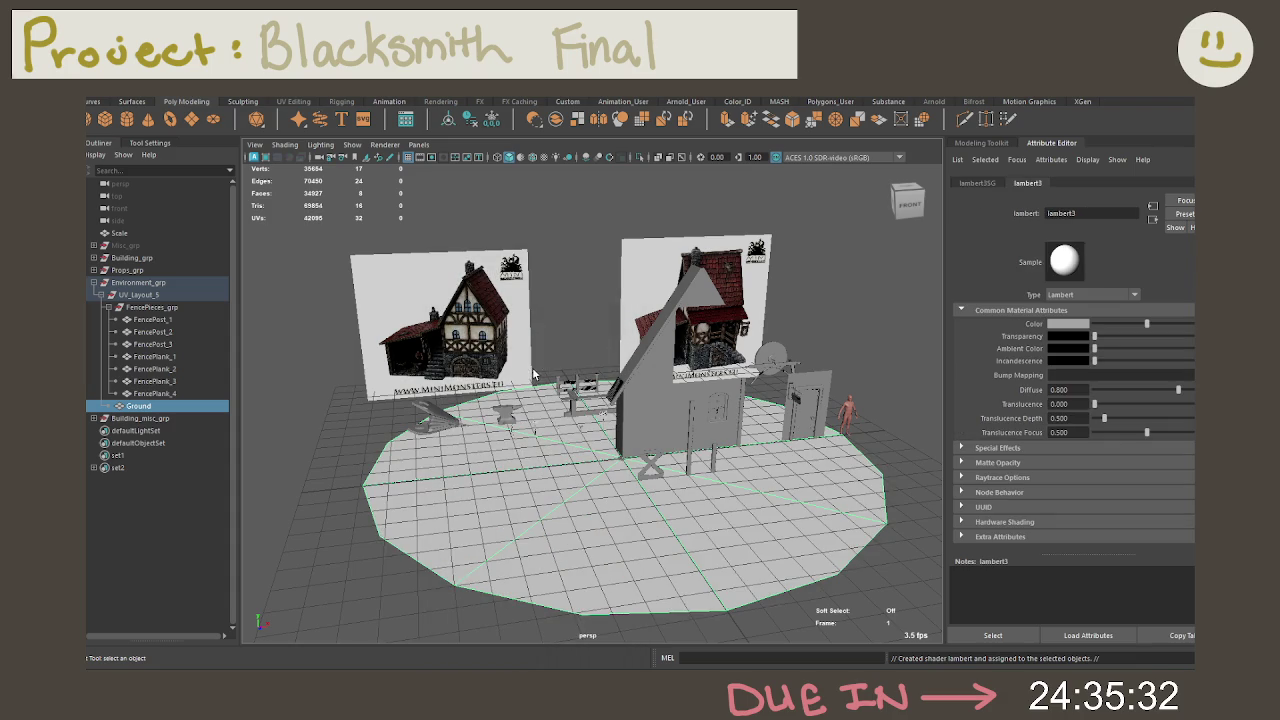
double_click(1082, 213)
type("U")
key("BackSpace")
key("BackSpace")
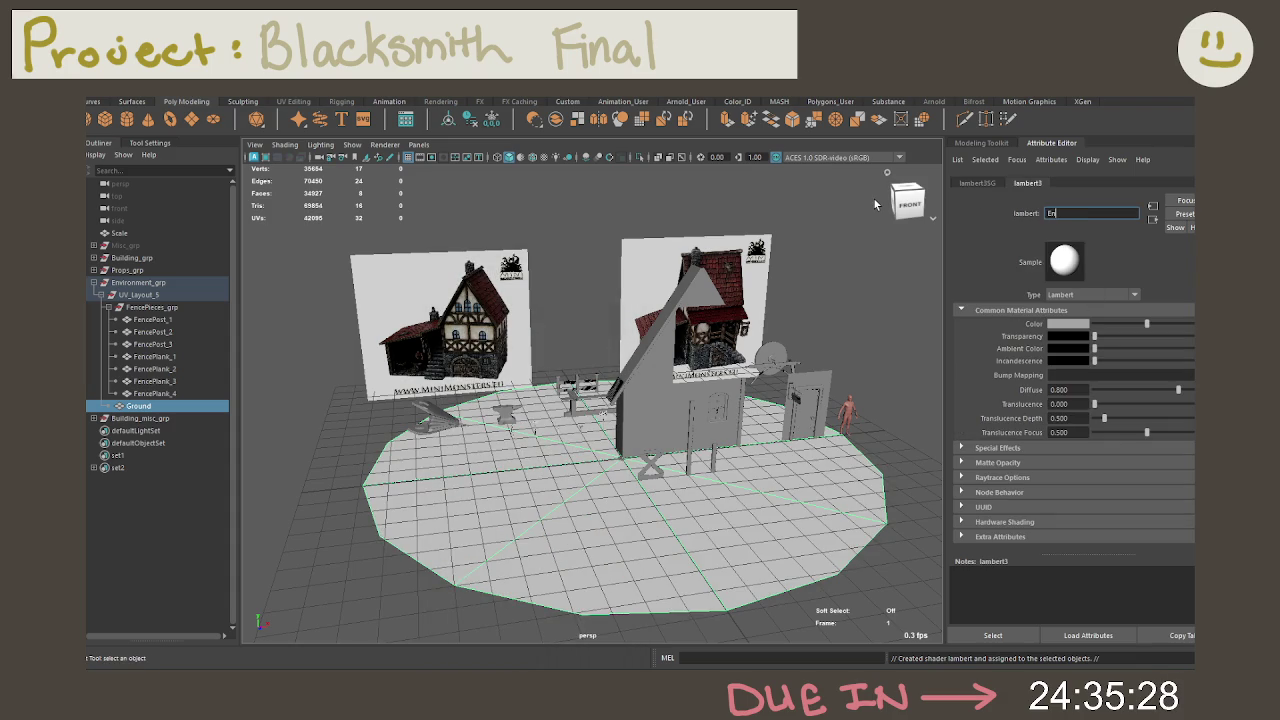
type("ironment")
type("_mat")
key("Return")
Step: Rename the material's shading group to Environment_mat_SG
double_click(1108, 213)
key("ctrl+c")
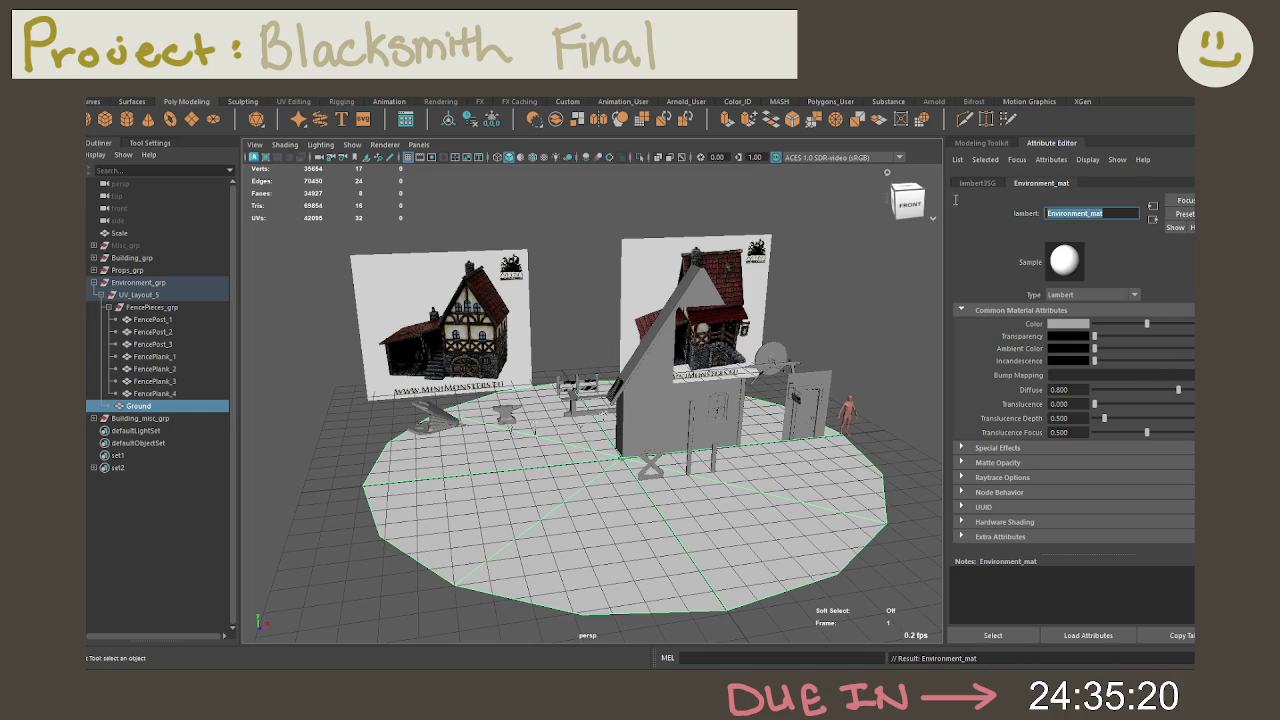
left_click(977, 183)
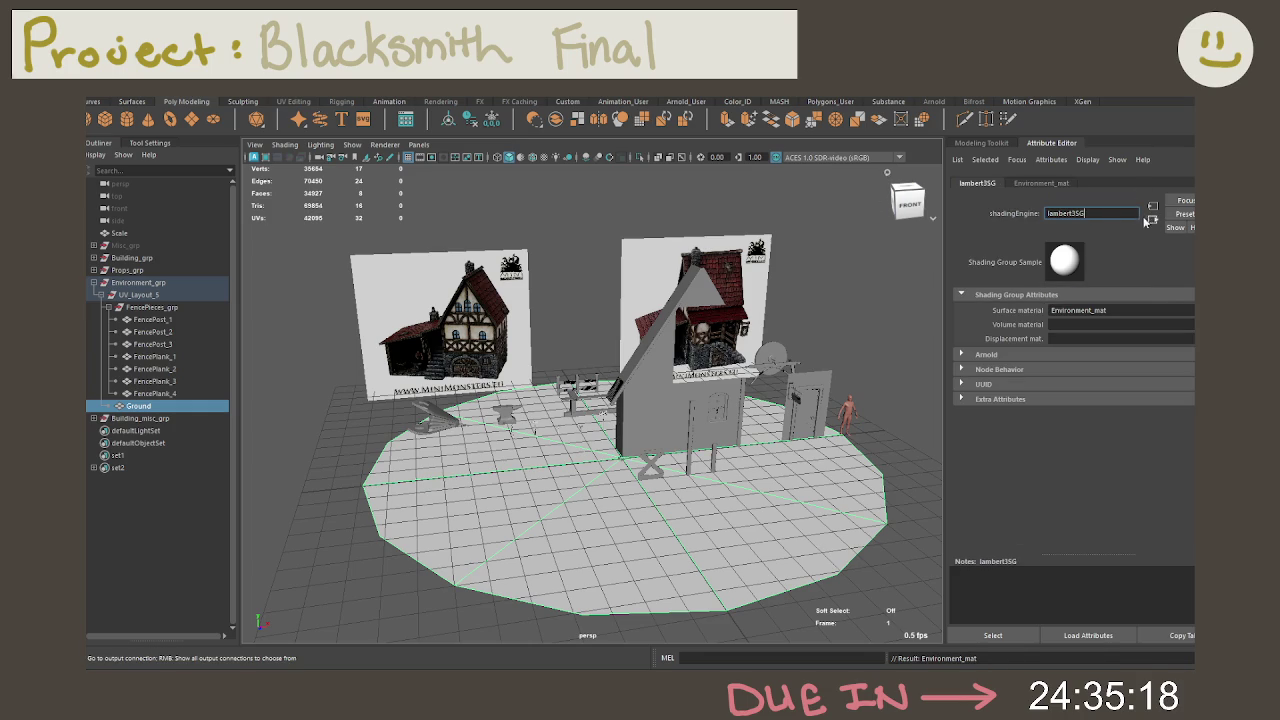
key("ctrl+v")
type("_SG")
key("Return")
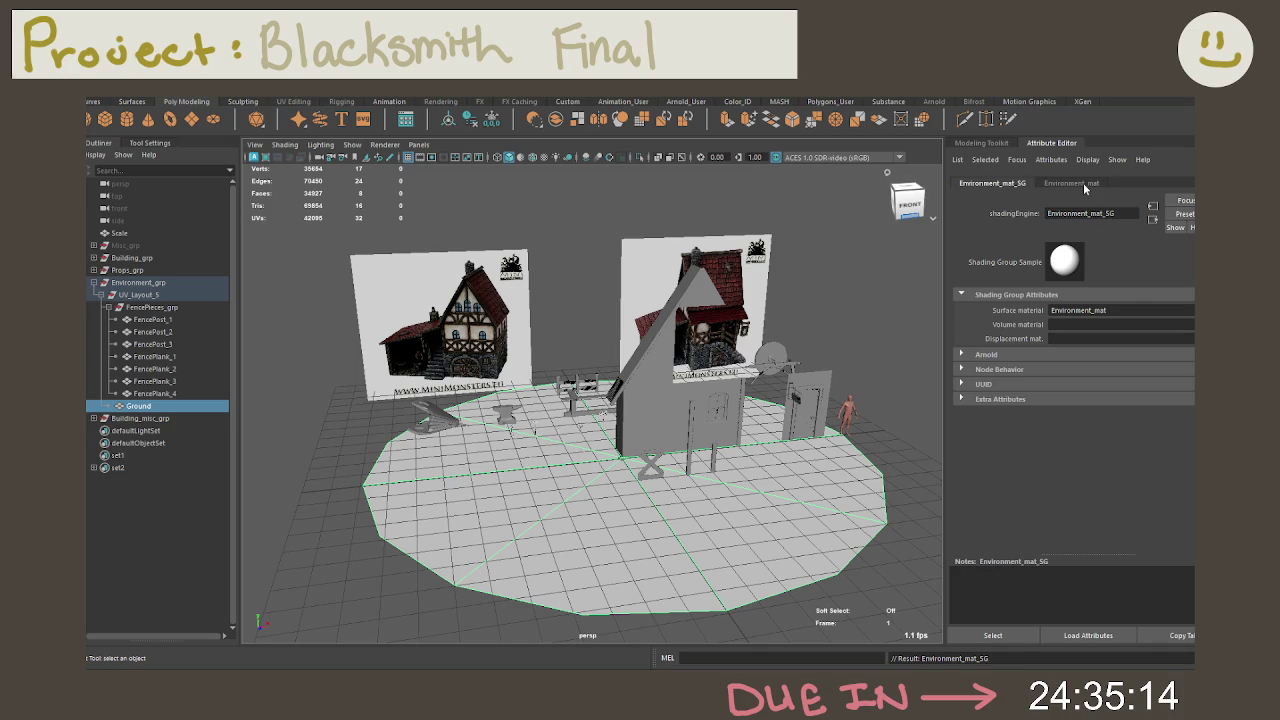
left_click(1084, 186)
Step: Freeze the Ground object's transformations
left_click(694, 504)
right_click(694, 504)
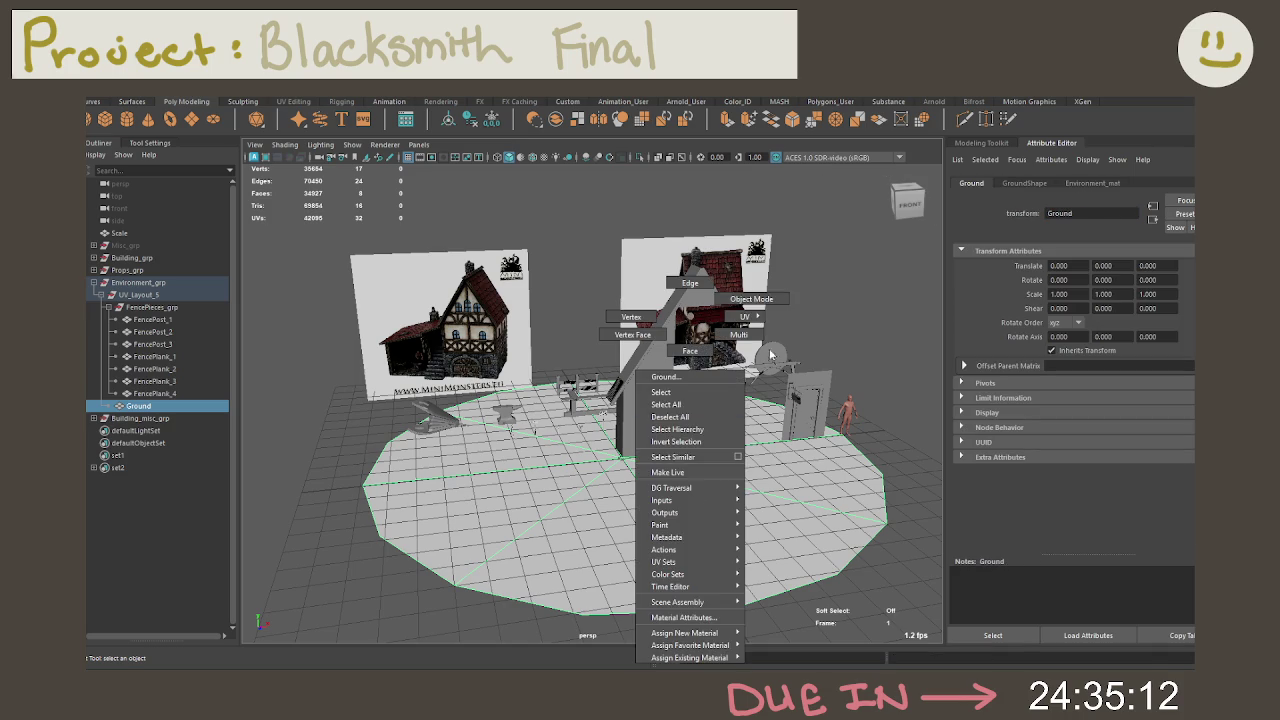
left_click(751, 298)
left_click(491, 120)
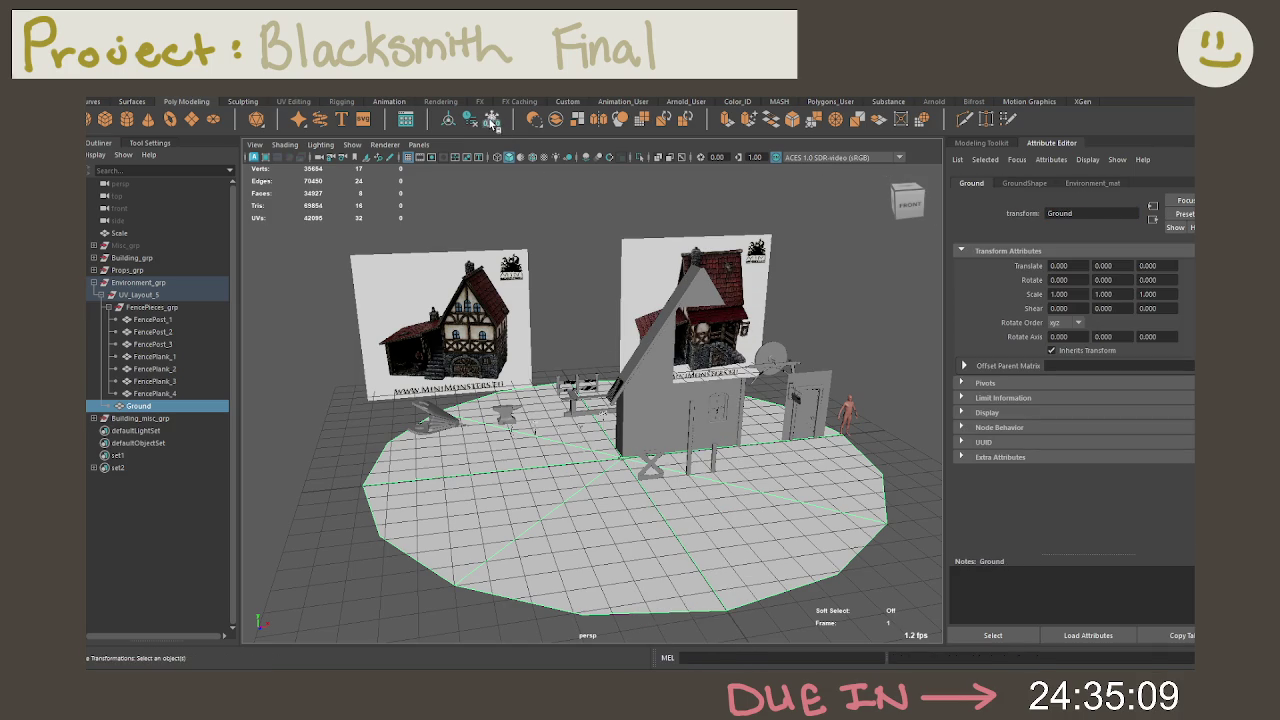
Step: Assign Environment_mat to all fence posts and planks and frame the fence
left_click(155, 394)
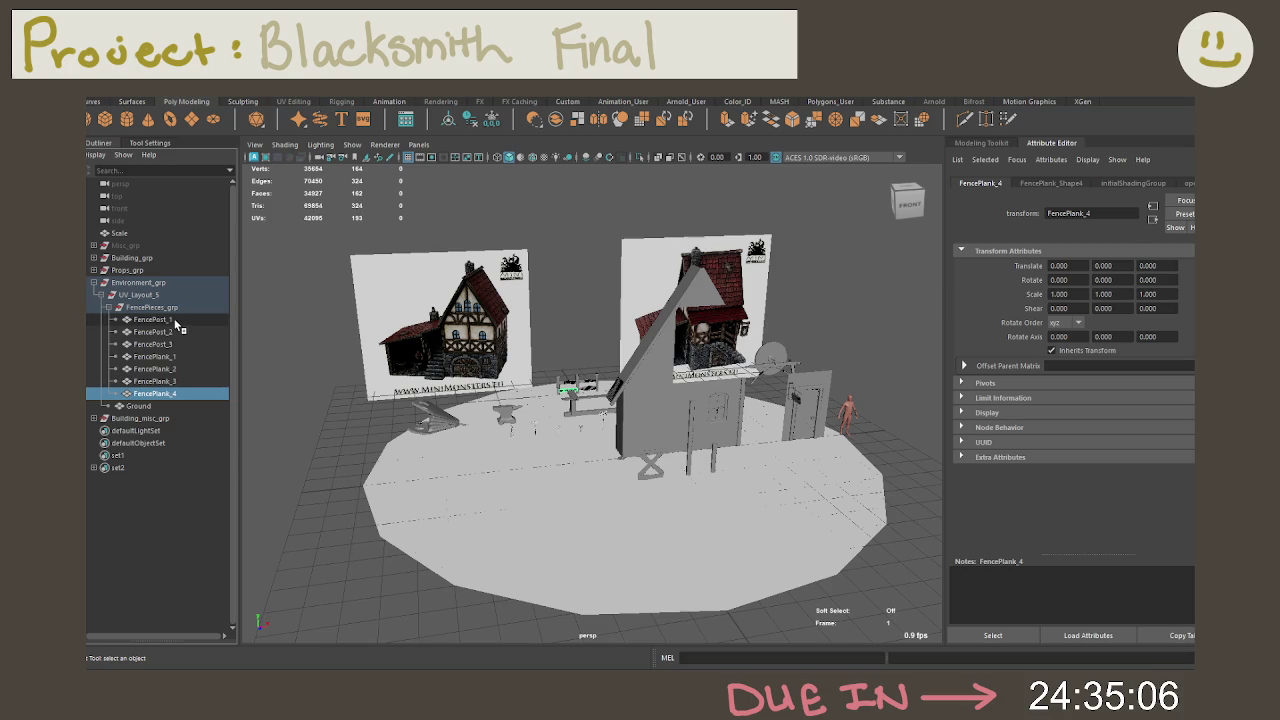
left_click(174, 319, "shift")
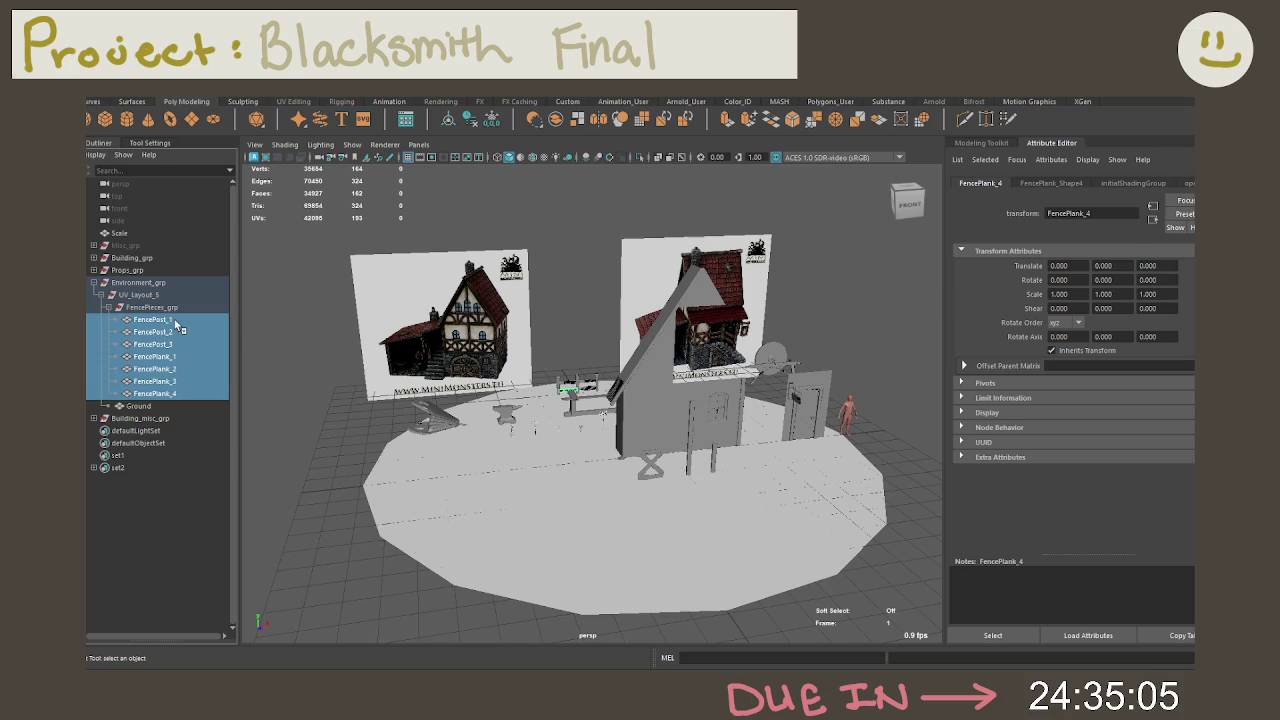
right_click(587, 316)
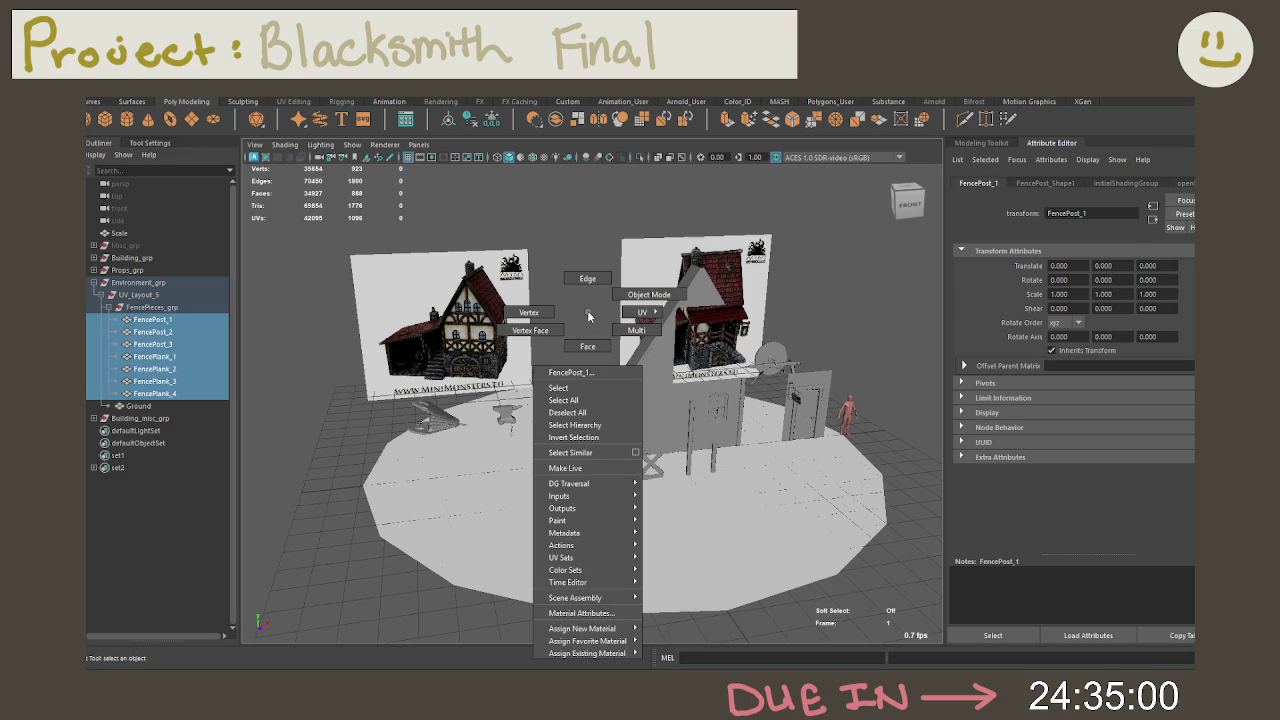
mouse_move(586, 653)
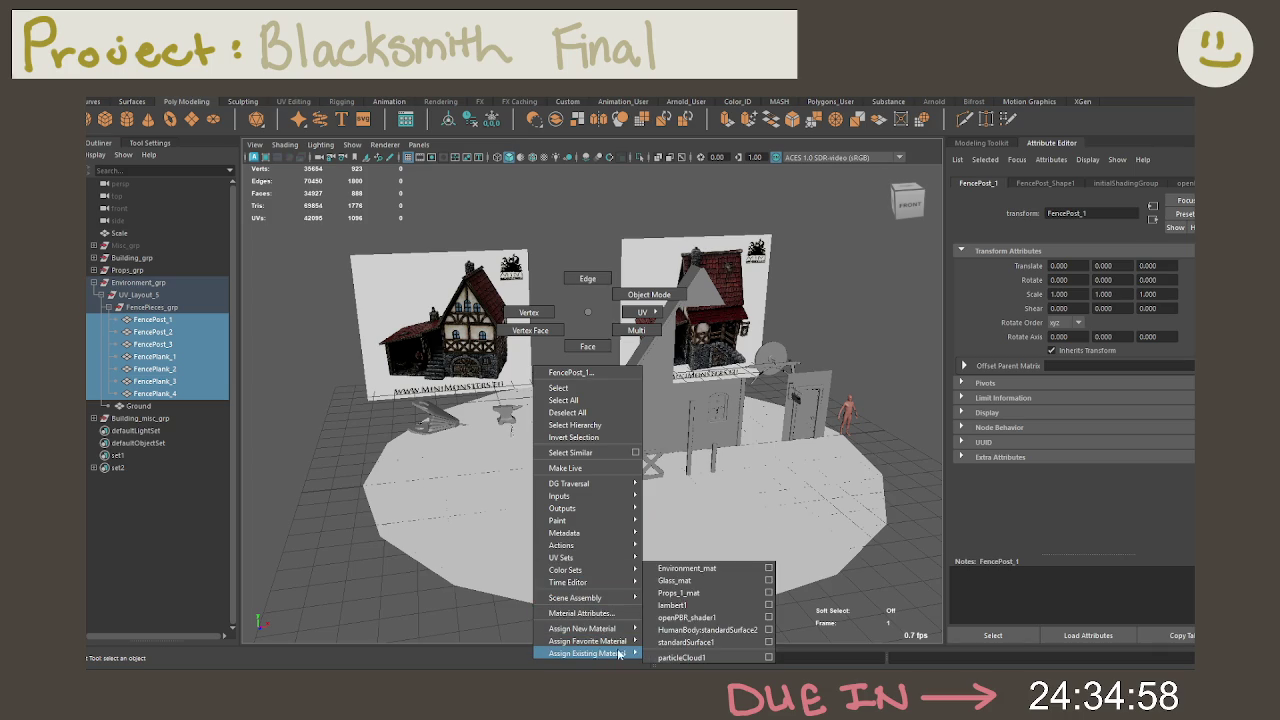
left_click(728, 567)
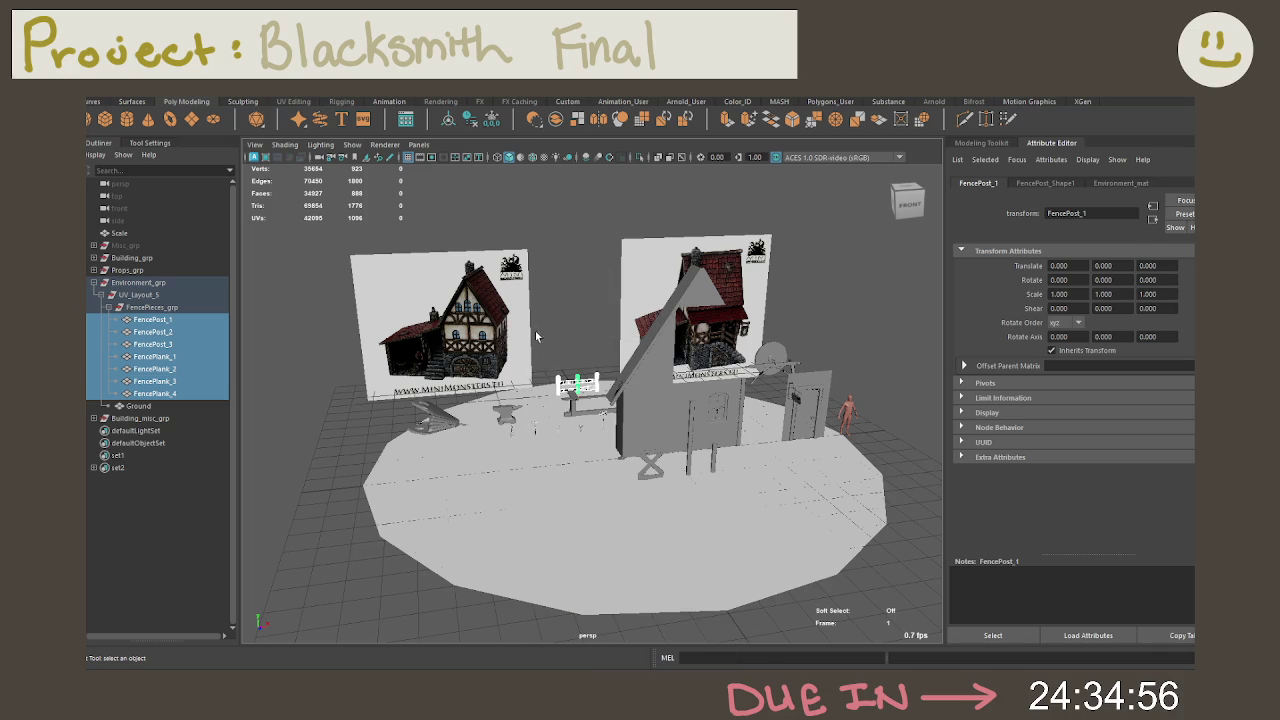
key("f")
left_click(680, 257)
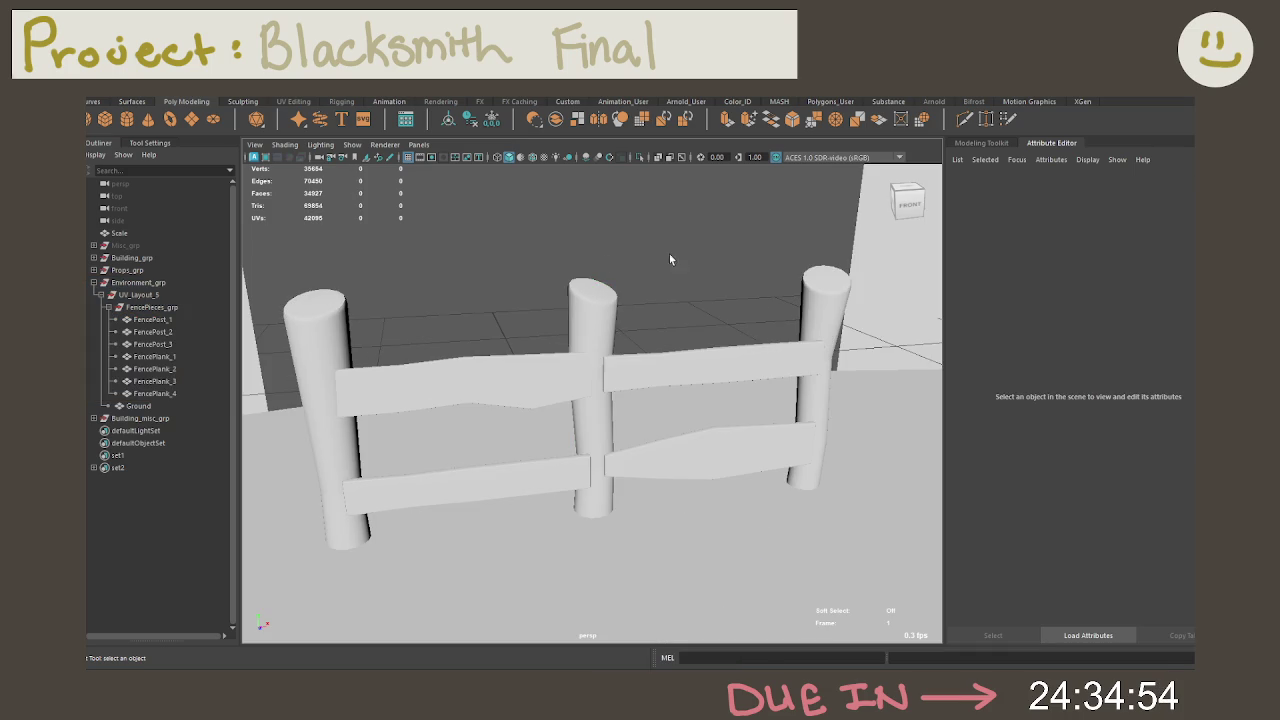
Step: Freeze transformations on FencePost_1 and then on the four fence planks
left_click(146, 321)
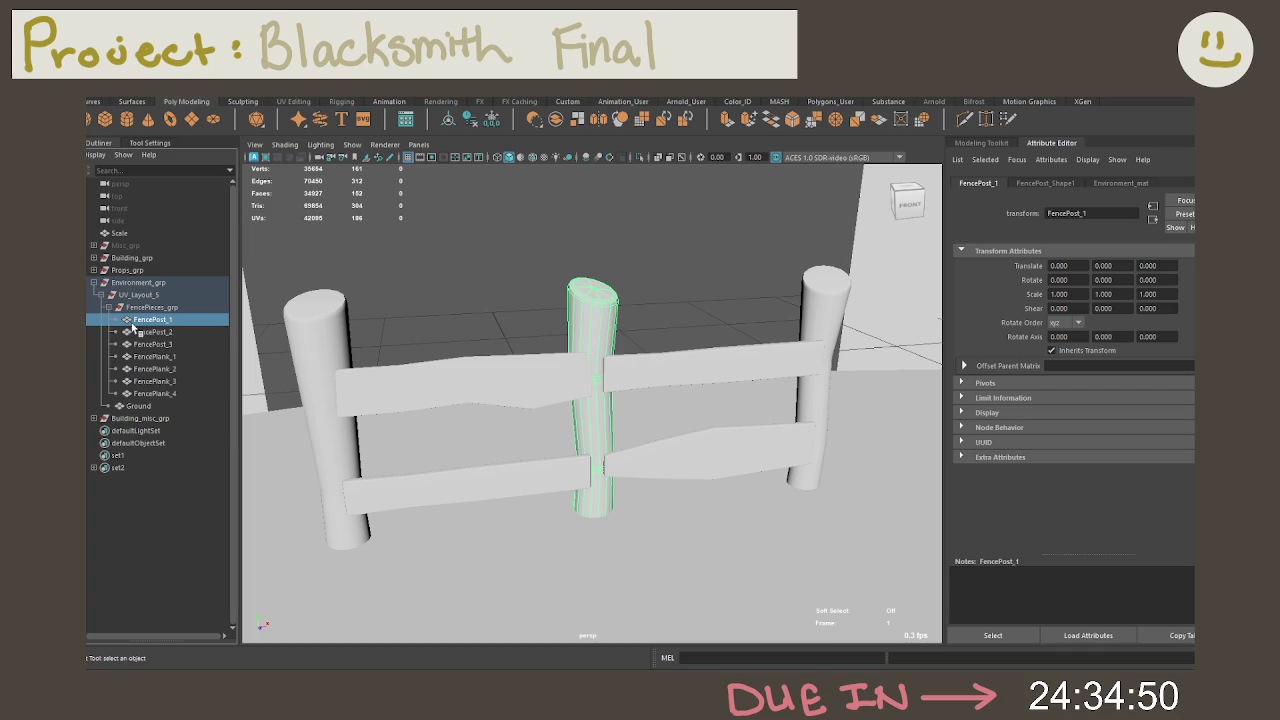
left_click(491, 120)
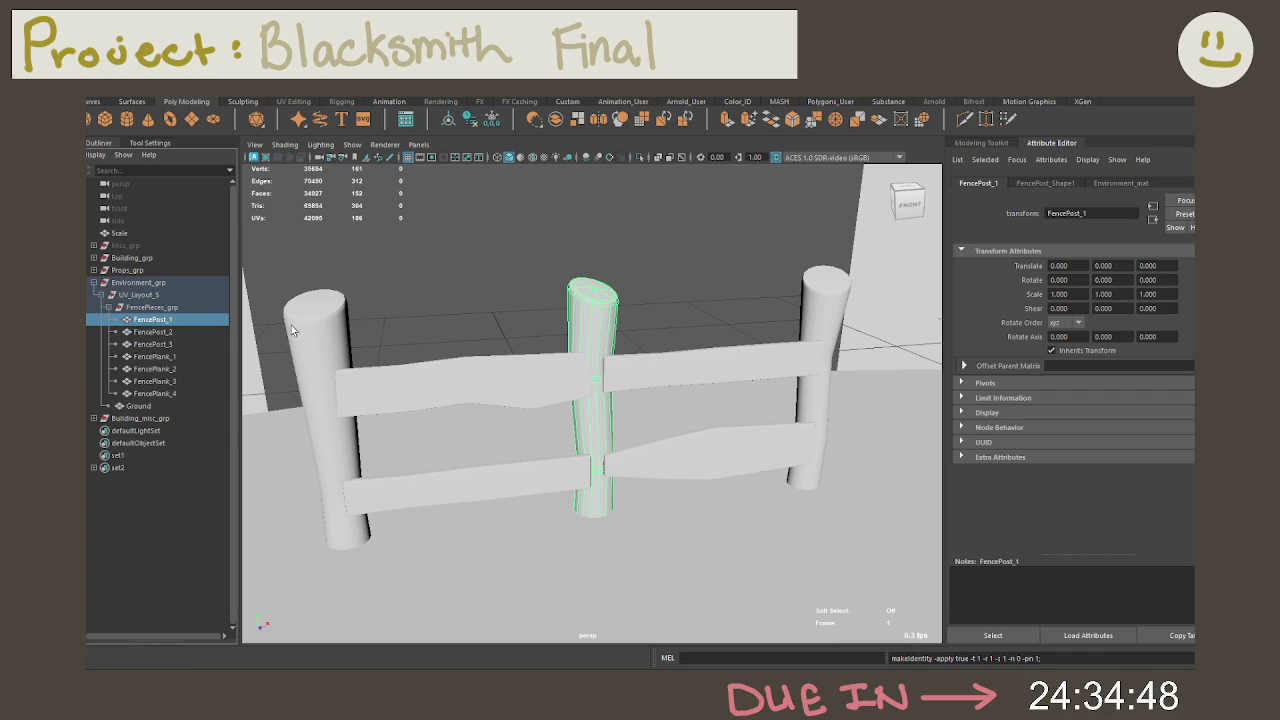
left_click(188, 331)
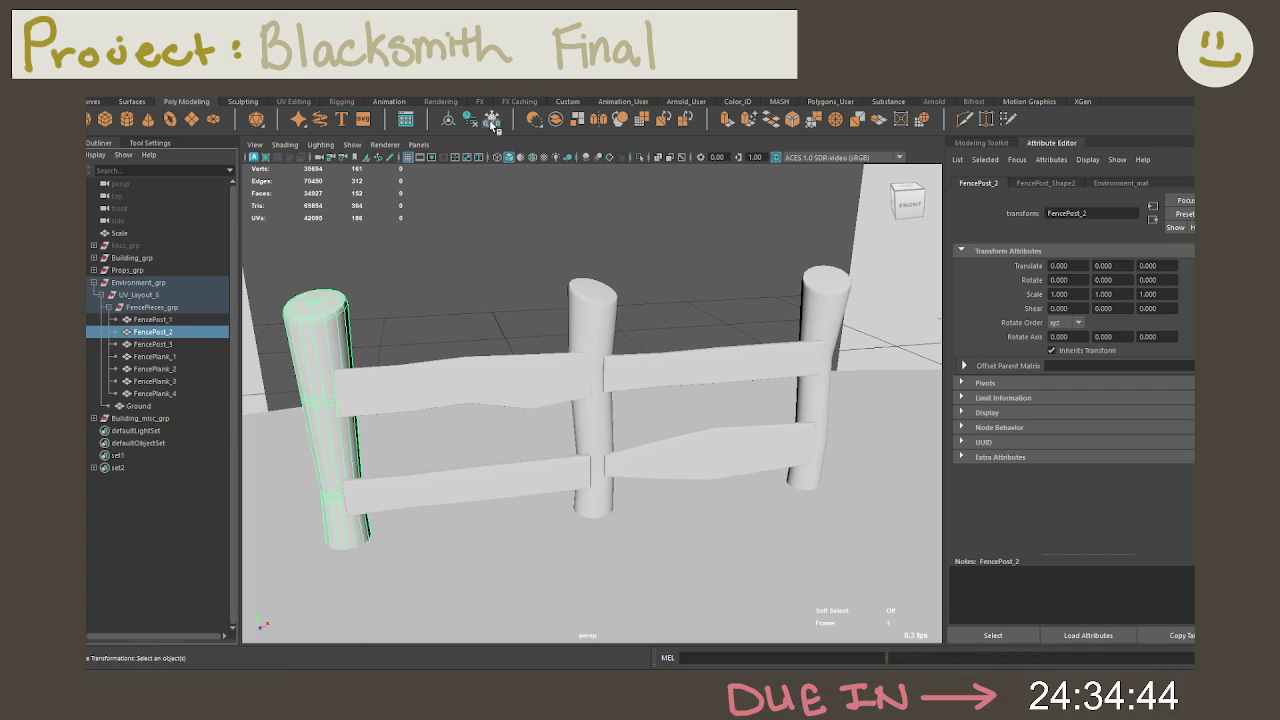
left_click(176, 345)
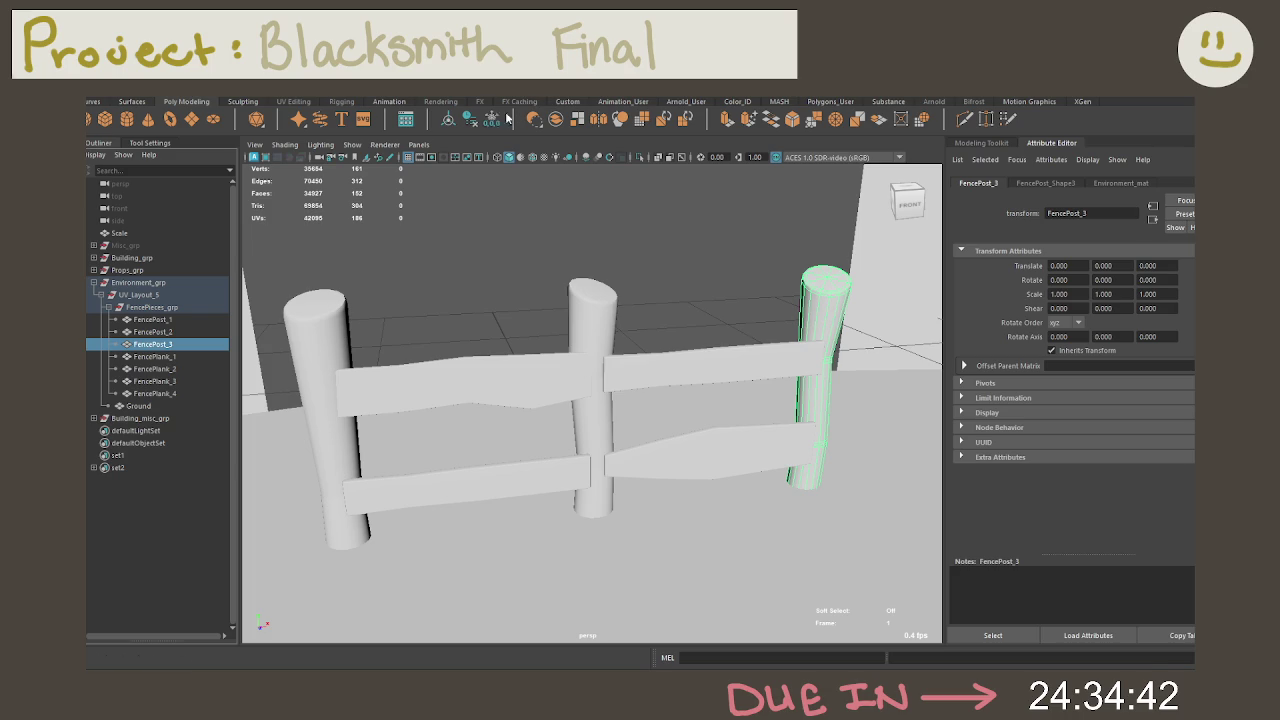
left_click(180, 368)
left_click(202, 357)
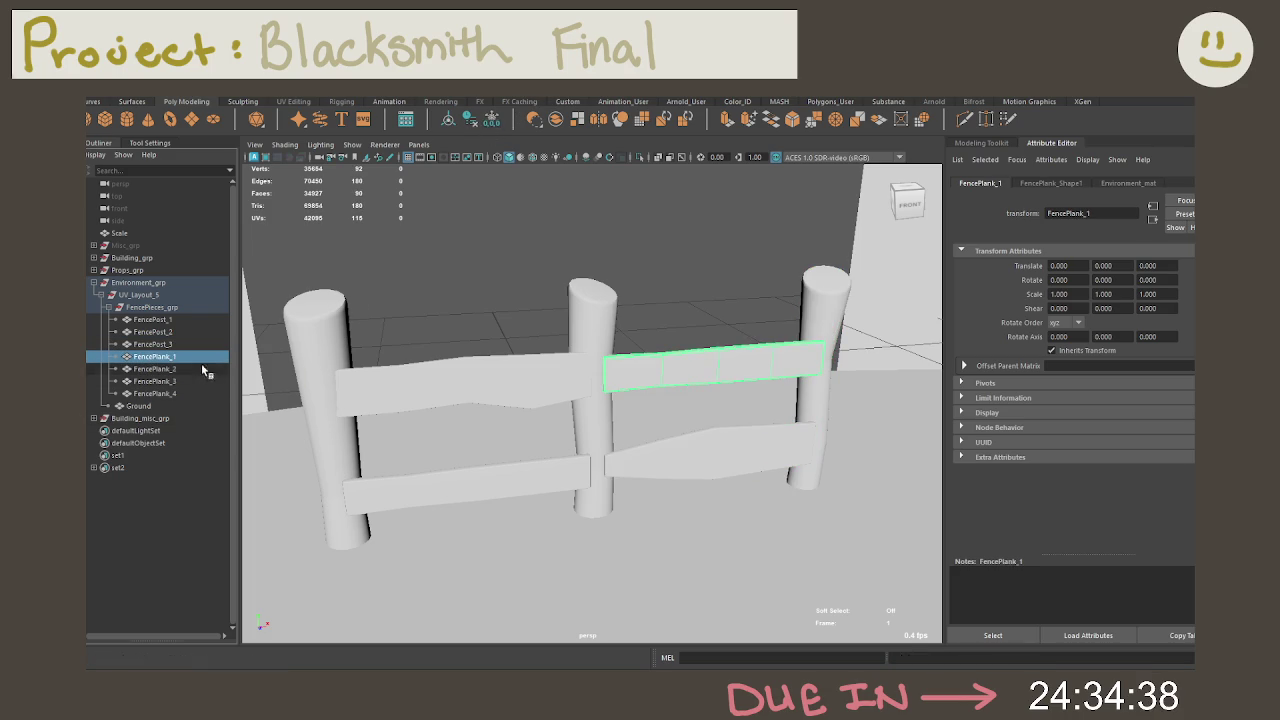
left_click(193, 393)
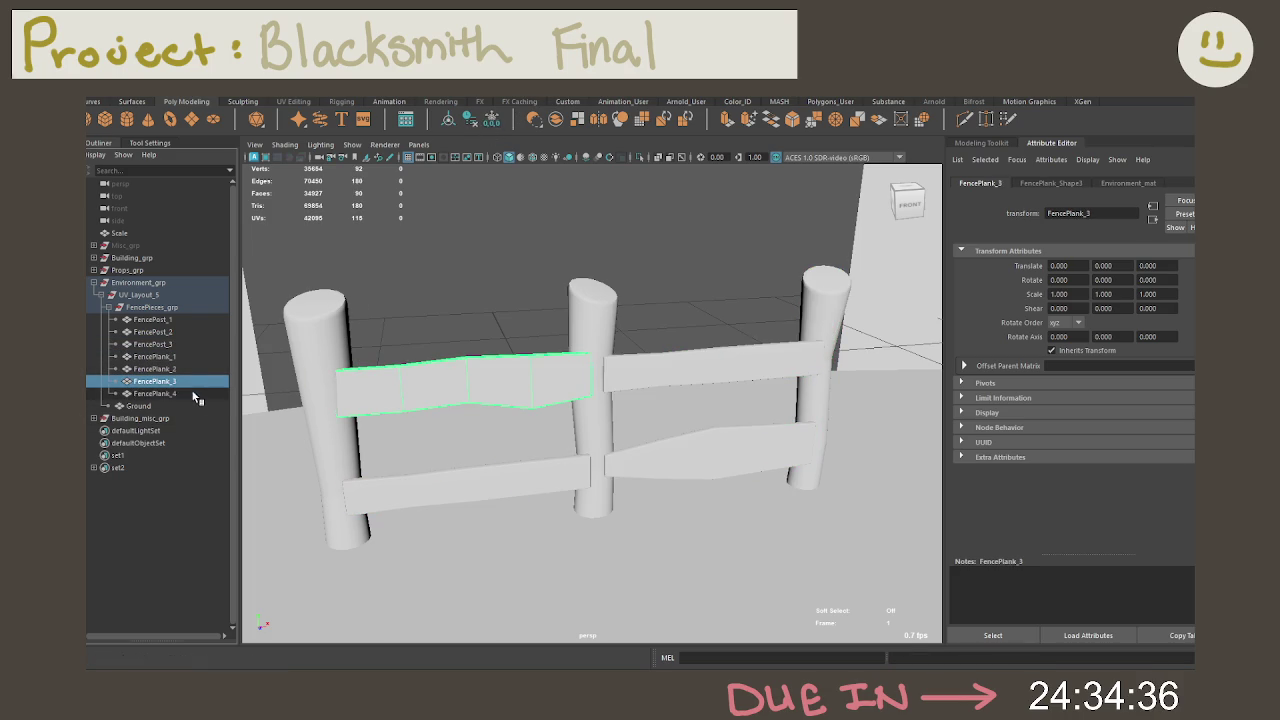
left_click(193, 357, "shift")
left_click(491, 118)
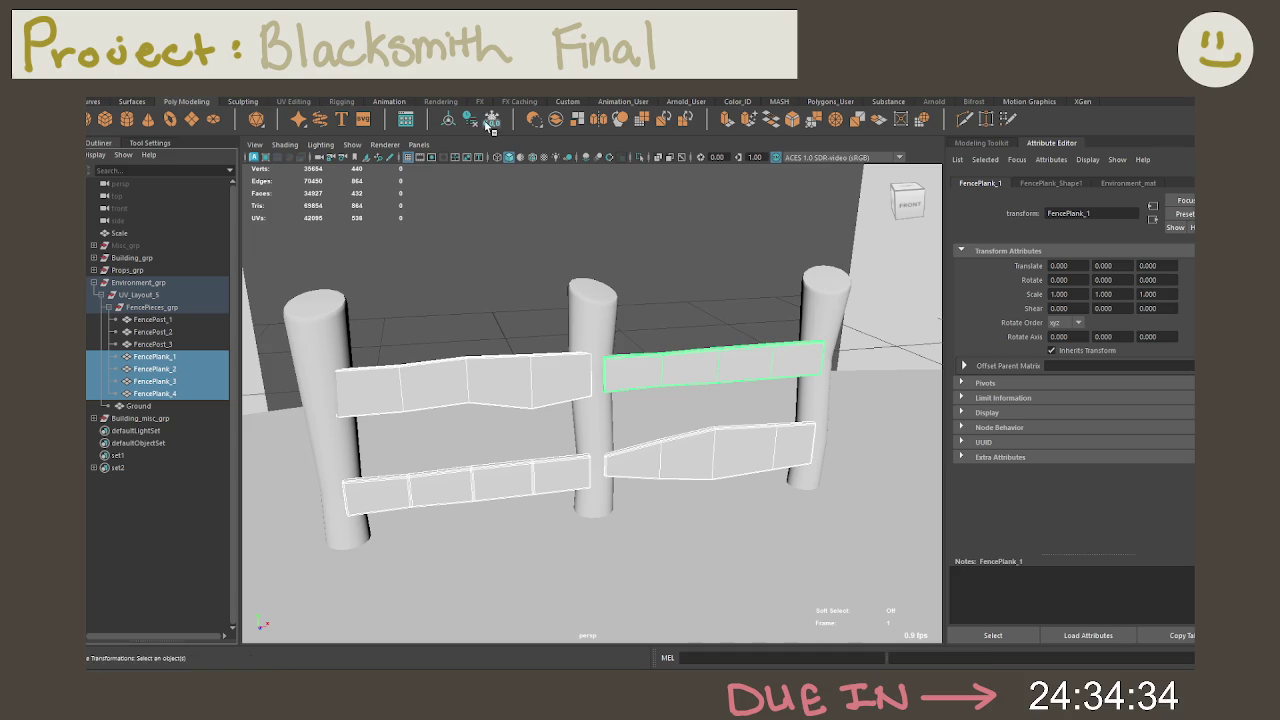
Step: Freeze FencePieces_grp to reset its Z offset to 0, then check each piece's transform values
left_click(148, 407)
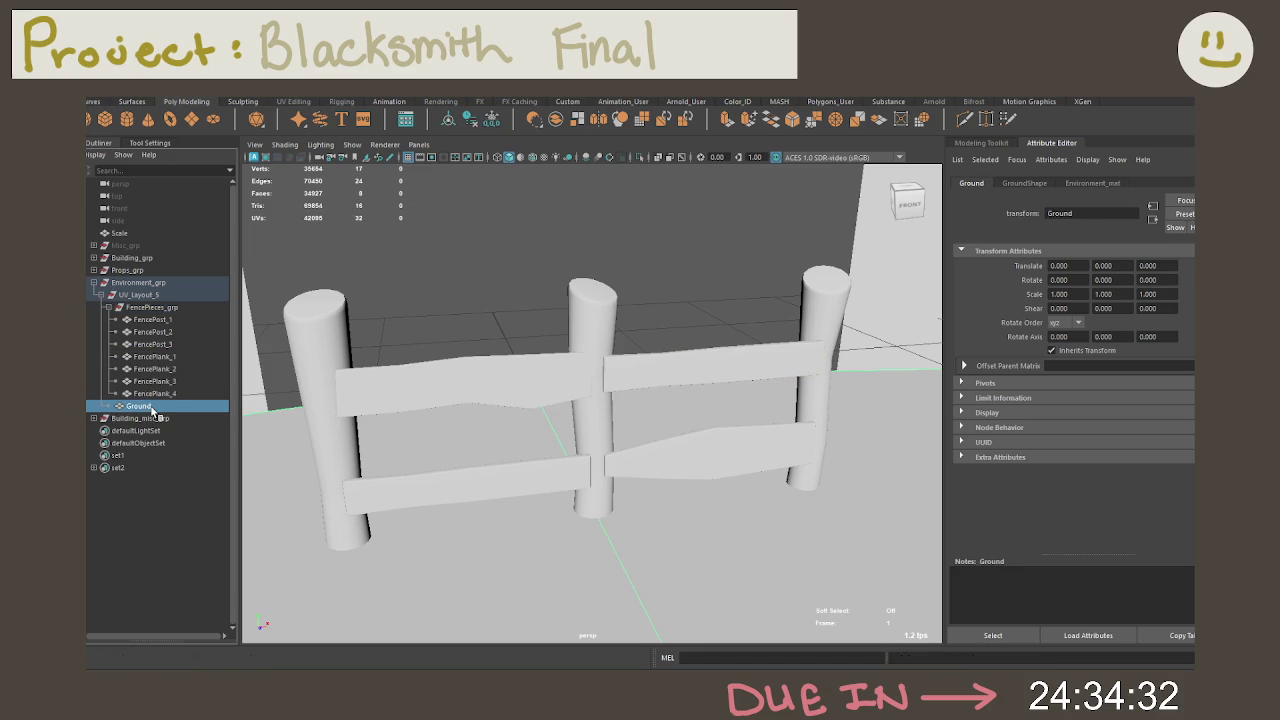
left_click(152, 307)
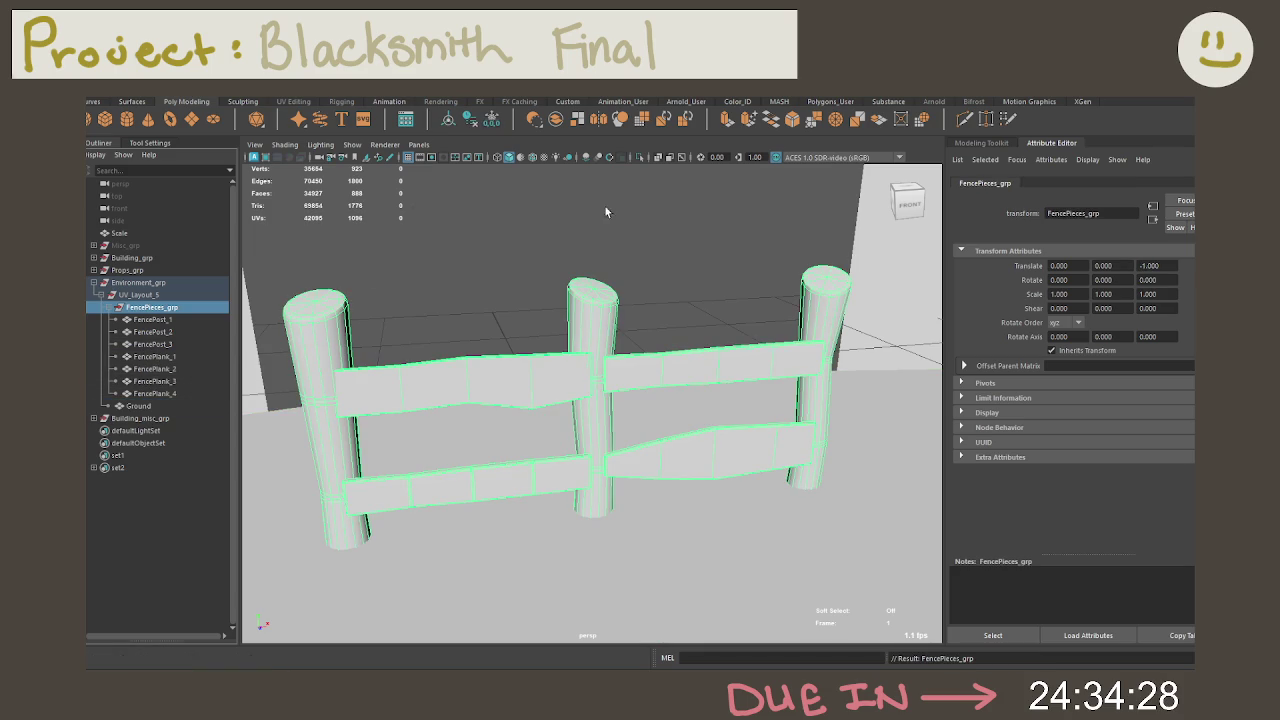
left_click(491, 119)
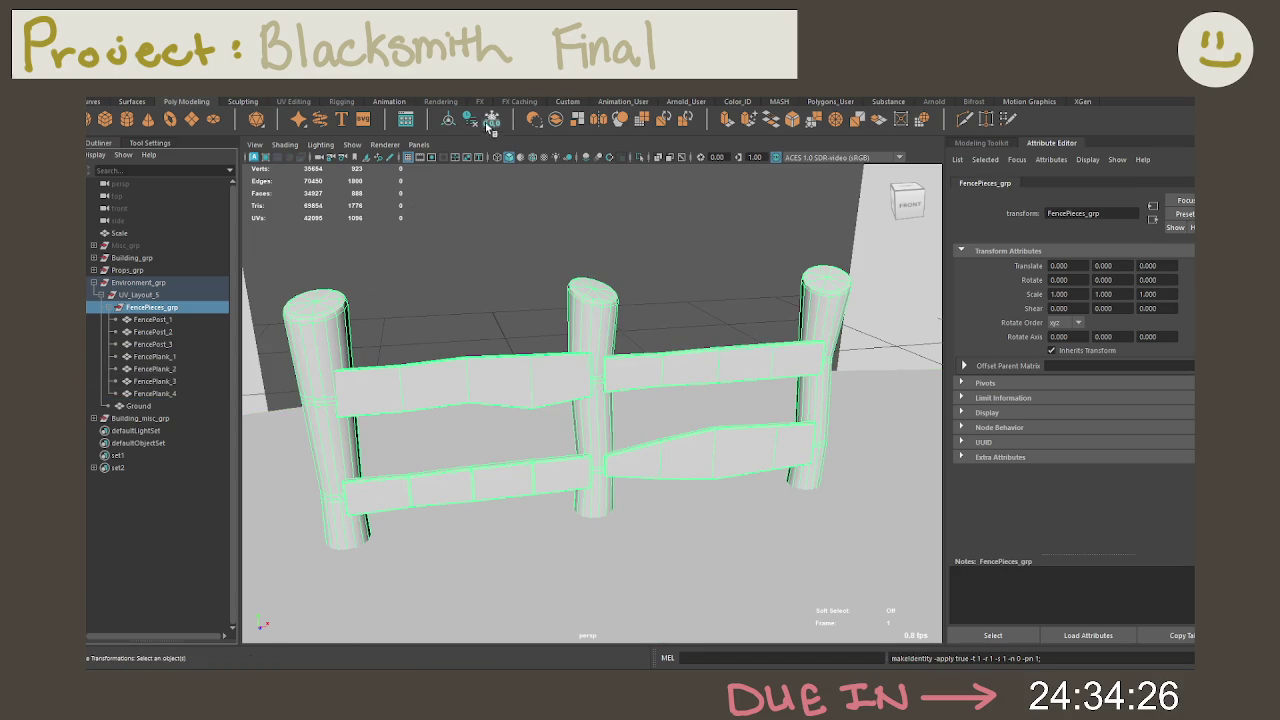
left_click(152, 319)
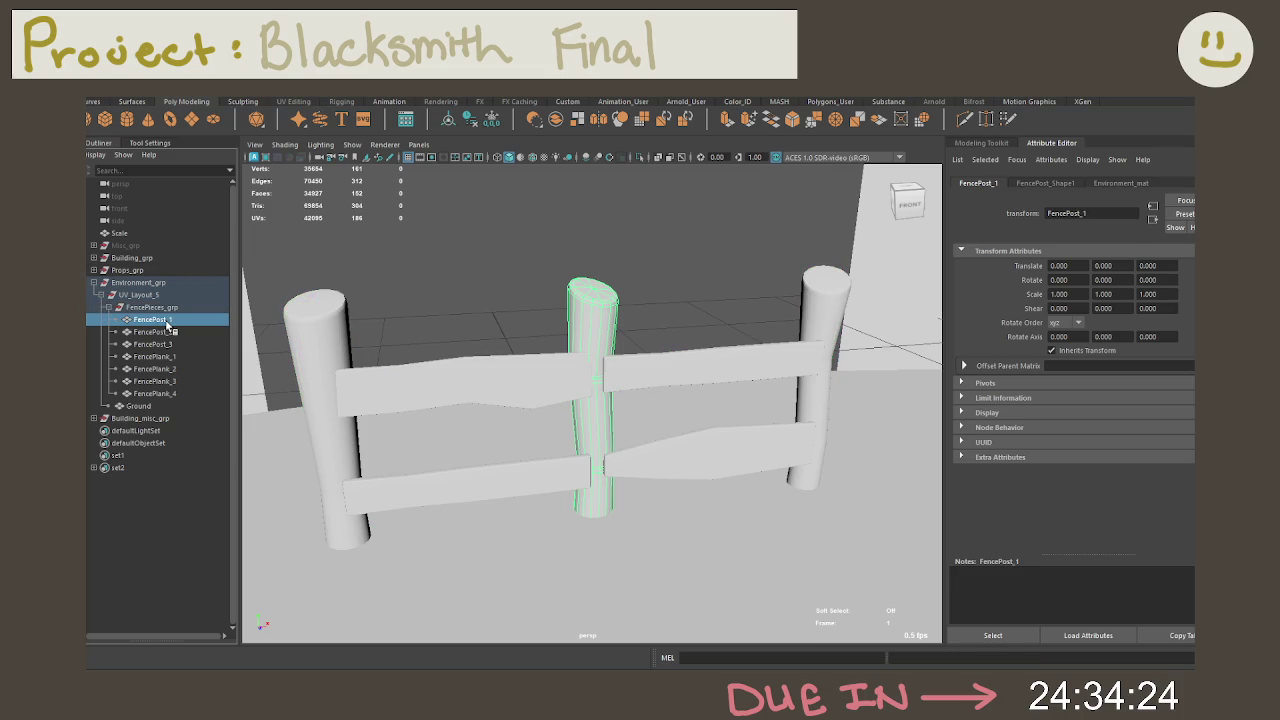
left_click(174, 330)
left_click(172, 321)
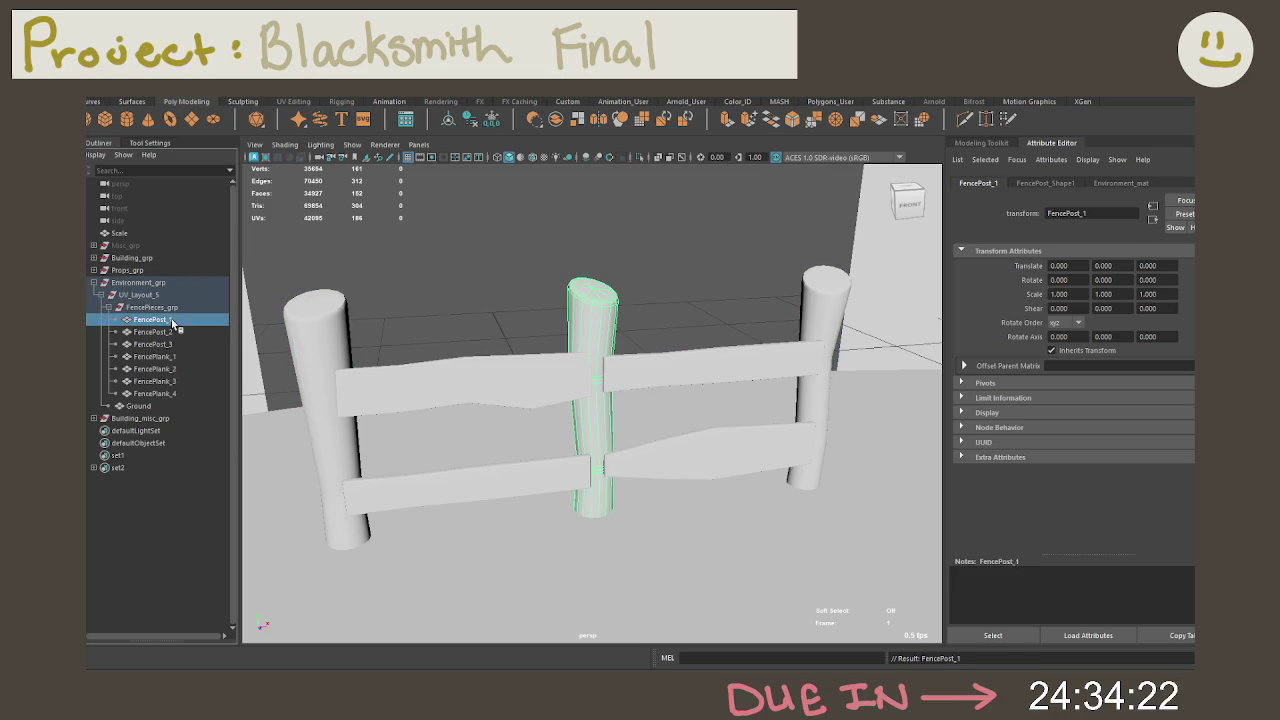
key("Down")
key("Down")
key("Down")
key("Down")
key("Down")
key("Down")
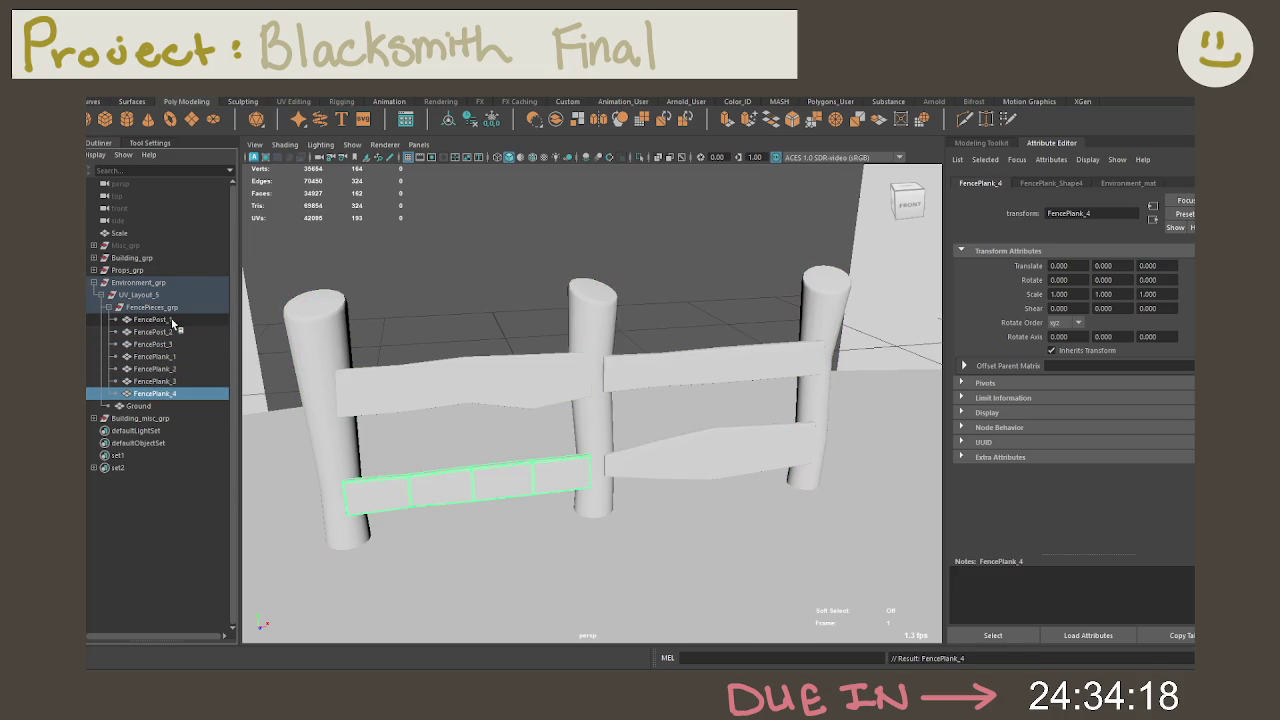
left_click(172, 320)
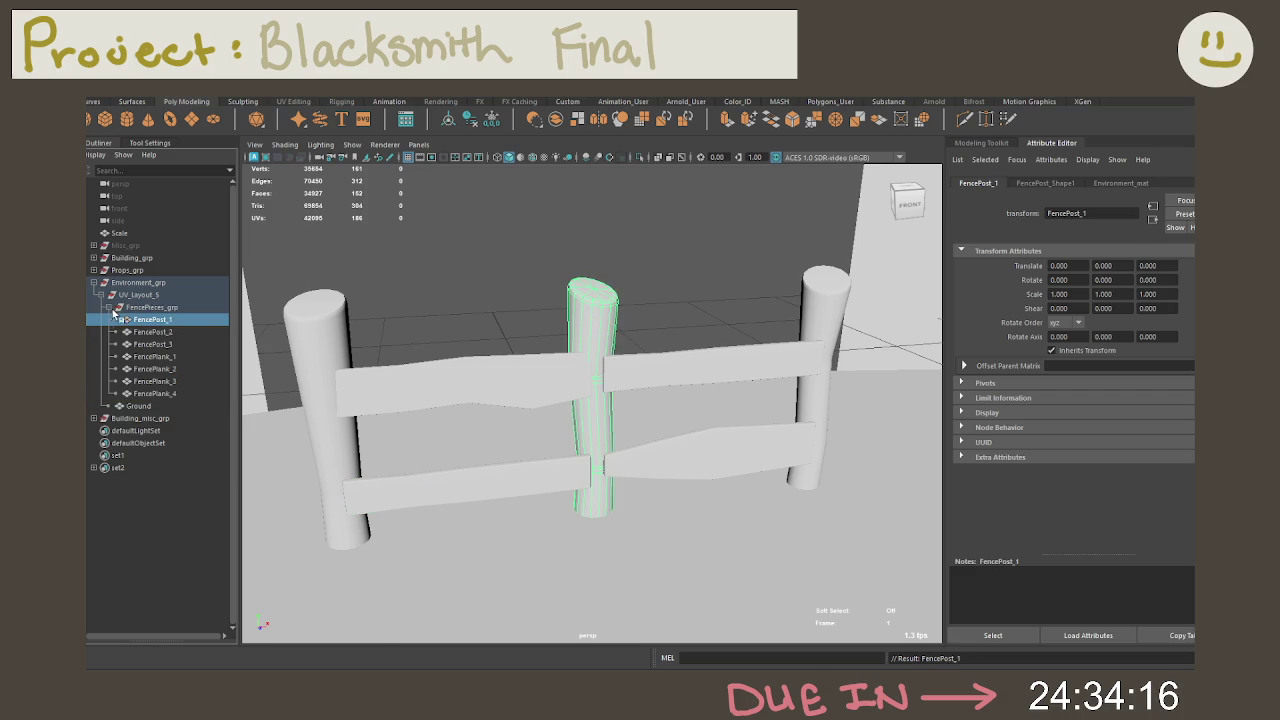
Step: Set Environment_mat's colour to green (H 115.07, S 0.485, V 0.5) and pull back to view the scene
left_click(1140, 186)
left_click(1087, 330)
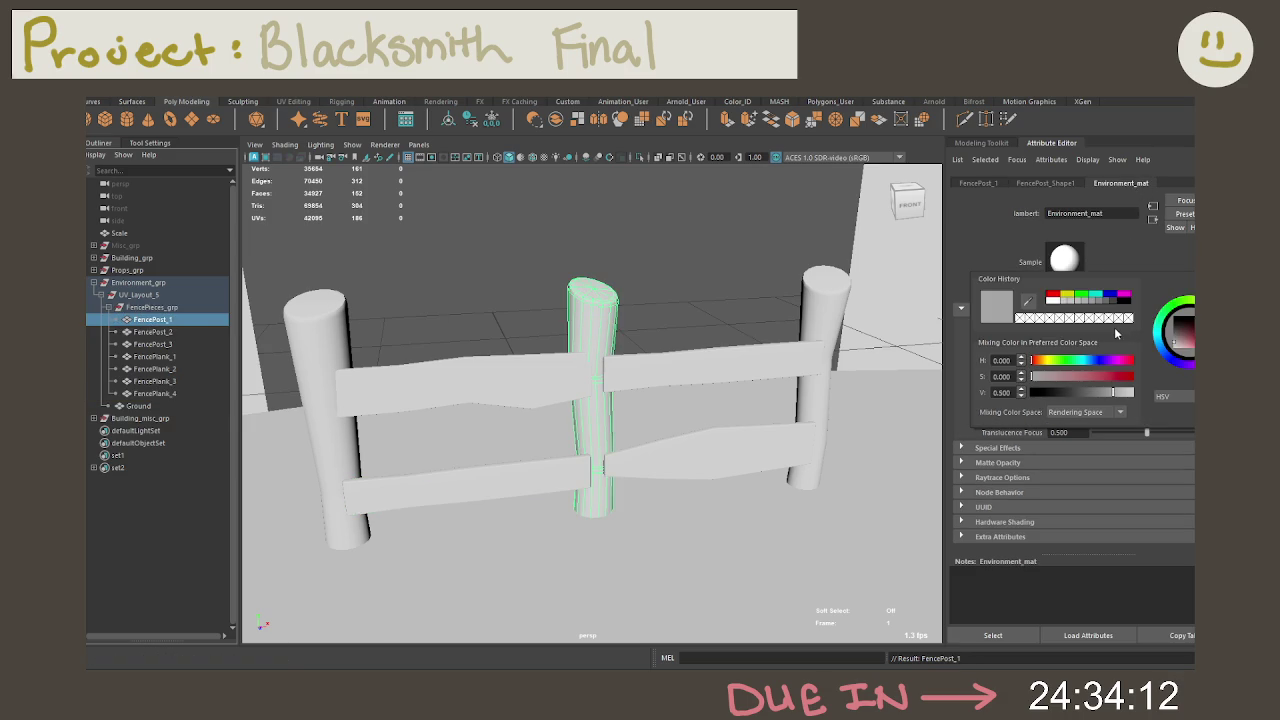
mouse_move(1043, 365)
left_mouse_down()
mouse_move(1065, 361)
mouse_move(1082, 383)
mouse_move(1071, 384)
left_mouse_up()
left_click(767, 262)
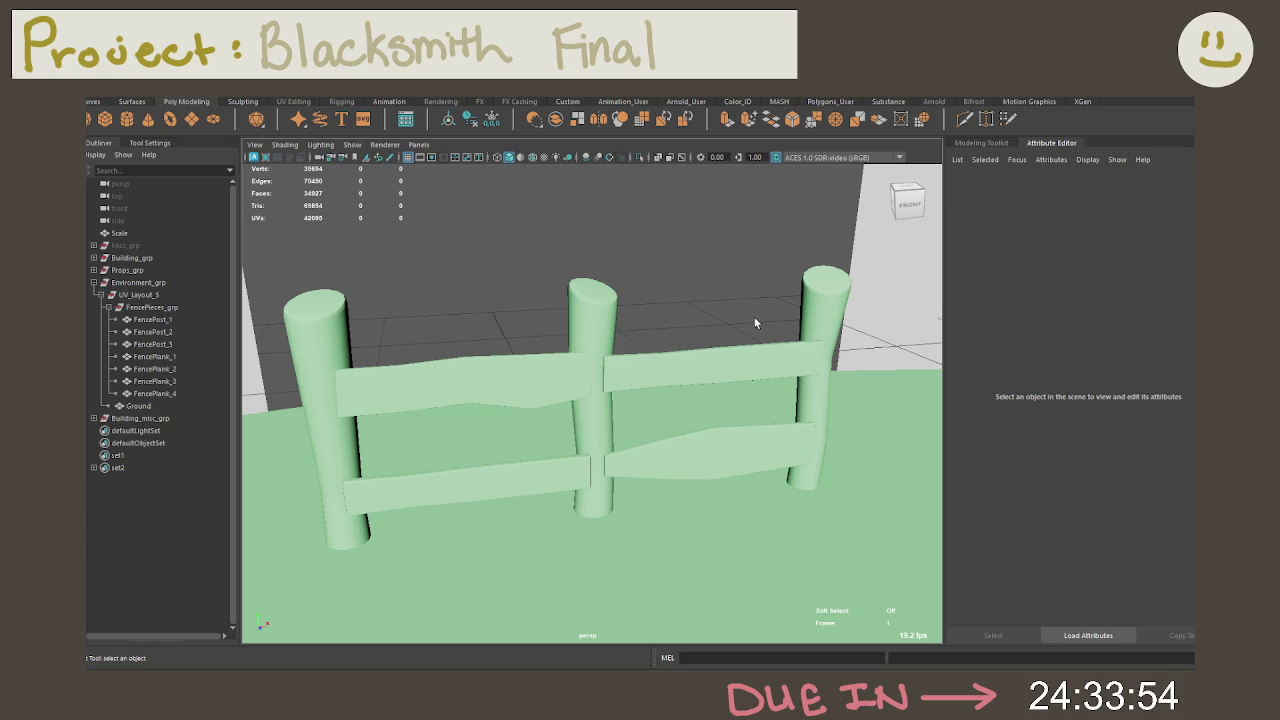
right_click_drag(757, 414, 533, 241, "alt")
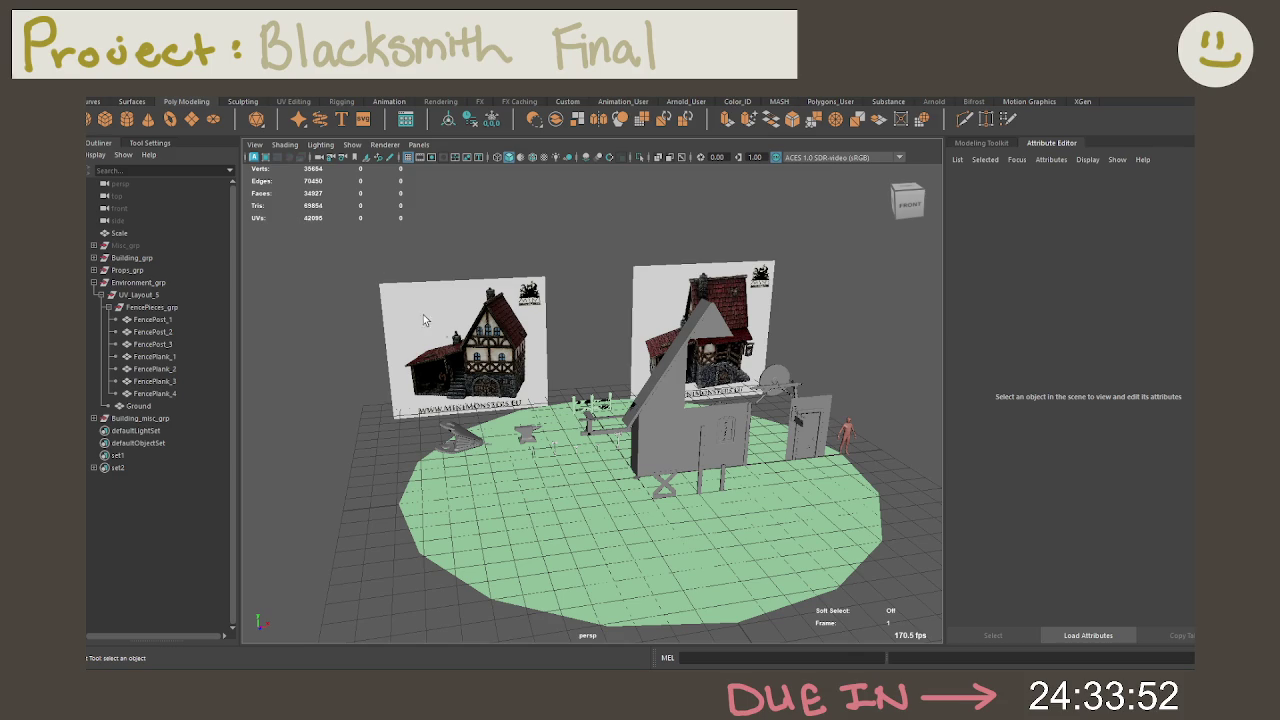
Step: Collapse Environment_grp's subgroups and hide Environment_grp
left_click(131, 284)
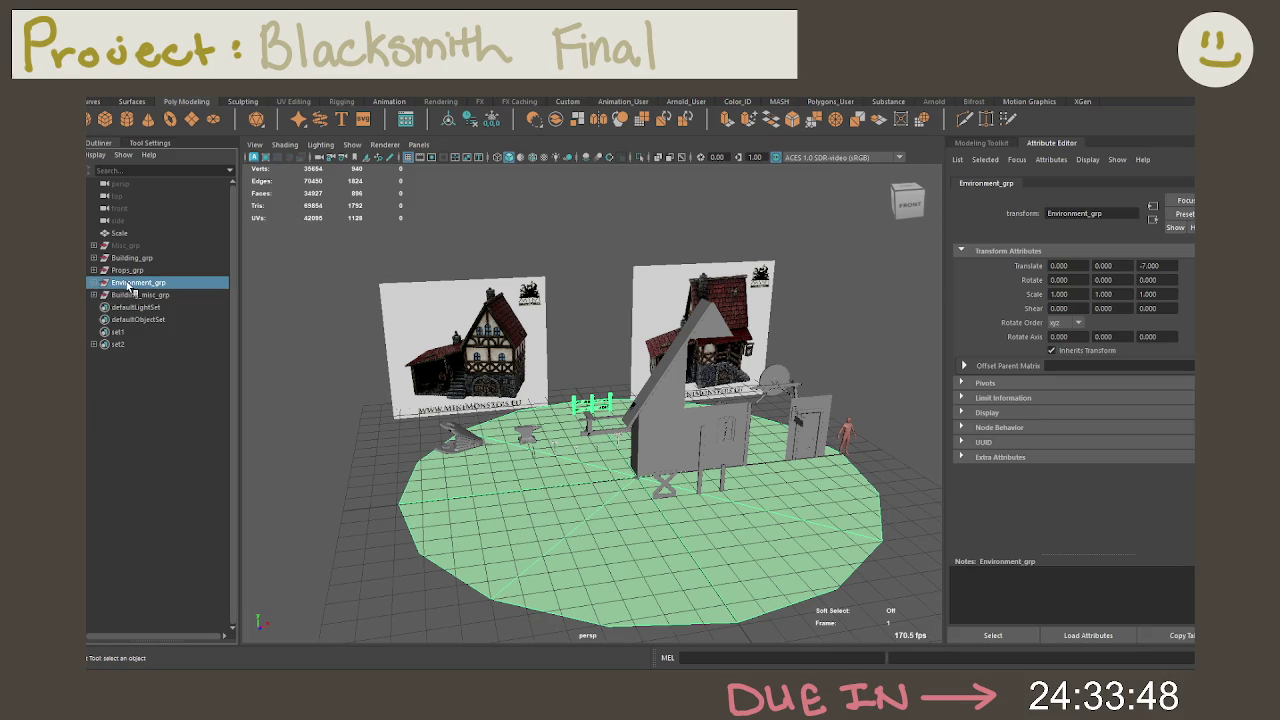
left_click(94, 283)
left_click(108, 308)
left_click(108, 308)
left_click(108, 308)
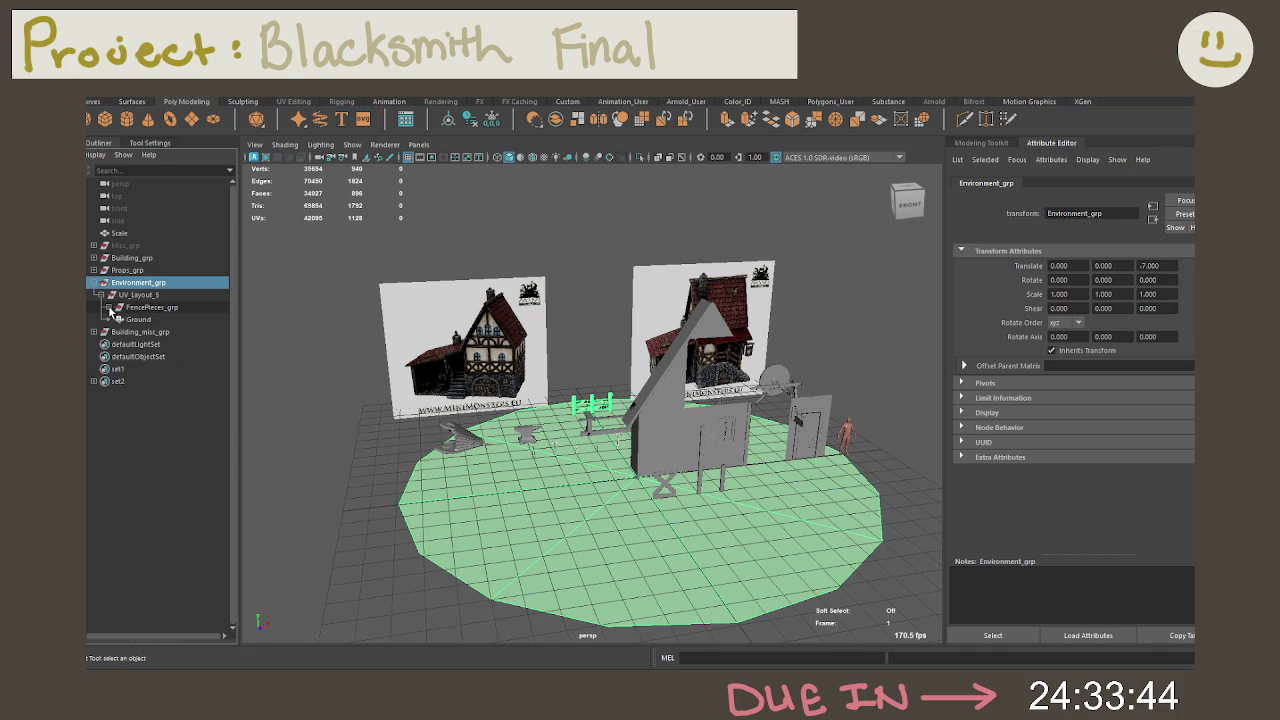
left_click(100, 295)
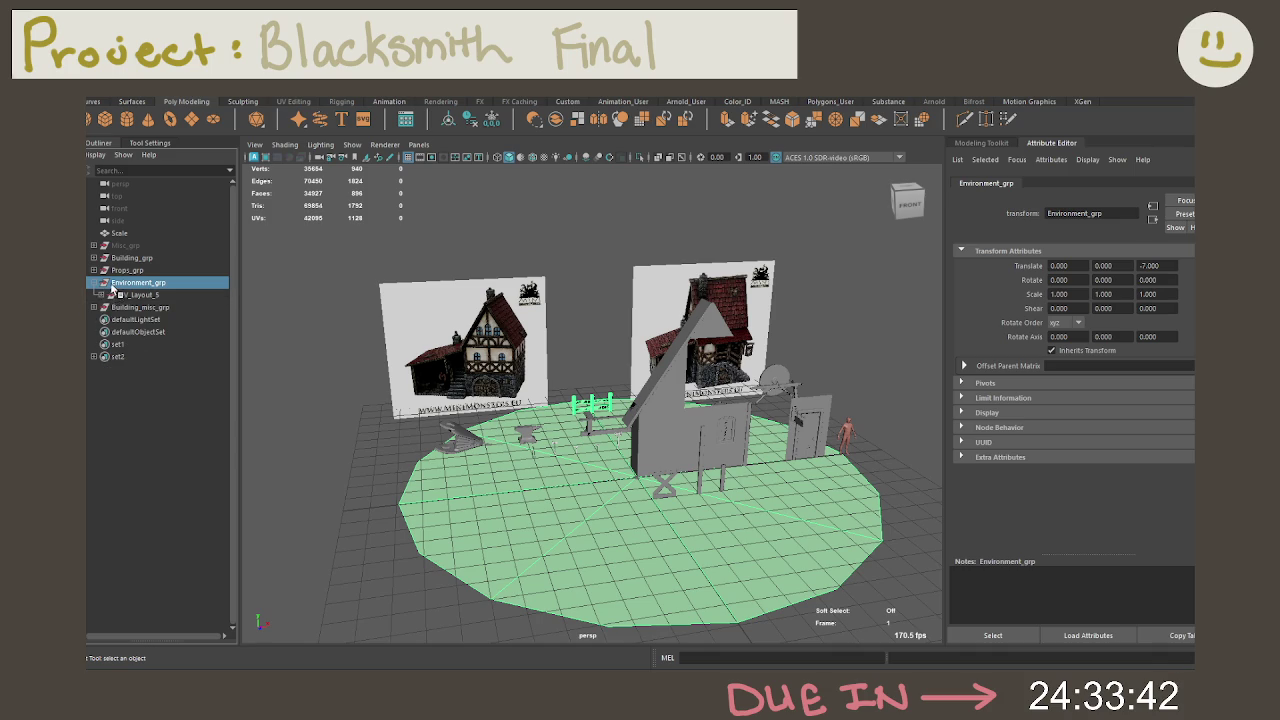
left_click(93, 283)
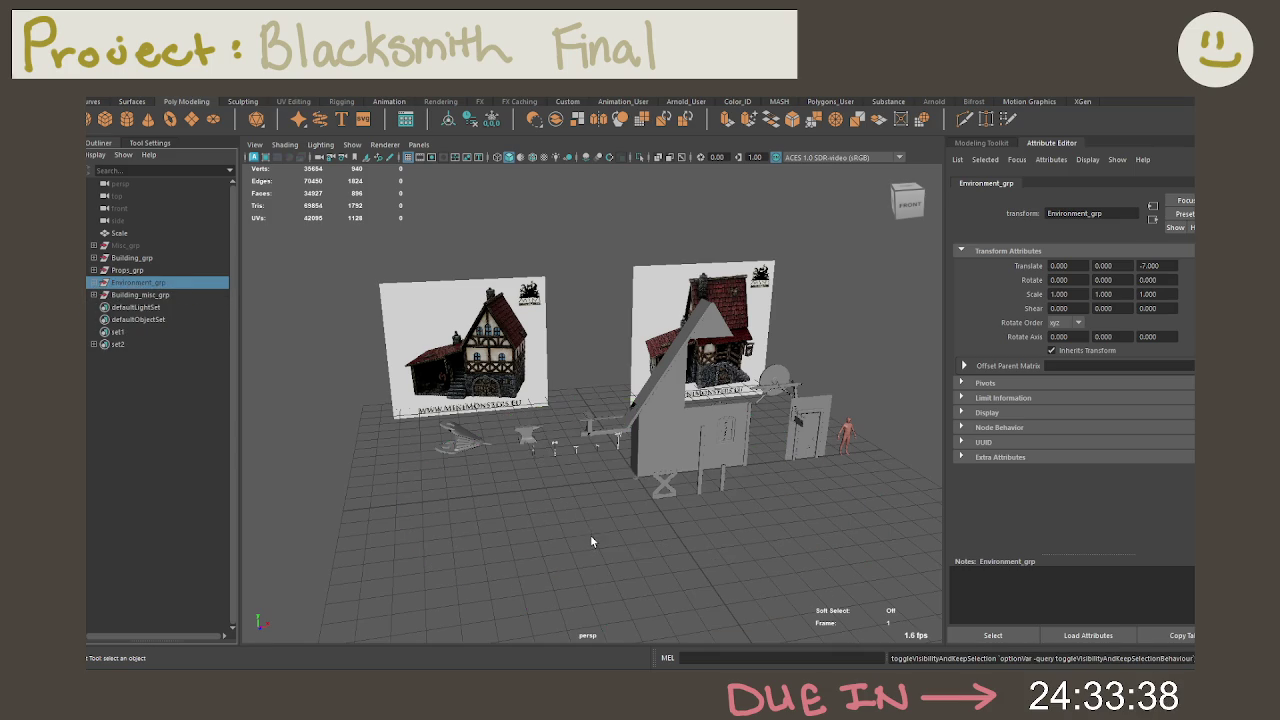
key("ctrl+h")
mouse_move(583, 527)
left_mouse_down("alt")
mouse_move(631, 400)
mouse_move(586, 375)
left_mouse_up("alt")
scroll(631, 400, "up", 3)
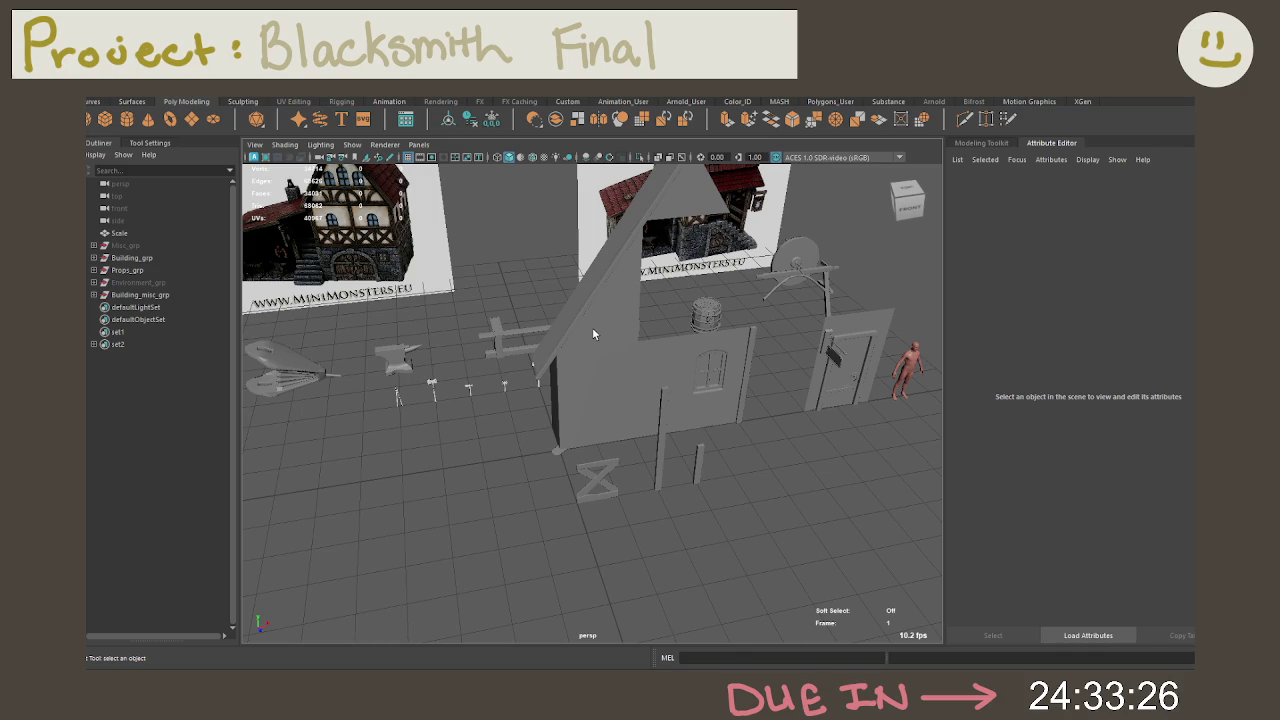
Step: Hide Building_grp and frame the view on Props_grp from near the front
left_click(174, 296)
left_click(368, 439)
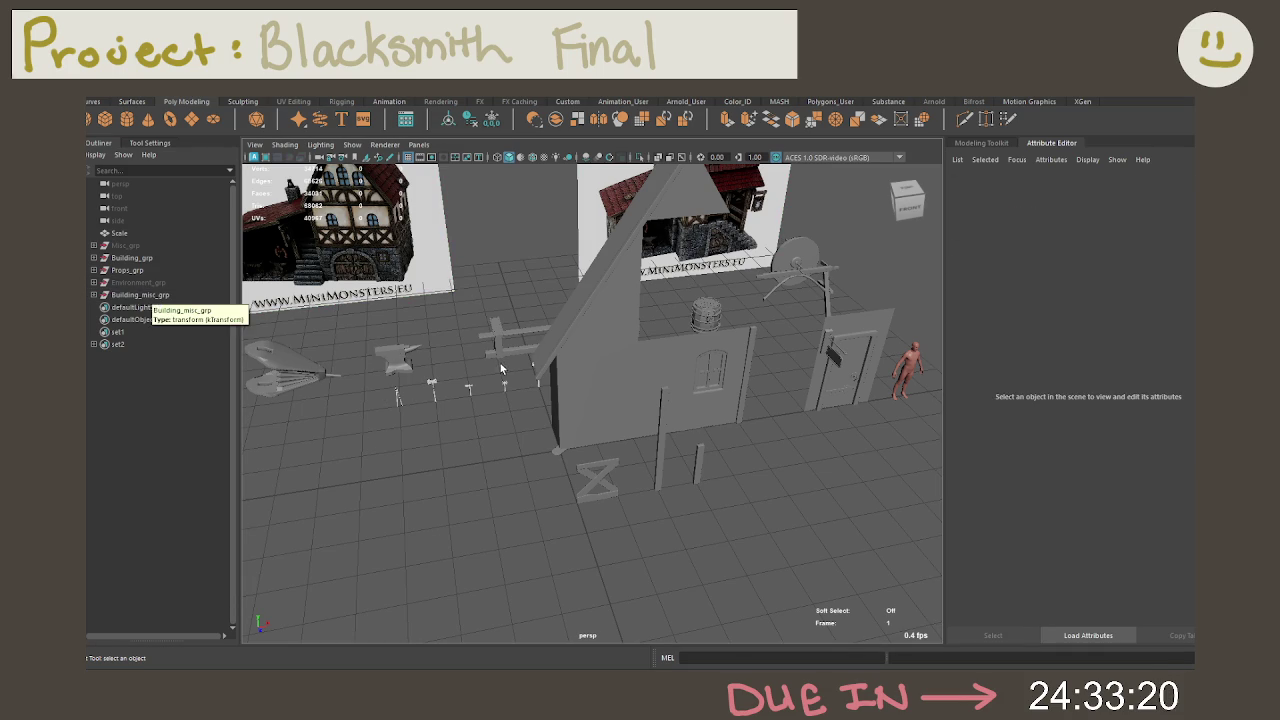
mouse_move(483, 383)
left_mouse_down("alt")
mouse_move(512, 384)
mouse_move(491, 367)
left_mouse_up("alt")
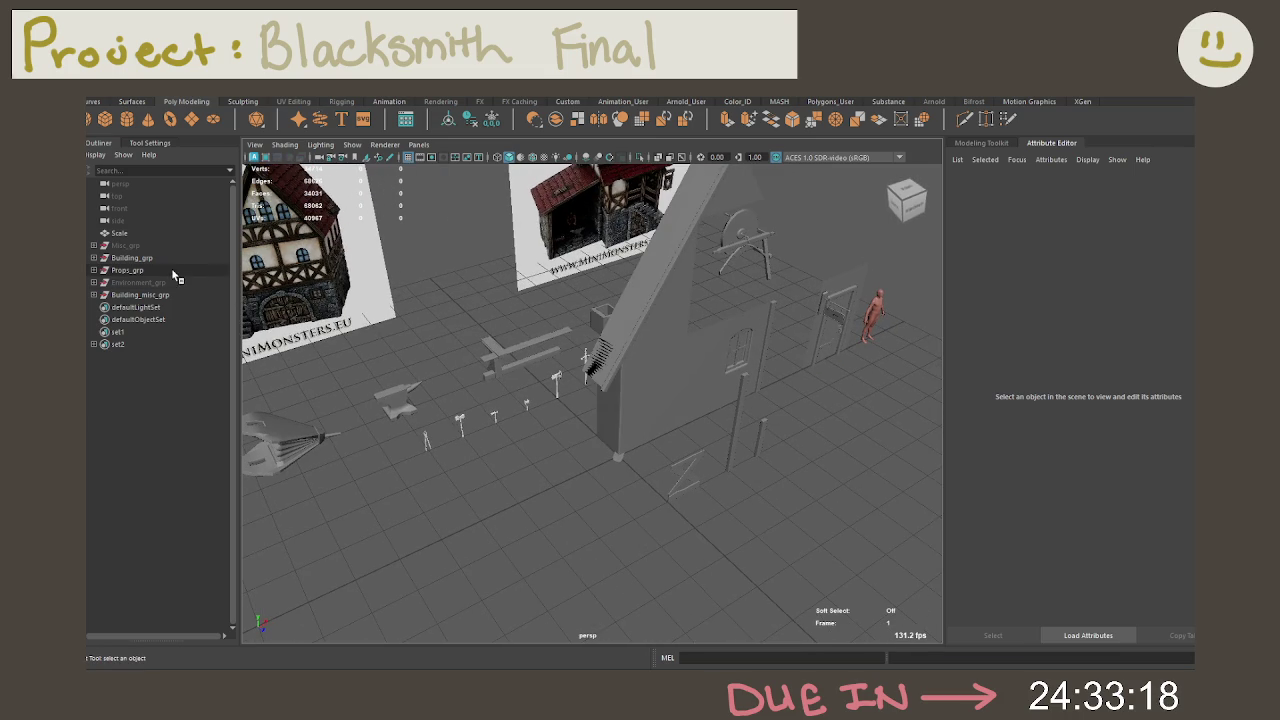
left_click(140, 258)
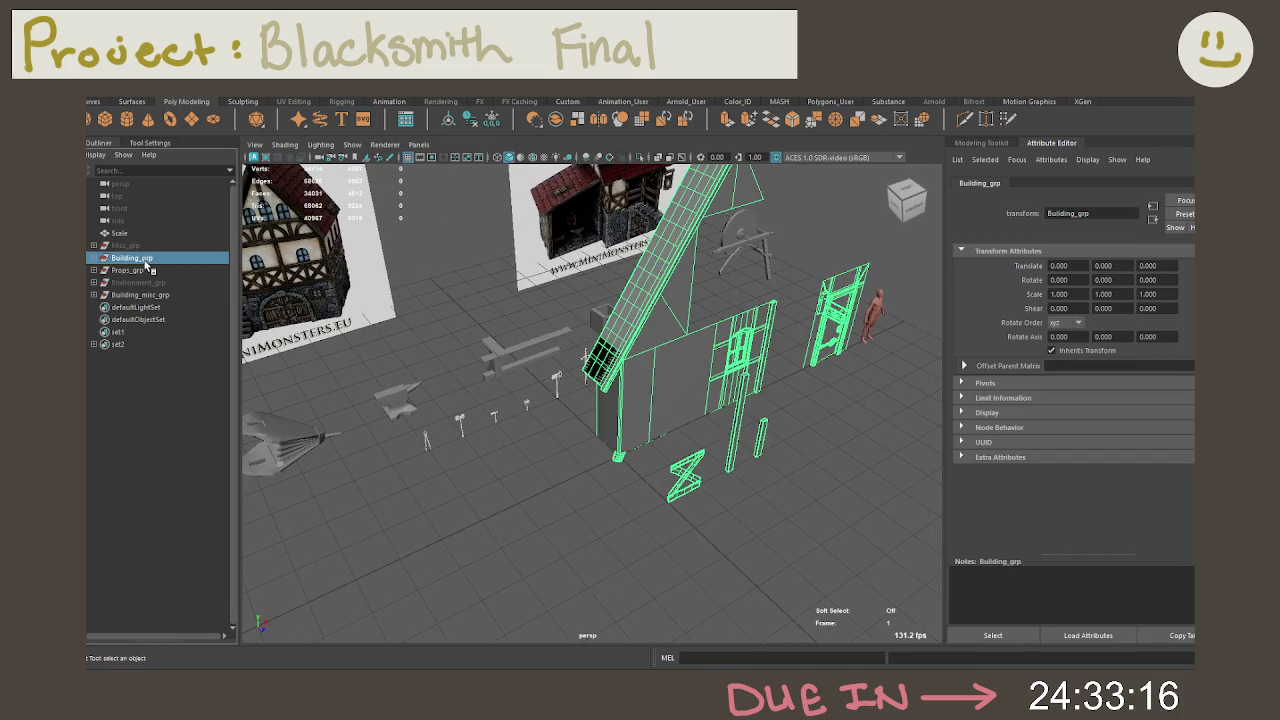
key("h")
left_click(128, 270)
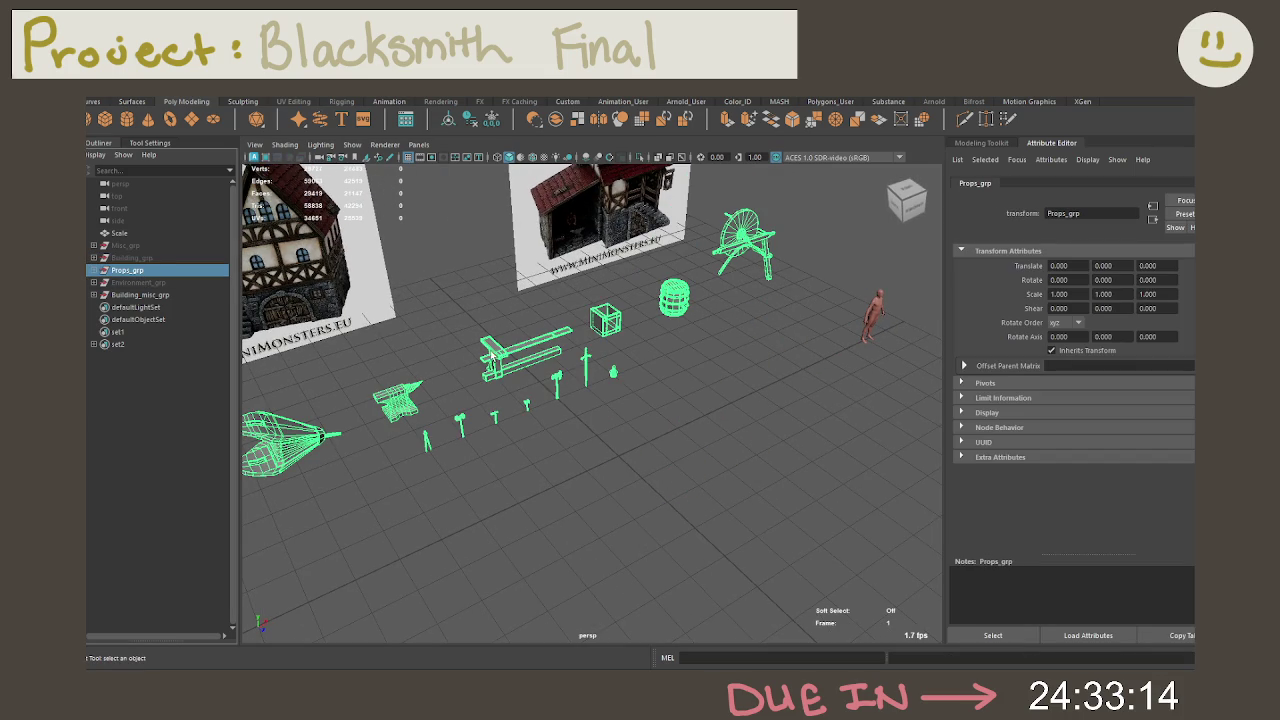
key("f")
left_click(619, 500)
left_click_drag(619, 499, 560, 480, "alt")
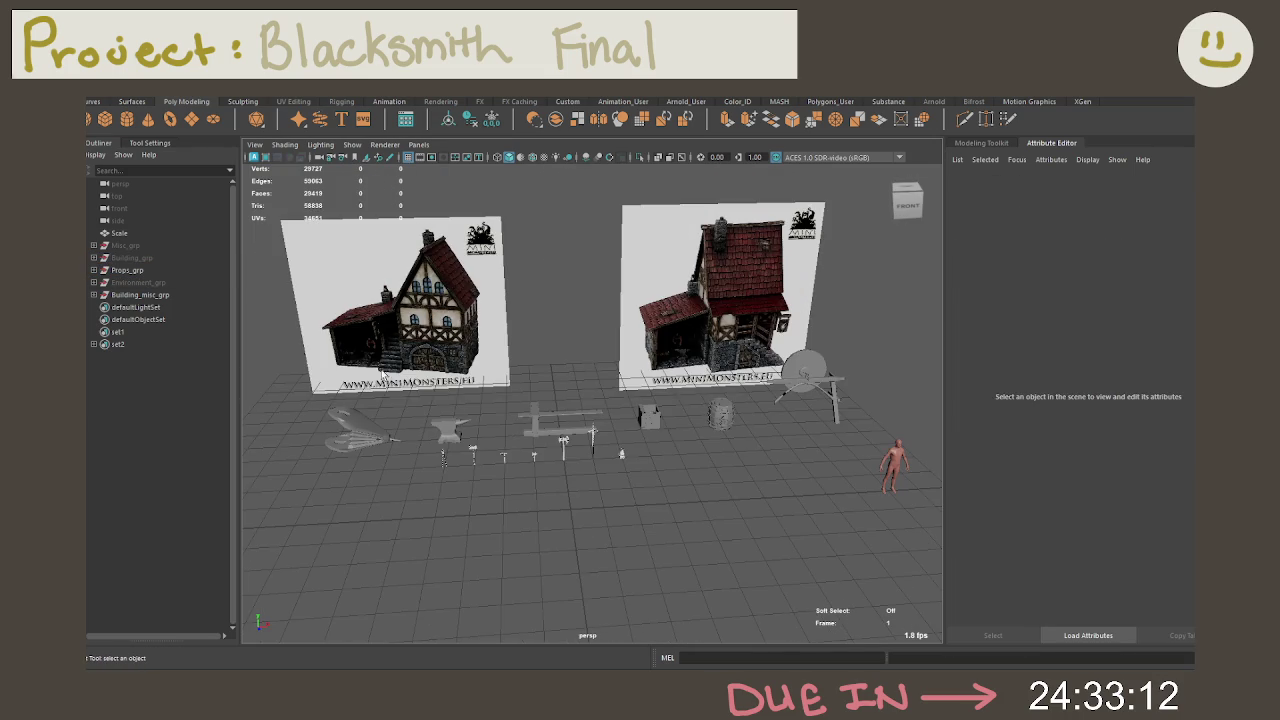
left_click(93, 270)
Step: Select Hammer_2 and raise Props_1_mat's colour saturation to 0.628 to tint the props teal
left_click(100, 282)
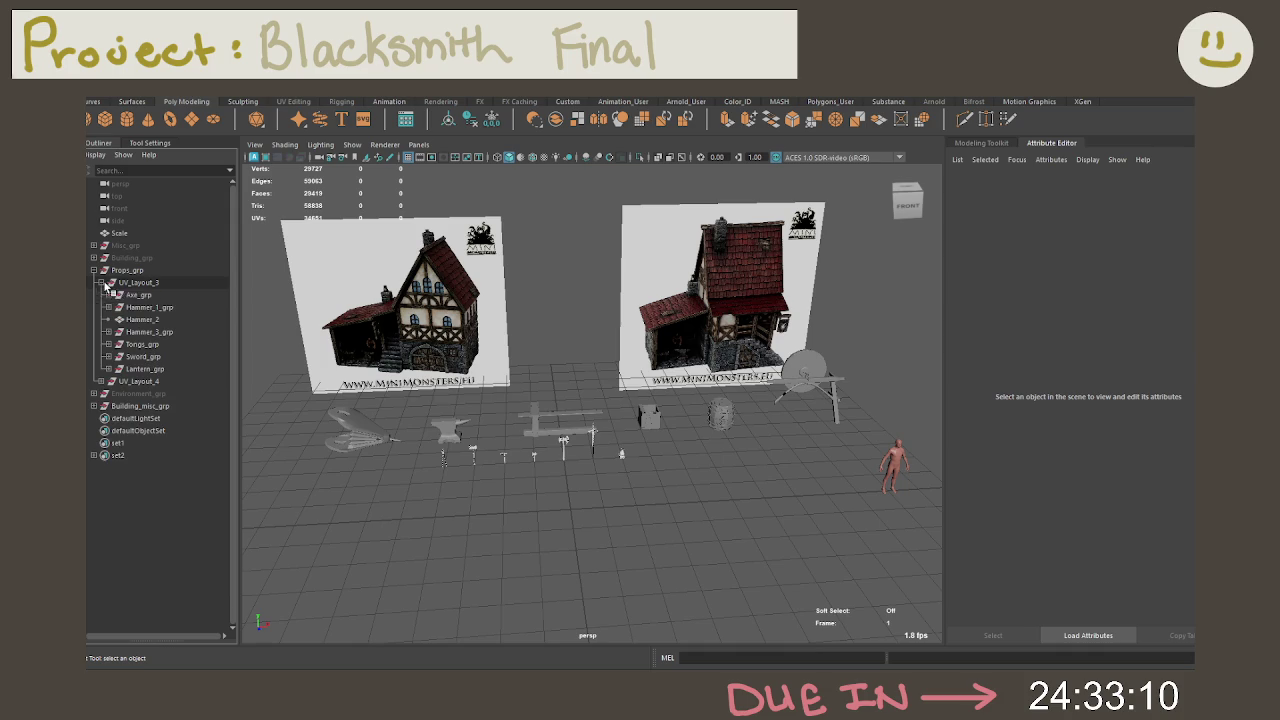
left_click(138, 295)
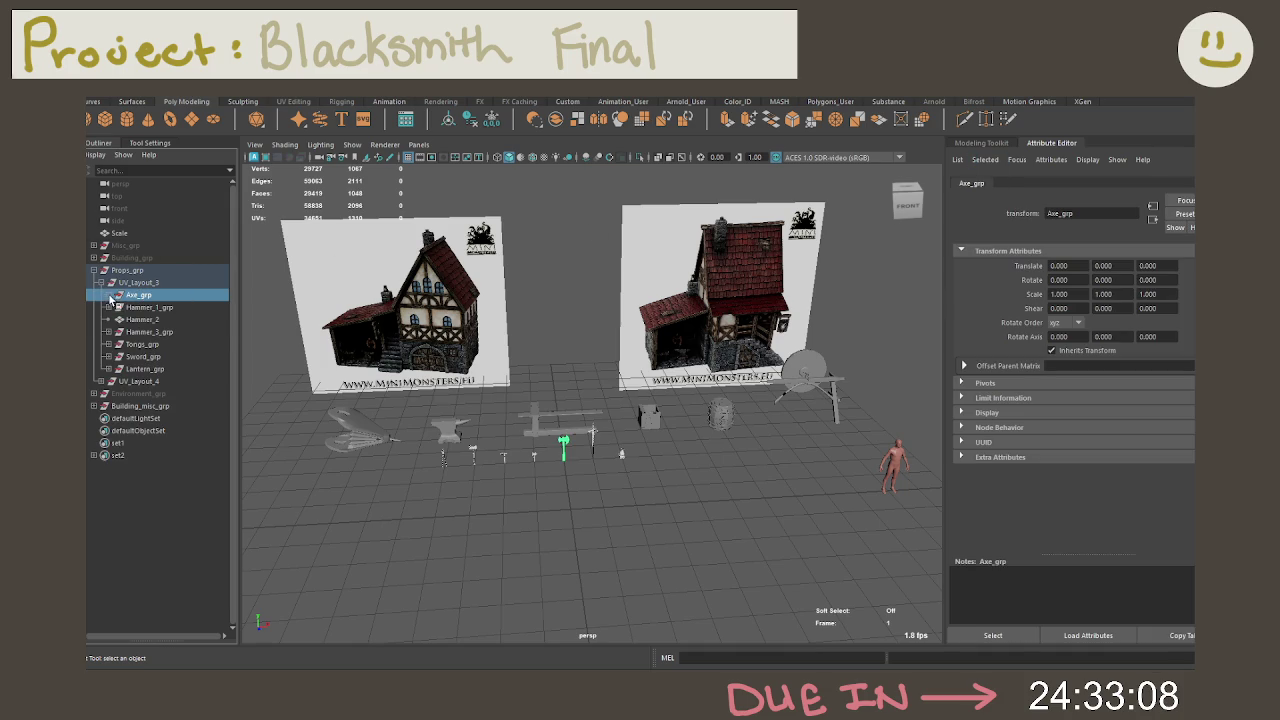
left_click(155, 320)
left_click(1101, 183)
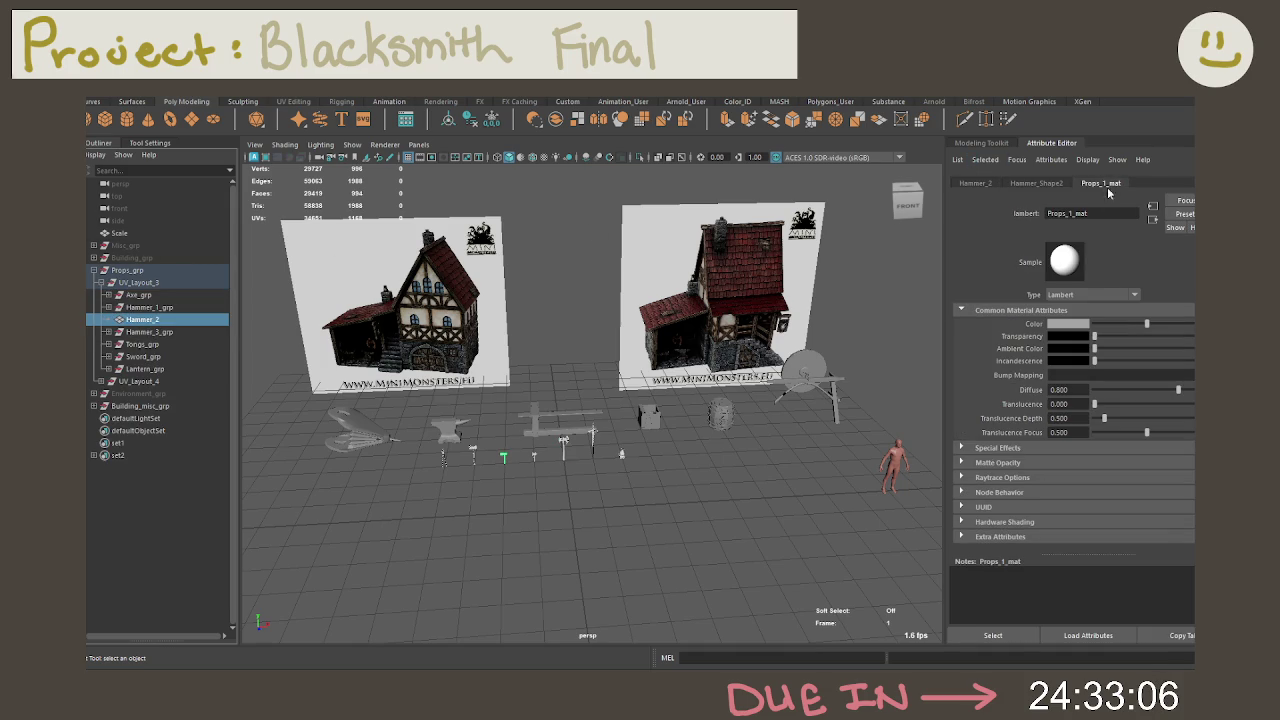
left_click_drag(818, 372, 568, 294, "alt")
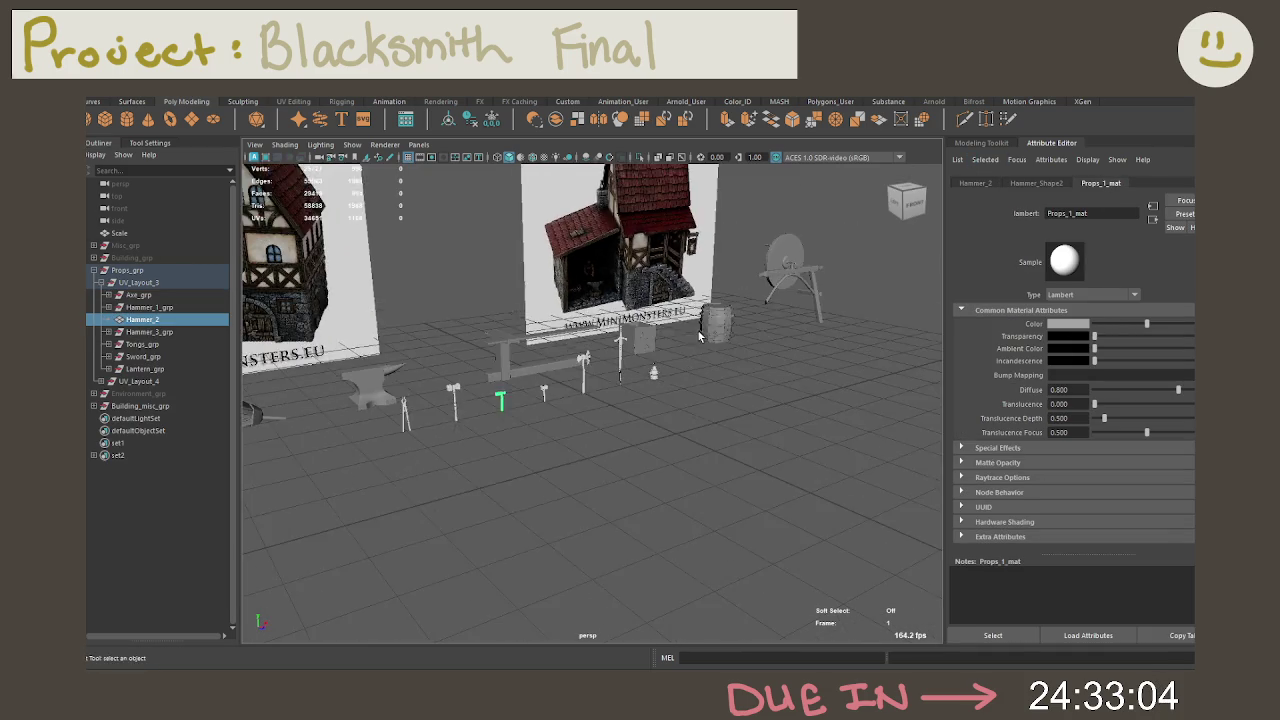
left_click(1080, 330)
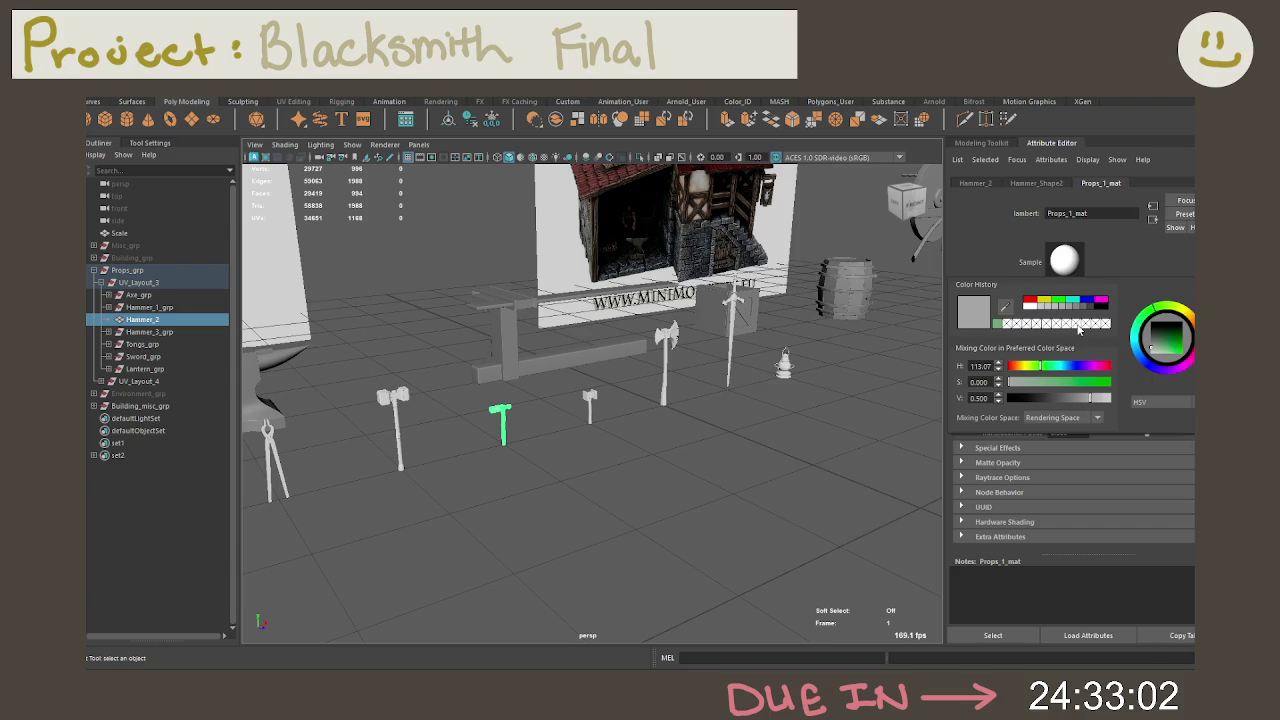
left_click(1072, 383)
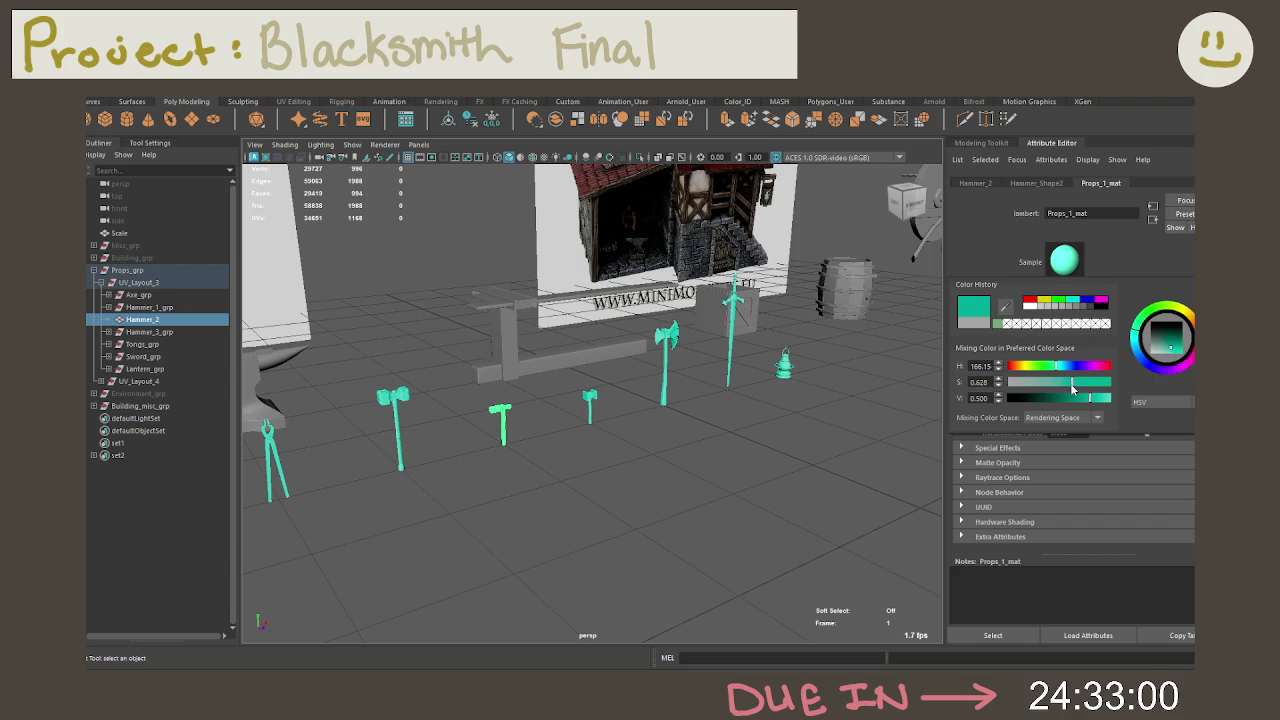
left_click(862, 380)
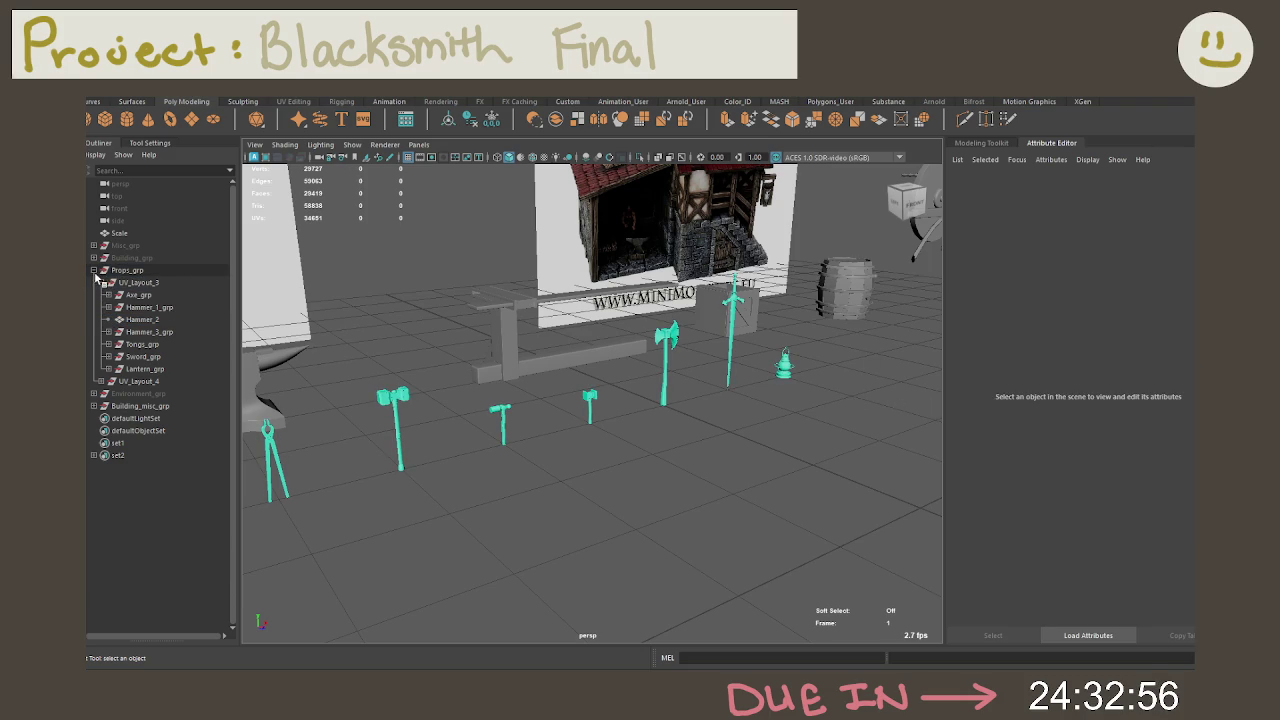
left_click(101, 283)
left_click(137, 286)
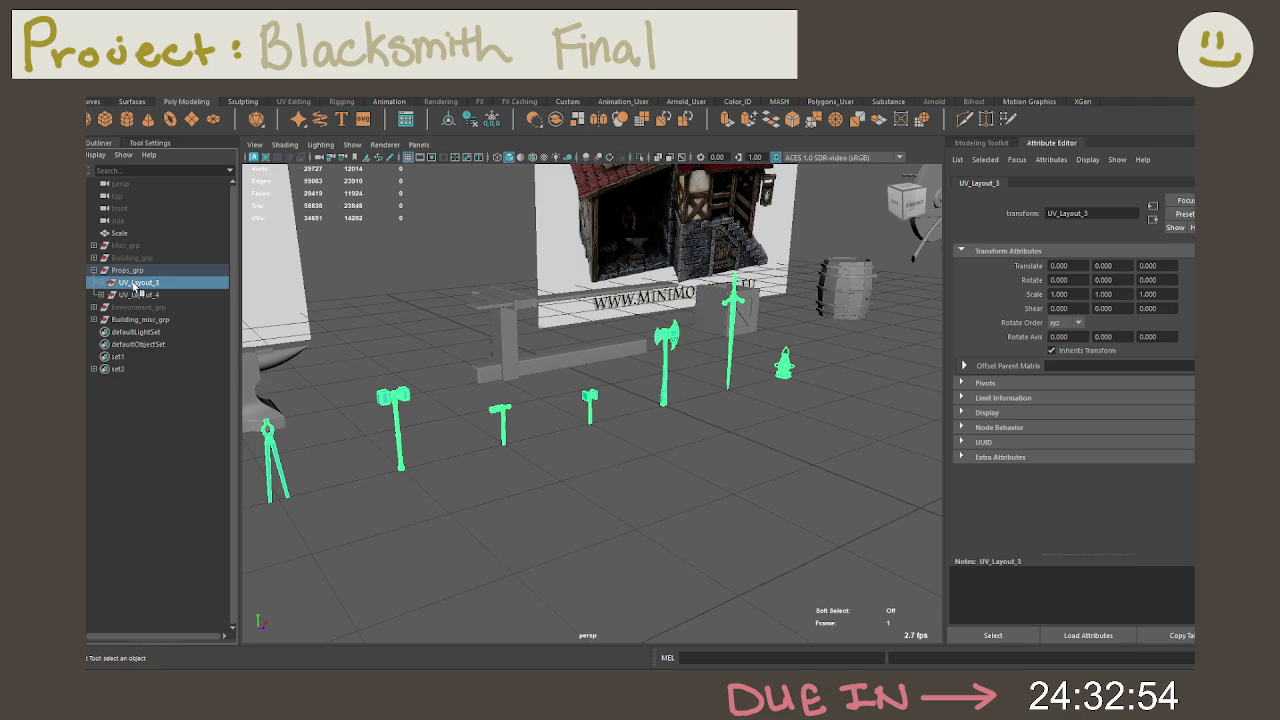
left_click(548, 472)
Step: Review Building_misc_grp and Misc_grp contents, then frame all and orbit to a front view
mouse_move(548, 472)
left_mouse_down("alt")
mouse_move(553, 430)
mouse_move(450, 345)
mouse_move(698, 345)
mouse_move(660, 304)
left_mouse_up("alt")
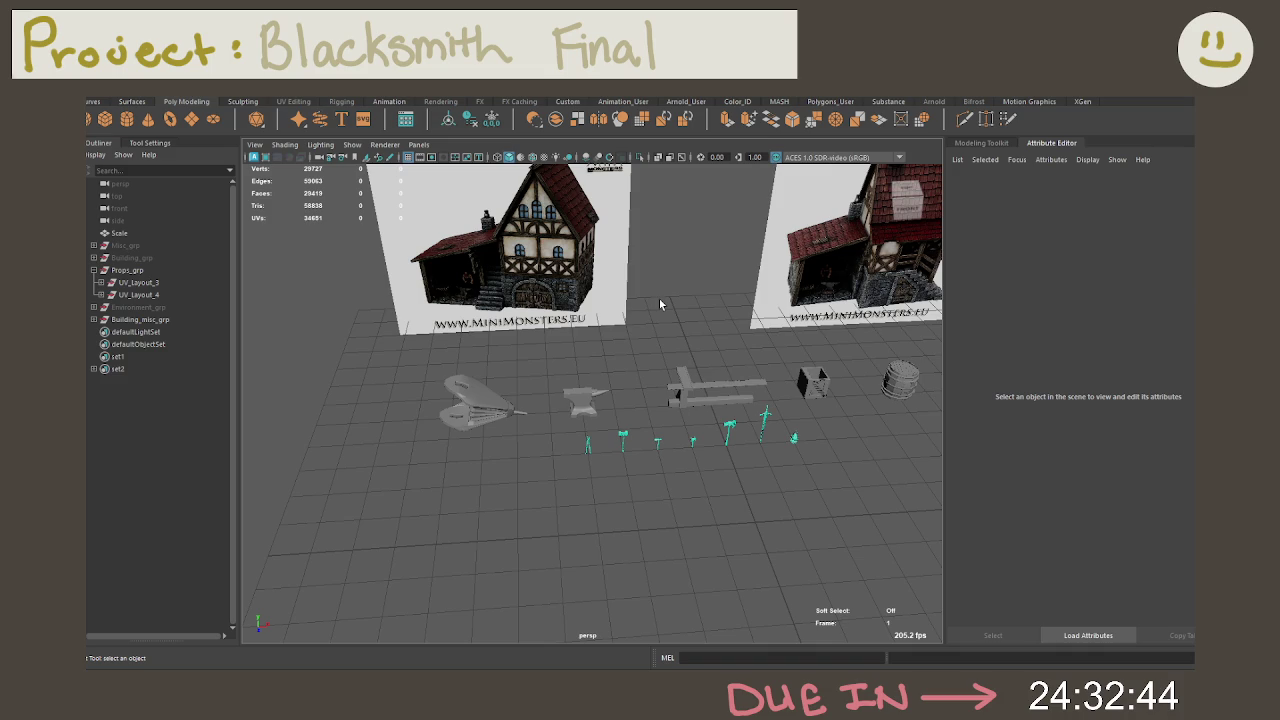
left_click(93, 319)
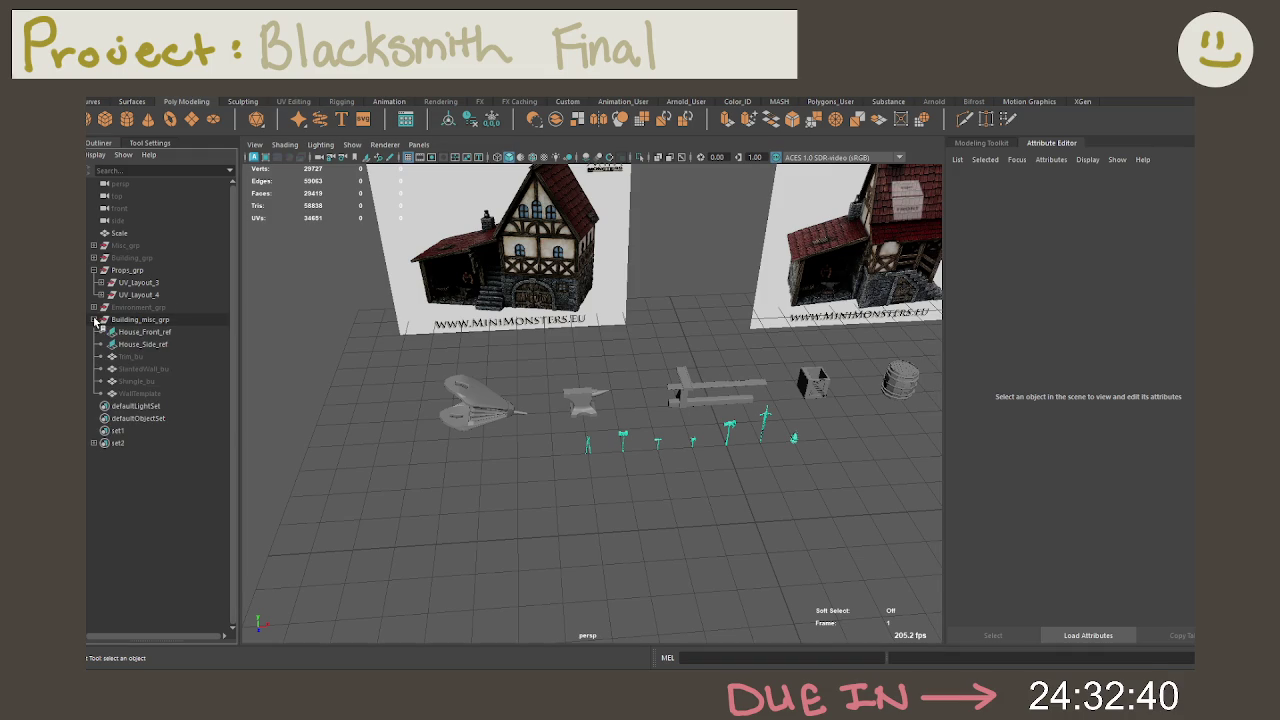
left_click(93, 319)
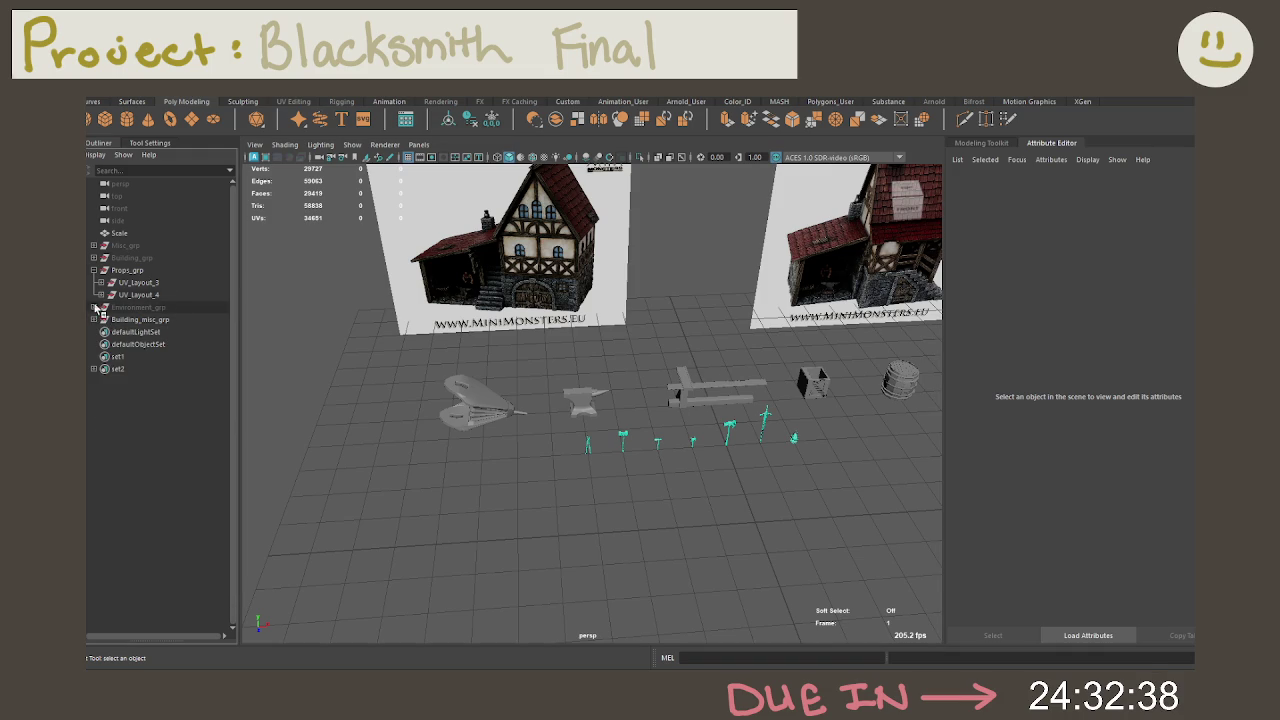
left_click(93, 245)
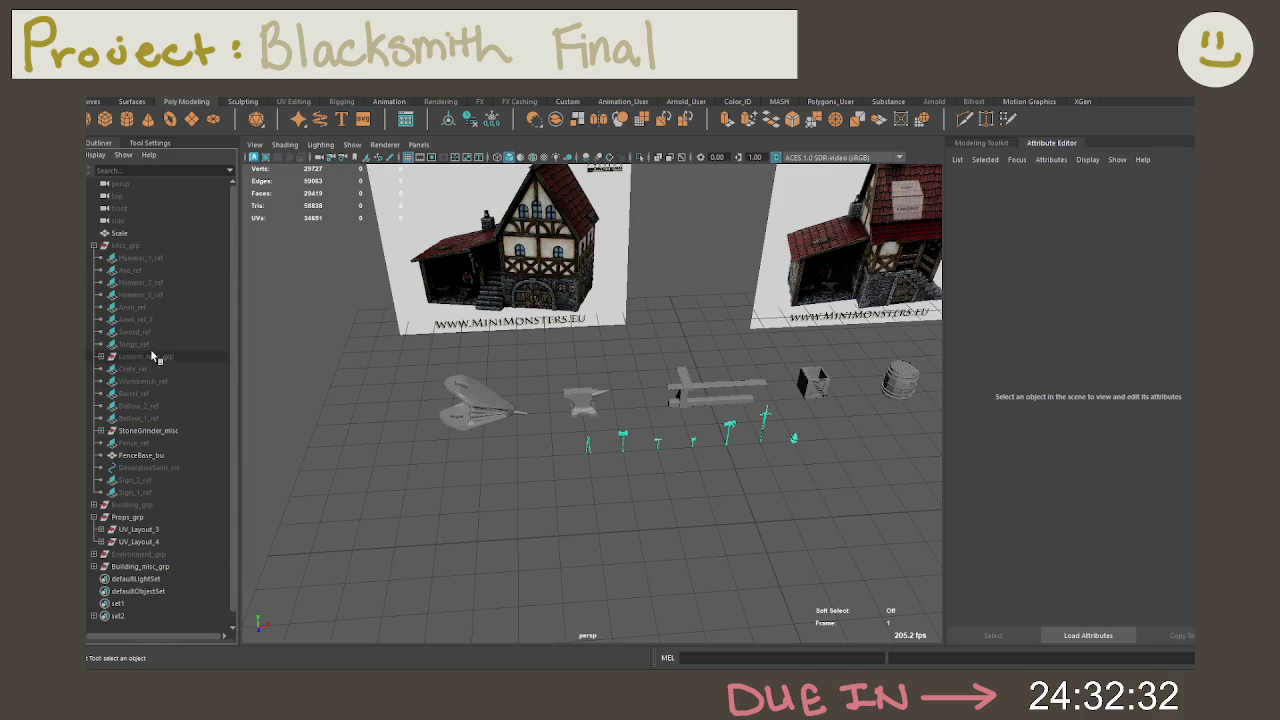
left_click(93, 245)
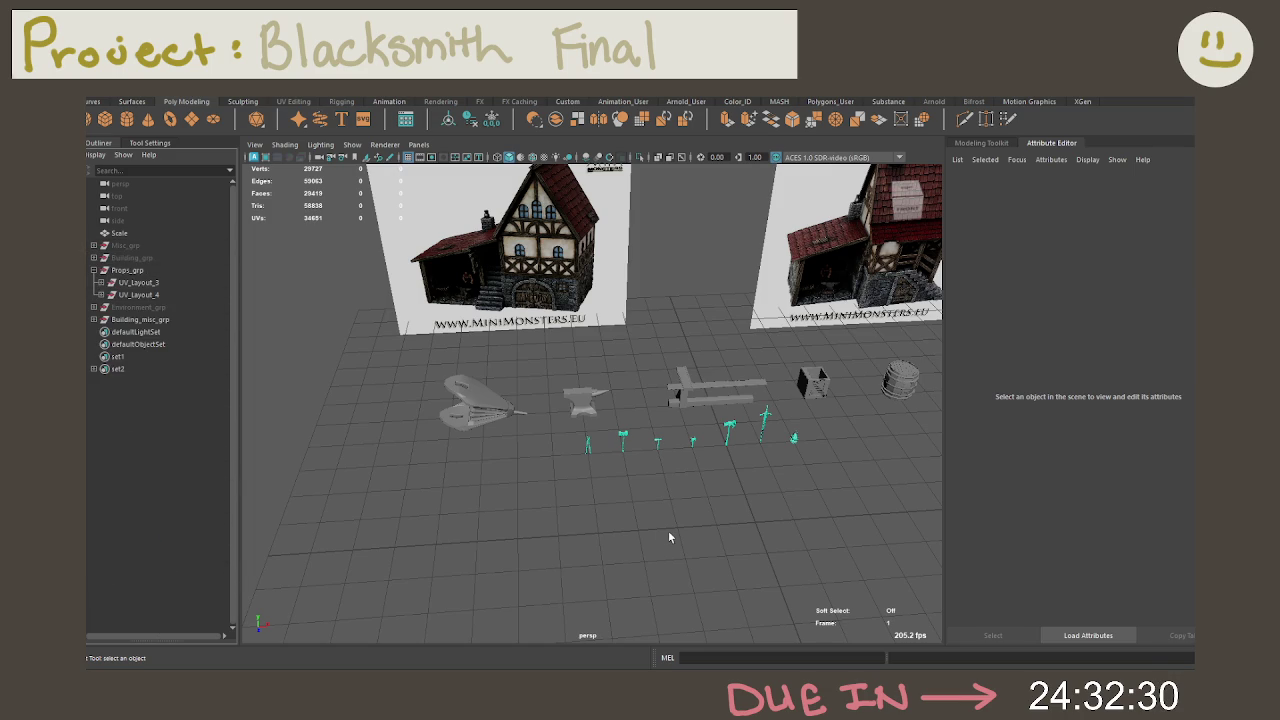
key("a")
scroll(680, 512, "up", 2)
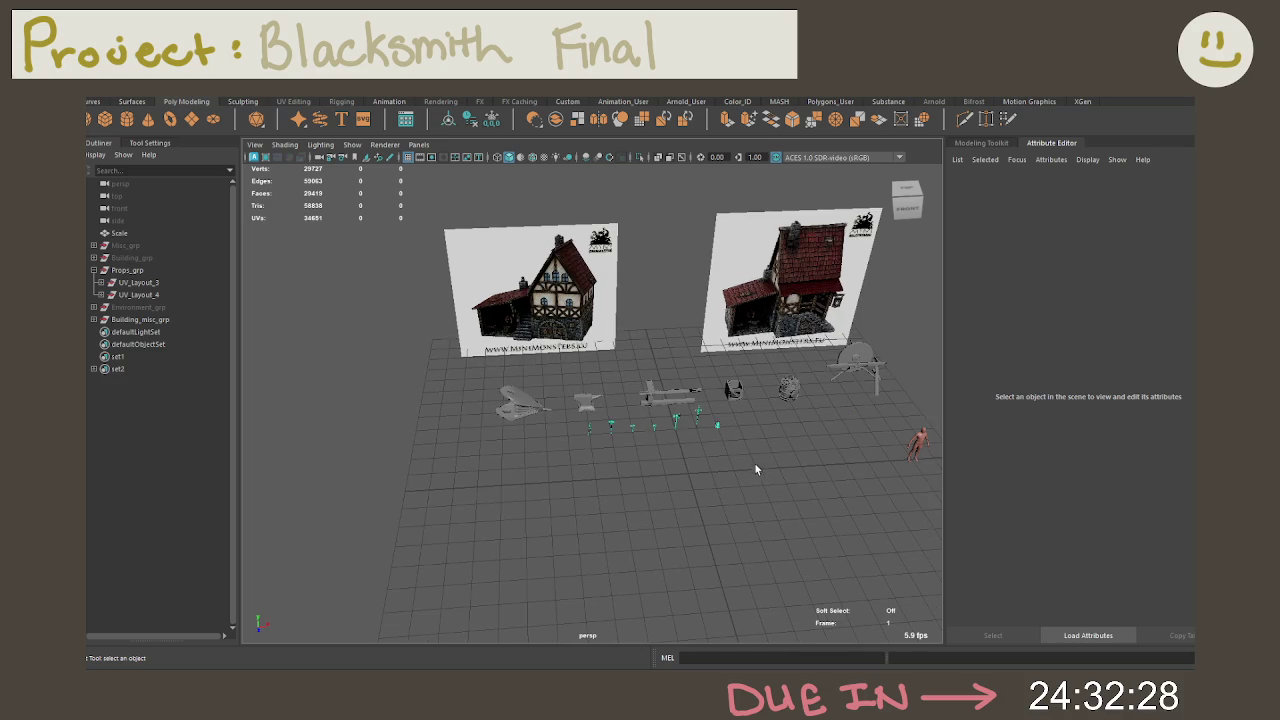
left_click_drag(795, 465, 677, 444, "alt")
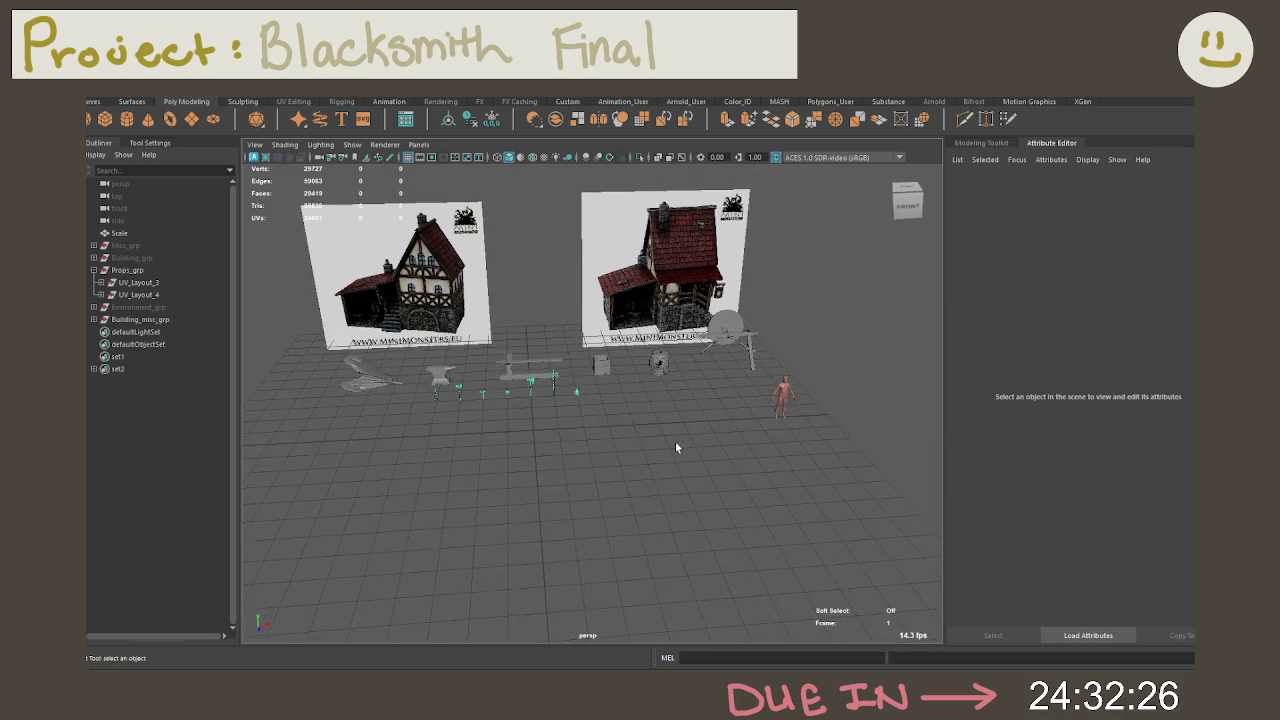
scroll(684, 444, "up", 2)
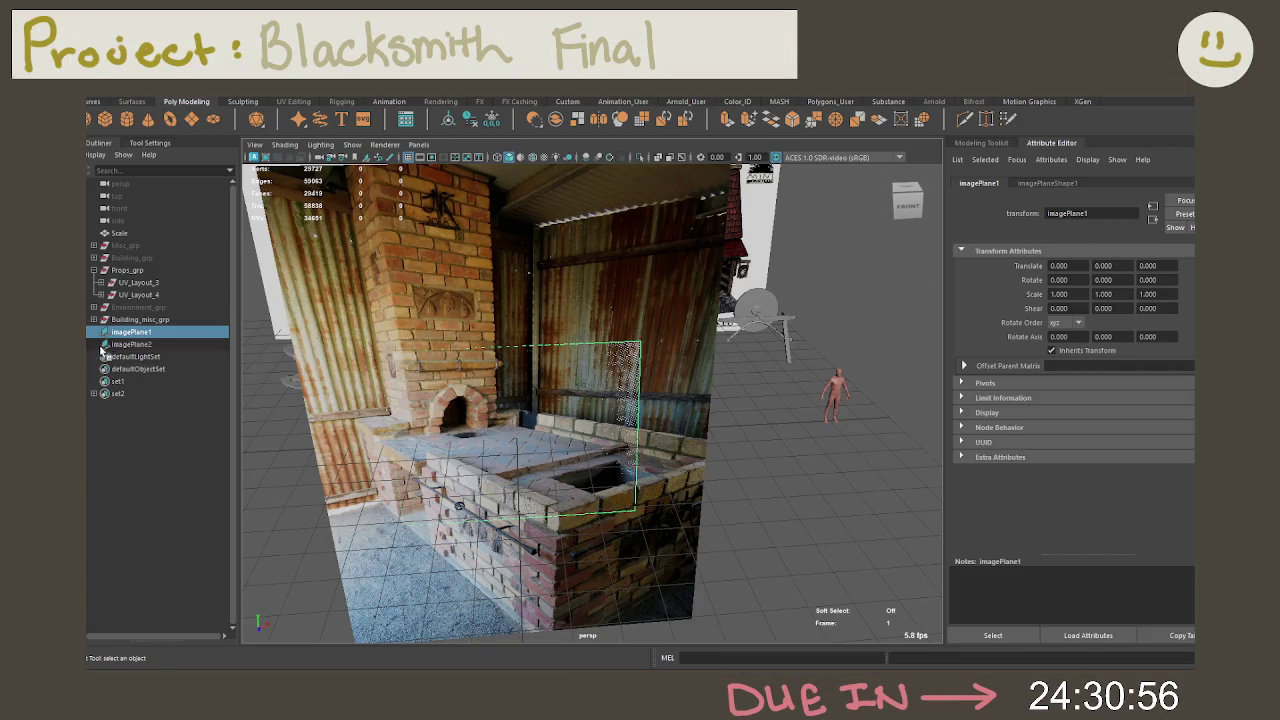
Step: Start renaming imagePlane1 in the Outliner
double_click(130, 331)
Step: Rename the two forge image planes Forge_ref_1 and Forge_ref_2
type("ForgePlane1")
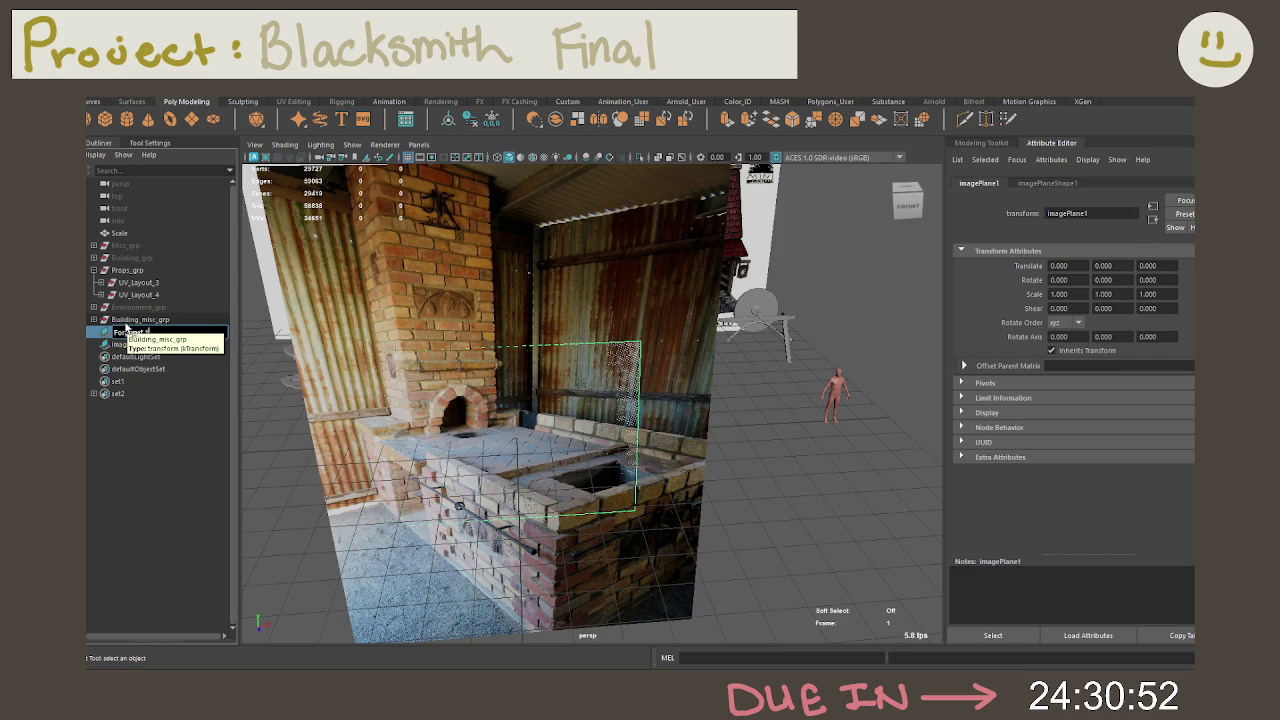
key("Return")
double_click(132, 344)
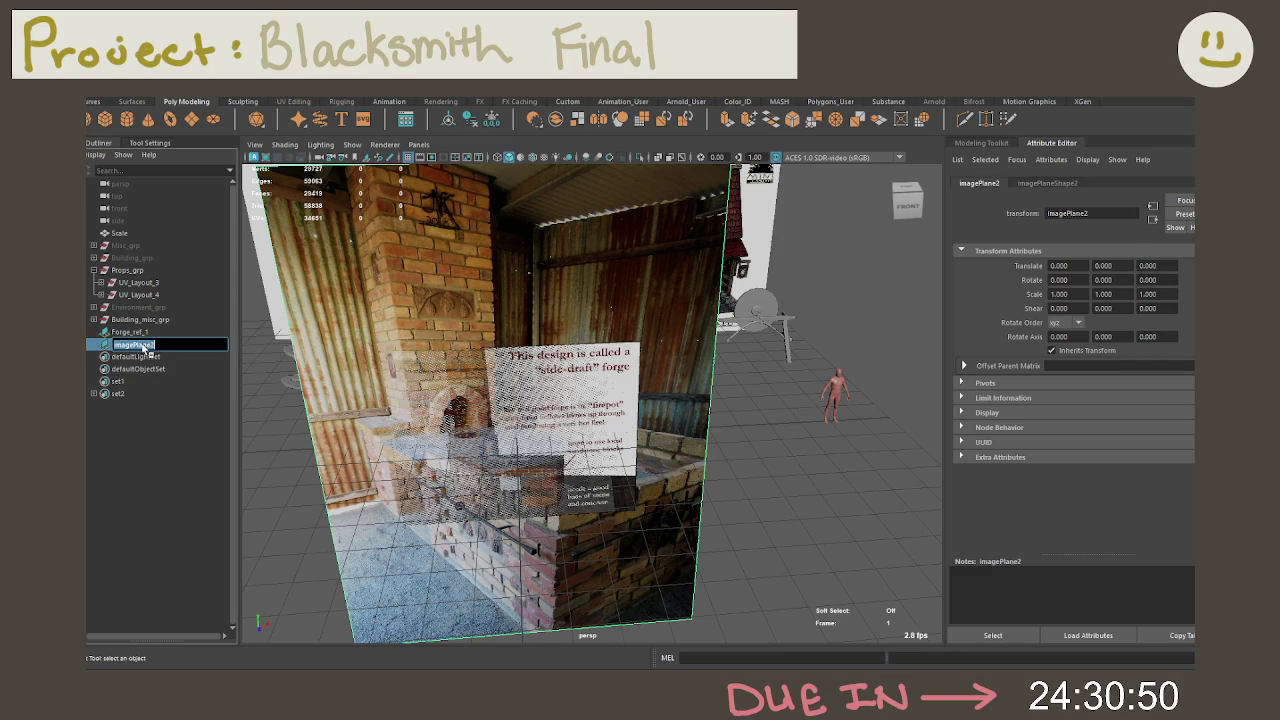
type("Forge_ref_2")
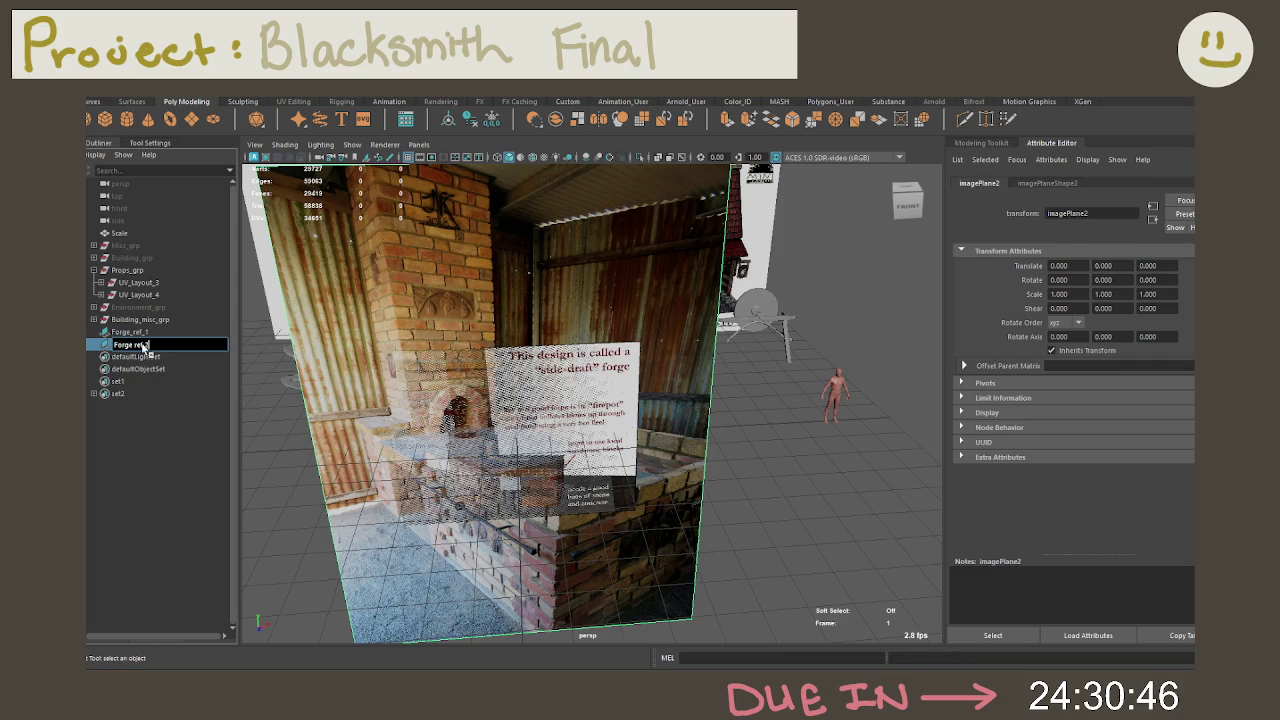
key("Return")
Step: Hide Props_grp and Building_misc_grp so only the forge photos remain visible
left_click(736, 480)
mouse_move(736, 480)
left_mouse_down("alt")
mouse_move(764, 479)
mouse_move(470, 455)
left_mouse_up("alt")
left_click(127, 270)
key("ctrl+h")
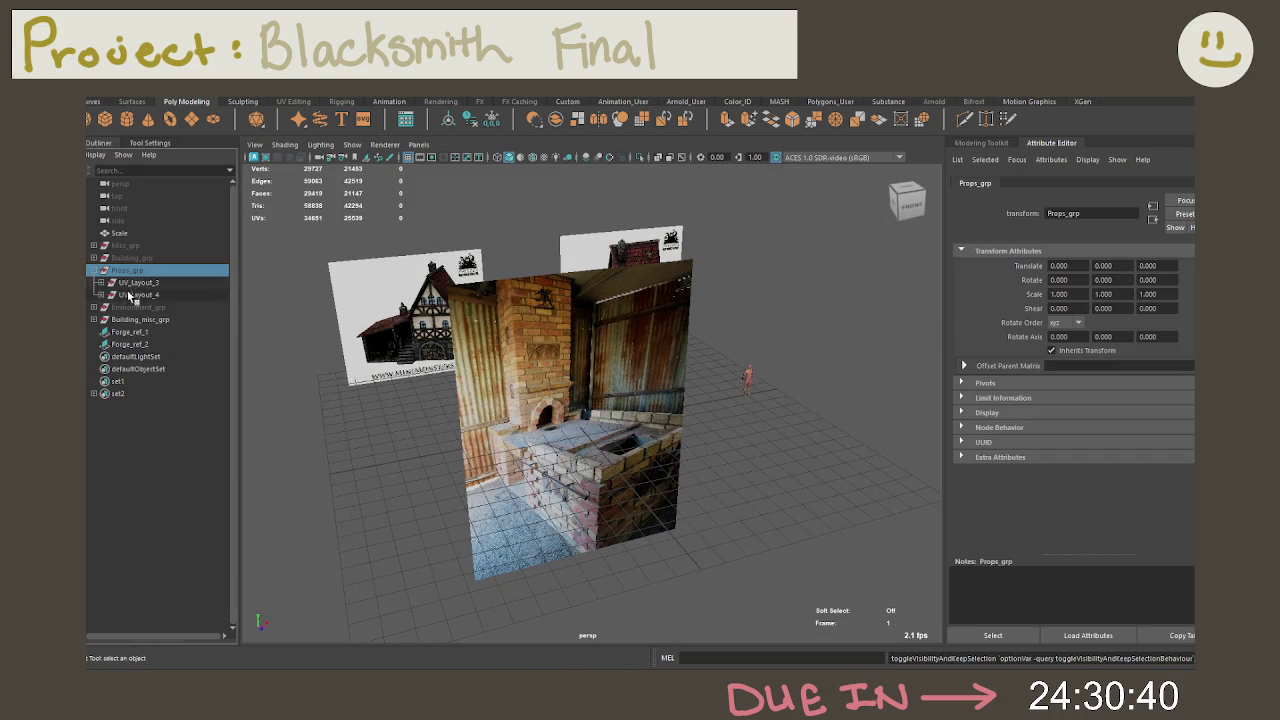
left_click(133, 320)
key("ctrl+h")
left_click(377, 389)
mouse_move(377, 389)
left_mouse_down("alt")
mouse_move(537, 403)
mouse_move(394, 402)
left_mouse_up("alt")
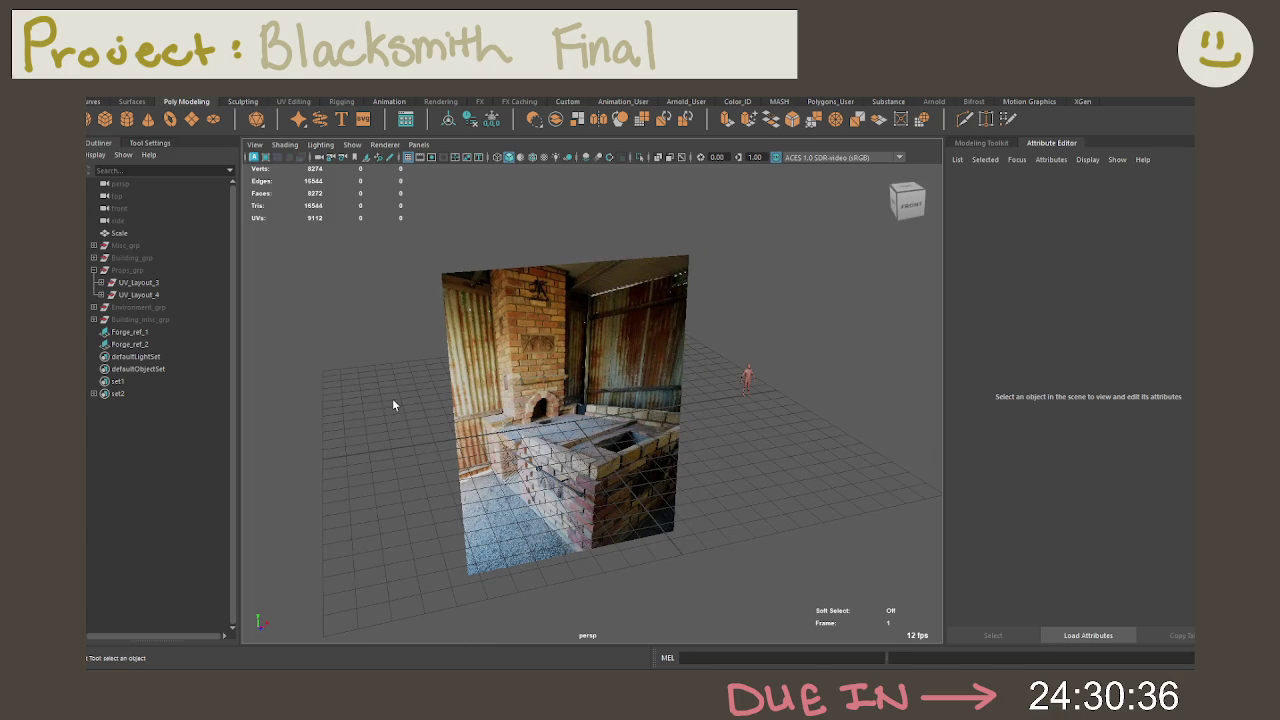
Step: Separate and resize Forge_ref_1 and Forge_ref_2 so the photos sit side by side
left_click(518, 405)
left_click(189, 332)
key("w")
mouse_move(343, 392)
left_mouse_down("alt")
mouse_move(625, 445)
mouse_move(575, 443)
mouse_move(622, 338)
mouse_move(351, 320)
left_mouse_up("alt")
left_click(130, 344)
key("f")
key("r")
key("w")
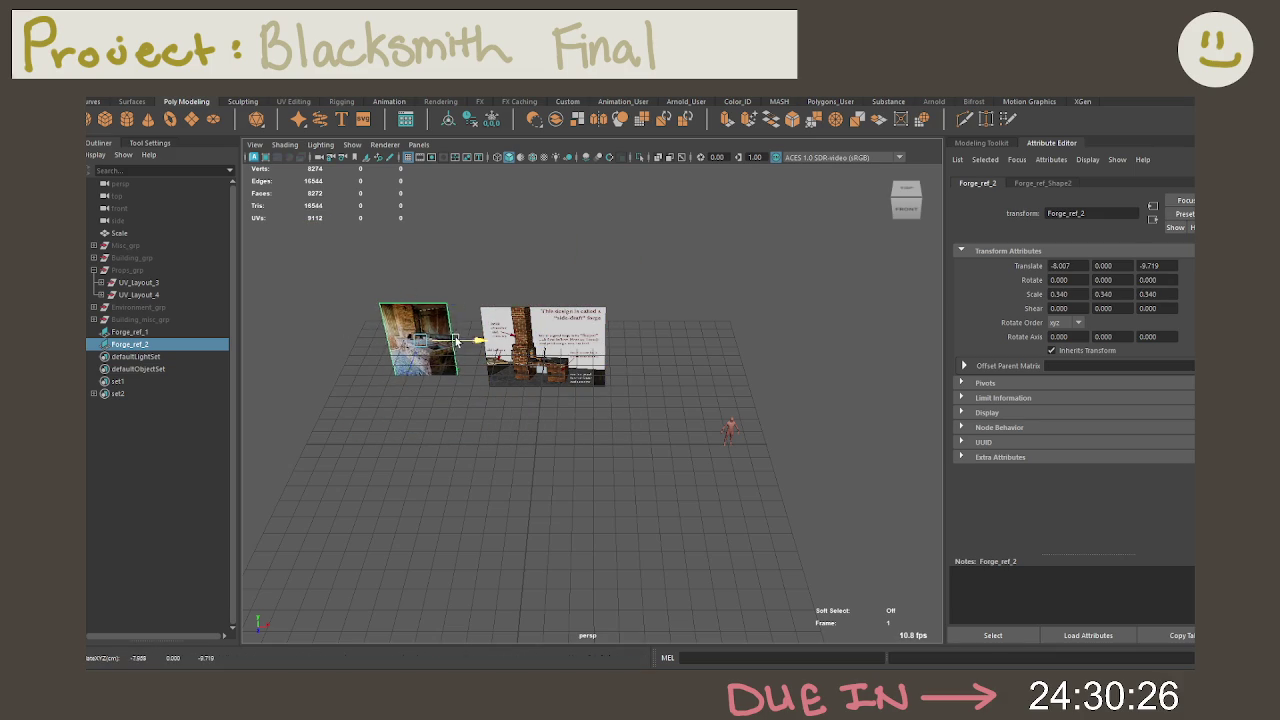
left_click_drag(402, 378, 425, 390)
left_click(552, 419)
mouse_move(526, 451)
left_mouse_down("alt")
mouse_move(566, 449)
mouse_move(553, 436)
left_mouse_up("alt")
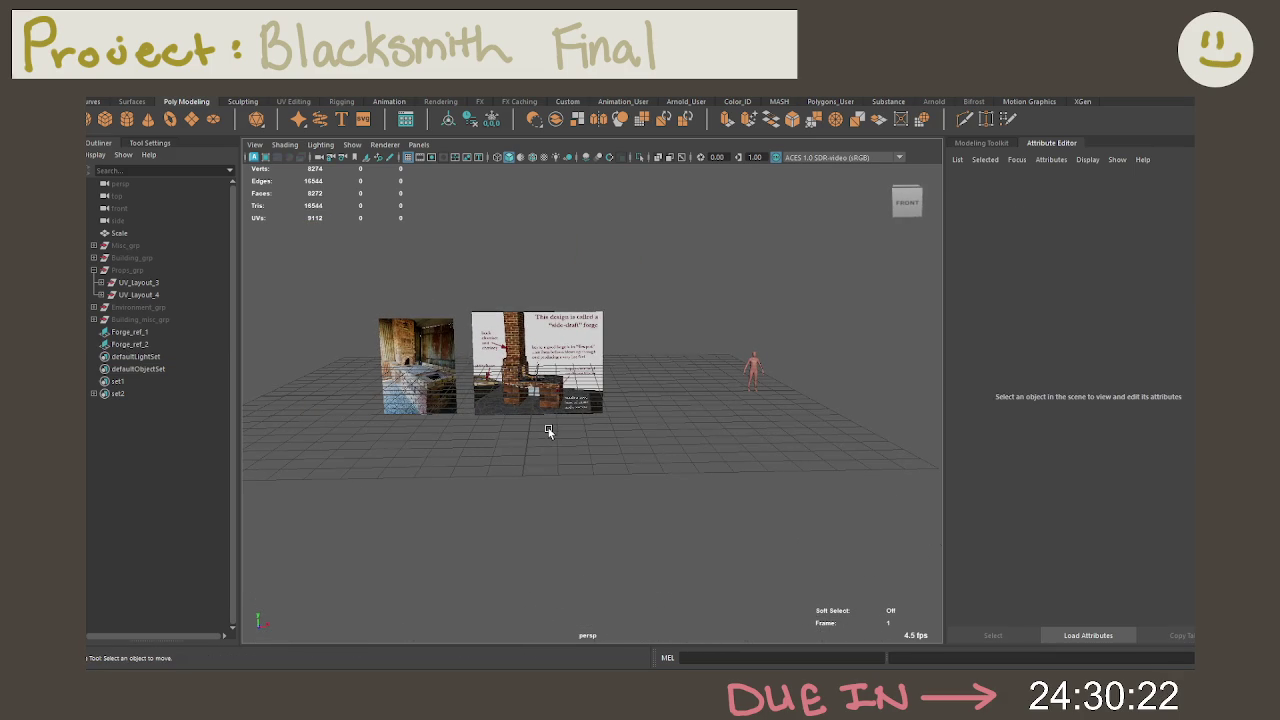
Step: Frame both forge photos in the maximised front view and save the scene
key("space")
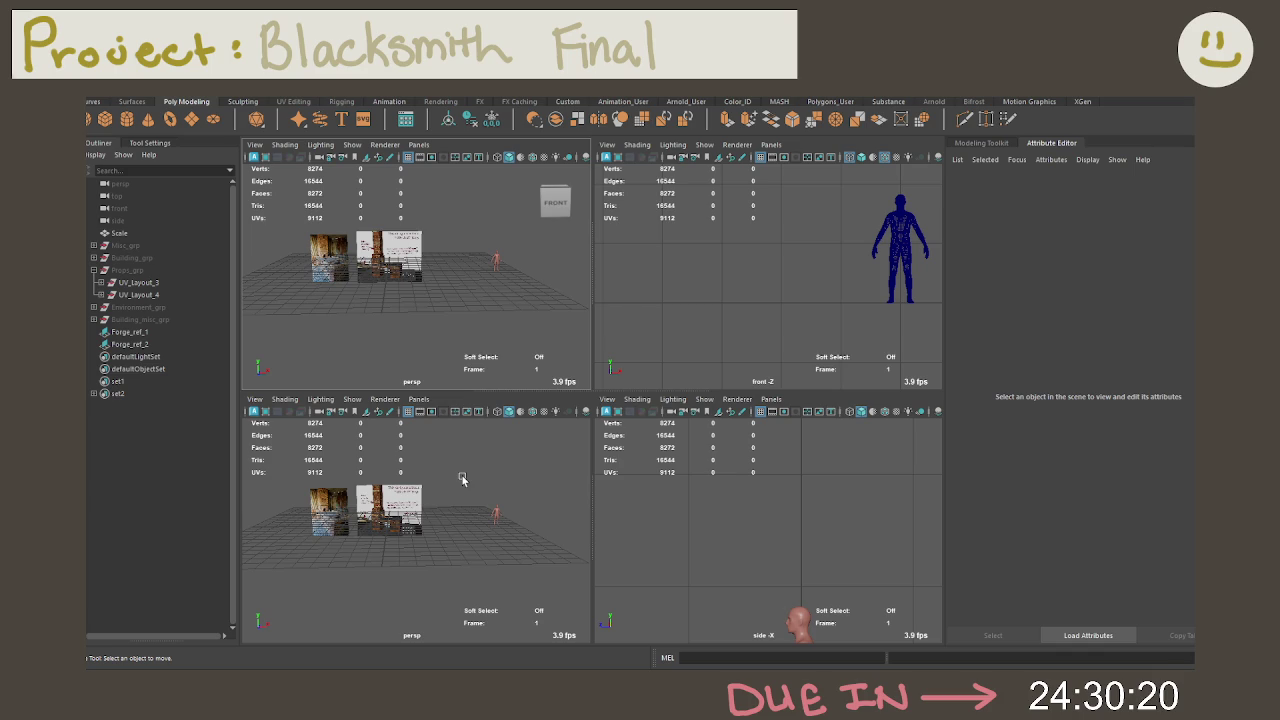
key("space")
scroll(621, 354, "down", 5)
middle_click_drag(514, 351, 658, 326, "alt")
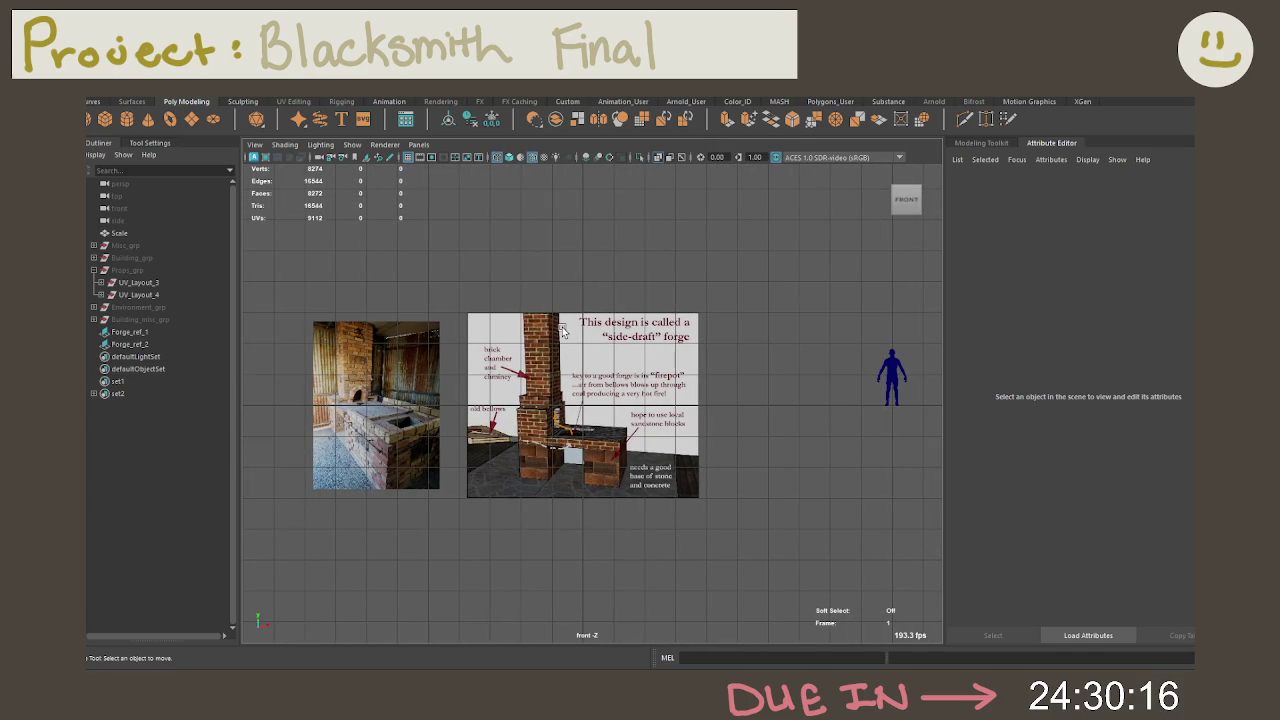
scroll(592, 350, "up", 1)
middle_click_drag(528, 347, 558, 340, "alt")
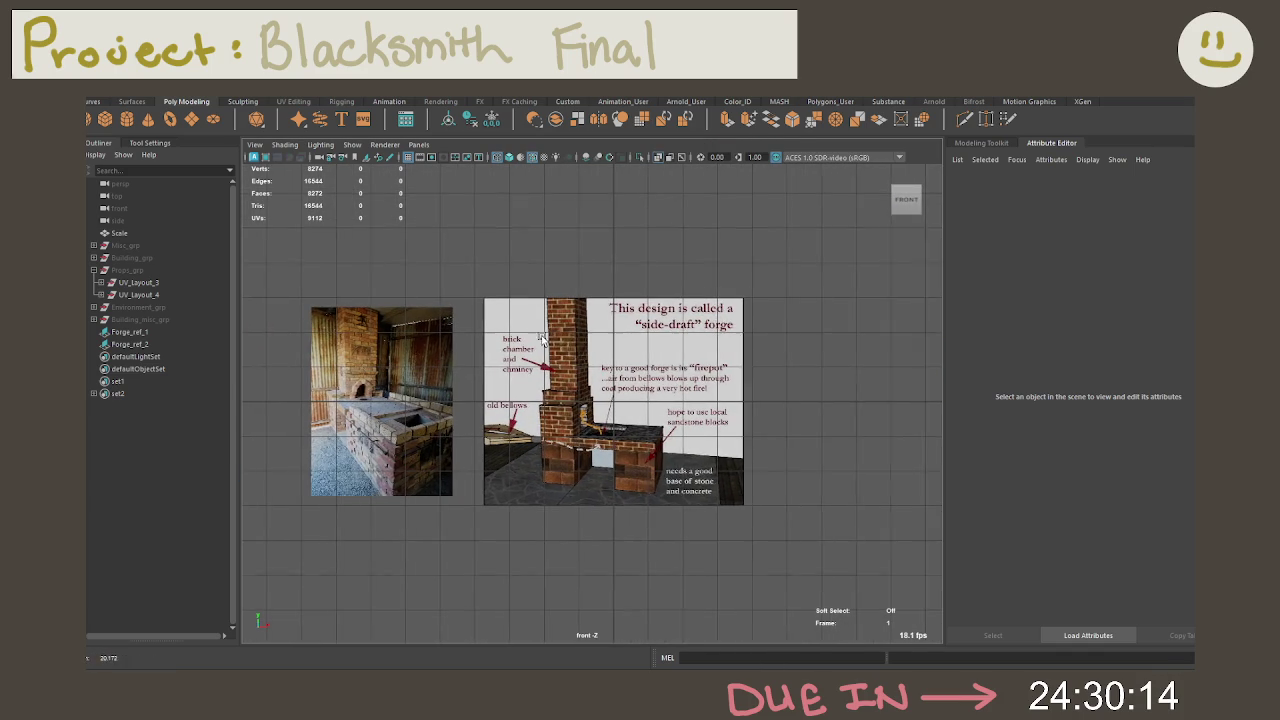
scroll(558, 338, "up", 1)
key("ctrl+s")
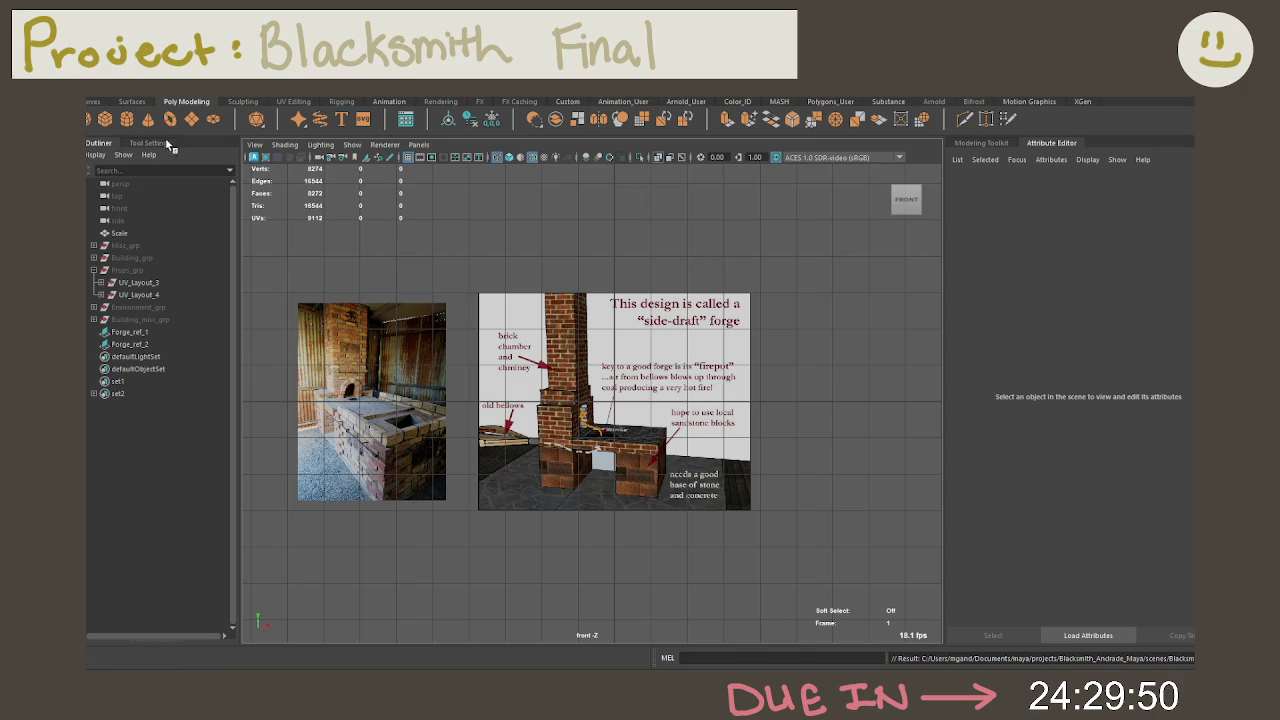
Step: Create polygon cube pCube1 and display it as a shaded solid
left_click(97, 121)
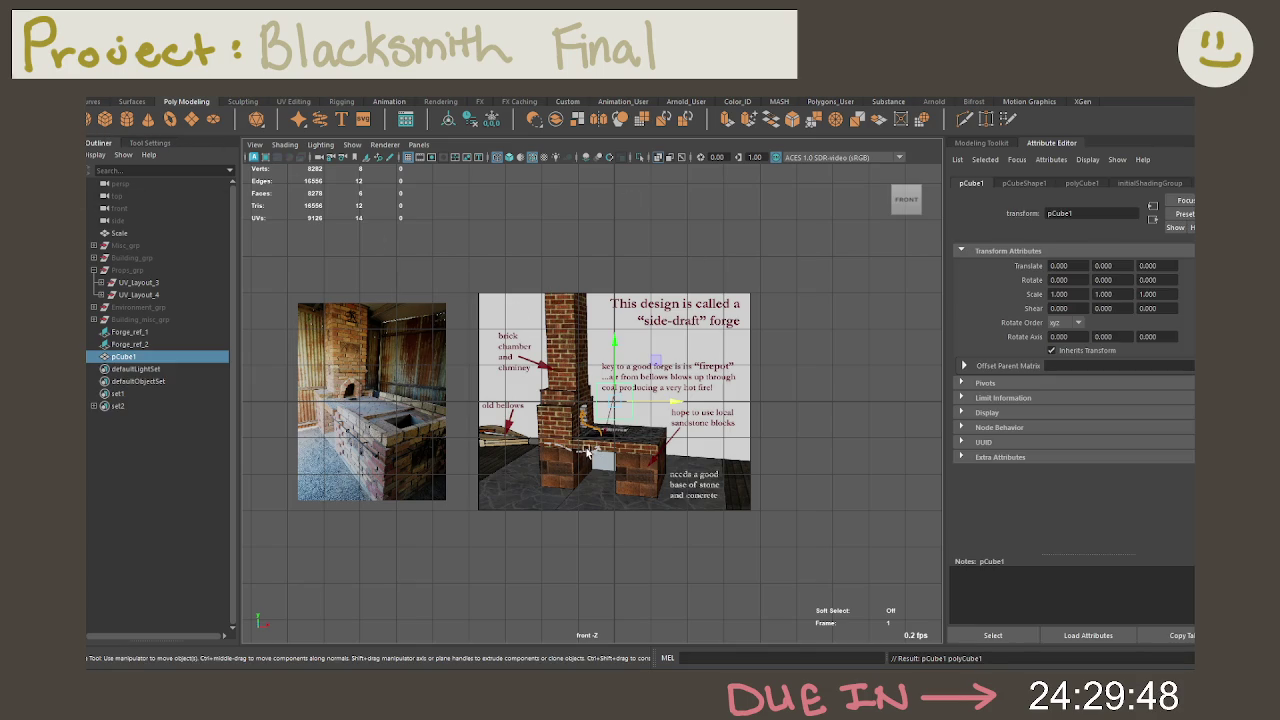
left_click(509, 157)
Step: Widen pCube1 along X and shift it left beside the reference chimney
scroll(620, 320, "up", 1)
scroll(622, 345, "up", 1)
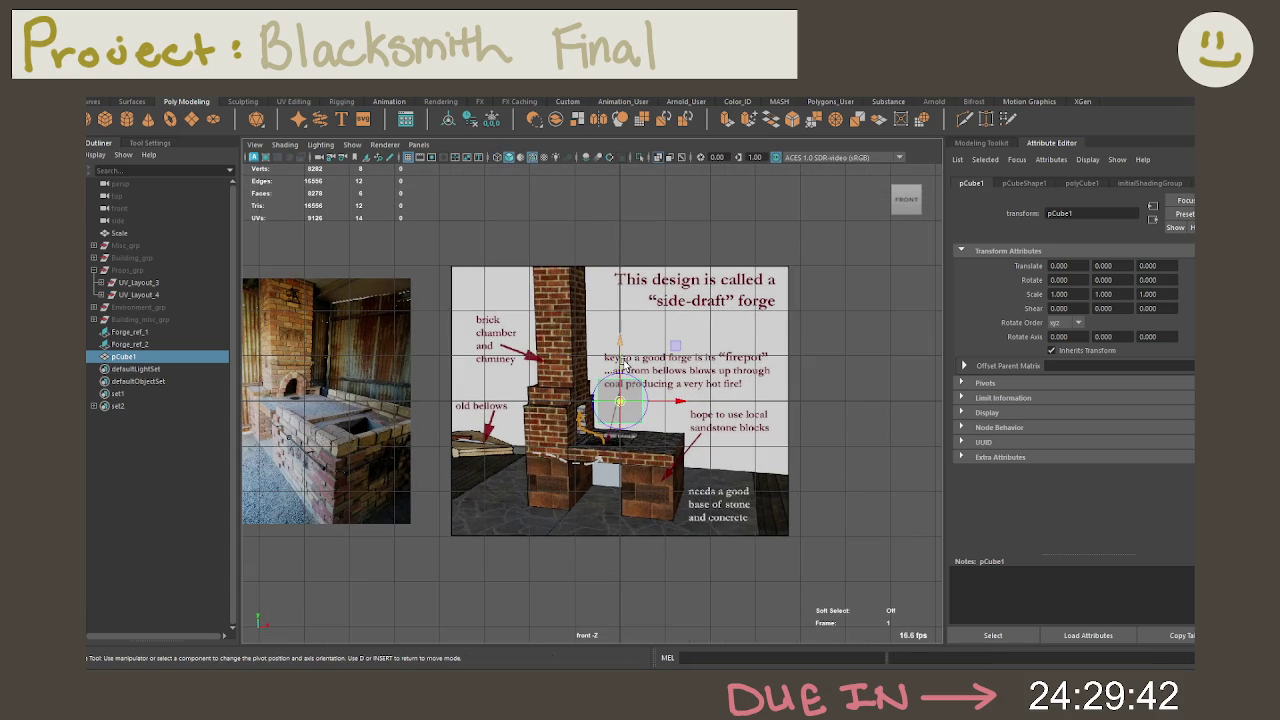
left_click_drag(632, 396, 621, 425)
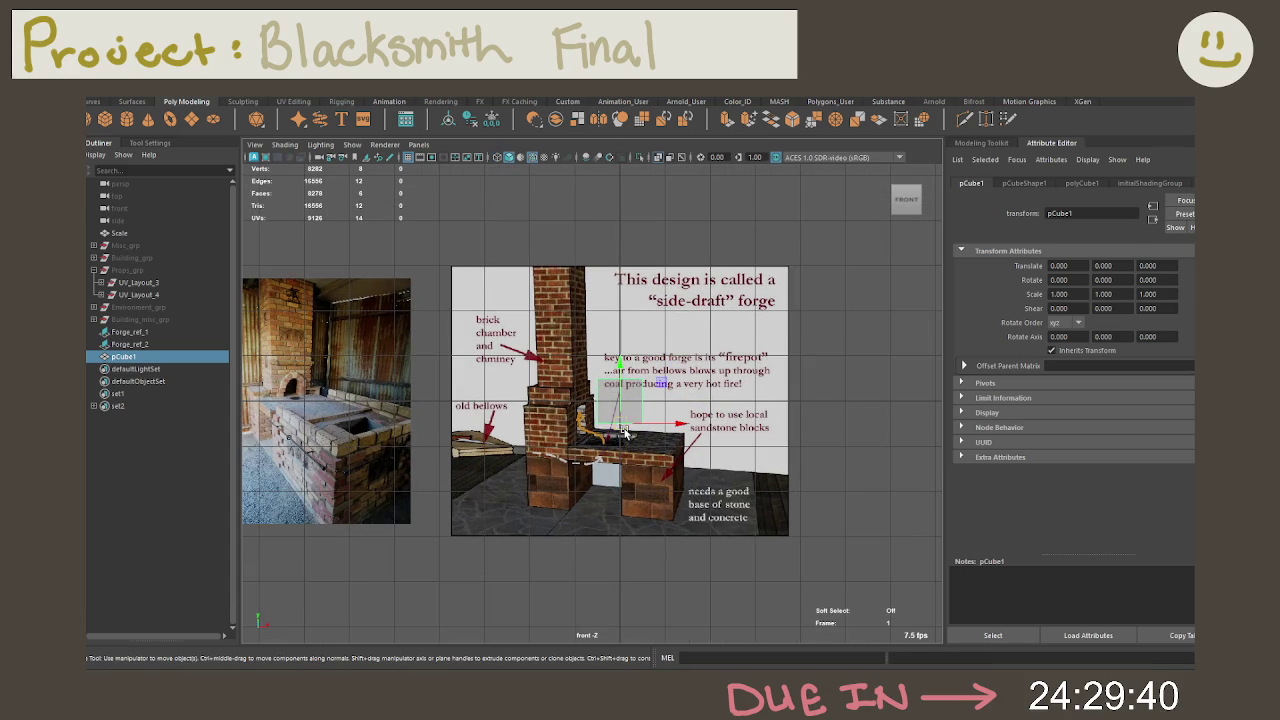
key("ctrl+z")
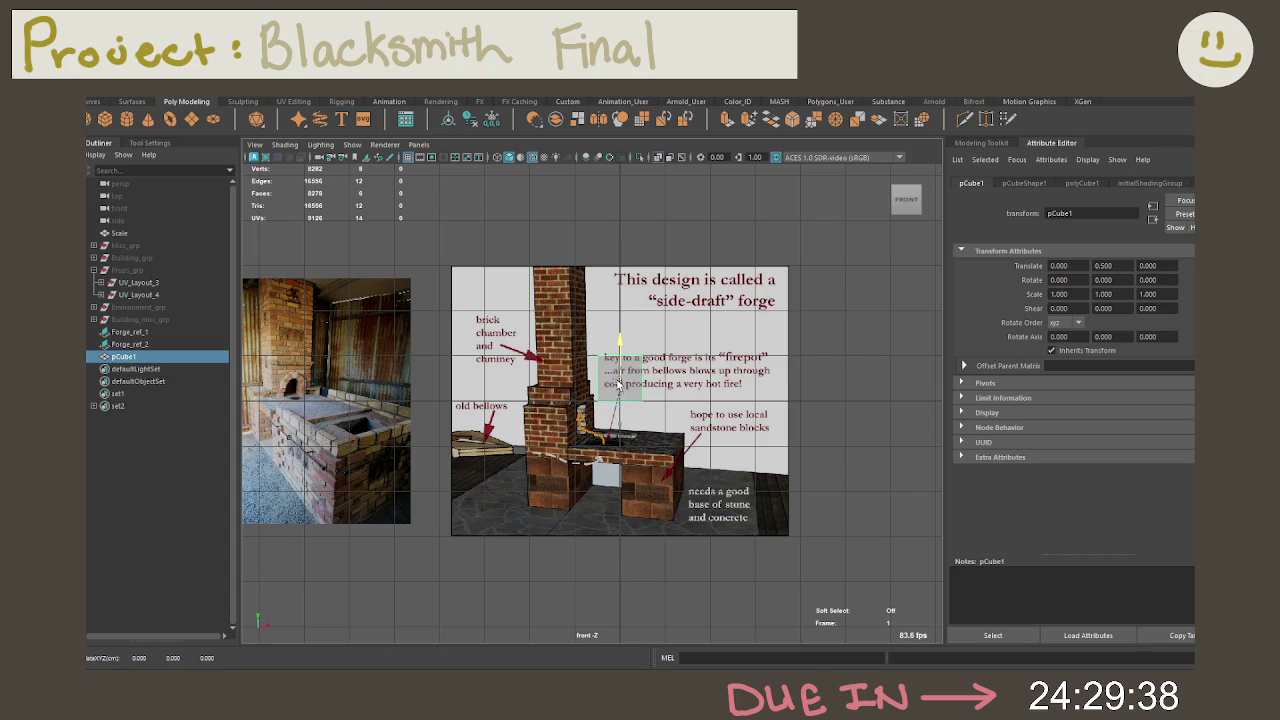
key("r")
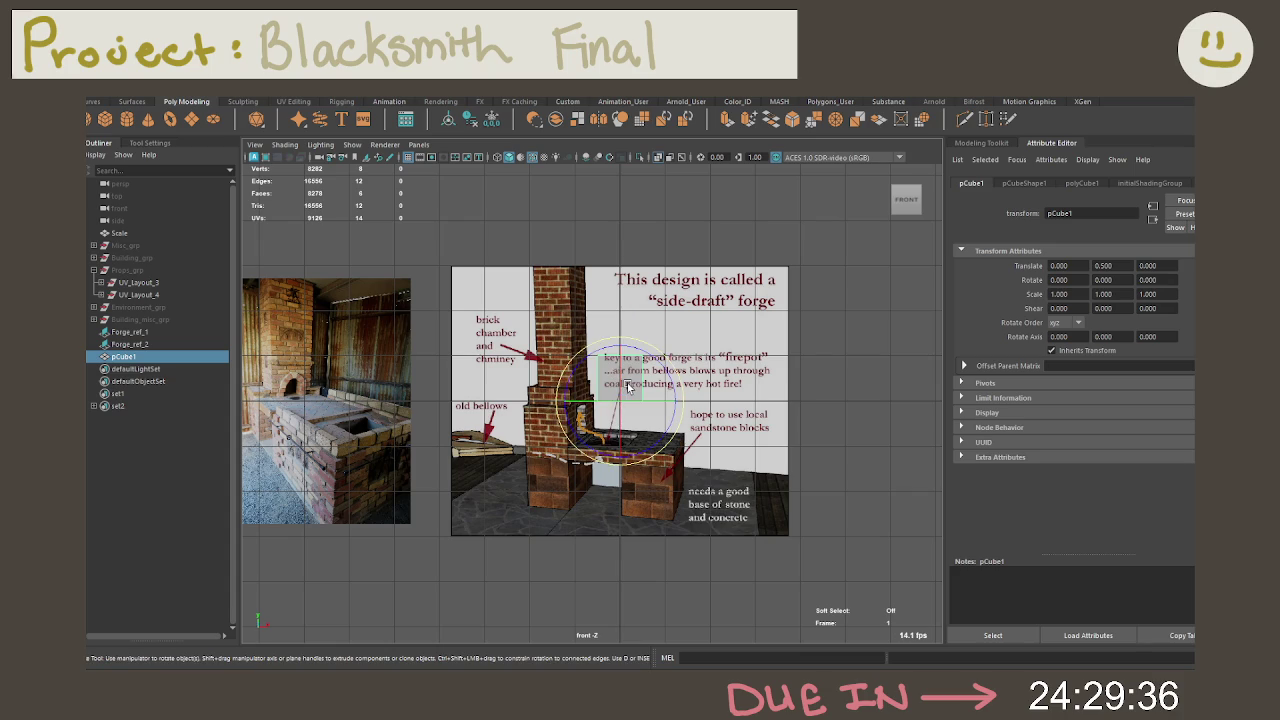
left_click_drag(650, 401, 675, 402)
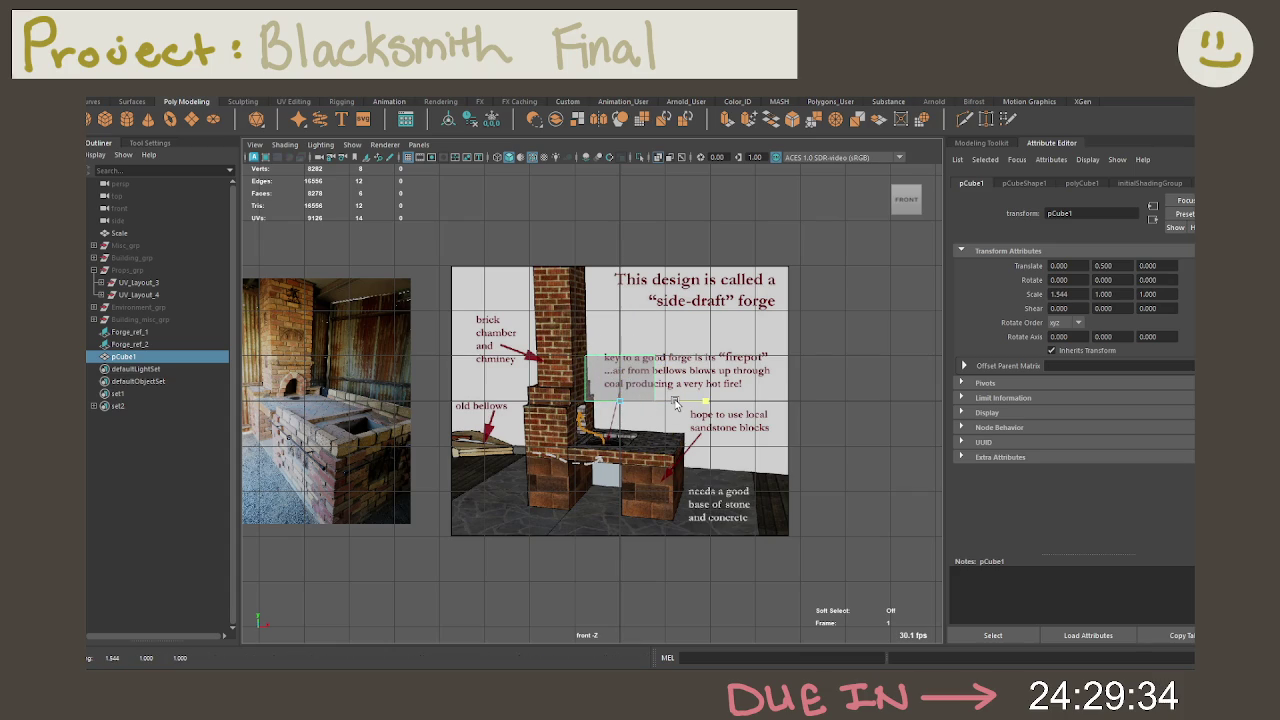
key("w")
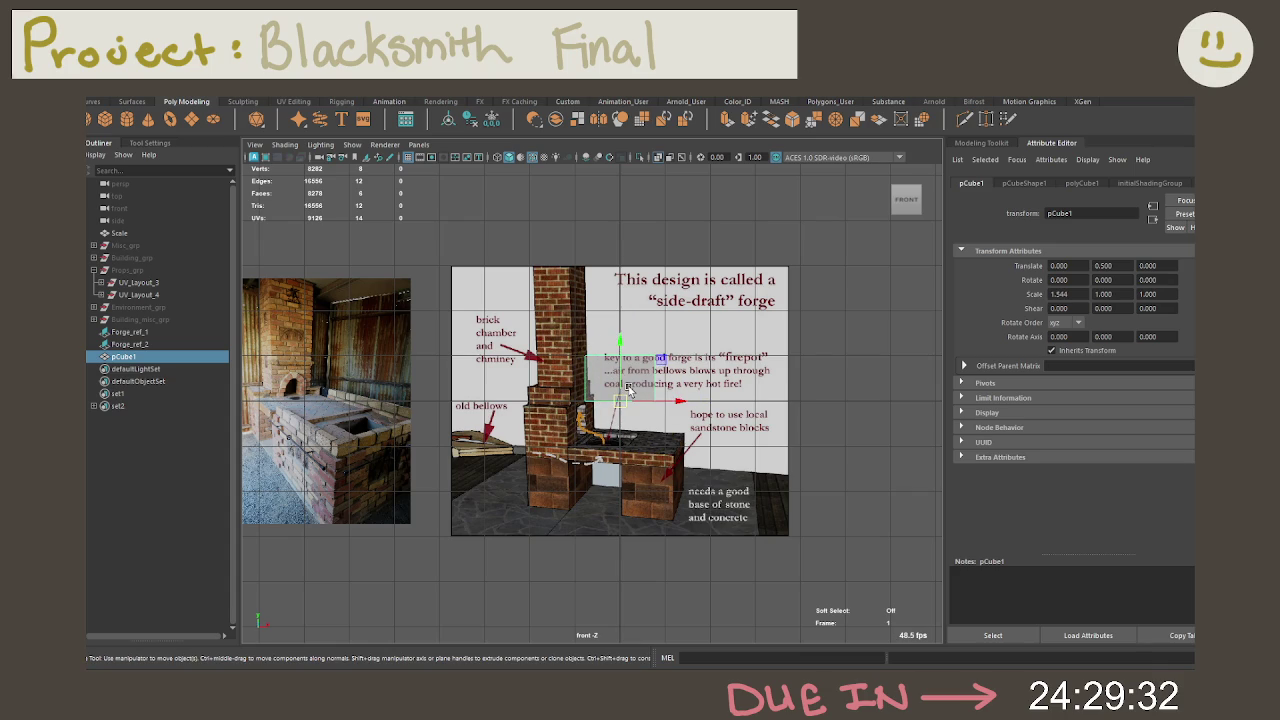
left_click_drag(651, 401, 616, 401)
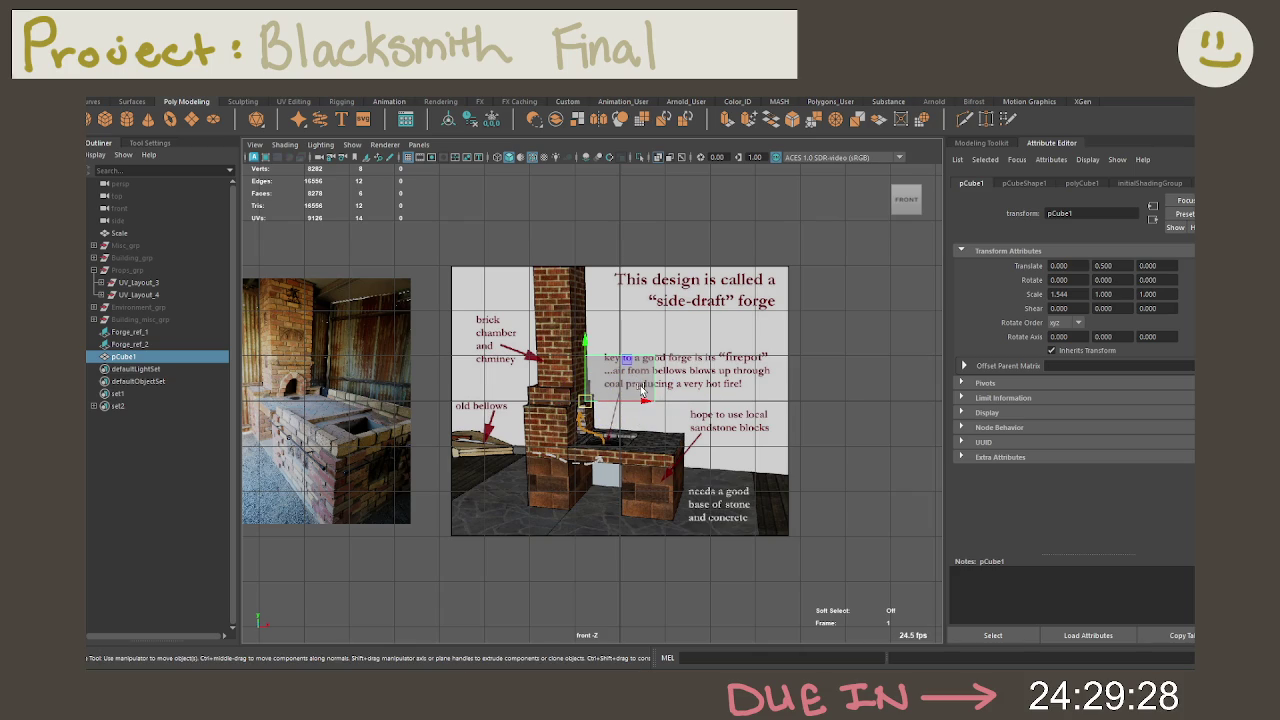
right_click(641, 316)
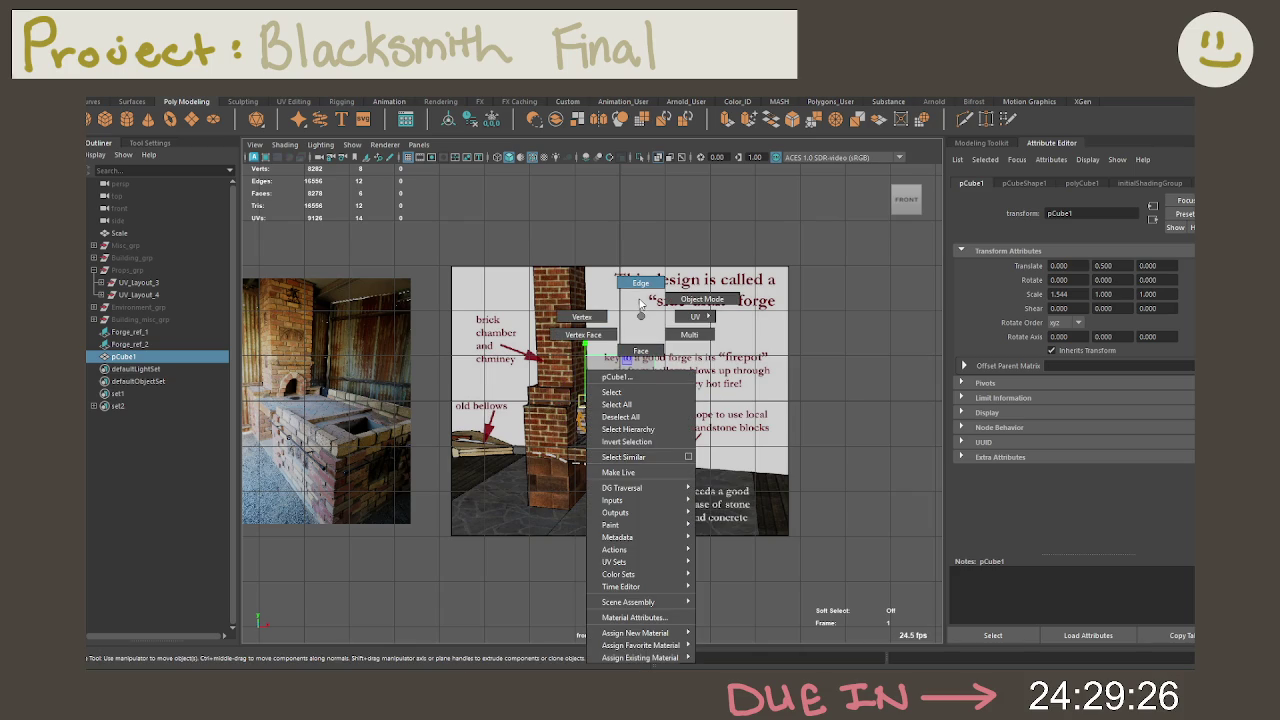
left_click(702, 299)
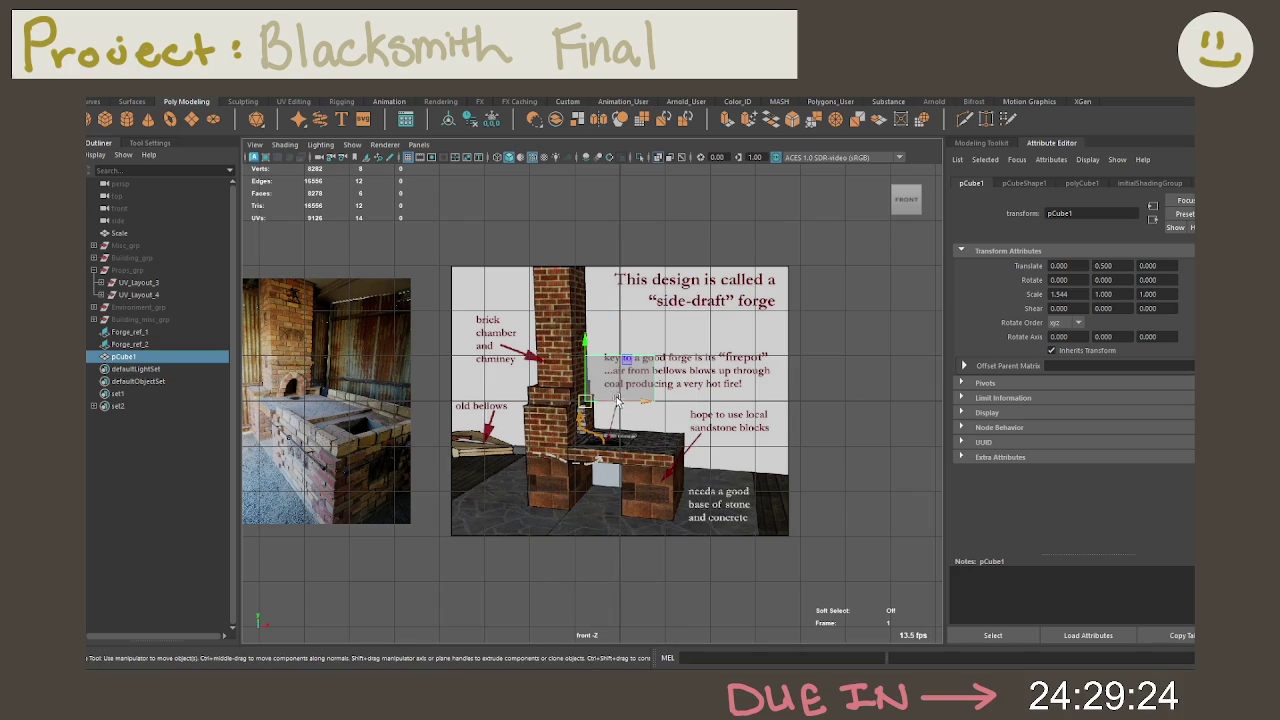
left_click_drag(617, 400, 605, 400)
Step: Raise pCube1's top faces 2 units into a tall block and show four views
right_click(641, 316)
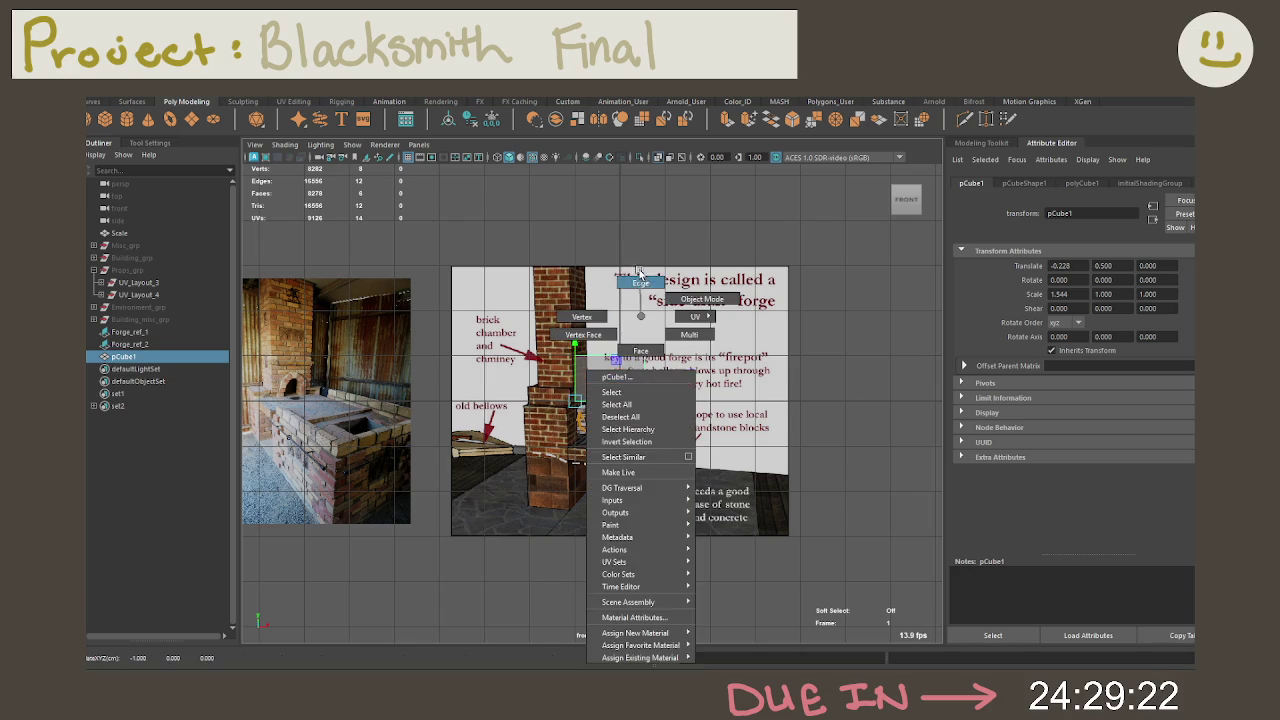
left_click(640, 276)
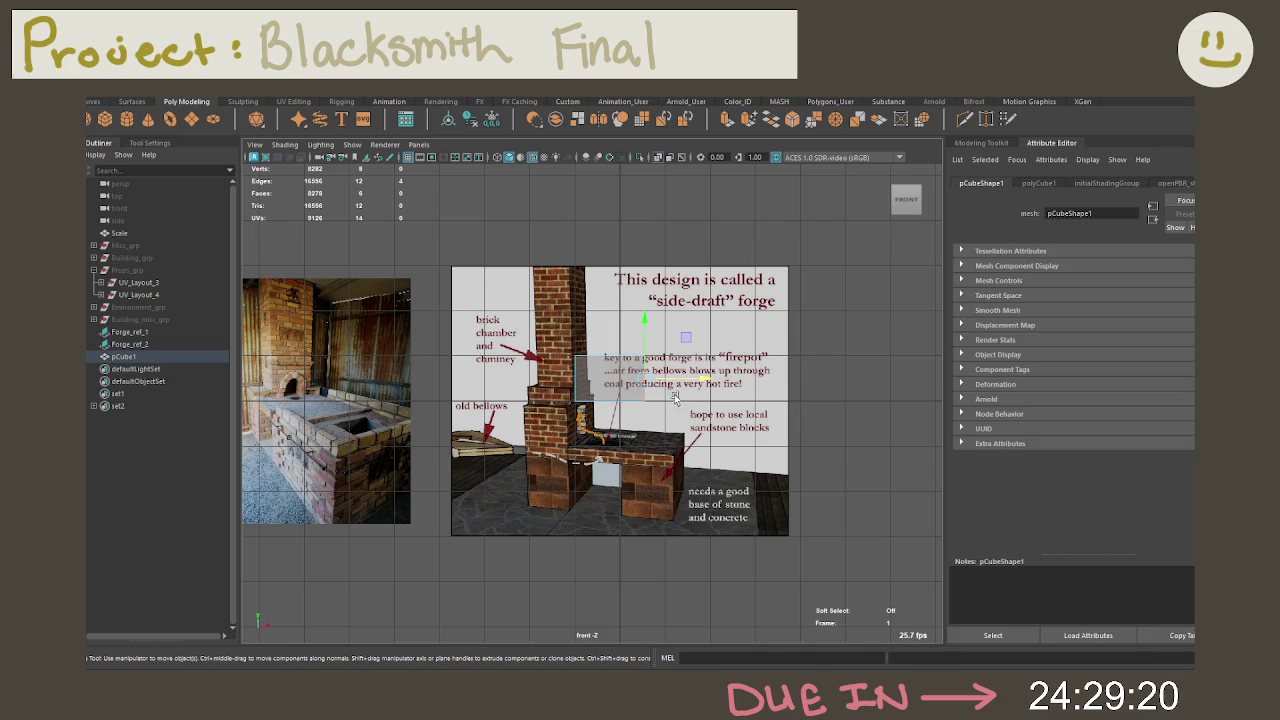
mouse_move(537, 321)
left_mouse_down()
mouse_move(647, 361)
mouse_move(621, 345)
left_mouse_up()
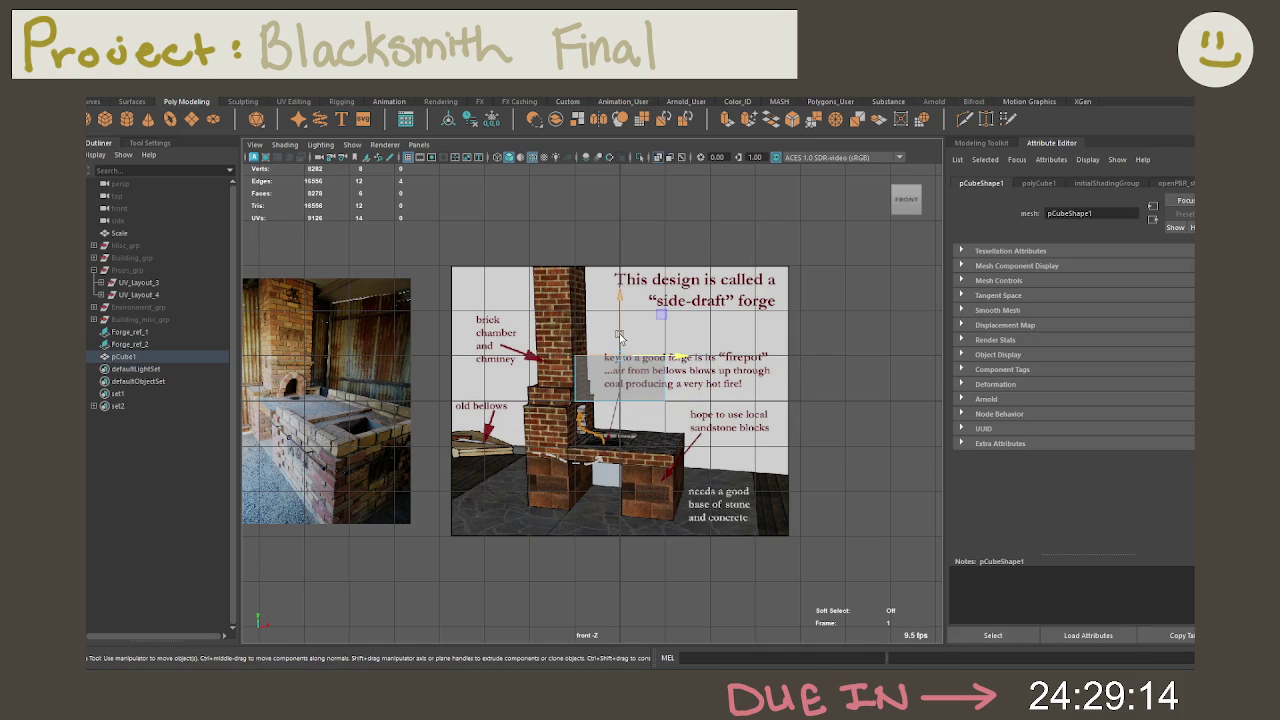
left_click_drag(619, 341, 619, 324)
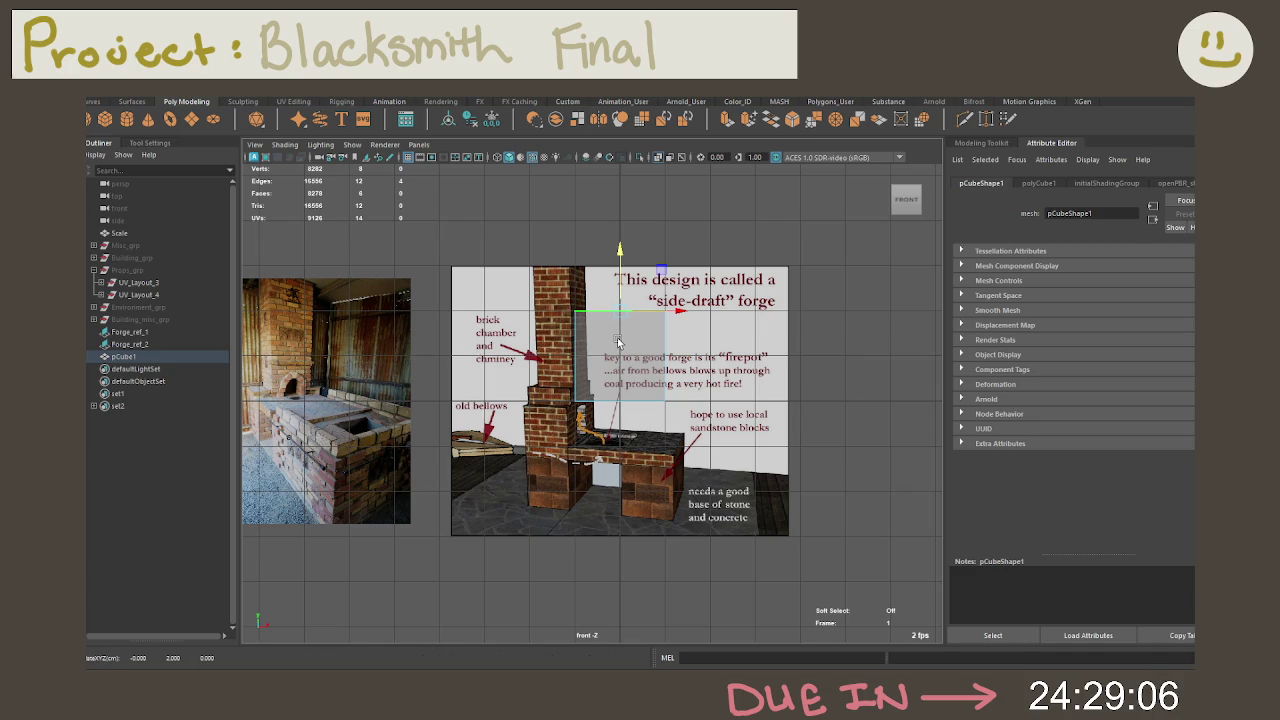
right_click_drag(618, 342, 618, 385)
left_click(620, 340)
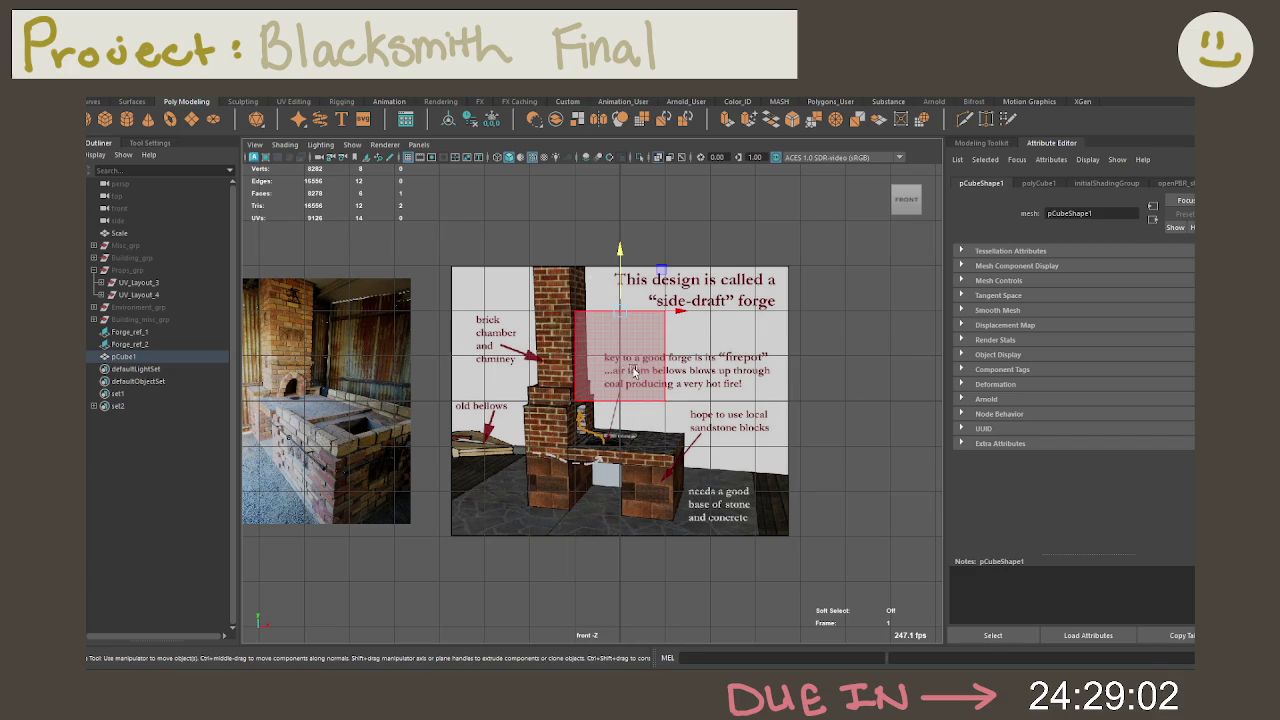
key("space")
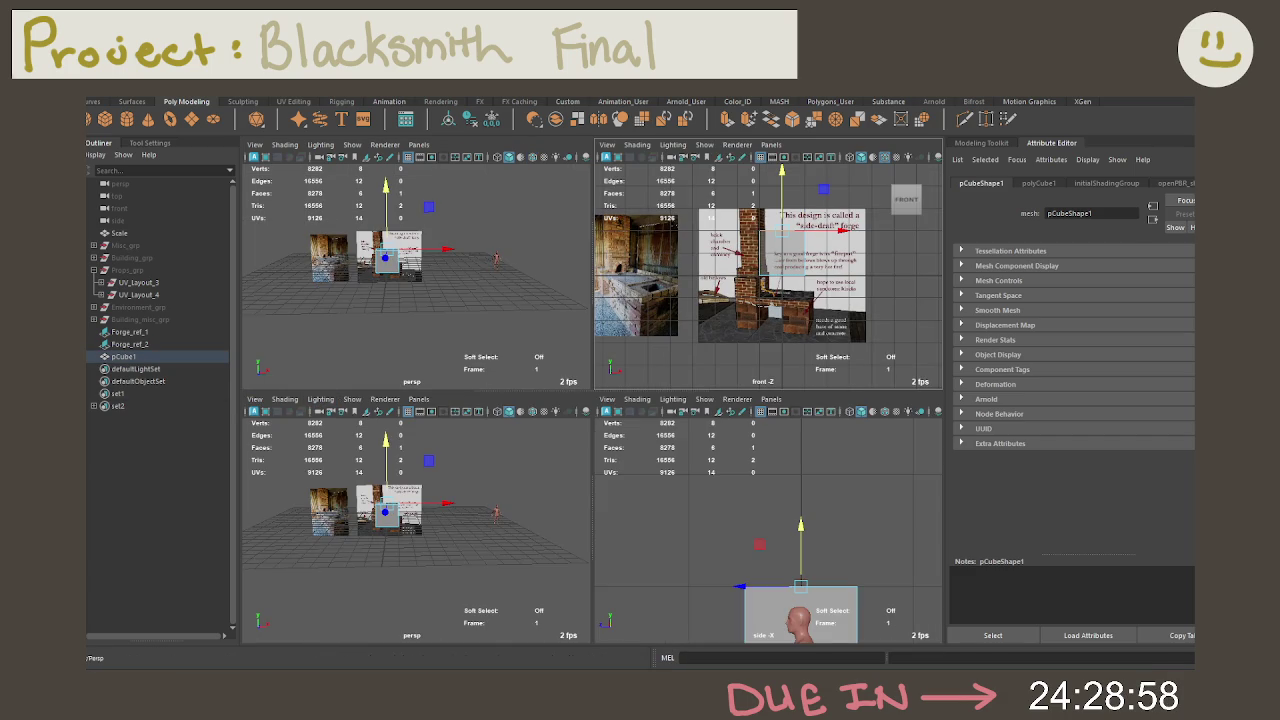
Step: Lay out front and perspective views side by side, framed on pCube1
key("space")
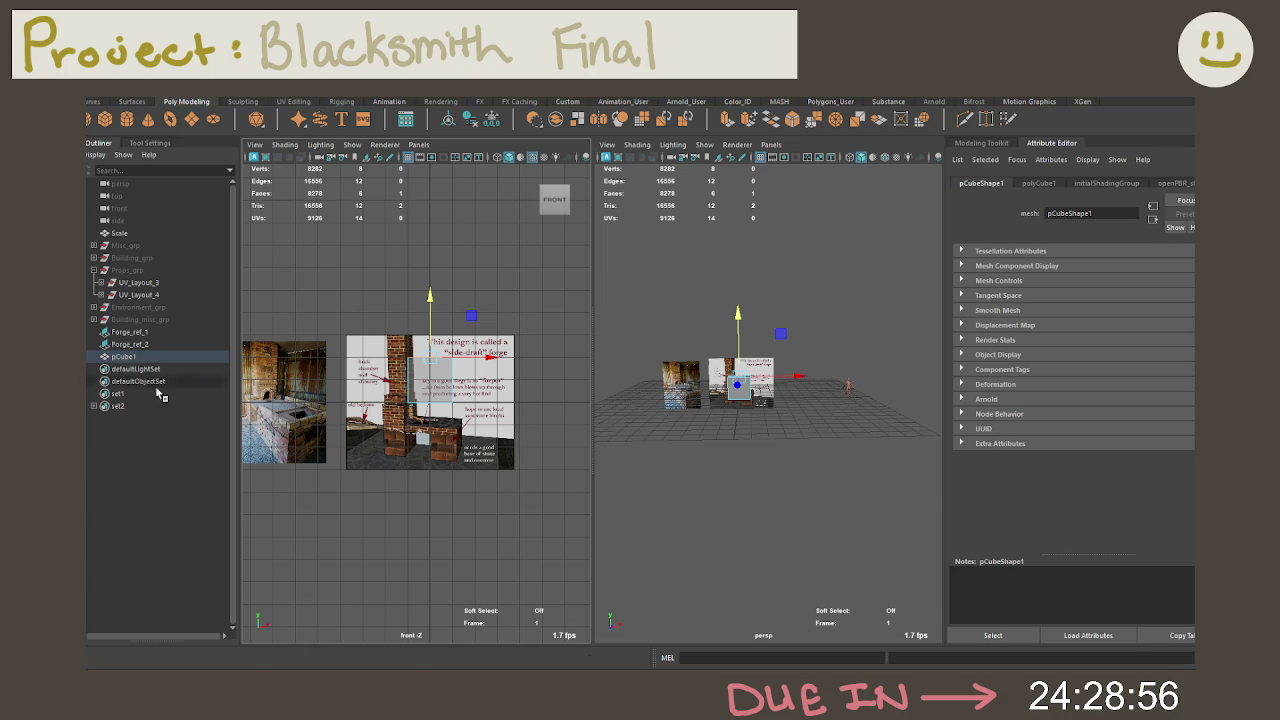
key("f")
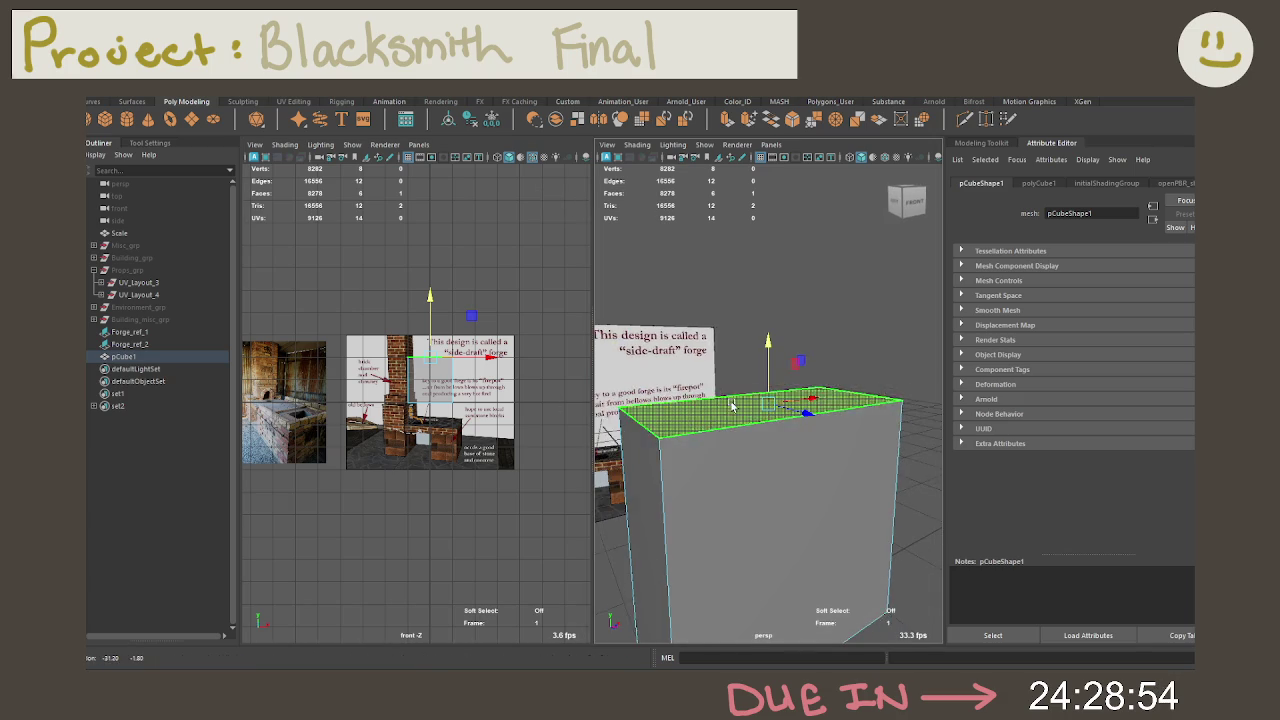
key("f")
key("f")
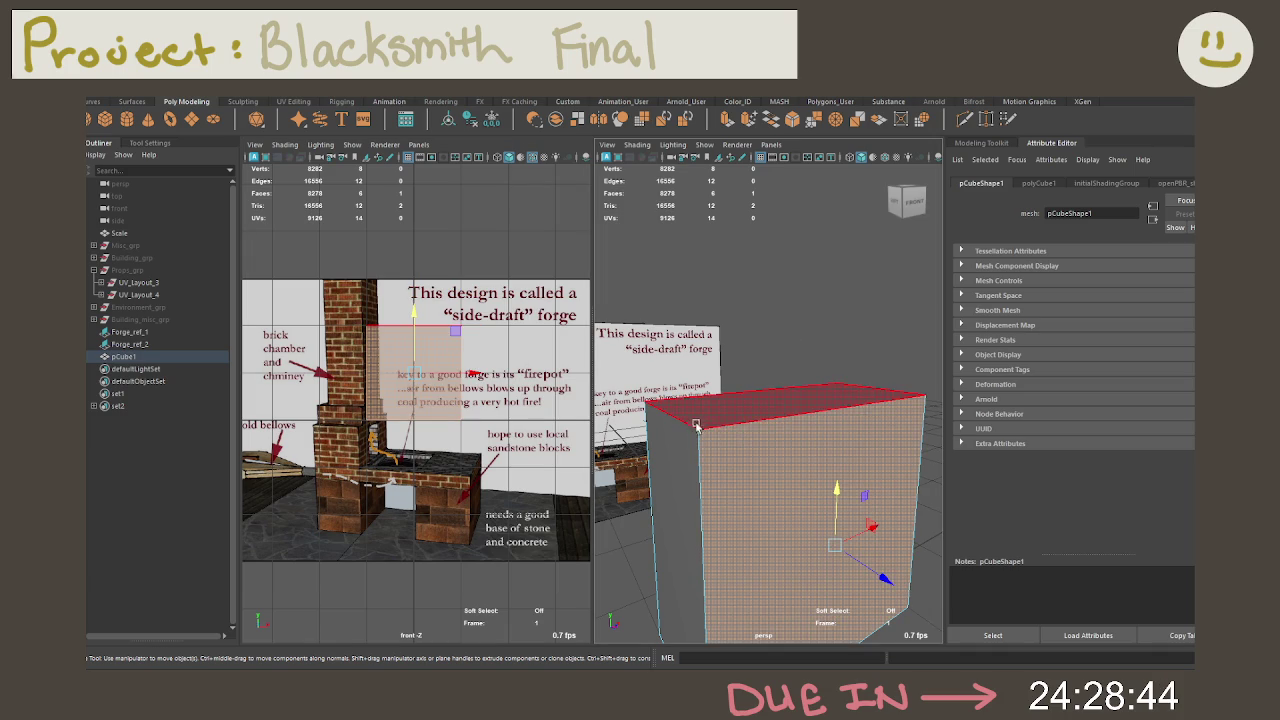
left_click(718, 393)
mouse_move(718, 393)
left_mouse_down("alt")
mouse_move(703, 432)
mouse_move(737, 383)
left_mouse_up("alt")
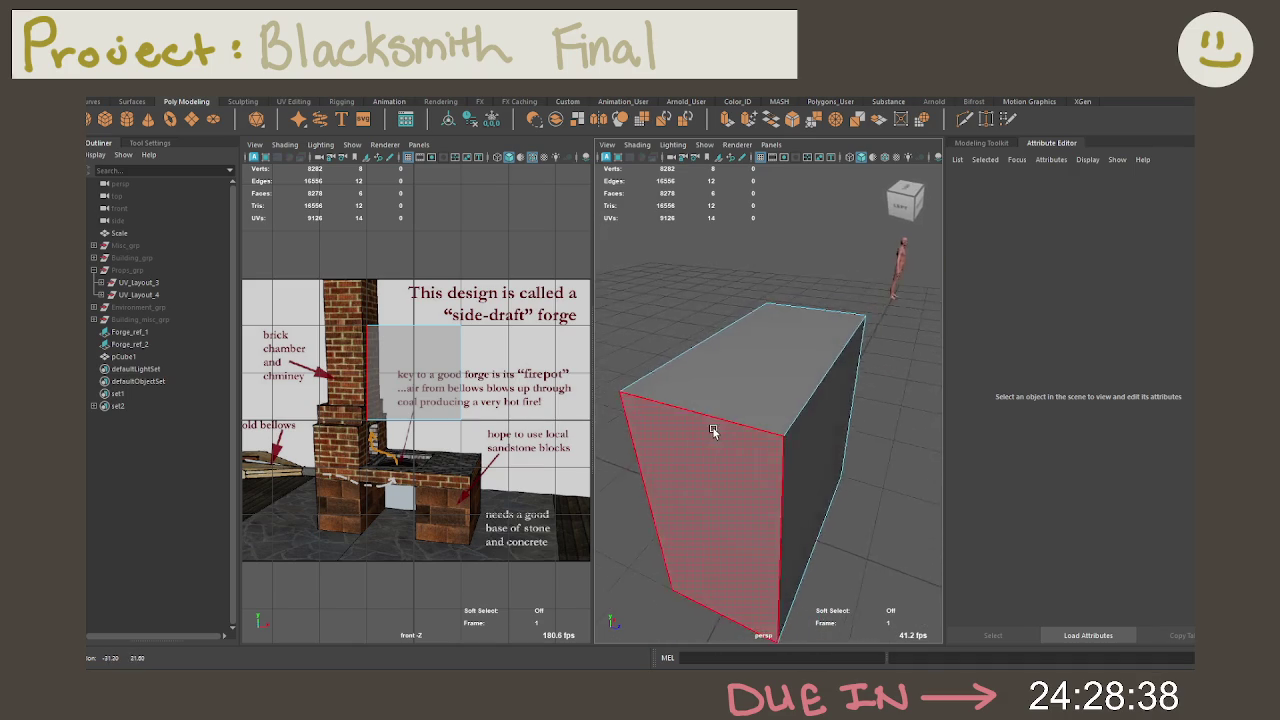
left_click(740, 385)
Step: Extrude pCube1's top face with a 0.1 inset offset and select its top edge loops
key("ctrl+e")
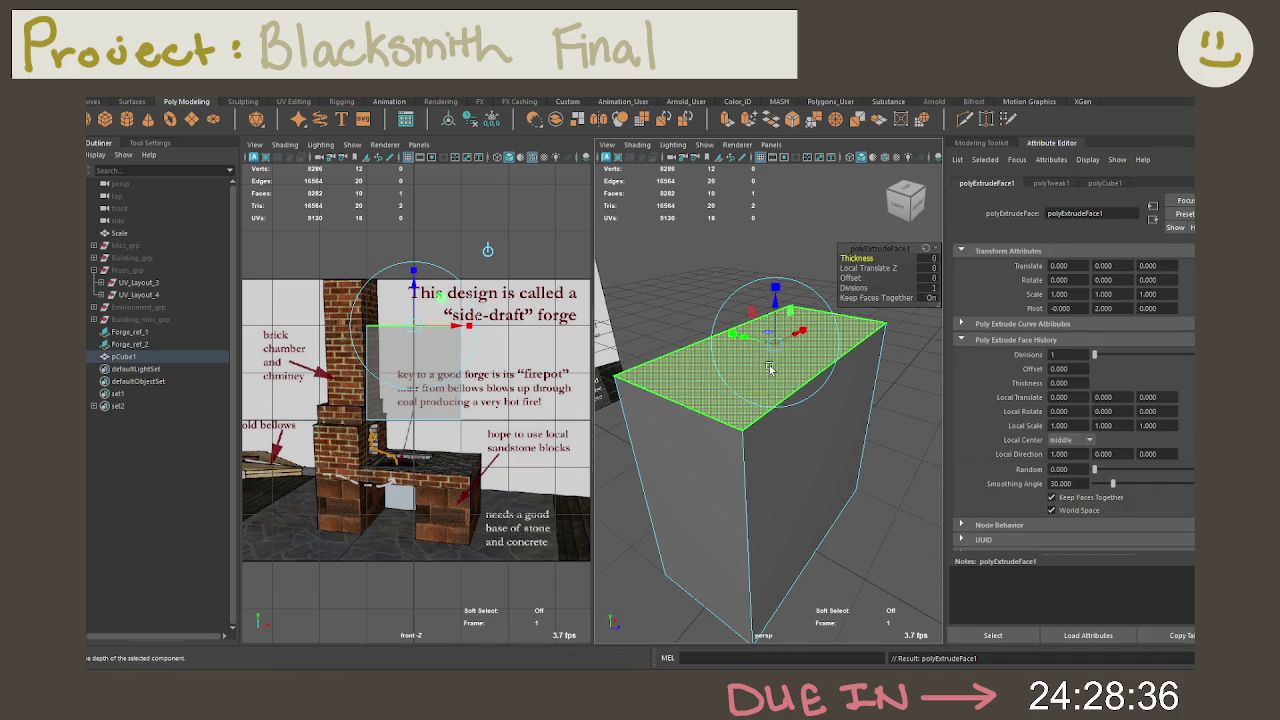
left_click_drag(850, 278, 932, 282)
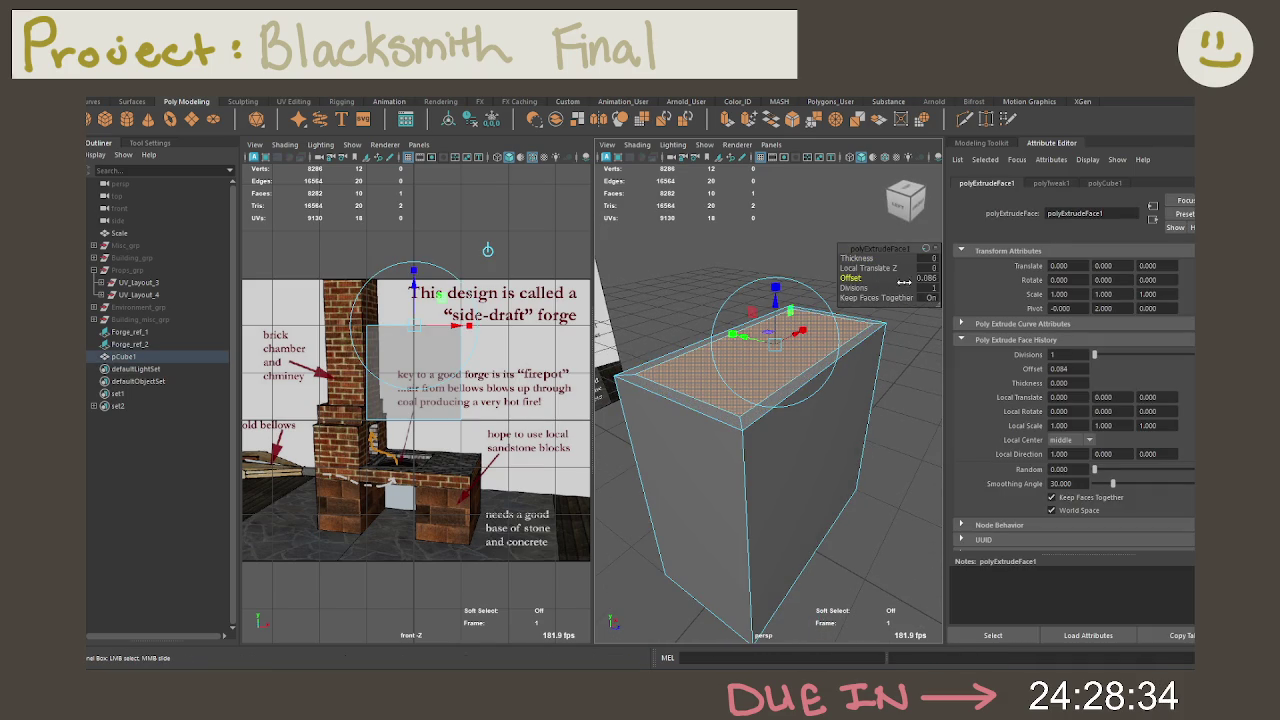
left_click(929, 278)
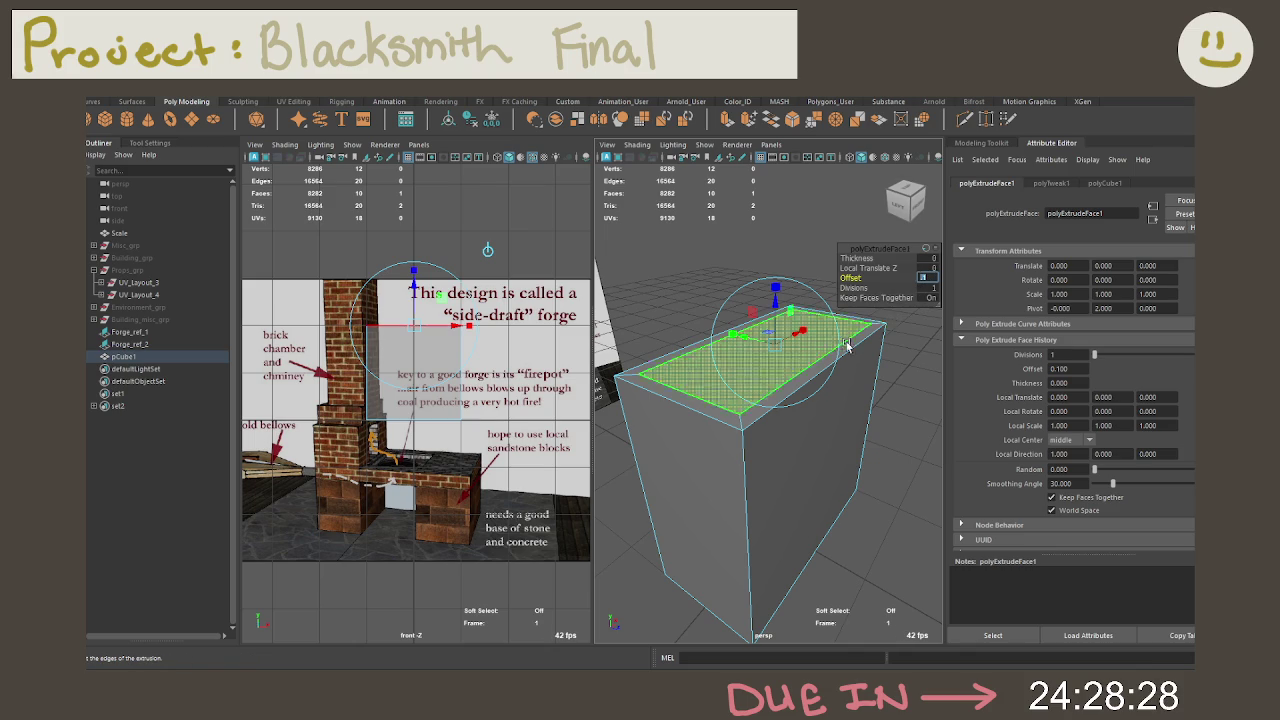
key("F10")
right_click_drag(846, 319, 829, 285)
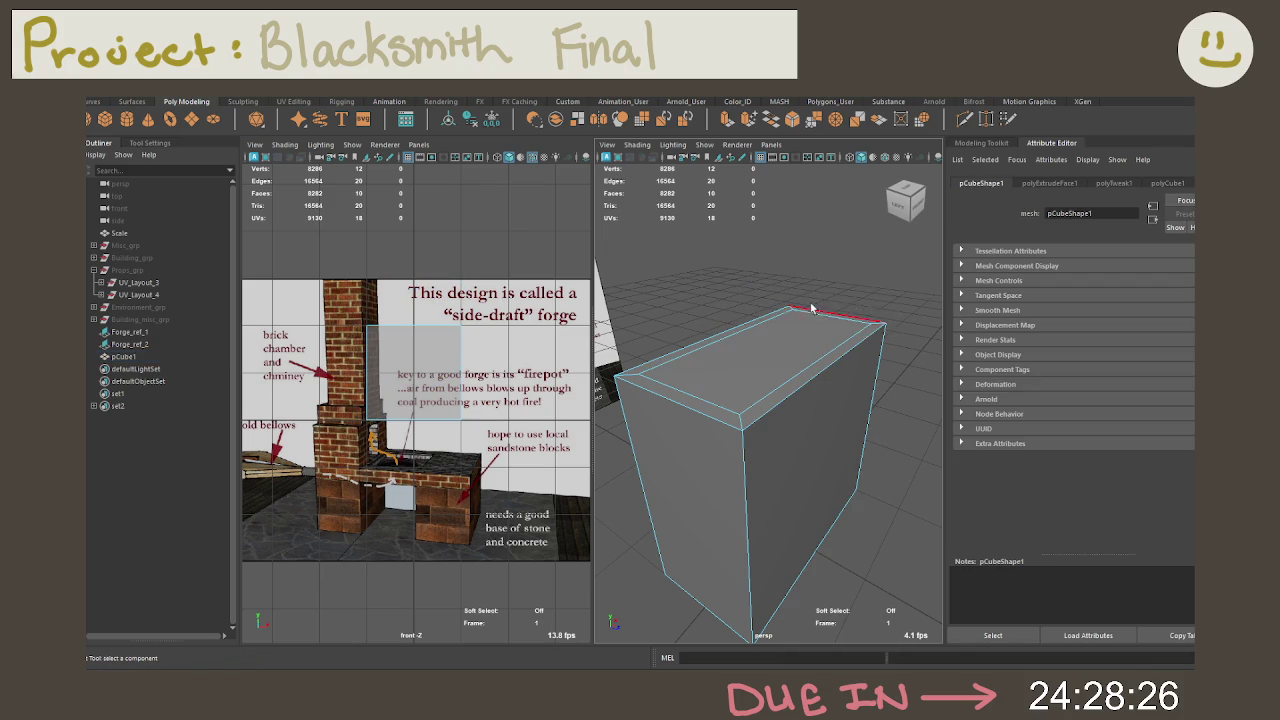
left_click_drag(688, 395, 760, 330, "alt")
double_click(775, 330)
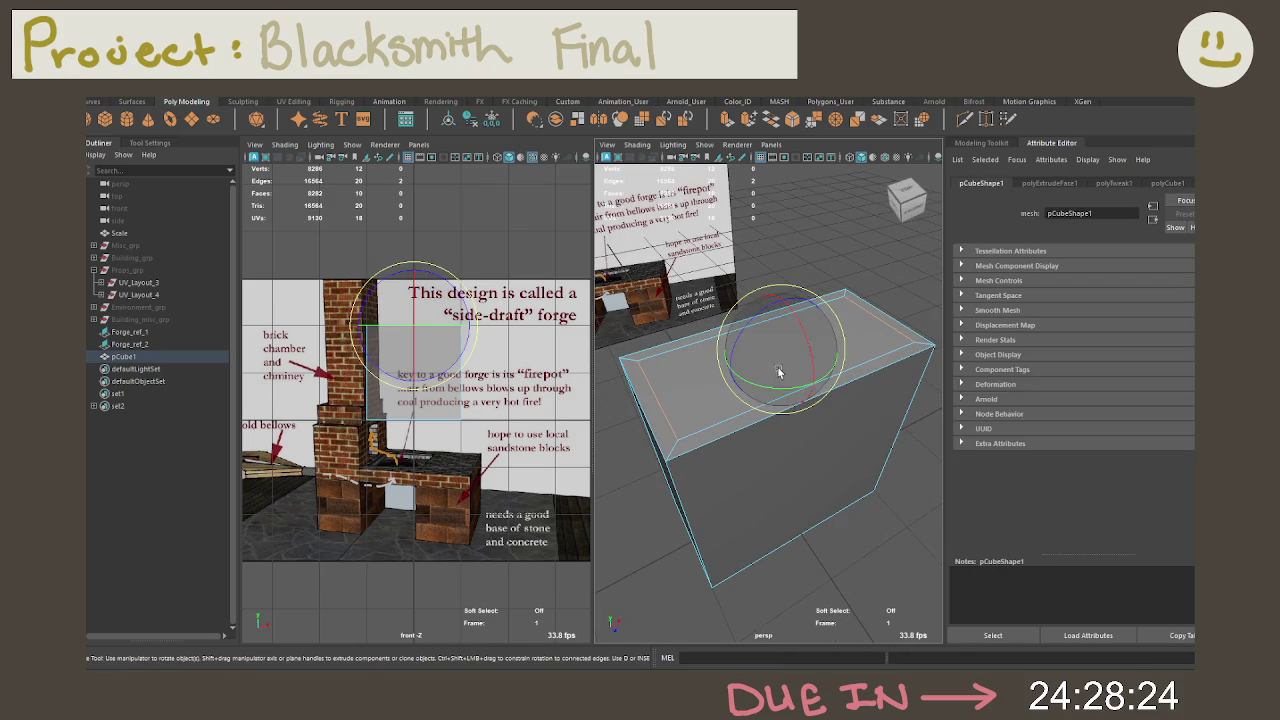
left_click(817, 339)
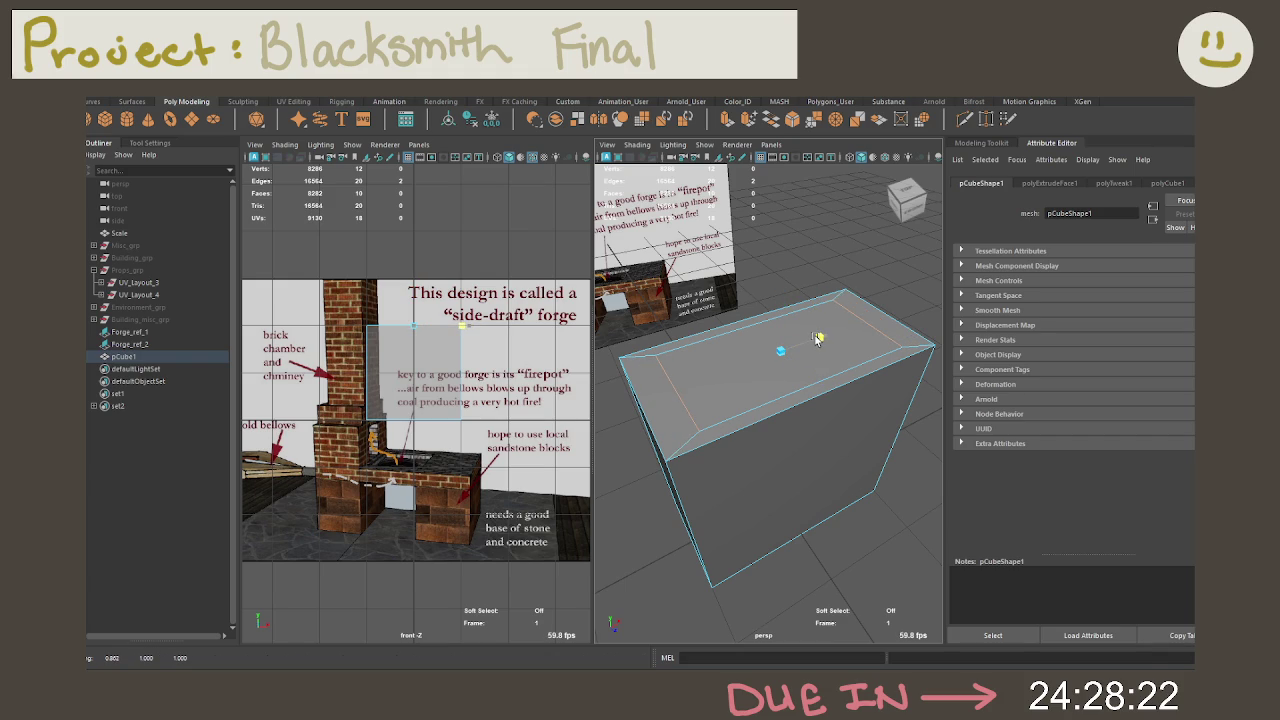
double_click(813, 341)
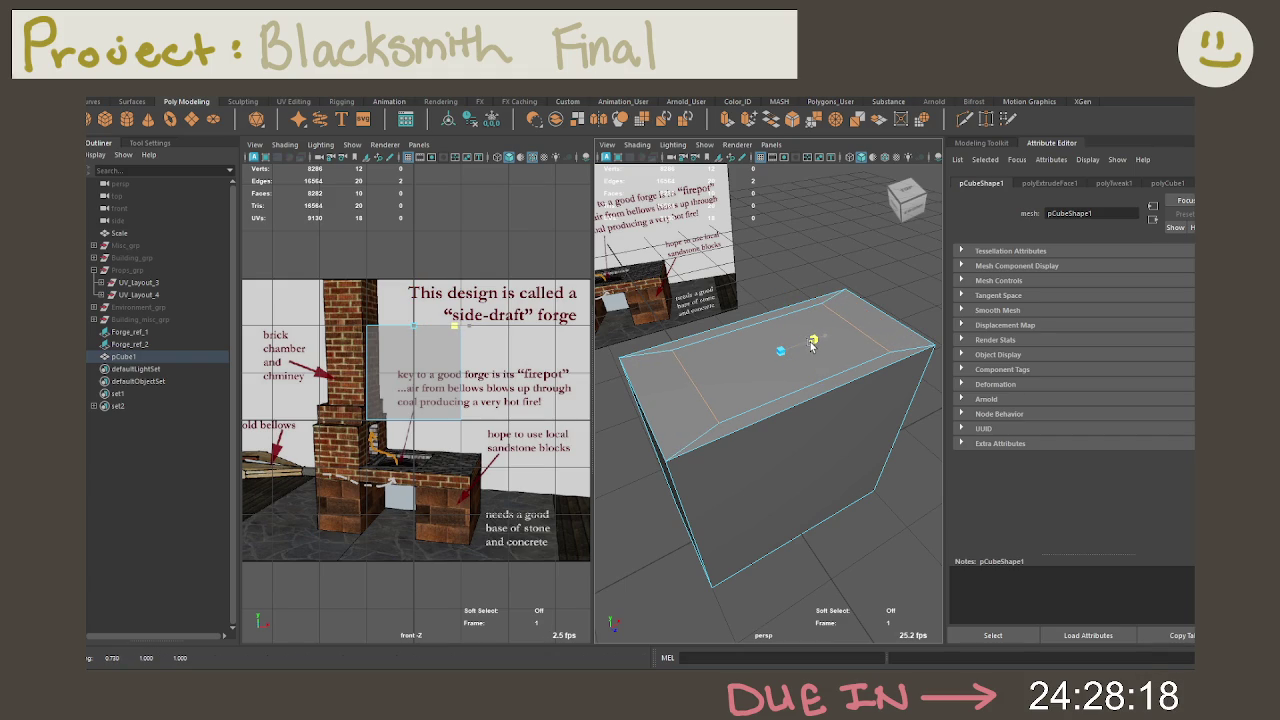
Step: Undo the top extrusion back to a plain box and switch to edge selection
key("w")
mouse_move(812, 344)
left_mouse_down("alt")
mouse_move(881, 403)
mouse_move(850, 390)
left_mouse_up("alt")
left_click(840, 386)
key("ctrl+e")
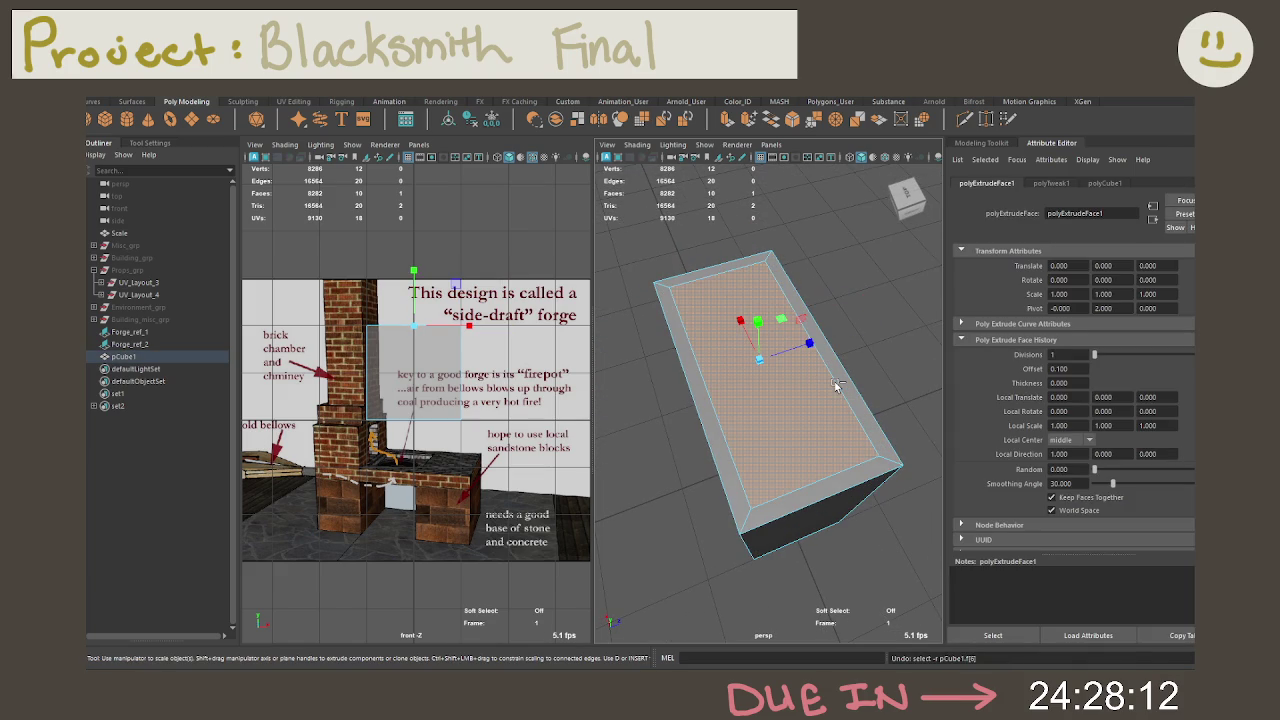
key("ctrl+z")
key("ctrl+z")
left_click_drag(834, 381, 740, 350, "alt")
left_click(738, 352)
right_click_drag(738, 352, 738, 300)
mouse_move(800, 372)
left_mouse_down("alt")
mouse_move(786, 371)
mouse_move(798, 385)
left_mouse_up("alt")
left_click(965, 120)
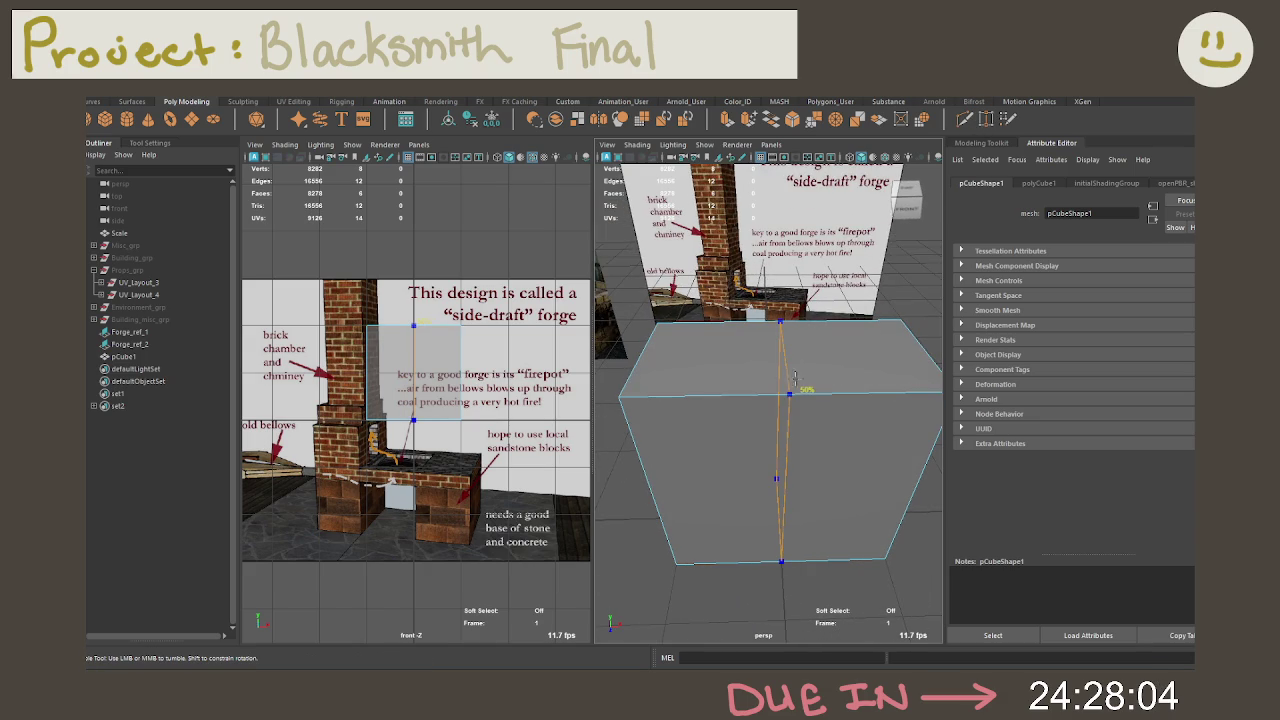
Step: Cut three vertical edge loops and one horizontal loop across pCube1
left_click(789, 390, "ctrl")
left_click(714, 386, "ctrl")
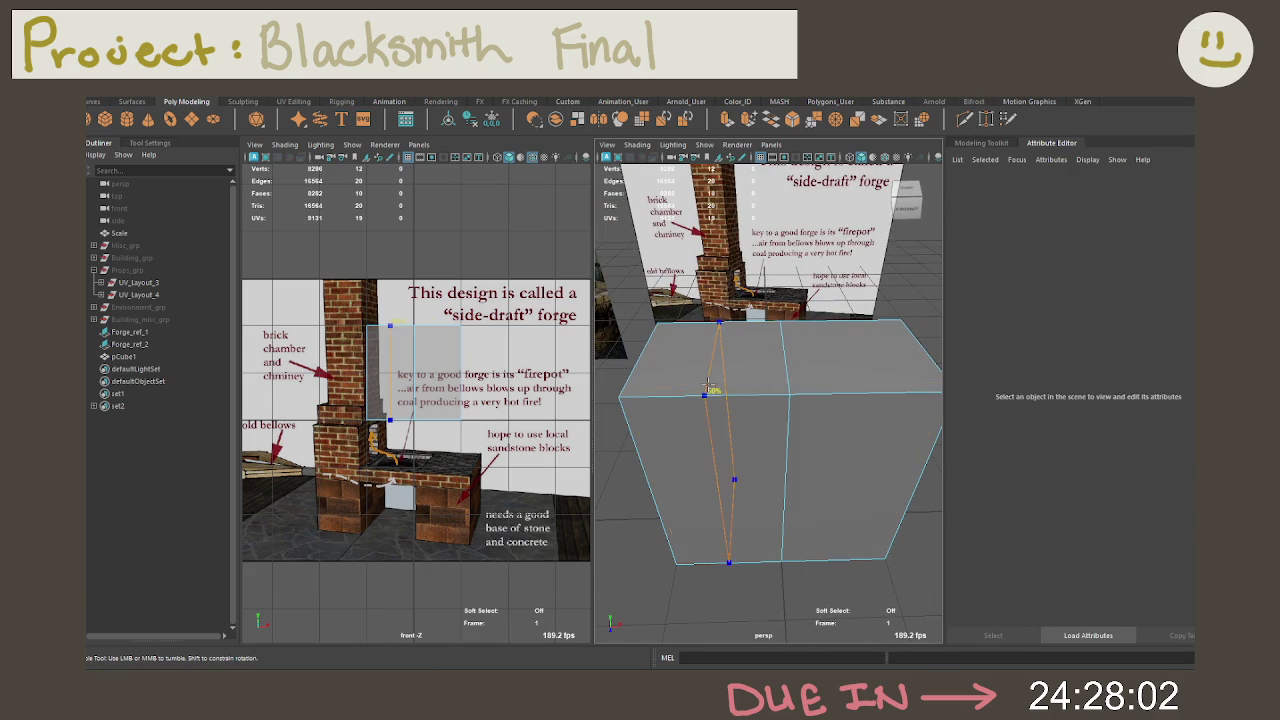
left_click(878, 383, "ctrl")
left_click_drag(878, 383, 783, 490, "alt")
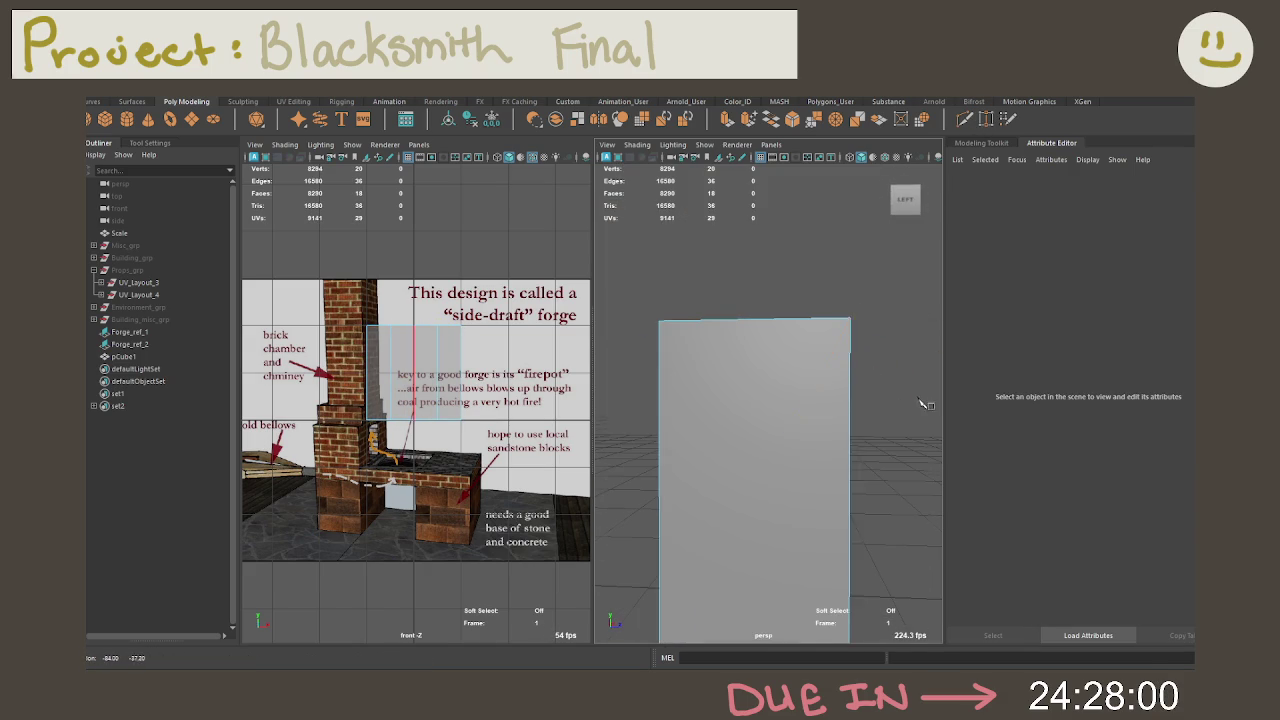
left_click(783, 490, "ctrl")
key("q")
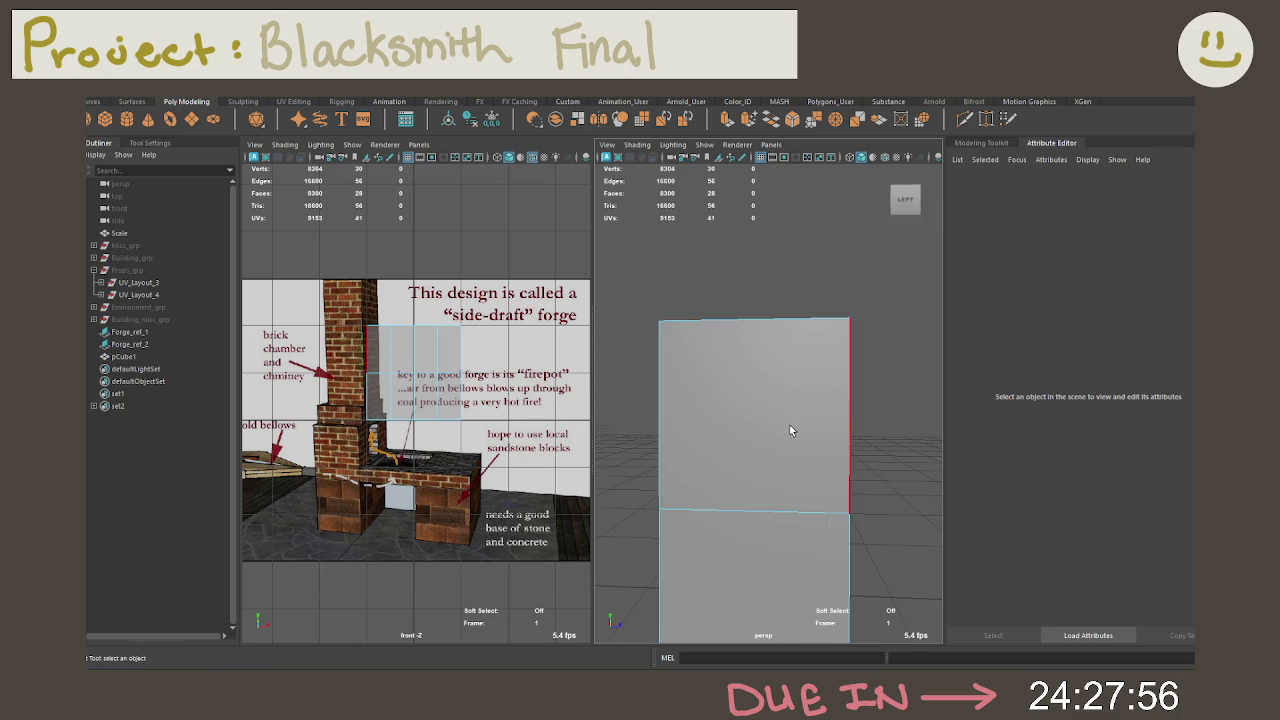
Step: Reorient the view and select the human figure for moving
left_click_drag(792, 428, 850, 380, "alt")
scroll(880, 323, "down", 3)
right_click_drag(880, 323, 870, 320)
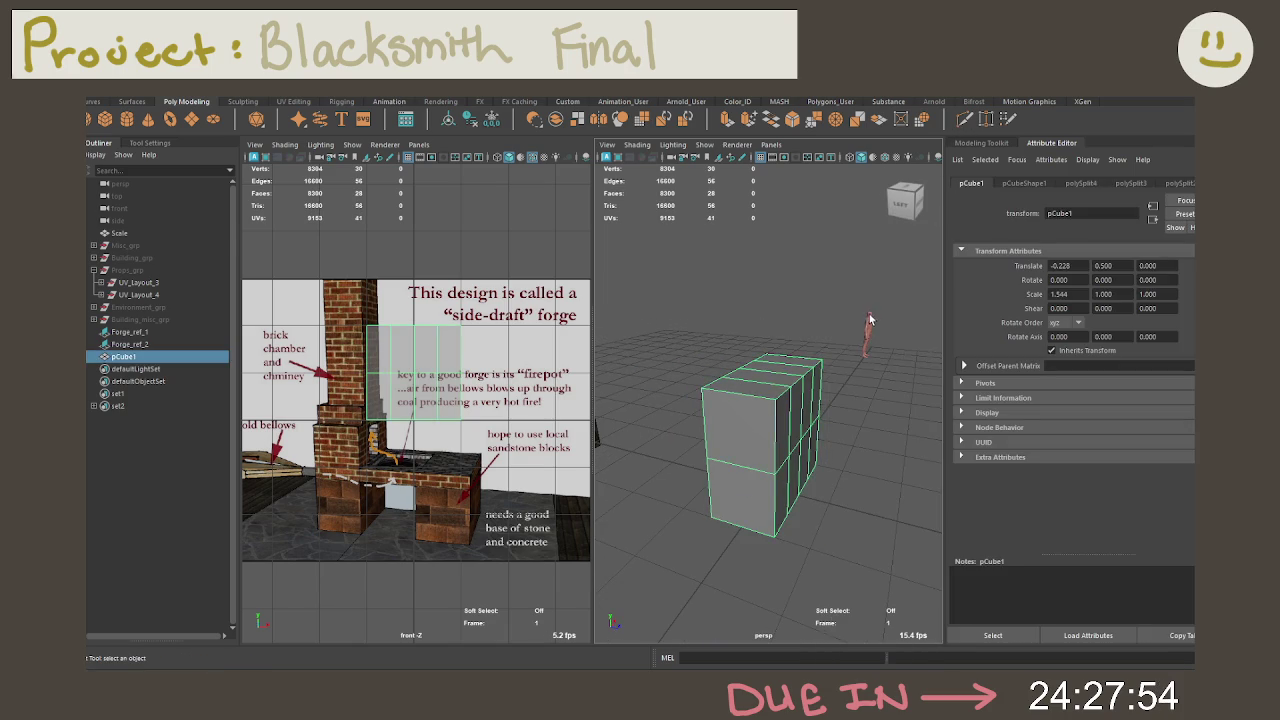
left_click(870, 320)
key("w")
mouse_move(870, 320)
left_mouse_down("alt")
mouse_move(843, 366)
mouse_move(808, 358)
left_mouse_up("alt")
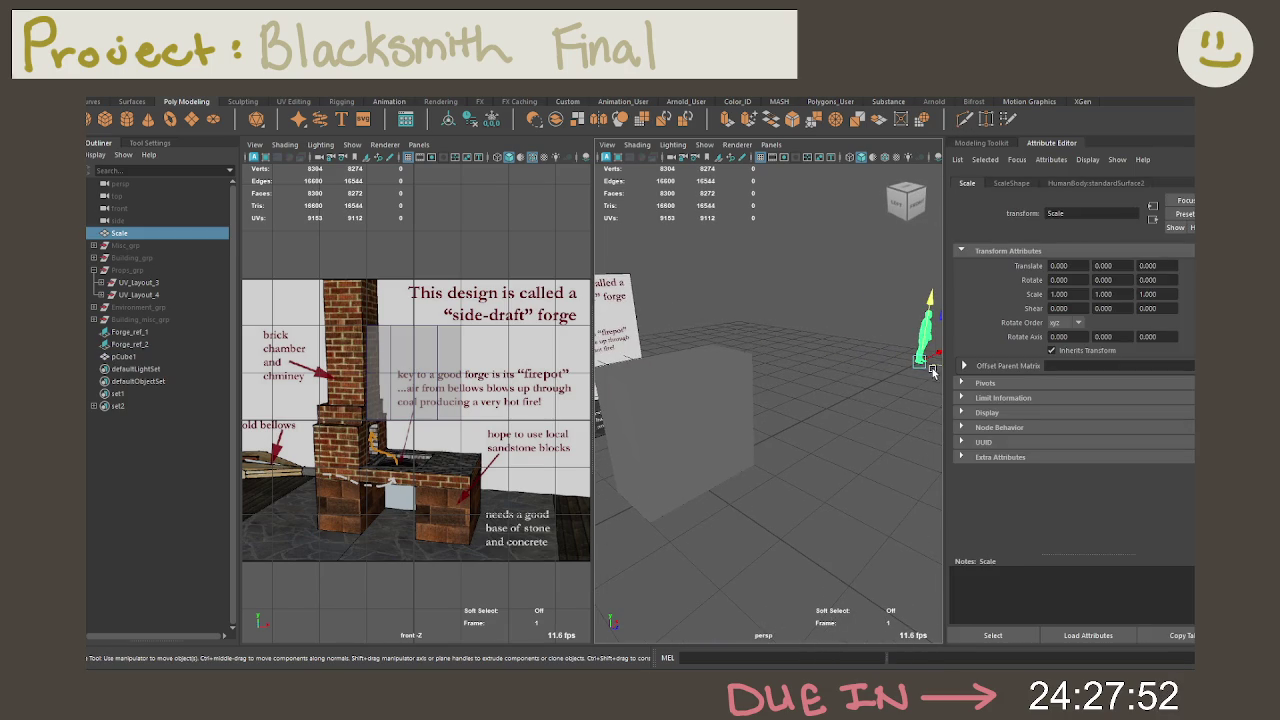
Step: Move the human figure to X -12 beside the forge reference
left_click_drag(932, 372, 587, 542)
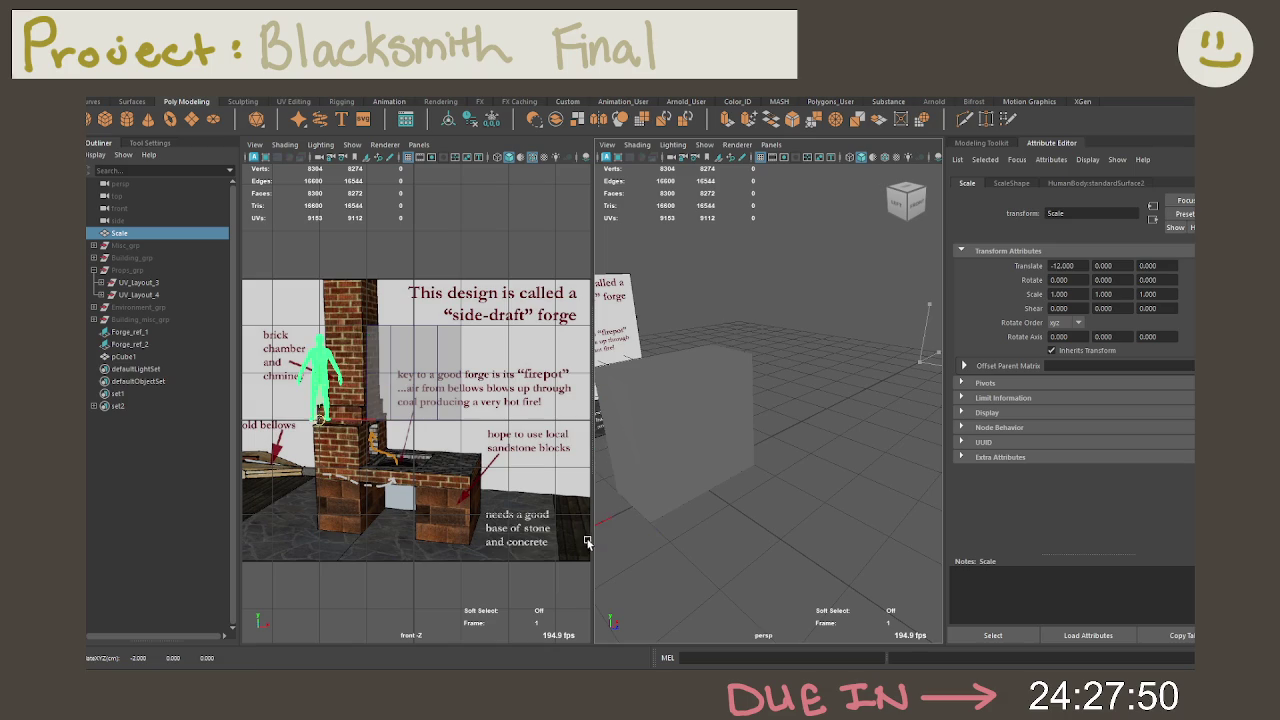
key("f")
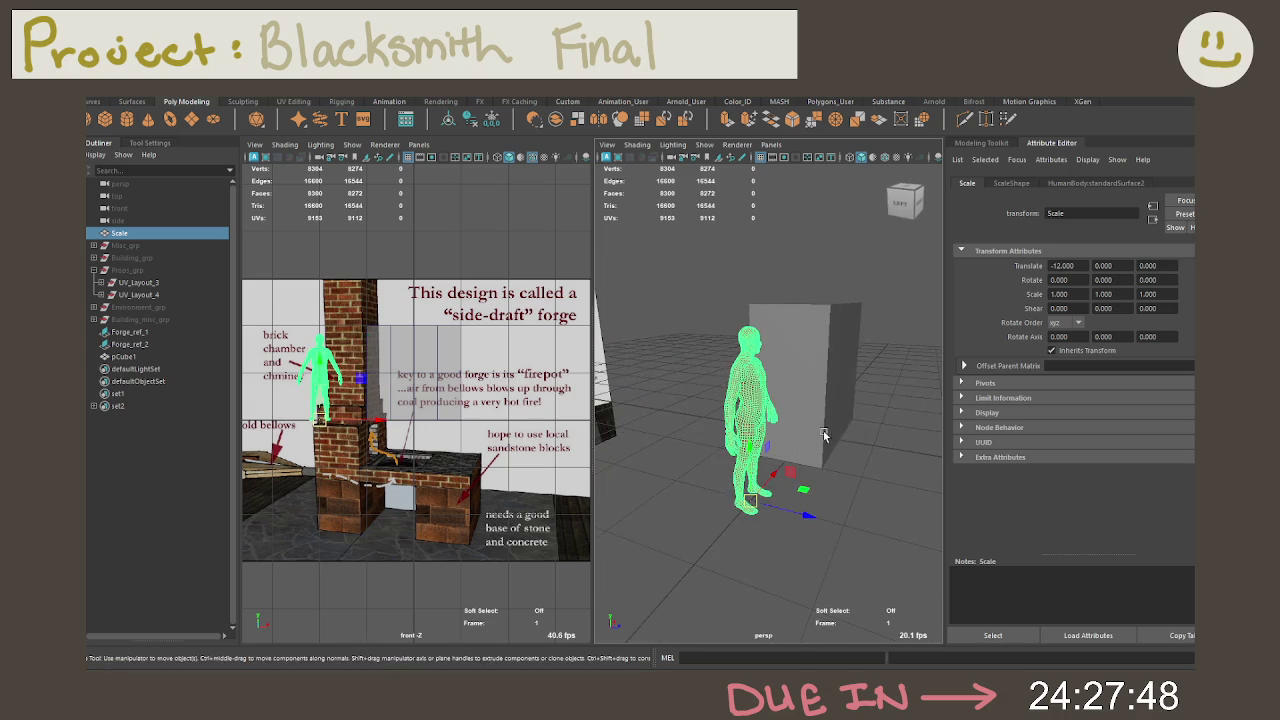
left_click_drag(827, 435, 800, 437, "alt")
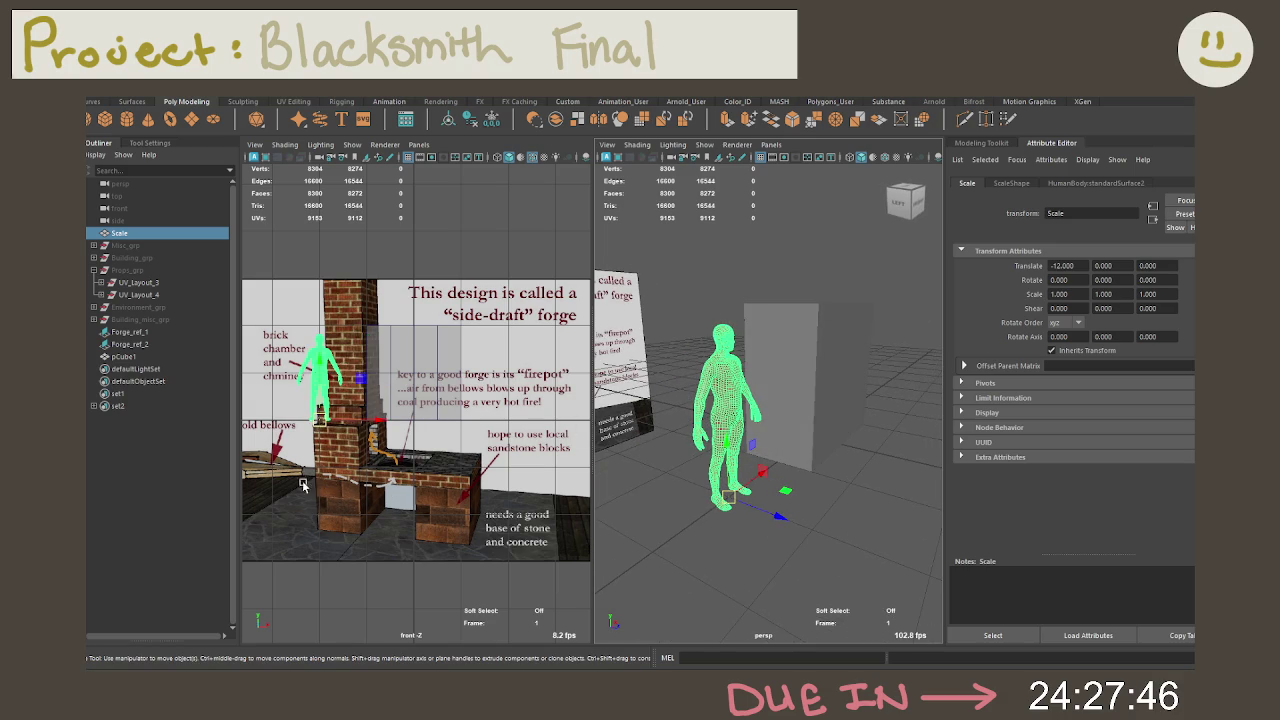
Step: Lower pCube1's horizontal edge loop
left_click(818, 400)
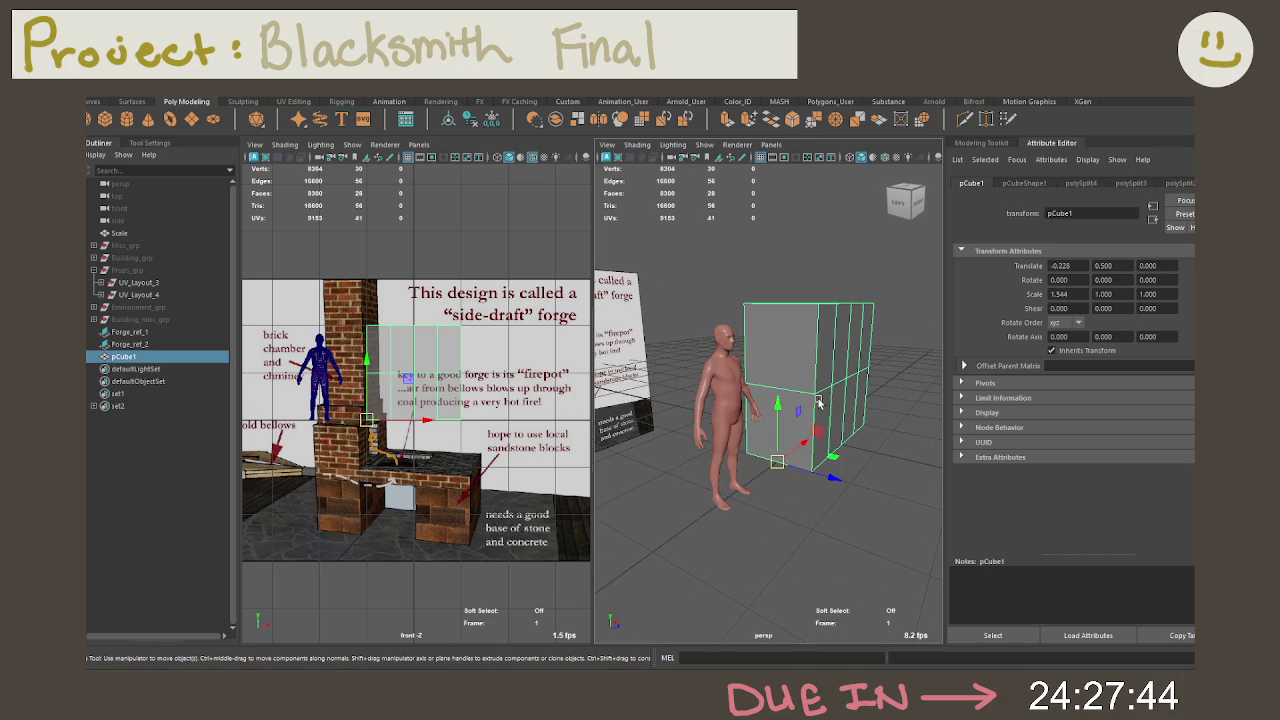
right_click_drag(818, 400, 798, 380)
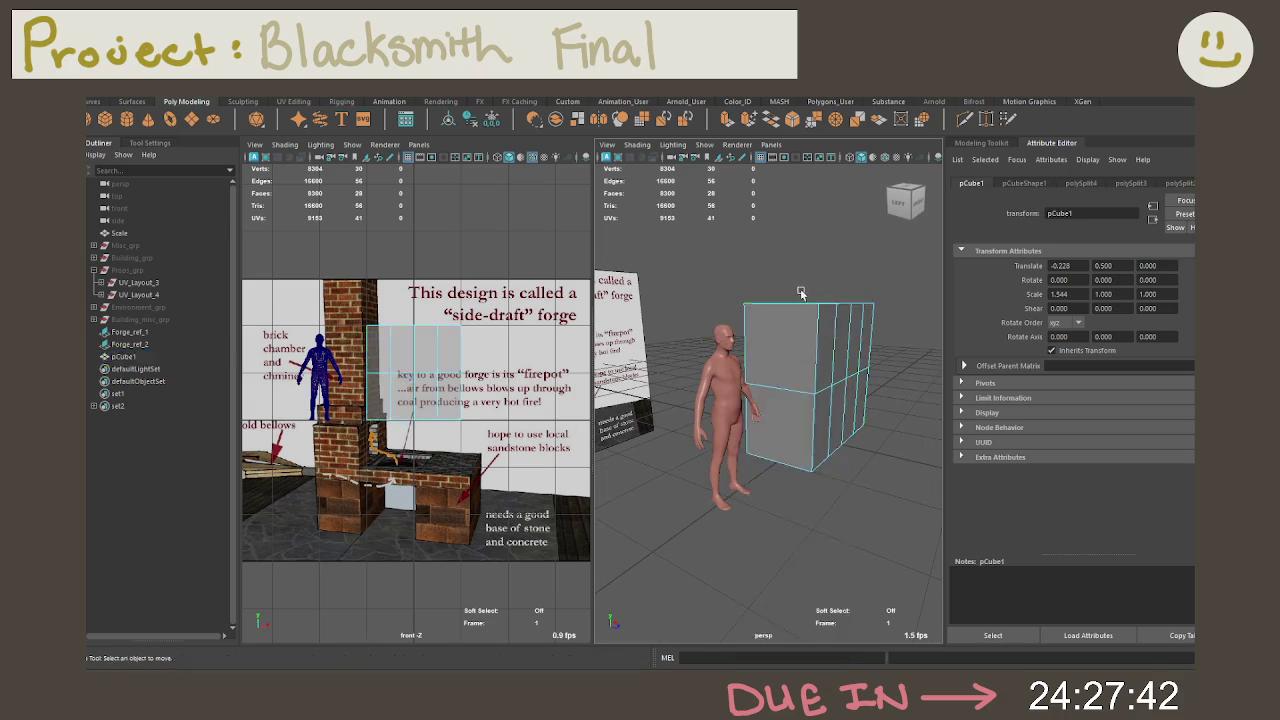
left_click(787, 380)
mouse_move(815, 328)
left_mouse_down()
mouse_move(816, 365)
mouse_move(819, 347)
mouse_move(926, 359)
mouse_move(772, 350)
mouse_move(791, 352)
left_mouse_up()
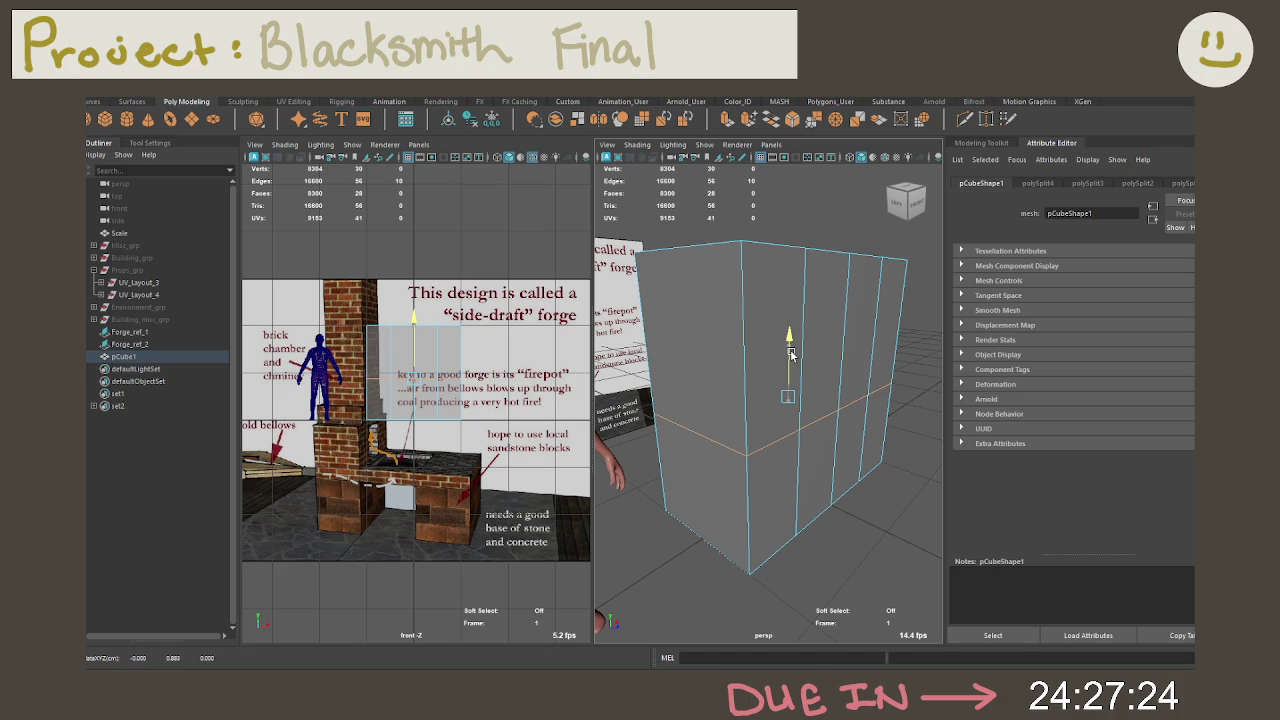
Step: Bevel the horizontal edge loop with a fraction of 0.1
left_click_drag(790, 353, 815, 408)
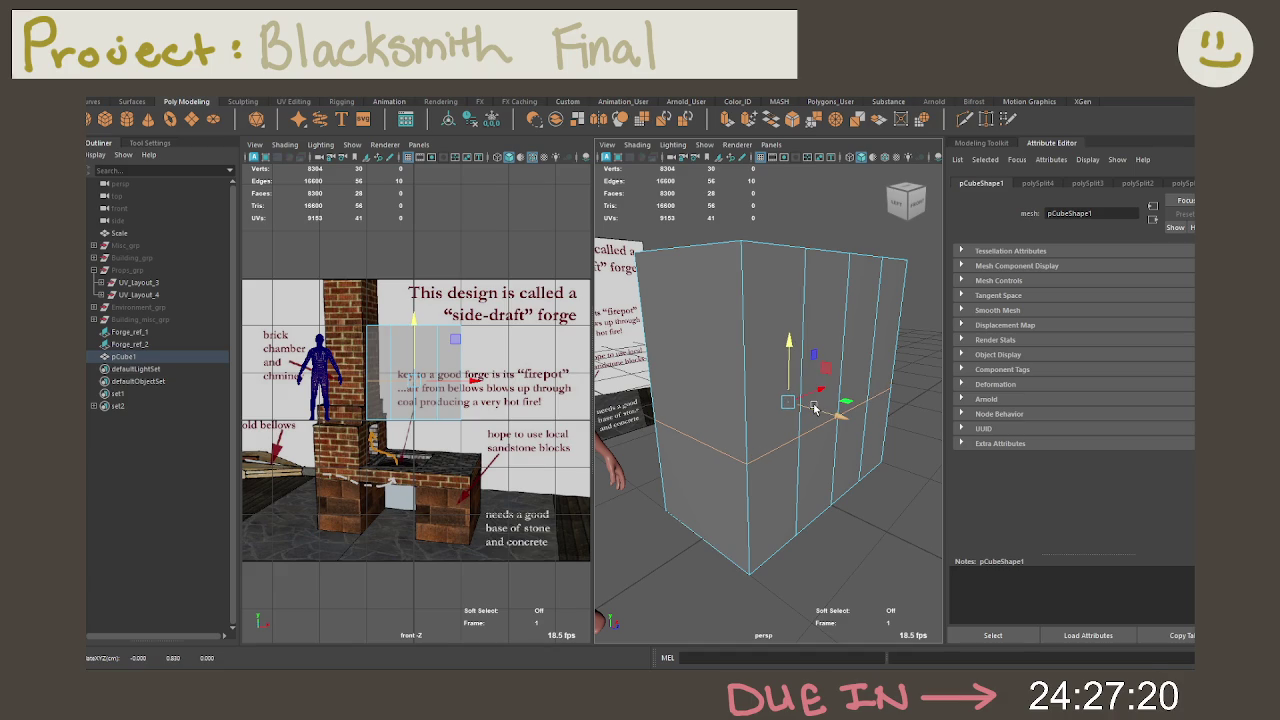
key("ctrl+b")
left_click(911, 258)
type("0.1")
key("Return")
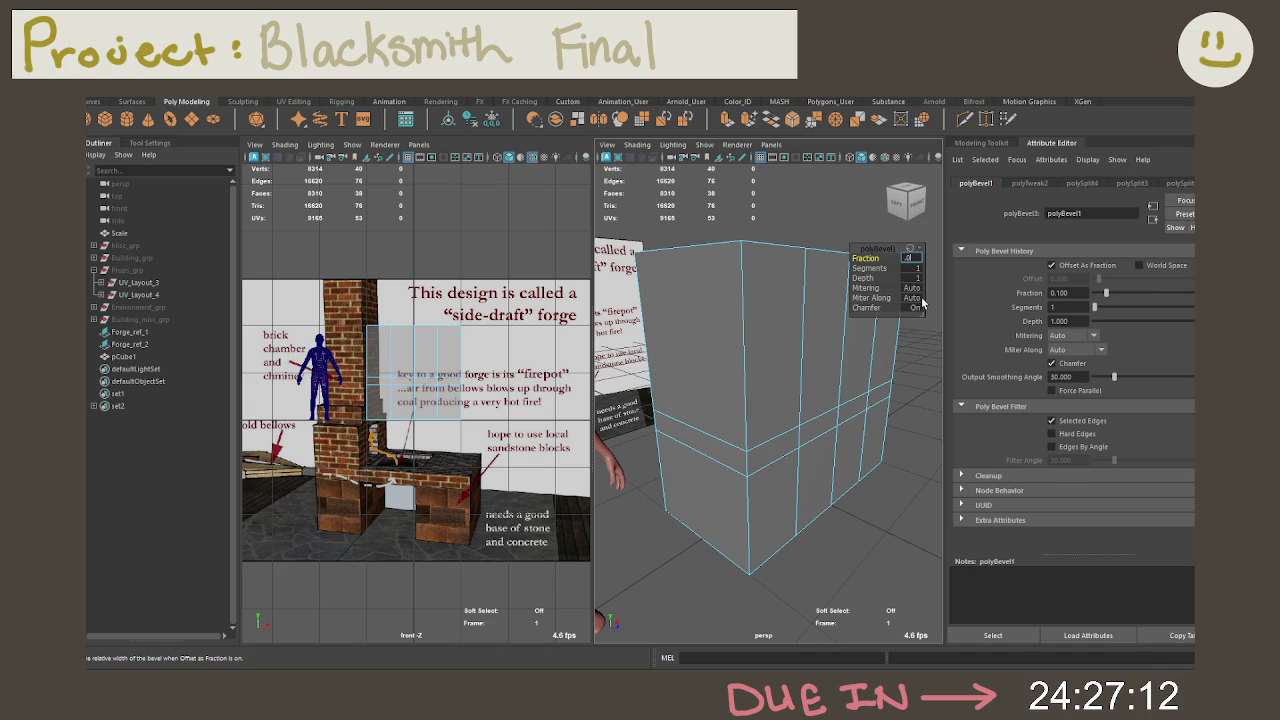
type("75")
key("Return")
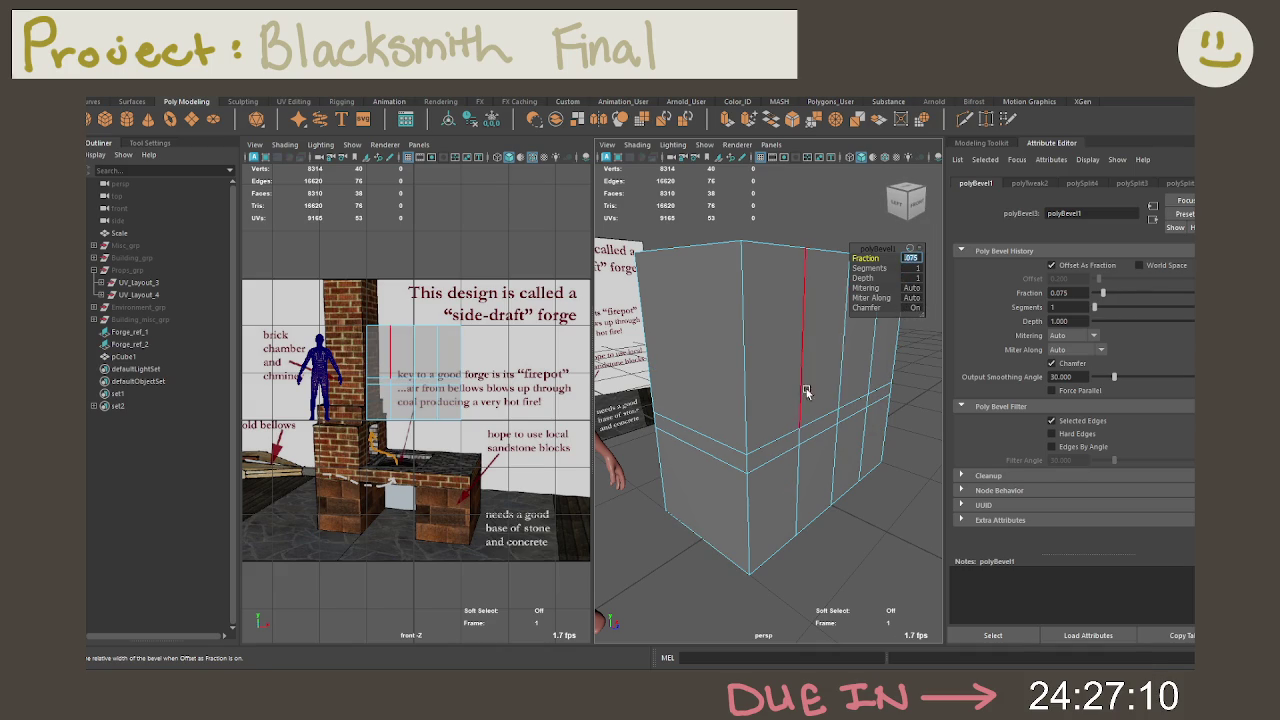
key("ctrl+z")
left_click_drag(700, 391, 790, 391, "alt")
left_click(912, 257)
key("BackSpace")
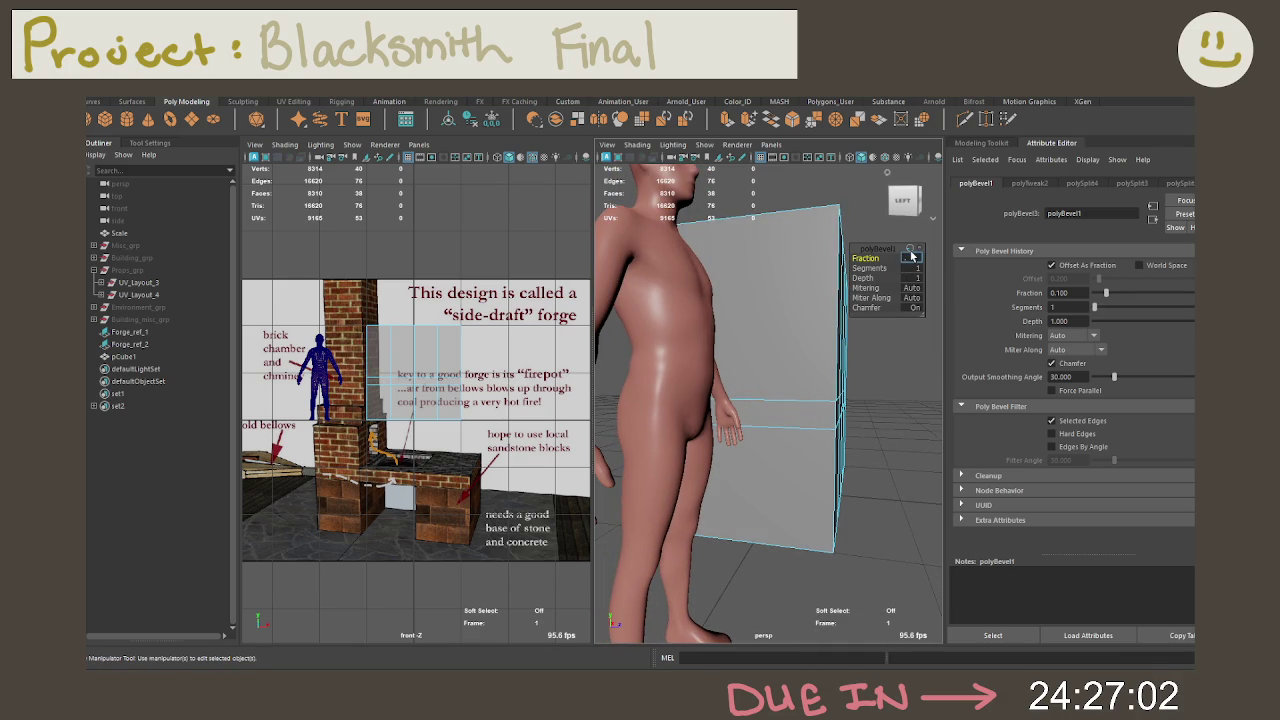
left_click(775, 415)
Step: Select the beveled band's face loop in face mode
right_click(795, 316)
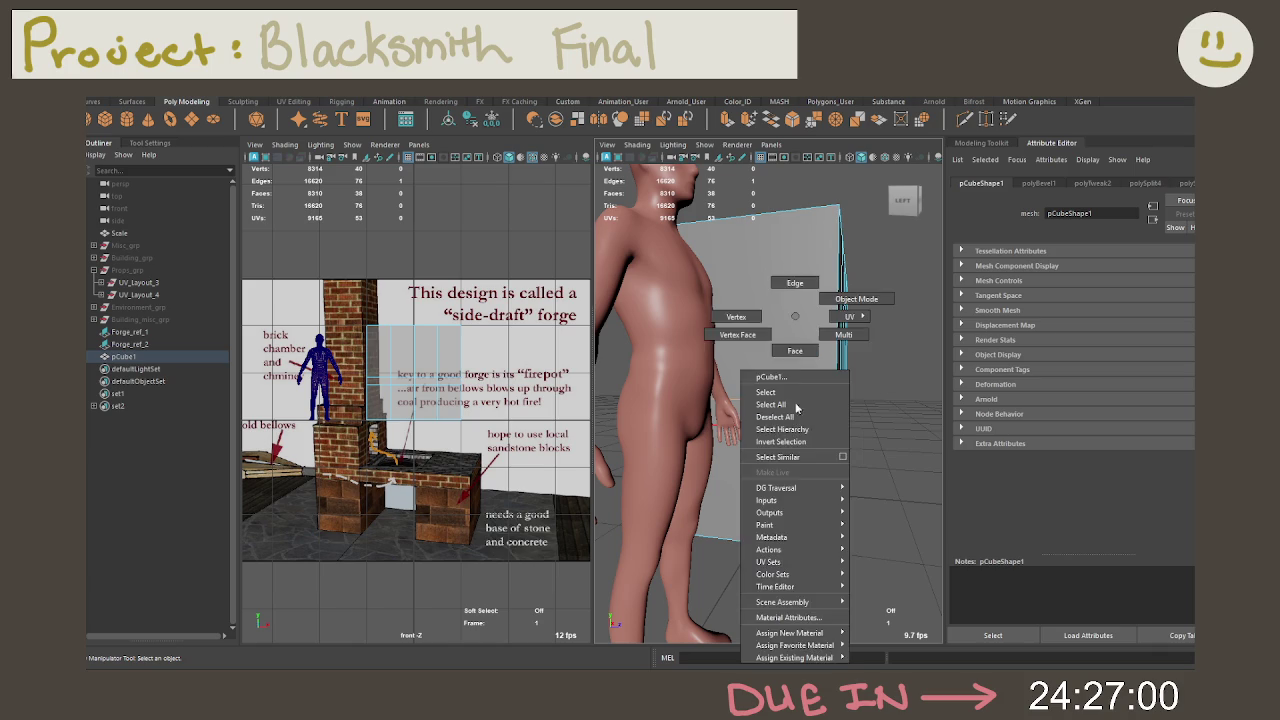
left_click(795, 350)
left_click_drag(795, 350, 790, 385, "alt")
left_click(789, 430)
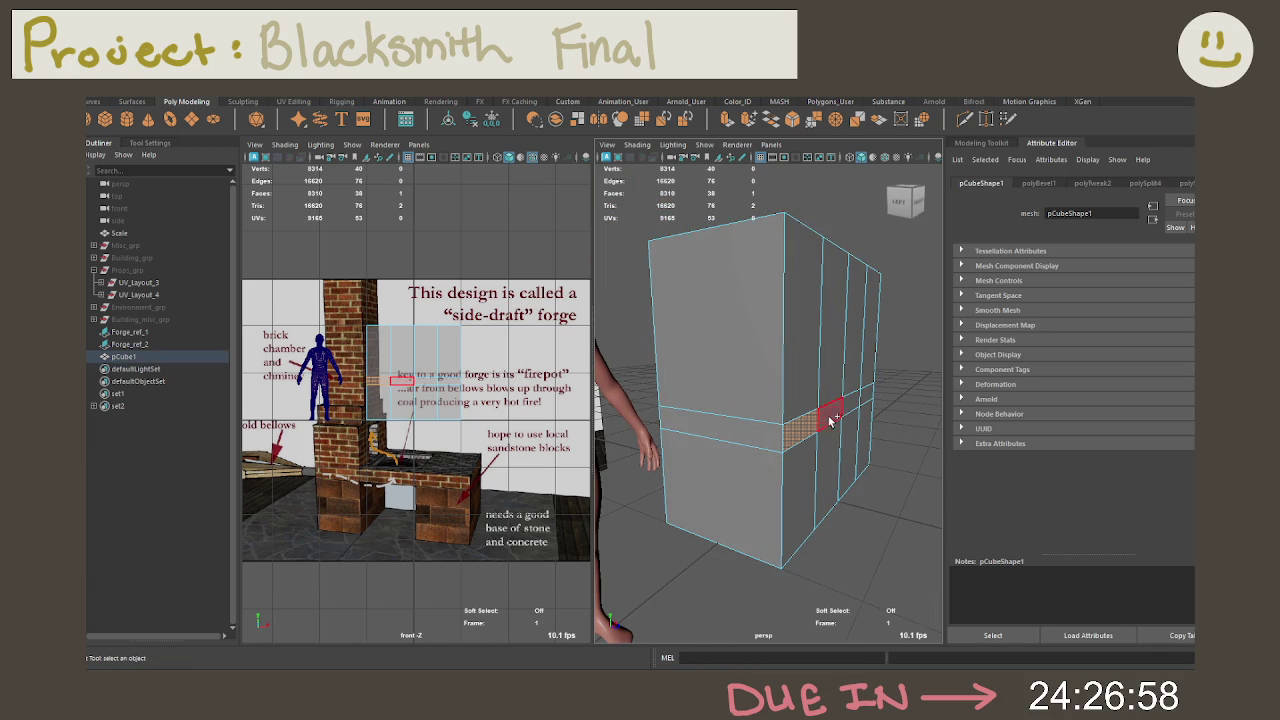
double_click(828, 412, "shift")
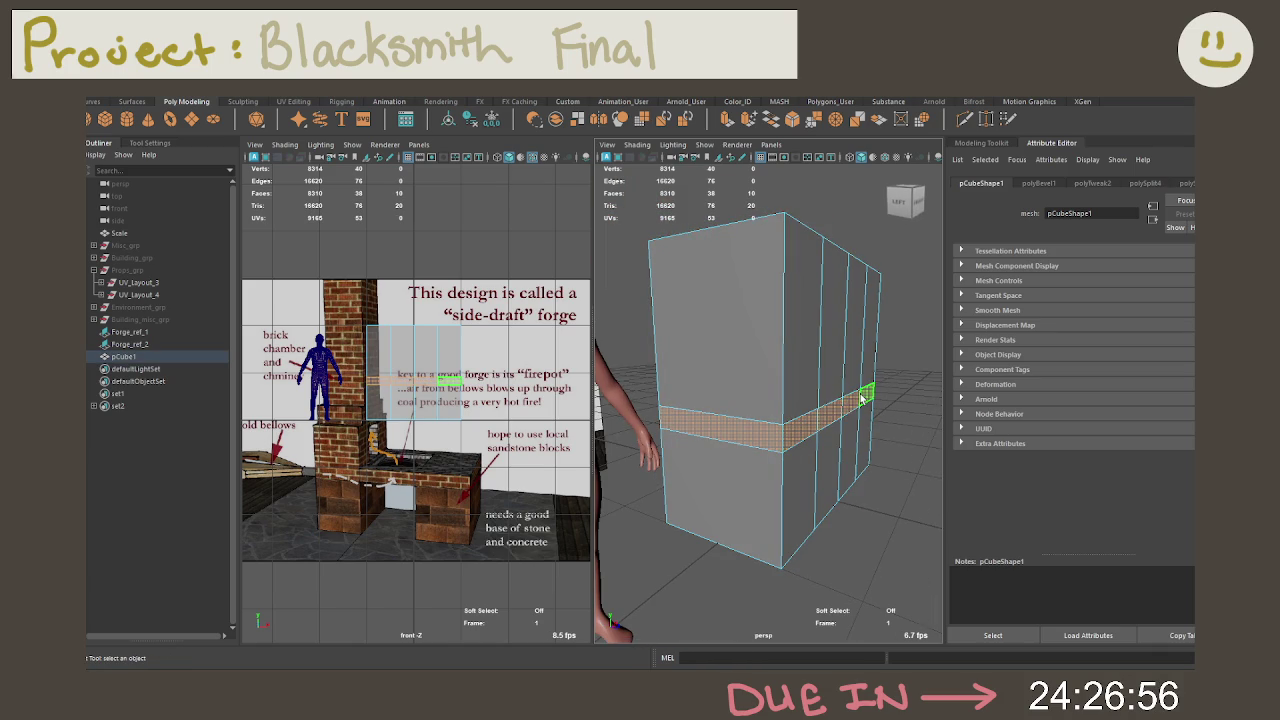
Step: Extrude the beveled face band outward into a long side slab
double_click(829, 431)
mouse_move(829, 431)
left_mouse_down("alt")
mouse_move(797, 440)
mouse_move(755, 380)
mouse_move(783, 380)
left_mouse_up("alt")
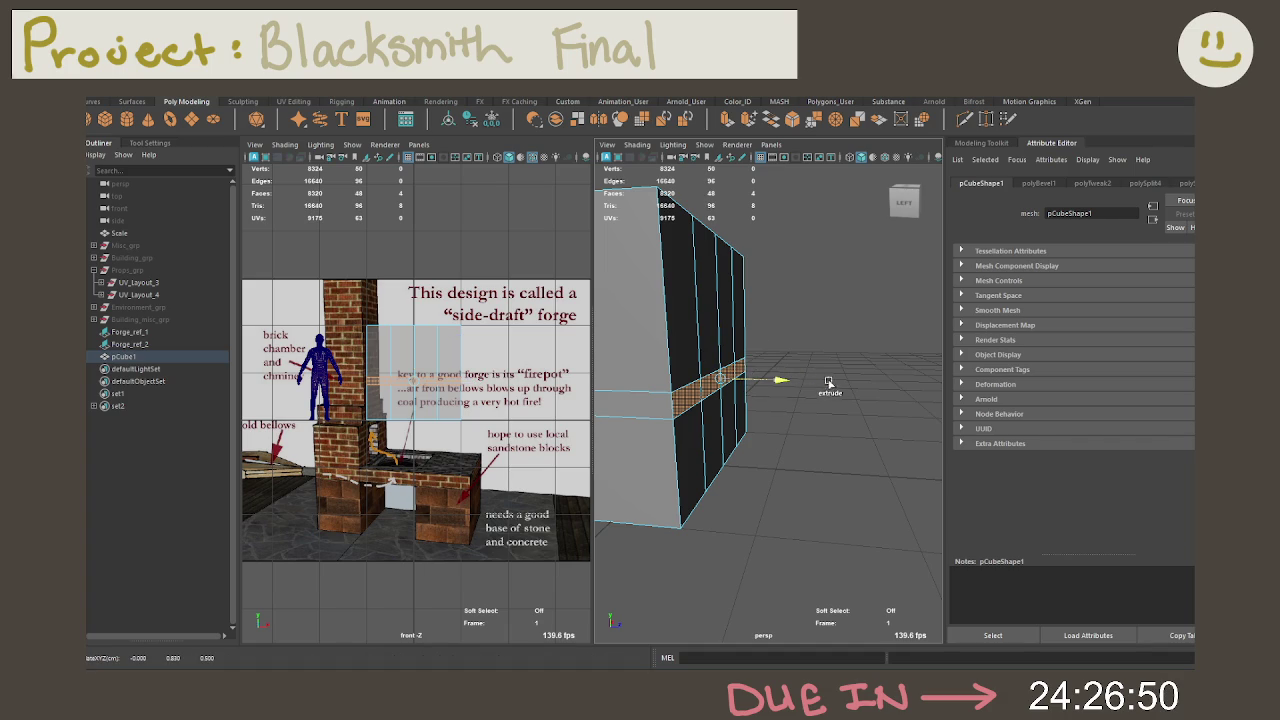
key("ctrl+z")
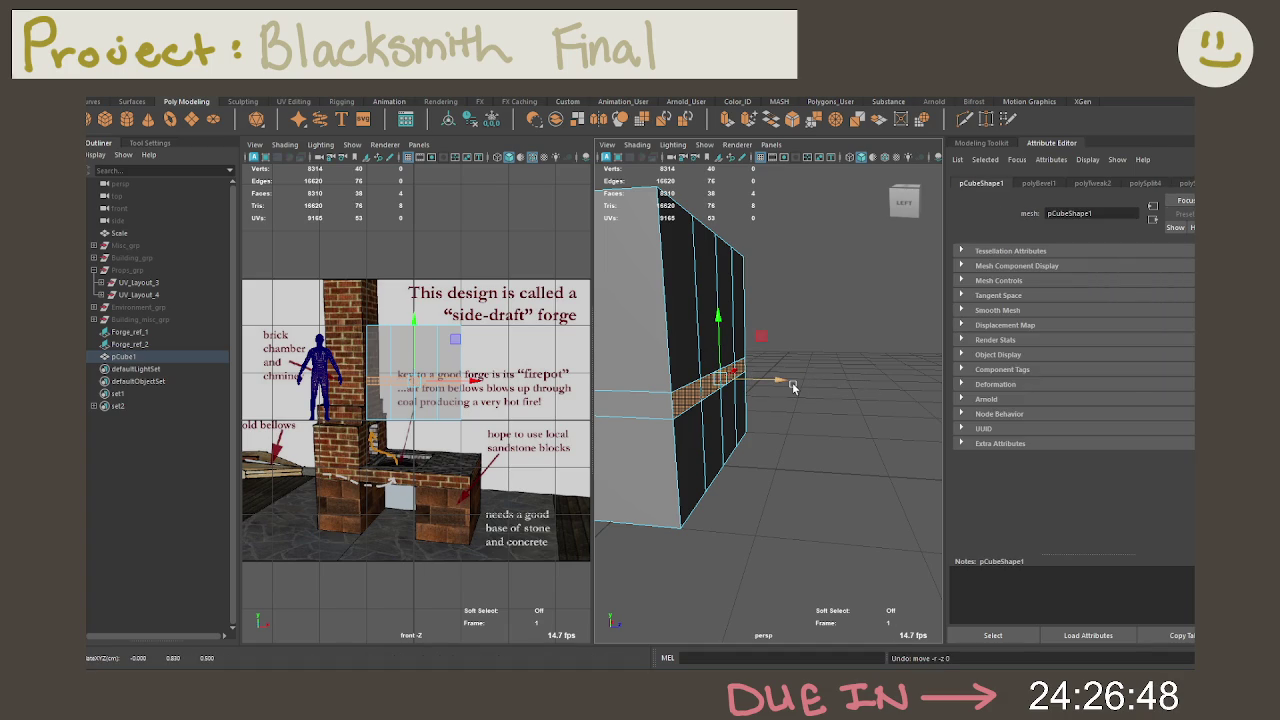
left_click(796, 366)
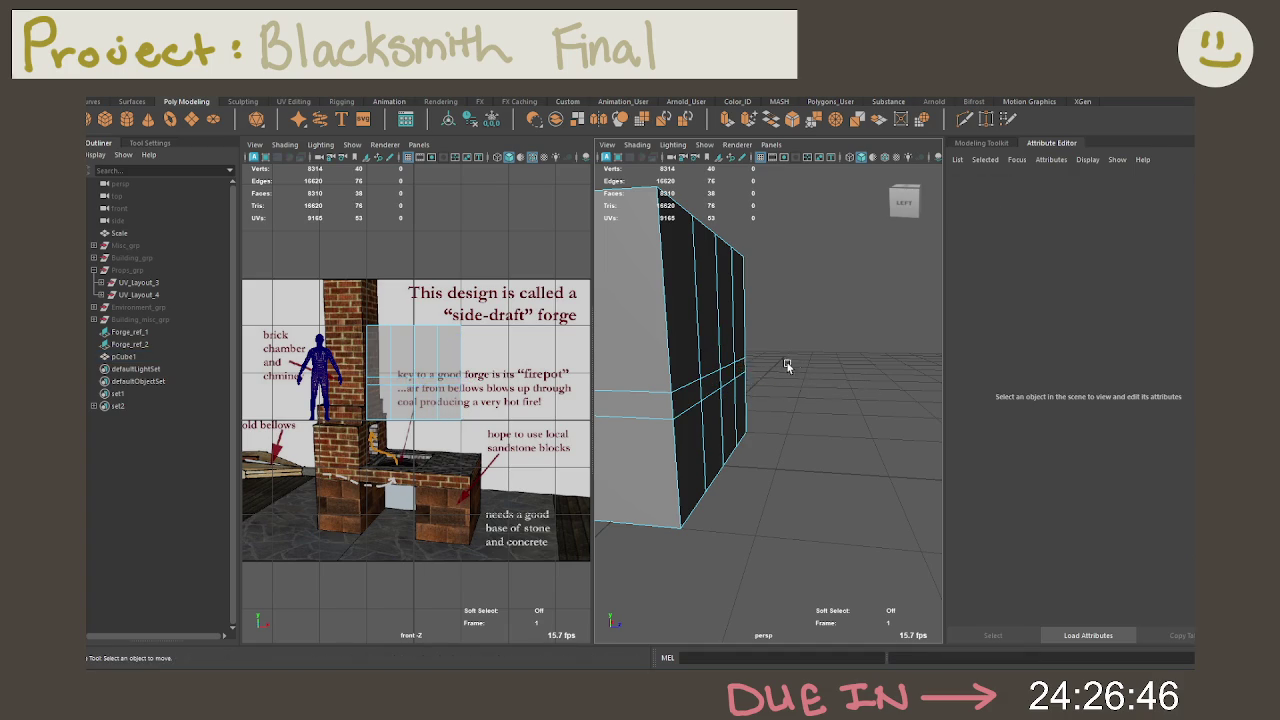
double_click(740, 376)
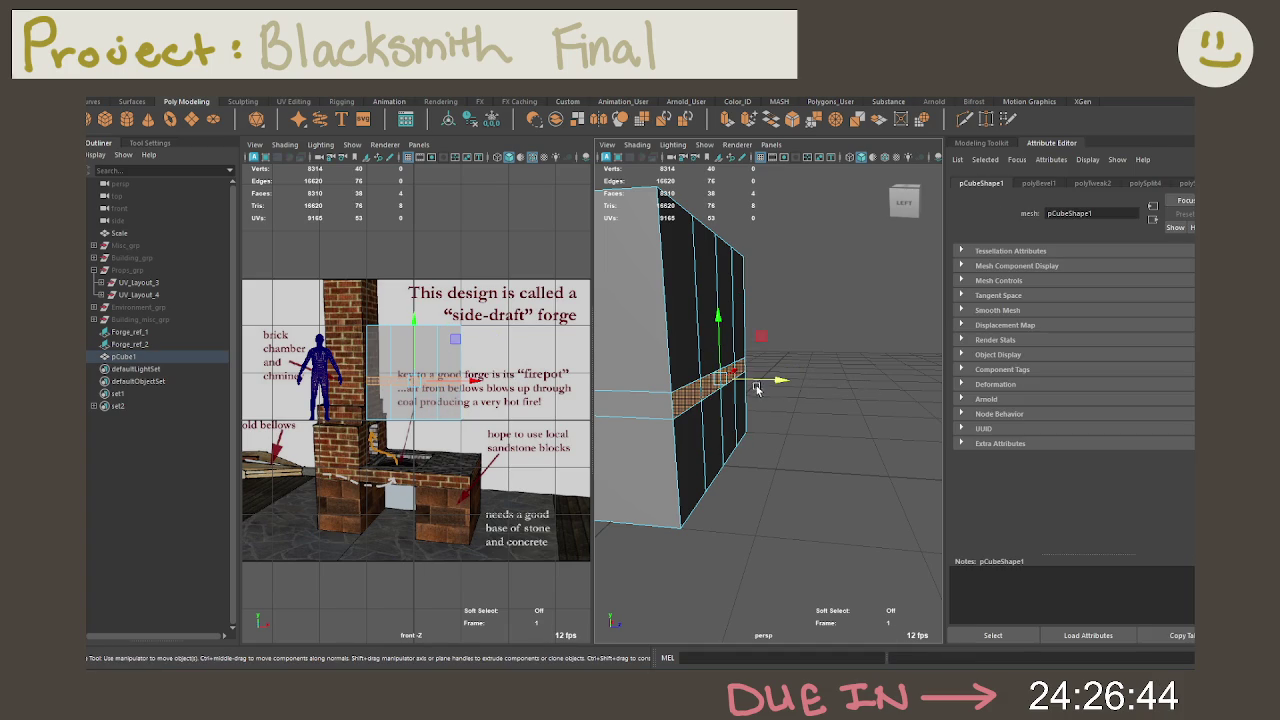
left_click_drag(773, 382, 900, 386, "shift")
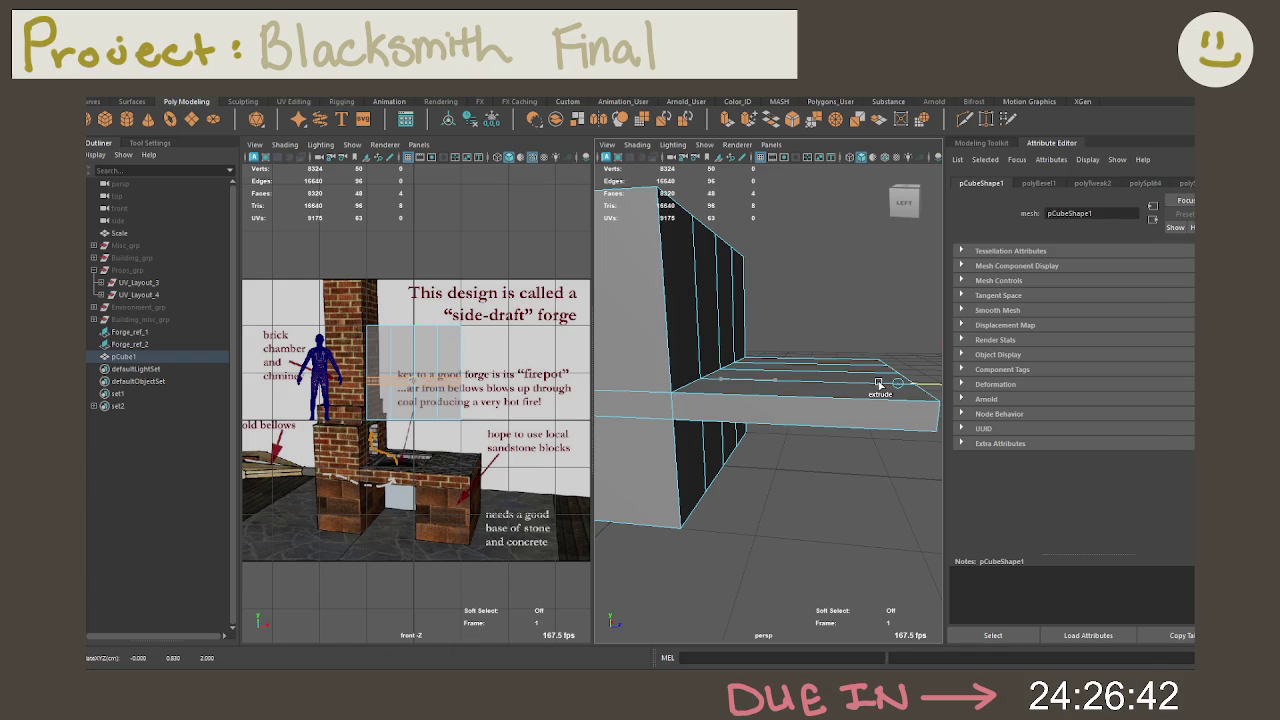
scroll(736, 406, "down", 5)
left_click_drag(736, 406, 817, 393, "alt")
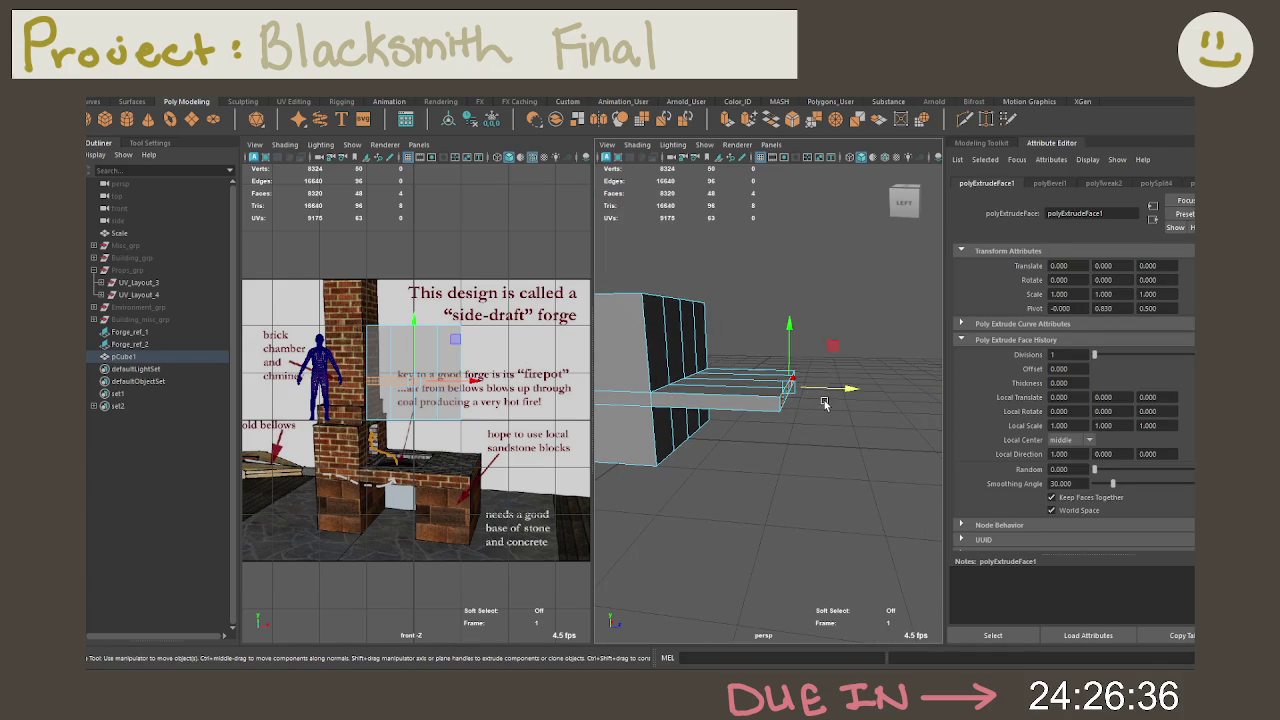
left_click_drag(837, 393, 868, 397, "shift")
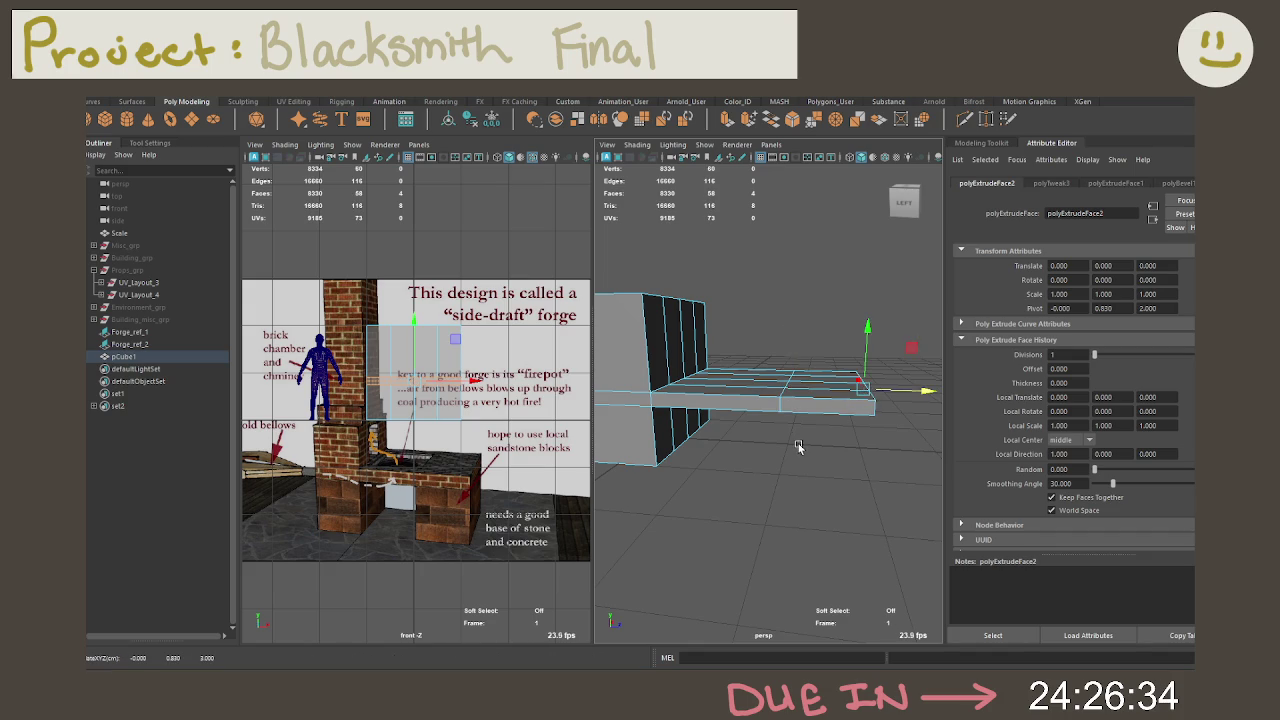
Step: Extrude the slab's end face downward into a lower block
left_click_drag(806, 447, 807, 402, "alt")
left_click(810, 402)
left_click(800, 355, "shift")
left_click_drag(802, 372, 824, 460, "alt")
key("ctrl+e")
left_click(755, 305)
mouse_move(755, 305)
left_mouse_down("alt")
mouse_move(795, 380)
mouse_move(722, 320)
mouse_move(720, 398)
left_mouse_up("alt")
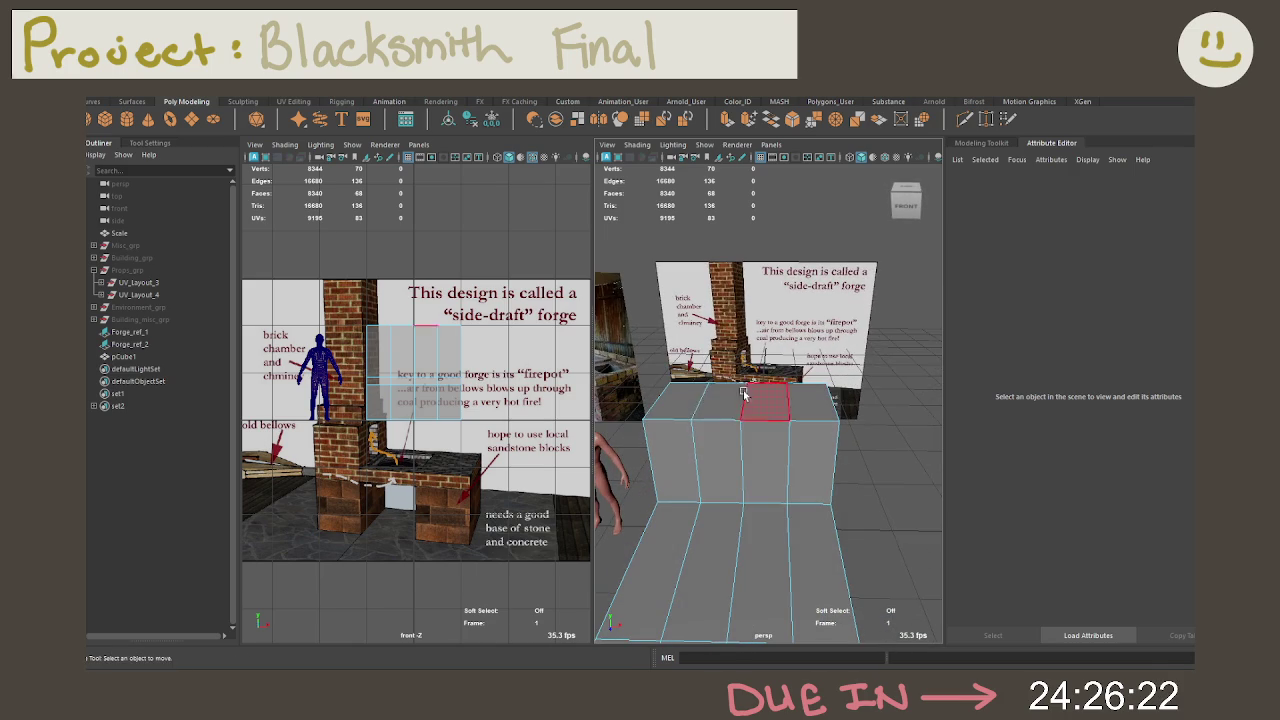
Step: Insert an edge loop near the corner of the forge base with Multi-Cut
left_click(718, 400)
mouse_move(773, 417)
left_mouse_down("alt")
mouse_move(720, 330)
mouse_move(951, 184)
left_mouse_up("alt")
left_click(720, 330)
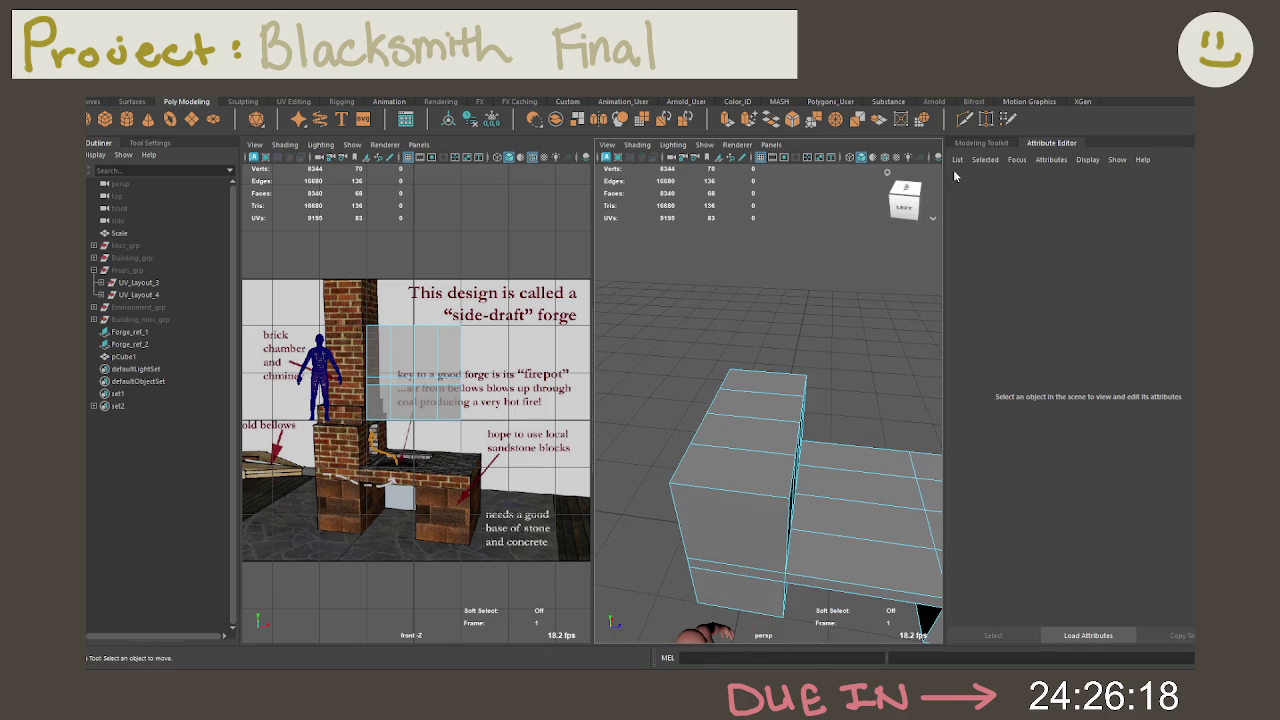
left_click(962, 119)
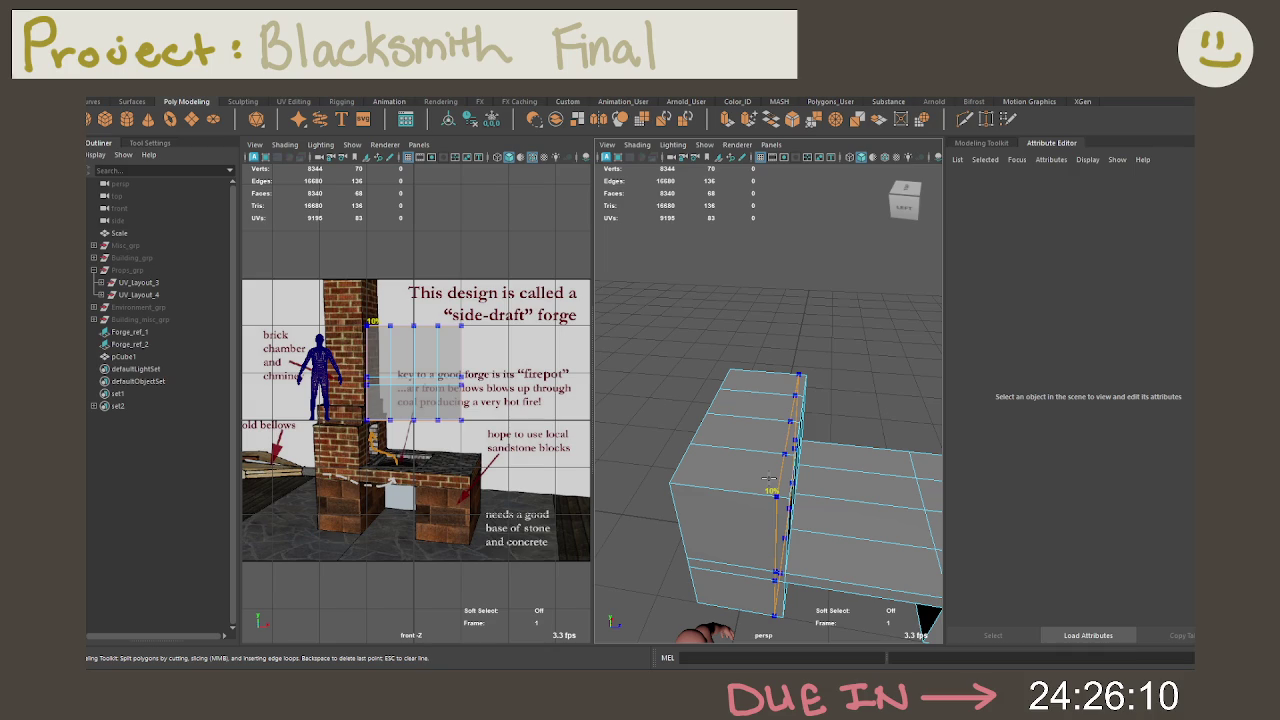
left_click(768, 480, "ctrl")
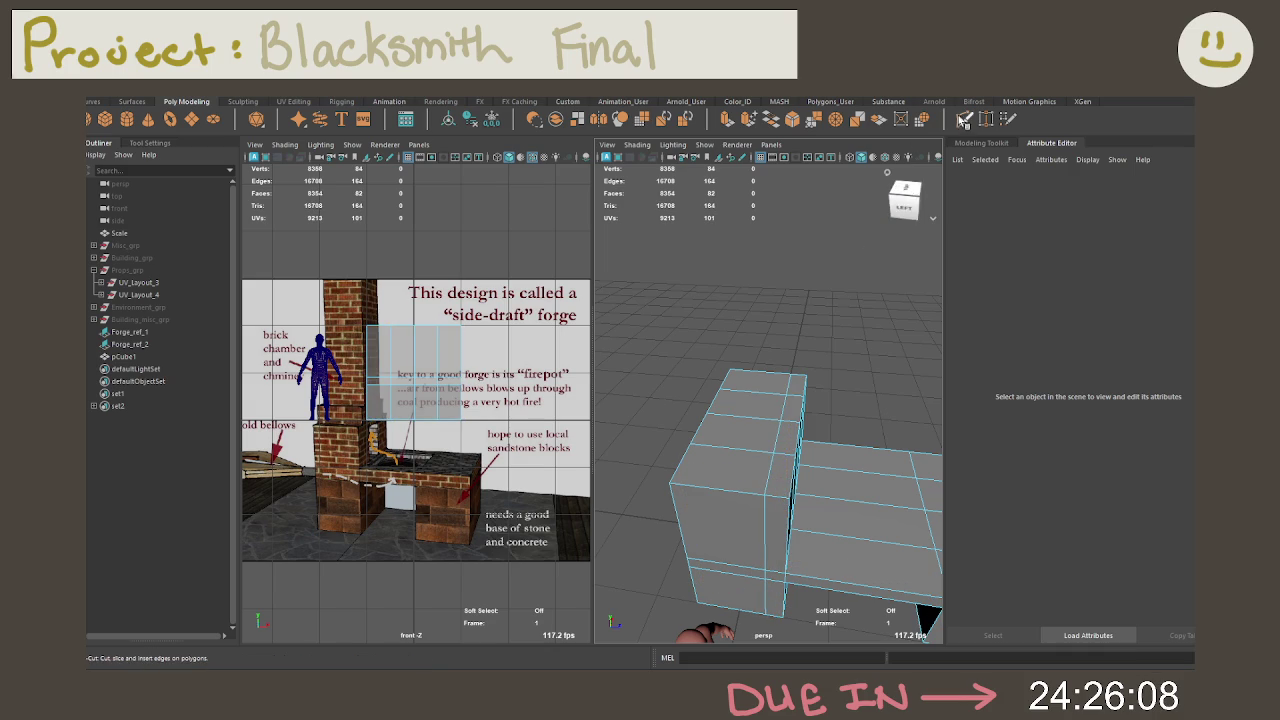
Step: Extrude the base's top face upward into a smaller raised block
right_click_drag(742, 366, 742, 400)
left_click(757, 382)
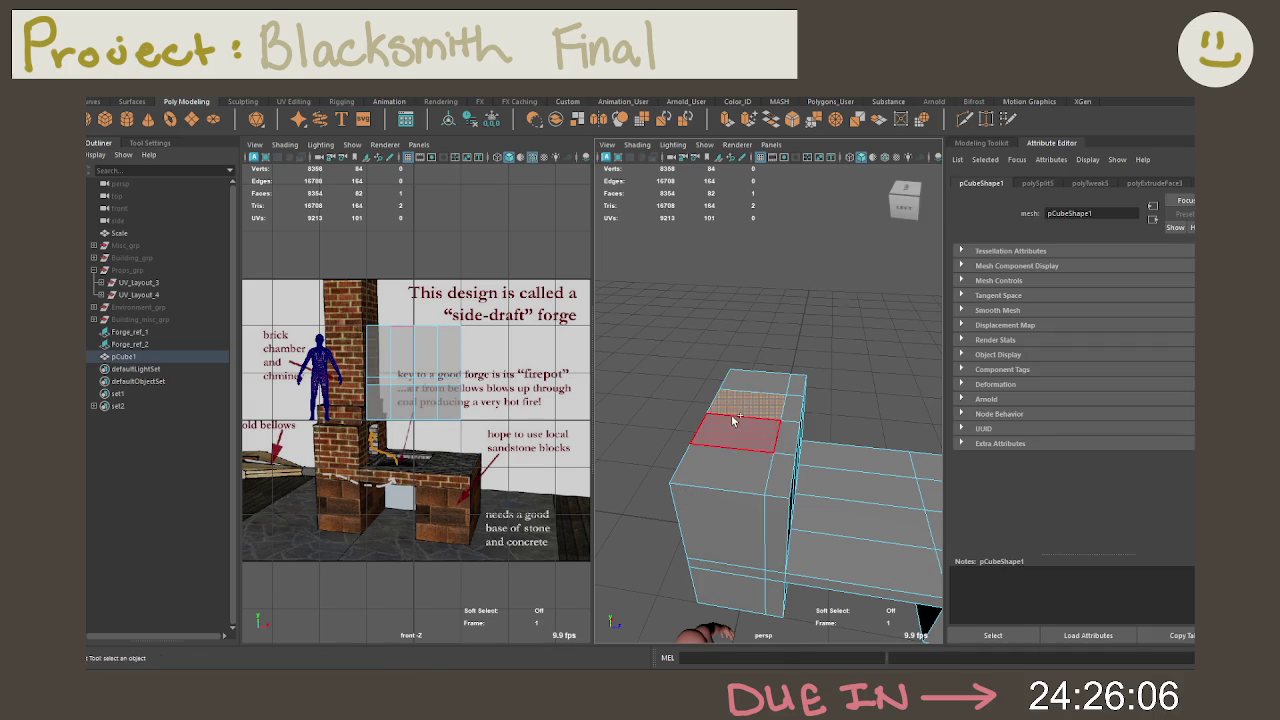
key("w")
left_click_drag(771, 376, 710, 333, "alt")
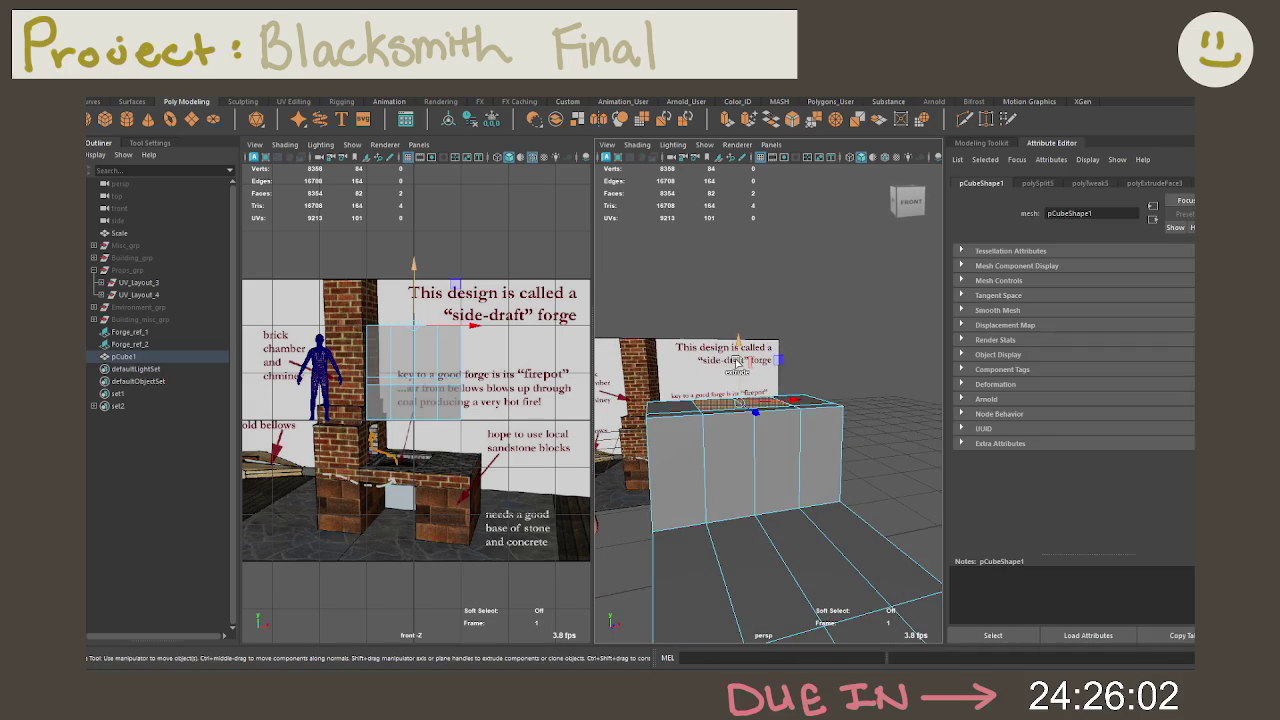
left_click_drag(736, 361, 734, 327, "shift")
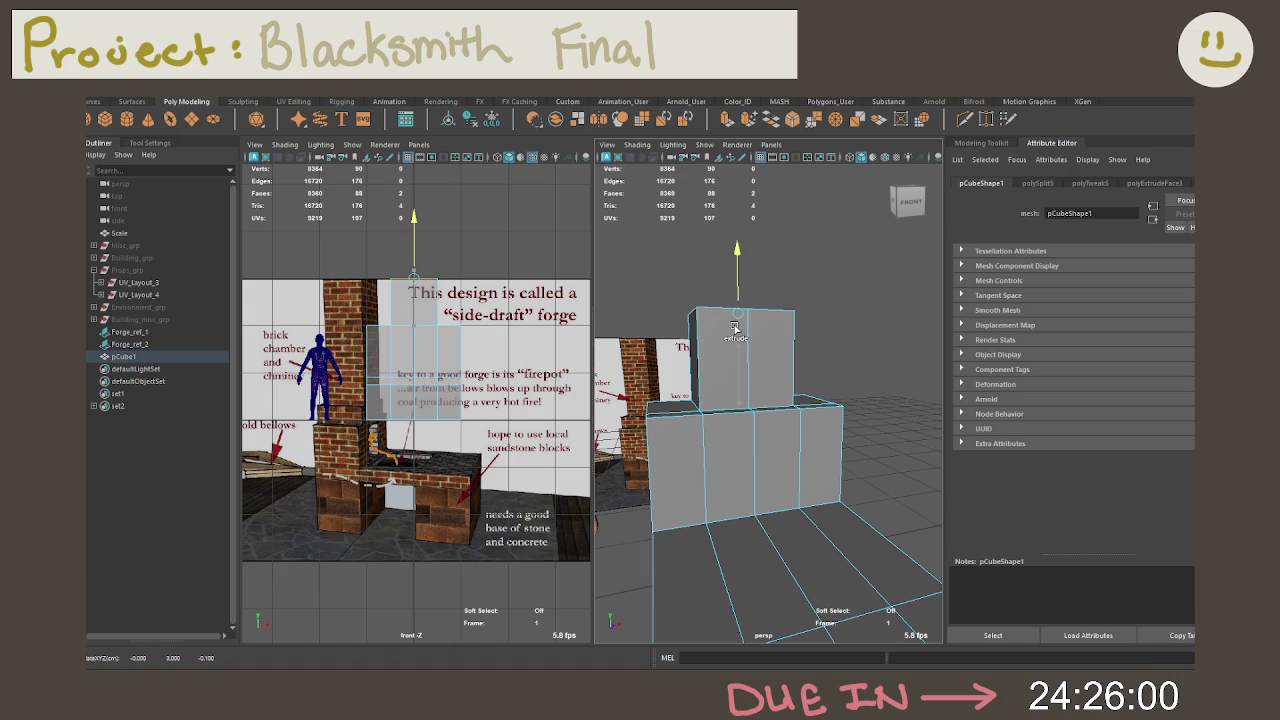
Step: Add a horizontal edge loop around the new upper block
right_click(703, 316)
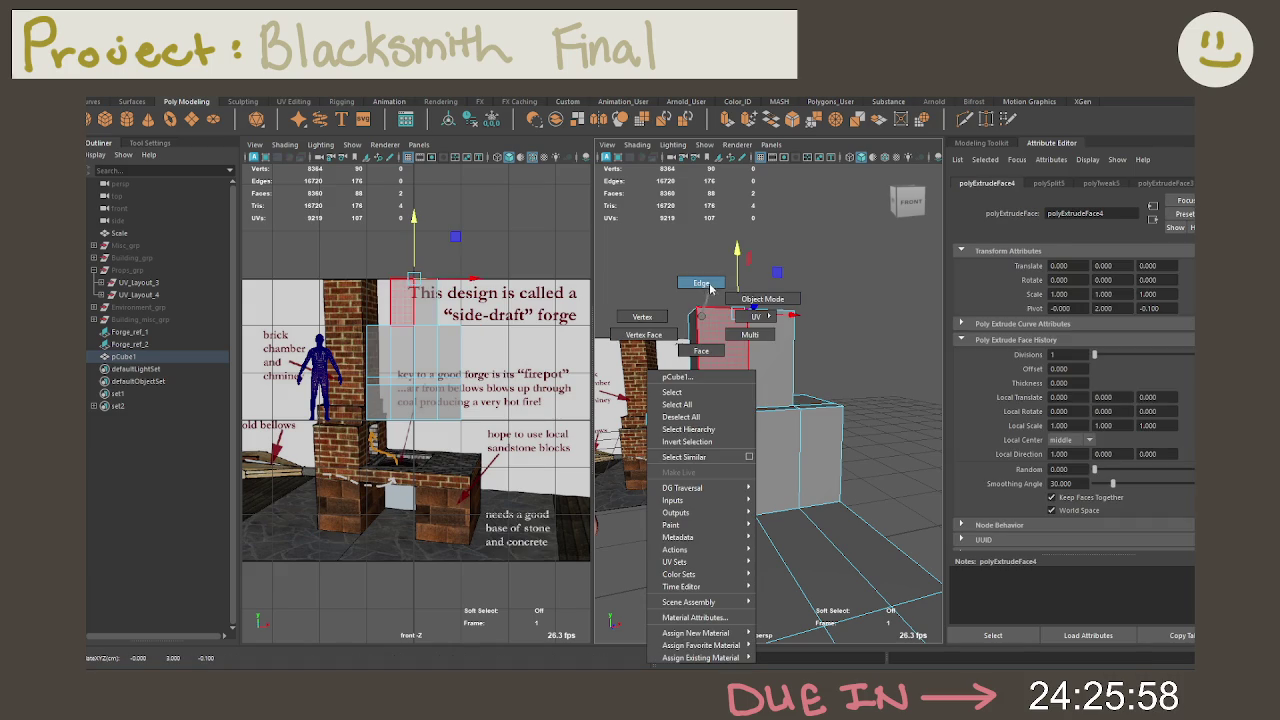
left_click(706, 284)
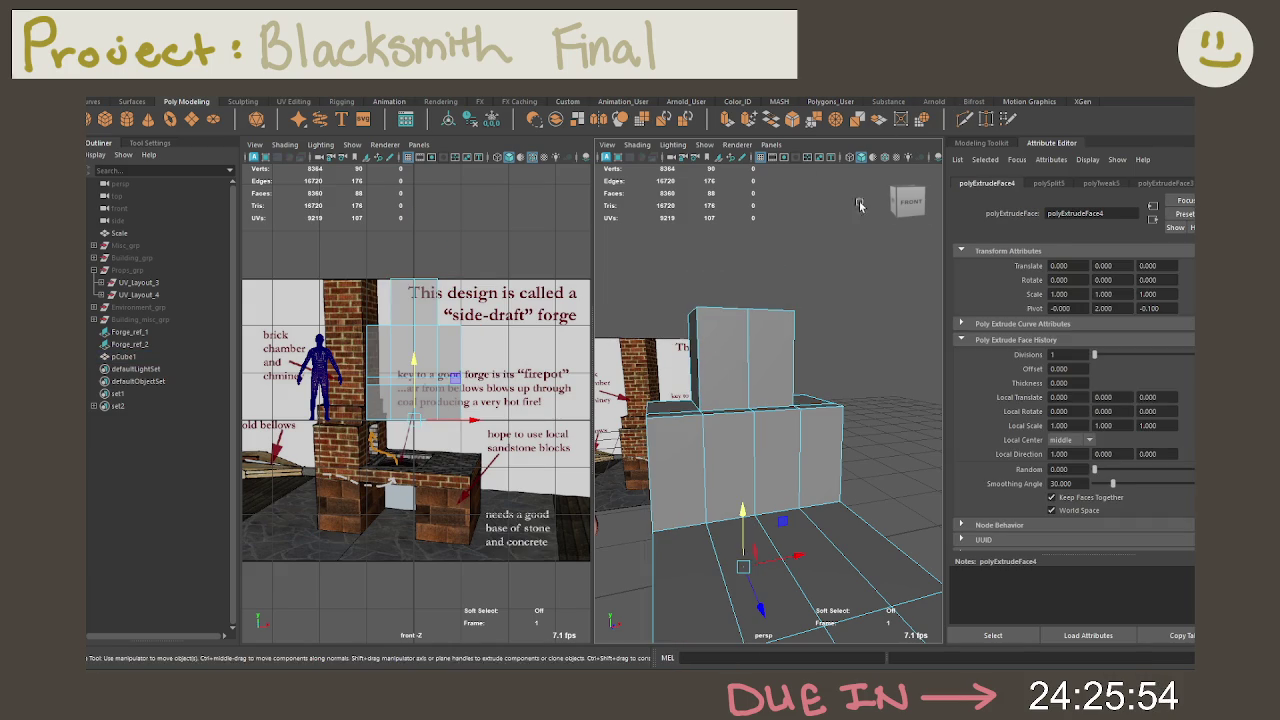
left_click(745, 384)
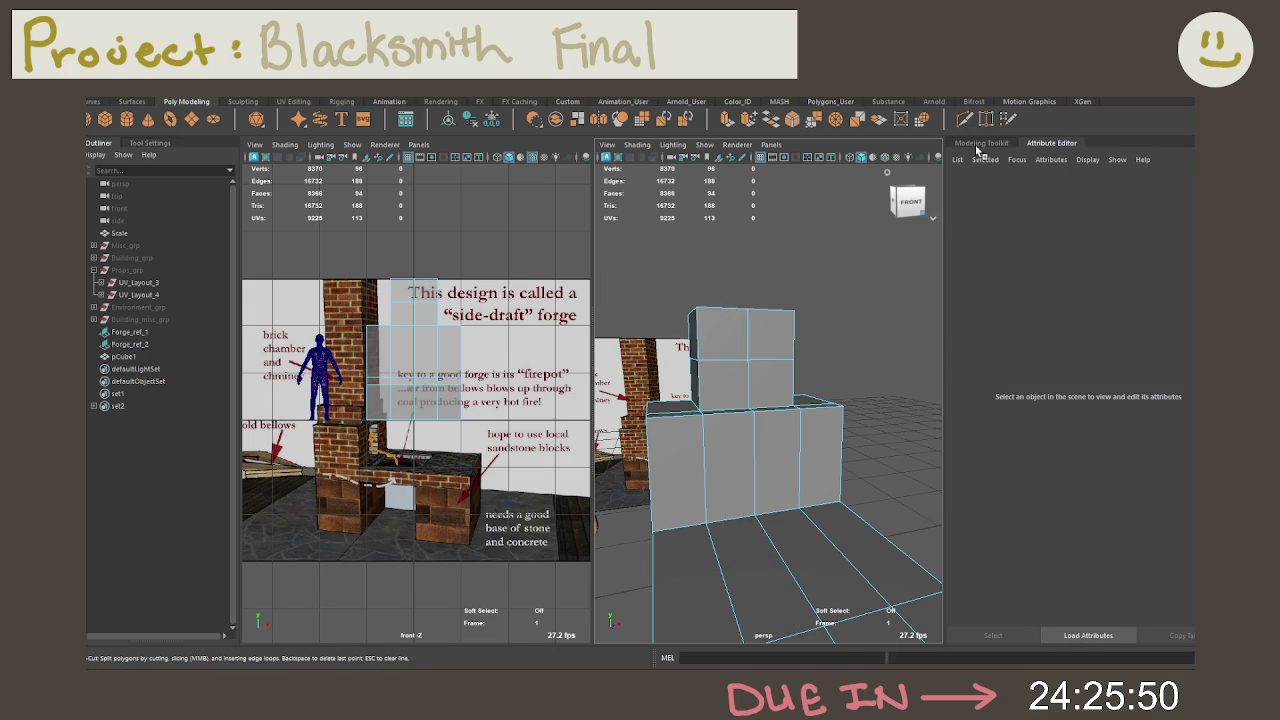
Step: Delete the upper block's top face, leaving an open box
mouse_move(703, 345)
right_mouse_down()
mouse_move(705, 331)
mouse_move(726, 356)
right_mouse_up()
mouse_move(726, 350)
left_mouse_down("alt")
mouse_move(755, 349)
mouse_move(727, 337)
left_mouse_up("alt")
left_click(755, 349)
left_click(726, 337)
key("Delete")
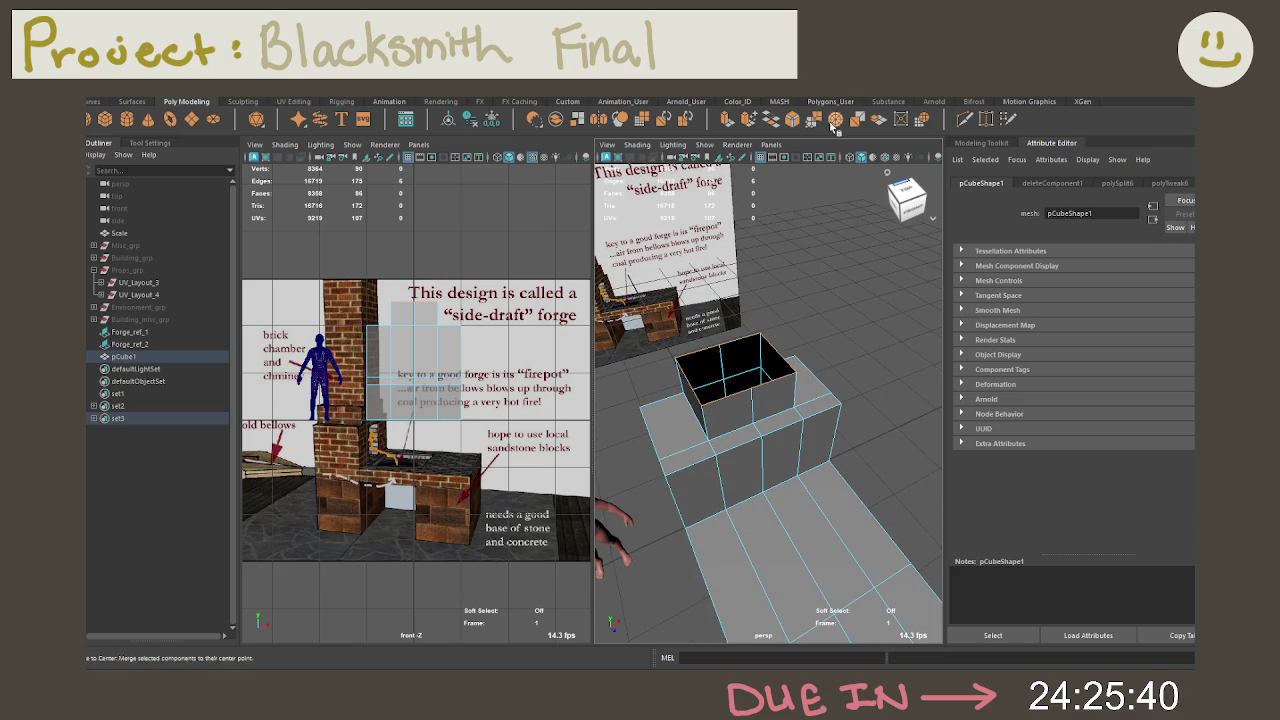
Step: Cap the raised block's open top with Fill Hole and reselect its top face
left_click(768, 118)
right_click_drag(698, 292, 731, 338, "alt")
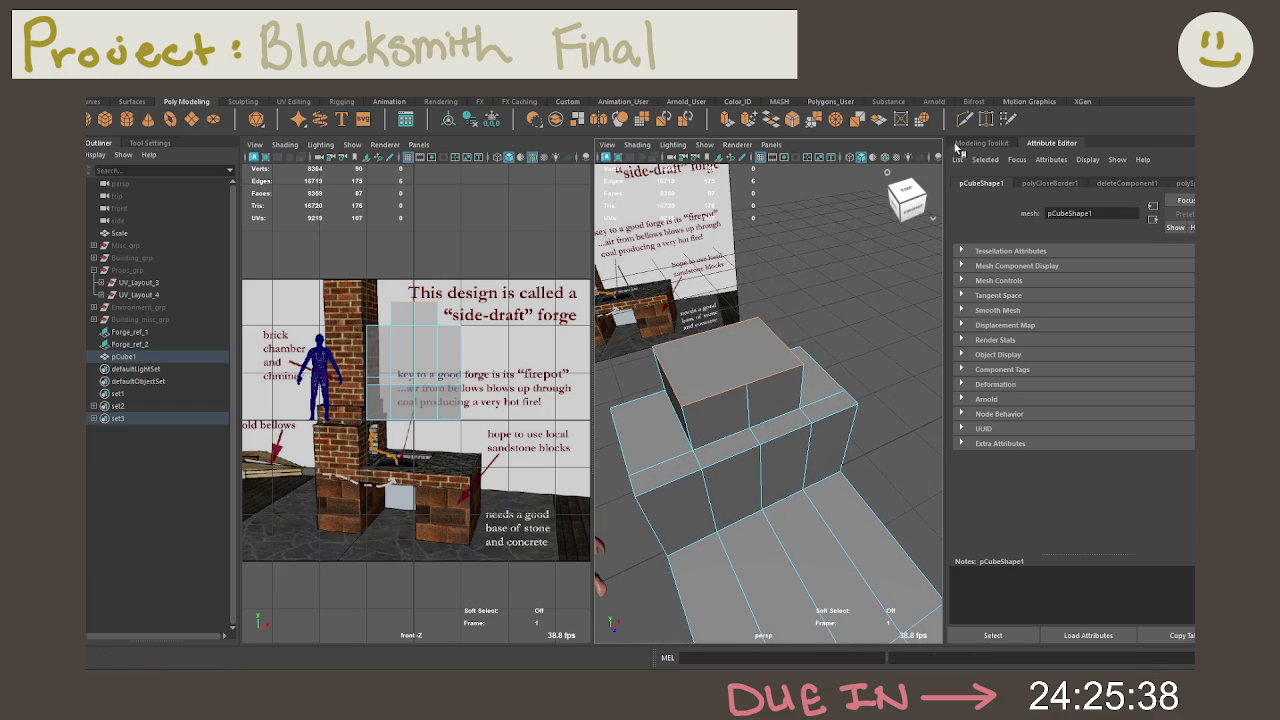
key("ctrl+shift+x")
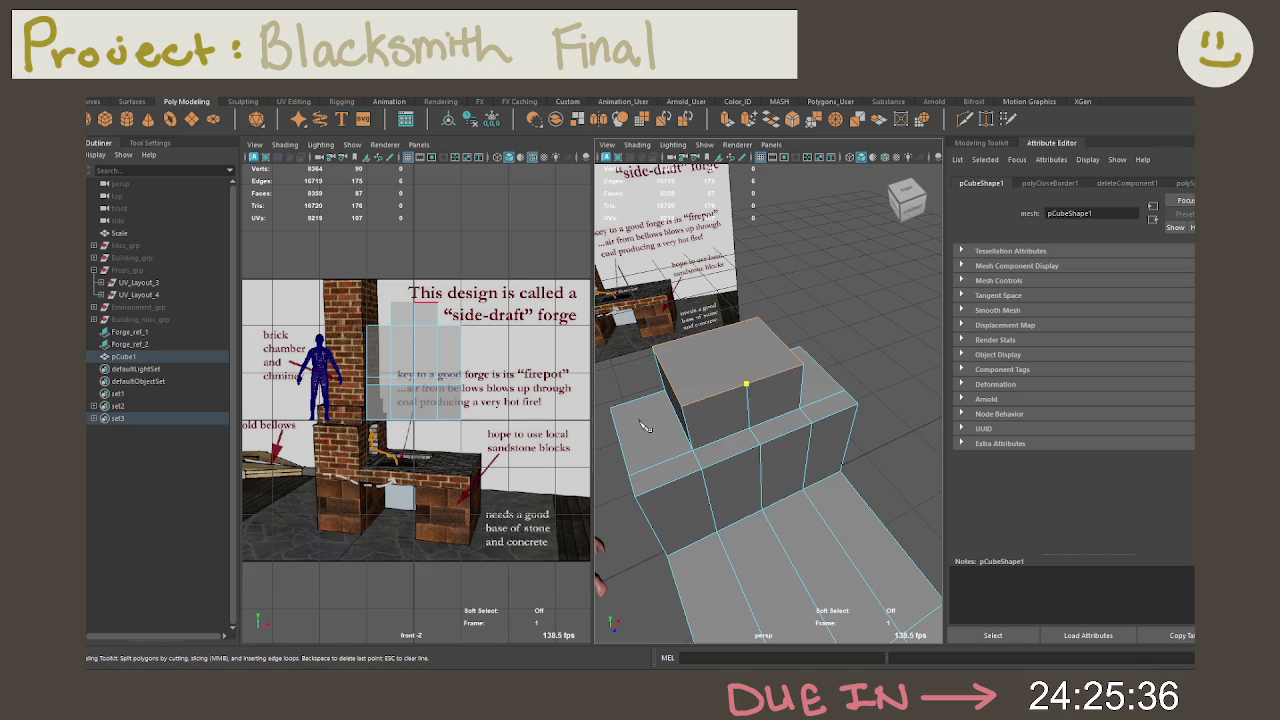
left_click_drag(646, 425, 733, 419, "alt")
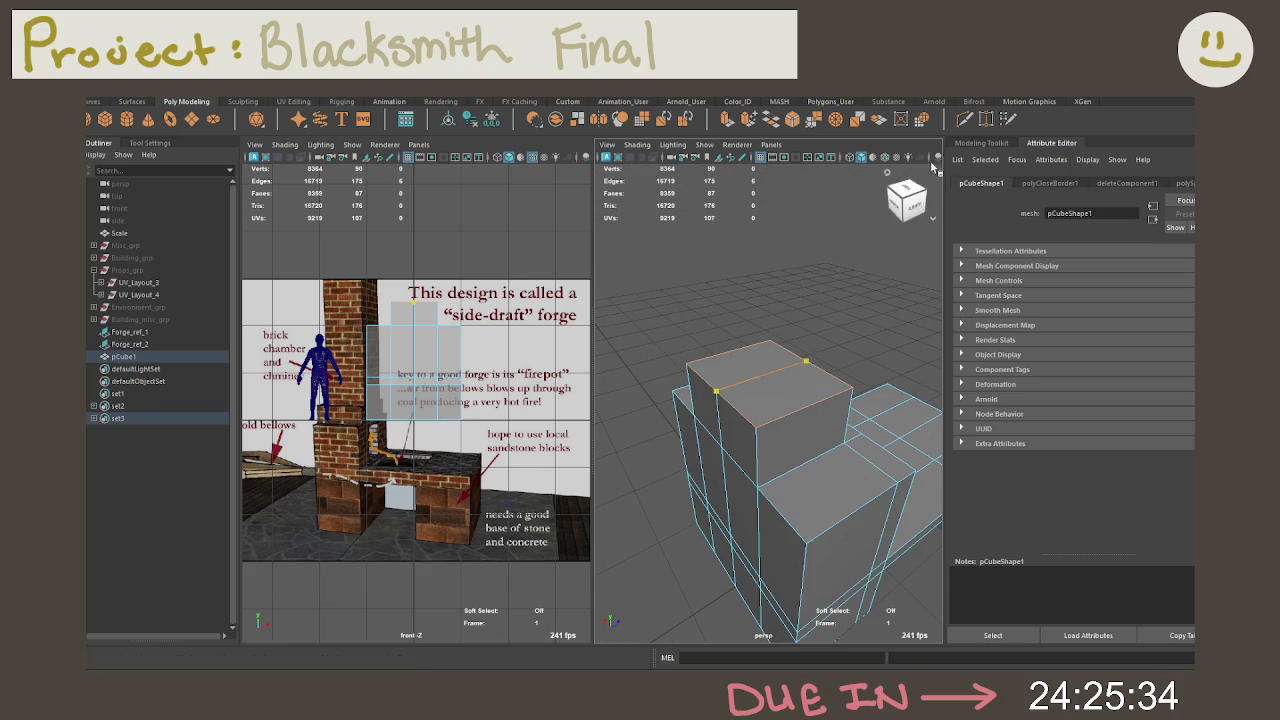
left_click(805, 270)
mouse_move(793, 323)
left_mouse_down("alt")
mouse_move(745, 360)
mouse_move(758, 372)
mouse_move(843, 321)
left_mouse_up("alt")
right_click(748, 345)
left_click(743, 355)
left_click(743, 355)
Step: Cut an edge loop across the cube, then reselect the raised block's top face
left_click(843, 321)
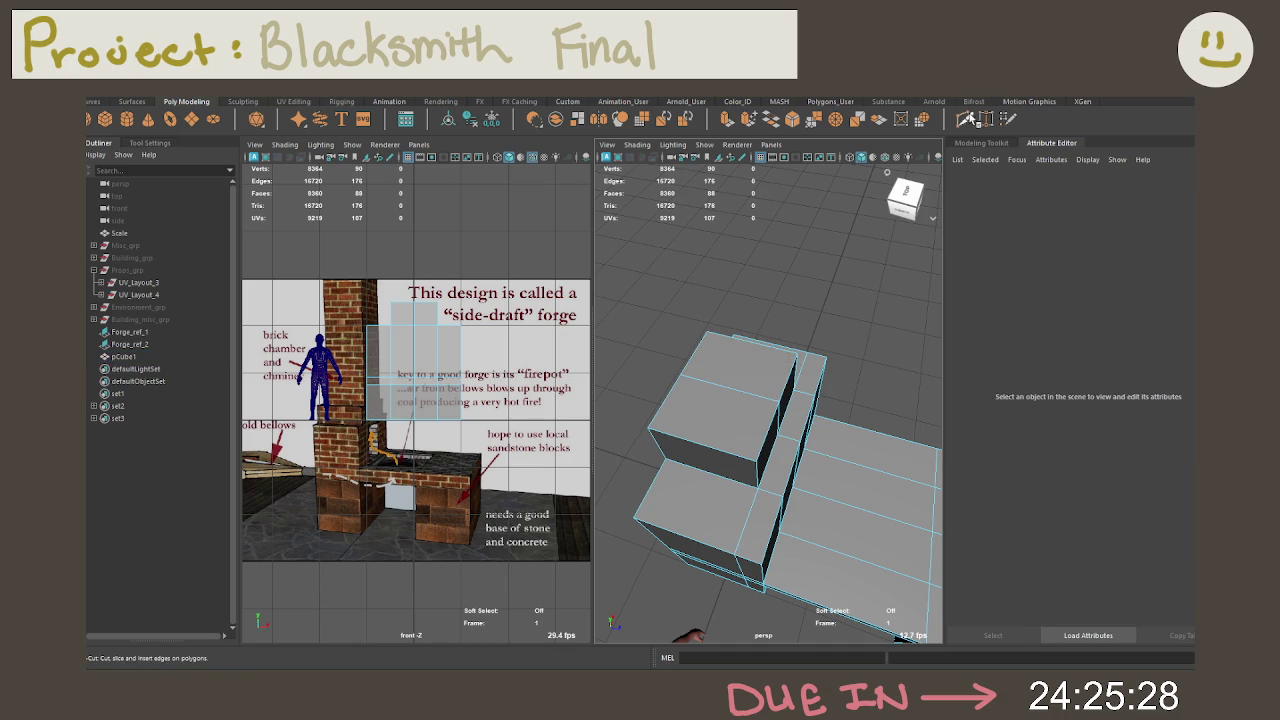
right_click_drag(760, 410, 727, 447, "shift")
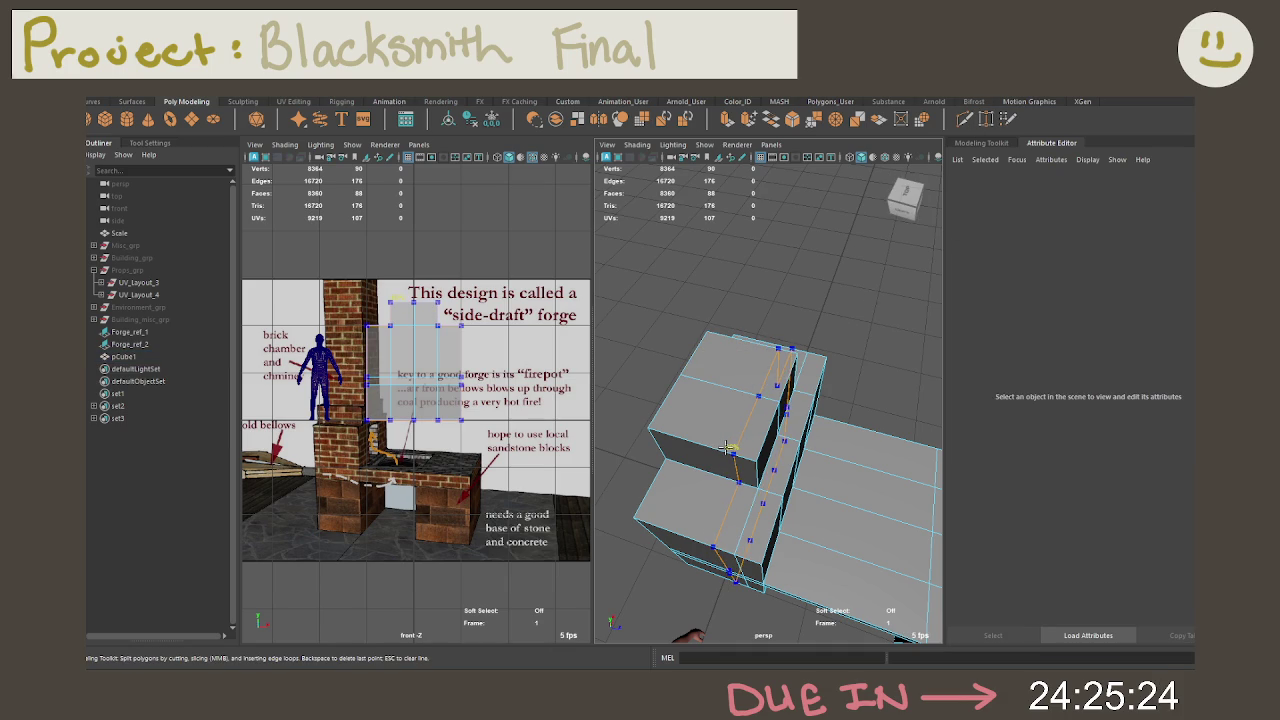
left_click(727, 447, "ctrl")
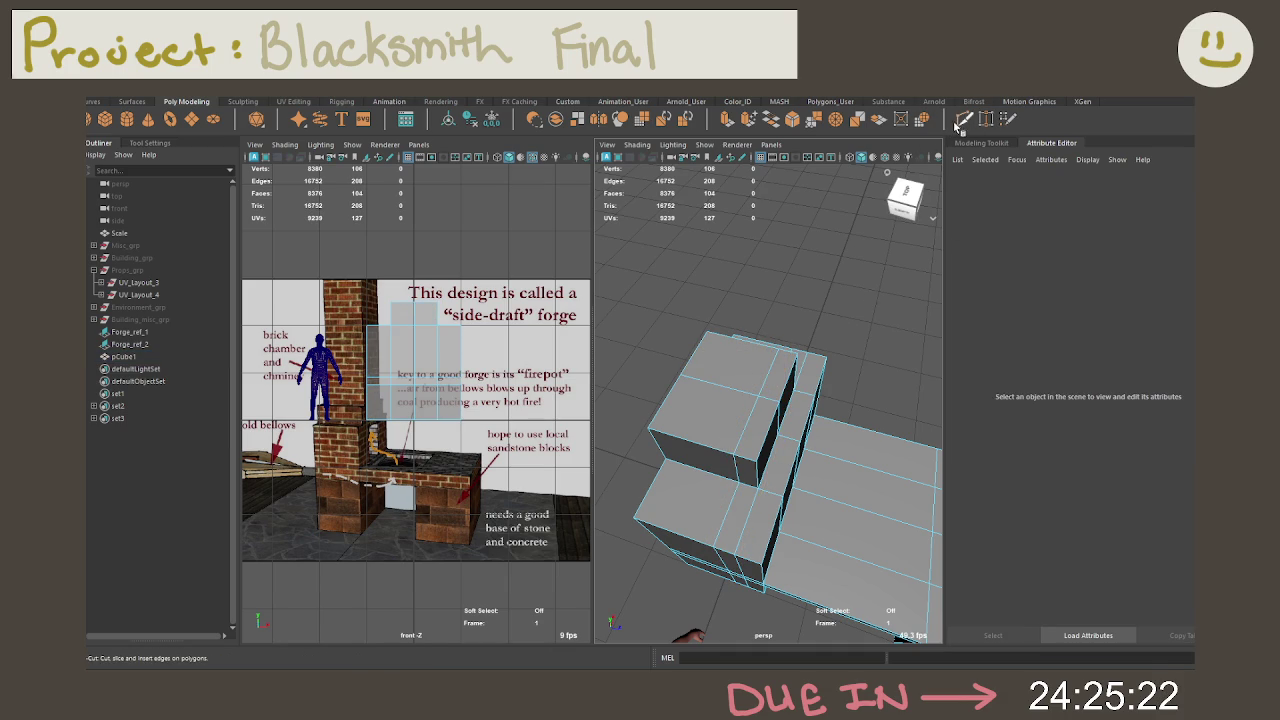
key("q")
left_click(726, 376)
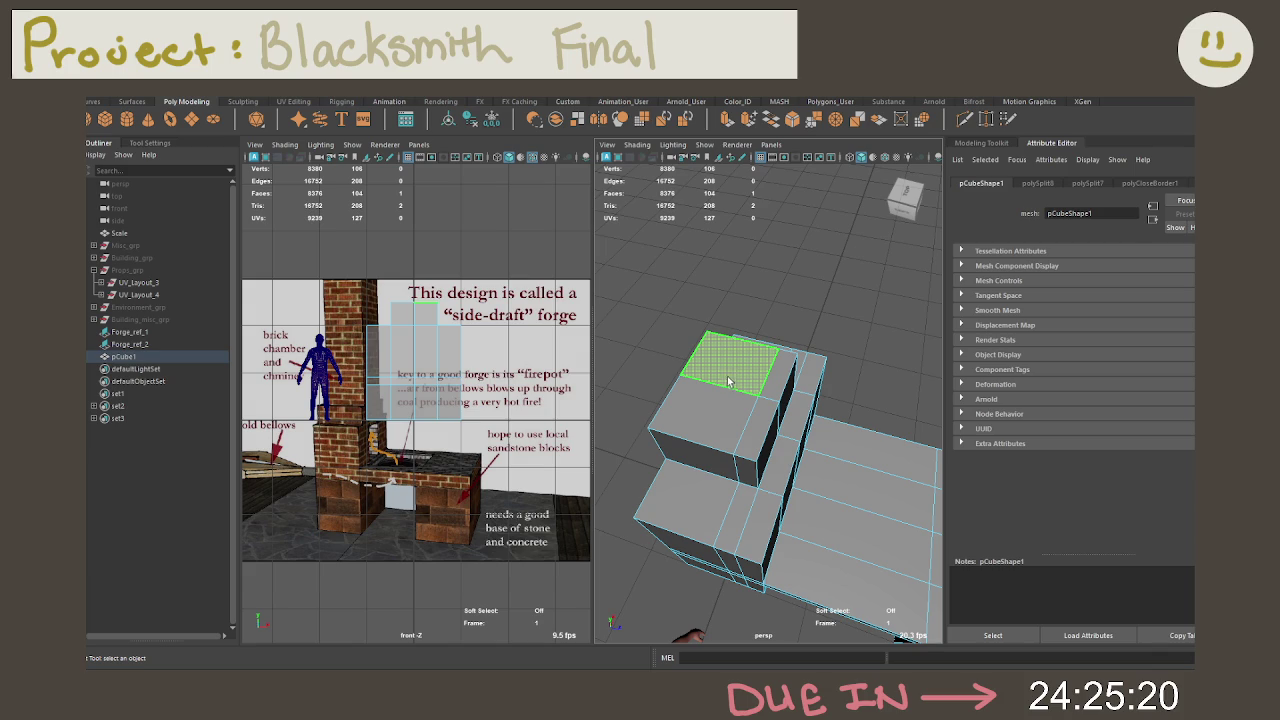
mouse_move(726, 376)
left_mouse_down("alt")
mouse_move(734, 320)
mouse_move(835, 335)
mouse_move(820, 330)
left_mouse_up("alt")
Step: Slice a new Multi-Cut line across the block, redoing it after two undos
key("ctrl+shift+x")
left_click_drag(628, 343, 733, 428)
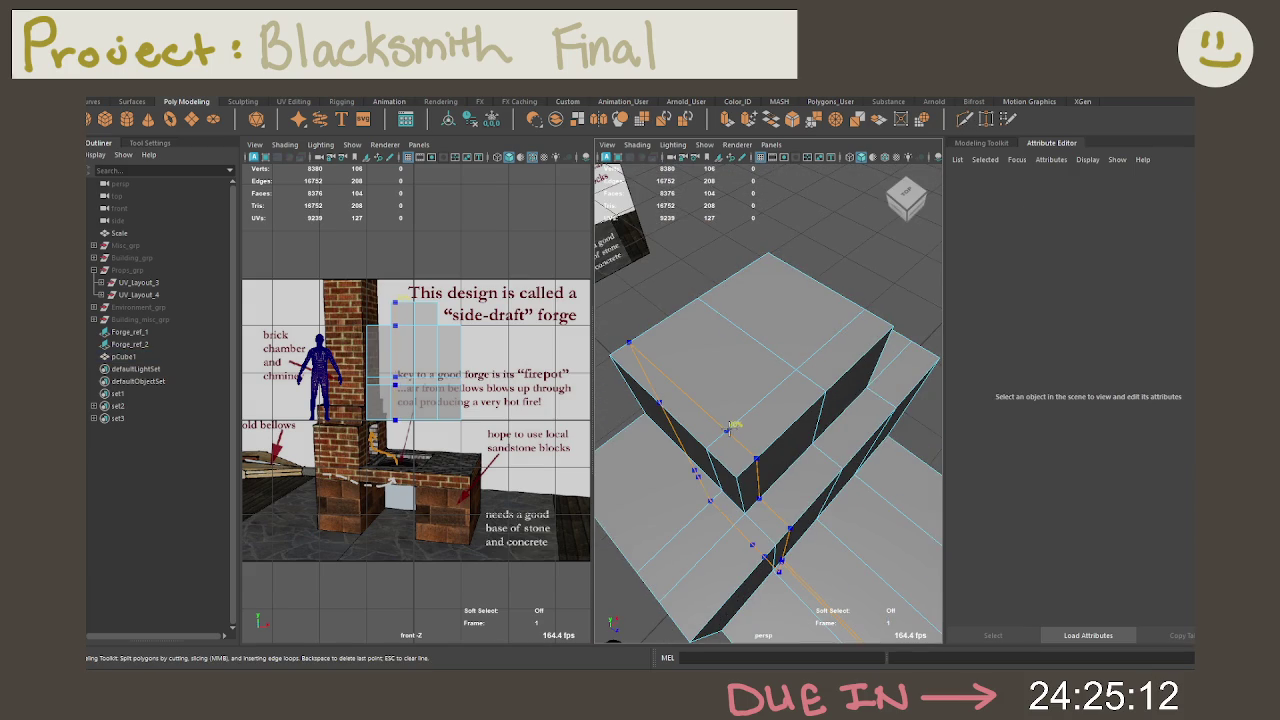
key("Return")
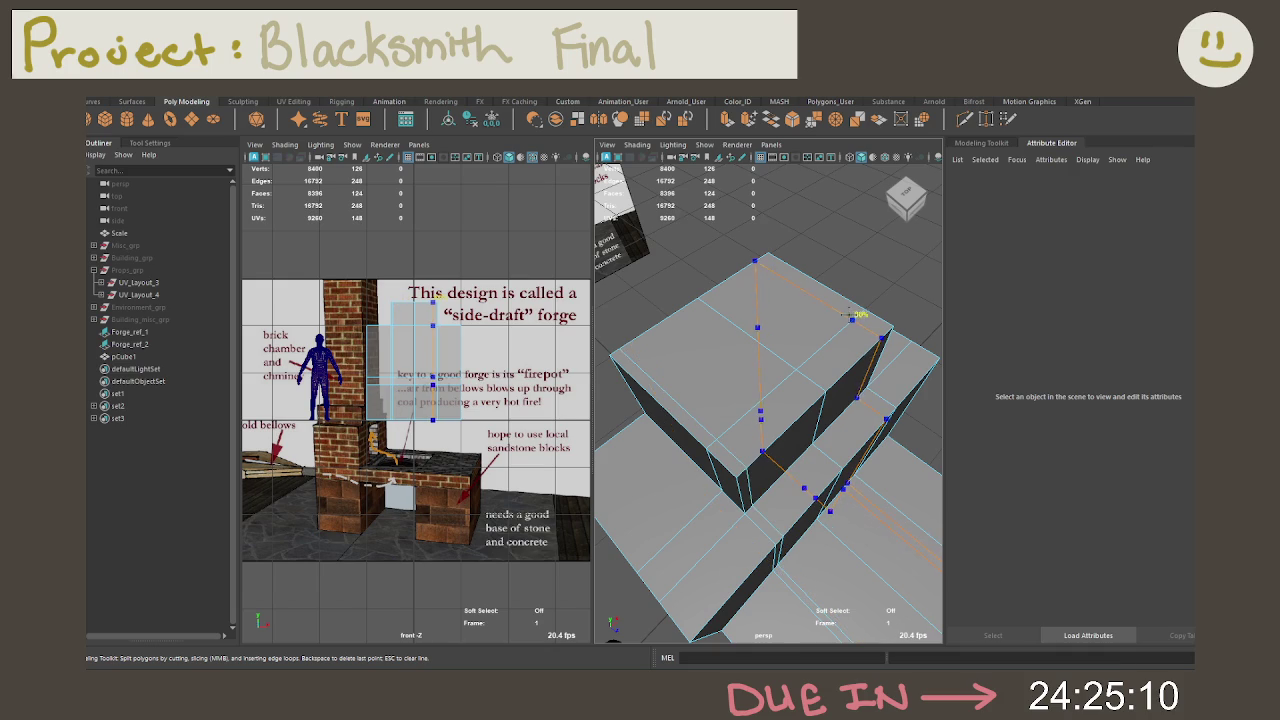
key("ctrl+z")
left_click(906, 190)
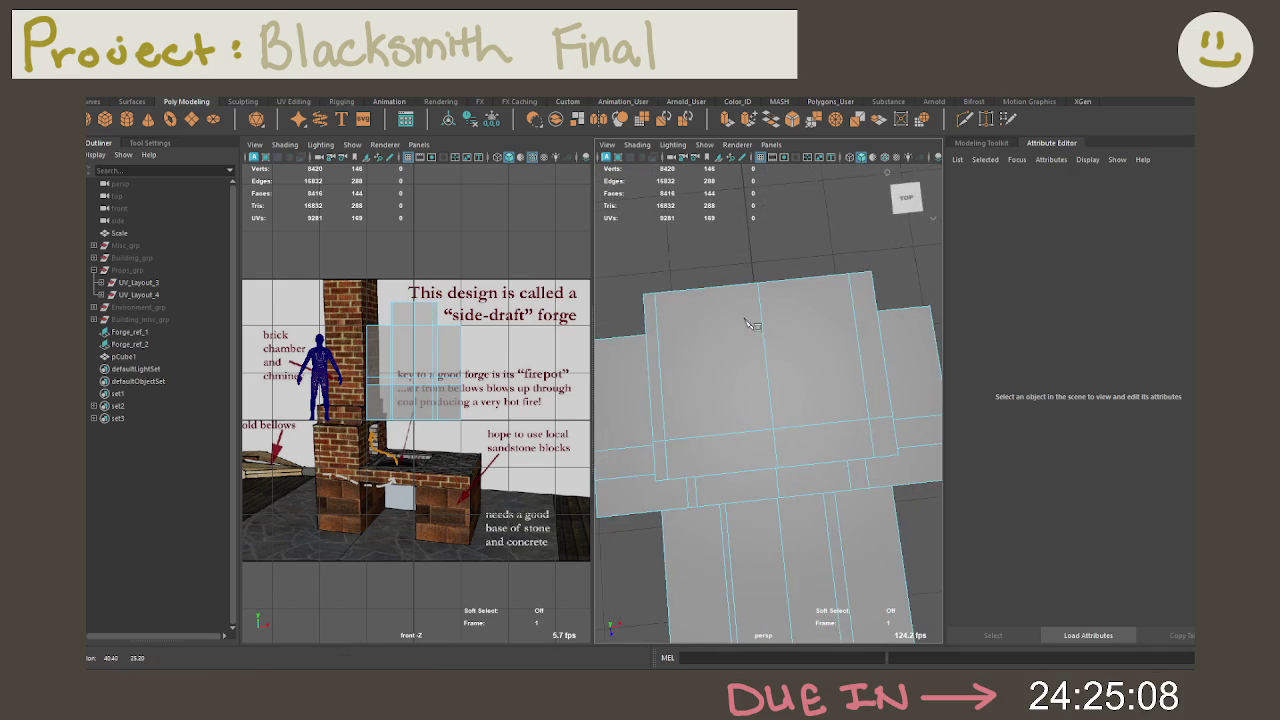
key("ctrl+z")
key("ctrl+z")
key("Return")
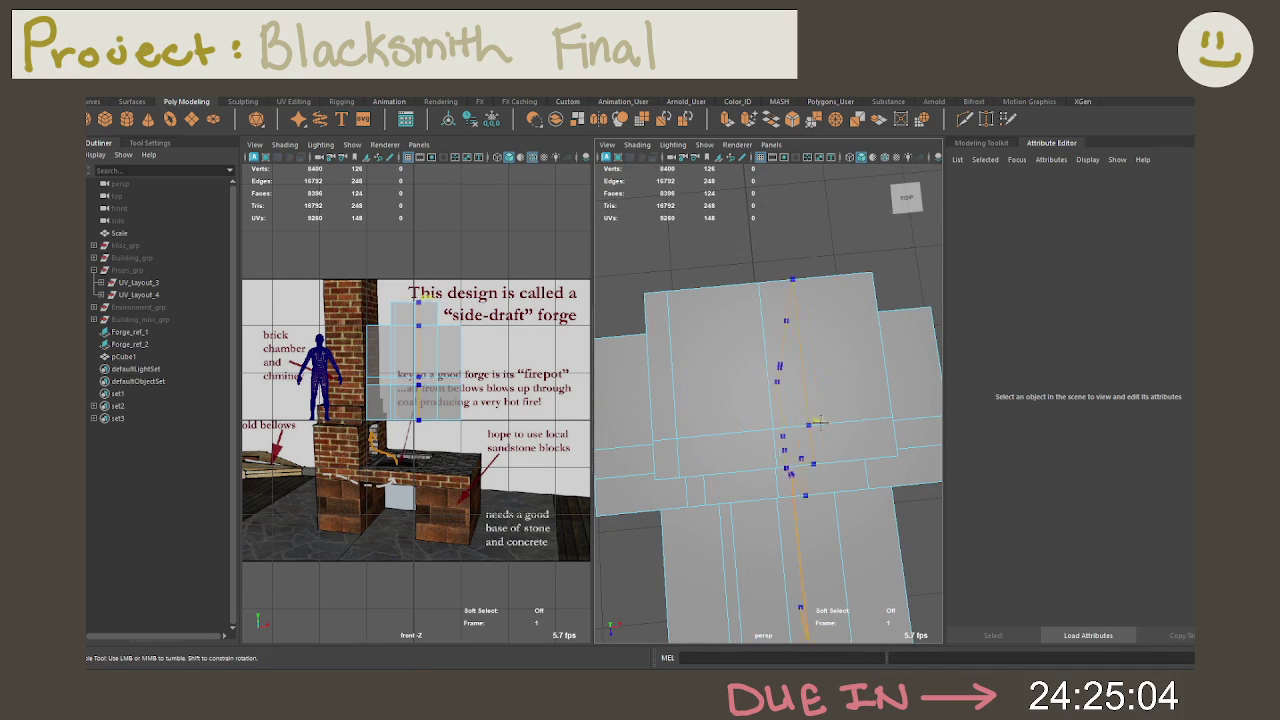
Step: Add an edge loop across the forge top and select the raised block's top face
left_click(870, 418, "ctrl")
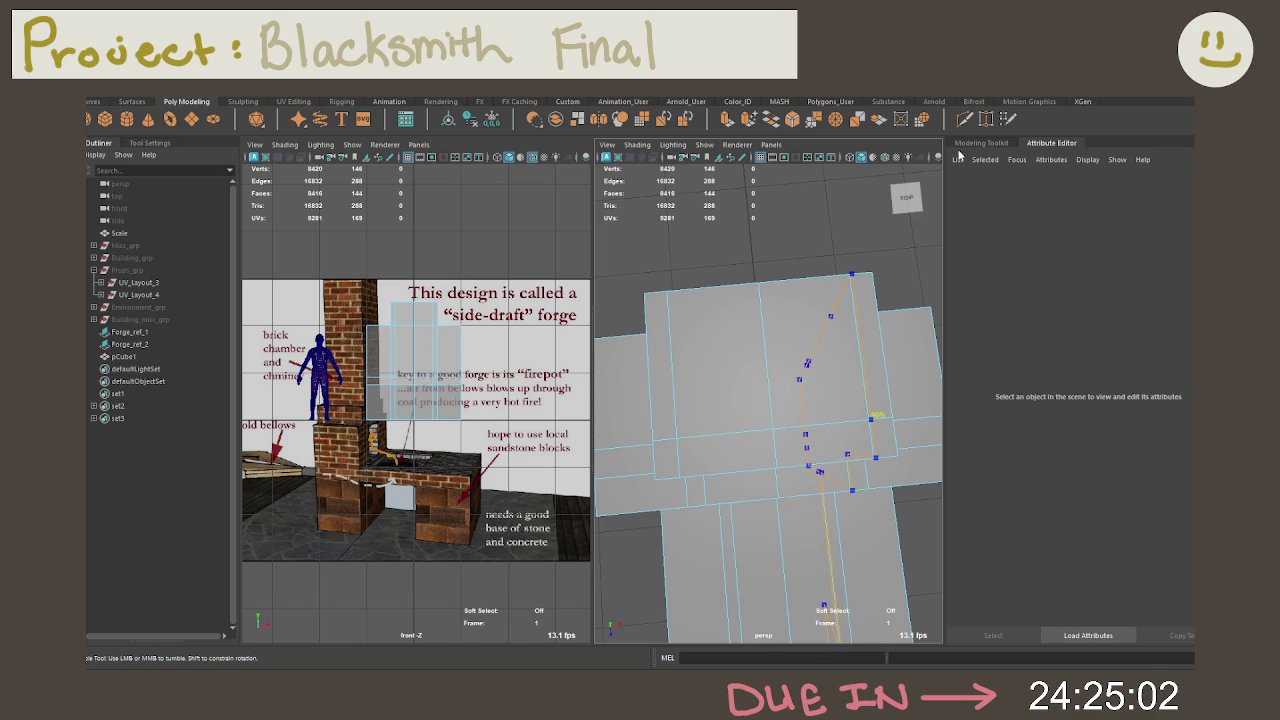
key("q")
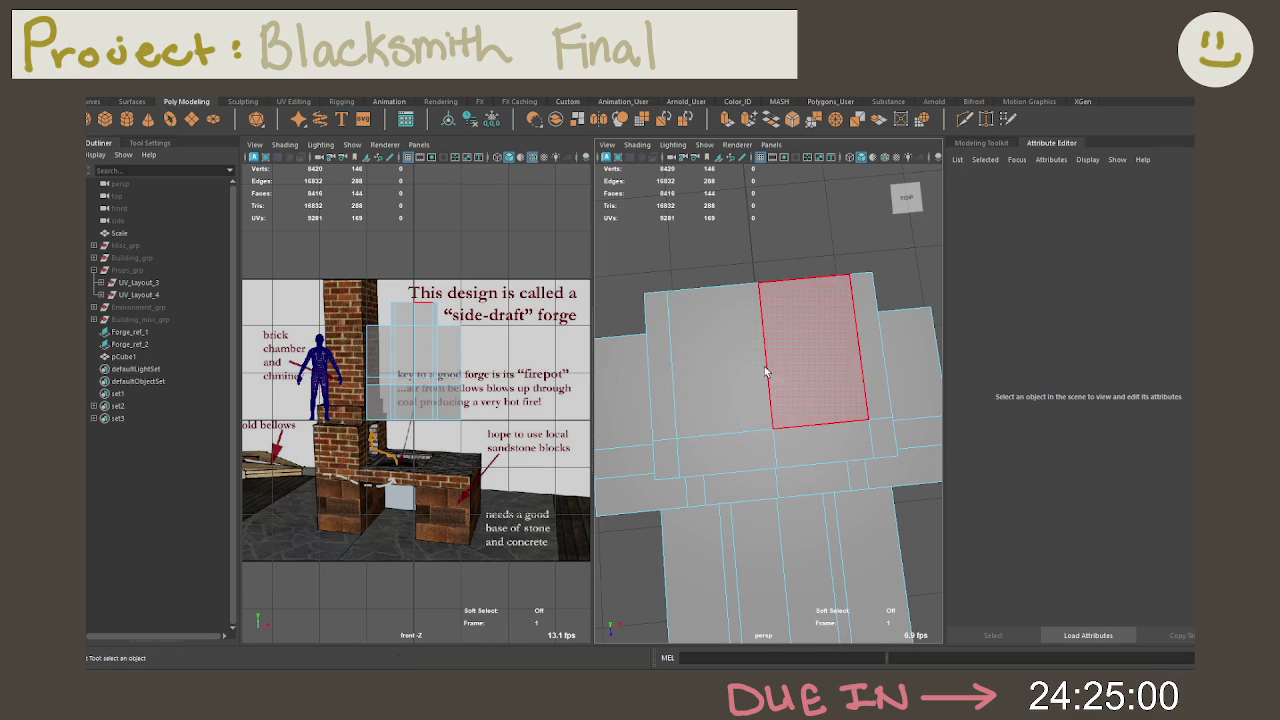
left_click(762, 376)
mouse_move(766, 371)
left_mouse_down("alt")
mouse_move(724, 309)
mouse_move(762, 333)
left_mouse_up("alt")
scroll(724, 309, "down", 3)
key("w")
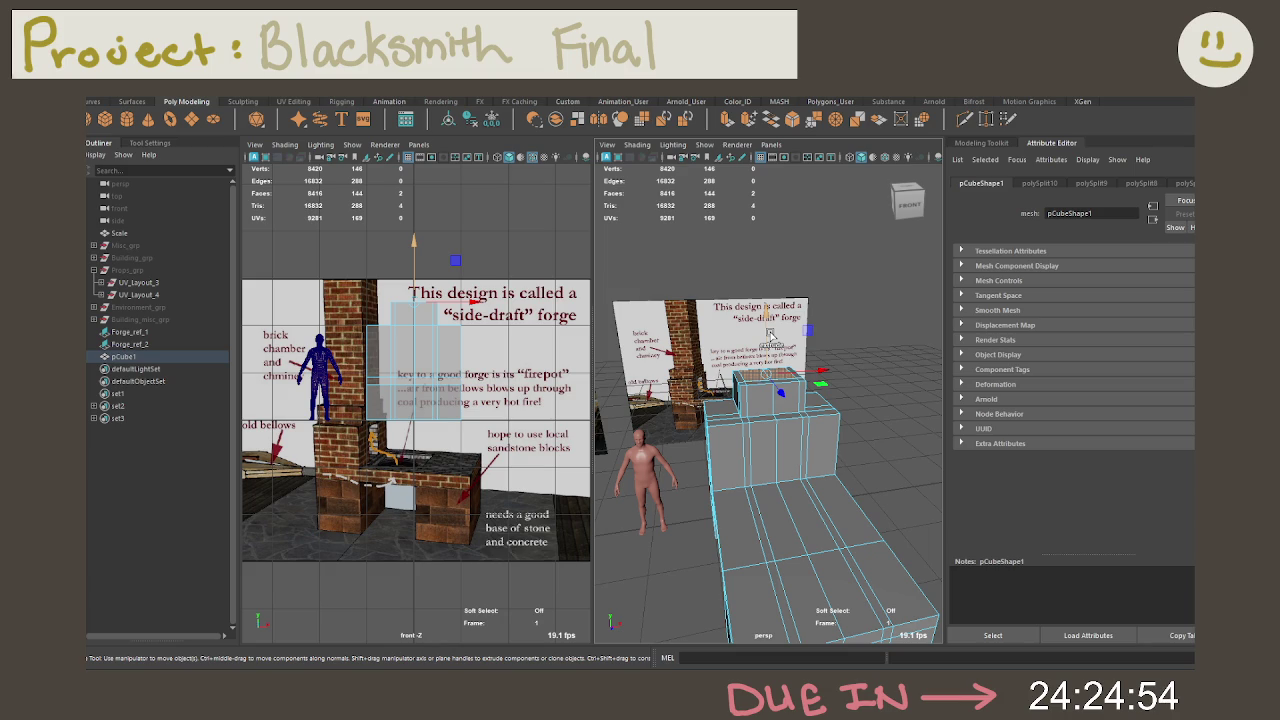
Step: Extrude the raised block's top face up into a tall chimney
left_click_drag(769, 333, 766, 222, "shift")
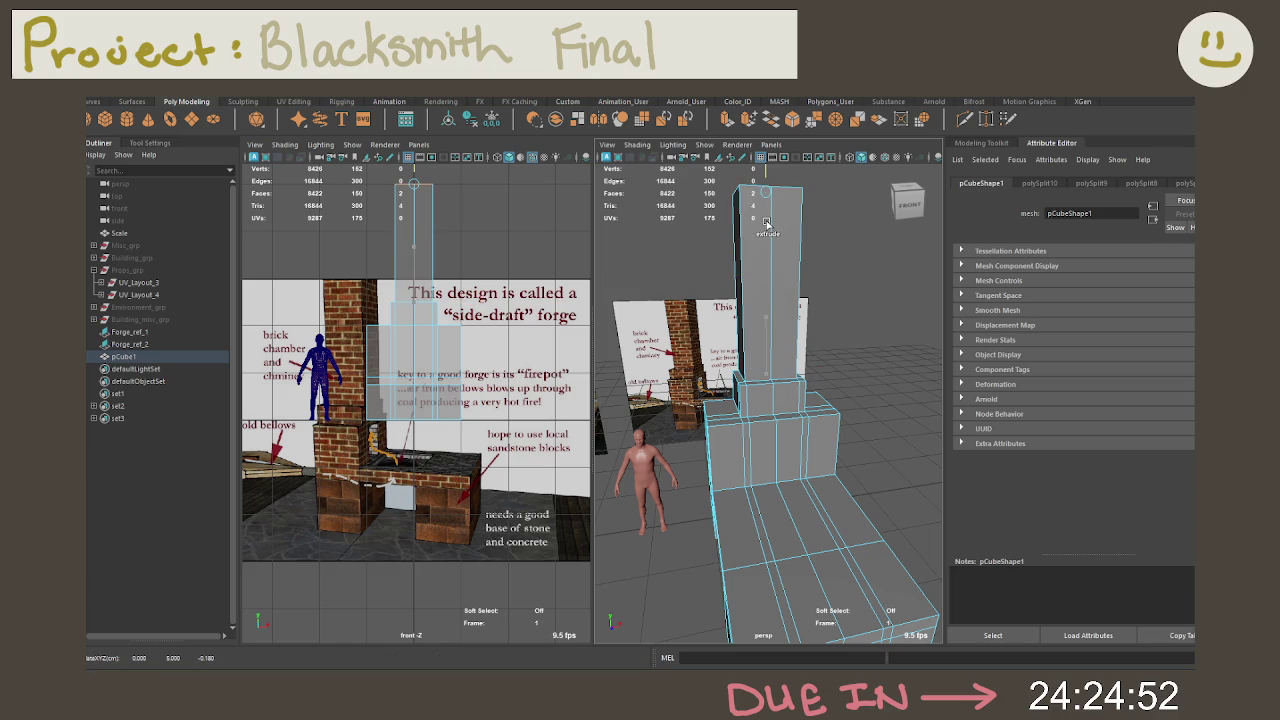
scroll(767, 270, "down", 3)
scroll(767, 270, "down", 3)
left_click(822, 370)
left_click_drag(822, 370, 746, 399, "alt")
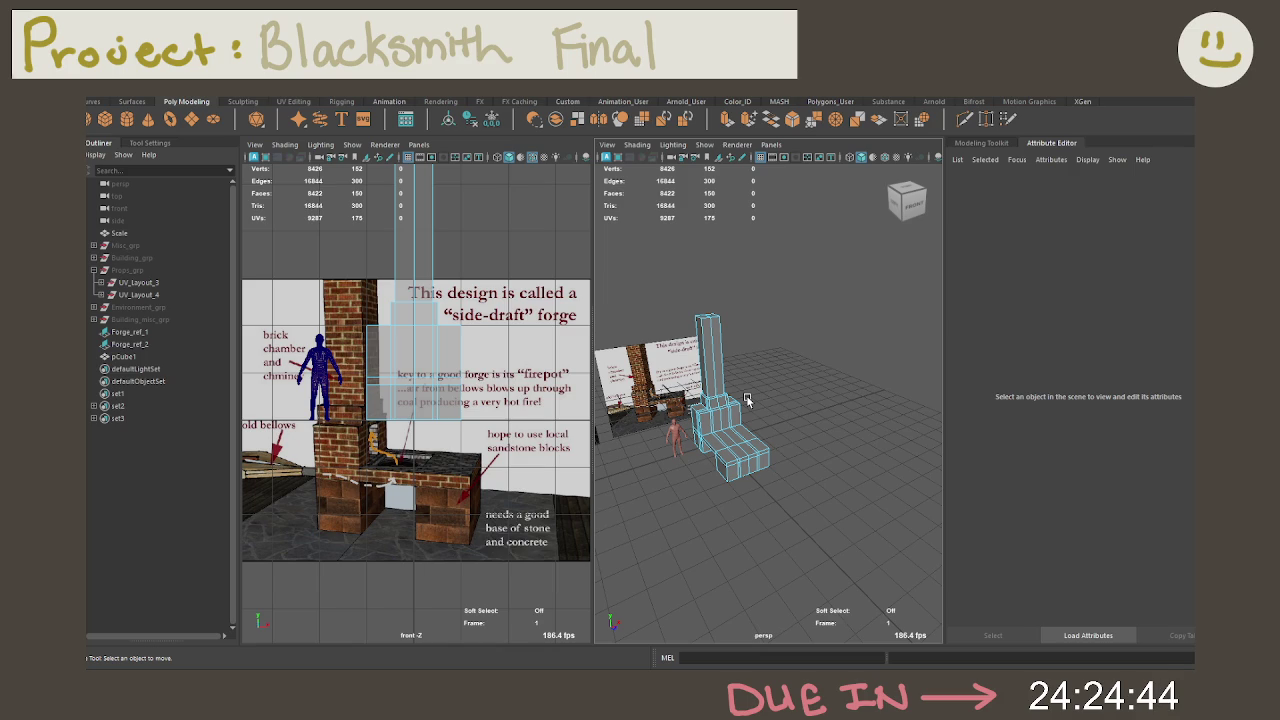
scroll(746, 395, "up", 2)
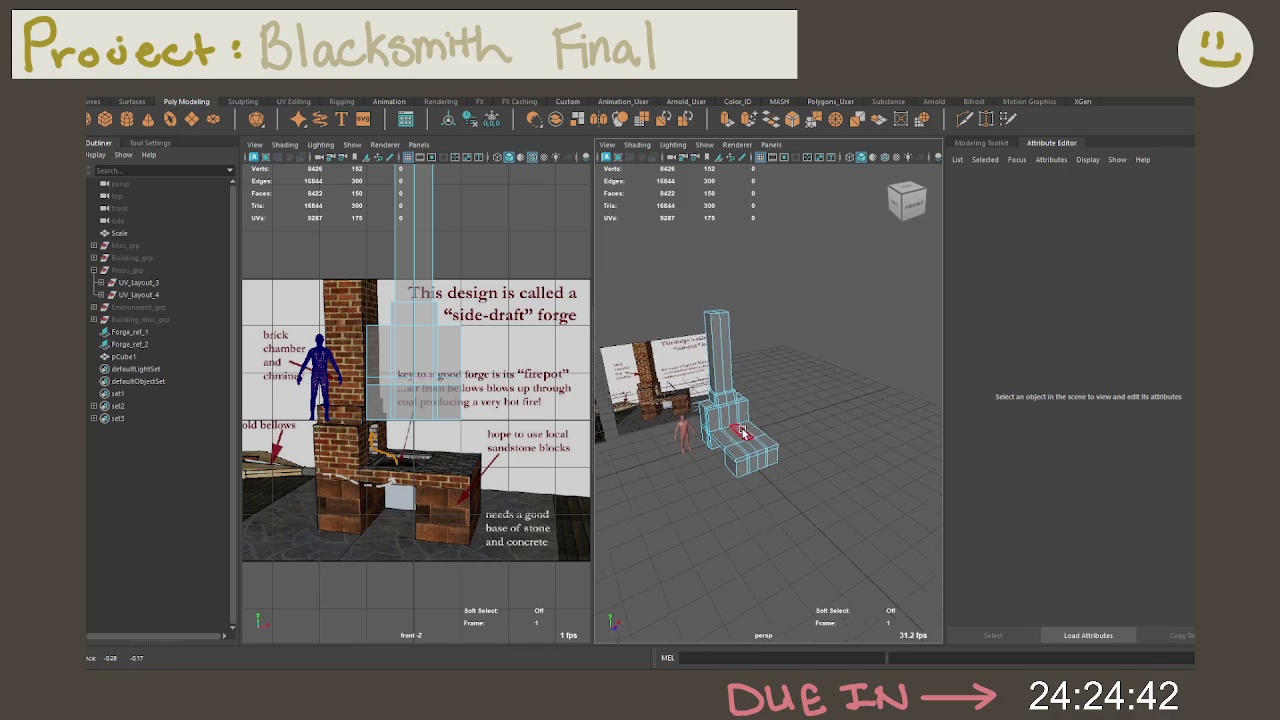
scroll(770, 392, "up", 2)
scroll(800, 388, "up", 3)
mouse_move(800, 388)
left_mouse_down("alt")
mouse_move(737, 308)
mouse_move(815, 310)
mouse_move(780, 300)
left_mouse_up("alt")
scroll(744, 333, "up", 2)
scroll(744, 333, "up", 3)
Step: Select the ring of edges around the raised block and lower it slightly
right_click(737, 325)
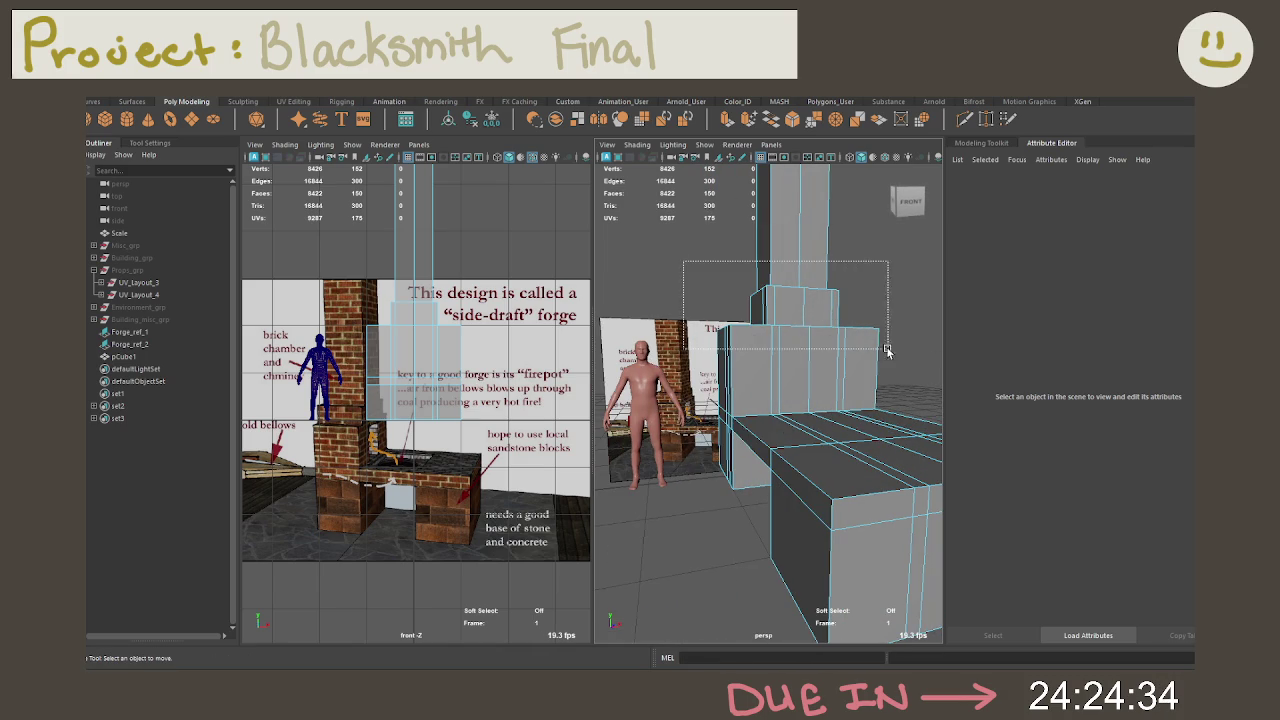
left_click_drag(716, 366, 920, 436)
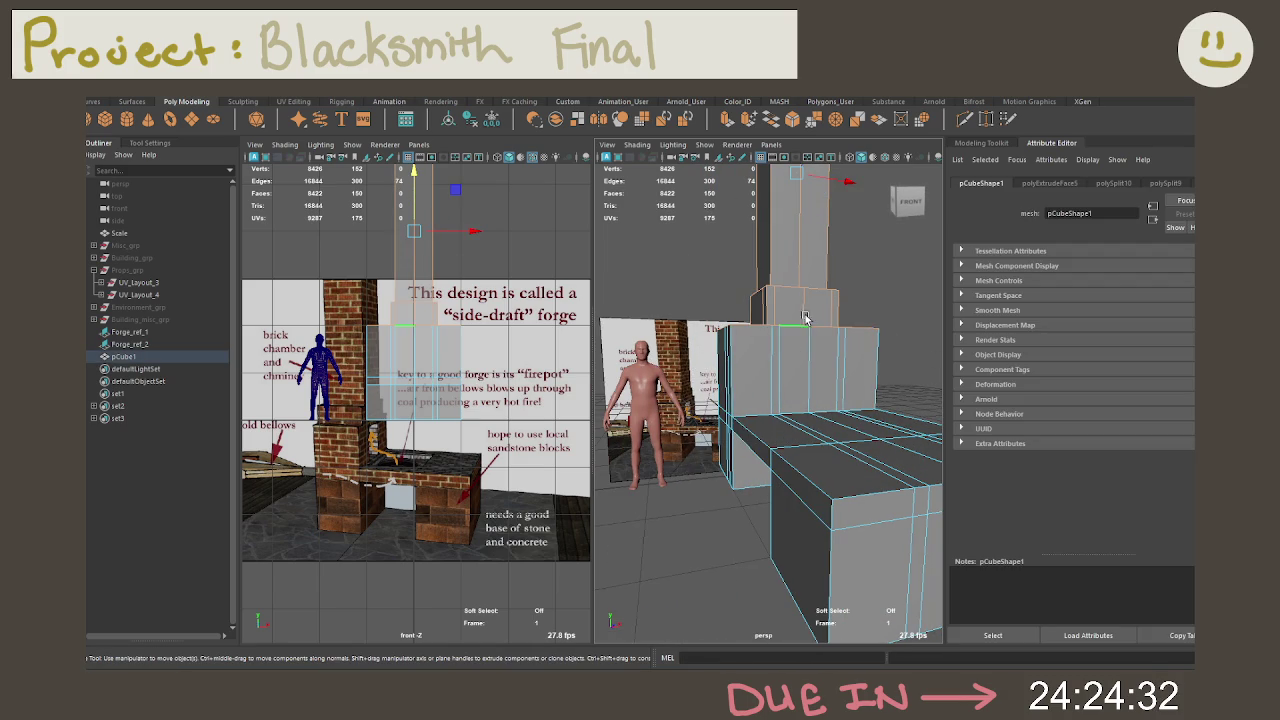
scroll(795, 300, "down", 2)
scroll(790, 220, "down", 2)
left_click_drag(791, 207, 790, 227)
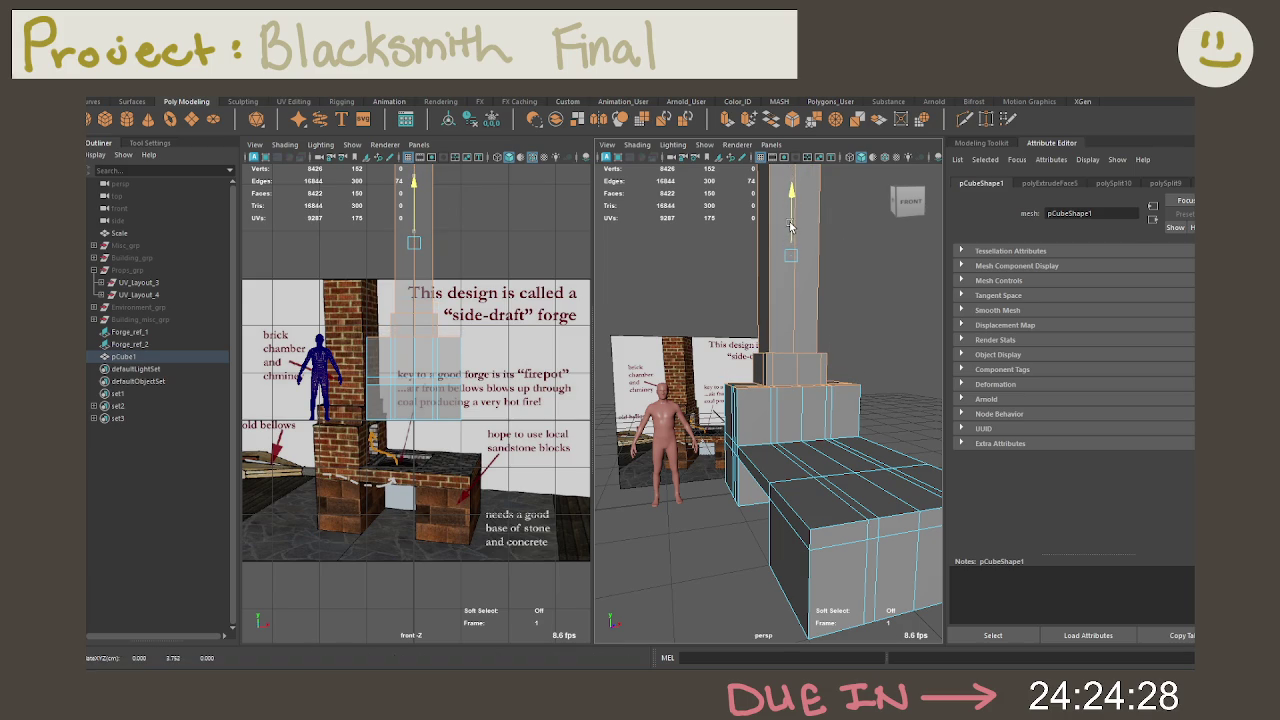
mouse_move(789, 228)
left_mouse_down()
mouse_move(714, 306)
mouse_move(754, 299)
mouse_move(757, 316)
mouse_move(795, 243)
mouse_move(783, 229)
left_mouse_up()
Step: Deselect and reframe the forge in the front view
left_click(737, 316)
key("ctrl+z")
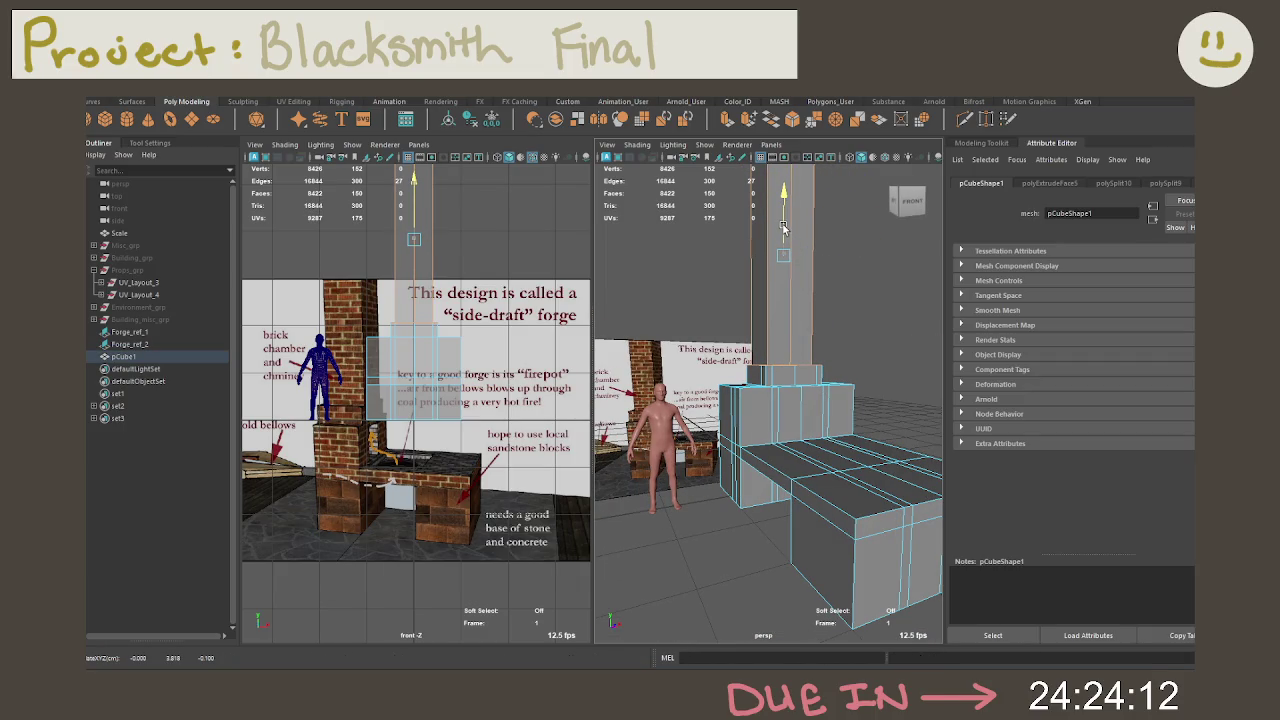
left_click(783, 228)
mouse_move(783, 228)
left_mouse_down("alt")
mouse_move(762, 346)
mouse_move(880, 260)
left_mouse_up("alt")
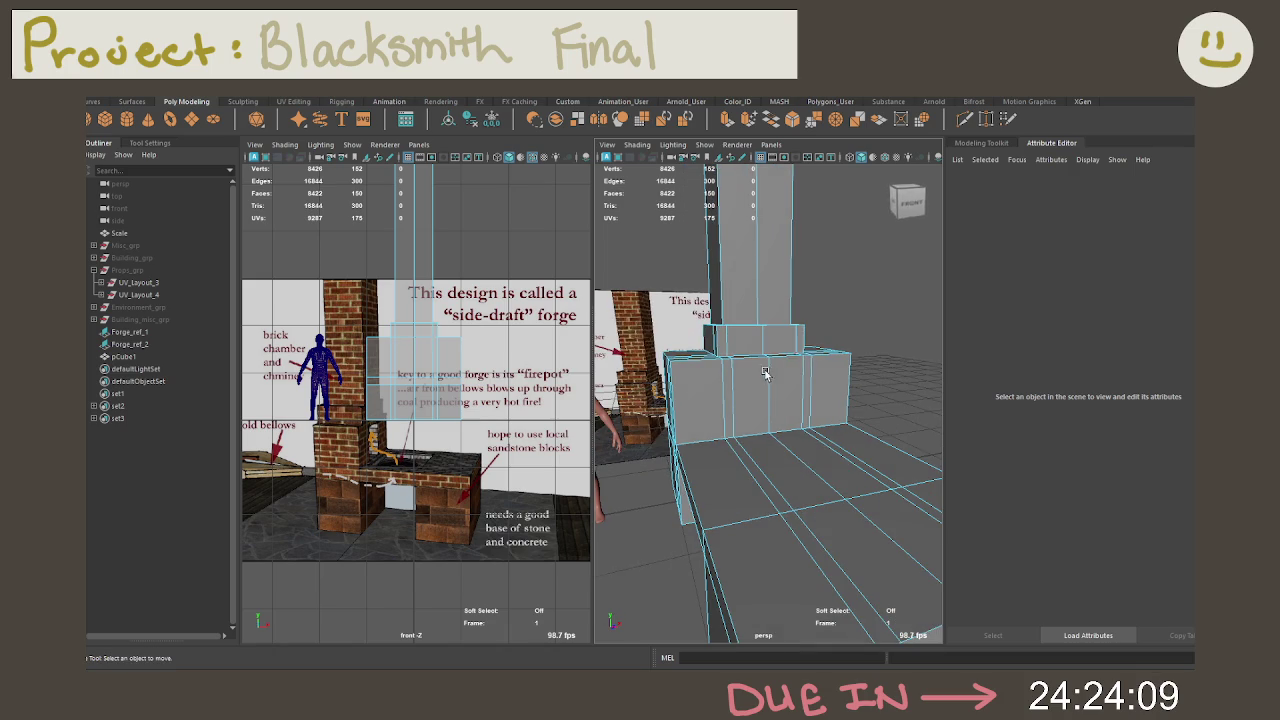
left_click(968, 119)
left_click(908, 202)
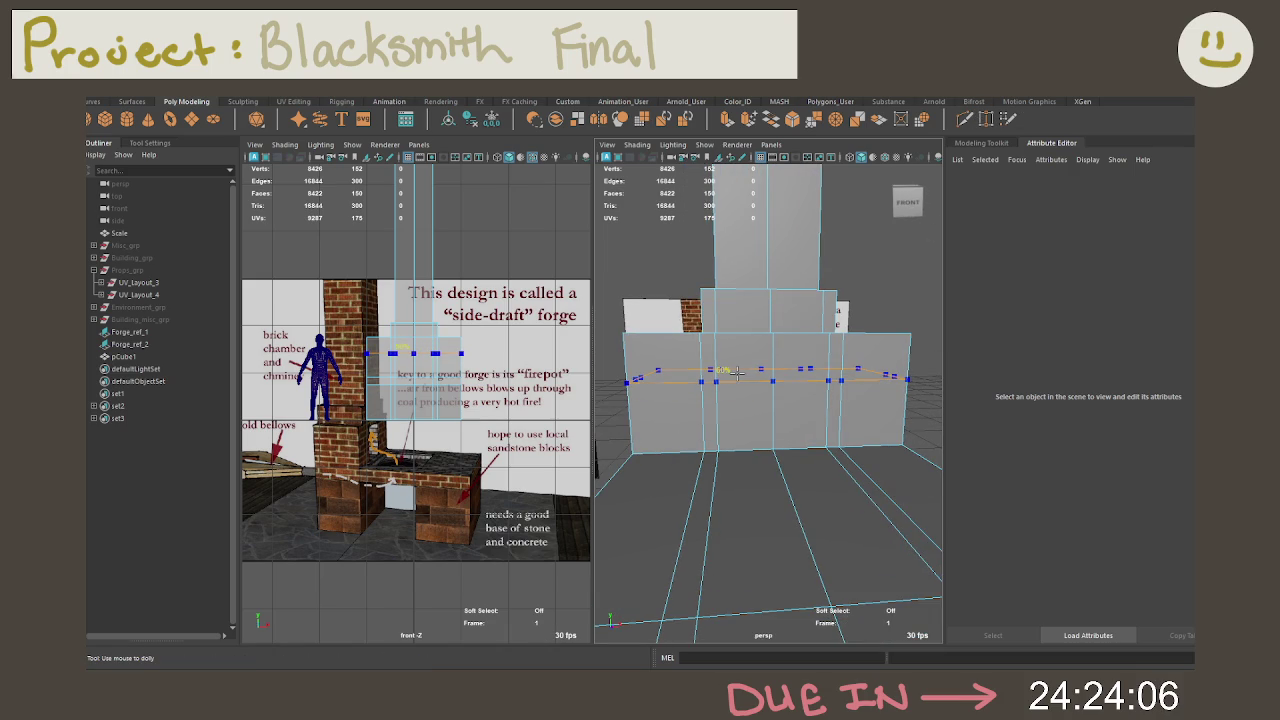
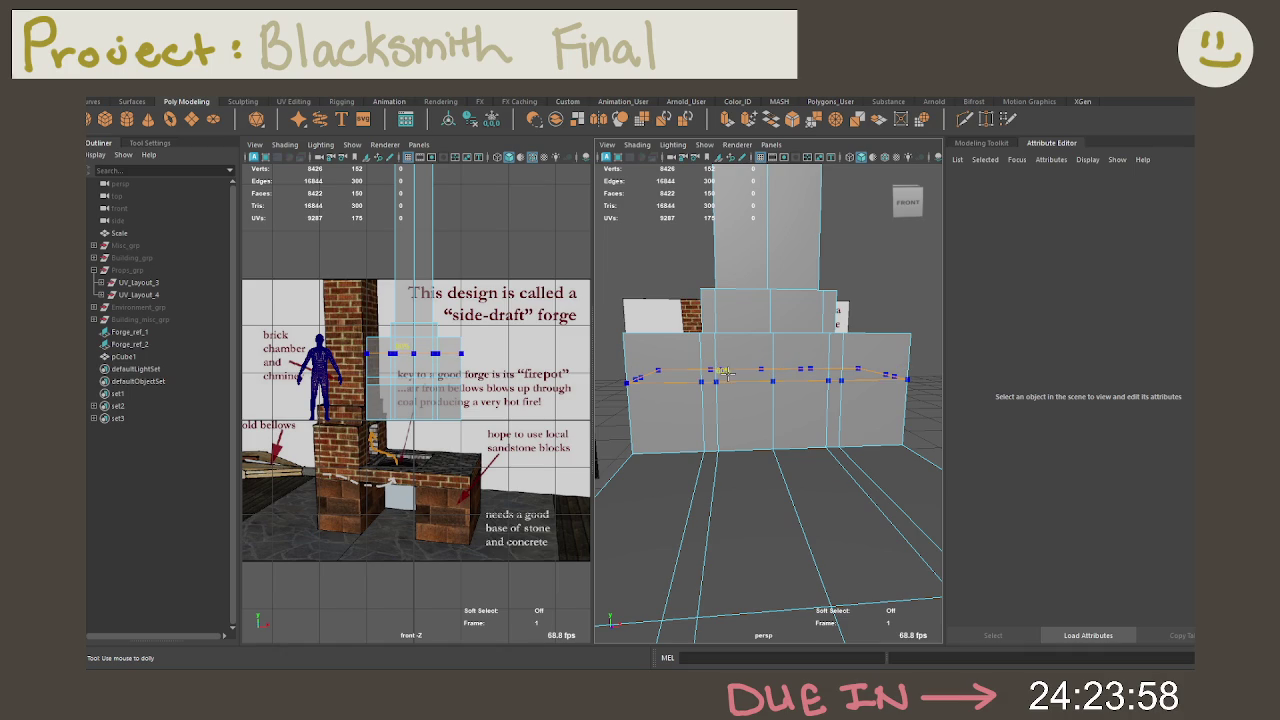
Step: Commit the edge loop across the forge front and raise its centre vertex into a peak
left_click(726, 372)
right_click(790, 318)
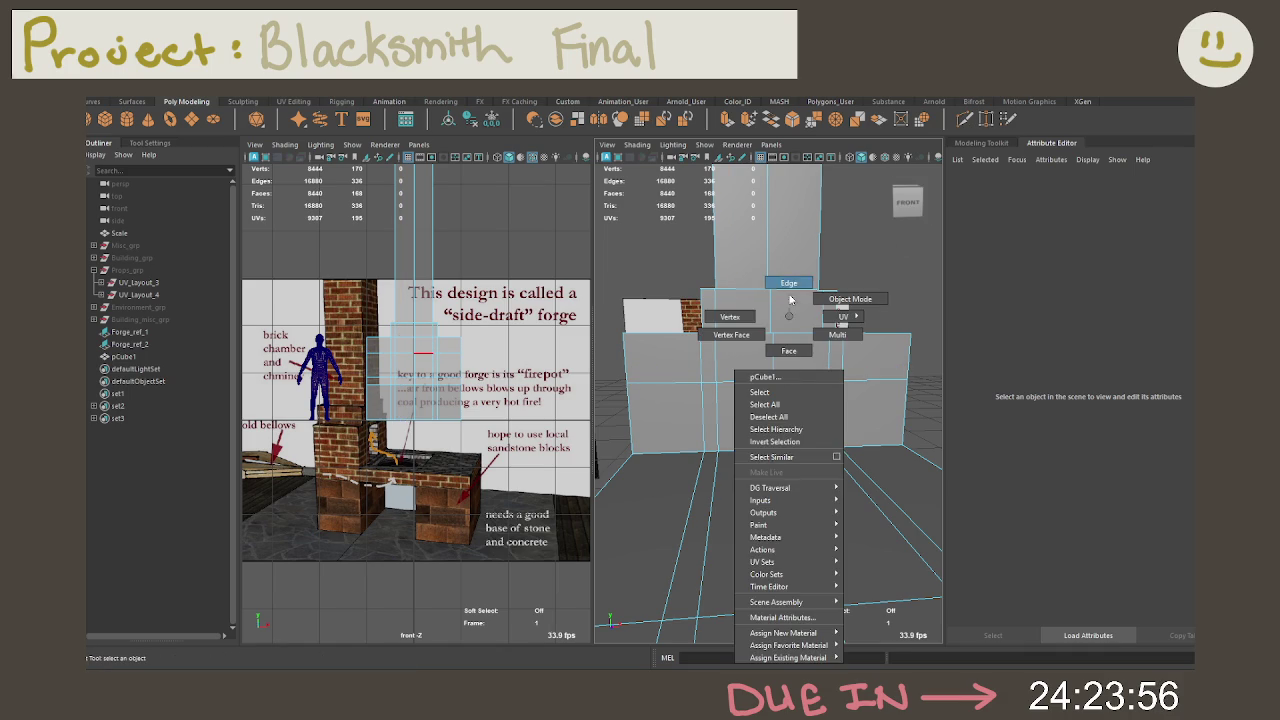
left_click(730, 317)
key("w")
key("f")
mouse_move(784, 360)
left_mouse_down("alt")
mouse_move(667, 381)
mouse_move(668, 398)
mouse_move(767, 370)
mouse_move(777, 291)
left_mouse_up("alt")
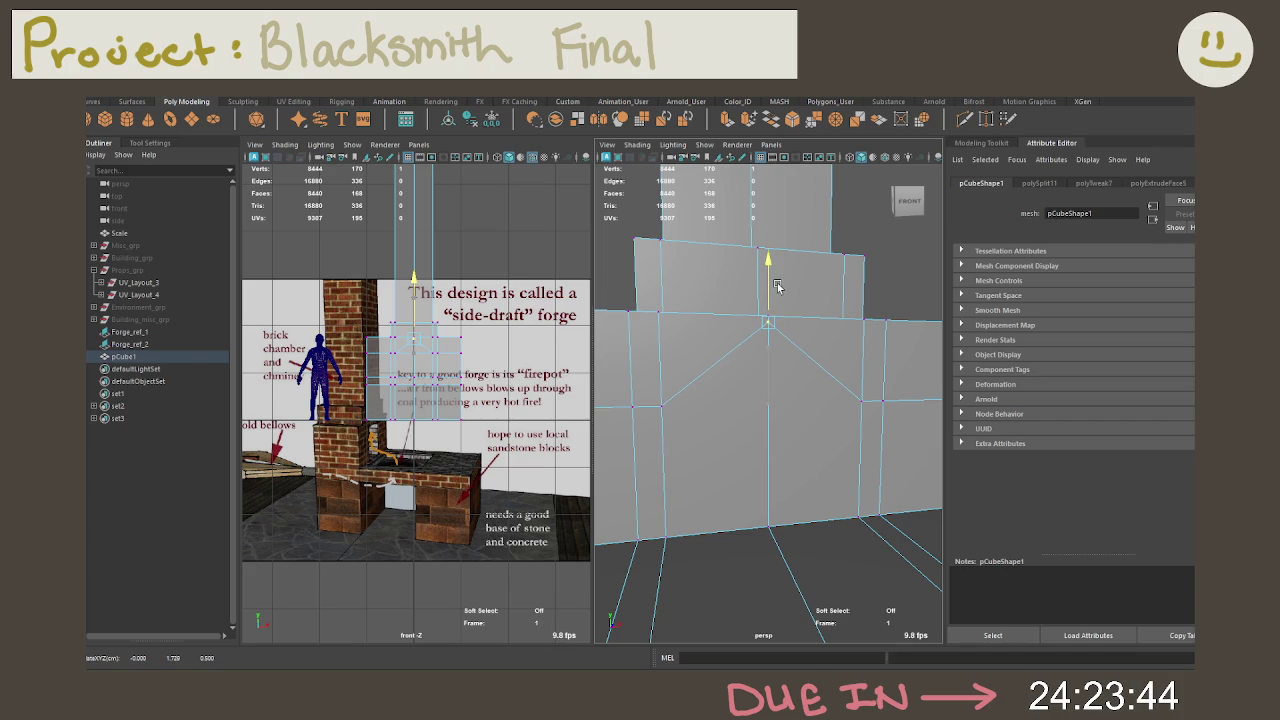
Step: Bevel the central vertical edge beneath the peak
right_click_drag(760, 317, 787, 299)
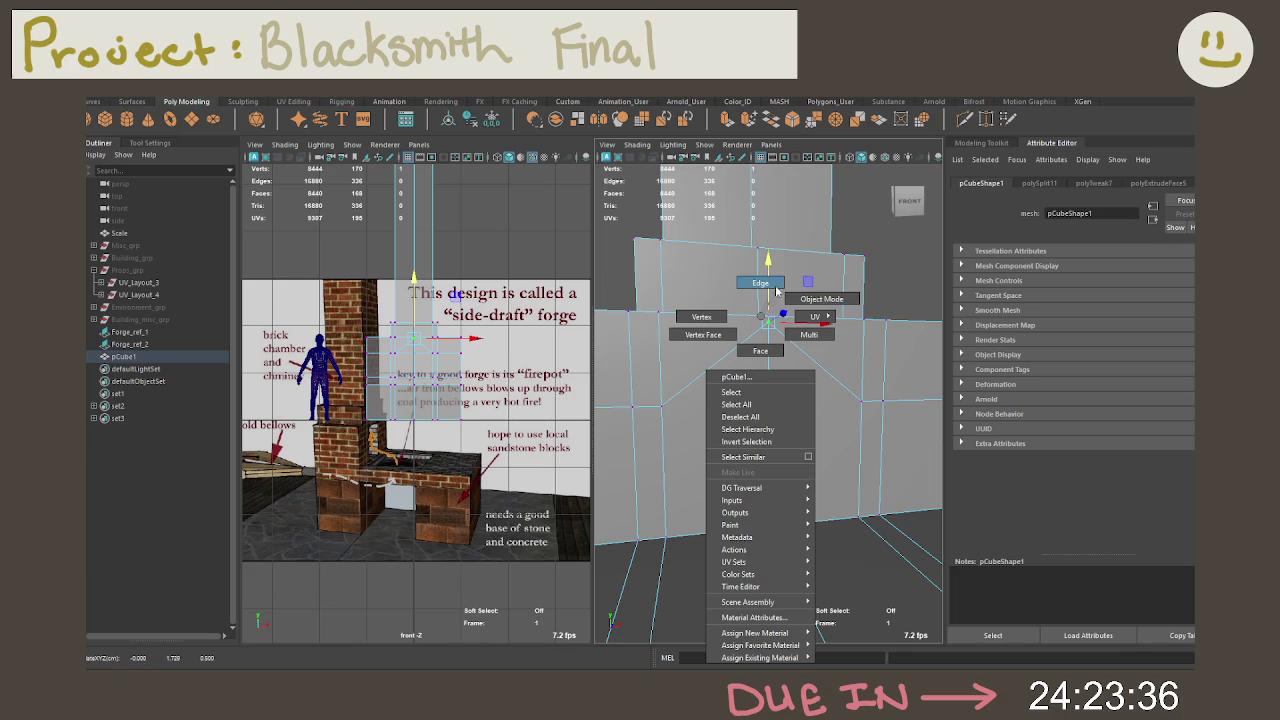
right_click_drag(791, 299, 762, 283)
left_click(766, 406)
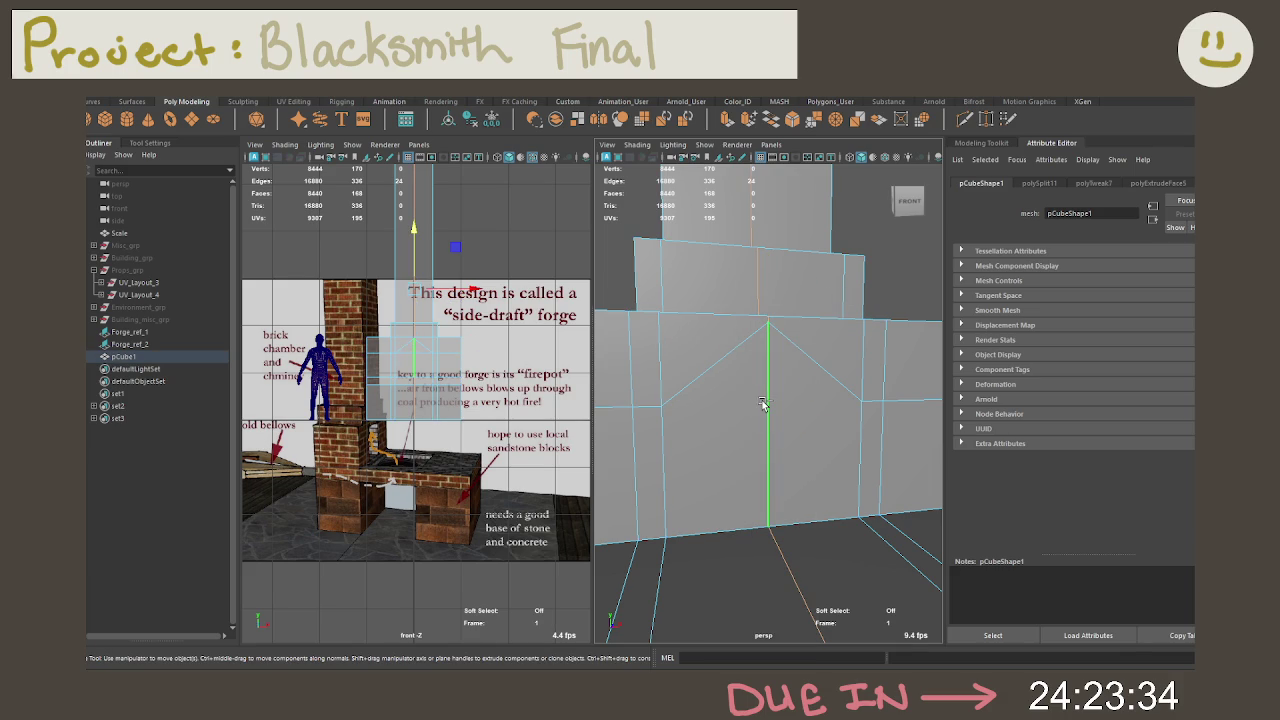
key("ctrl+b")
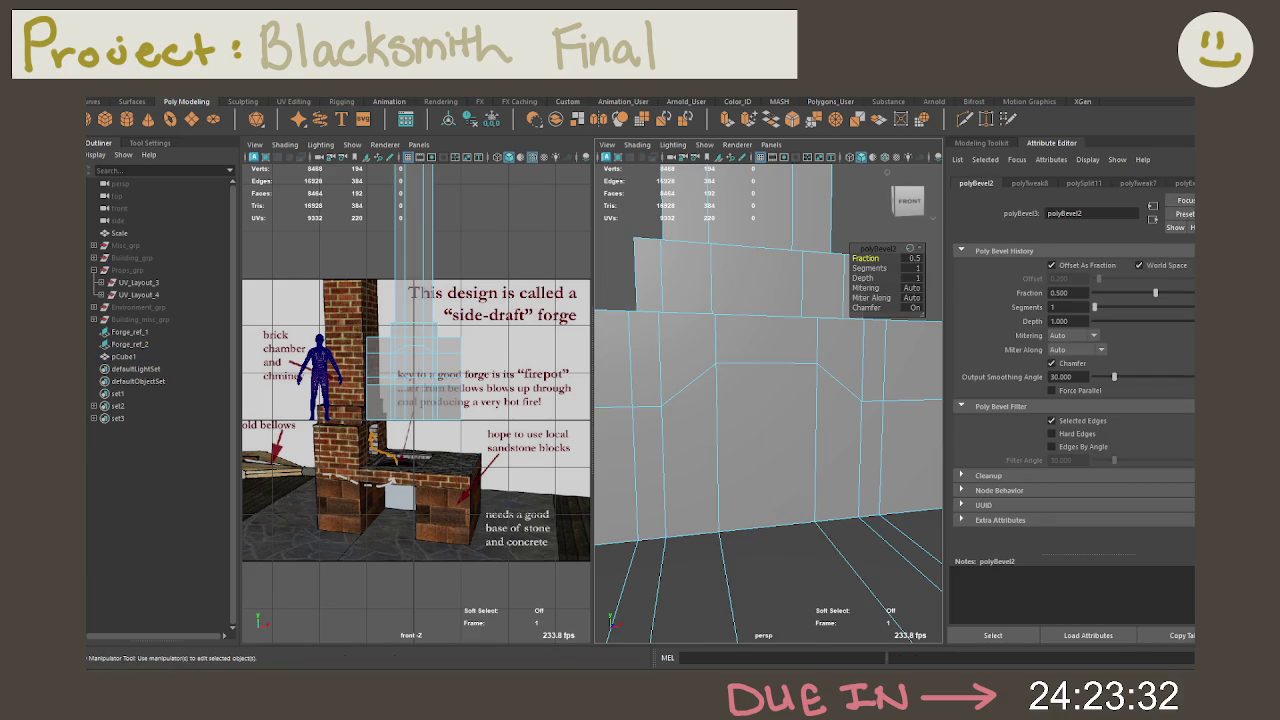
Step: Give the bevel 5 segments, widen its fraction to about 0.83 and lower its depth
left_click(910, 268)
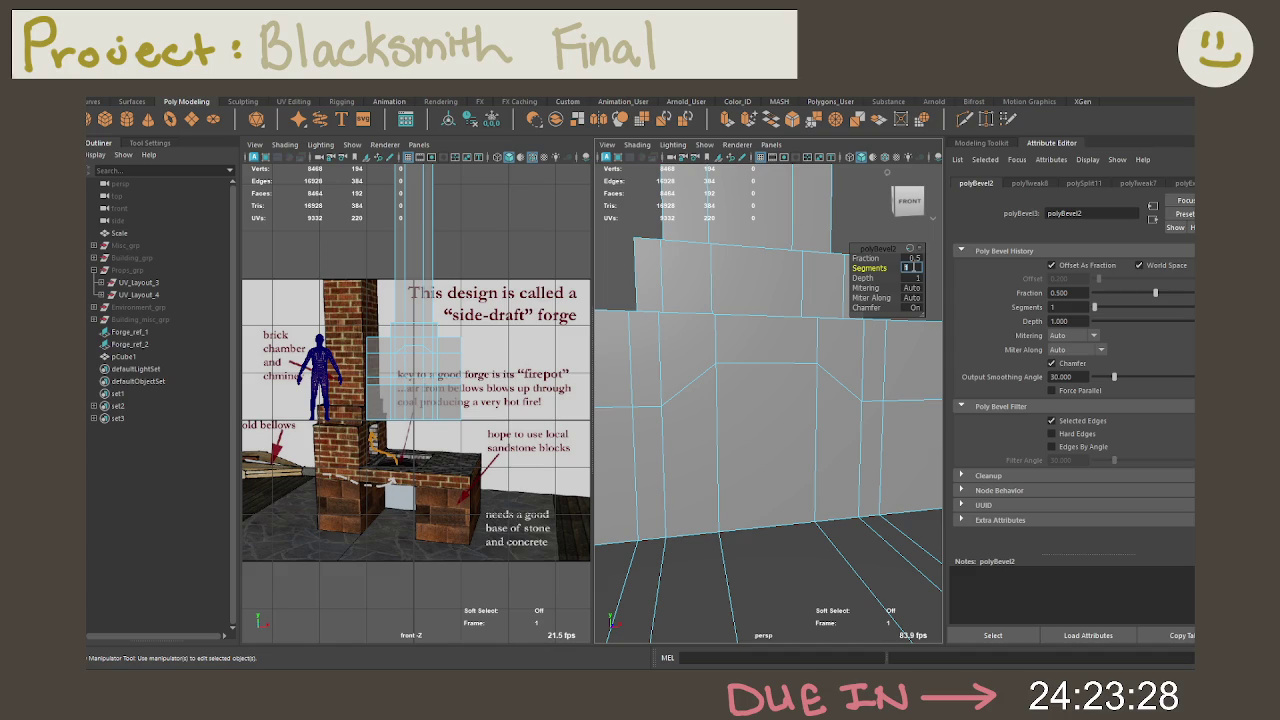
type("5")
key("Return")
left_click(866, 258)
middle_click_drag(866, 258, 1072, 292)
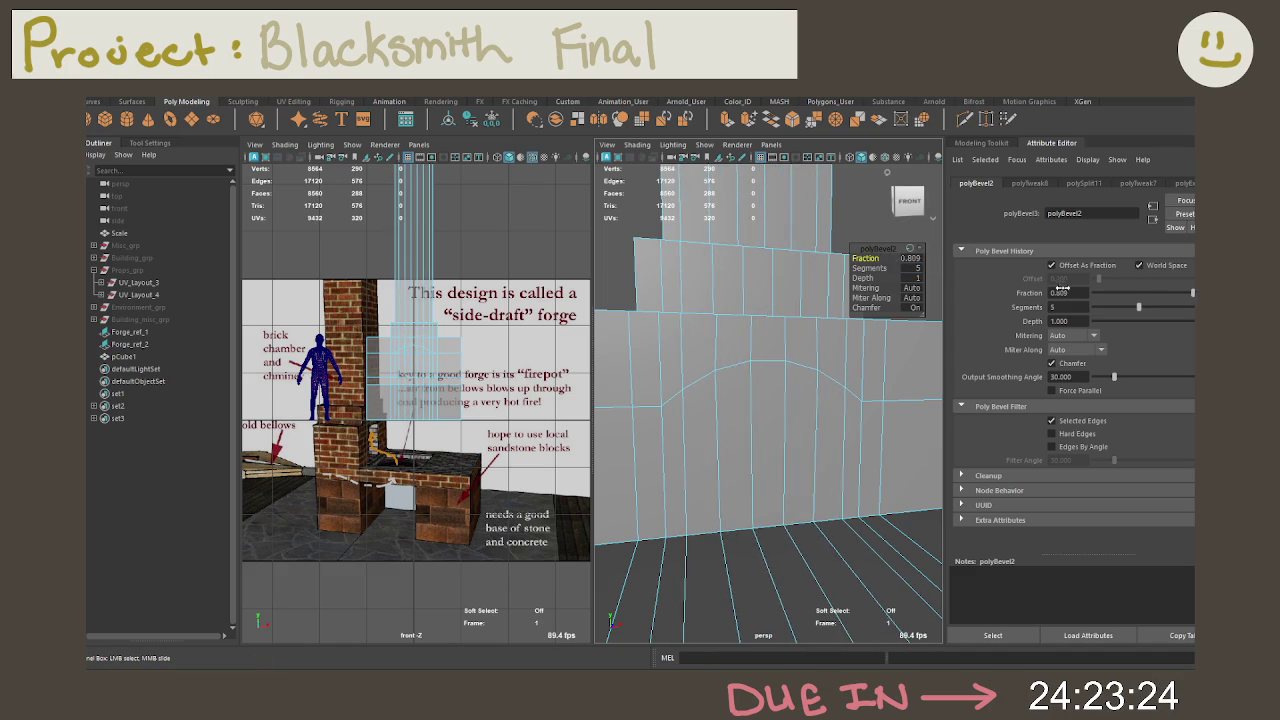
left_click(862, 278)
mouse_move(862, 278)
middle_mouse_down()
mouse_move(478, 345)
mouse_move(760, 367)
middle_mouse_up()
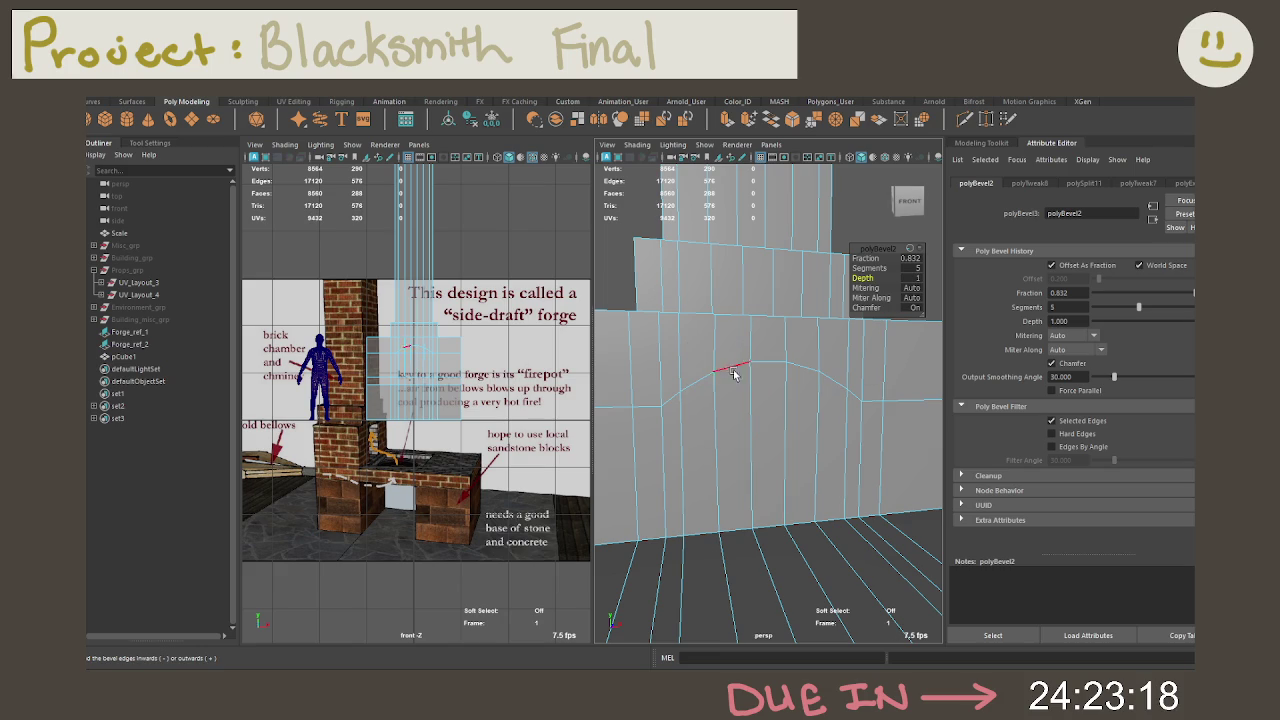
Step: Lift the top arch edges slightly upward to round out the curve
left_click(692, 388)
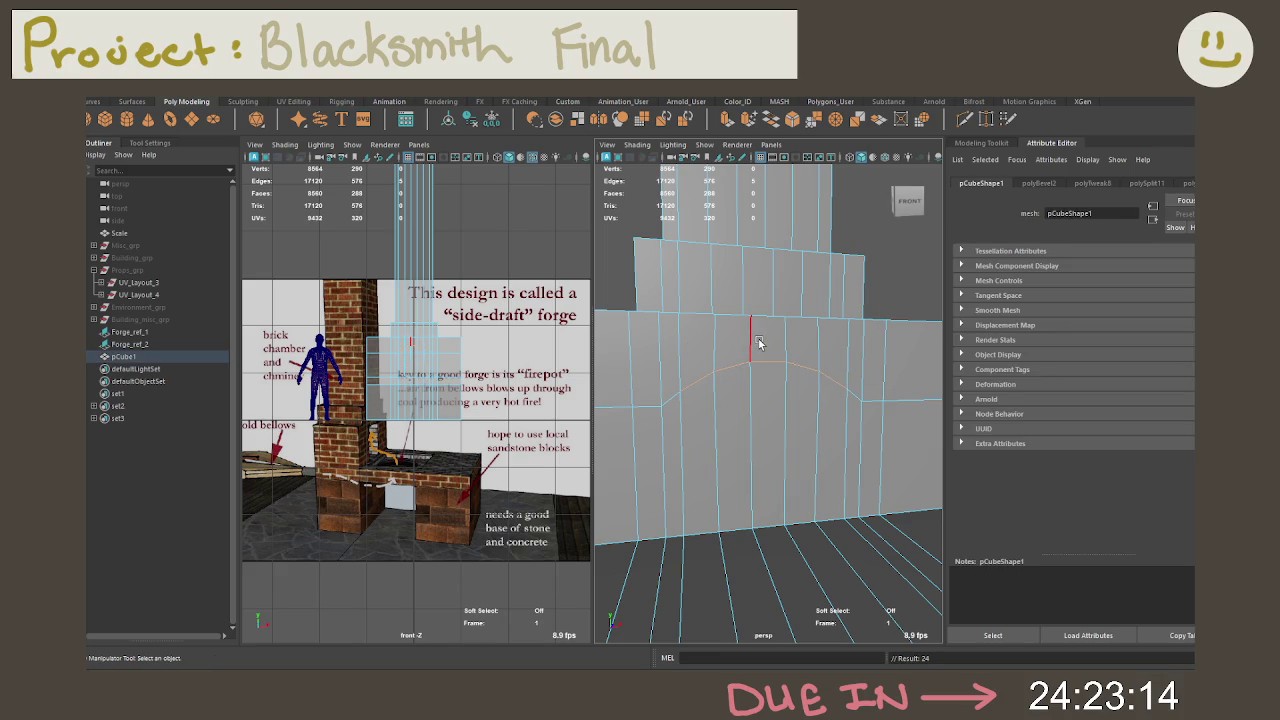
key("w")
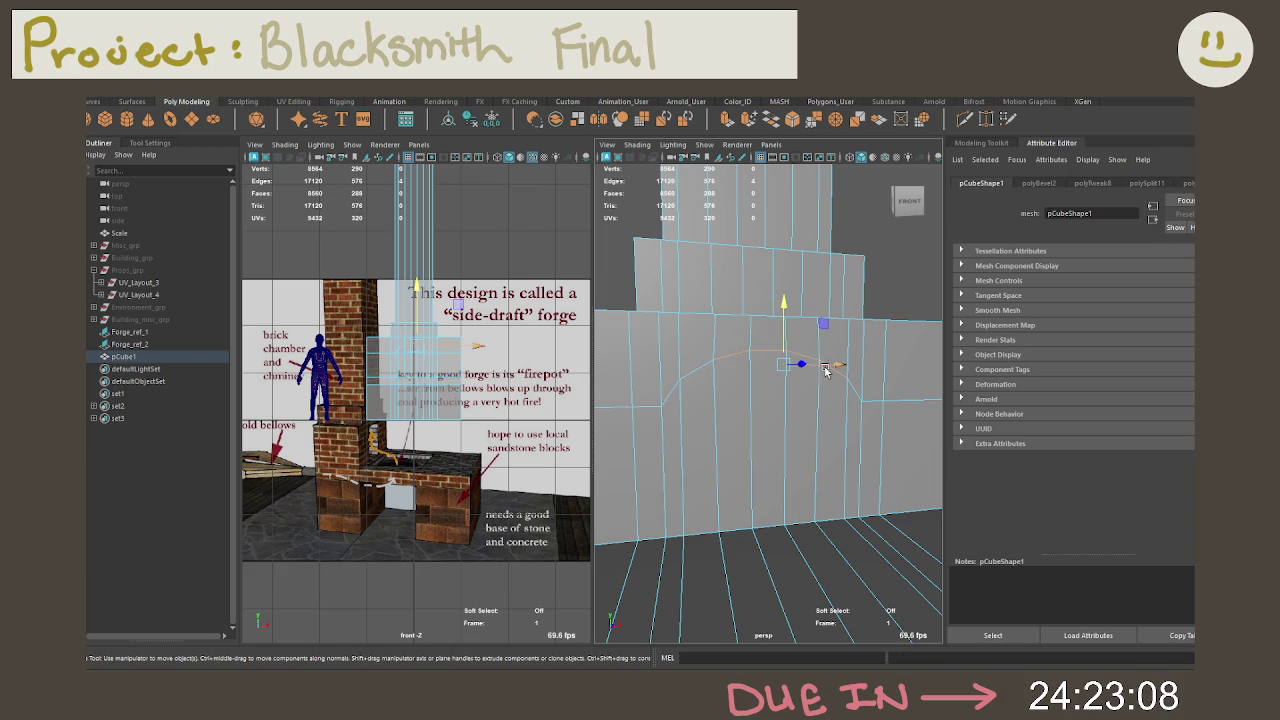
key("q")
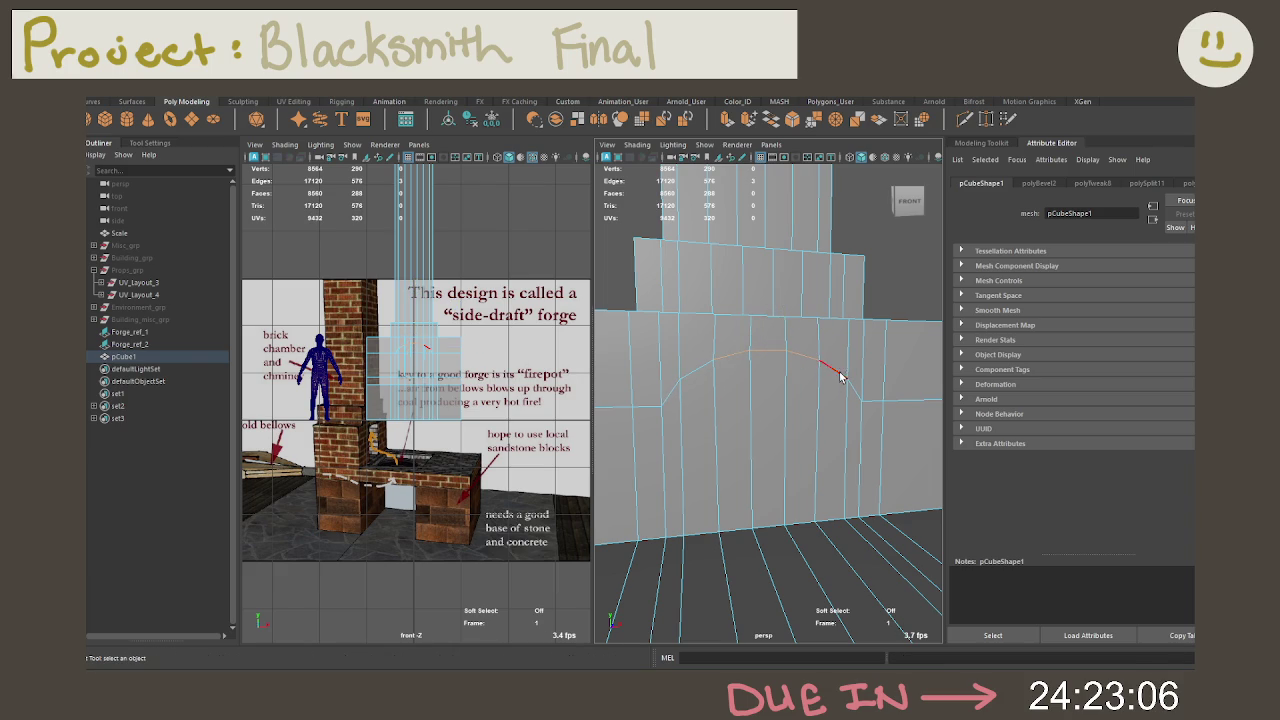
key("w")
left_click_drag(768, 318, 768, 305)
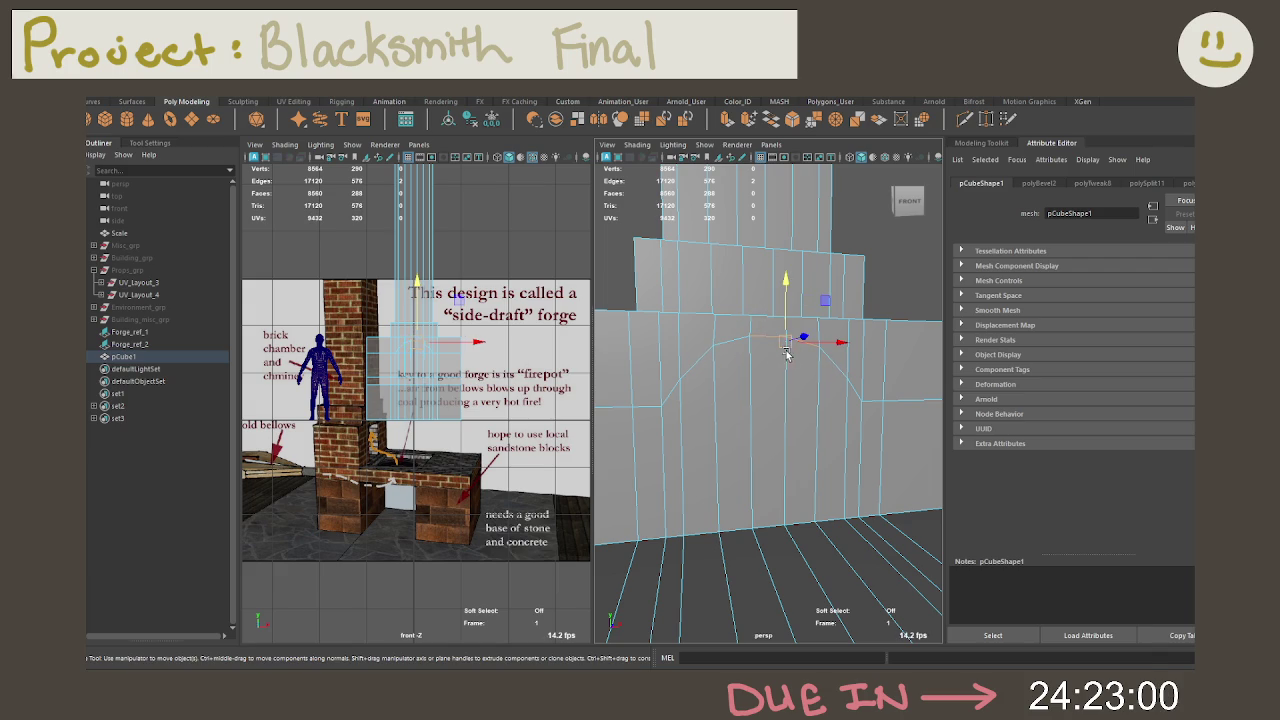
key("q")
key("w")
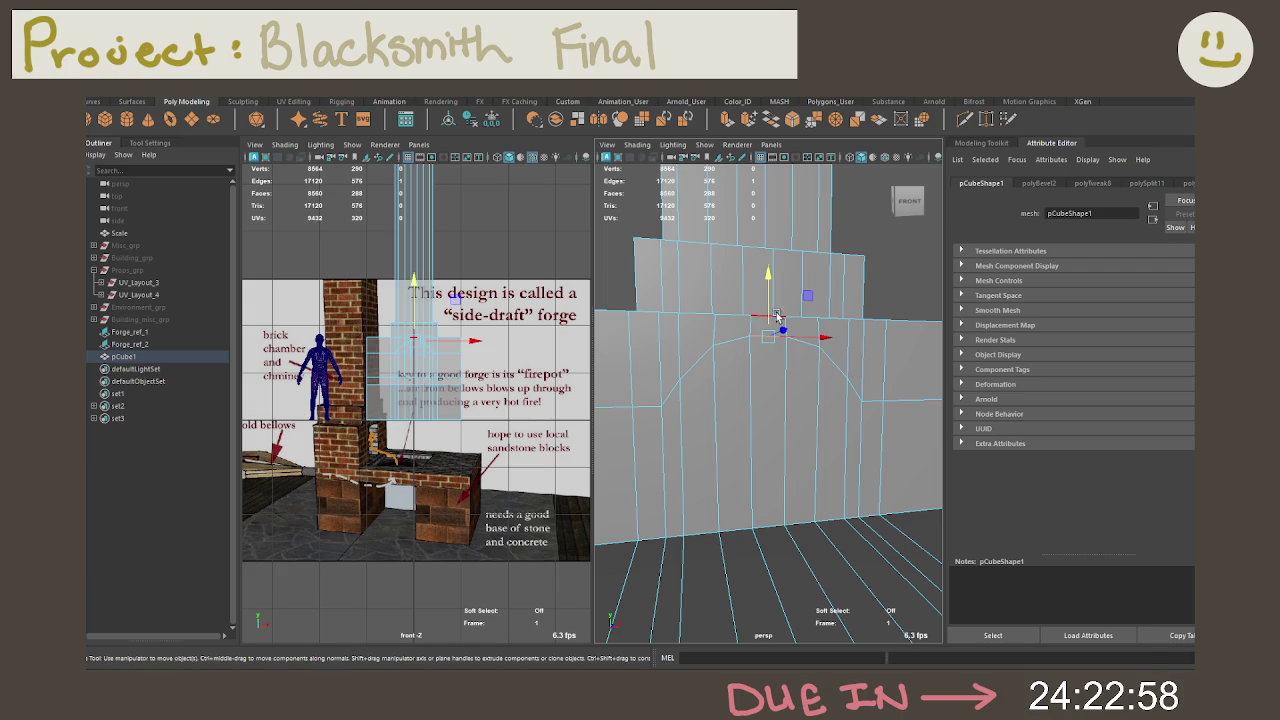
left_click_drag(769, 308, 769, 304)
left_click_drag(777, 400, 765, 412, "alt")
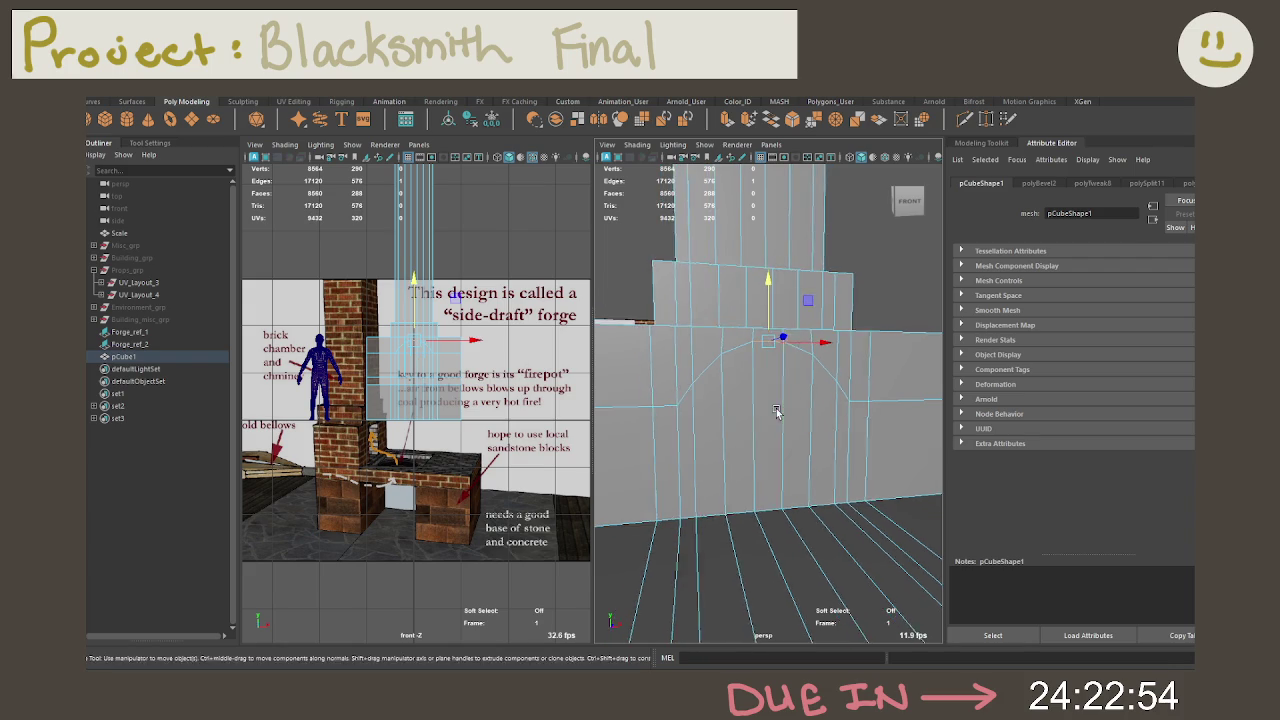
mouse_move(797, 430)
right_mouse_down()
mouse_move(755, 421)
mouse_move(688, 435)
right_mouse_up()
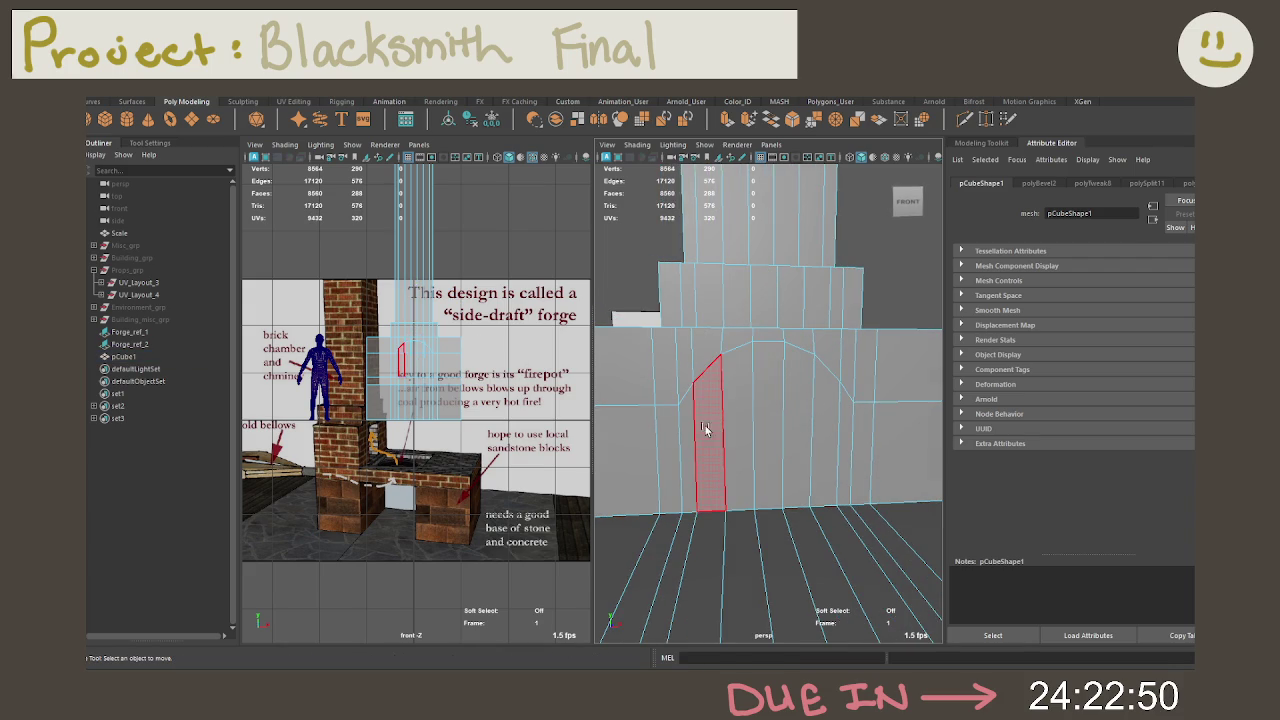
left_click(688, 435)
Step: Inset the arch faces with a 0.025 extrusion offset border
double_click(846, 434, "shift")
mouse_move(846, 434)
left_mouse_down("alt")
mouse_move(789, 452)
mouse_move(861, 456)
left_mouse_up("alt")
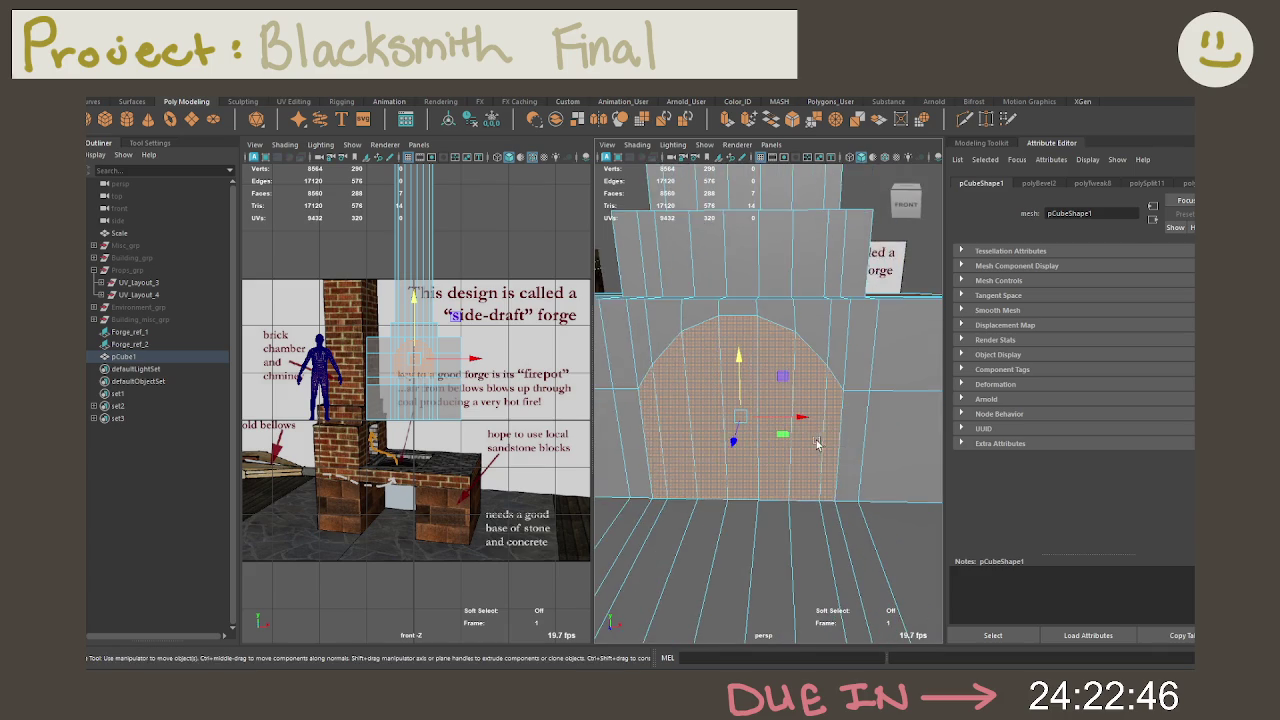
key("ctrl+e")
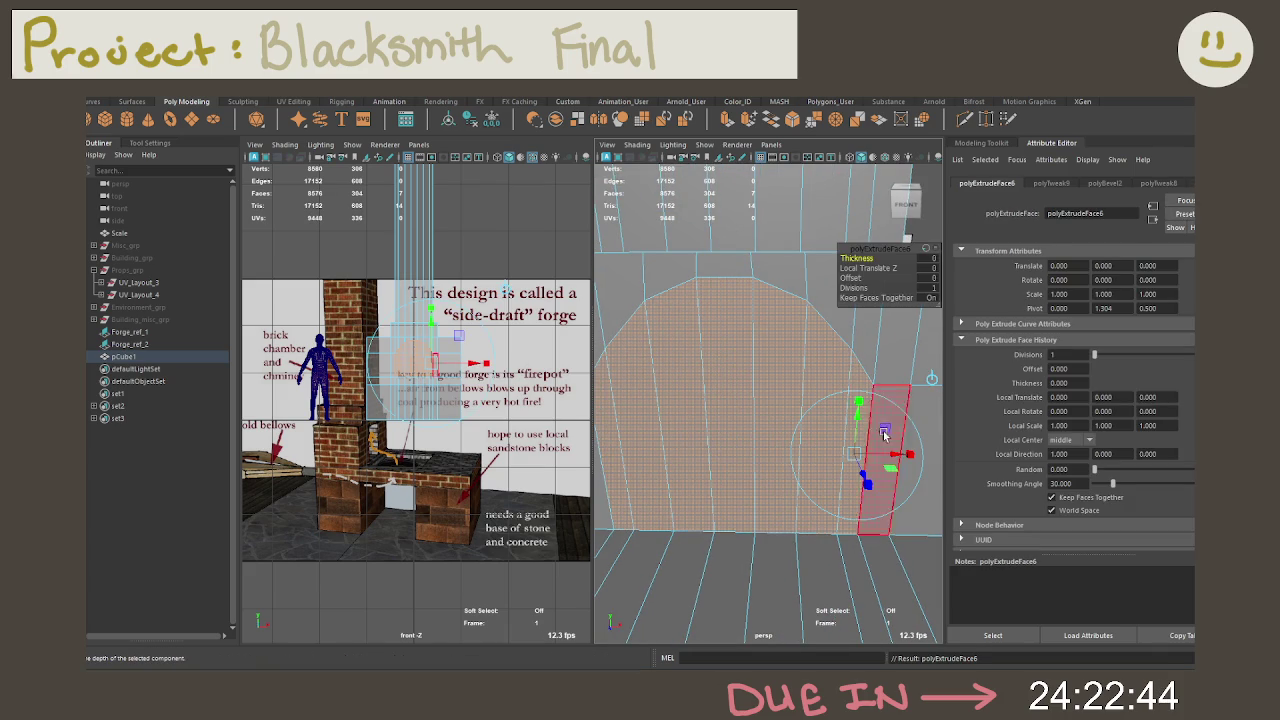
left_click(850, 278)
middle_click_drag(850, 279, 873, 286)
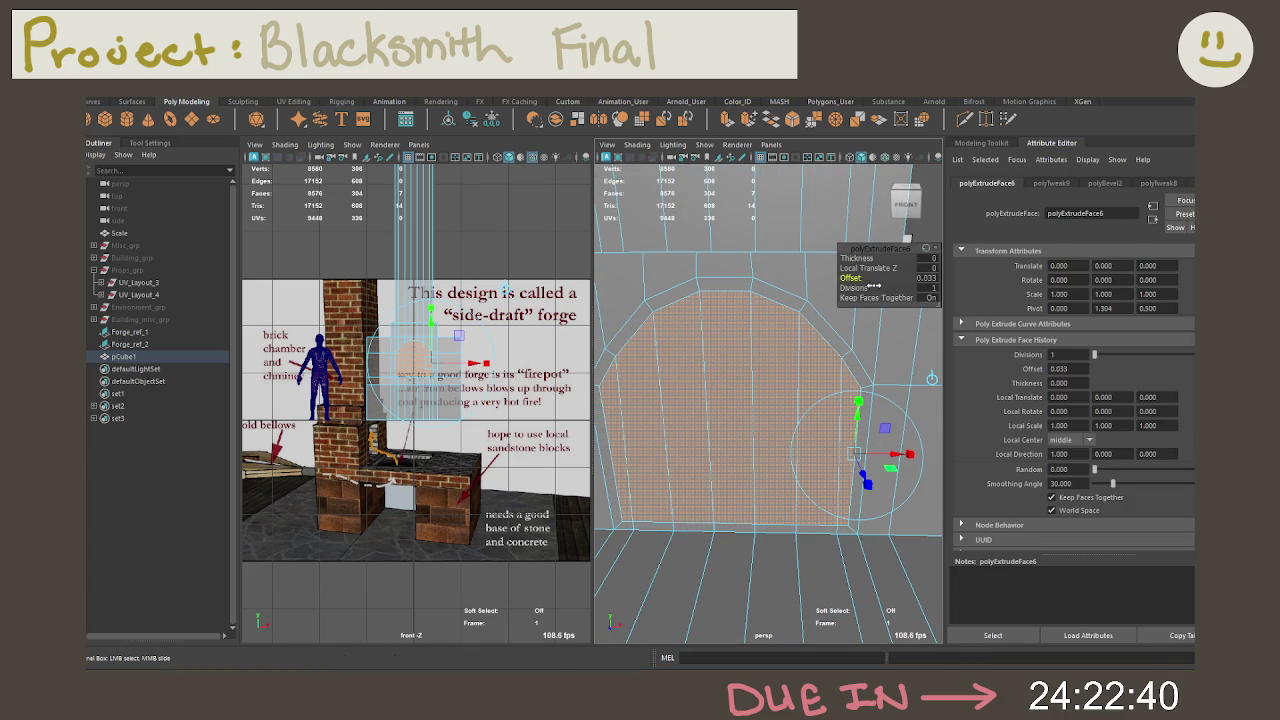
double_click(928, 279)
key("Return")
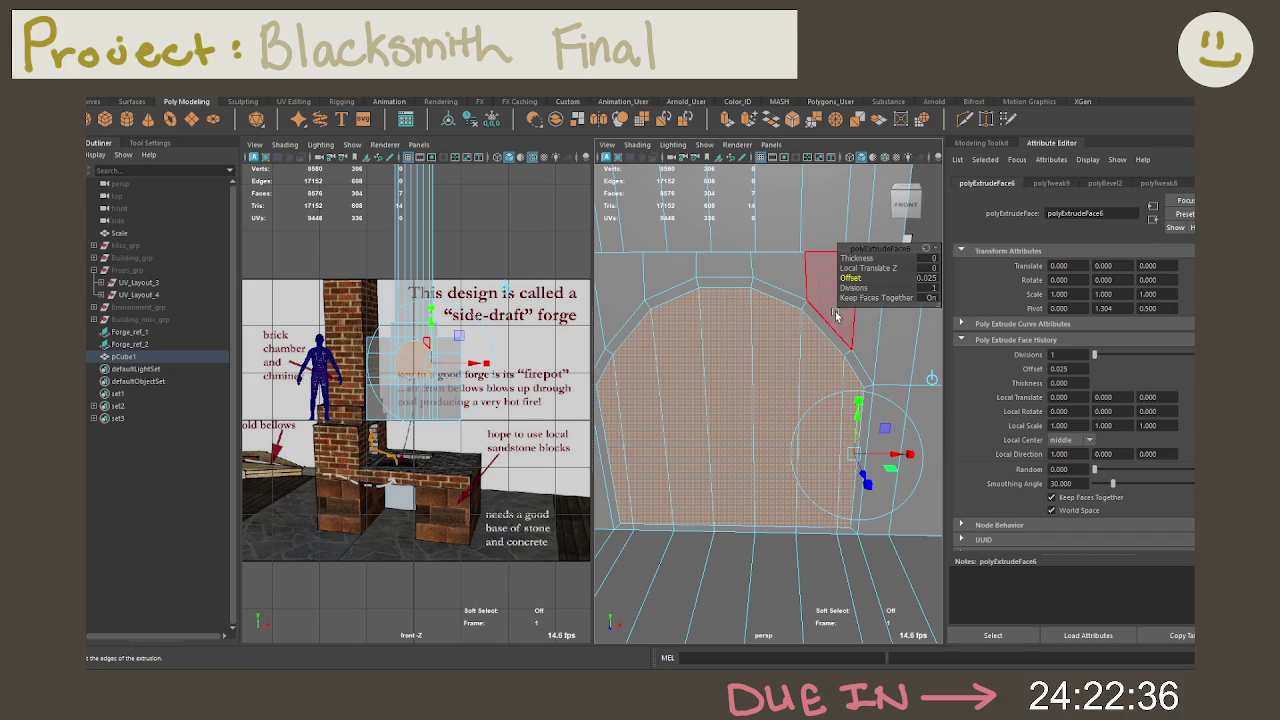
mouse_move(828, 305)
left_mouse_down("alt")
mouse_move(818, 505)
mouse_move(893, 463)
mouse_move(836, 359)
left_mouse_up("alt")
Step: Extrude the arch faces again, pushing them -0.5 into the forge body
key("ctrl+e")
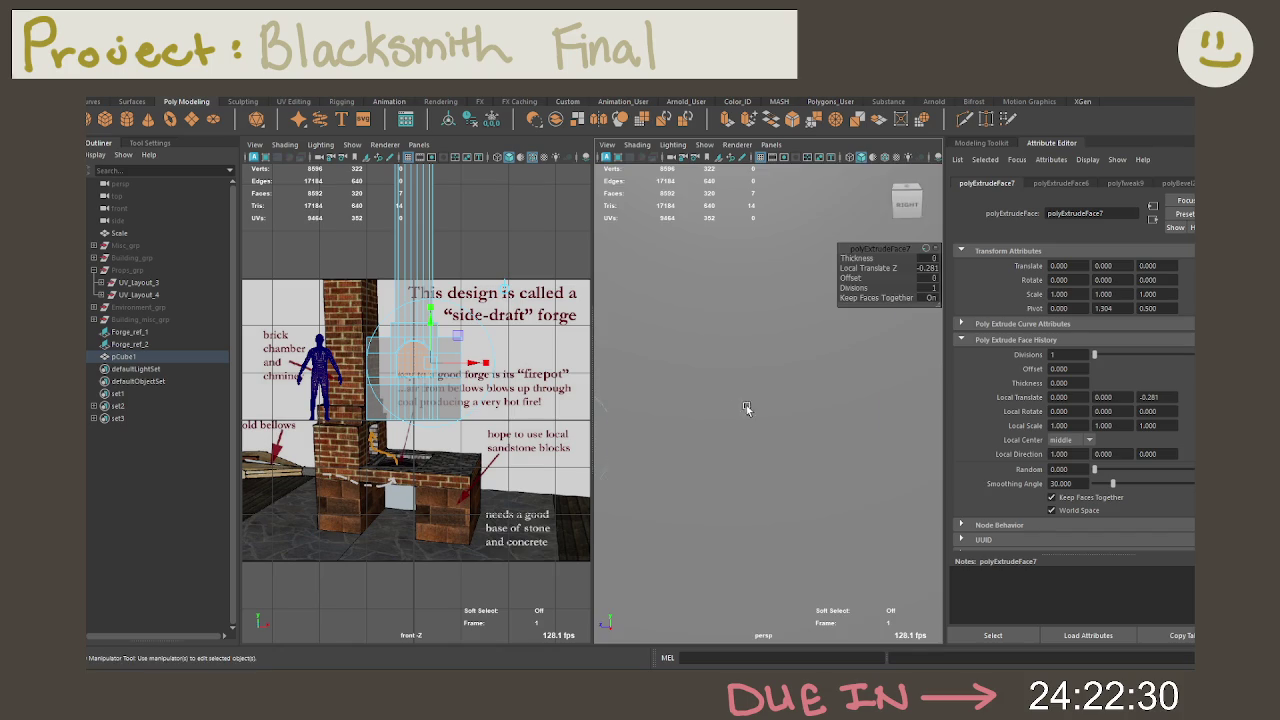
left_click(928, 268)
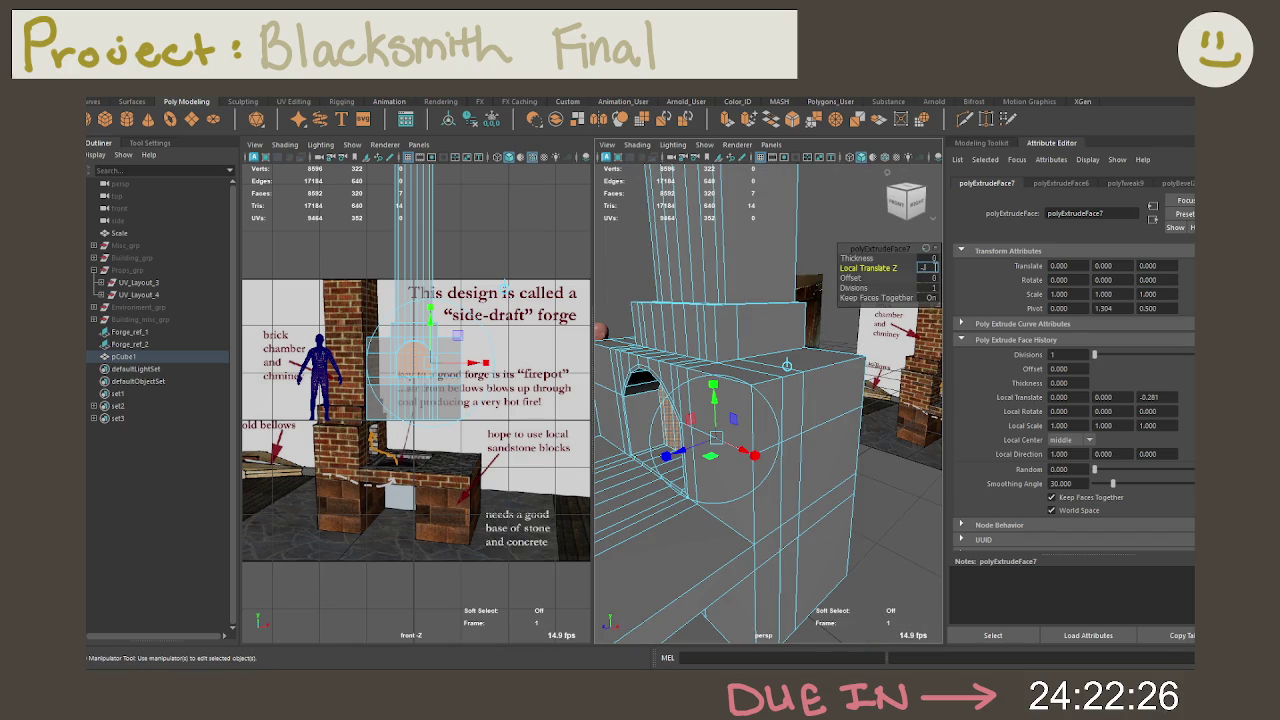
type("-0.25")
key("Return")
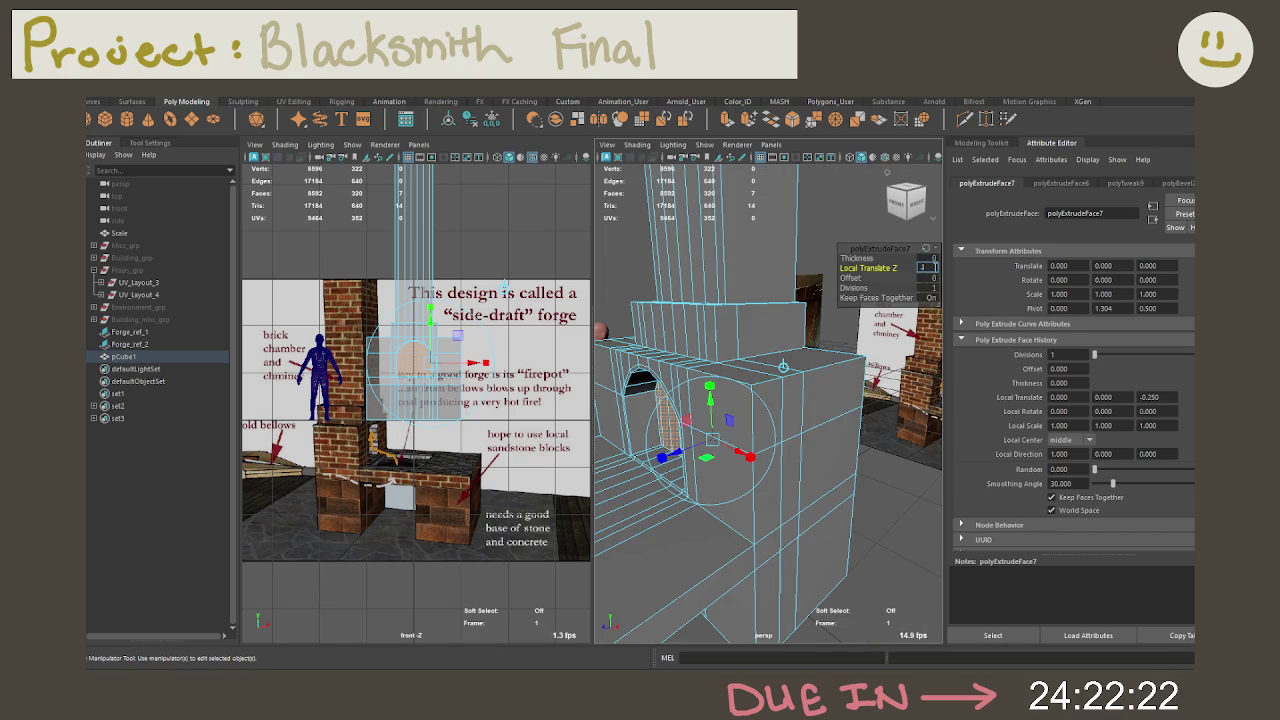
key("Return")
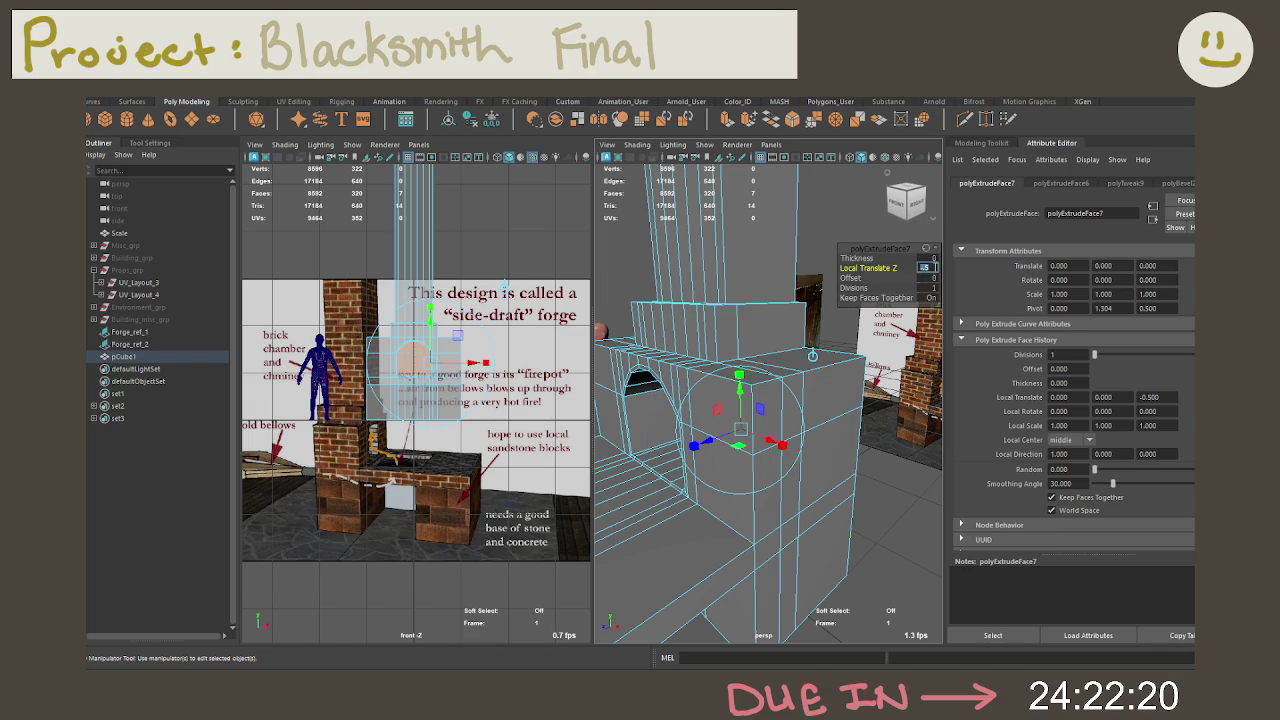
mouse_move(839, 378)
left_mouse_down("alt")
mouse_move(811, 366)
mouse_move(889, 344)
left_mouse_up("alt")
scroll(889, 344, "down", 5)
mouse_move(889, 344)
left_mouse_down("alt")
mouse_move(878, 481)
mouse_move(862, 428)
left_mouse_up("alt")
left_click(878, 481)
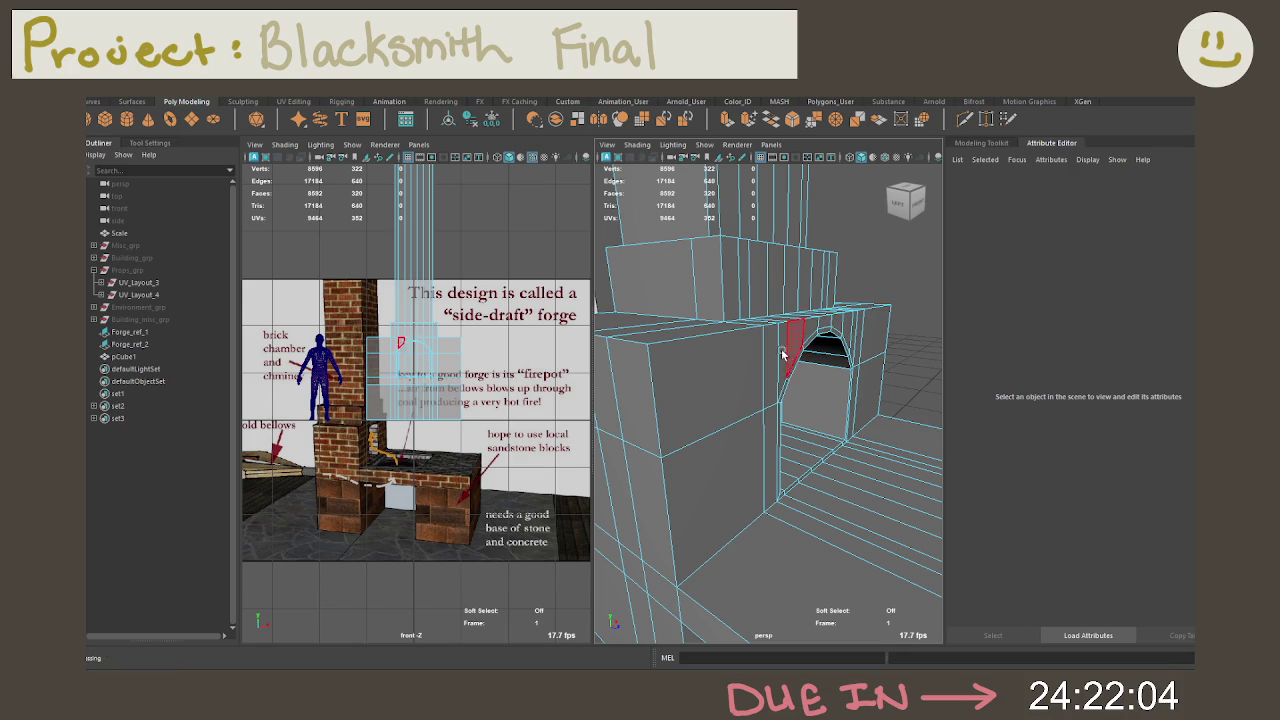
right_click_drag(771, 317, 840, 300)
Step: Select a long face strip on the forge and undo an accidental mirror
right_click(858, 350)
left_click(858, 350)
mouse_move(858, 350)
left_mouse_down("alt")
mouse_move(800, 353)
mouse_move(760, 385)
mouse_move(770, 445)
mouse_move(700, 500)
mouse_move(815, 445)
mouse_move(770, 463)
left_mouse_up("alt")
scroll(790, 354, "up", 4)
left_click(685, 484)
left_click(771, 463)
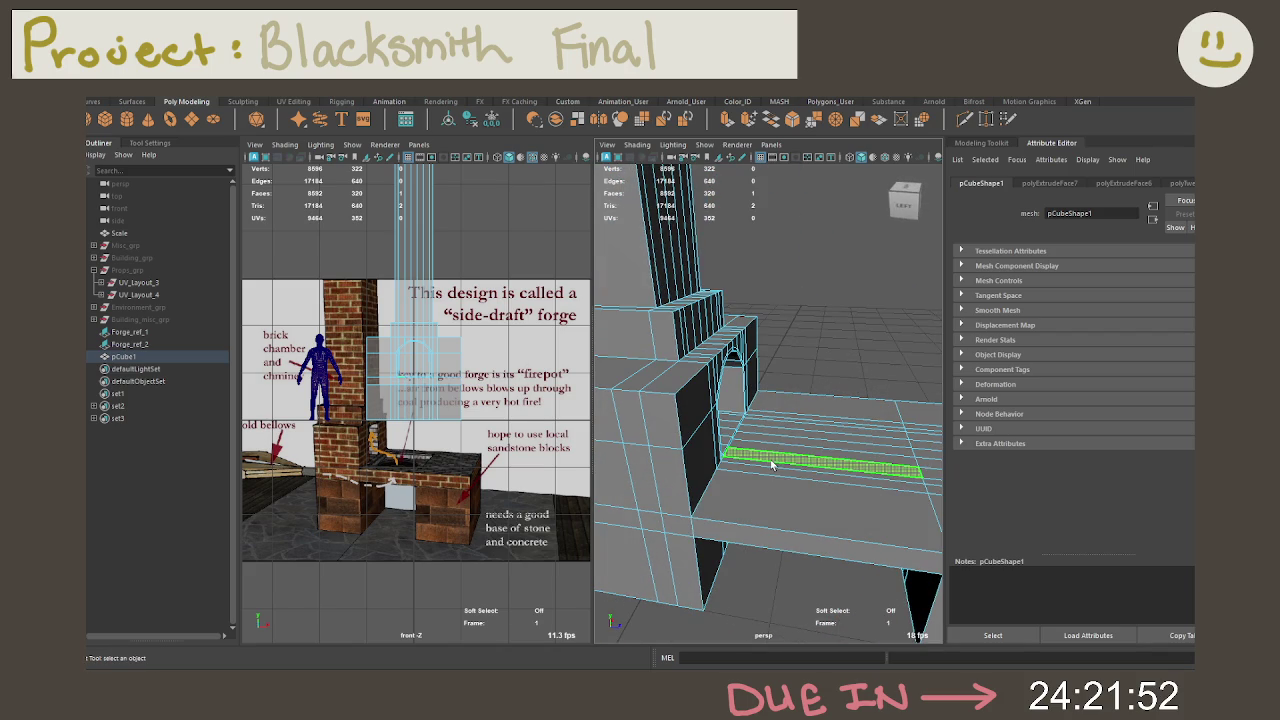
right_click_drag(745, 317, 755, 303)
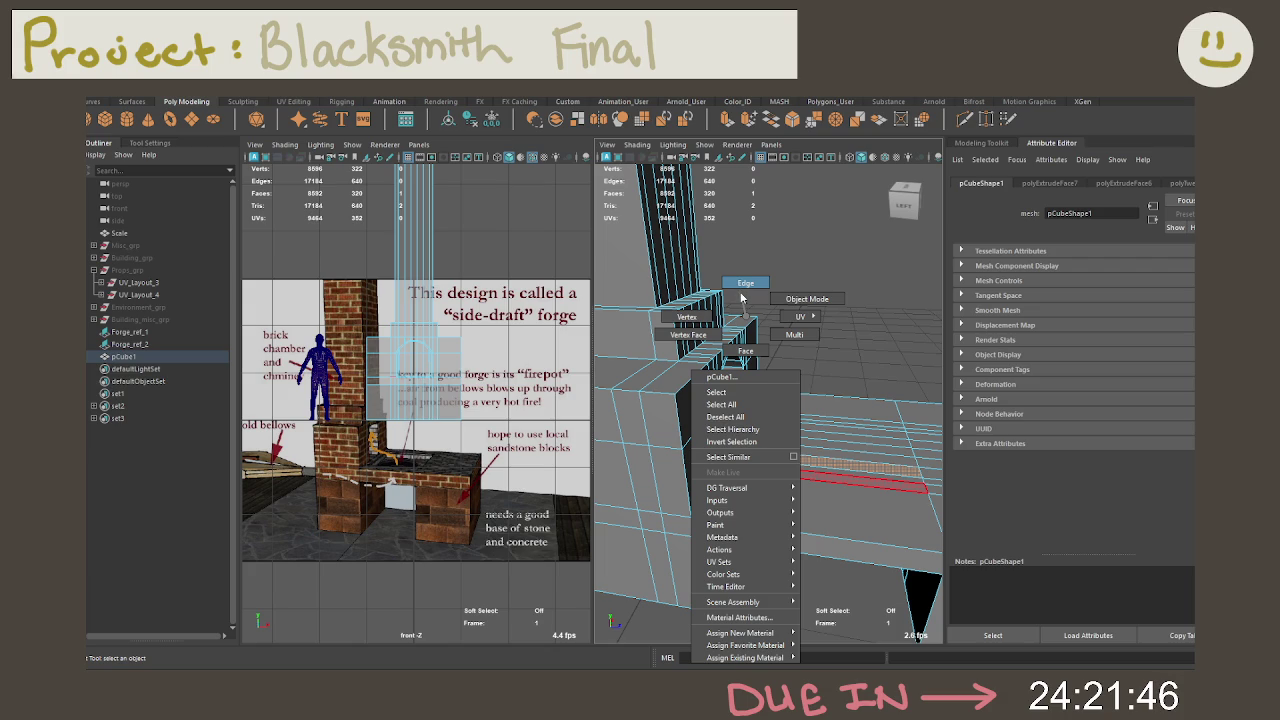
right_click_drag(741, 297, 745, 285)
mouse_move(837, 444)
left_mouse_down("alt")
mouse_move(774, 394)
mouse_move(915, 522)
mouse_move(876, 398)
mouse_move(777, 340)
left_mouse_up("alt")
right_click(777, 340, "shift")
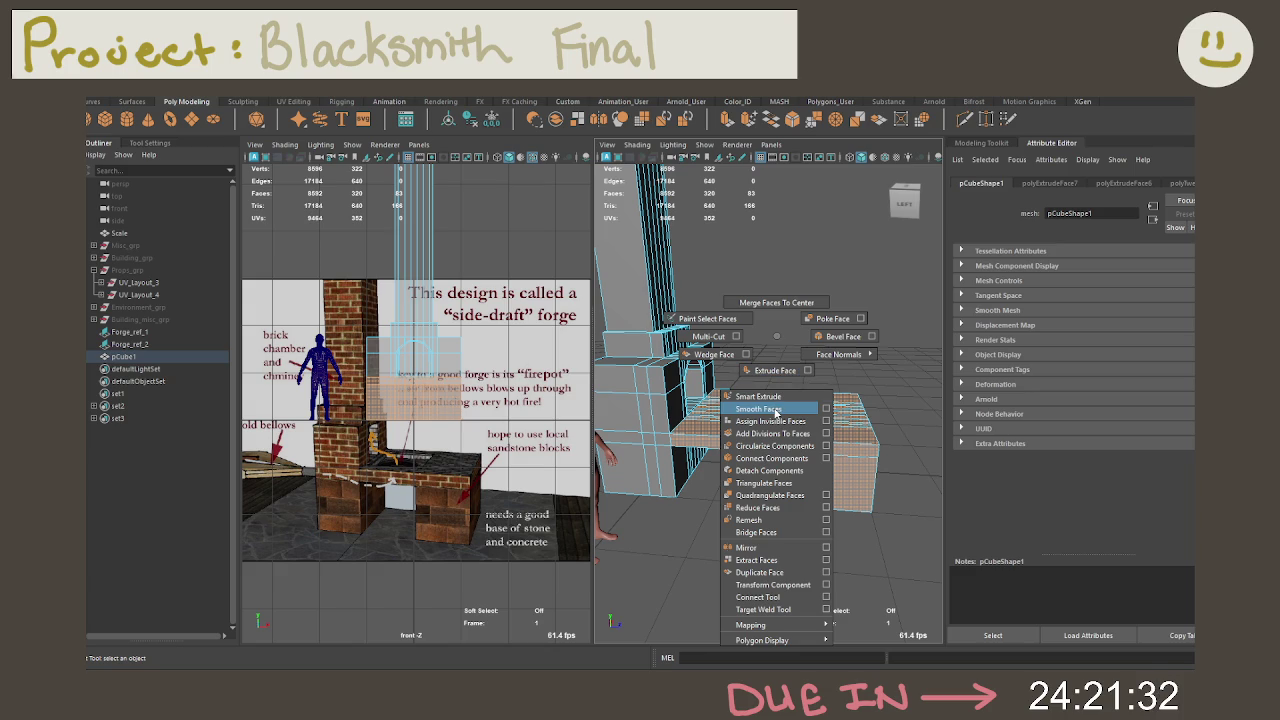
right_click_drag(775, 410, 760, 549, "shift")
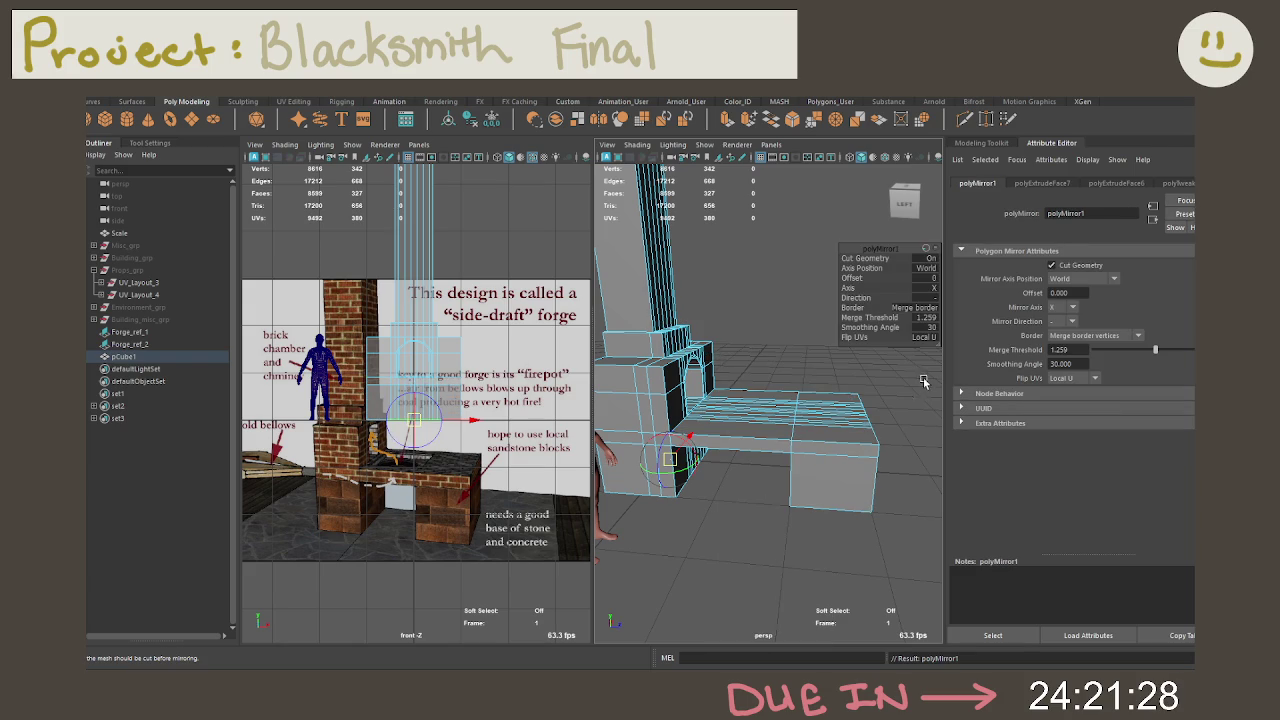
key("ctrl+z")
Step: Marquee-select the slab's faces and extract them as a separate piece
left_click(842, 378)
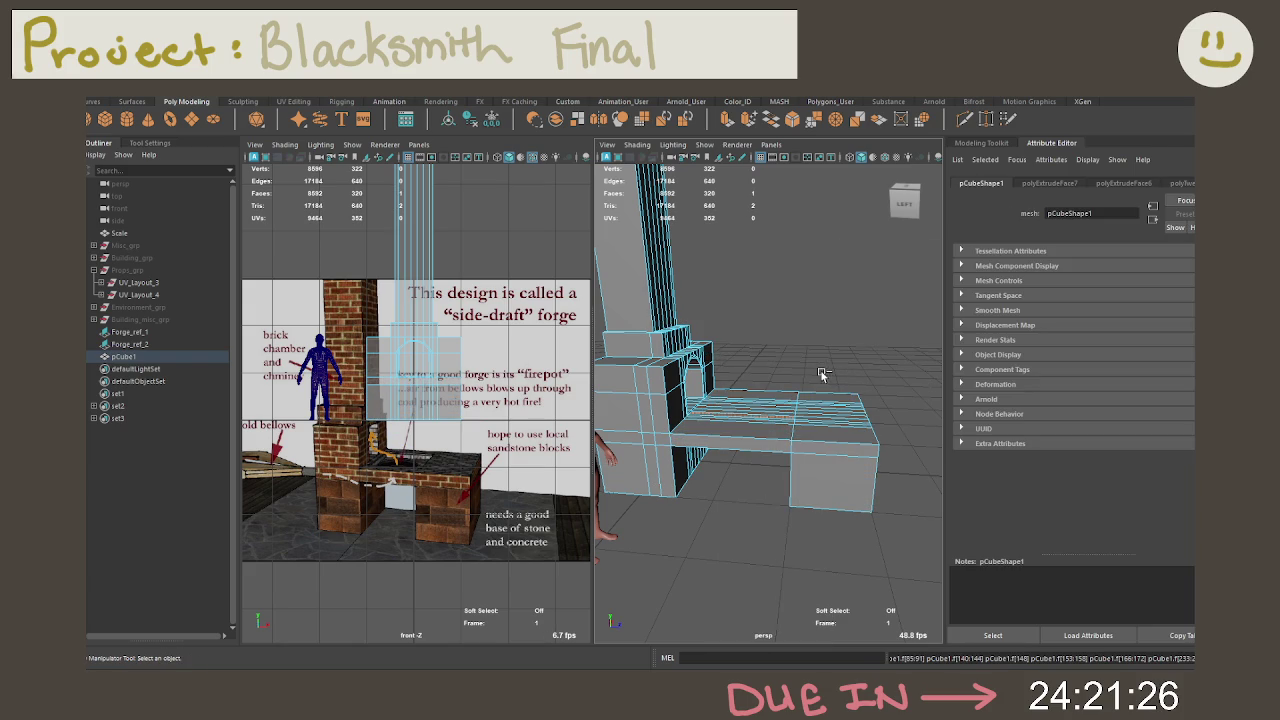
left_click_drag(748, 362, 942, 608)
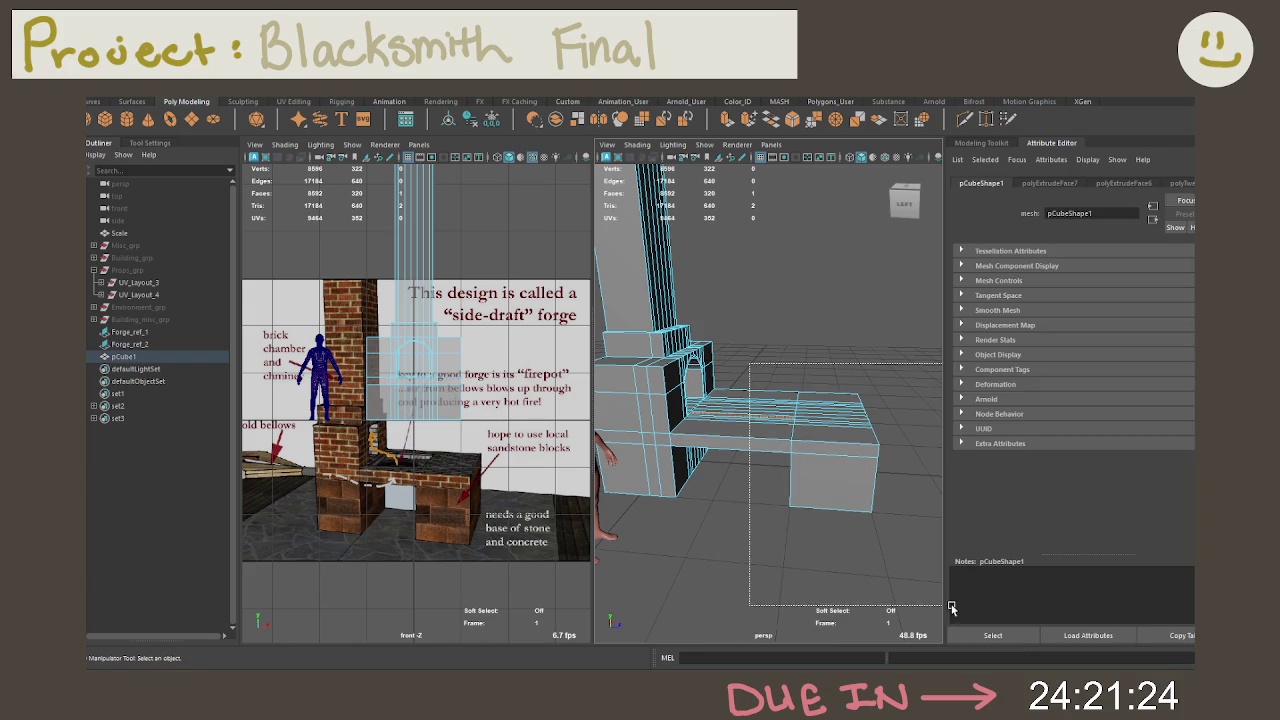
right_click(782, 312, "shift")
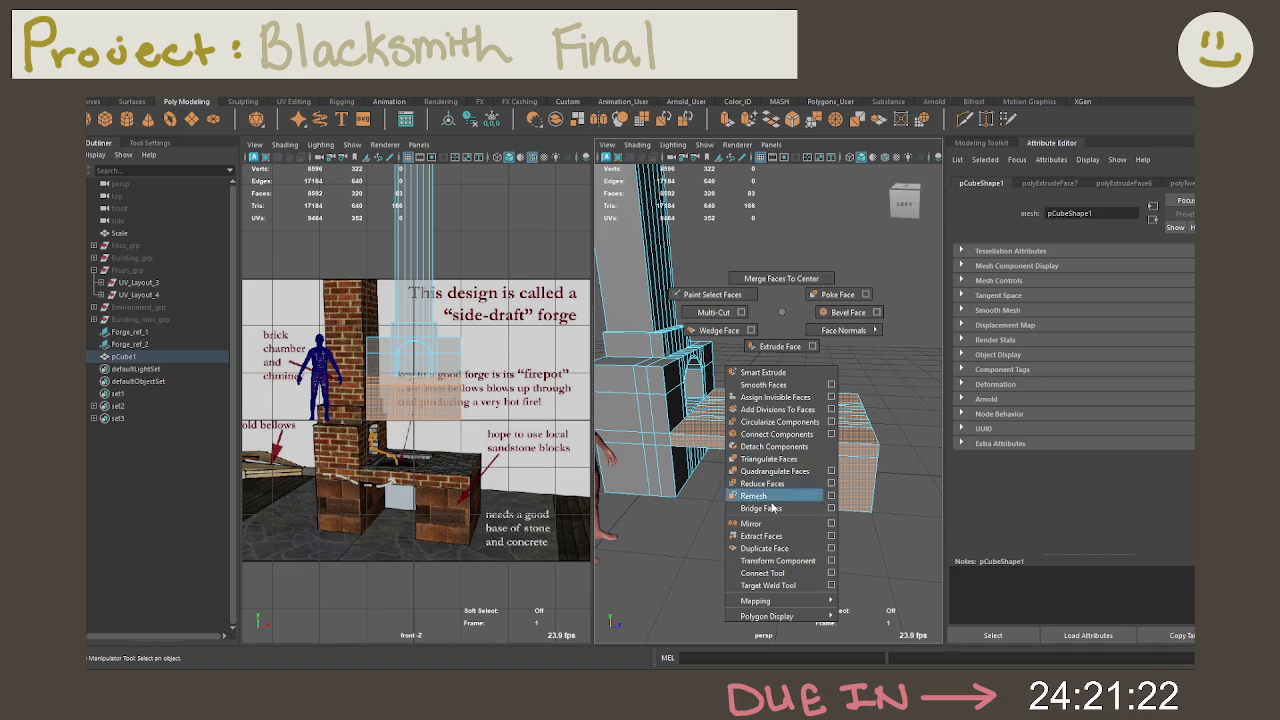
left_click(773, 538)
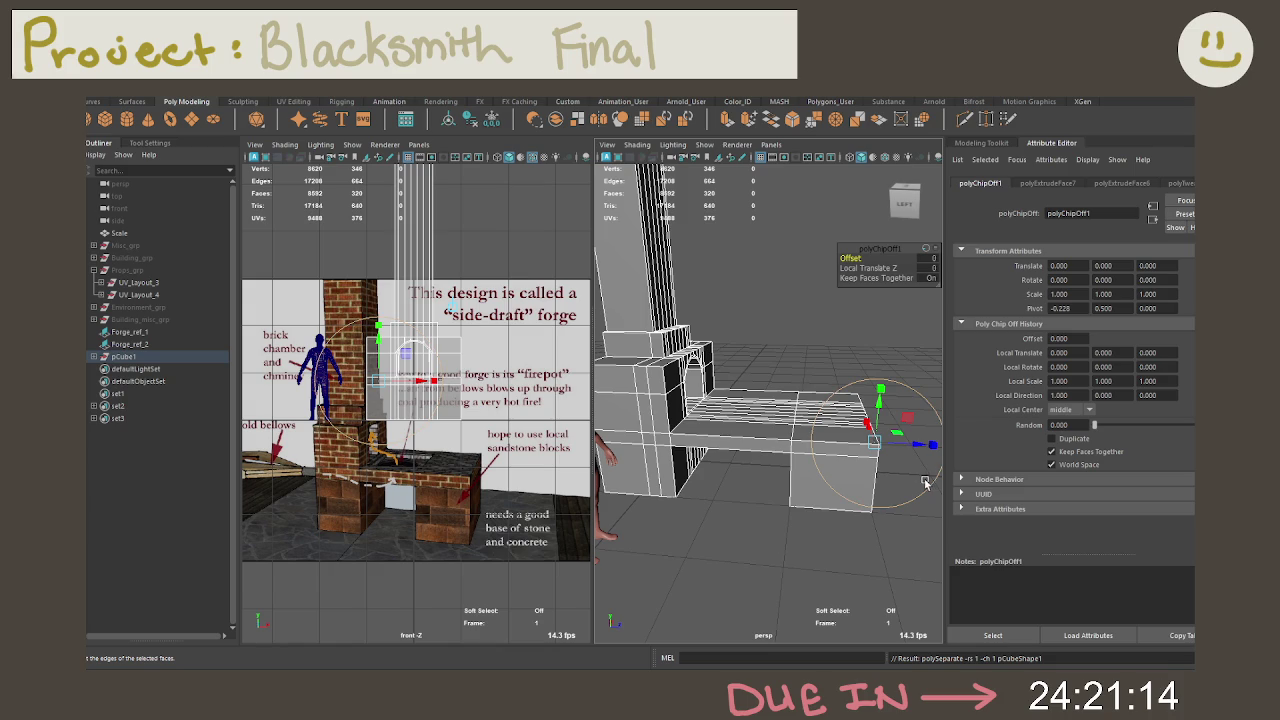
scroll(829, 441, "up", 5)
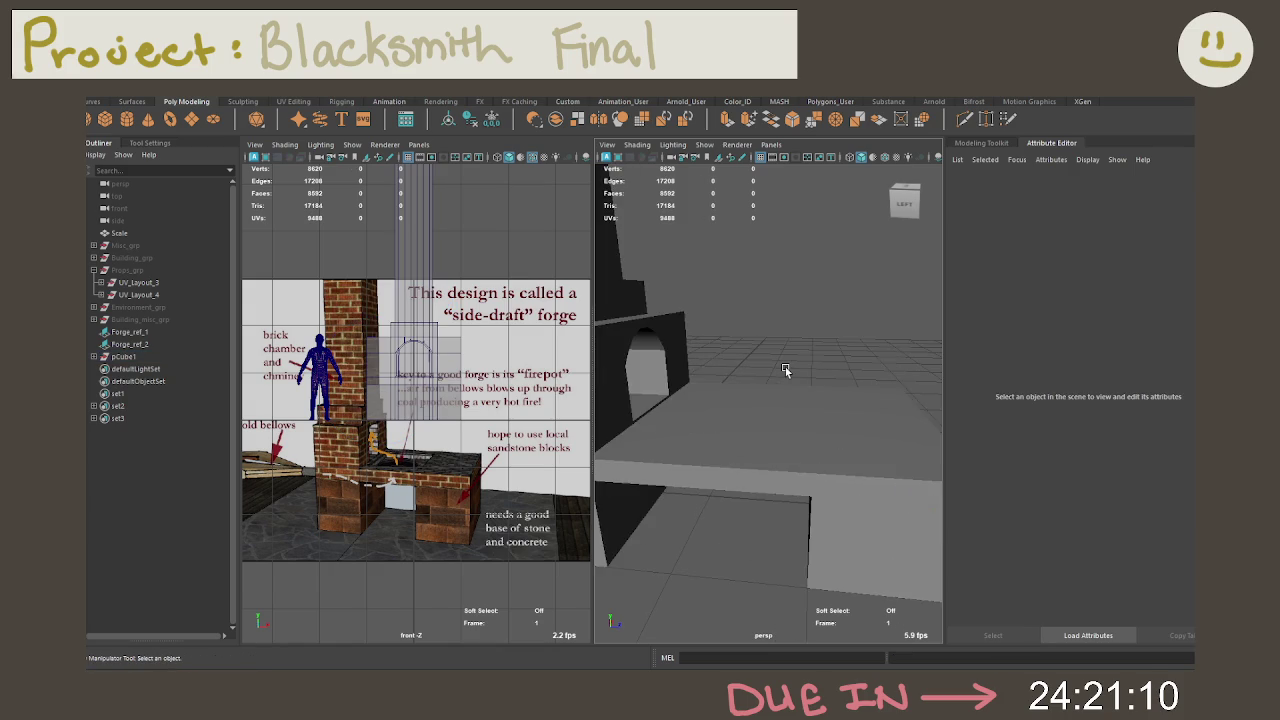
left_click_drag(786, 369, 751, 381, "alt")
left_click(751, 381)
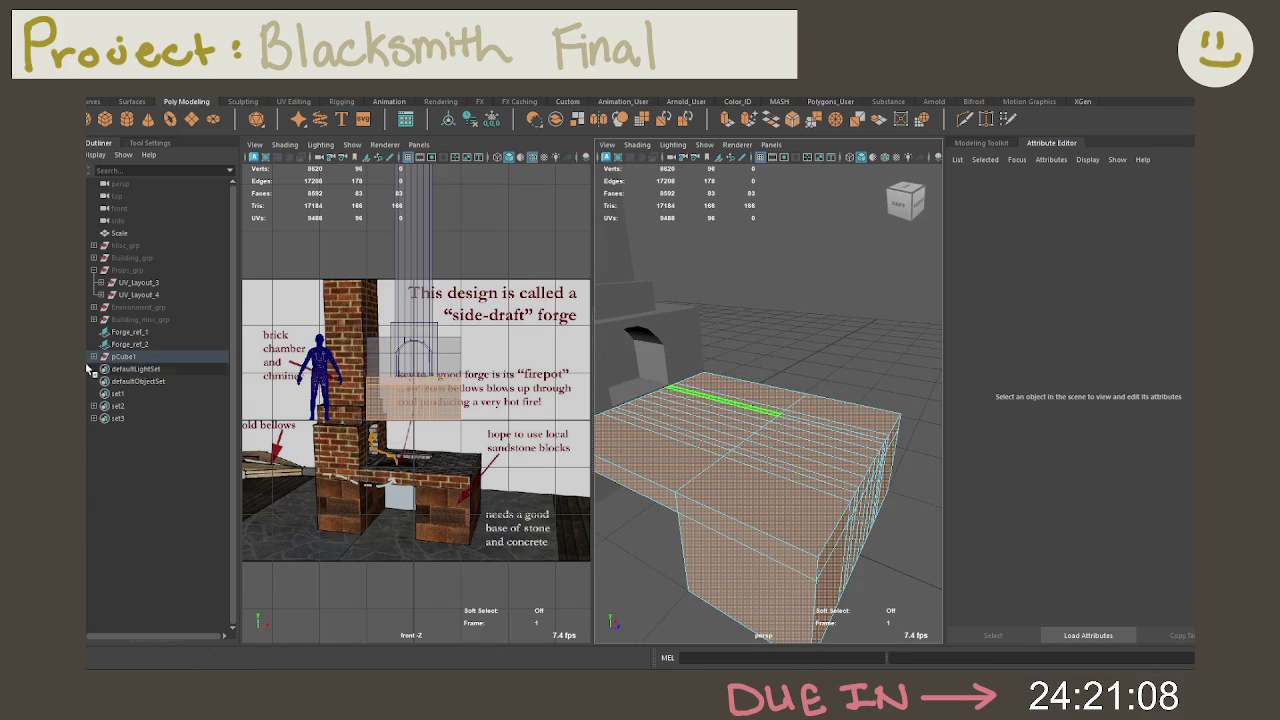
Step: Rename pCube1 to Forge_grp in the Outliner
double_click(125, 357)
type("Forge_grp")
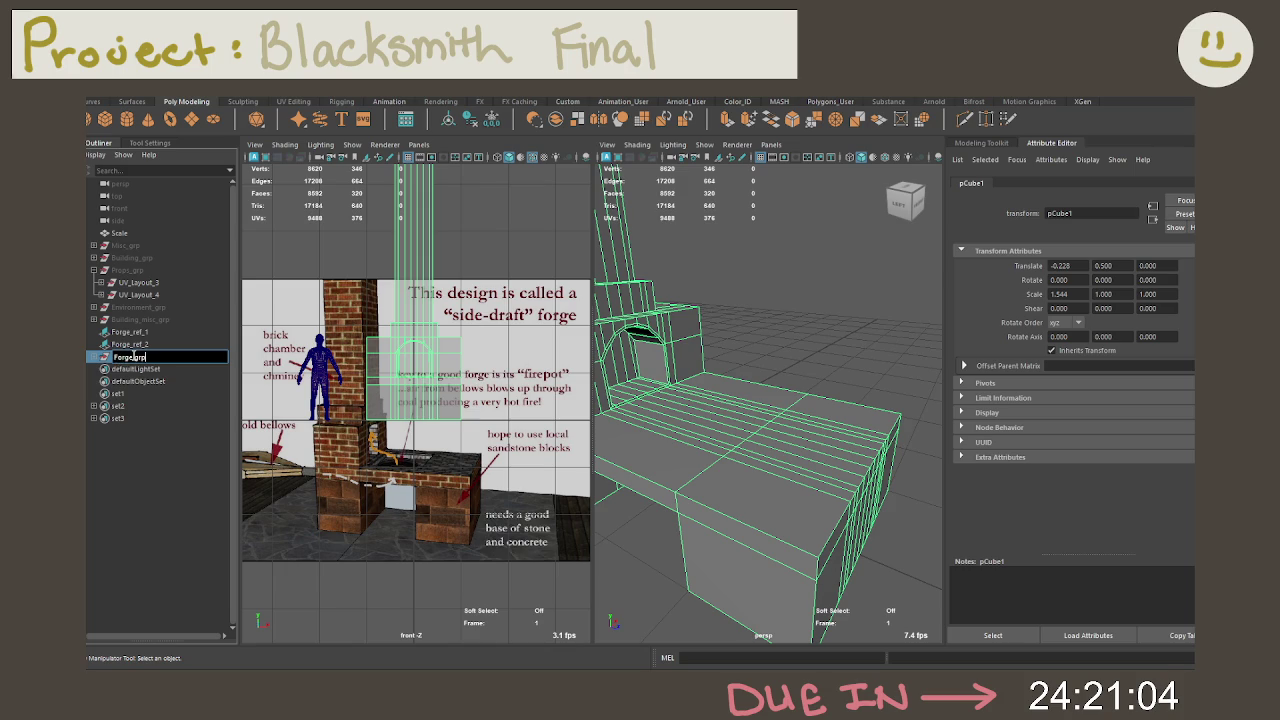
key("Return")
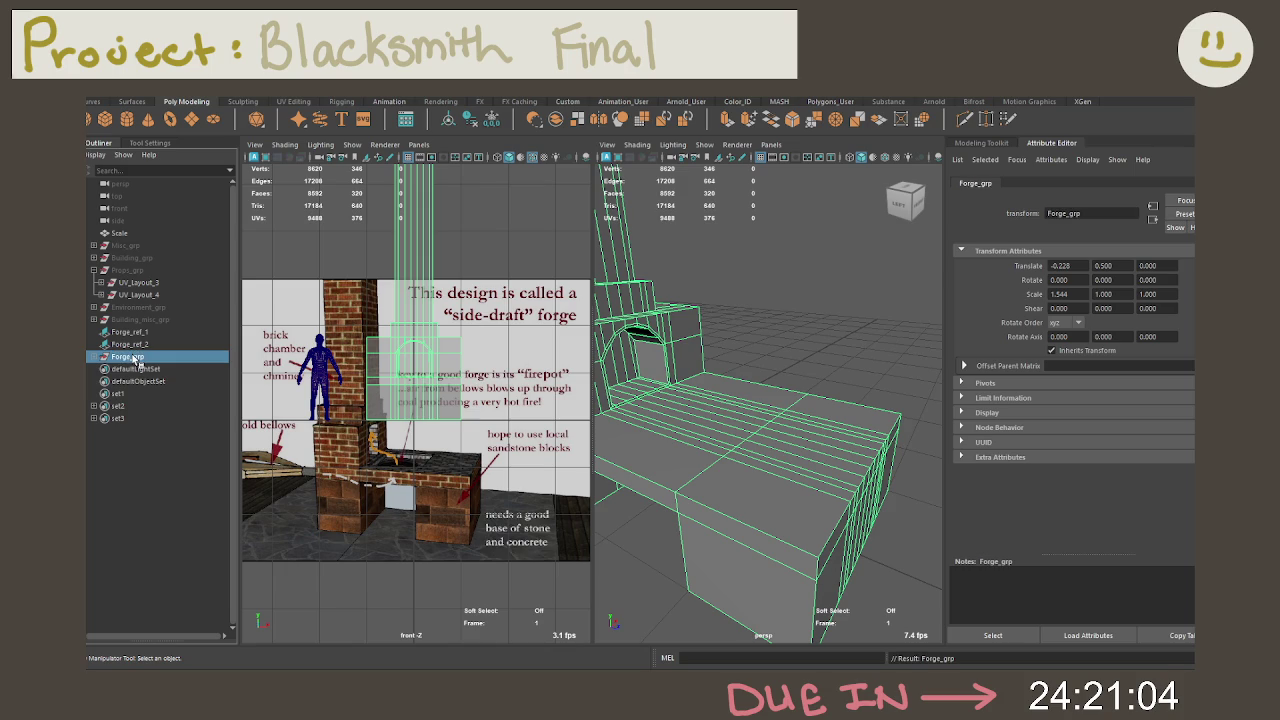
left_click(738, 364)
left_click_drag(740, 364, 812, 362, "alt")
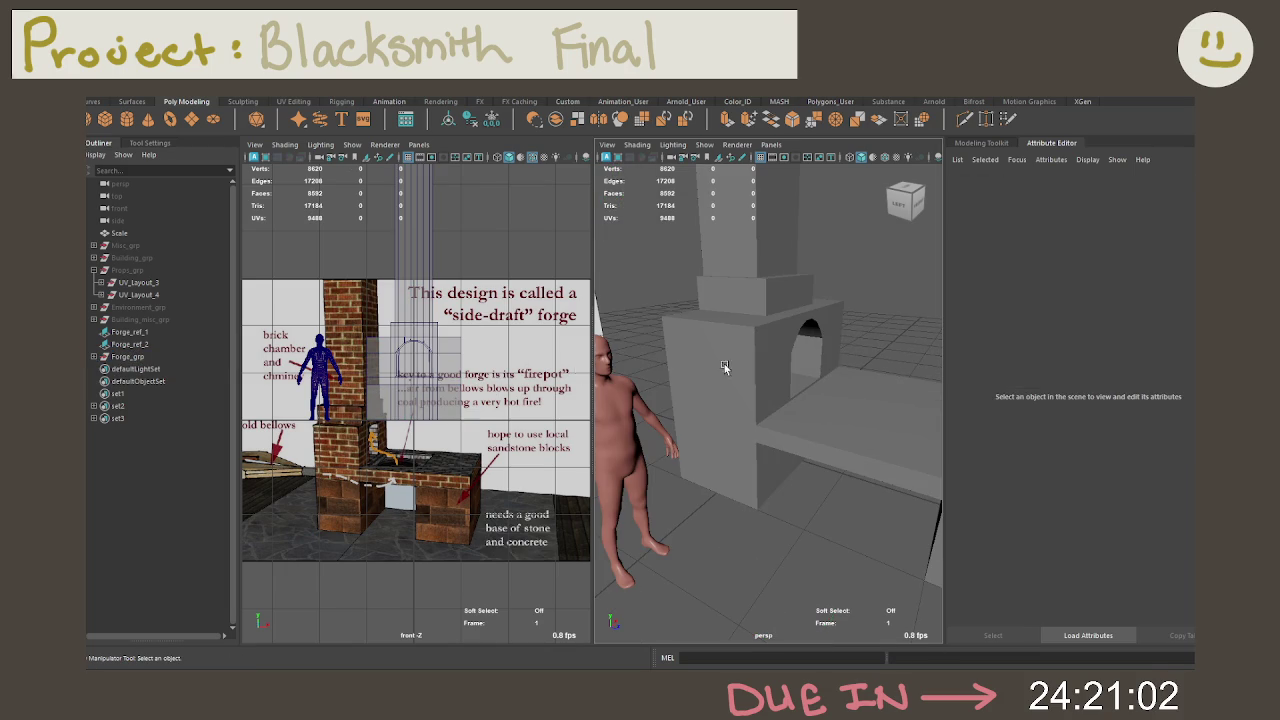
right_click_drag(586, 390, 468, 386, "alt")
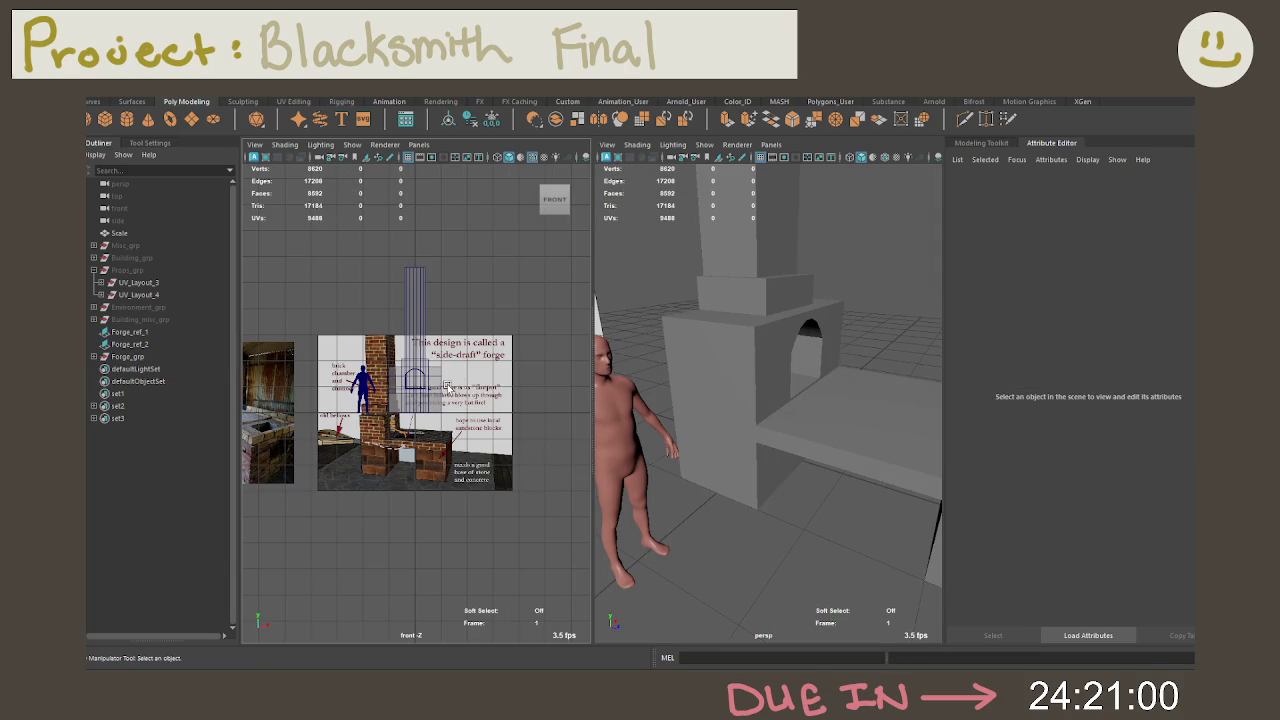
middle_click_drag(452, 386, 560, 386, "alt")
scroll(399, 383, "up", 3)
scroll(399, 383, "up", 3)
scroll(400, 385, "up", 2)
scroll(416, 411, "up", 2)
scroll(416, 411, "up", 2)
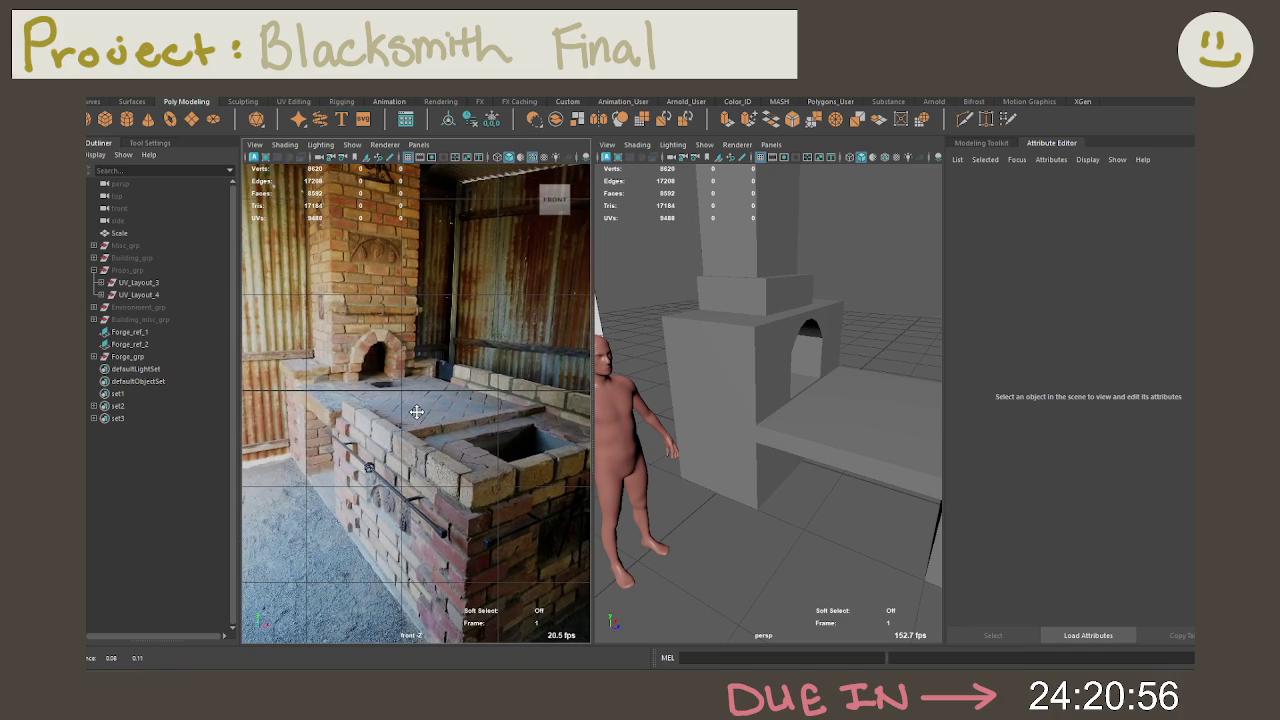
scroll(741, 401, "up", 3)
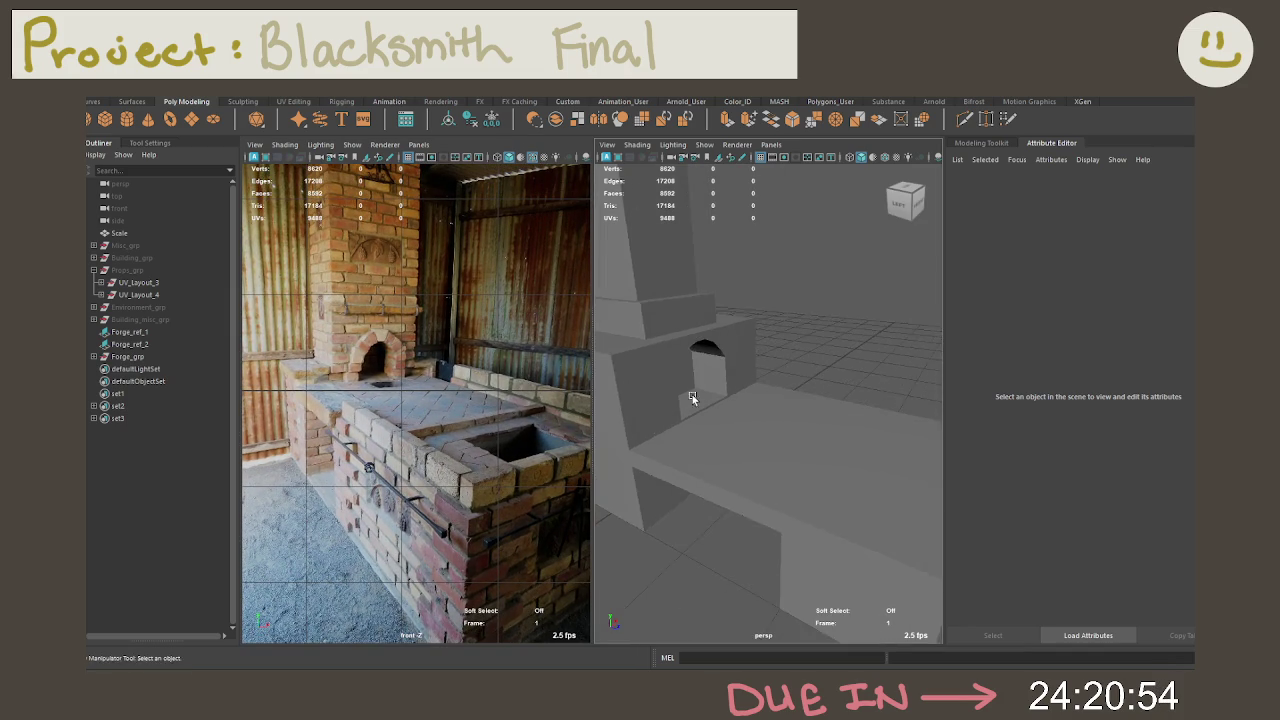
scroll(677, 403, "up", 2)
Step: Isolate the forge mesh in the perspective view and select its shelf
mouse_move(676, 316)
right_mouse_down()
mouse_move(677, 378)
mouse_move(737, 299)
right_mouse_up()
key("shift+i")
left_click_drag(714, 315, 776, 376, "alt")
right_click_drag(776, 376, 770, 325)
scroll(762, 405, "up", 3)
left_click(760, 408)
scroll(740, 400, "up", 3)
mouse_move(764, 388)
left_mouse_down("alt")
mouse_move(790, 380)
mouse_move(770, 401)
left_mouse_up("alt")
key("F11")
Step: Extrude the shelf rim face loop, trying Local Translate Z values 0.01 and 0.015
double_click(800, 411)
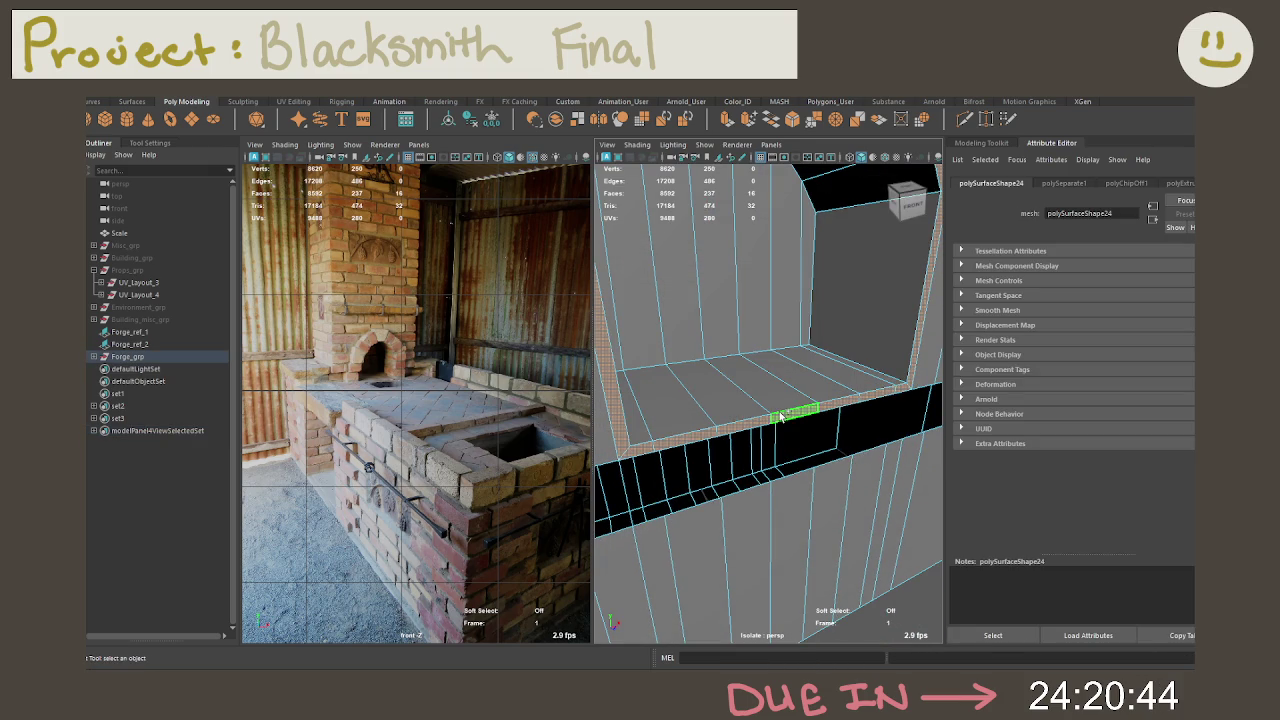
key("ctrl+e")
left_click_drag(743, 410, 955, 237, "alt")
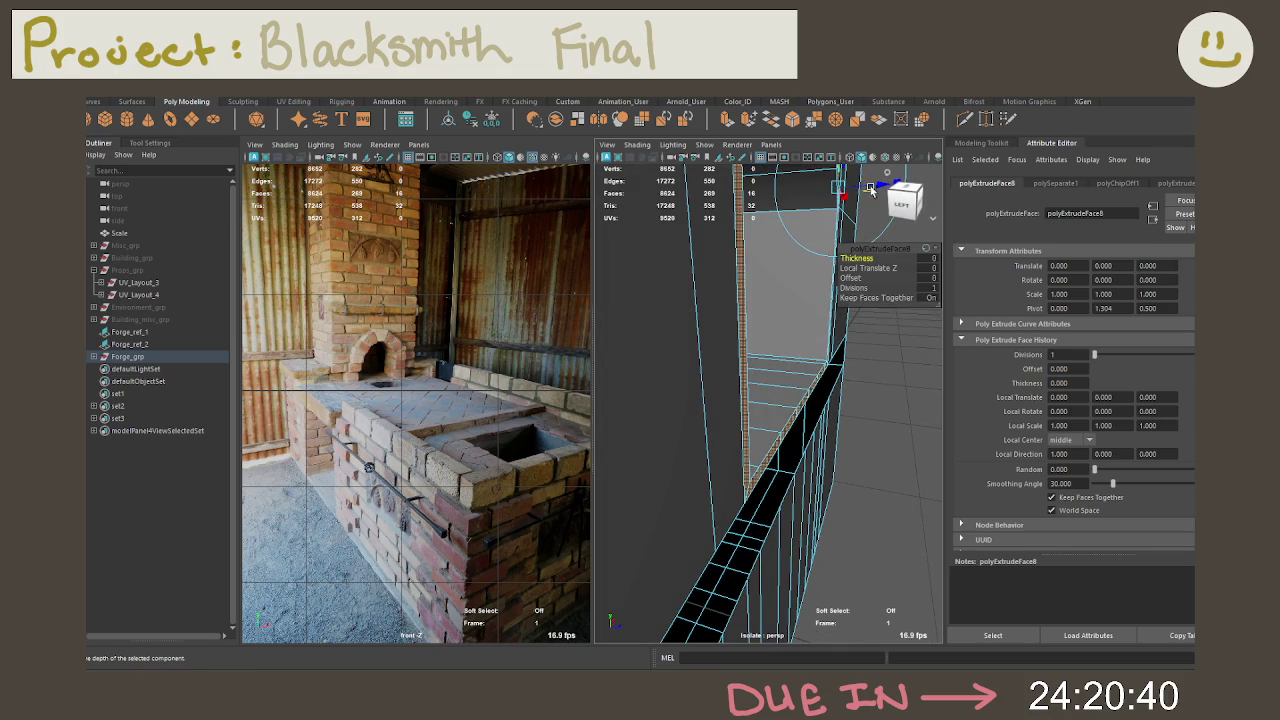
left_click_drag(866, 192, 876, 195)
left_click(927, 267)
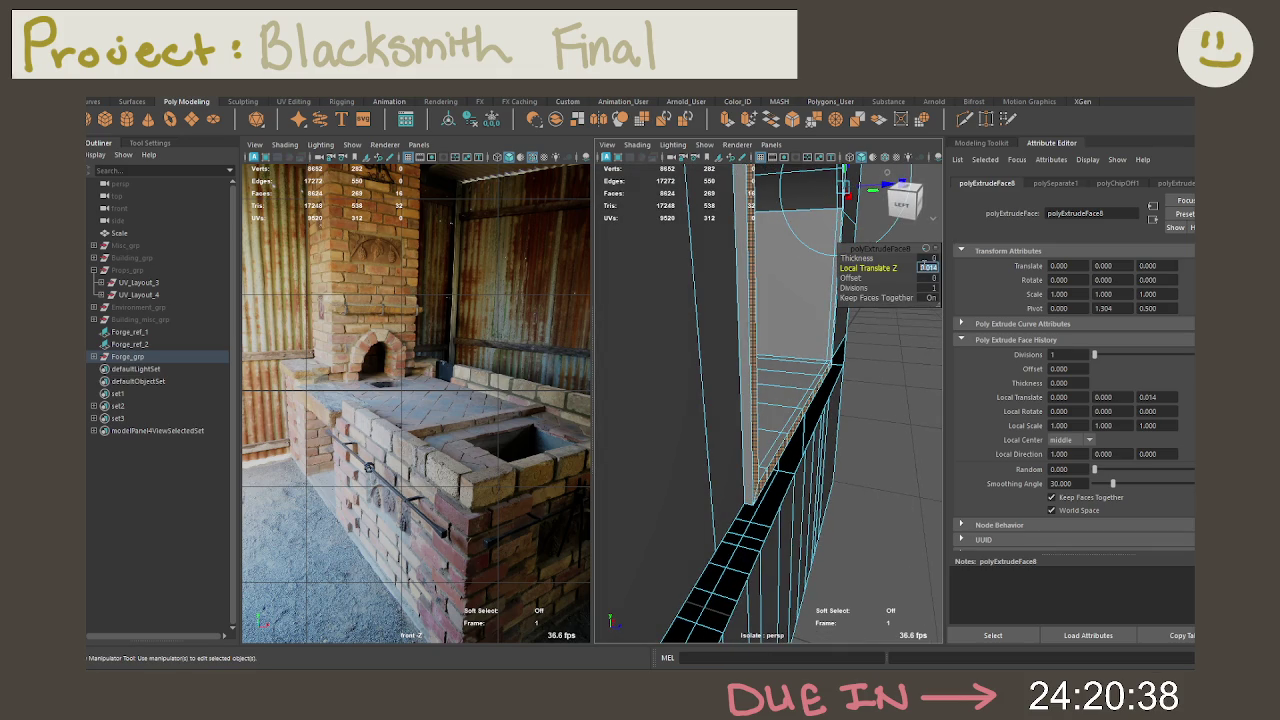
type("0.01")
key("Return")
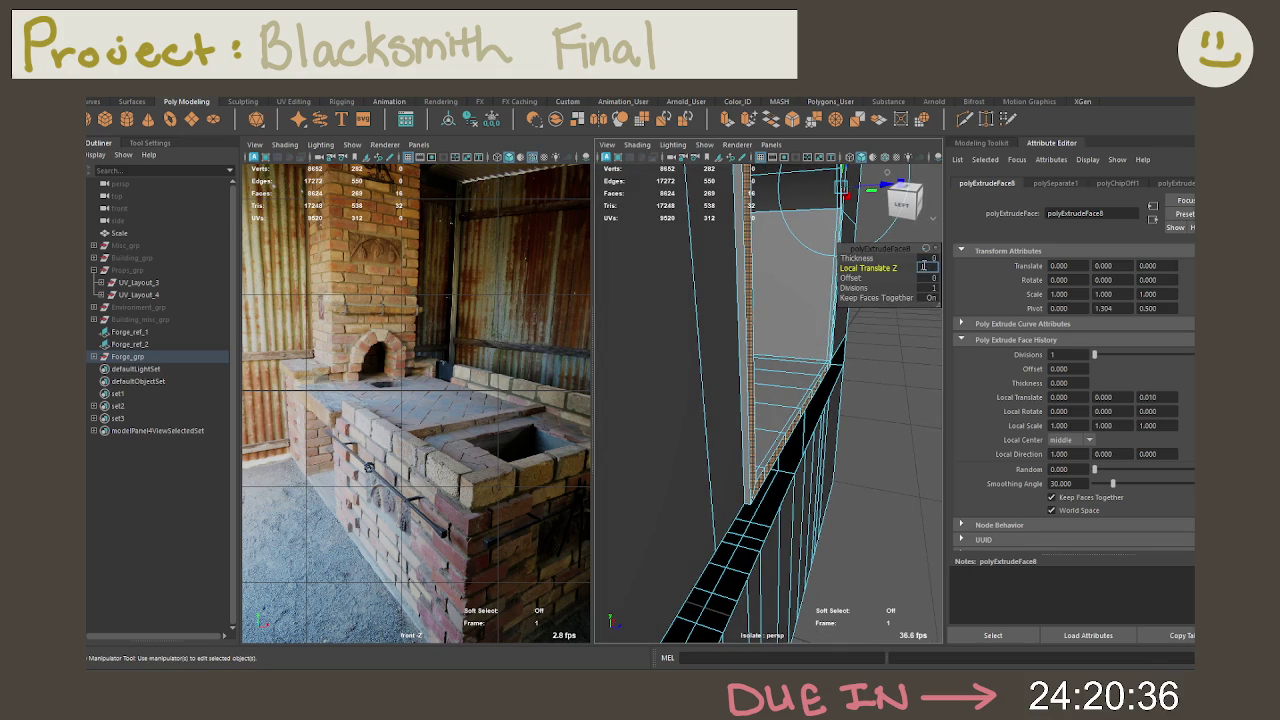
type("0.015")
key("Return")
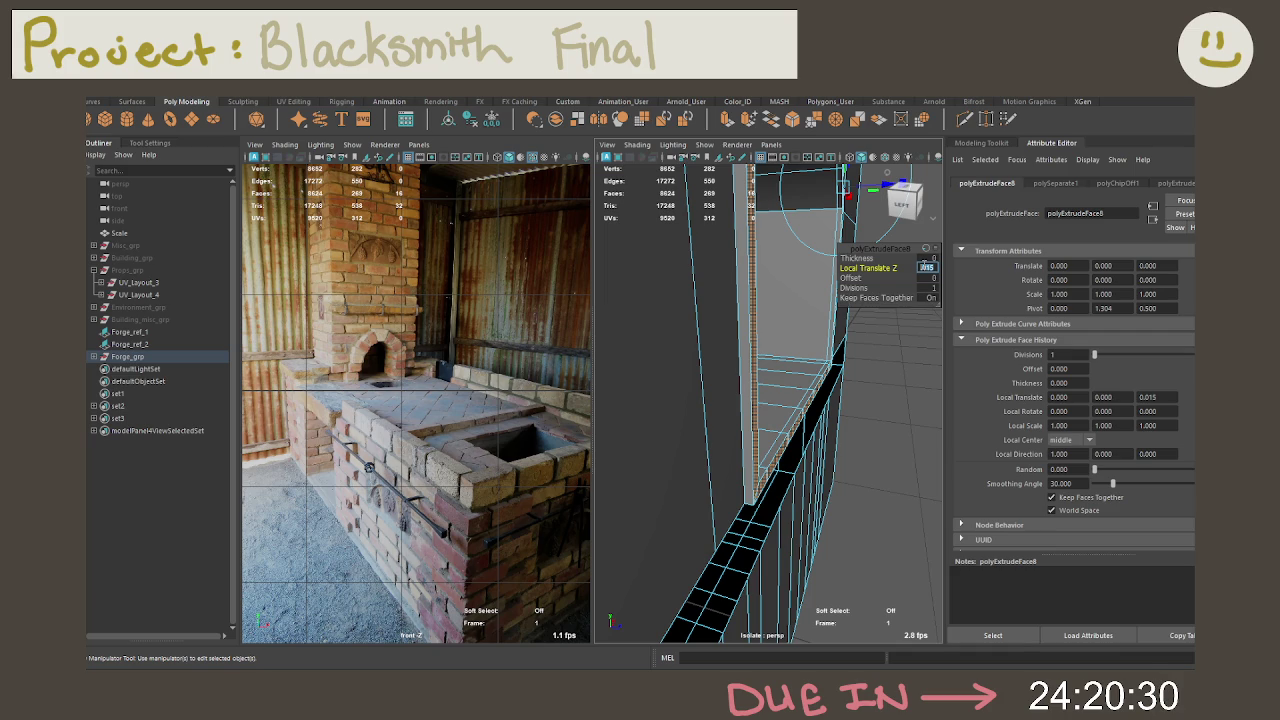
Step: Increase the rim extrusion's Local Translate Z to 0.025
mouse_move(860, 400)
left_mouse_down("alt")
mouse_move(748, 375)
mouse_move(822, 393)
mouse_move(724, 397)
mouse_move(808, 388)
mouse_move(817, 339)
mouse_move(841, 354)
mouse_move(701, 401)
left_mouse_up("alt")
scroll(748, 375, "up", 3)
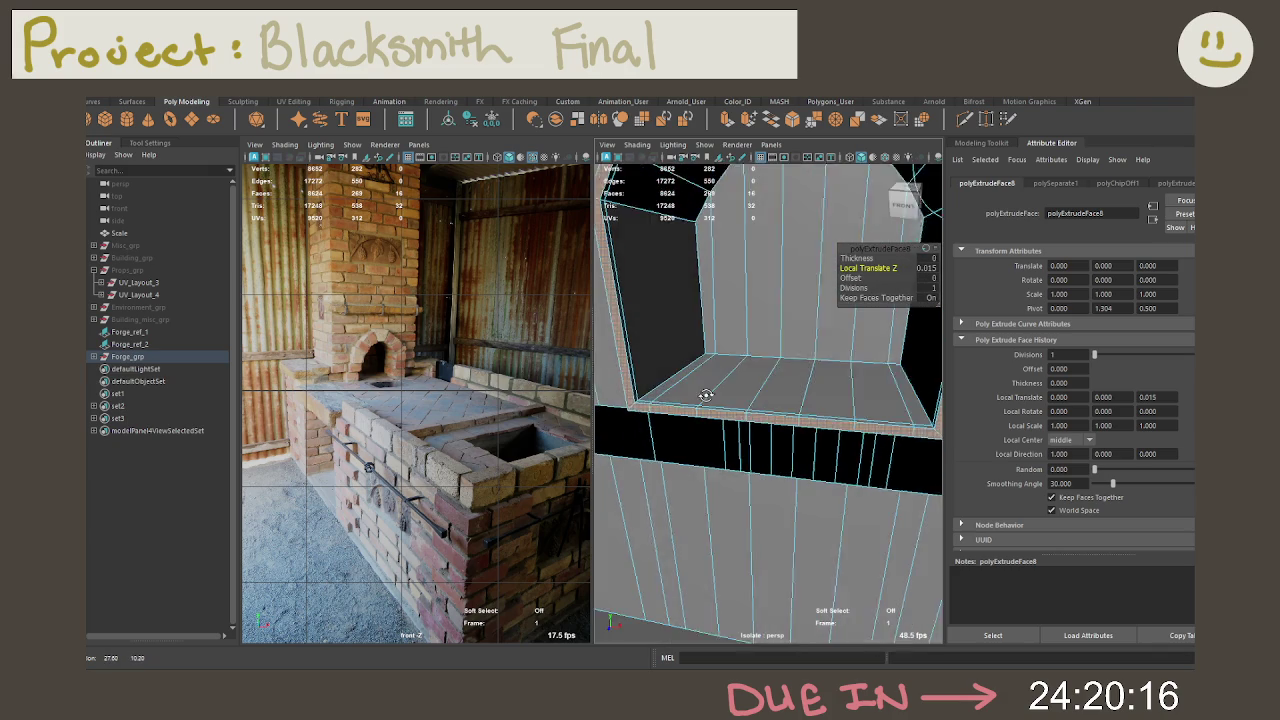
left_click_drag(701, 401, 909, 304, "alt")
left_click(927, 267)
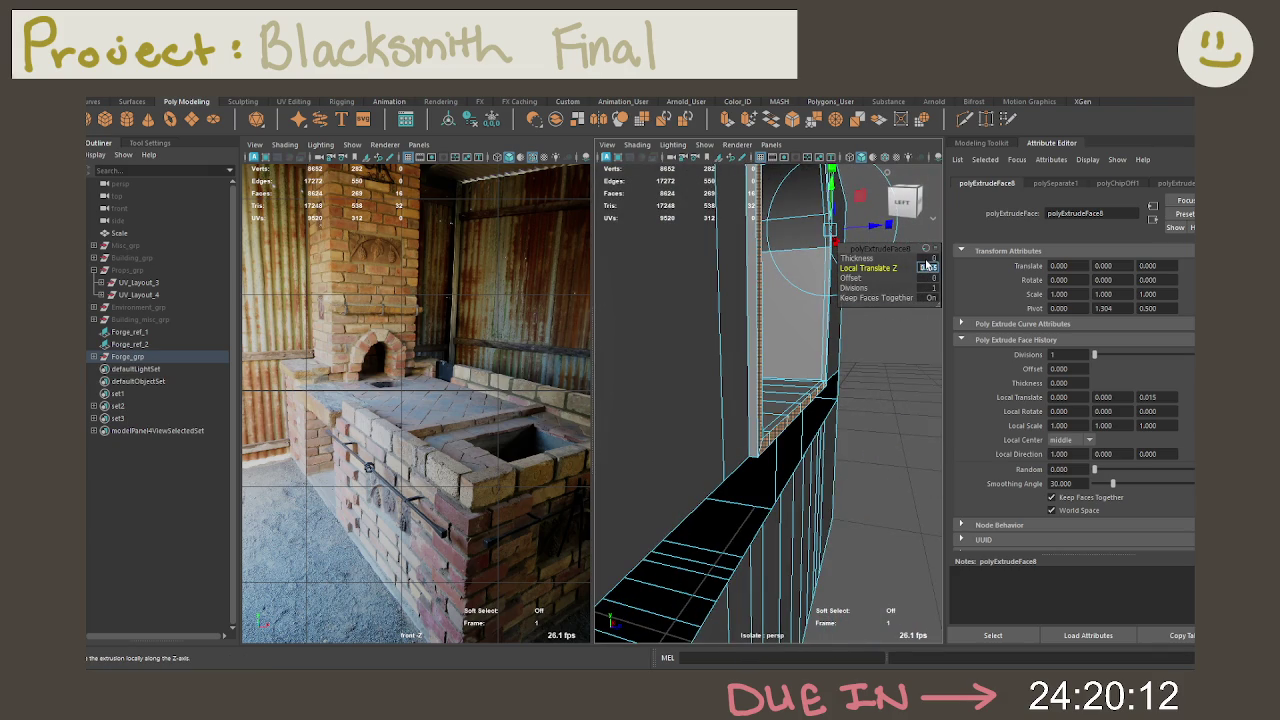
type("0.025")
key("Return")
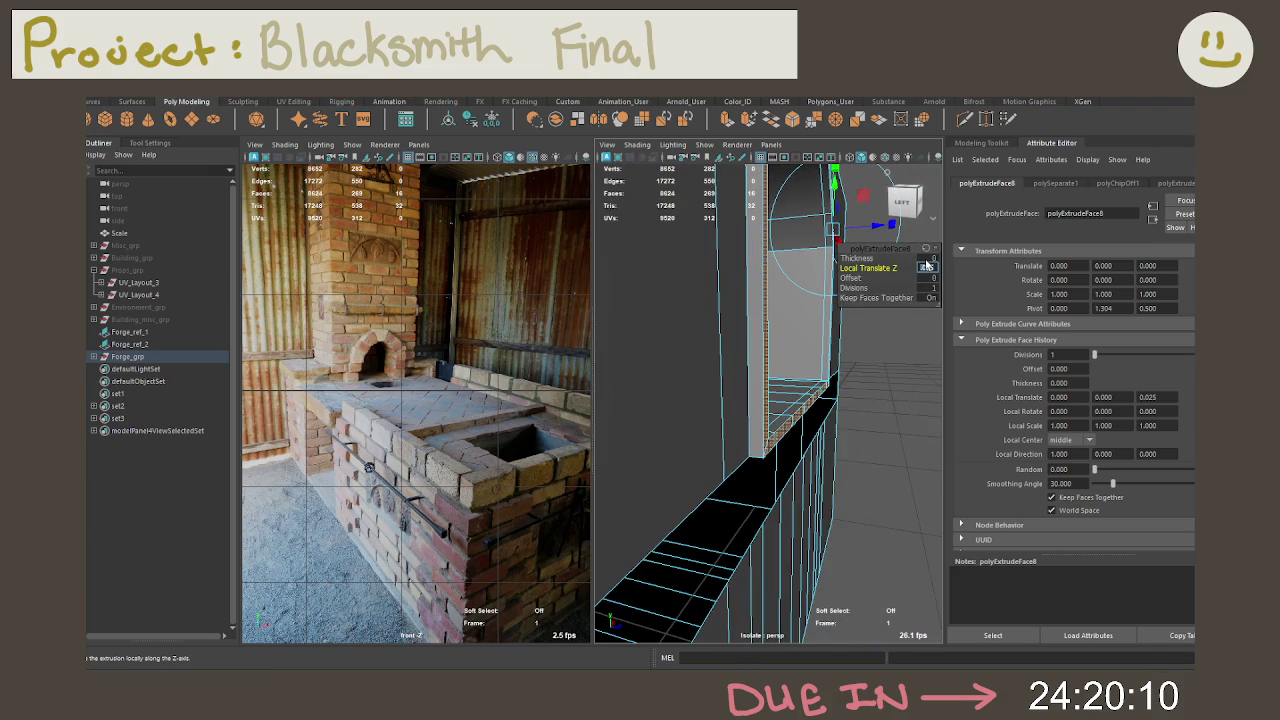
left_click_drag(850, 406, 700, 420, "alt")
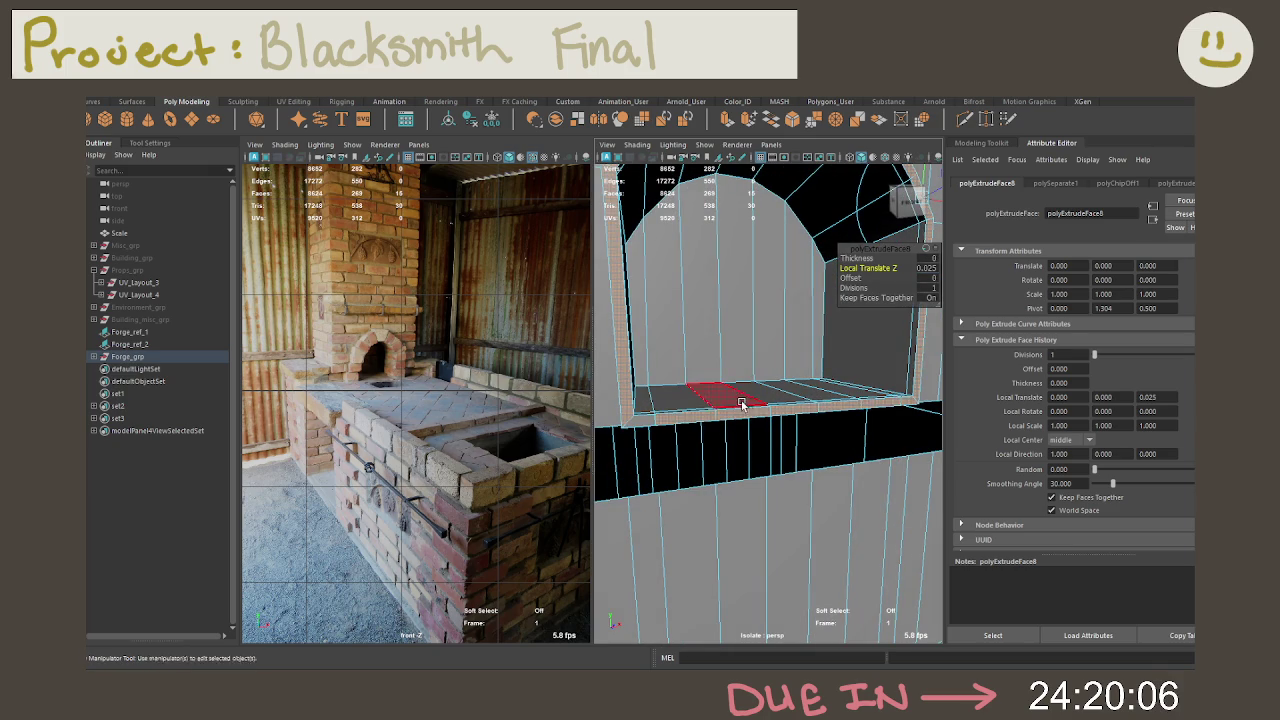
left_click(715, 396)
mouse_move(768, 397)
left_mouse_down("alt")
mouse_move(684, 384)
mouse_move(709, 366)
mouse_move(503, 388)
left_mouse_up("alt")
left_click_drag(840, 330, 851, 342, "alt")
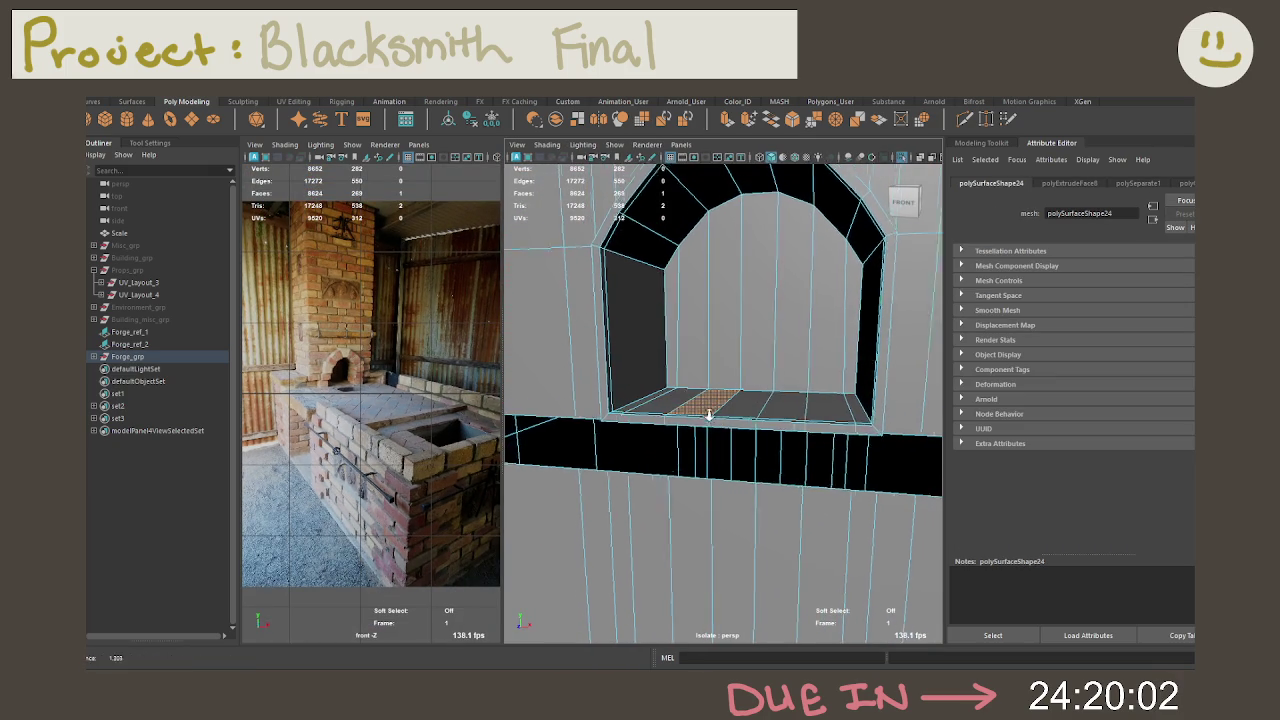
Step: Insert a Multi-Cut edge loop across the arched firepot opening
left_click(964, 118)
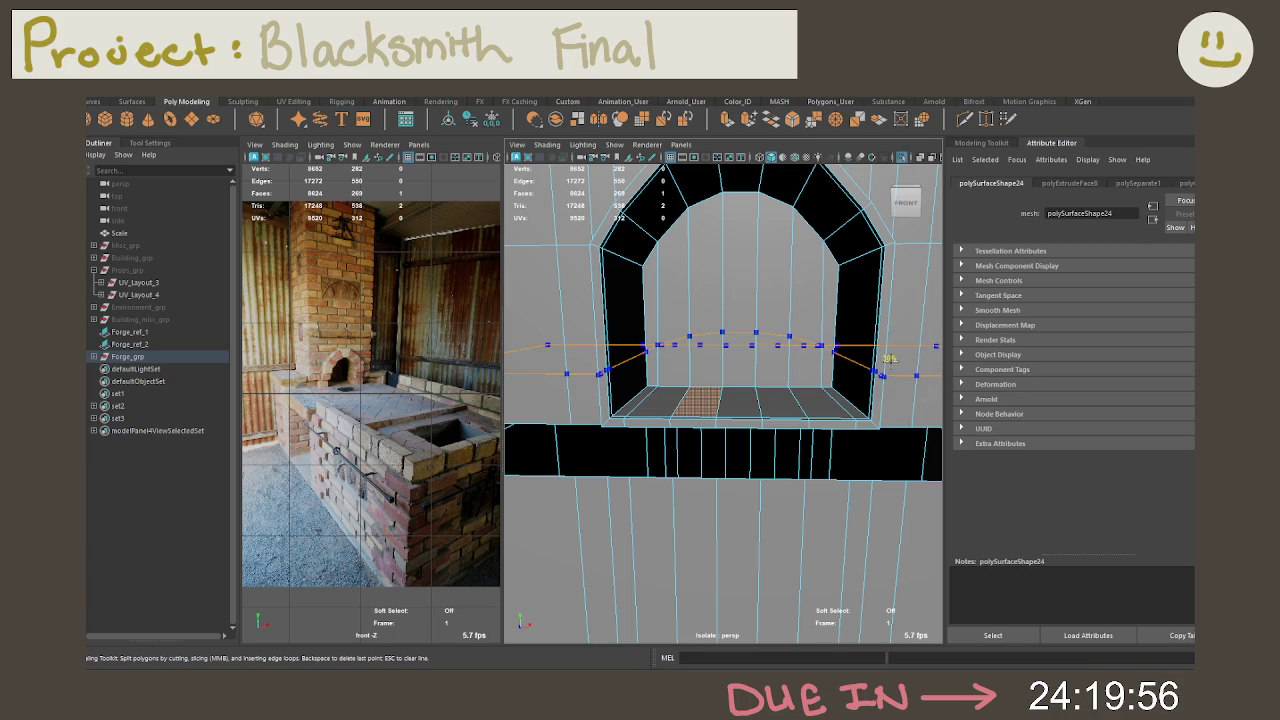
left_click(889, 358, "ctrl")
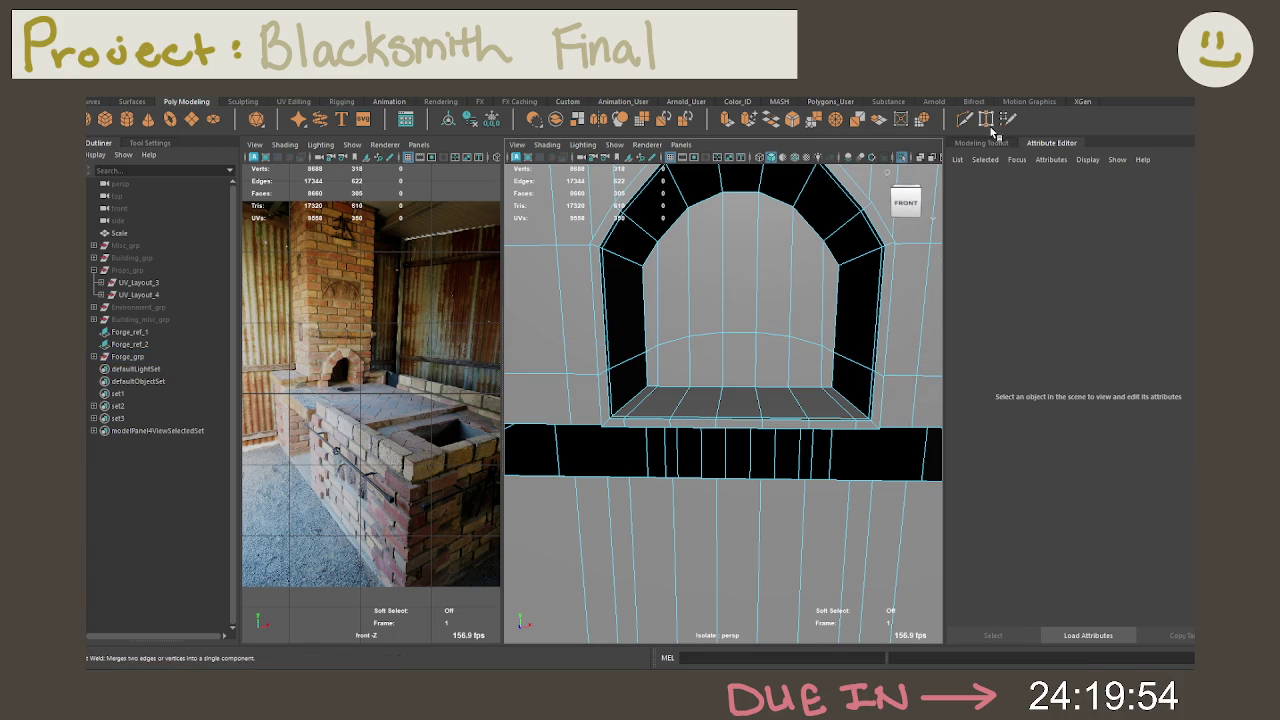
key("q")
Step: Select the arch's side strips, upper corner faces and top face
right_click_drag(806, 292, 880, 337)
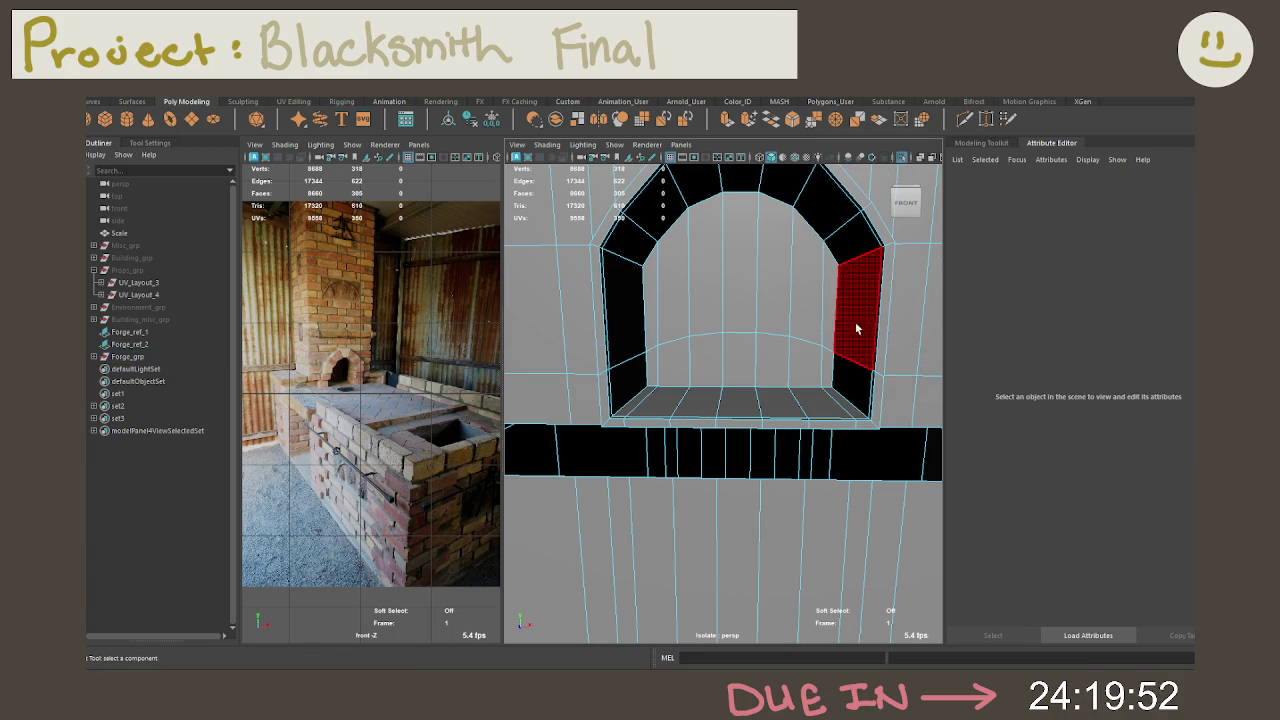
left_click(880, 337)
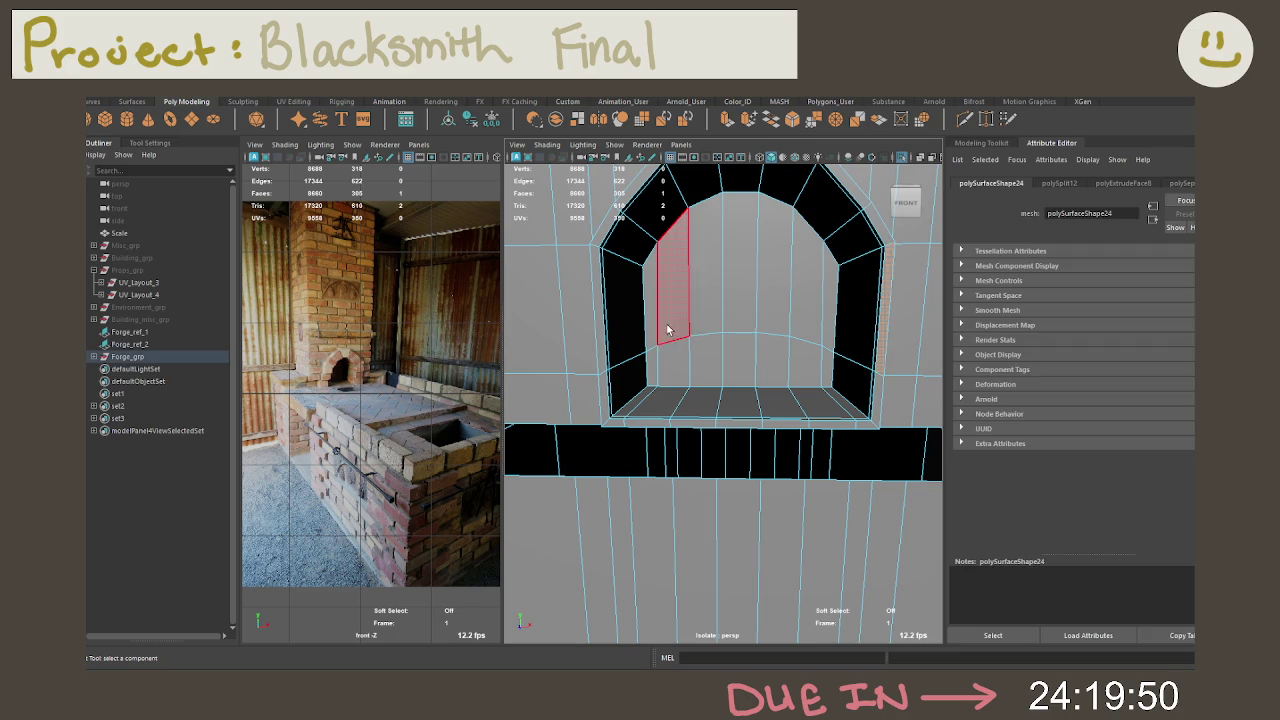
double_click(603, 337, "shift")
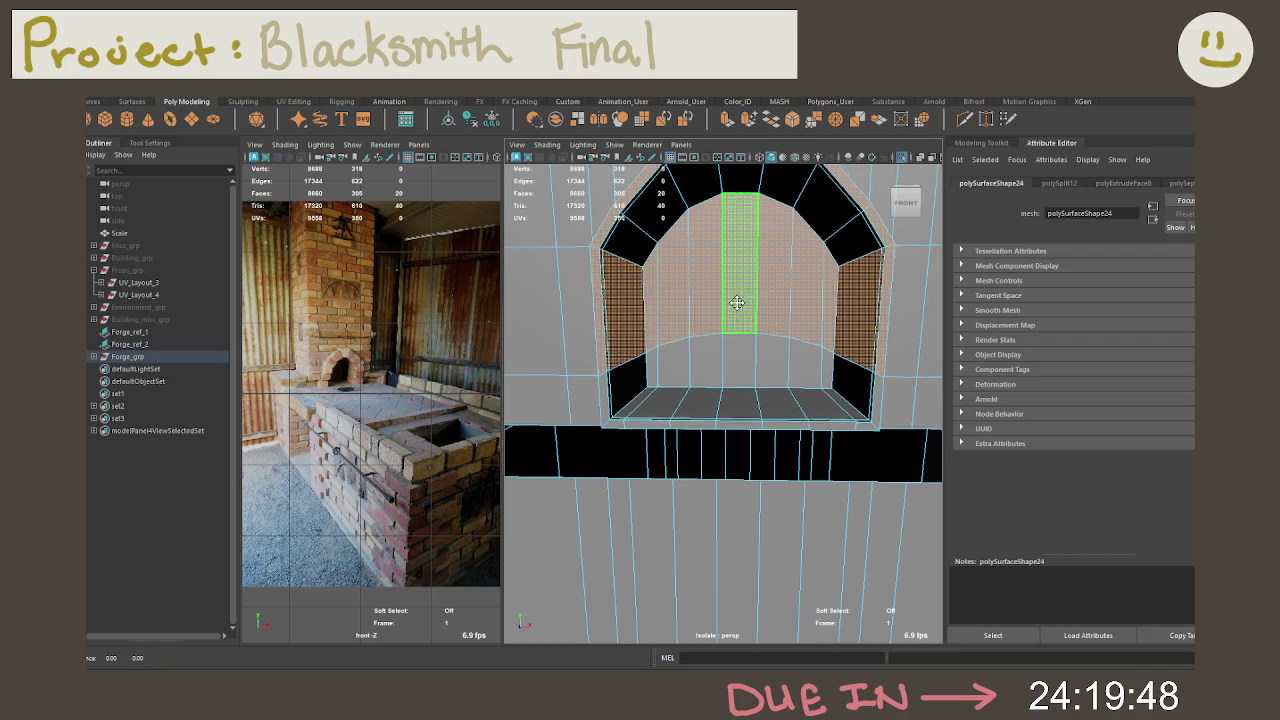
left_click_drag(737, 300, 737, 343, "alt")
left_click(868, 403)
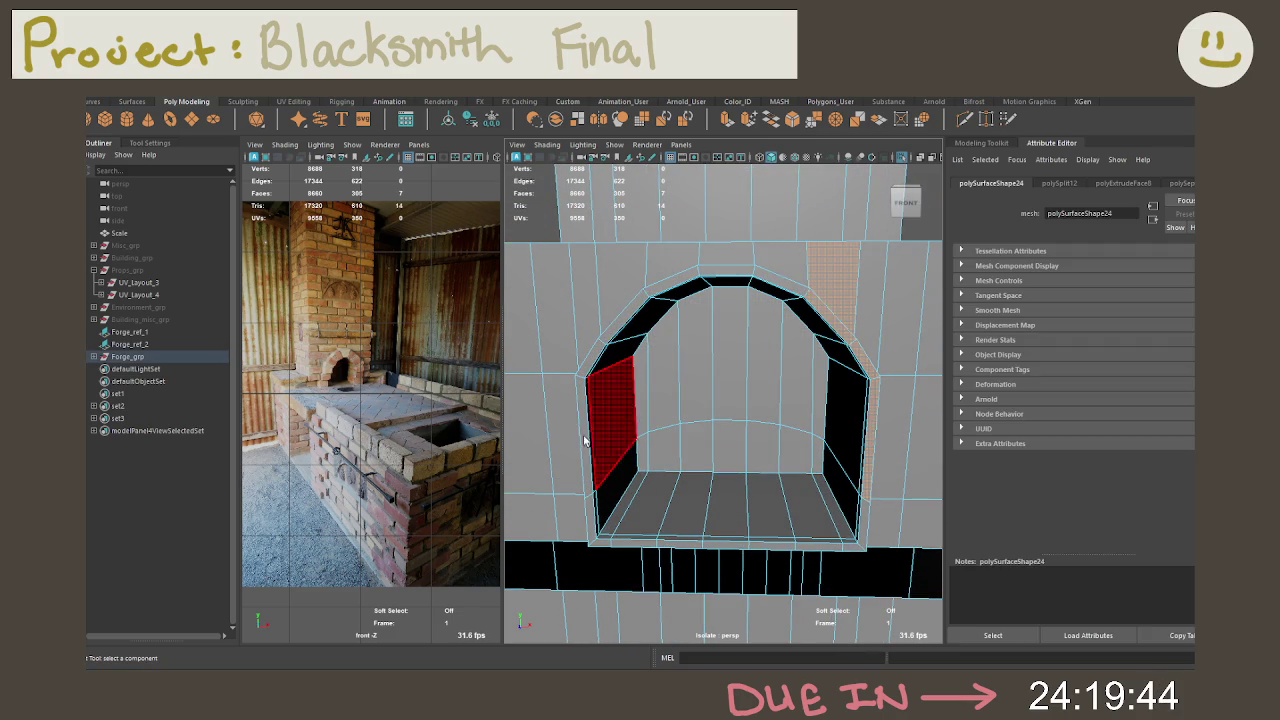
left_click(580, 386)
left_click(606, 336, "shift")
left_click(733, 271, "shift")
left_click(776, 277, "shift")
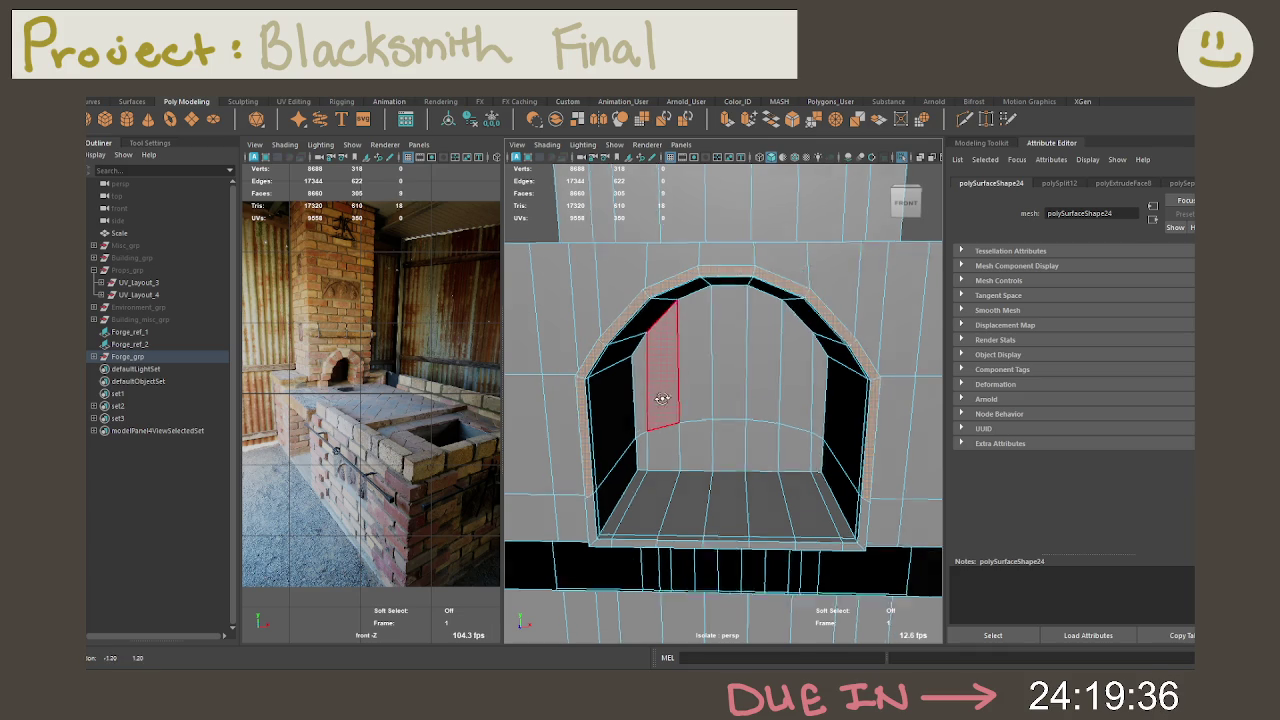
left_click_drag(686, 404, 714, 404, "alt")
Step: Extrude the selected arch faces outward with a local Z offset of 0.025
key("ctrl+e")
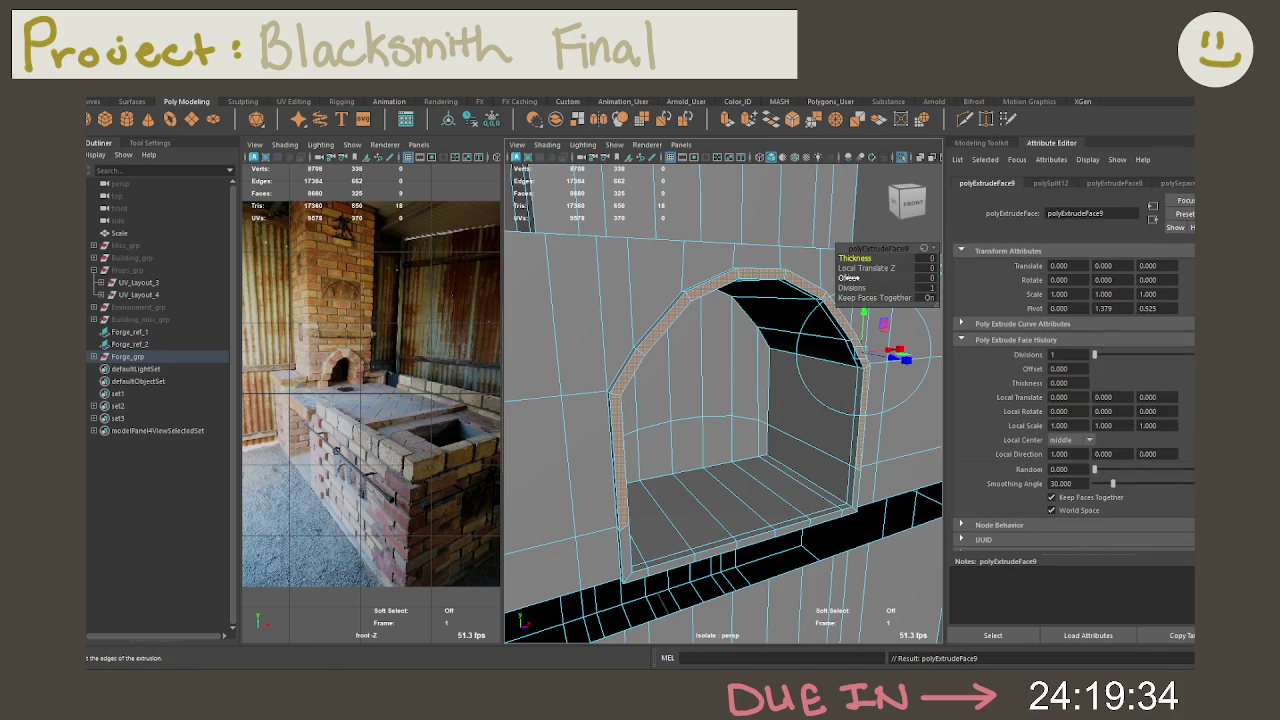
left_click(930, 268)
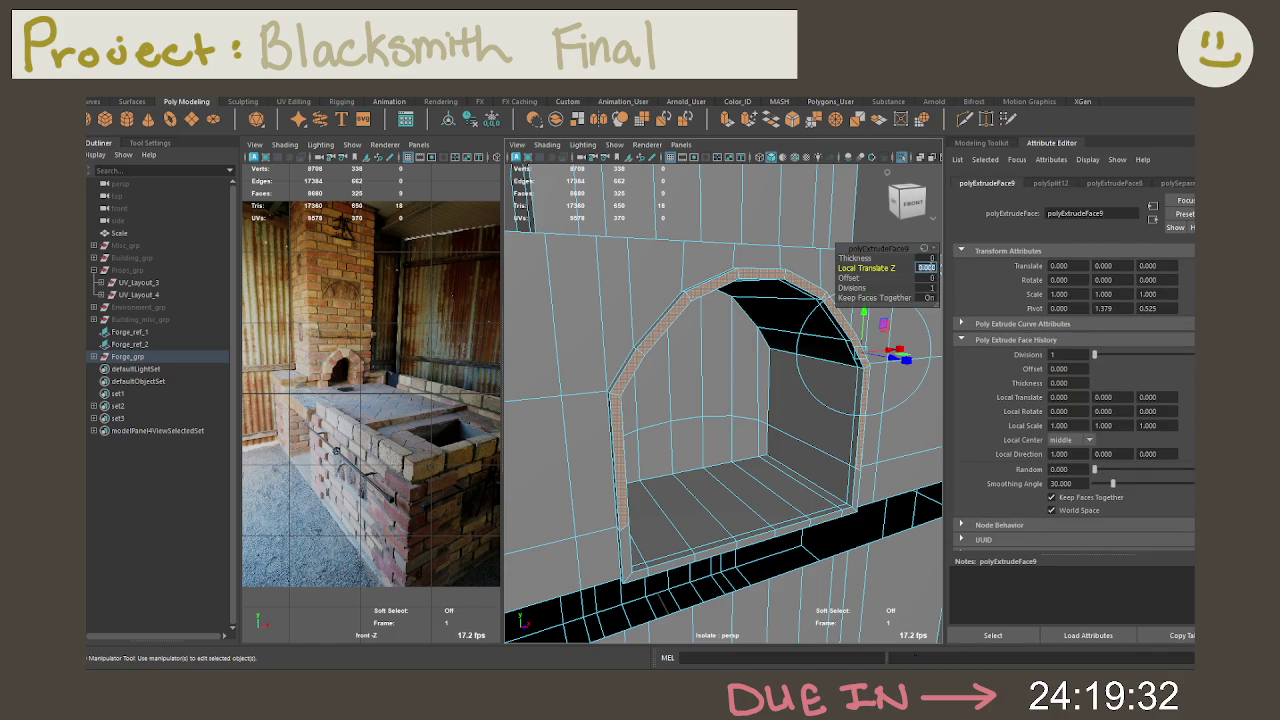
type("2")
key("Return")
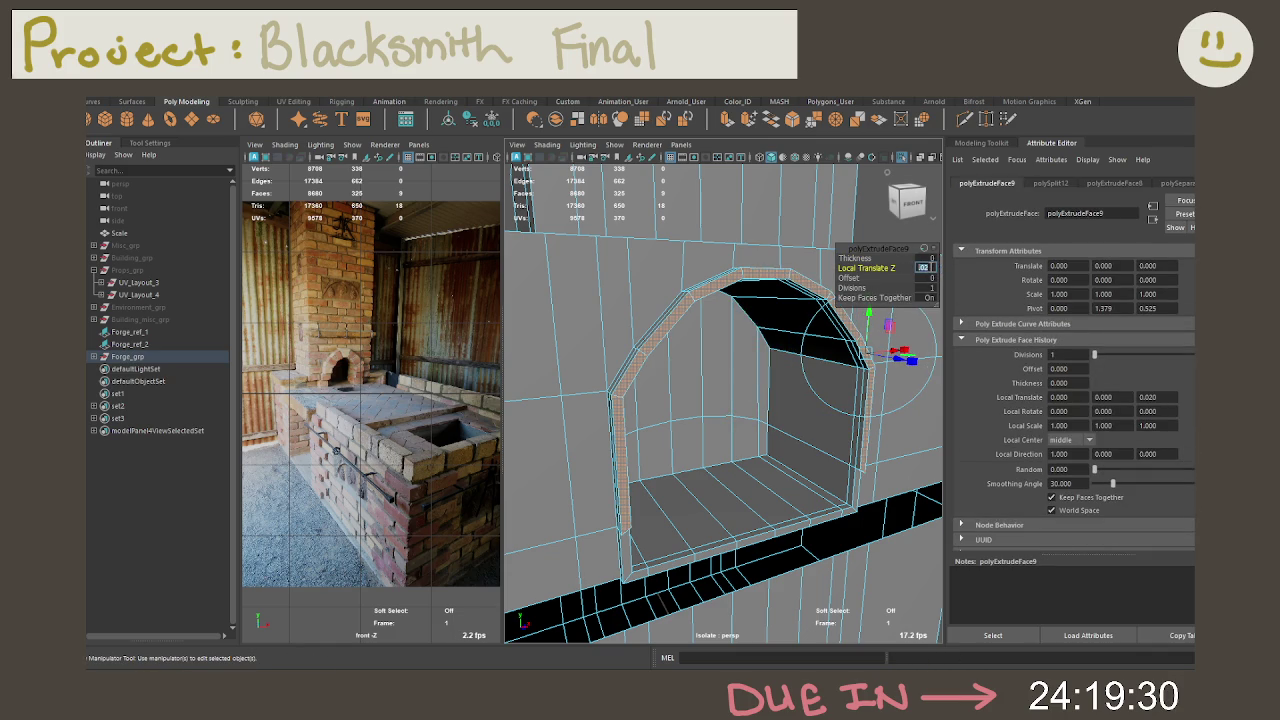
left_click_drag(735, 395, 791, 443, "alt")
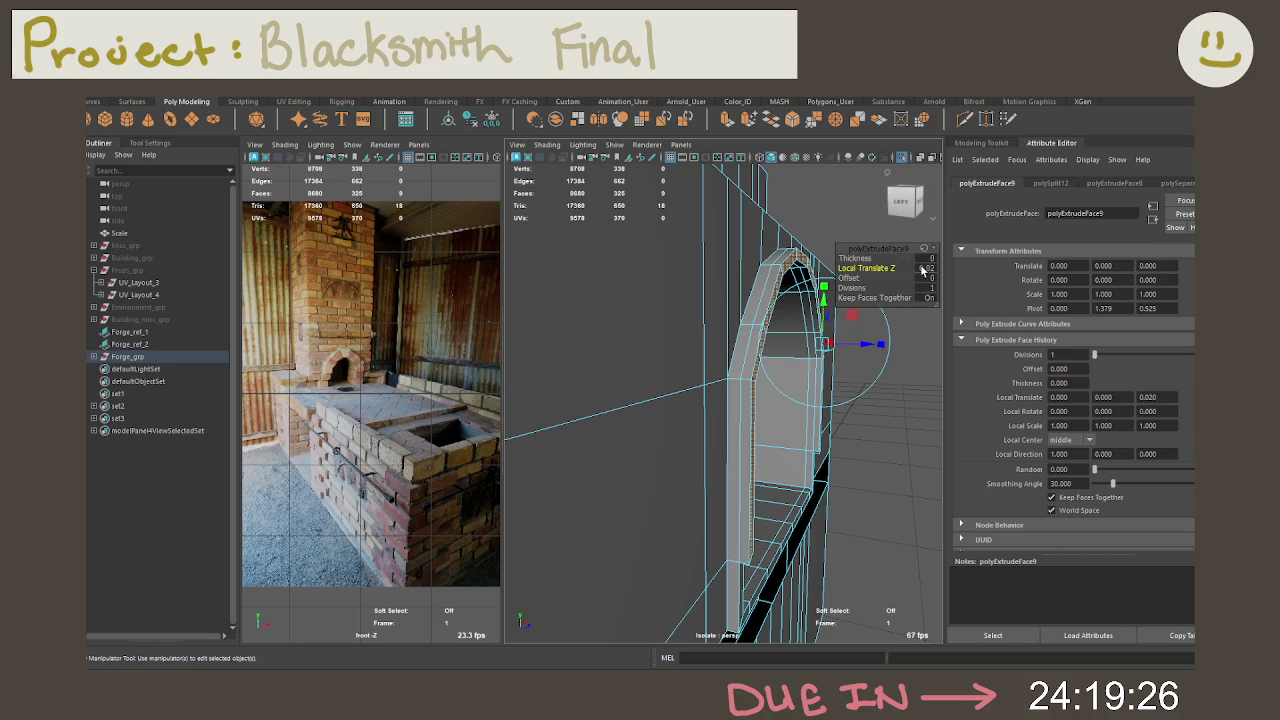
type(".025")
key("Return")
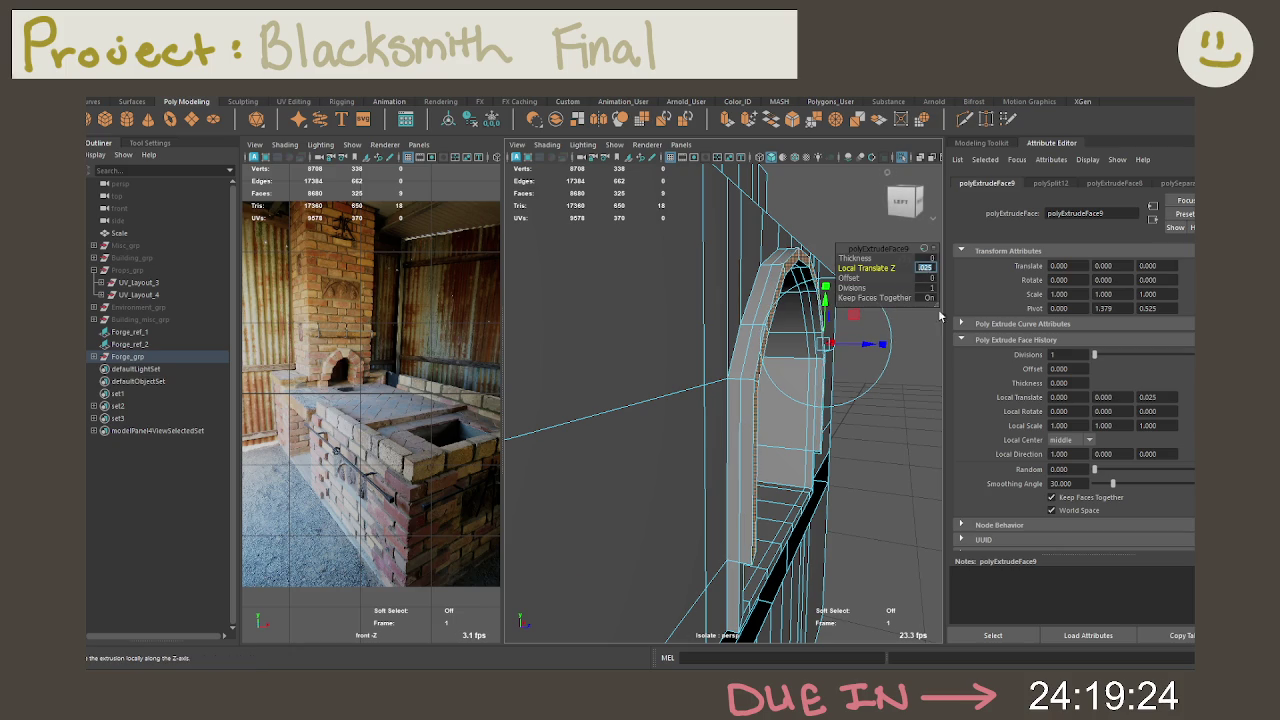
Step: Select edge loops inside the arch and squash them flatter with the Scale tool
right_click_drag(760, 345, 810, 318)
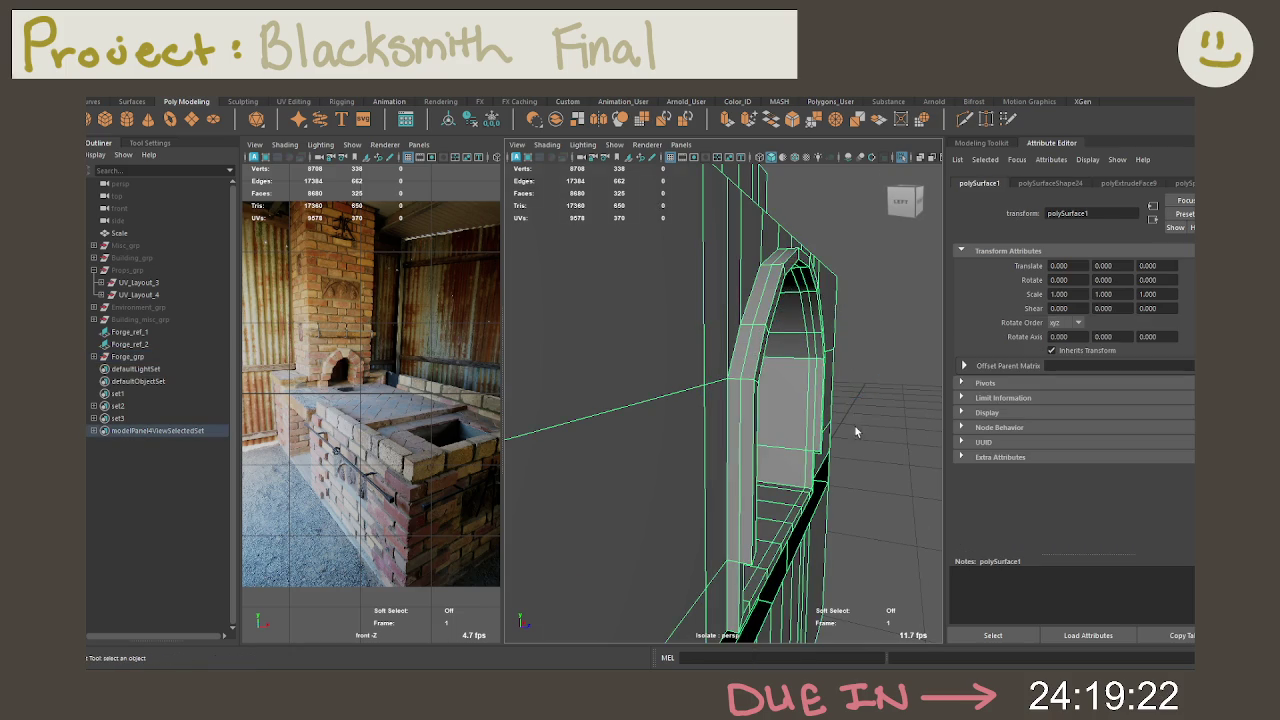
left_click_drag(858, 432, 743, 402, "alt")
right_click_drag(743, 337, 744, 295)
left_click_drag(729, 338, 730, 305, "alt")
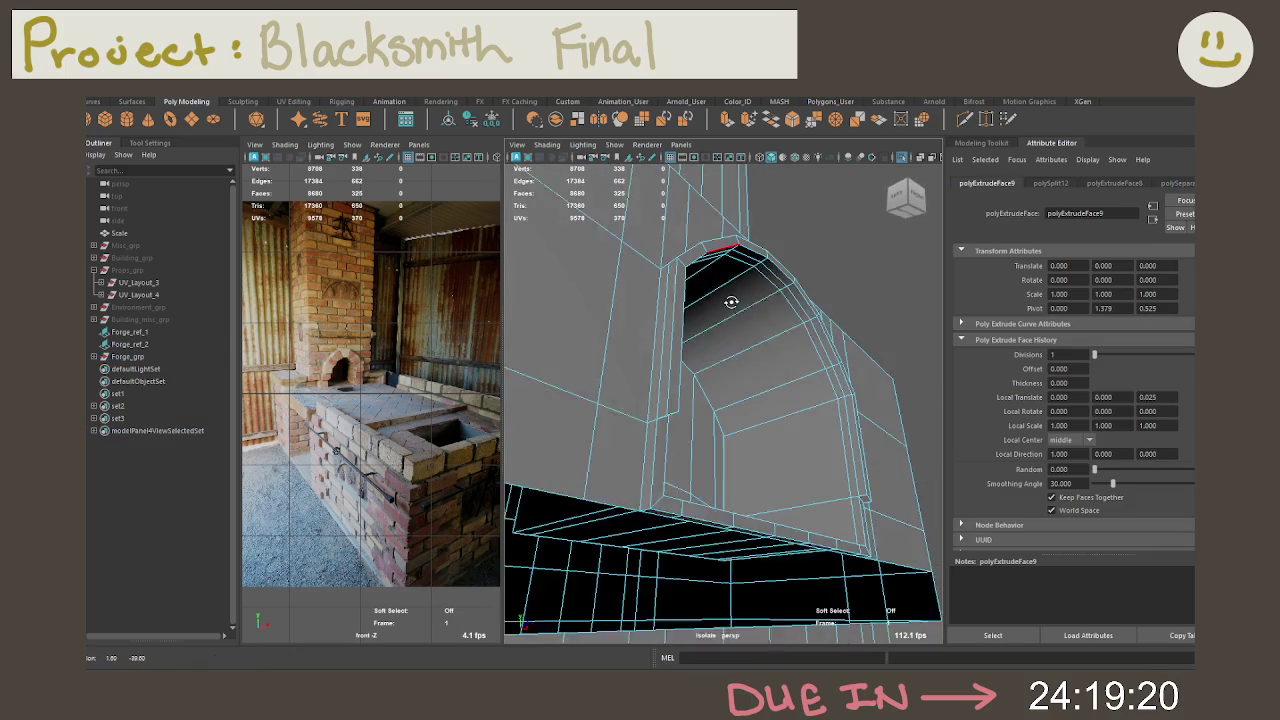
left_click_drag(714, 349, 739, 317, "alt")
mouse_move(739, 317)
right_mouse_down()
mouse_move(740, 340)
mouse_move(686, 315)
right_mouse_up()
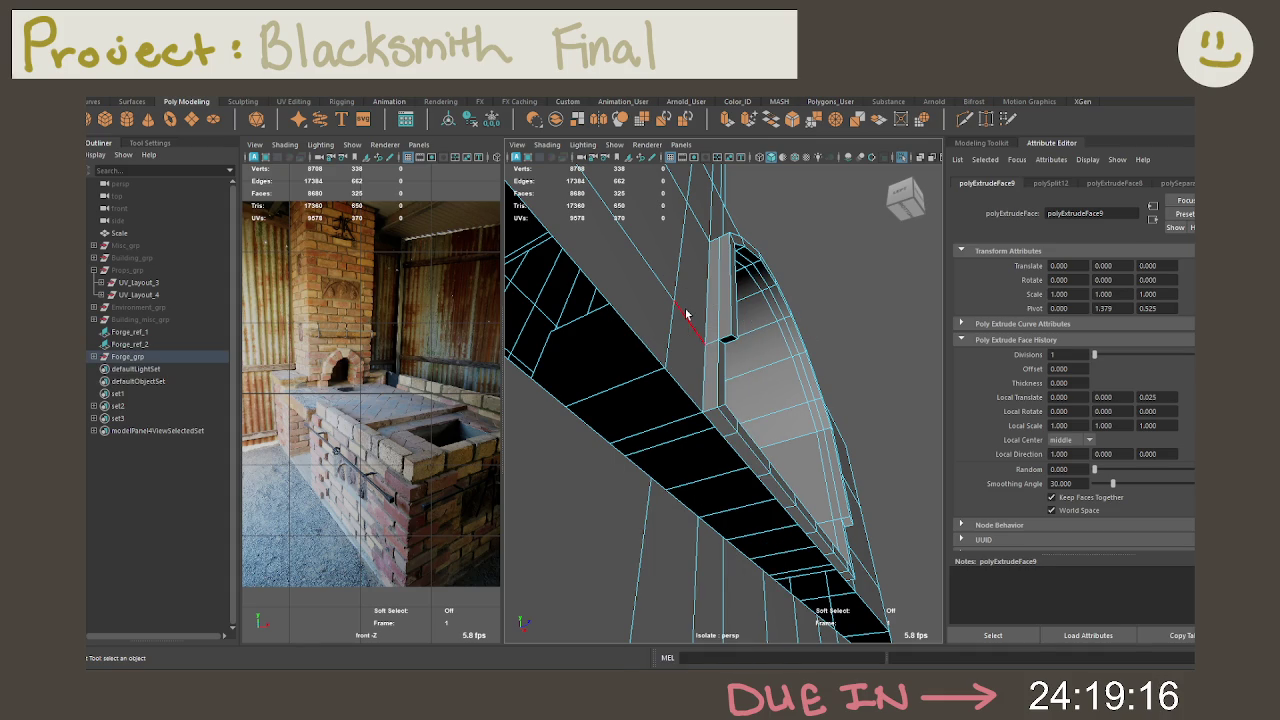
double_click(686, 315)
mouse_move(633, 459)
left_mouse_down()
mouse_move(613, 503)
mouse_move(577, 522)
left_mouse_up()
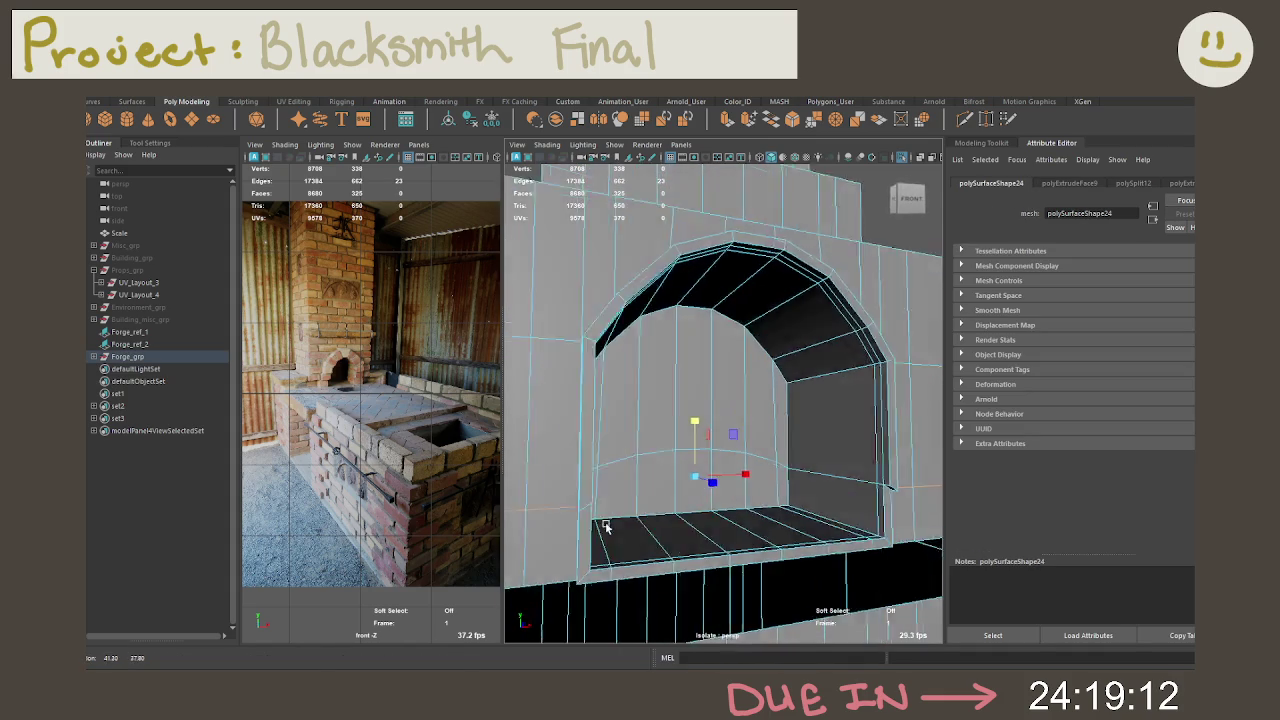
double_click(647, 461)
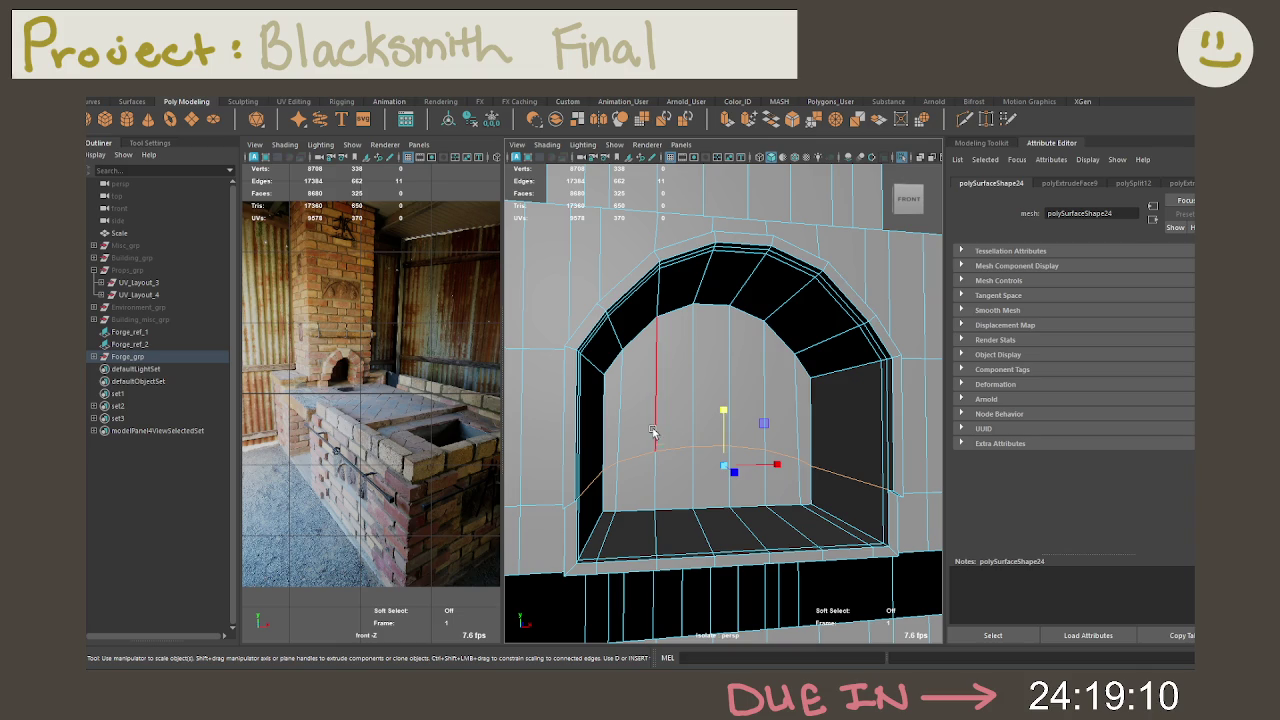
left_click_drag(724, 412, 726, 463)
Step: Inspect the whole forge mesh, frame the selected edge, and undo two selection changes
left_click_drag(772, 569, 563, 420, "alt")
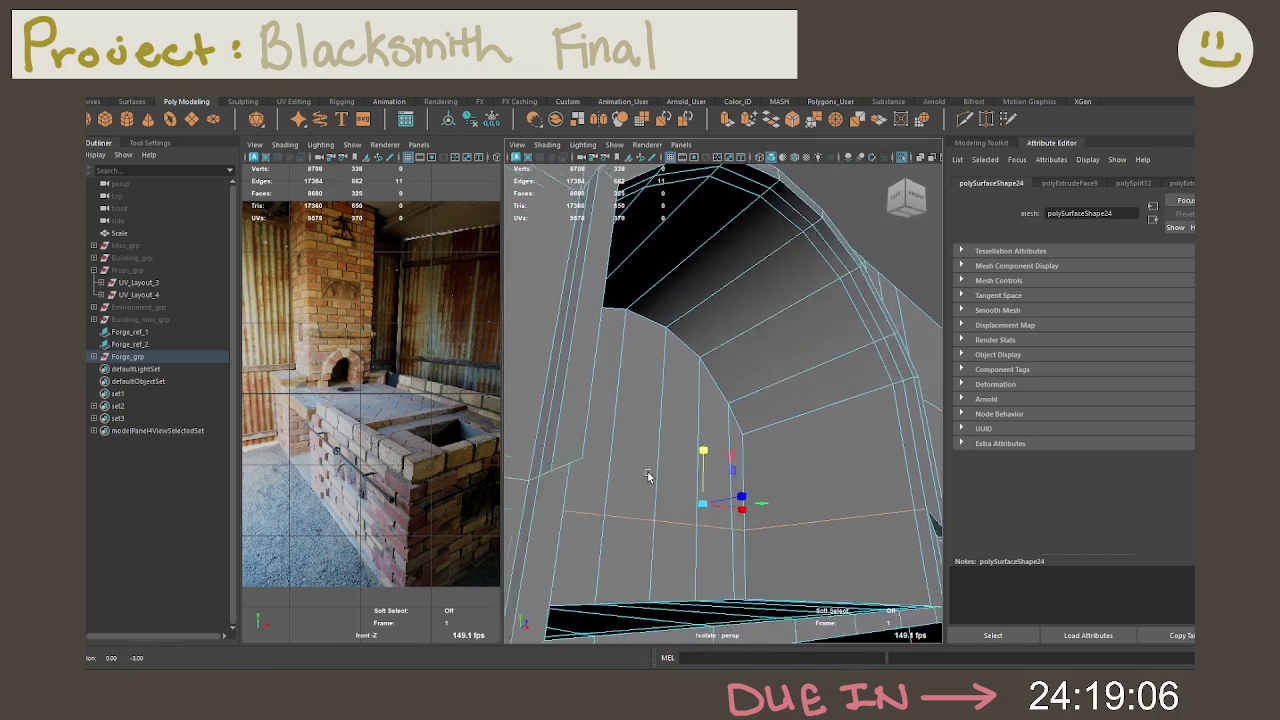
right_click_drag(563, 330, 562, 341)
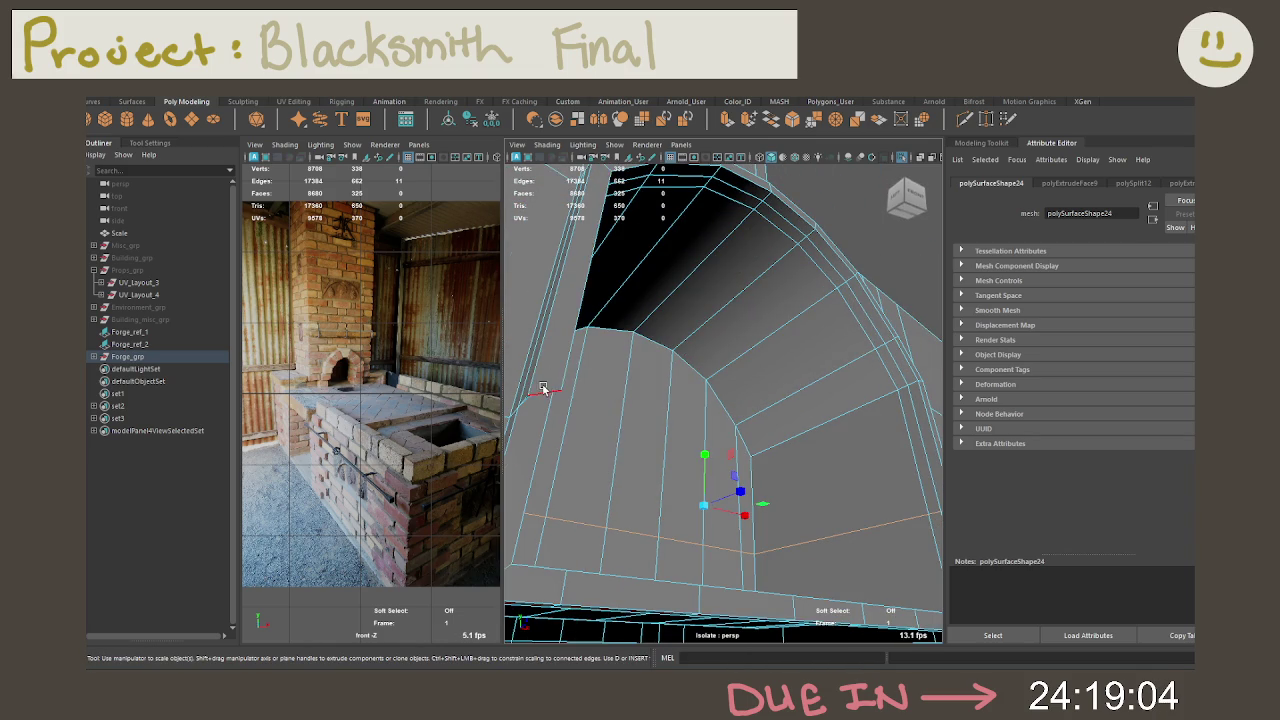
mouse_move(543, 388)
left_mouse_down("alt")
mouse_move(640, 349)
mouse_move(779, 442)
left_mouse_up("alt")
scroll(612, 339, "down", 5)
key("f")
key("ctrl+z")
key("ctrl+z")
key("ctrl+z")
key("ctrl+z")
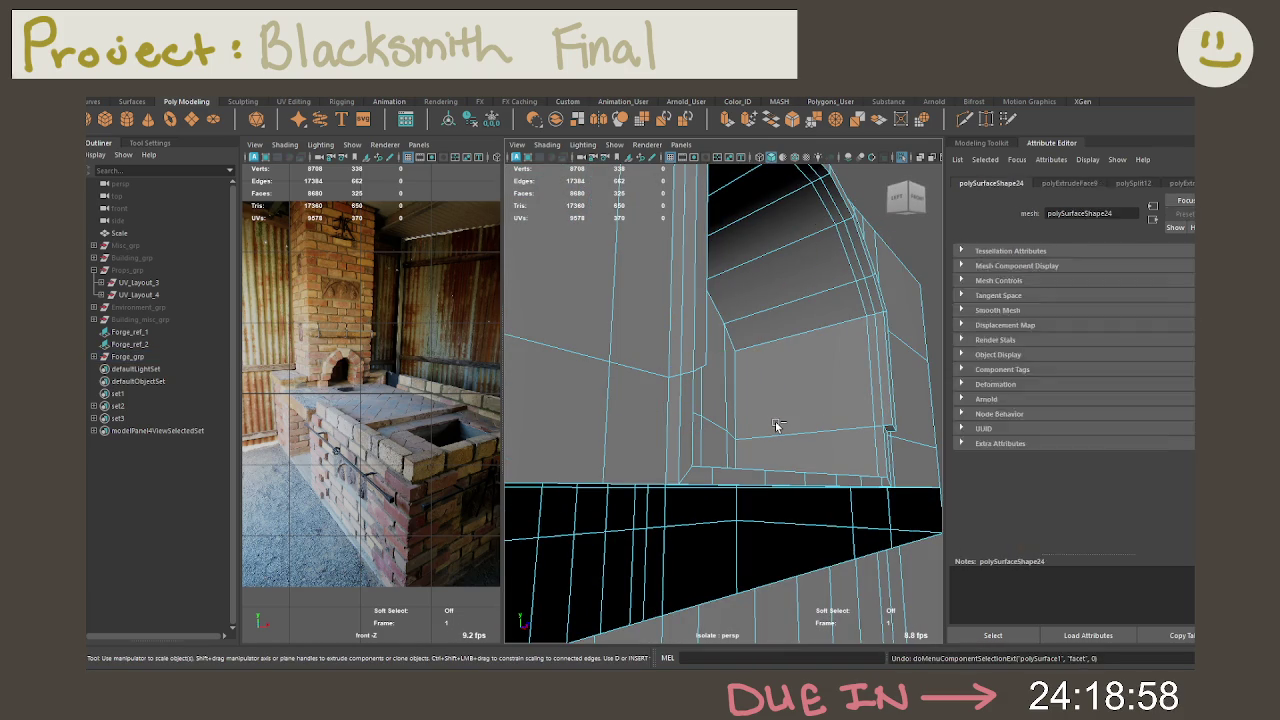
key("ctrl+z")
key("ctrl+z")
key("ctrl+z")
key("ctrl+z")
Step: Frame the arch faces and bring up the earlier arch extrusion's settings, undoing stray selections
key("f")
mouse_move(856, 433)
left_mouse_down("alt")
mouse_move(698, 412)
mouse_move(795, 433)
left_mouse_up("alt")
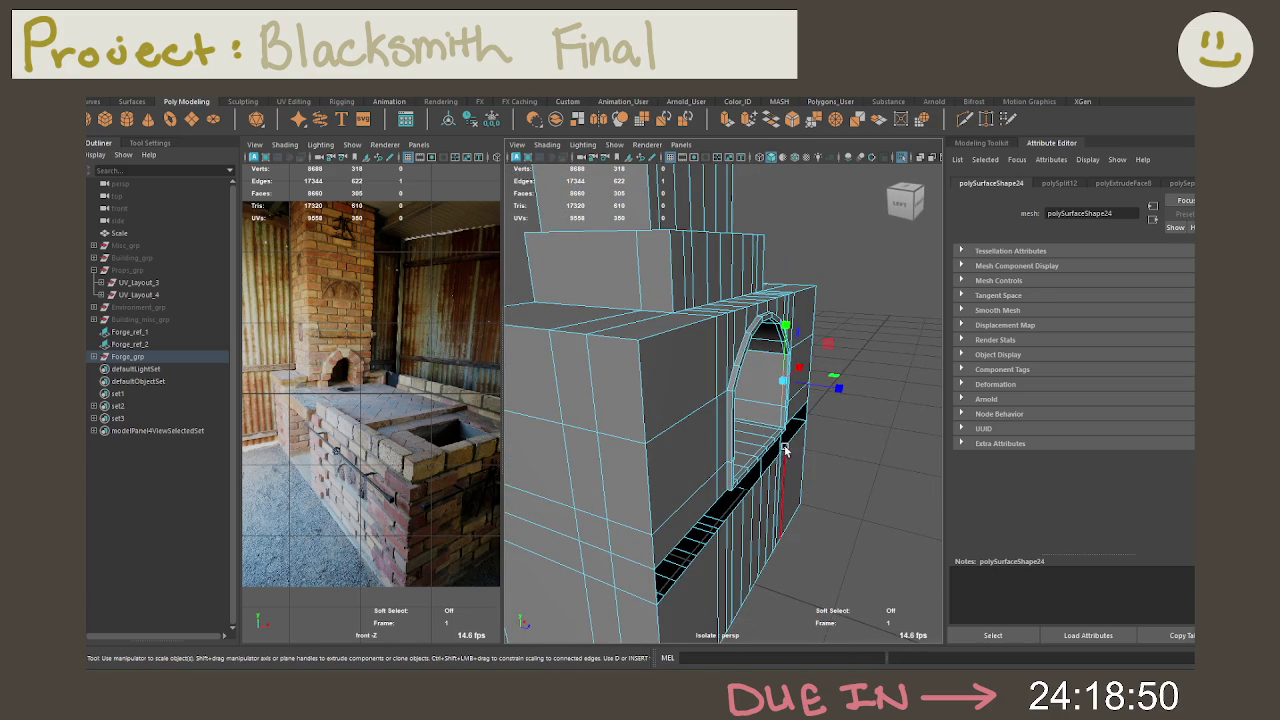
left_click(1121, 182)
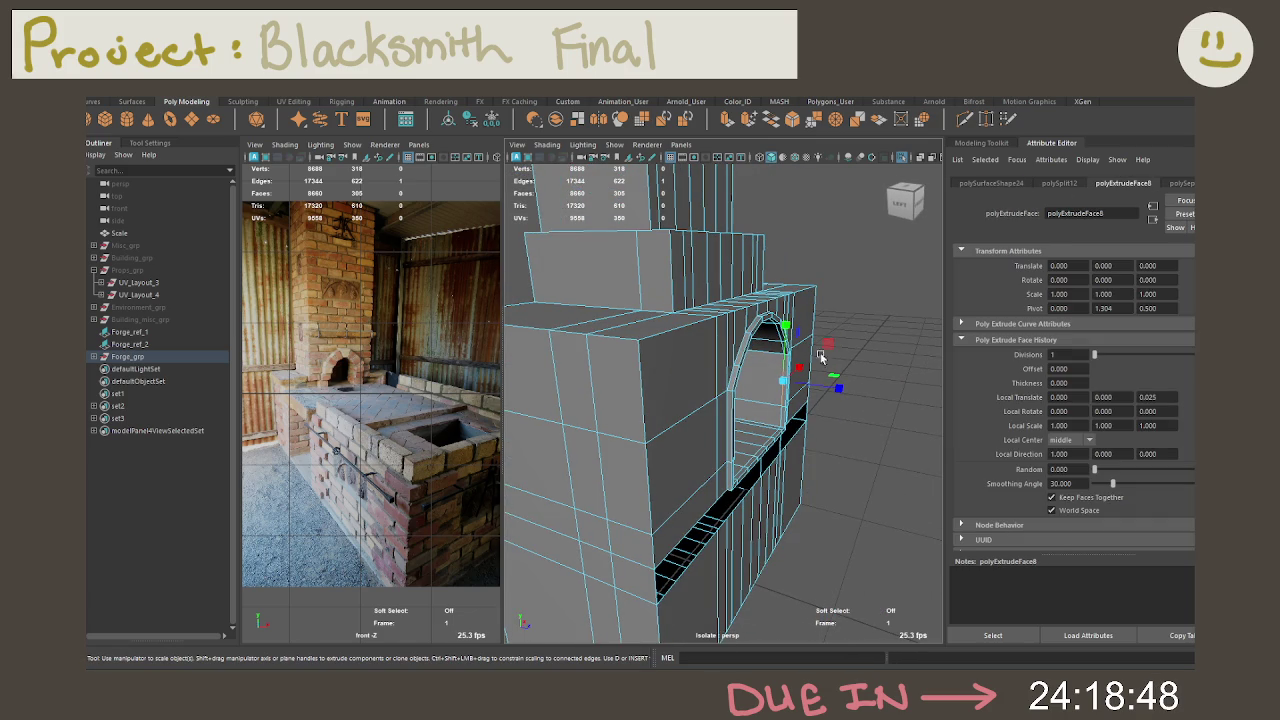
key("f")
left_click_drag(857, 423, 749, 406, "alt")
key("ctrl+z")
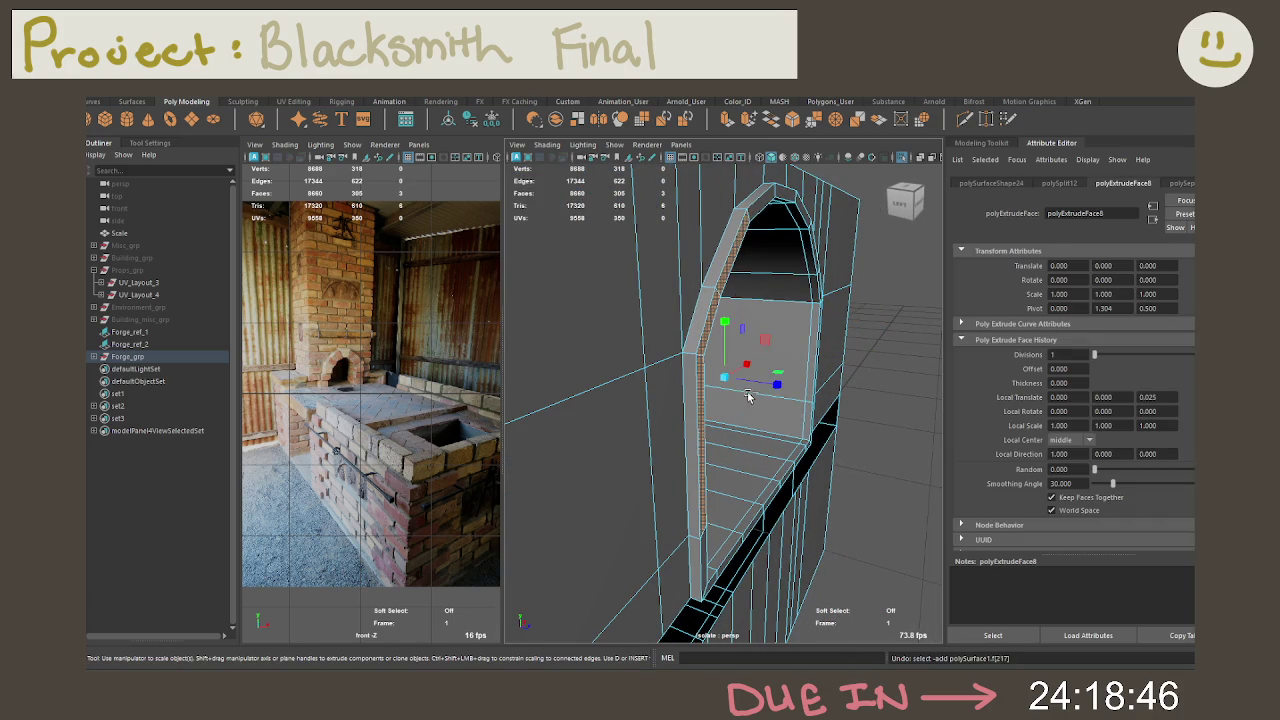
key("ctrl+z")
key("ctrl+z")
key("ctrl+z")
key("ctrl+z")
key("ctrl+z")
key("ctrl+z")
key("ctrl+z")
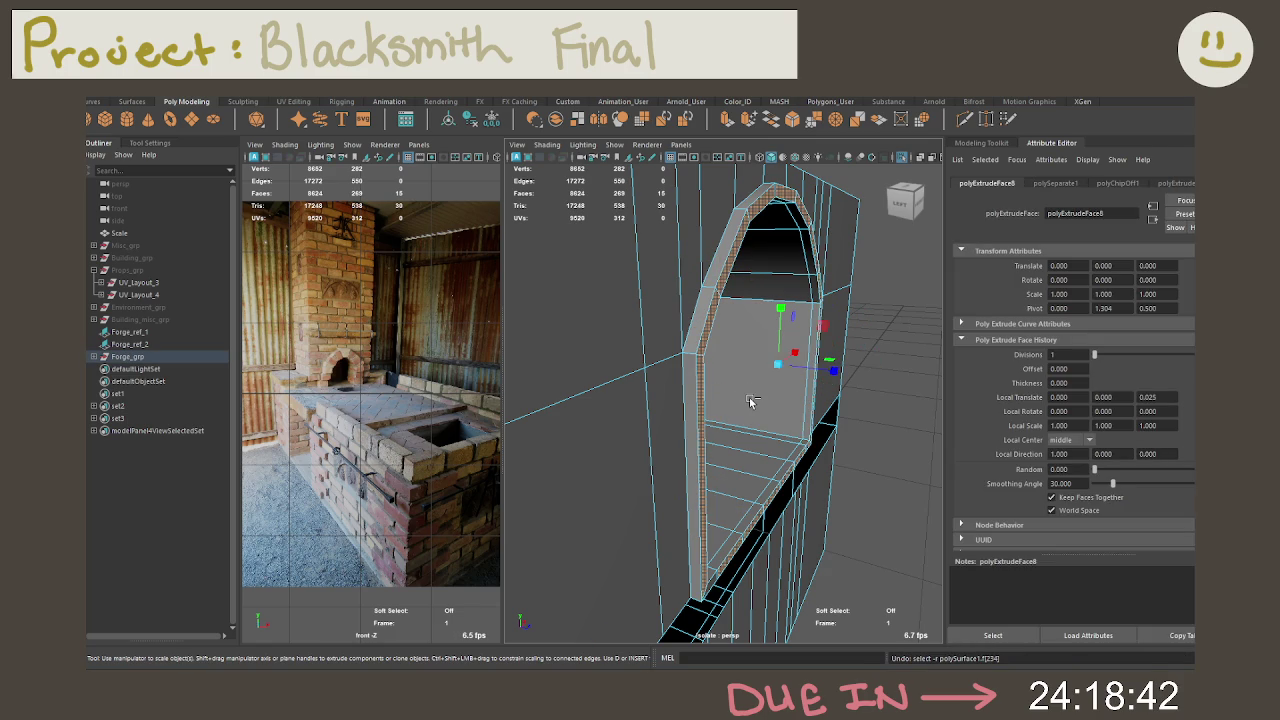
left_click_drag(833, 371, 700, 362)
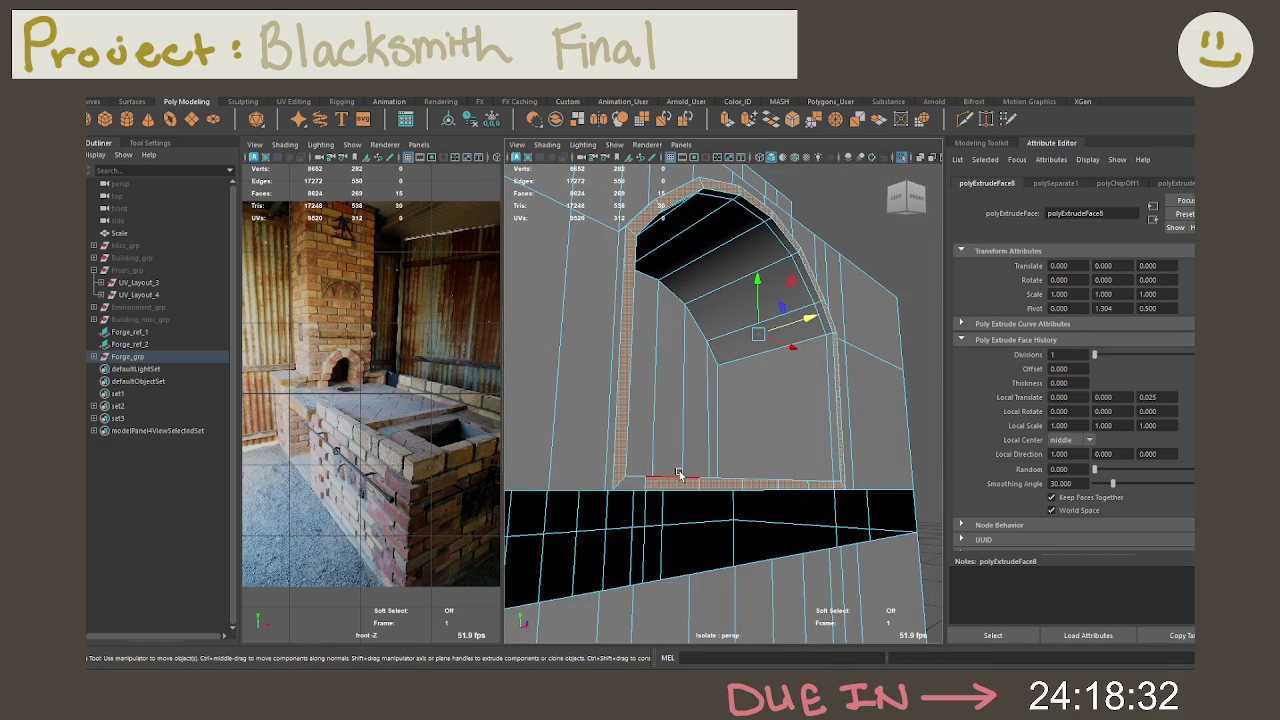
Step: Raise the arch extrusion's local Z offset to 0.03, then clear the selection
key("t")
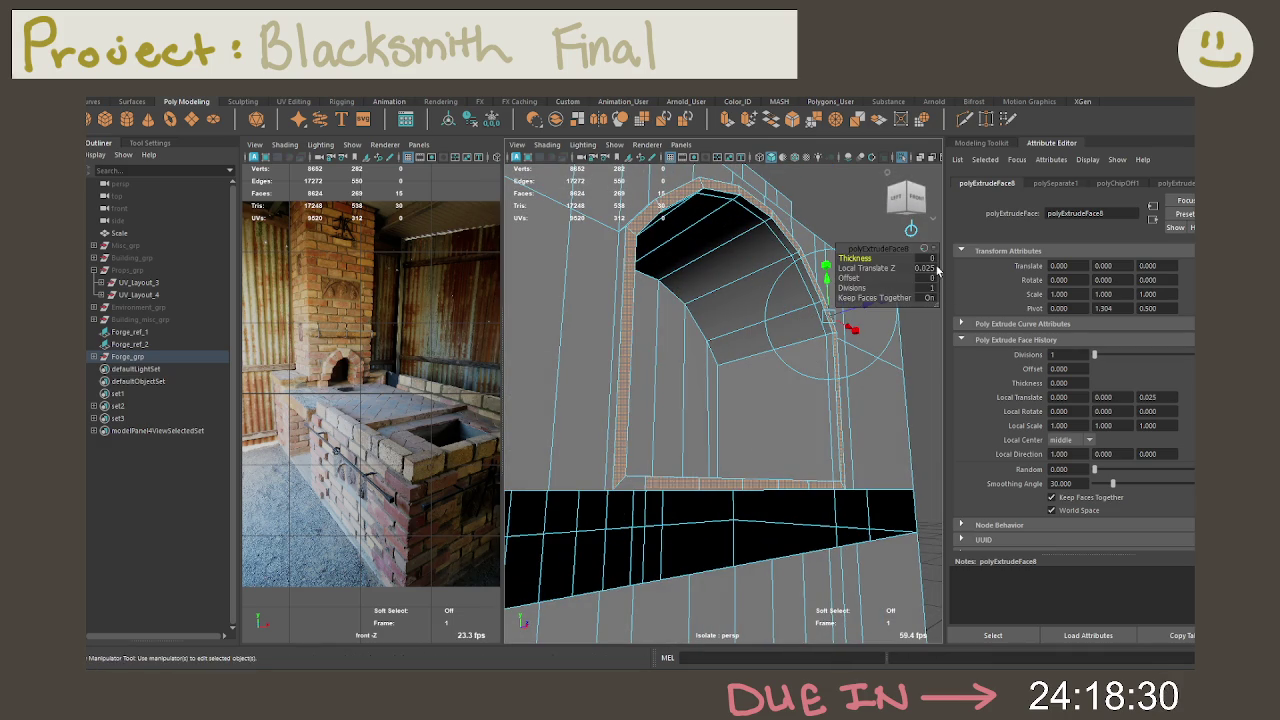
left_click(930, 268)
type(".03")
key("Return")
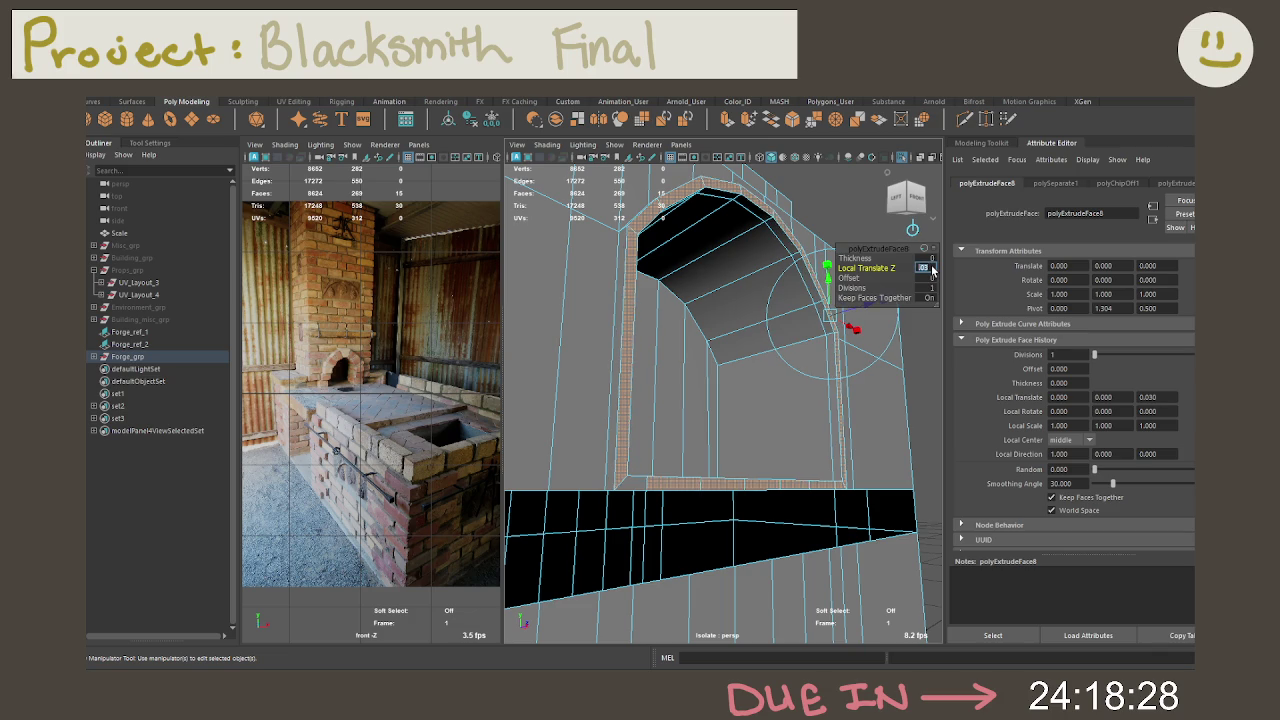
mouse_move(930, 268)
left_mouse_down("alt")
mouse_move(818, 457)
mouse_move(780, 450)
left_mouse_up("alt")
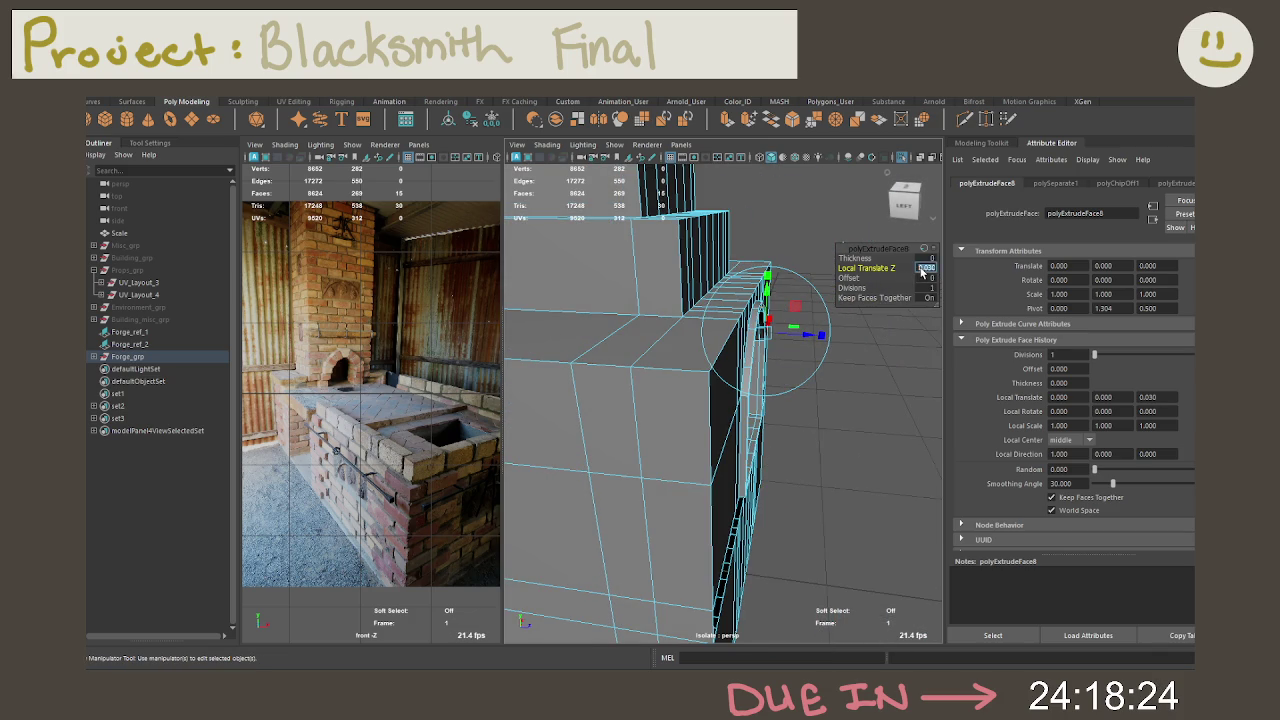
mouse_move(870, 390)
left_mouse_down("alt")
mouse_move(840, 396)
mouse_move(793, 318)
left_mouse_up("alt")
left_click(835, 396)
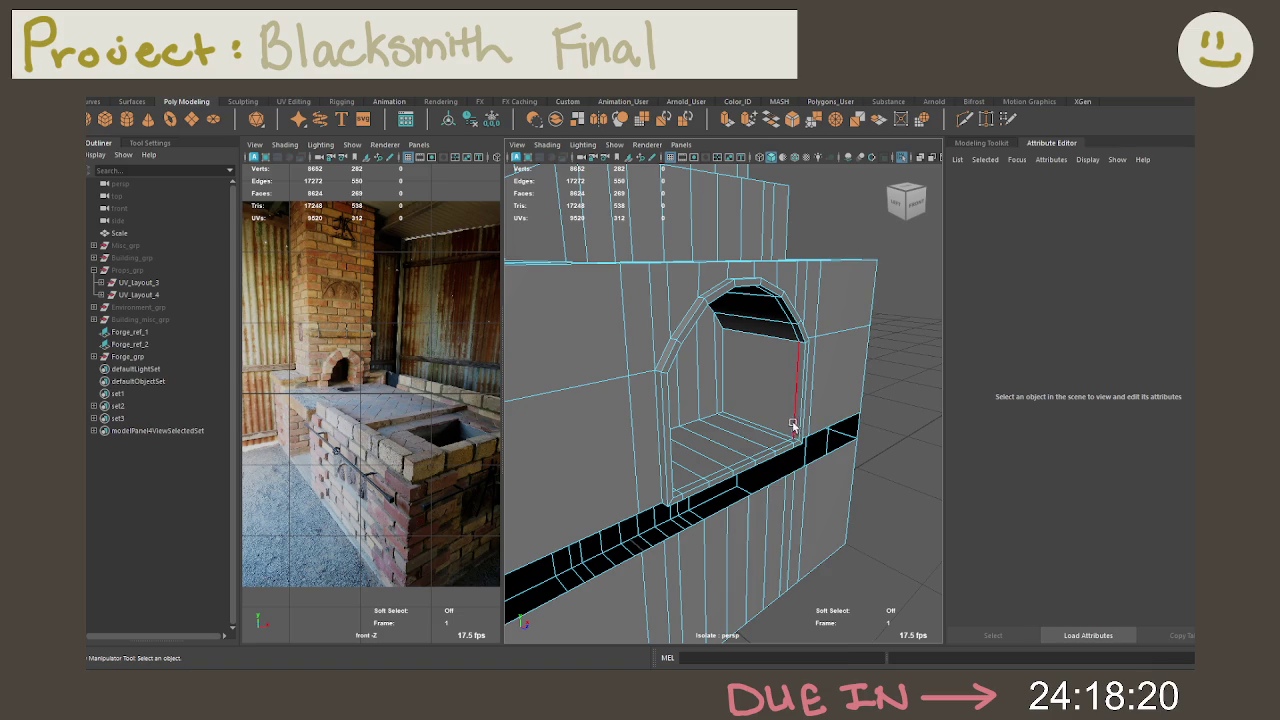
Step: Move the view in toward the chimney base after deselecting the forge object
right_click(793, 318)
left_click_drag(886, 397, 752, 412, "alt")
left_click(800, 562)
mouse_move(800, 562)
left_mouse_down("alt")
mouse_move(777, 392)
mouse_move(813, 470)
left_mouse_up("alt")
middle_click_drag(813, 470, 768, 402, "alt")
scroll(768, 402, "up", 3)
scroll(766, 428, "up", 2)
mouse_move(766, 428)
left_mouse_down("alt")
mouse_move(686, 420)
mouse_move(723, 448)
left_mouse_up("alt")
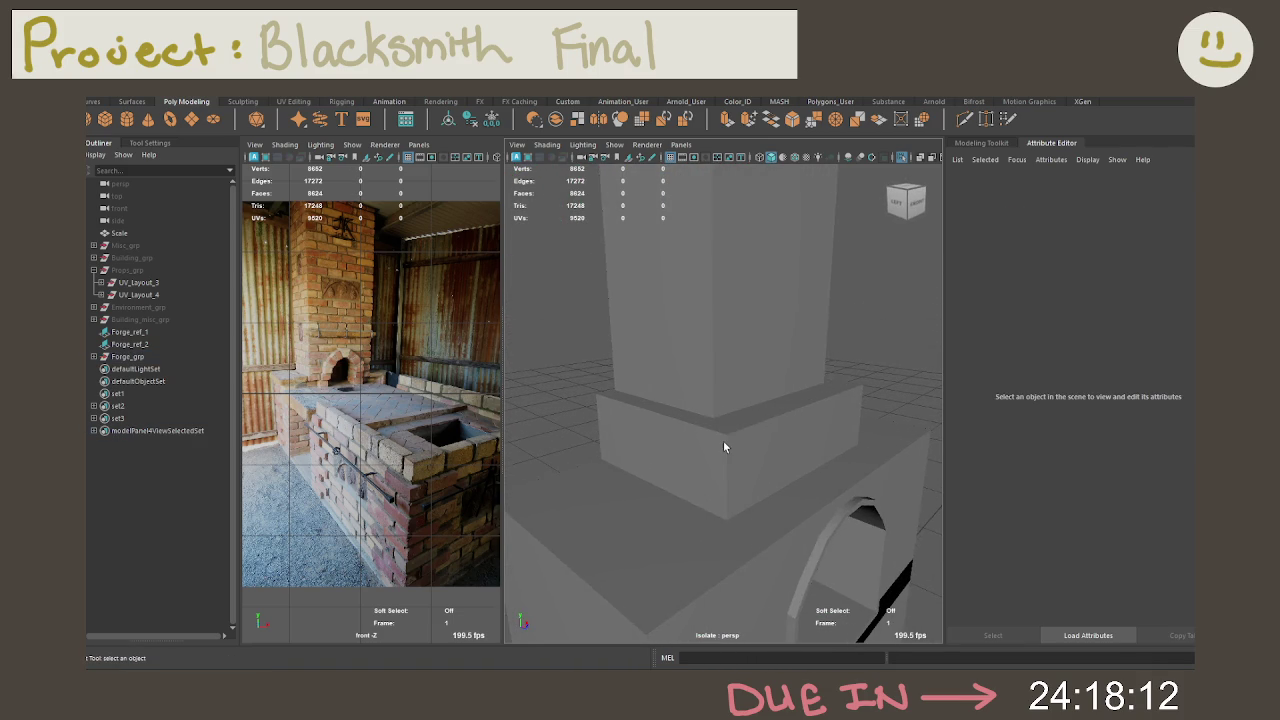
Step: Put the forge mesh in edge mode and discard the stray cut line at the arch
left_click(724, 447)
right_click_drag(718, 316, 716, 288)
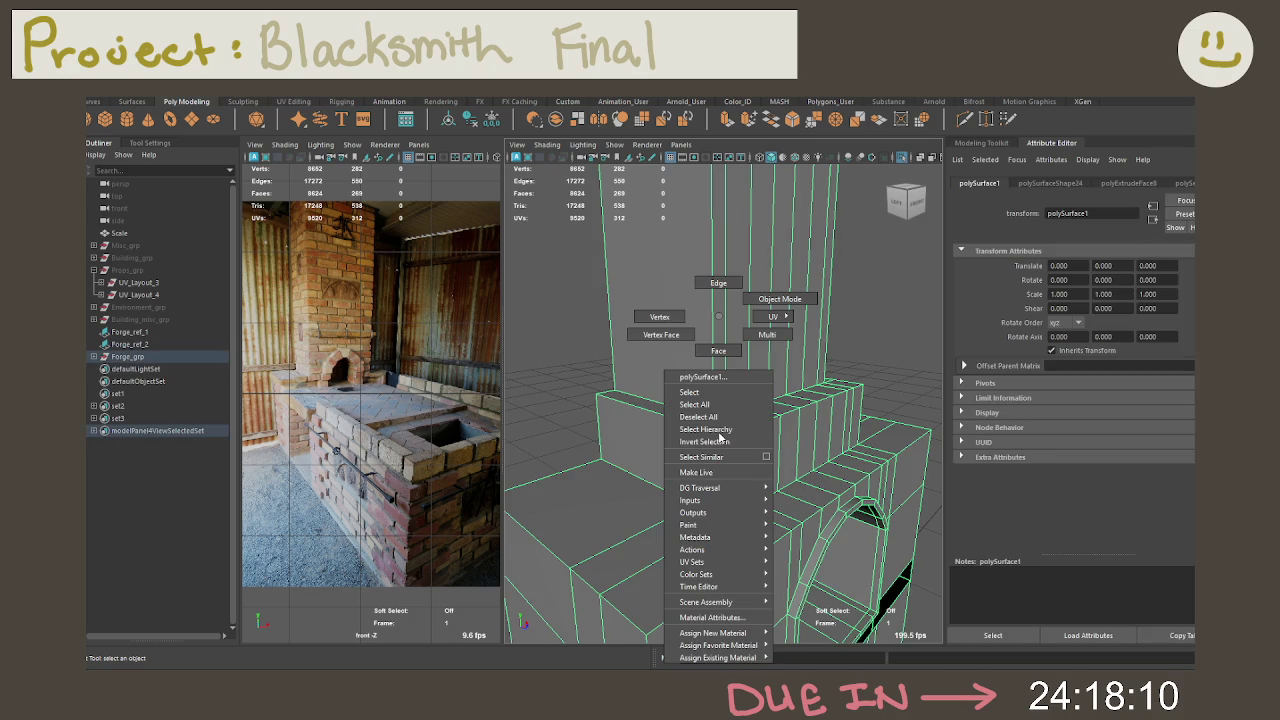
left_click(964, 118)
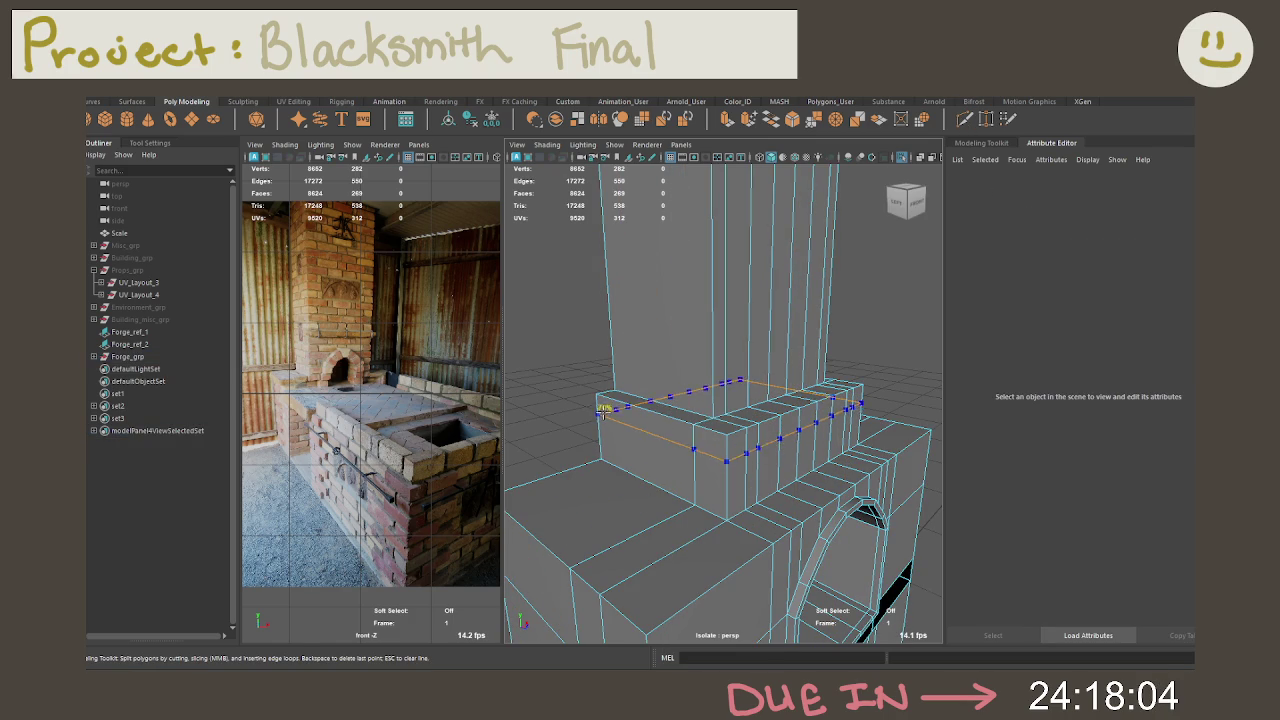
mouse_move(651, 393)
left_mouse_down("alt")
mouse_move(708, 337)
mouse_move(677, 471)
left_mouse_up("alt")
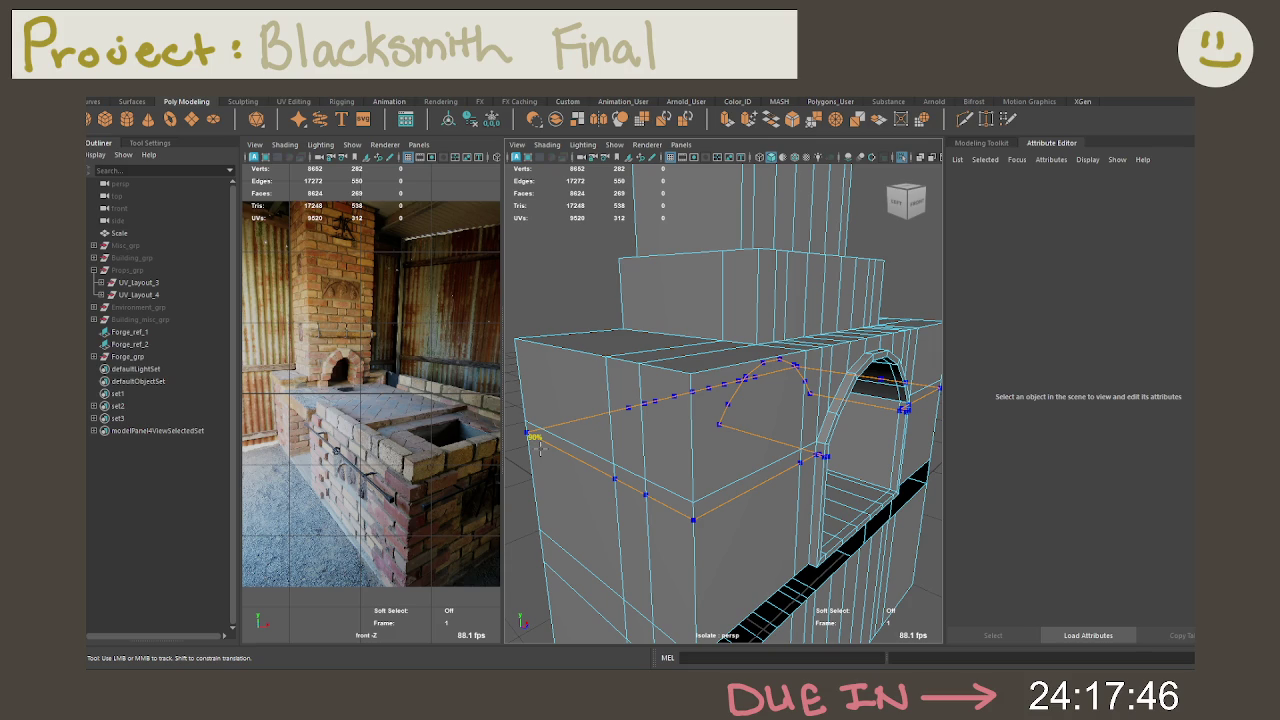
left_click(964, 118)
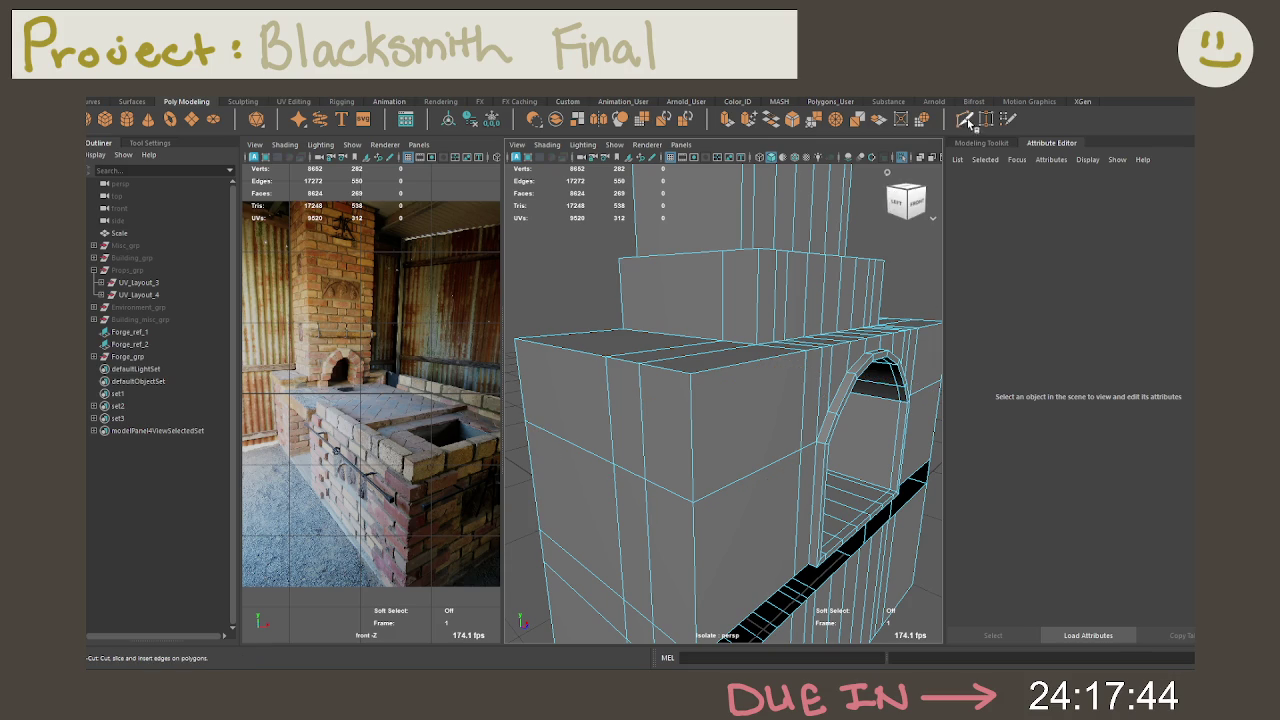
Step: Add a horizontal edge loop around the forge body and extrude the thin face loop
key("Escape")
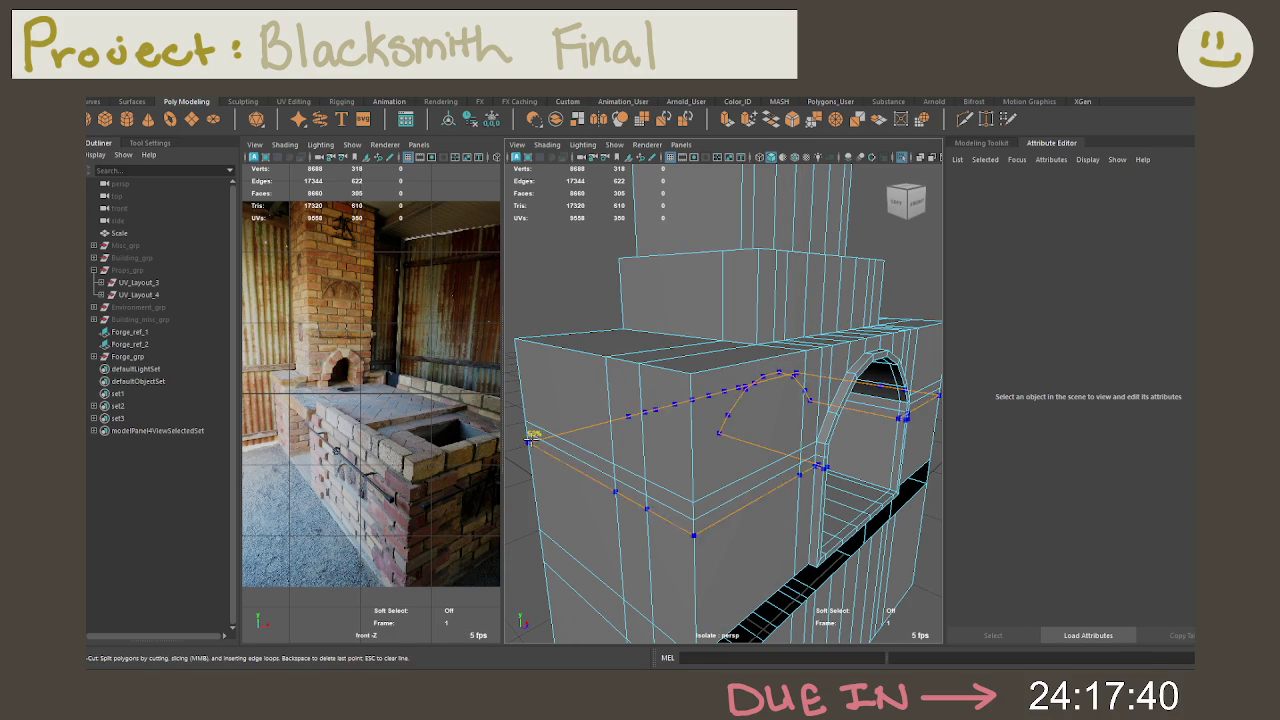
left_click(530, 436, "ctrl")
key("q")
left_click_drag(645, 438, 657, 486, "alt")
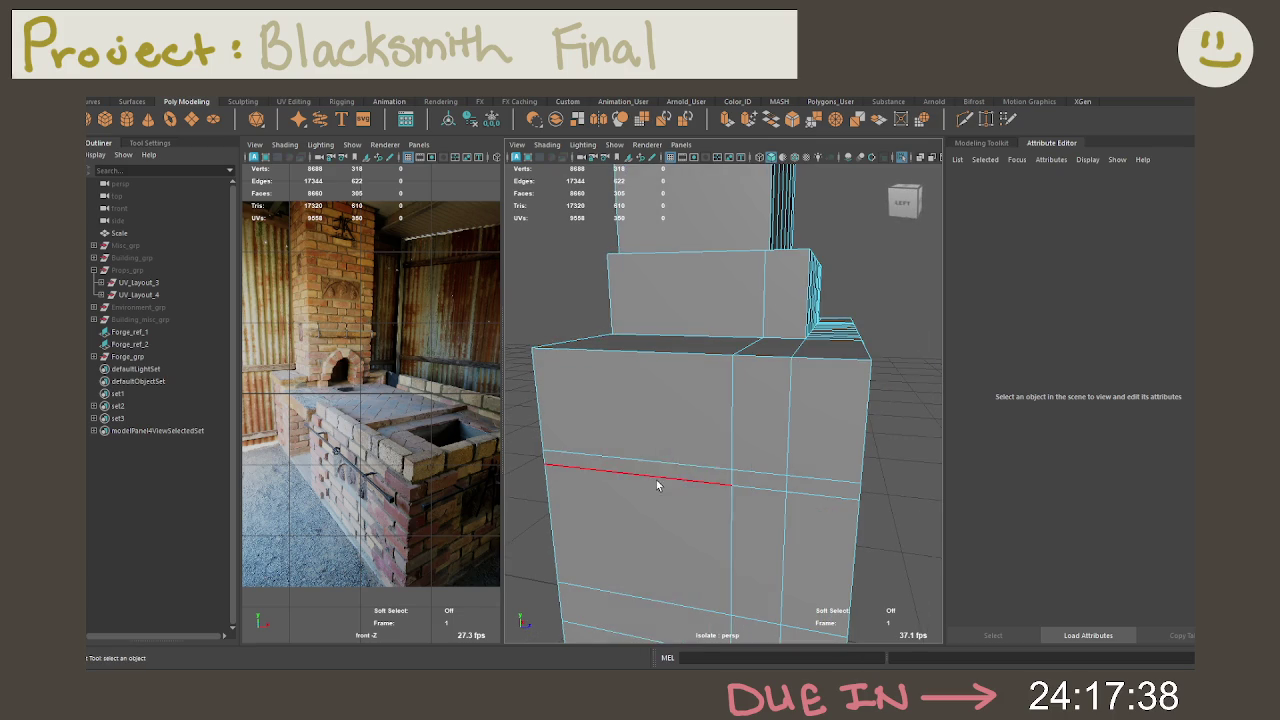
right_click_drag(658, 336, 657, 357)
double_click(657, 468)
key("ctrl+e")
Step: Duplicate the face band as a separate piece and freeze its transforms
right_click_drag(658, 354, 659, 455, "shift")
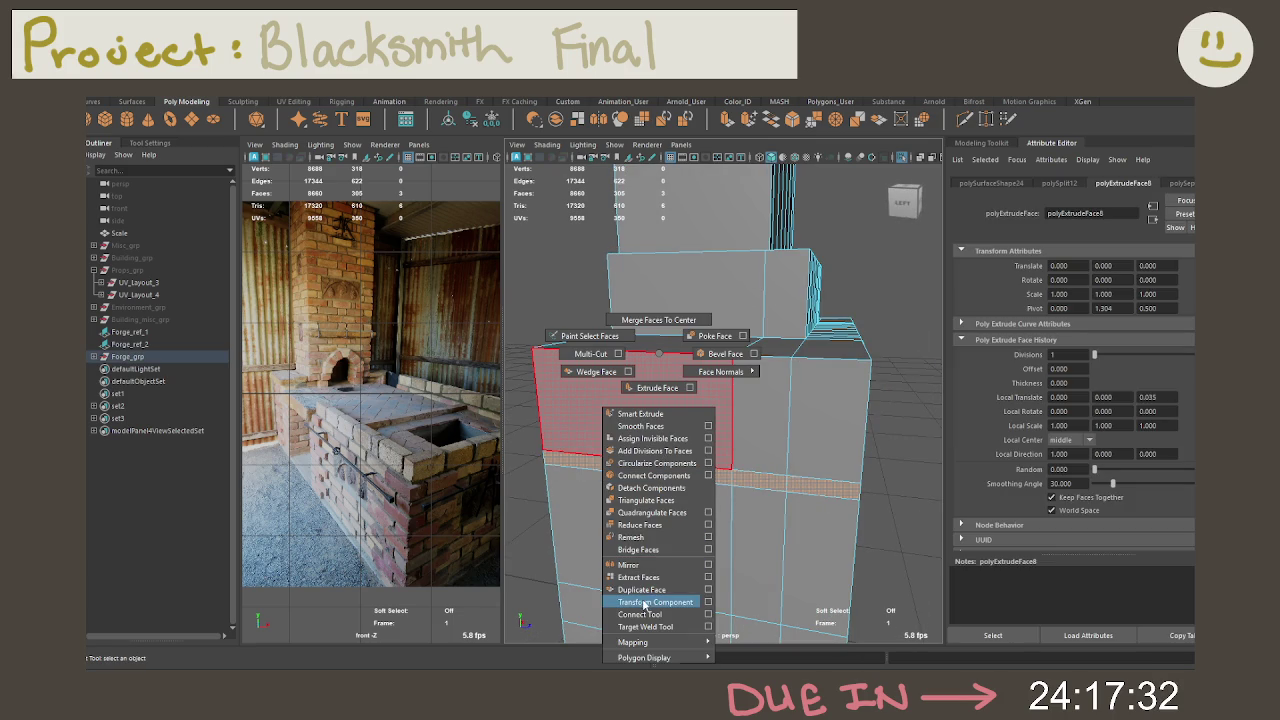
right_click_drag(659, 455, 645, 589, "shift")
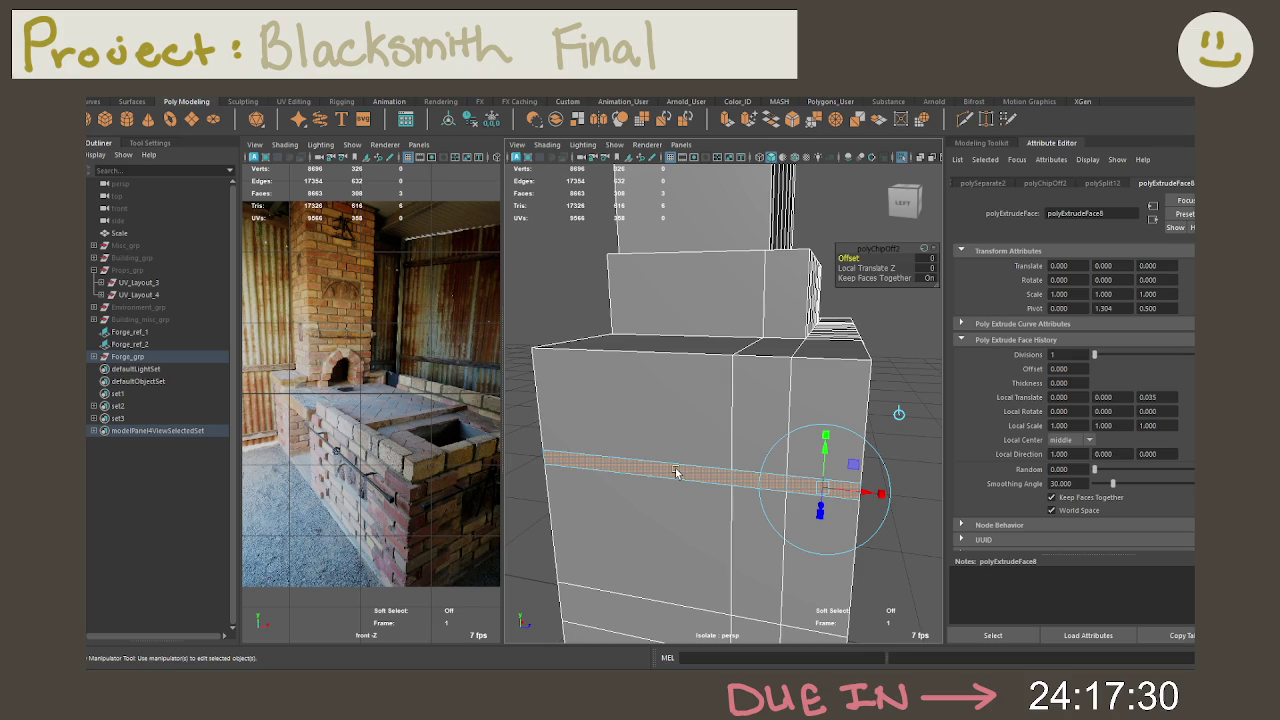
left_click(94, 360)
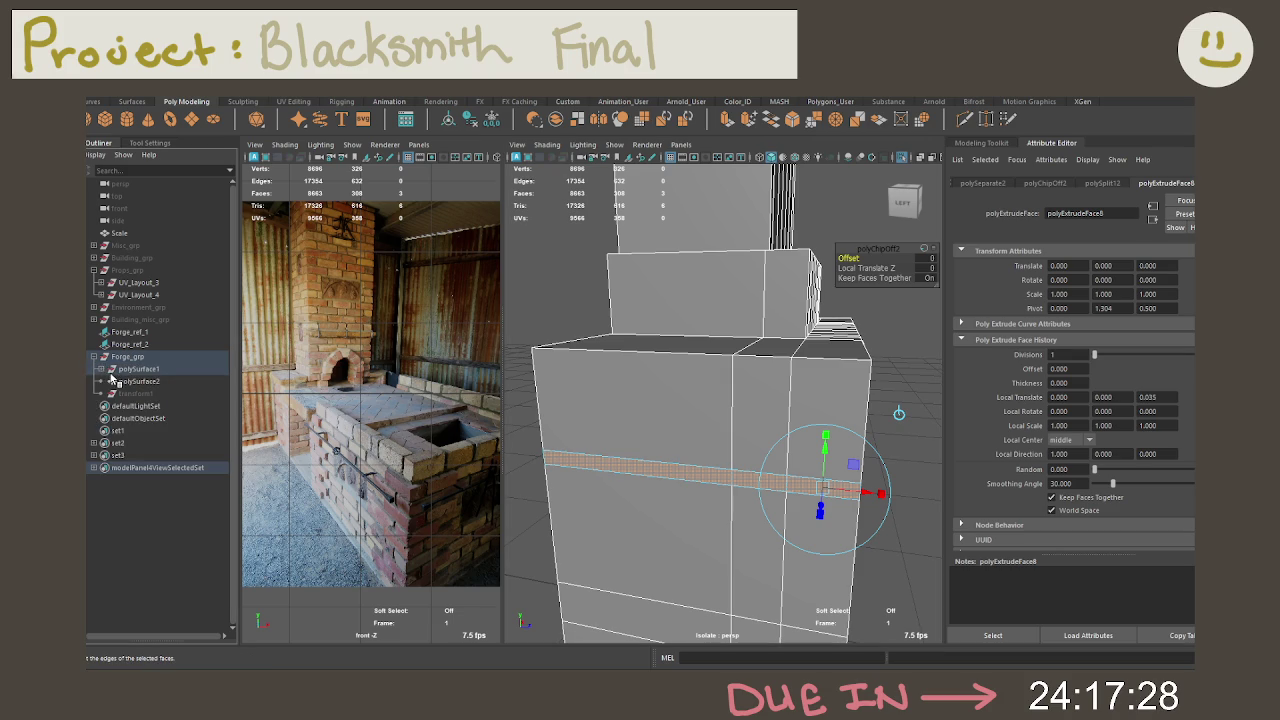
left_click(491, 120)
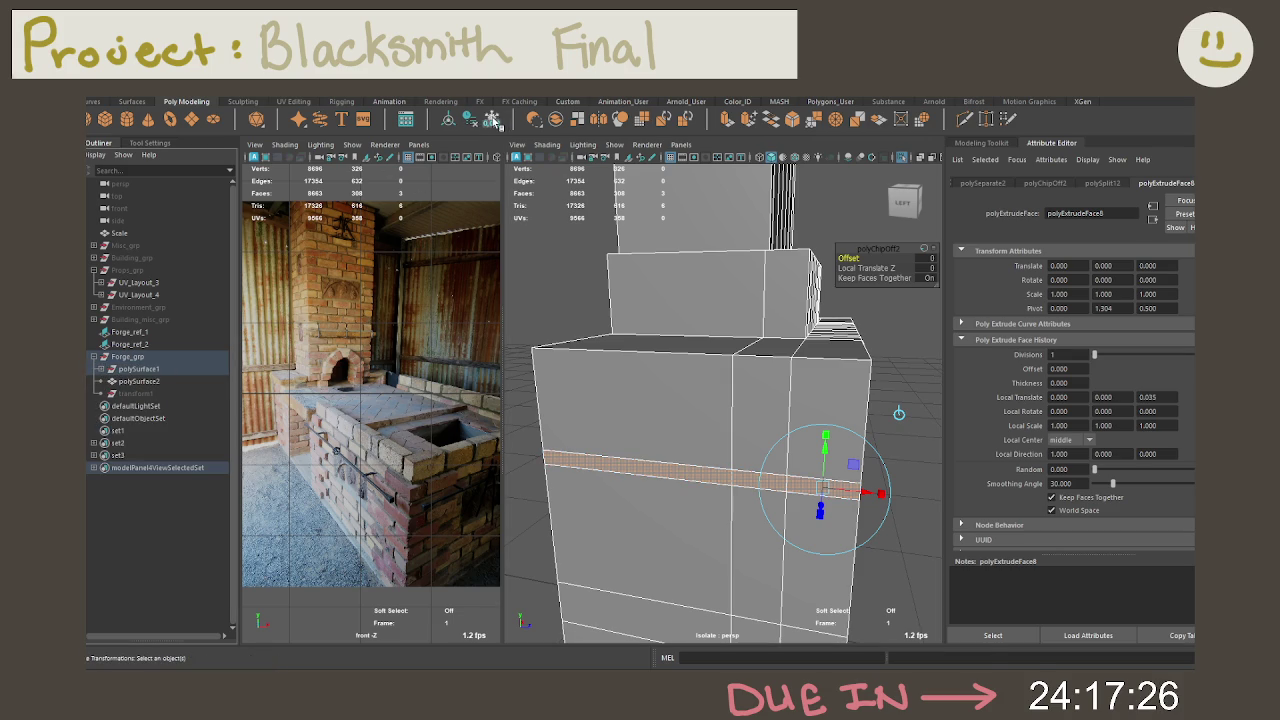
Step: Delete history on the new pieces and move polySurface3 and polySurface4 under Forge_grp
left_click(104, 369)
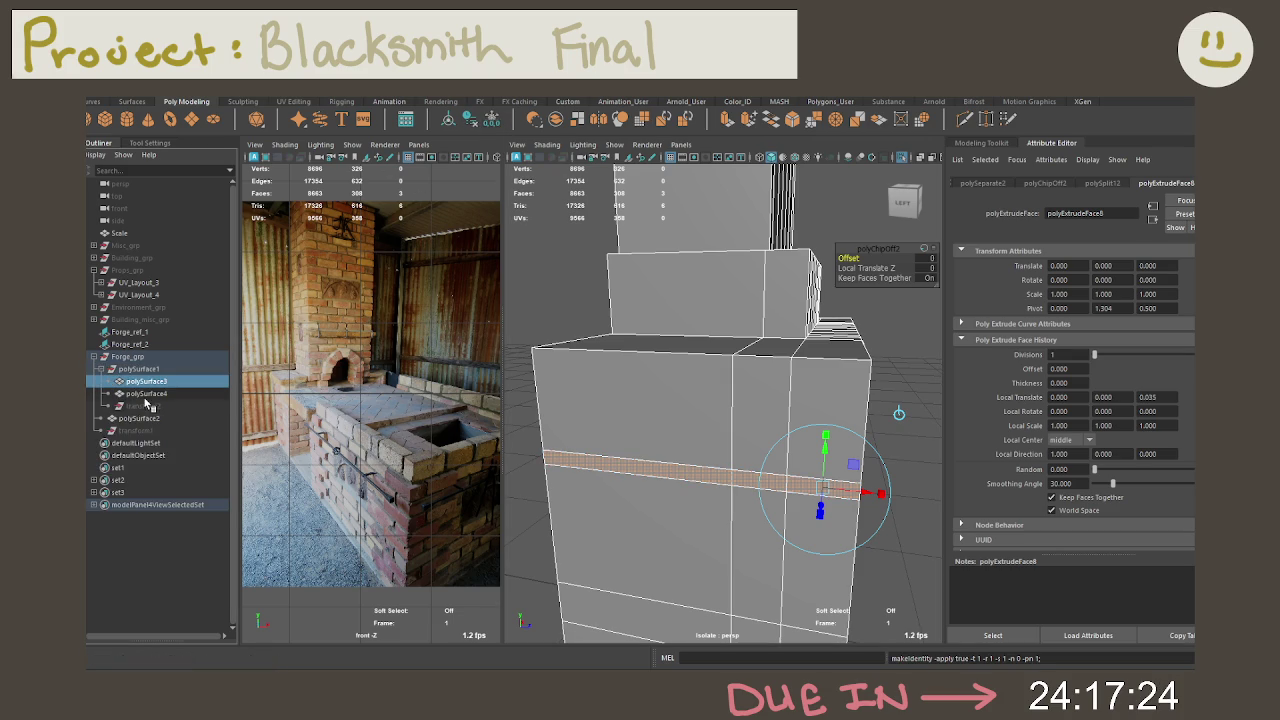
left_click(136, 430, "shift")
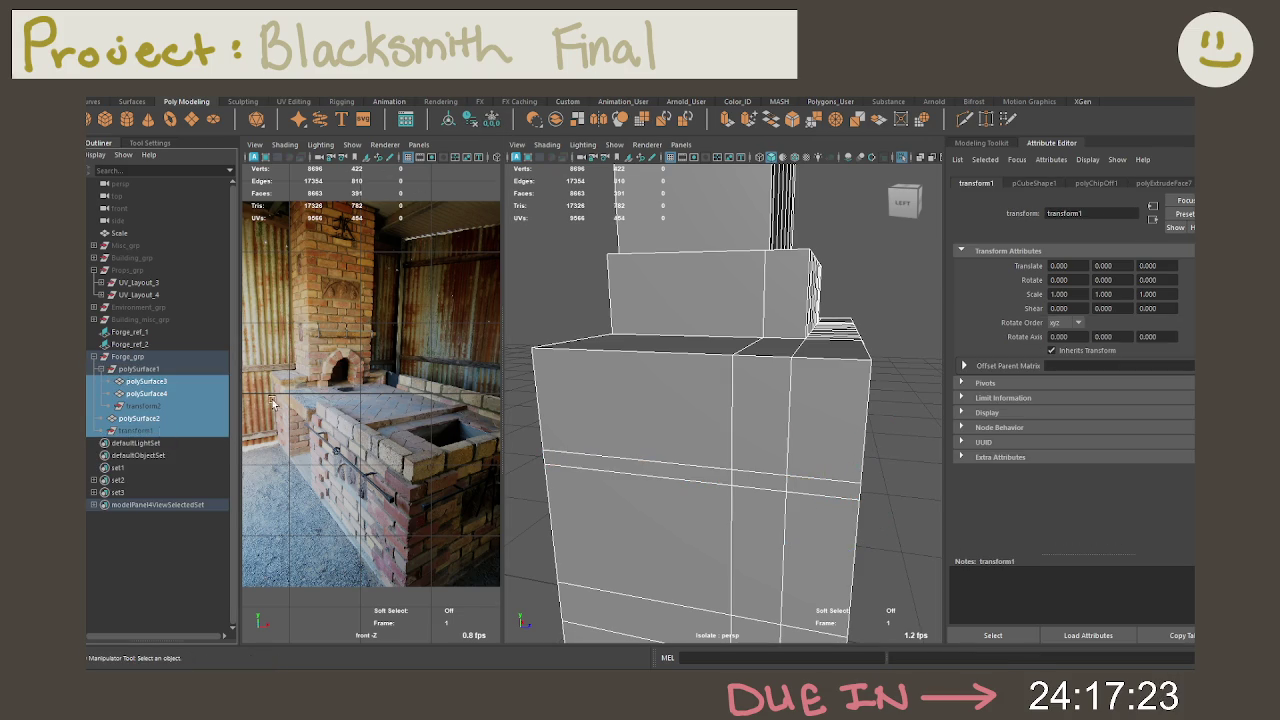
left_click(487, 121)
left_click(151, 397)
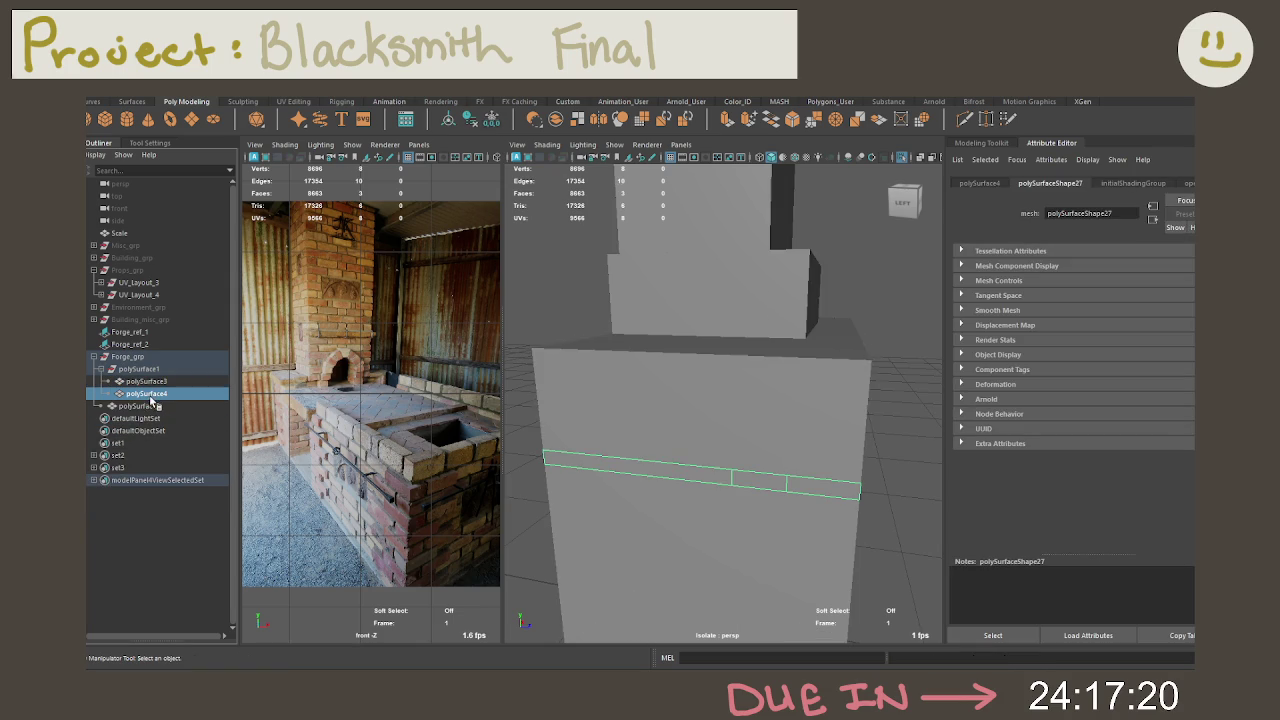
left_click(160, 382, "shift")
middle_click_drag(150, 368, 128, 357)
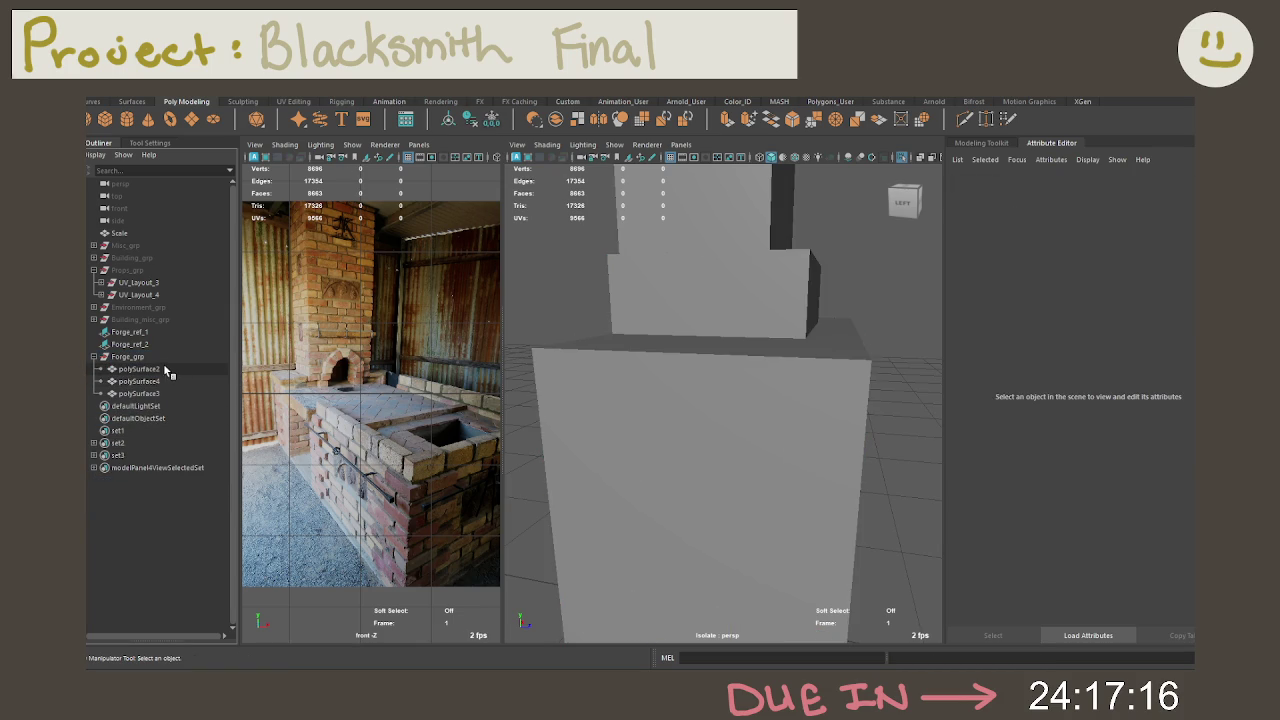
Step: Return the forge mesh to object mode, select polySurface2 through polySurface3, and save
left_click(560, 385)
right_click_drag(631, 283, 686, 267)
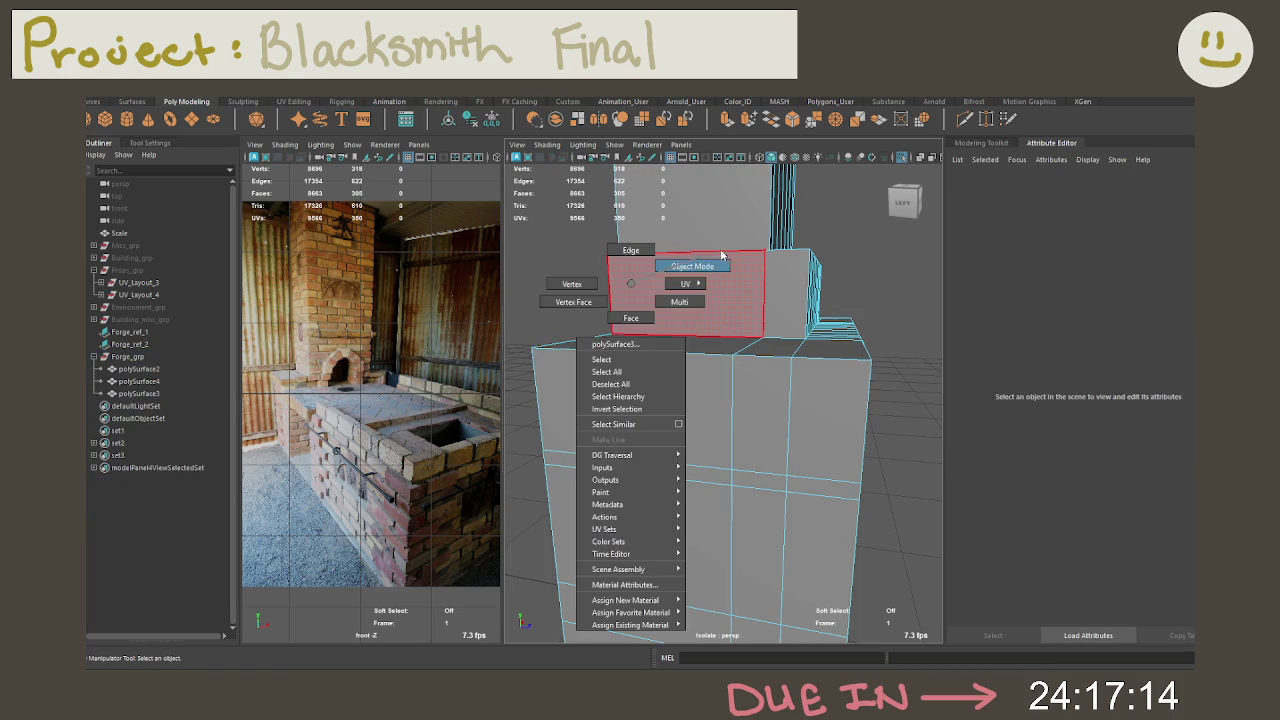
left_click(686, 267)
left_click(150, 370, "shift")
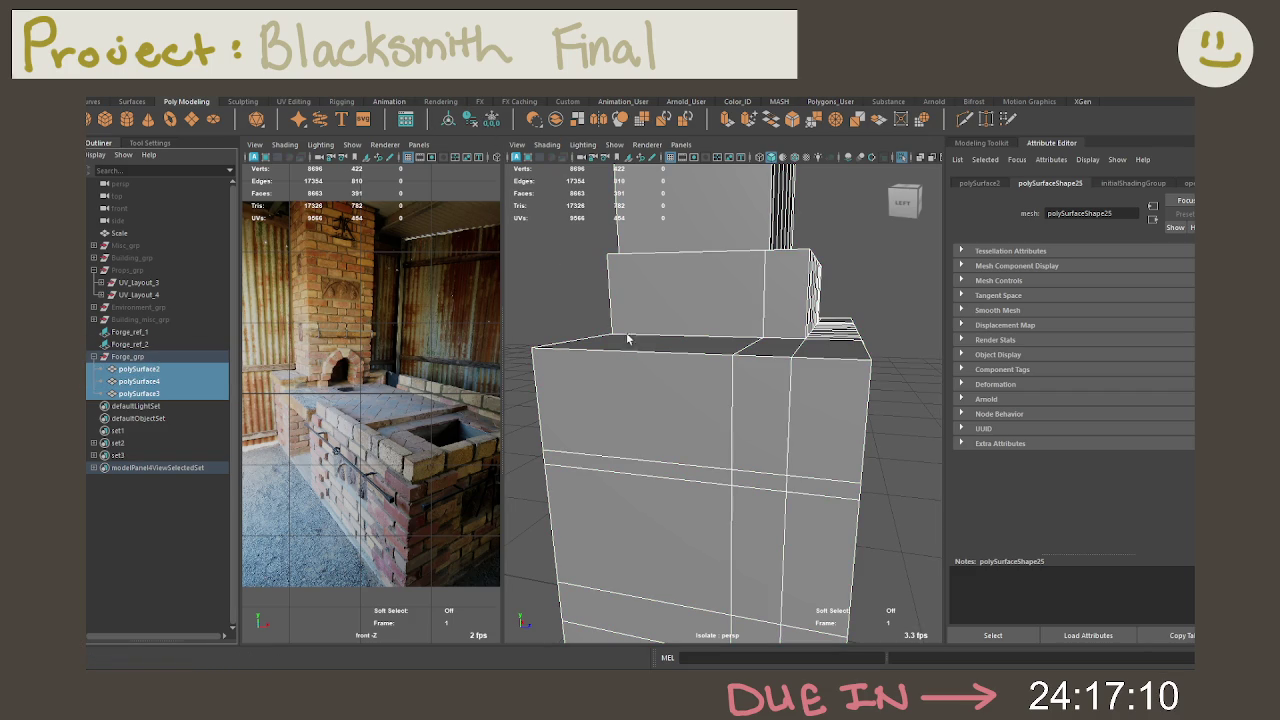
key("f")
key("ctrl+s")
Step: Select the thin slab polySurface4 and frame it in view
left_click(211, 397)
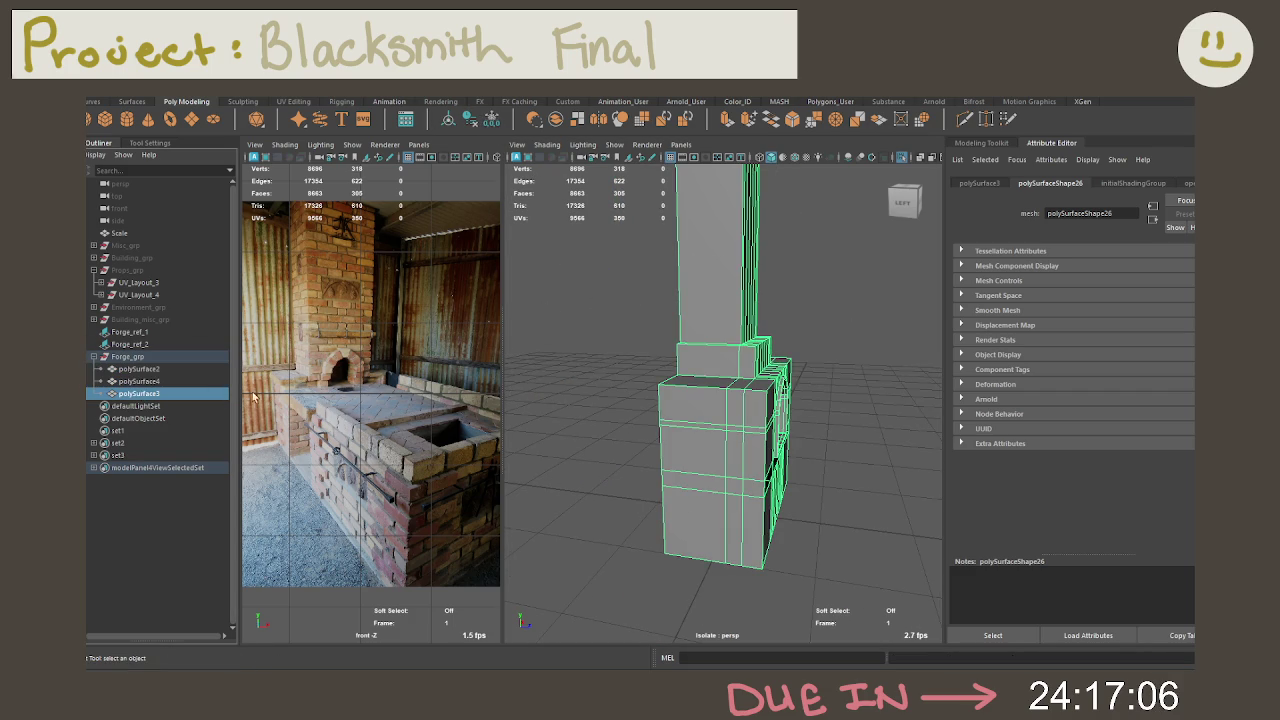
left_click(150, 381)
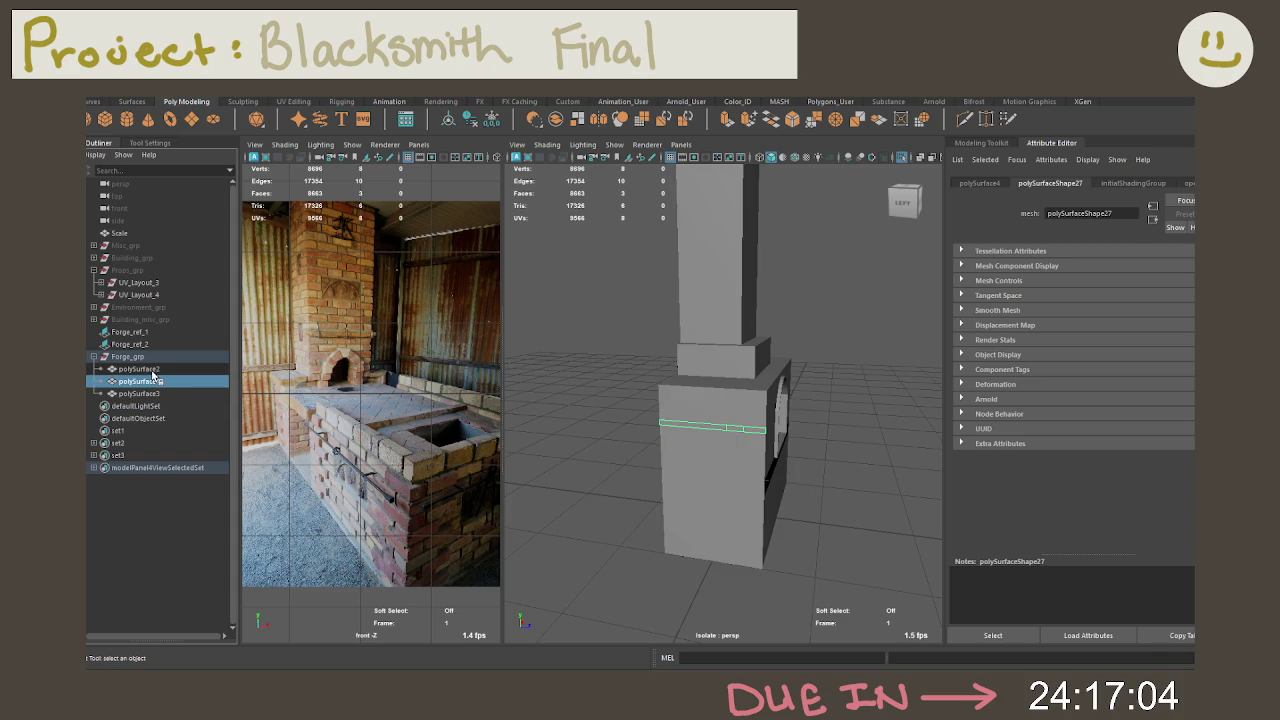
key("f")
right_click(662, 316)
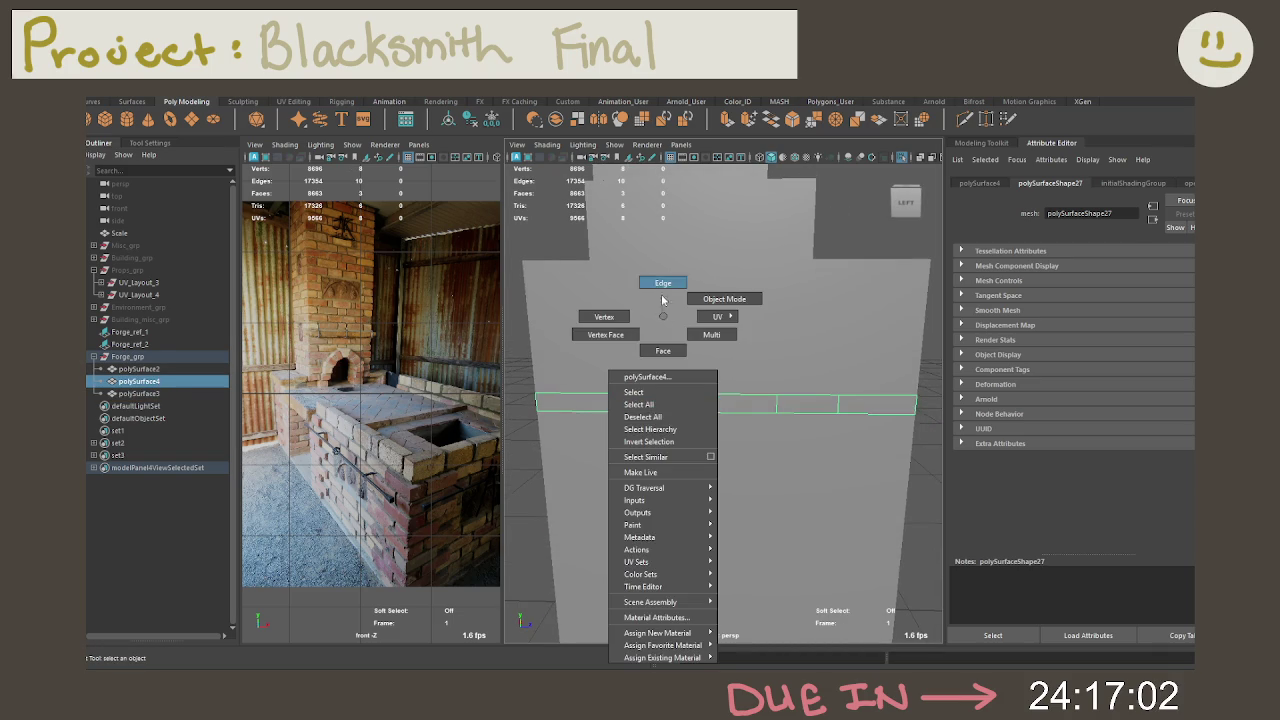
Step: Select the slab's upper edge loop and scale it horizontally toward the centre
left_click(663, 283)
left_click(773, 406)
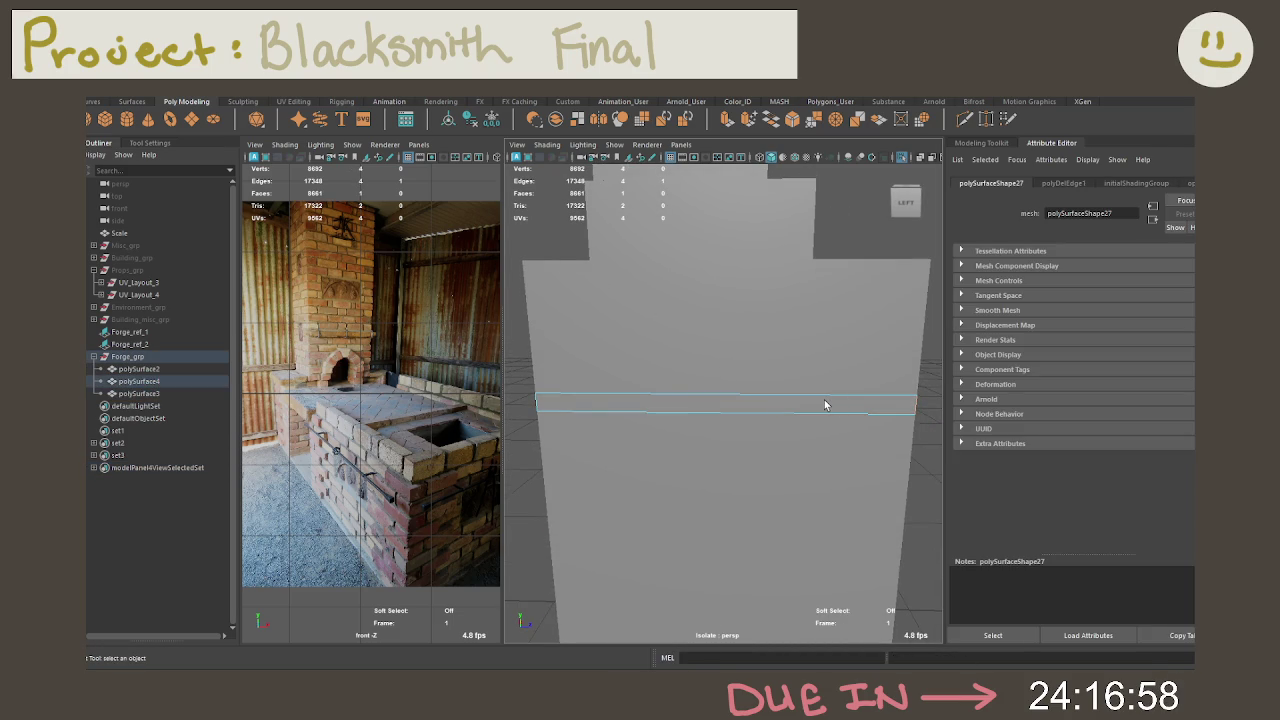
left_click(555, 404)
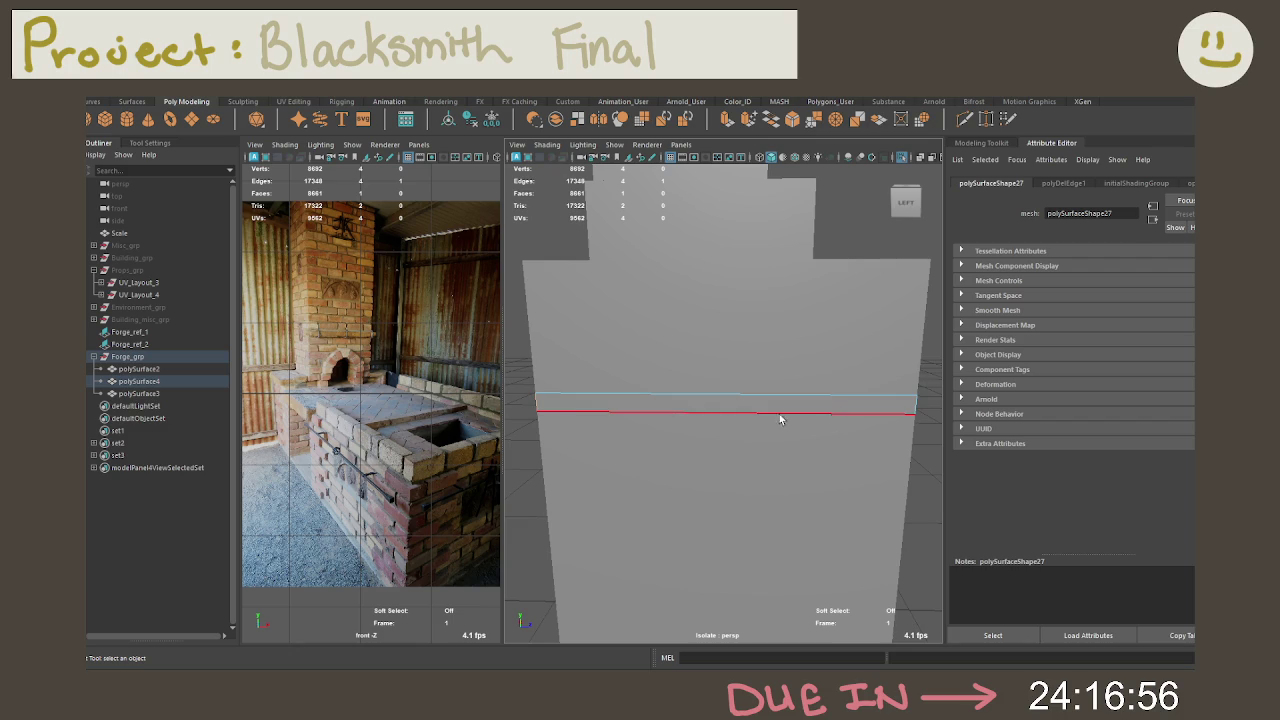
key("e")
key("r")
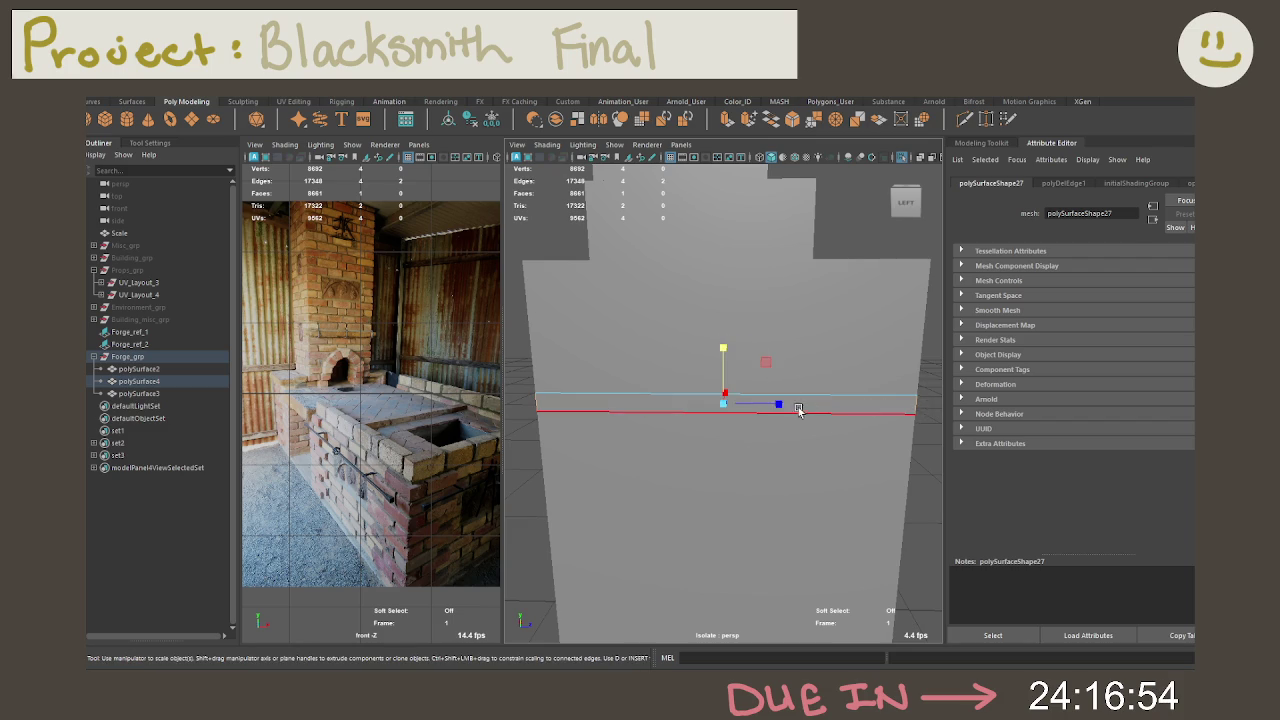
left_click_drag(771, 404, 737, 406)
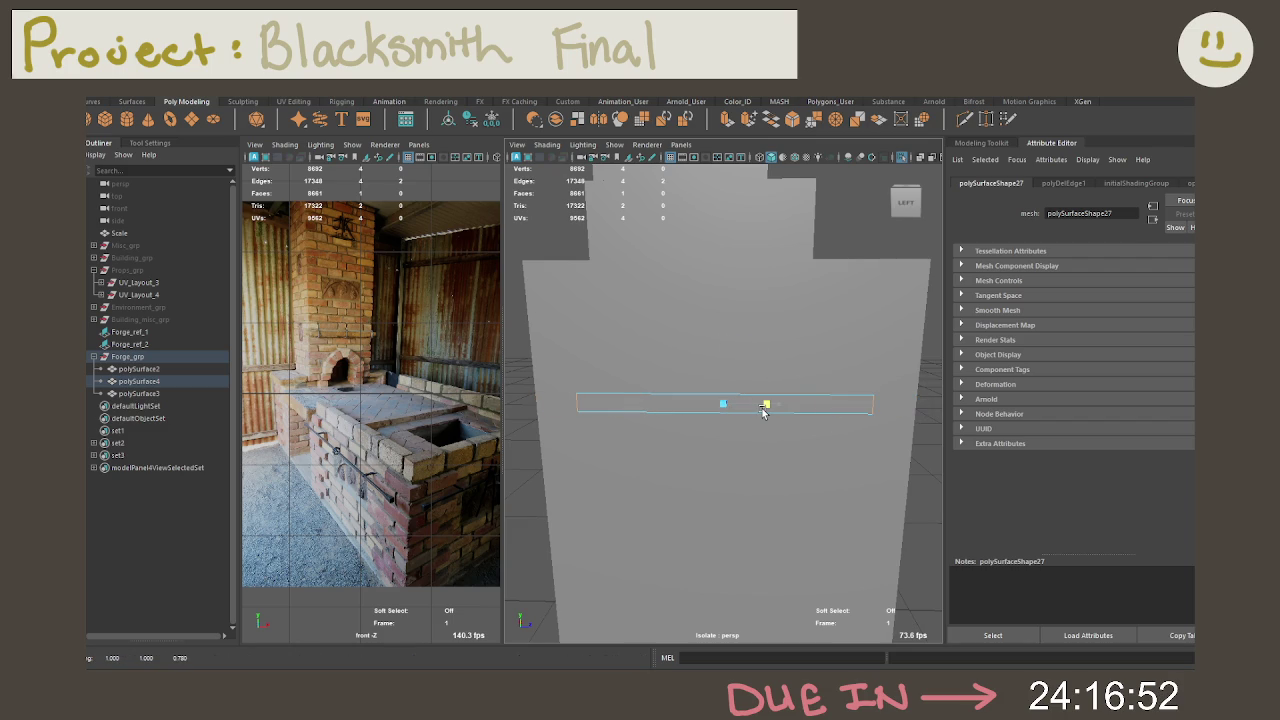
key("r")
Step: Extrude the edge into a thin strip and reduce its Local Translate Z to 0.025
left_click_drag(763, 407, 670, 414, "alt")
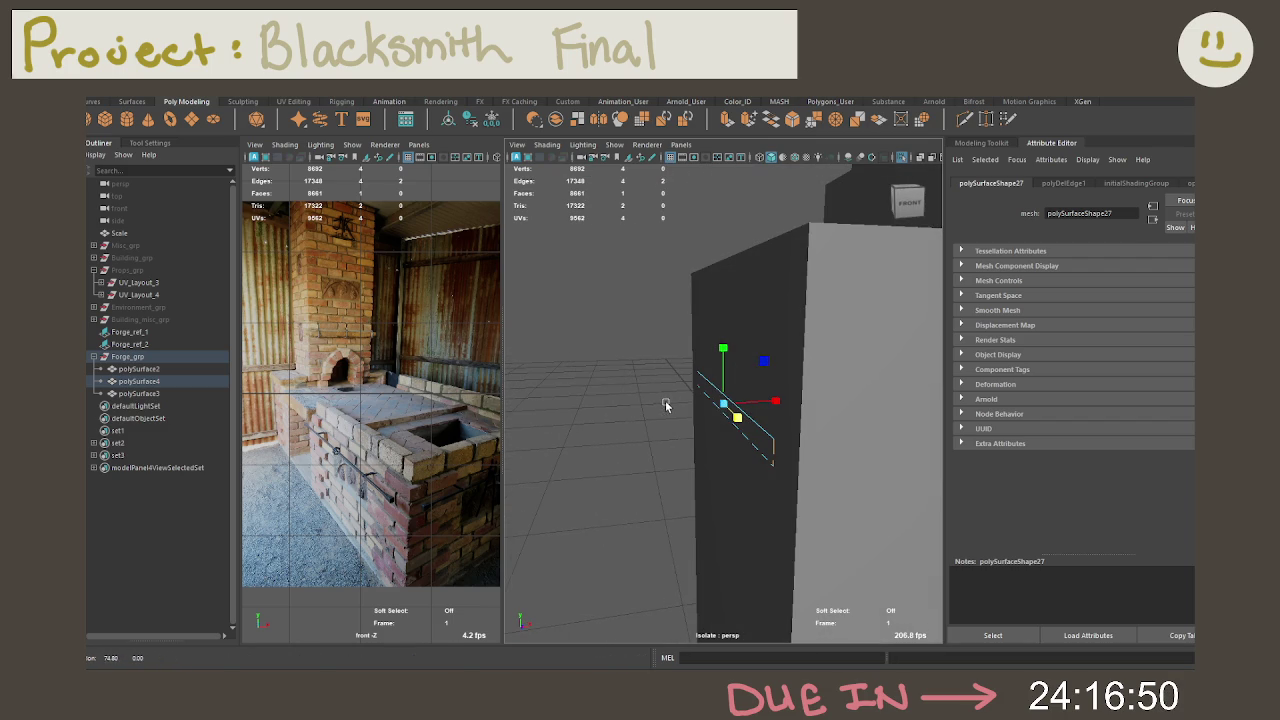
right_click_drag(670, 414, 737, 294, "shift")
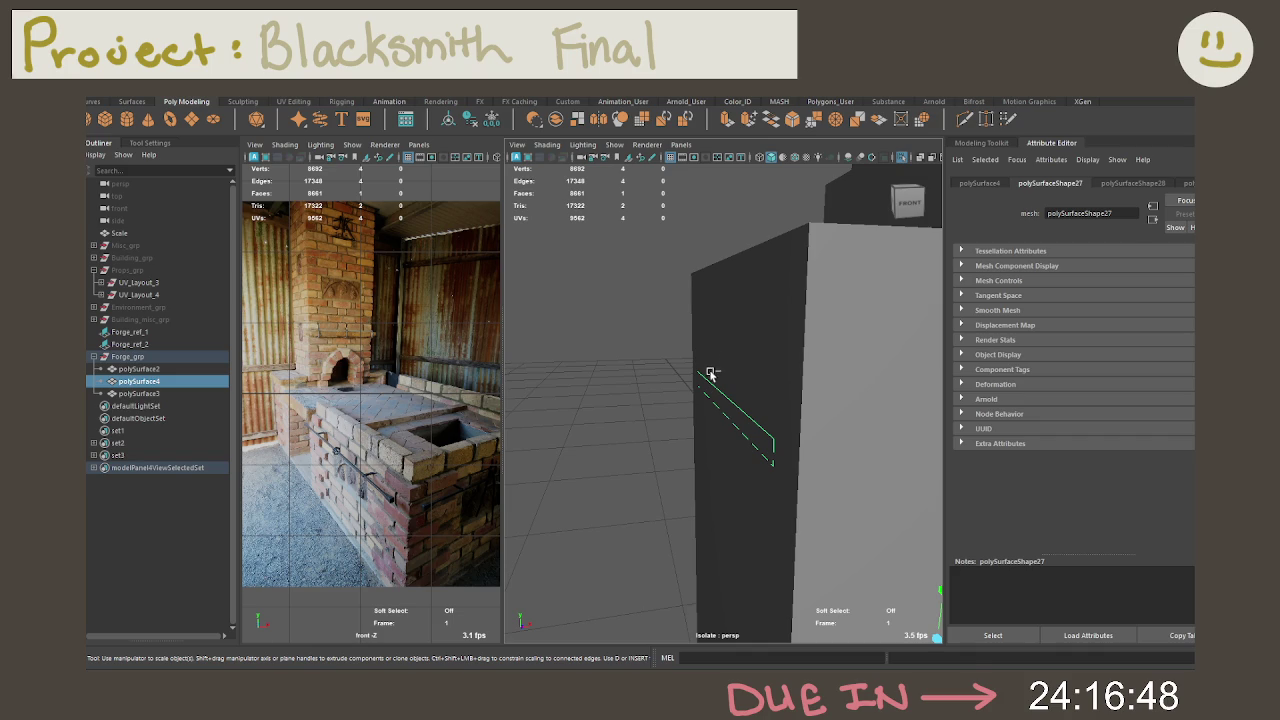
left_click_drag(692, 398, 688, 403)
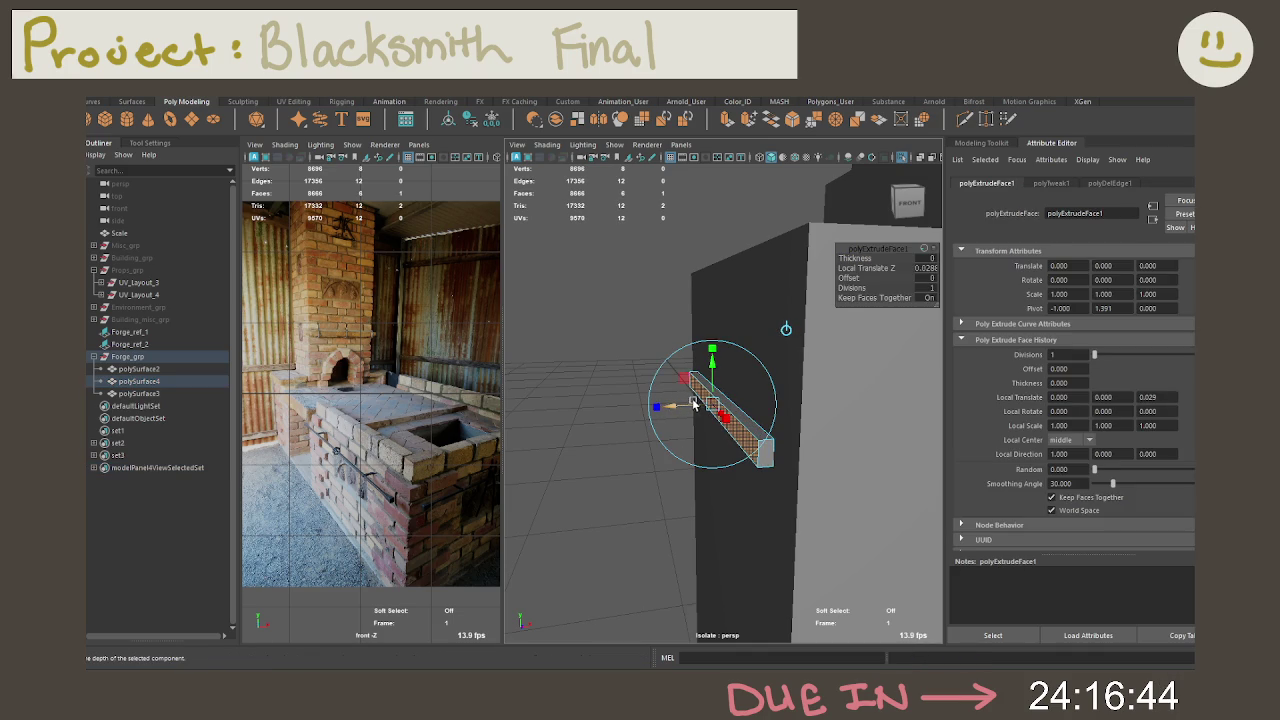
left_click_drag(758, 328, 826, 391, "alt")
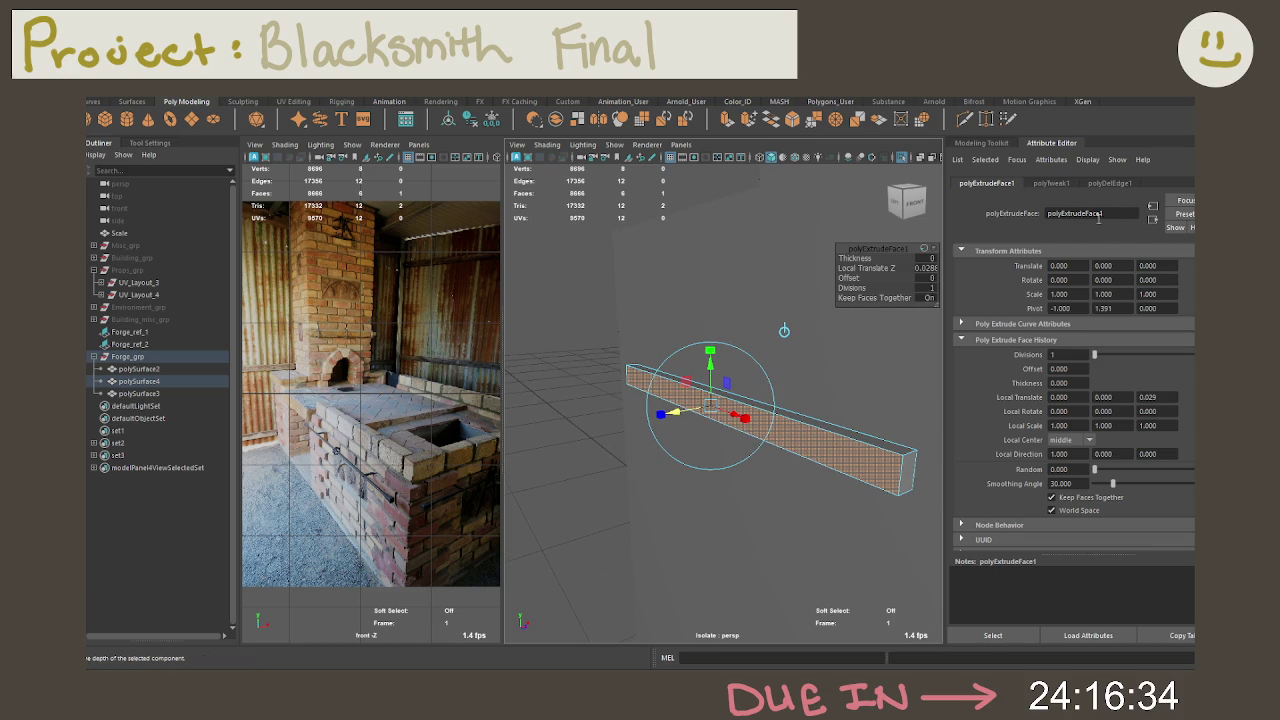
left_click(928, 269)
type("0.025")
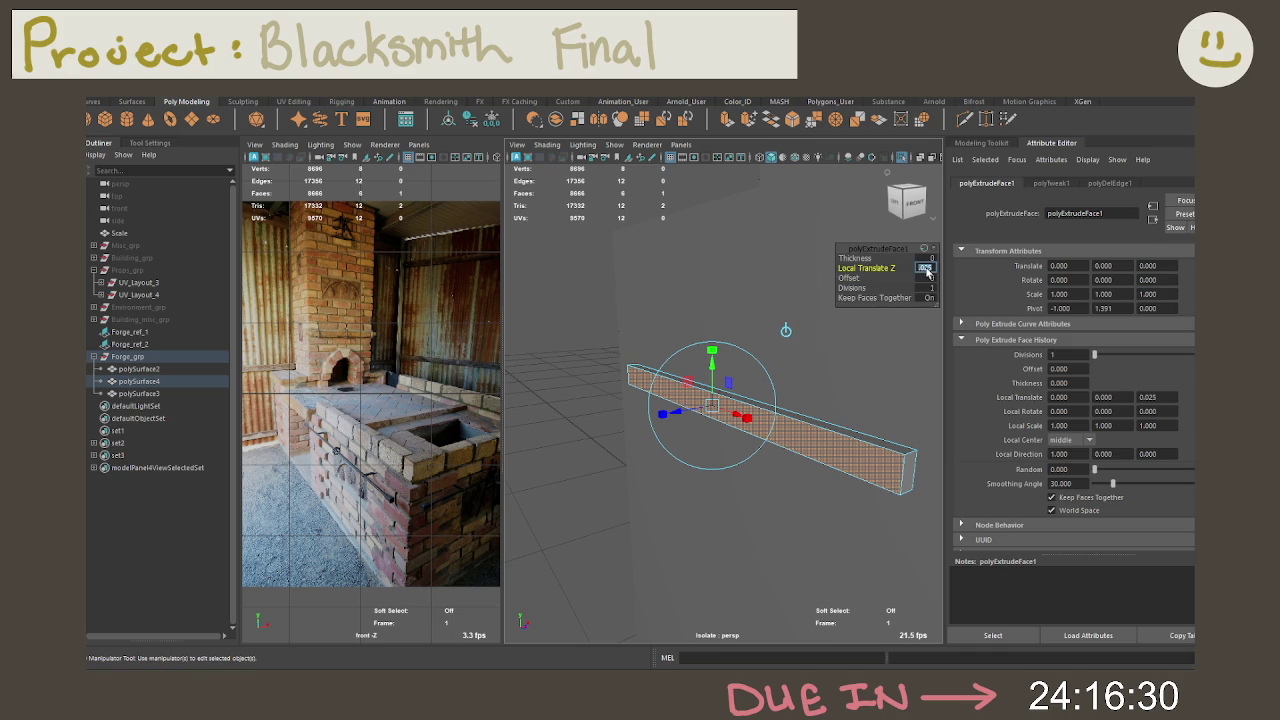
left_click(578, 385)
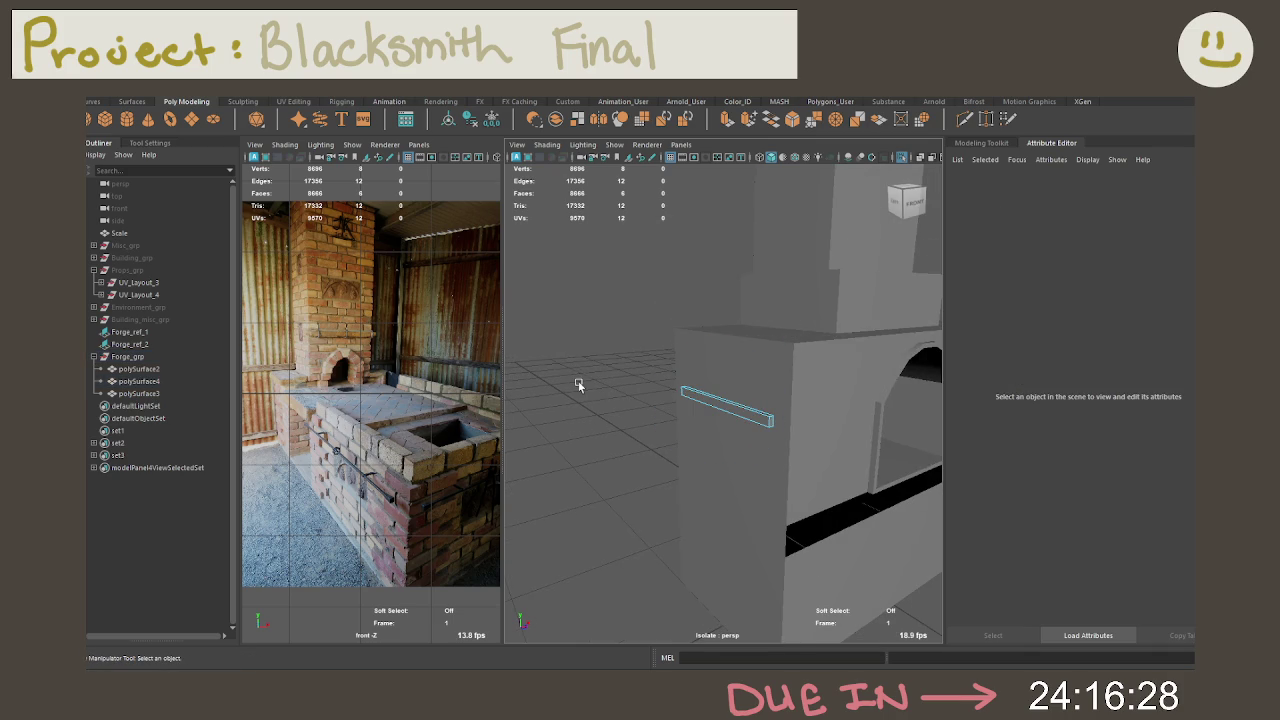
Step: Unhide Props_grp, then select and frame the Axe_grp prop
left_click(127, 270)
key("h")
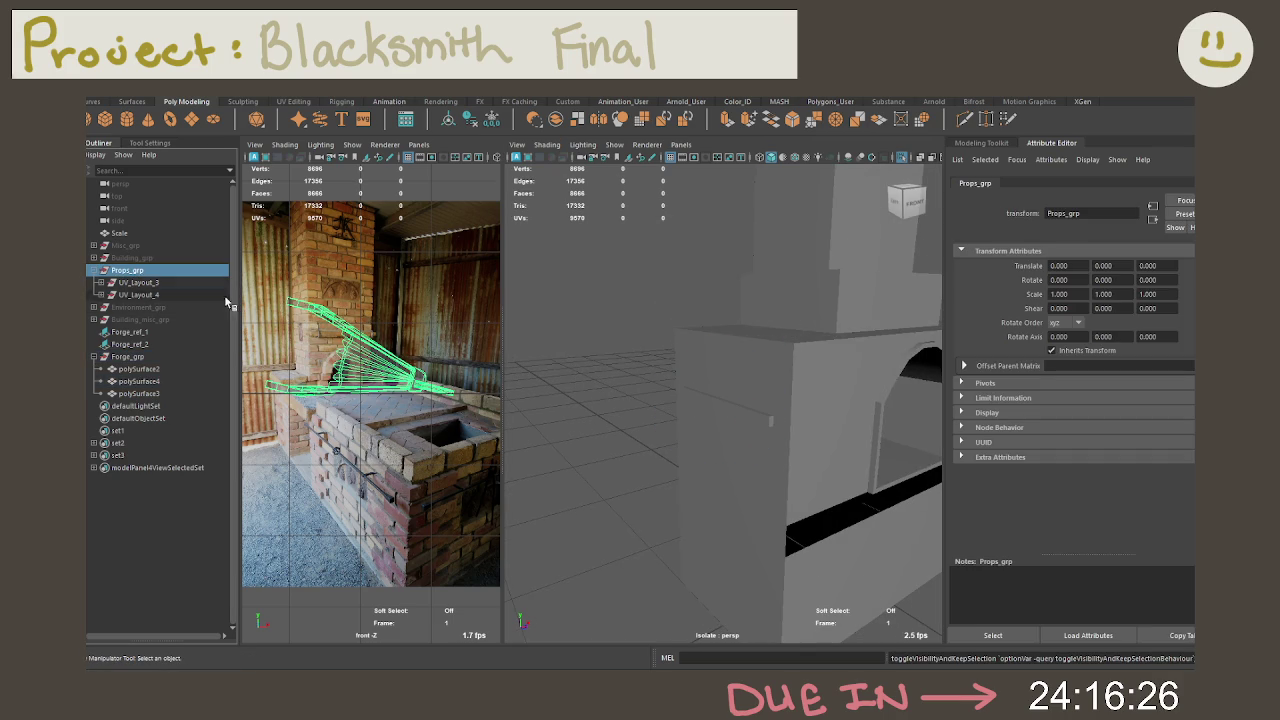
left_click(572, 386)
mouse_move(572, 386)
left_mouse_down("alt")
mouse_move(799, 367)
mouse_move(618, 396)
left_mouse_up("alt")
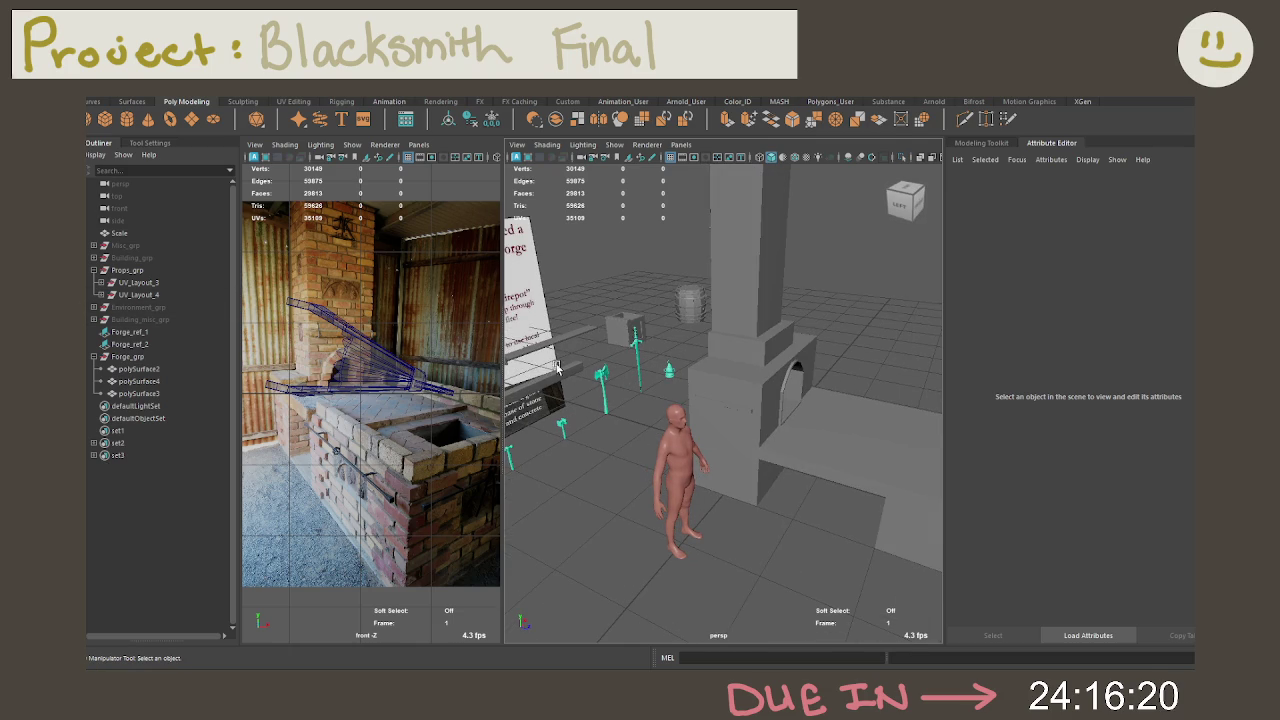
left_click(100, 282)
left_click(150, 306)
left_click(140, 295)
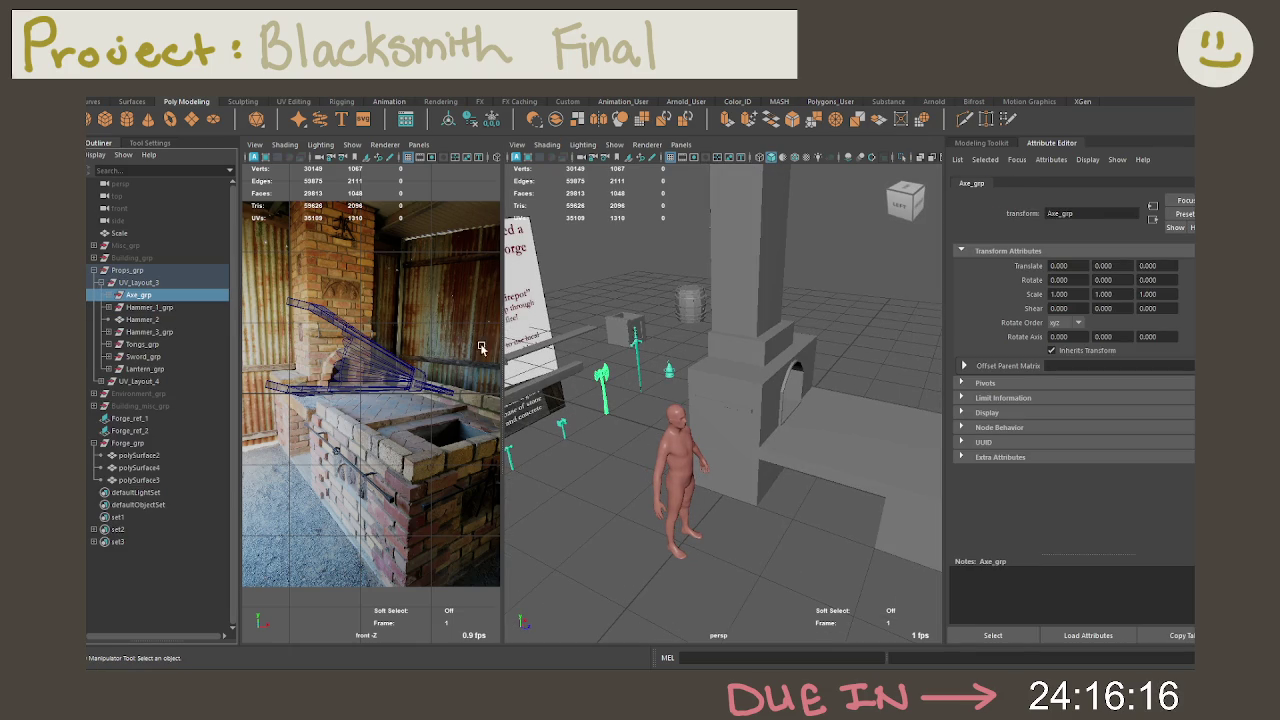
key("f")
Step: Move the axe up beside the forge wall, then undo the repositioning
key("w")
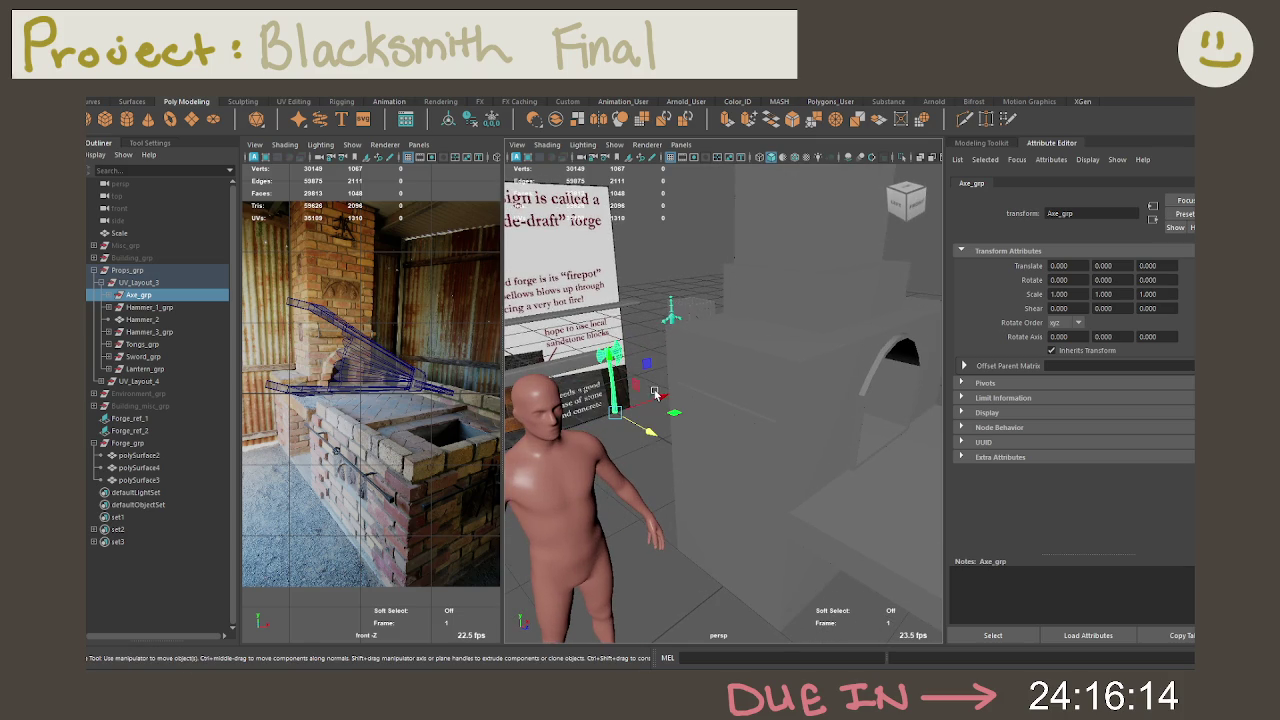
mouse_move(630, 425)
left_mouse_down()
mouse_move(672, 418)
mouse_move(720, 488)
mouse_move(746, 400)
mouse_move(729, 395)
left_mouse_up()
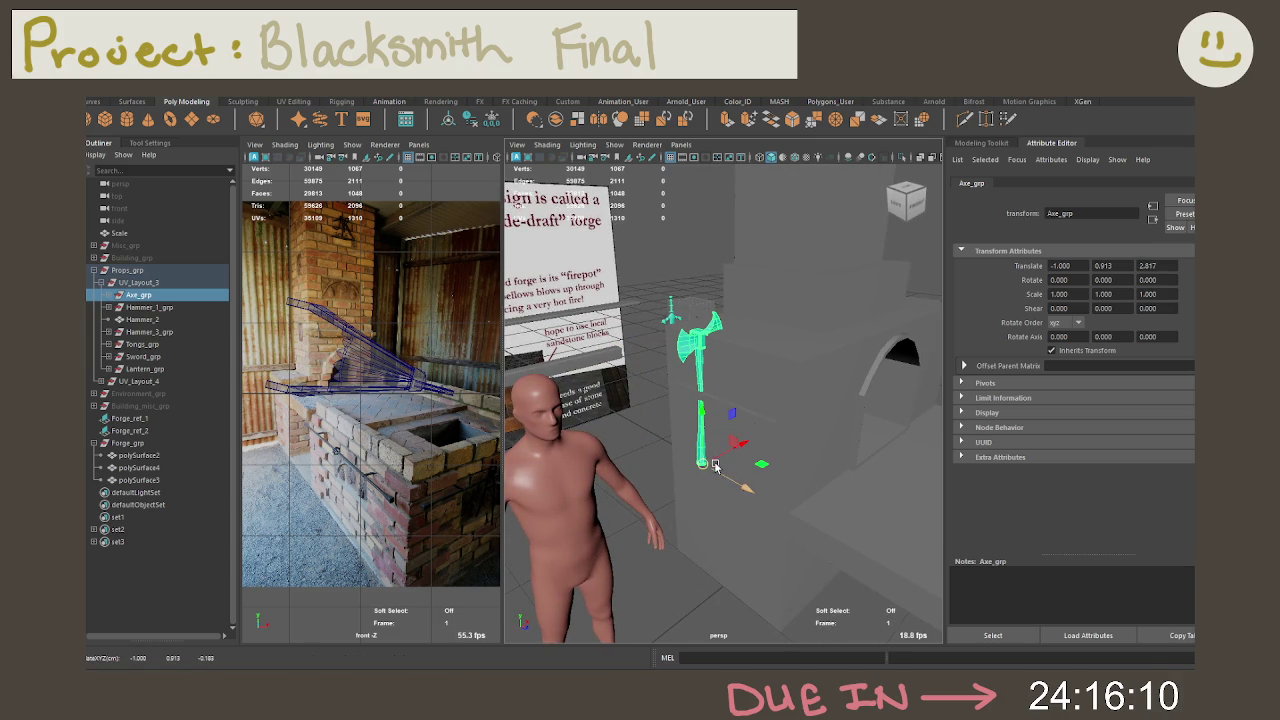
left_click_drag(704, 468, 745, 392)
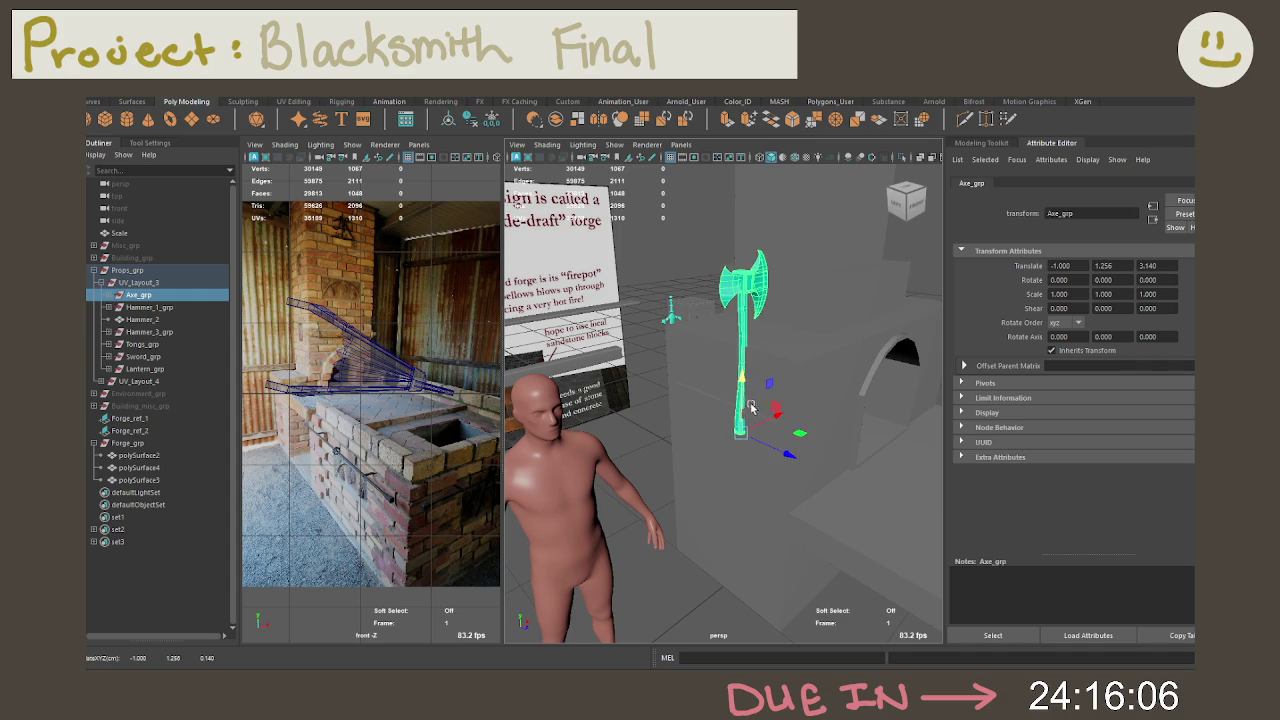
scroll(760, 410, "up", 3)
scroll(790, 430, "up", 3)
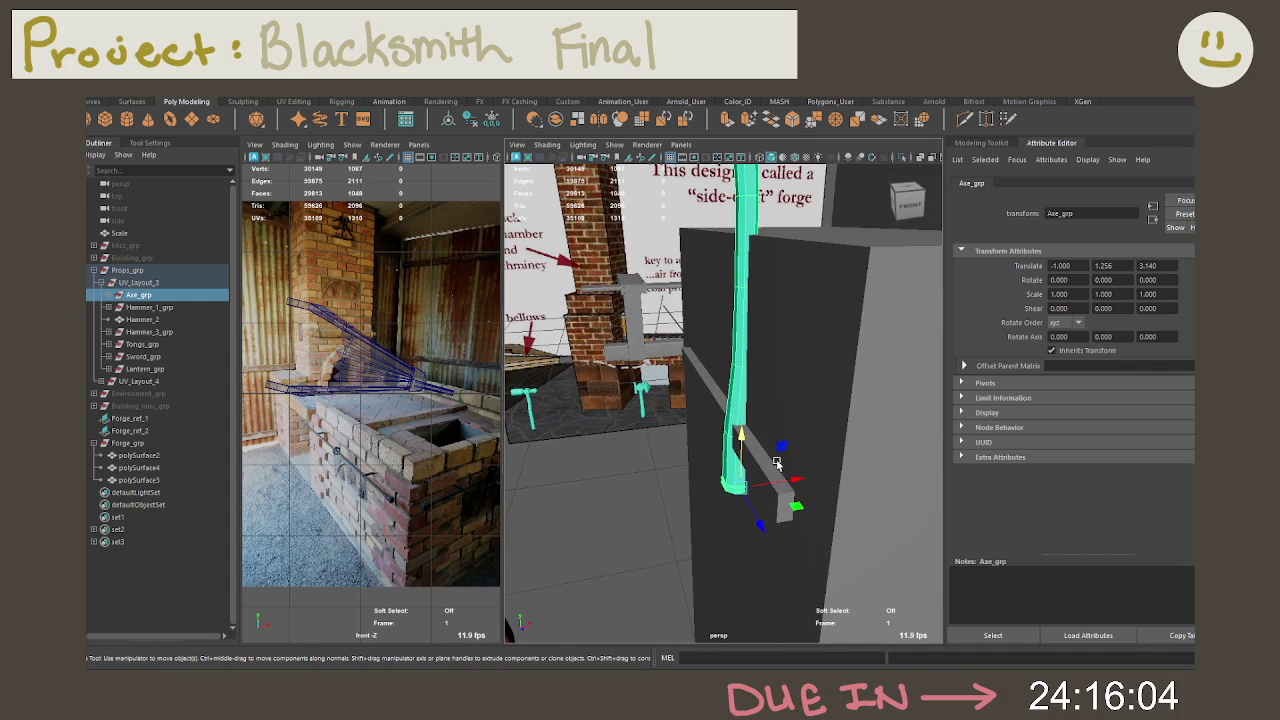
left_click_drag(795, 481, 764, 493)
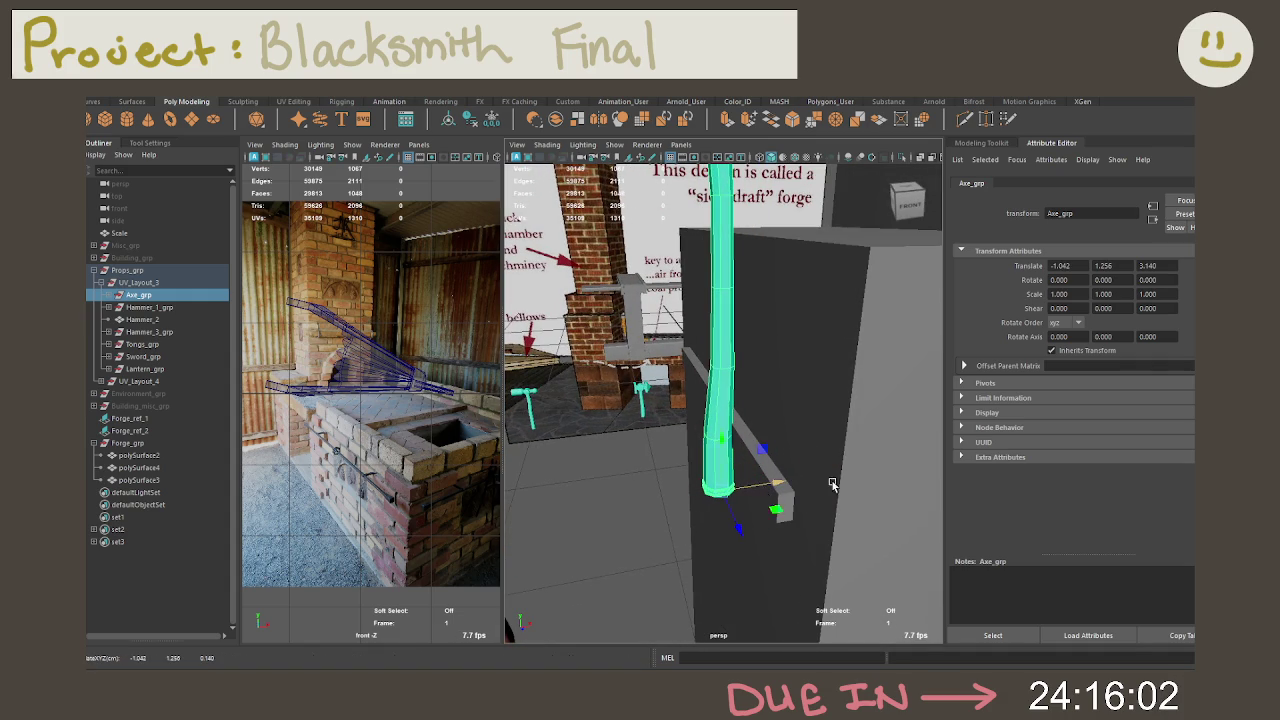
scroll(801, 487, "down", 5)
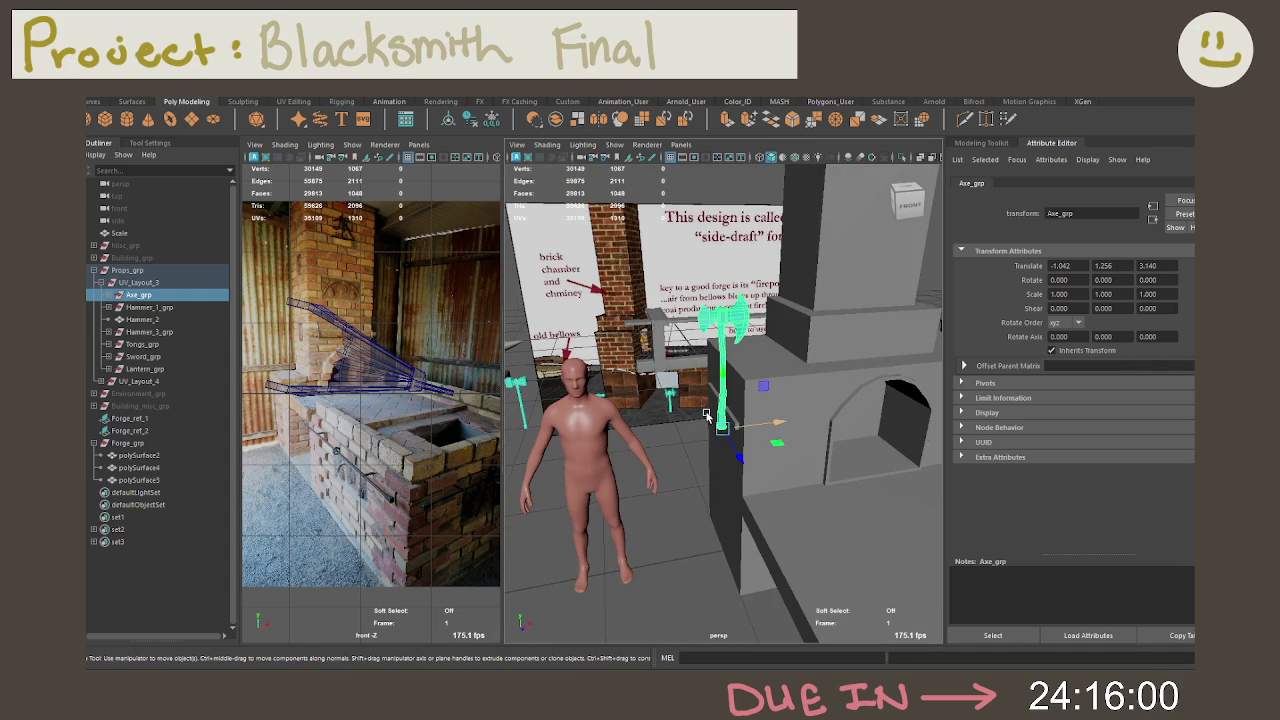
left_click_drag(706, 415, 710, 420, "alt")
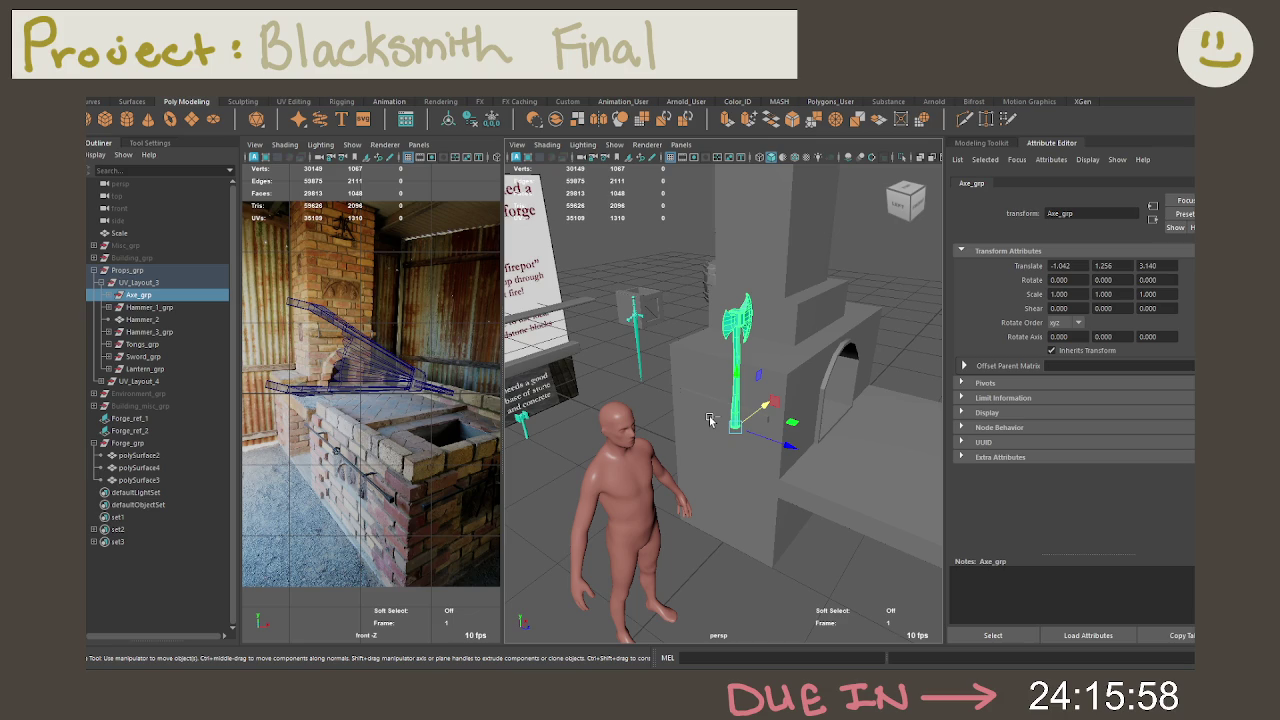
key("ctrl+z")
key("ctrl+z")
key("ctrl+z")
key("ctrl+z")
key("ctrl+z")
key("ctrl+z")
key("ctrl+z")
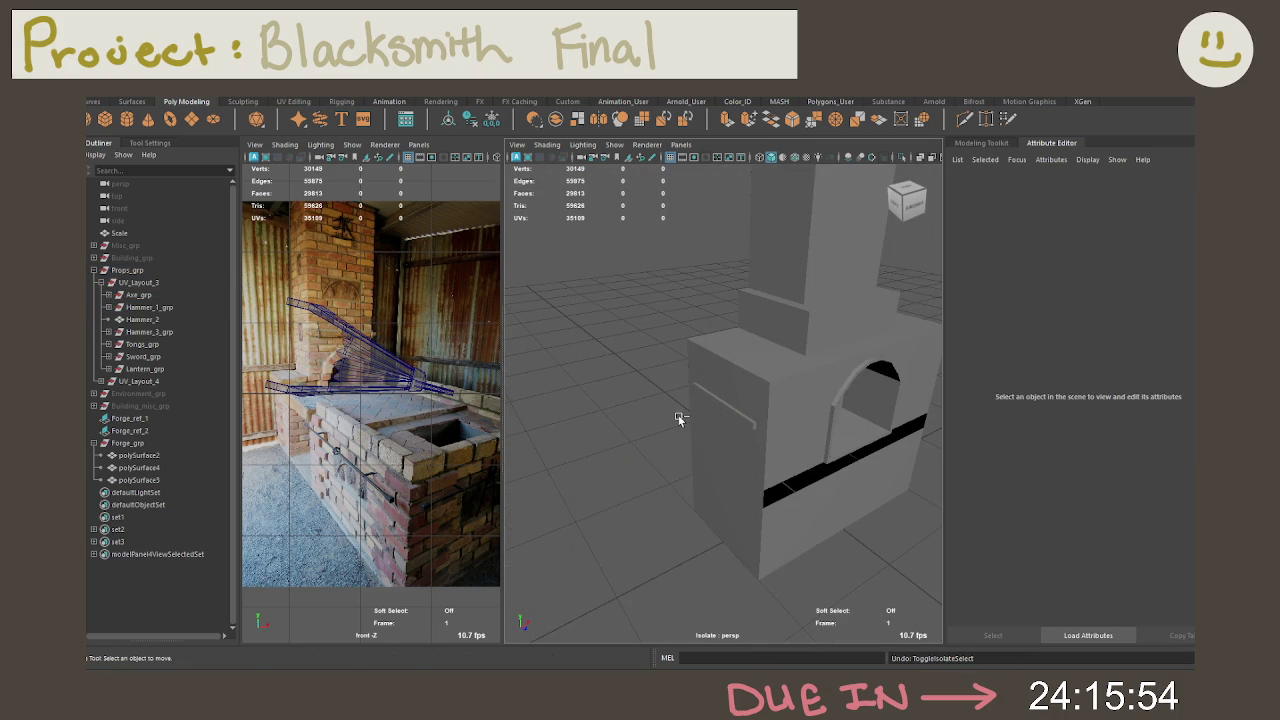
key("ctrl+z")
Step: Set the beam extrusion's Local Translate Z to 0.1
key("ctrl+z")
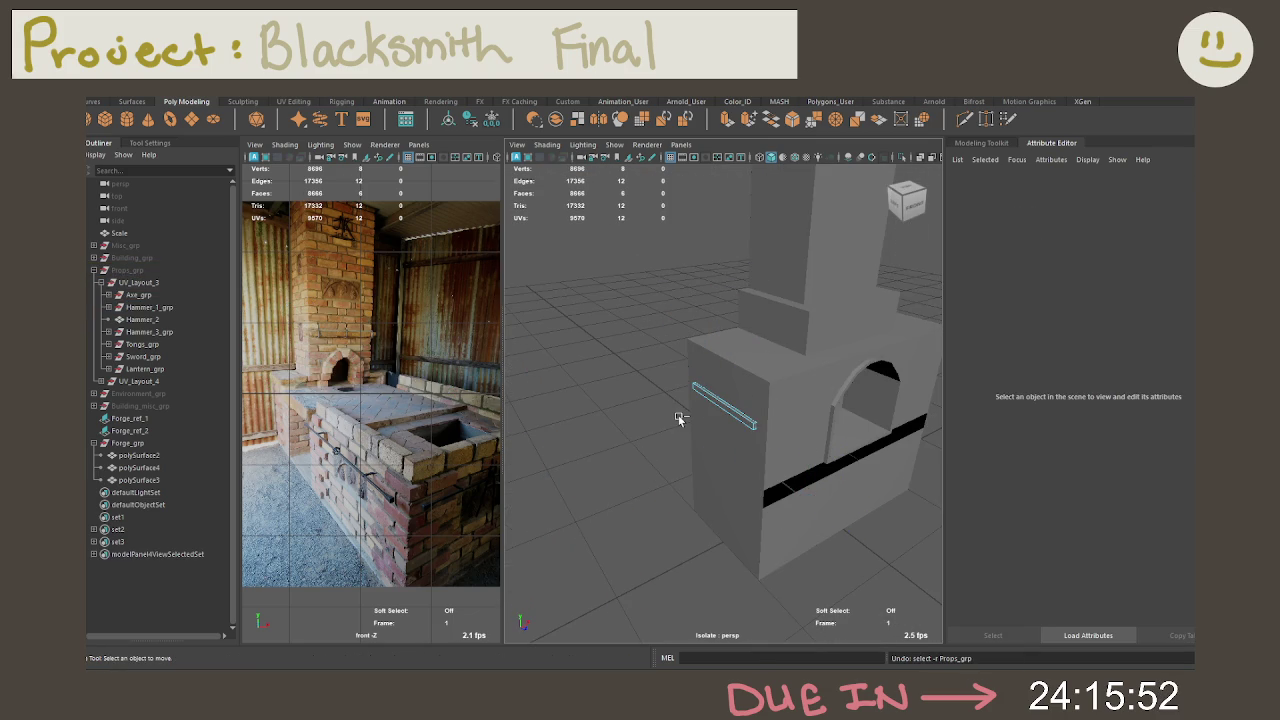
key("ctrl+z")
key("ctrl+z")
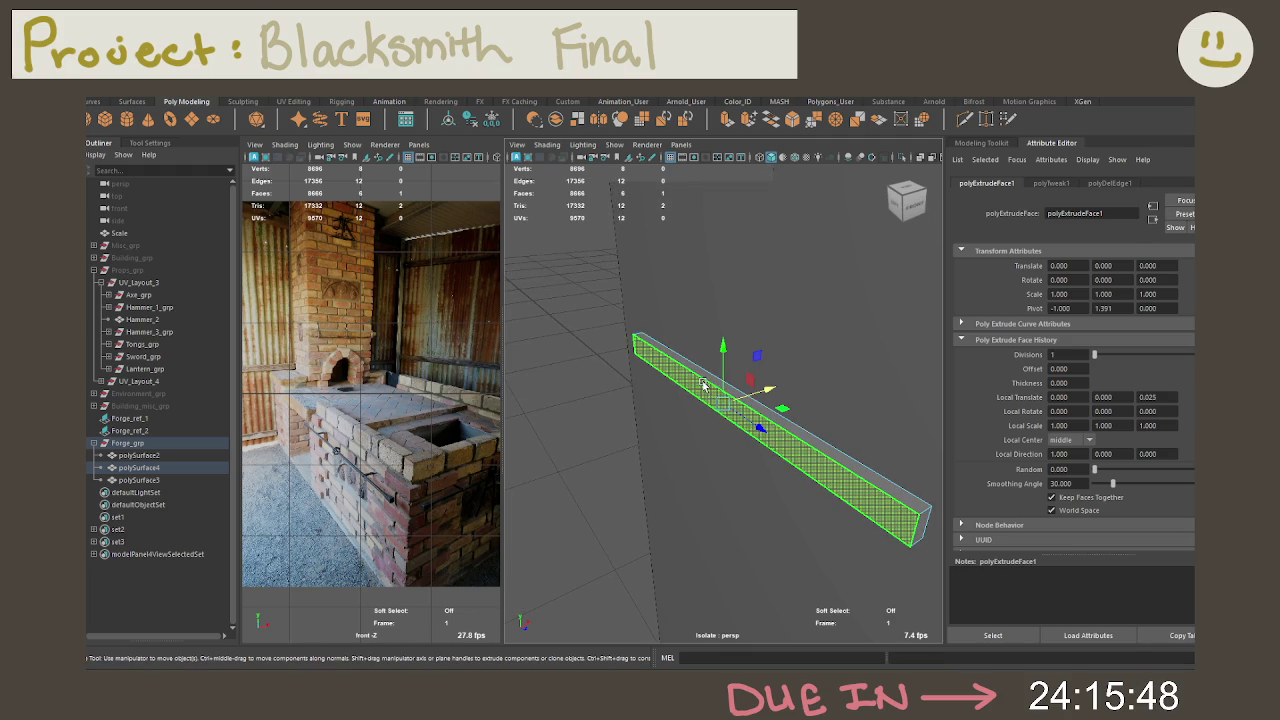
key("t")
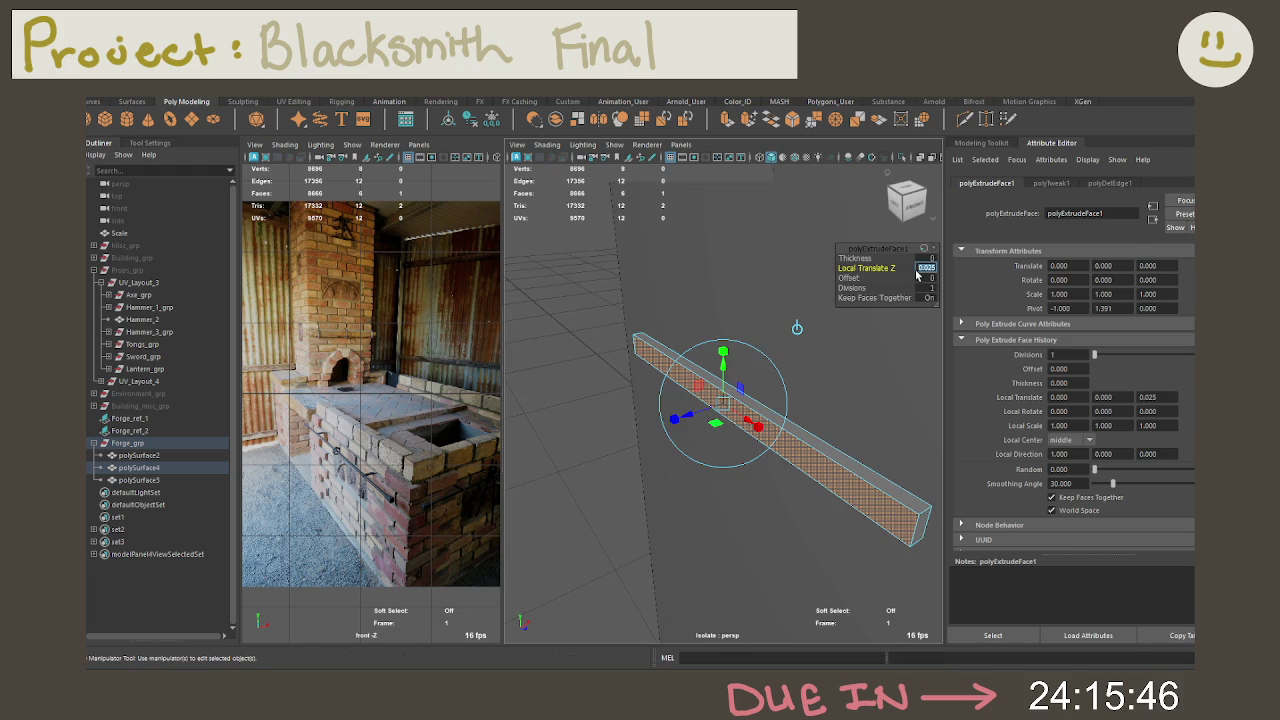
type("0.1")
key("Return")
mouse_move(886, 443)
left_mouse_down("alt")
mouse_move(778, 448)
mouse_move(793, 456)
left_mouse_up("alt")
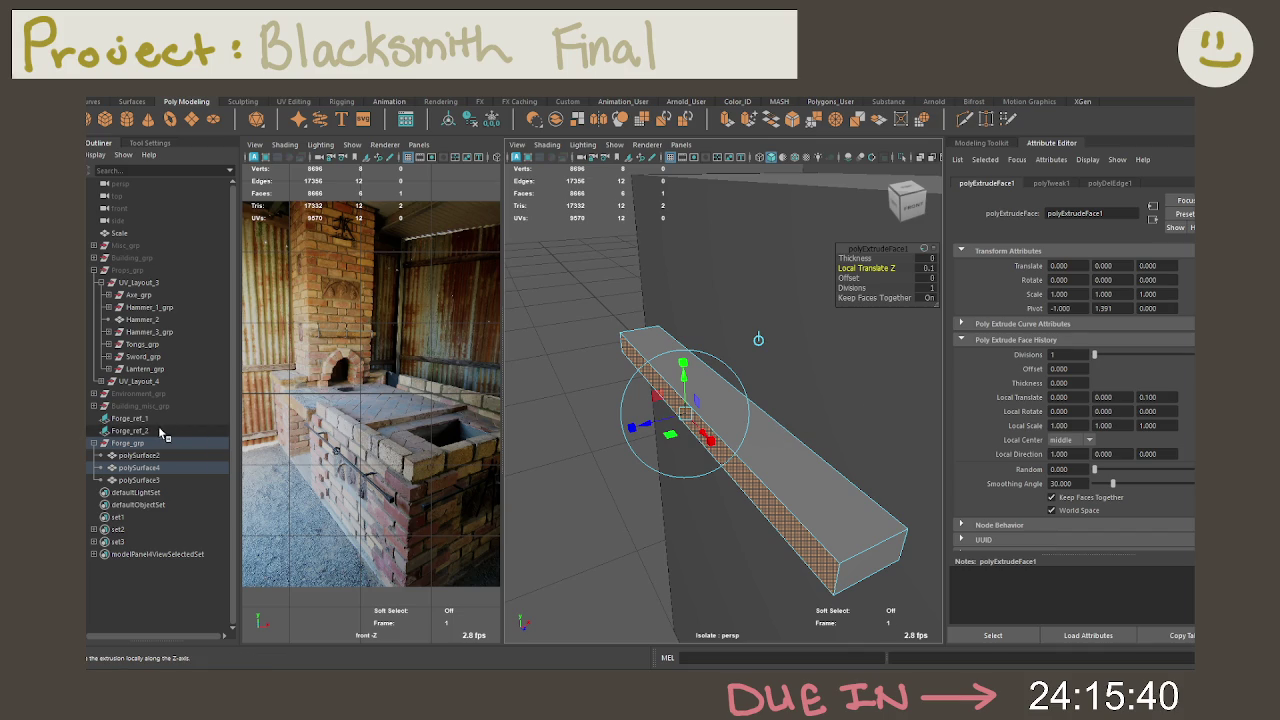
Step: Delete polySurface4 from Forge_grp and select the forge body mesh
left_click(159, 467)
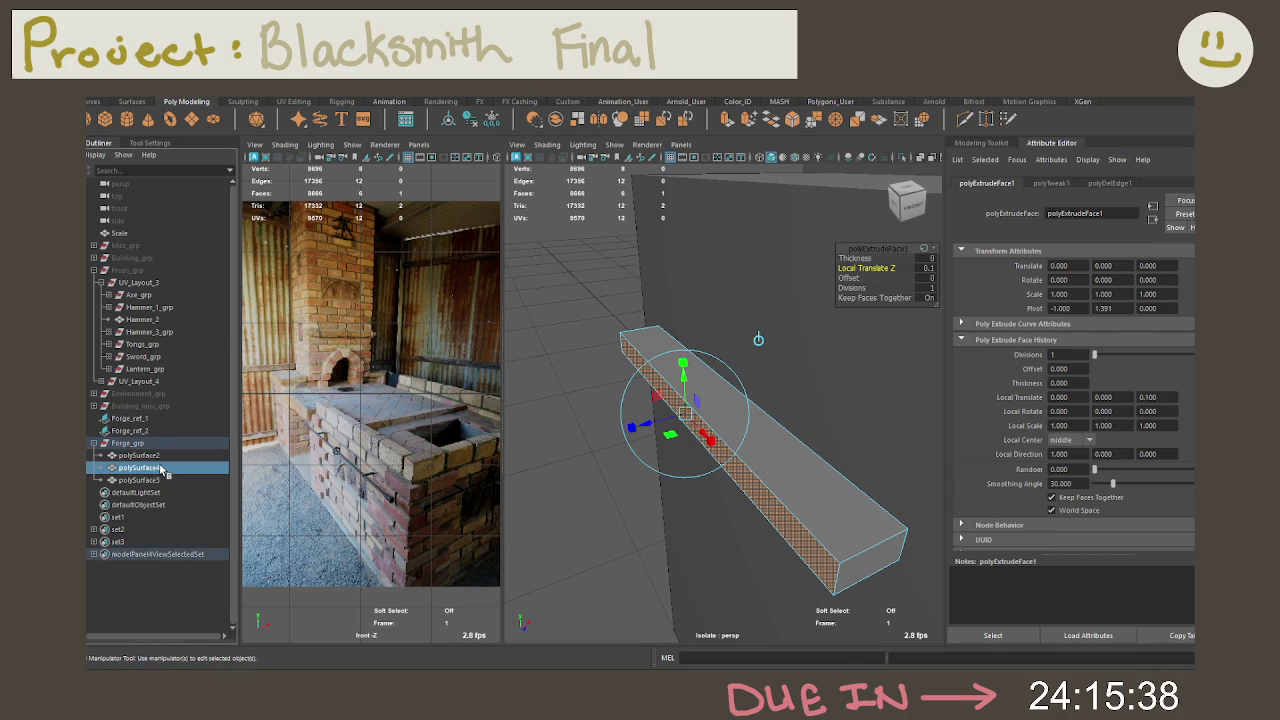
key("Delete")
mouse_move(627, 477)
left_mouse_down("alt")
mouse_move(606, 443)
mouse_move(723, 429)
mouse_move(660, 422)
left_mouse_up("alt")
left_click(660, 422)
Step: Delete a redundant edge loop on the forge body with Ctrl+Delete
right_click_drag(660, 422, 674, 348)
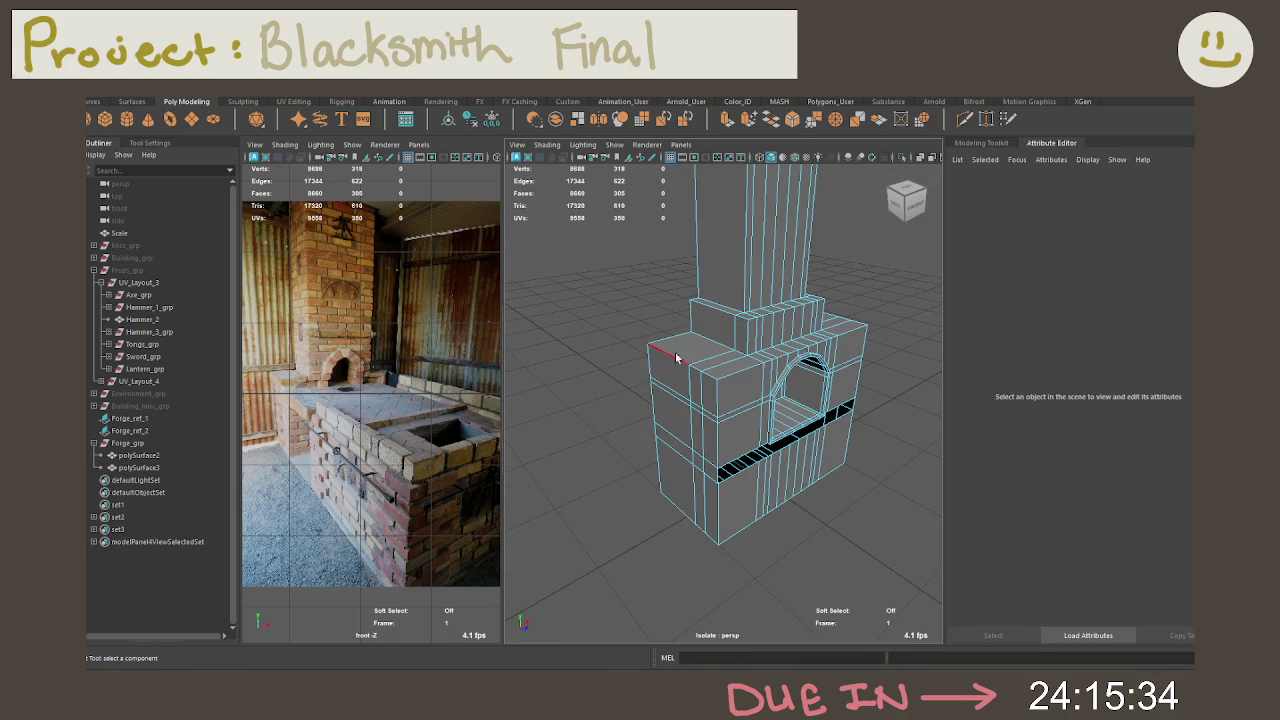
double_click(675, 405)
key("ctrl+Delete")
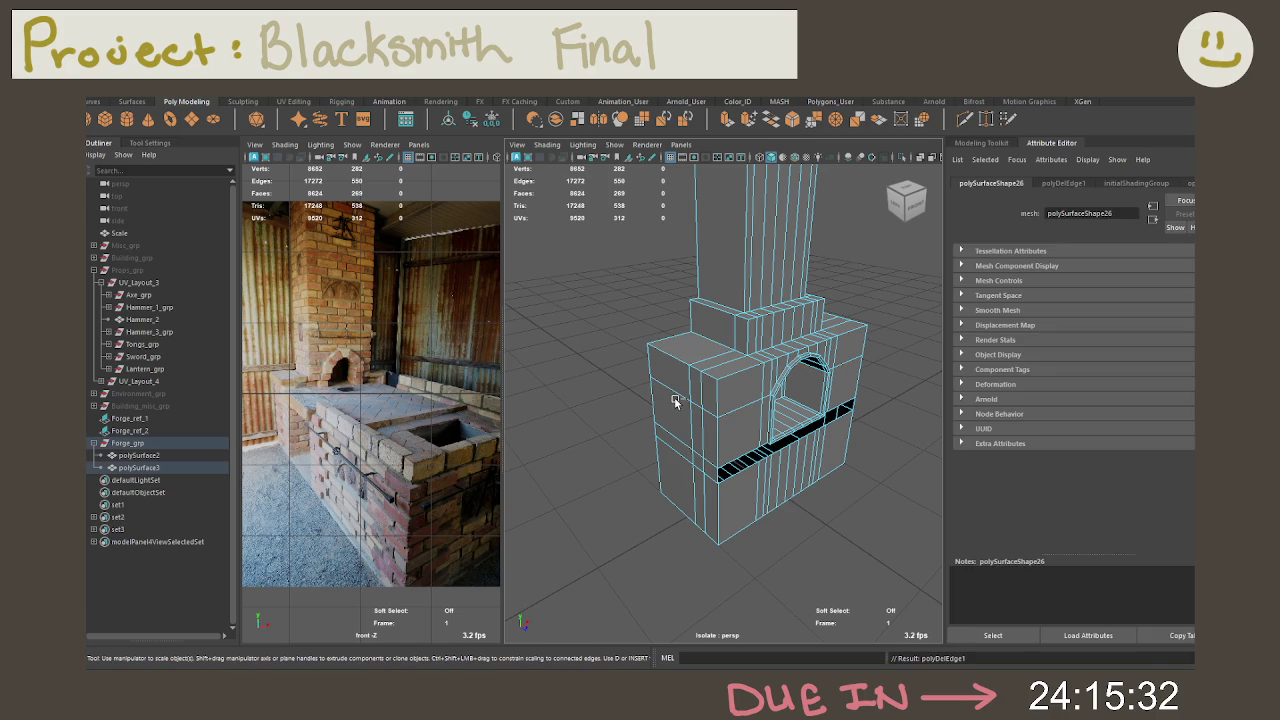
mouse_move(732, 428)
left_mouse_down("alt")
mouse_move(759, 408)
mouse_move(619, 390)
mouse_move(766, 440)
left_mouse_up("alt")
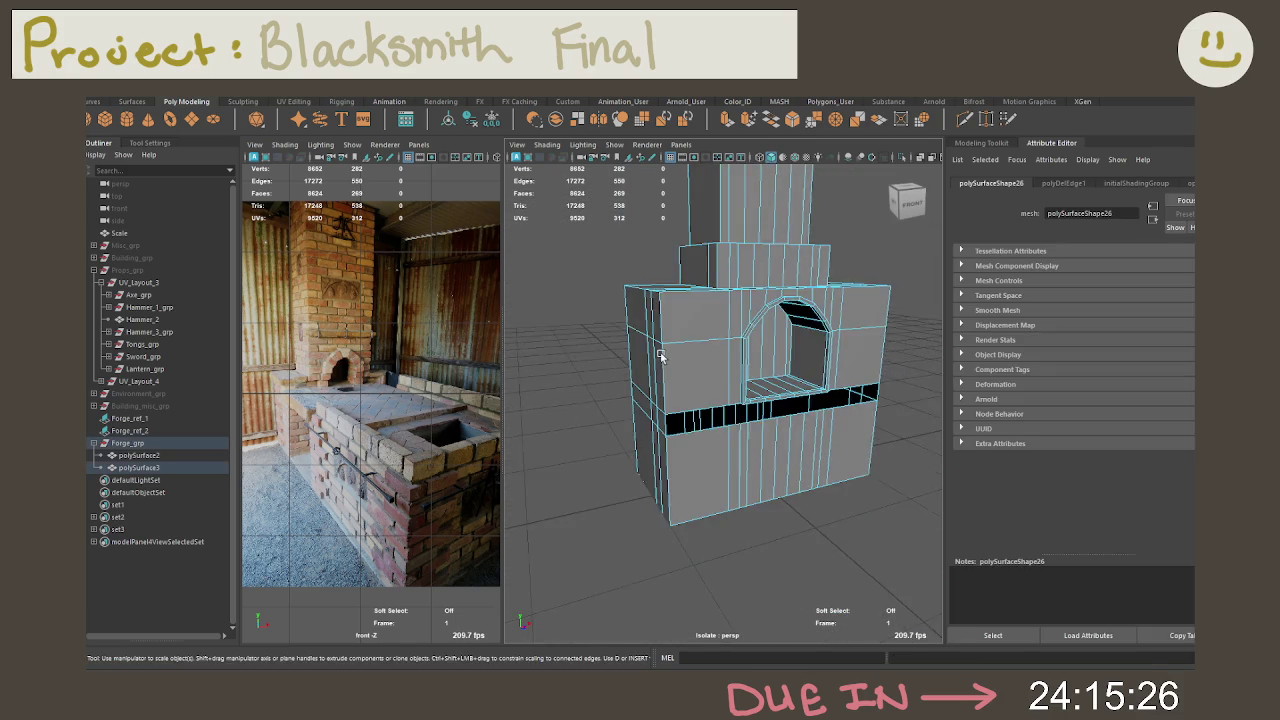
Step: Fill the open band's border loop below the arched firepot with faces
scroll(766, 440, "up", 5)
double_click(683, 461)
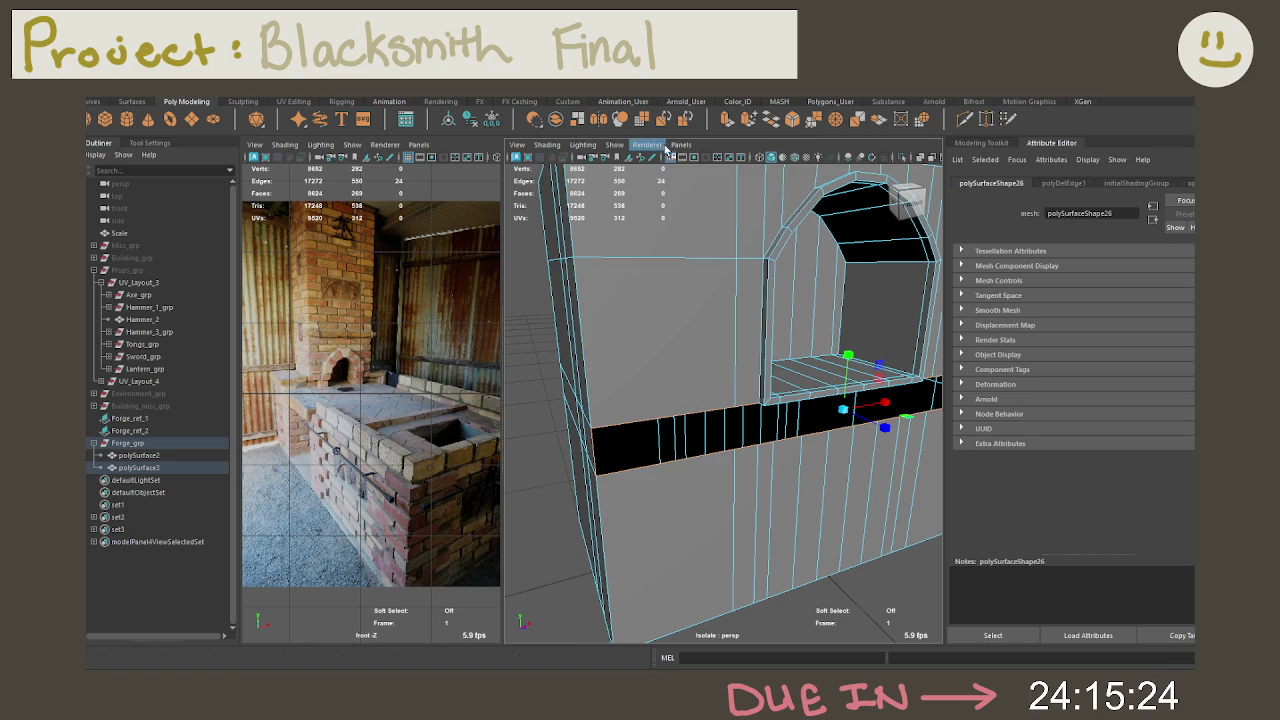
left_click(771, 118)
mouse_move(773, 355)
left_mouse_down("alt")
mouse_move(717, 329)
mouse_move(732, 358)
left_mouse_up("alt")
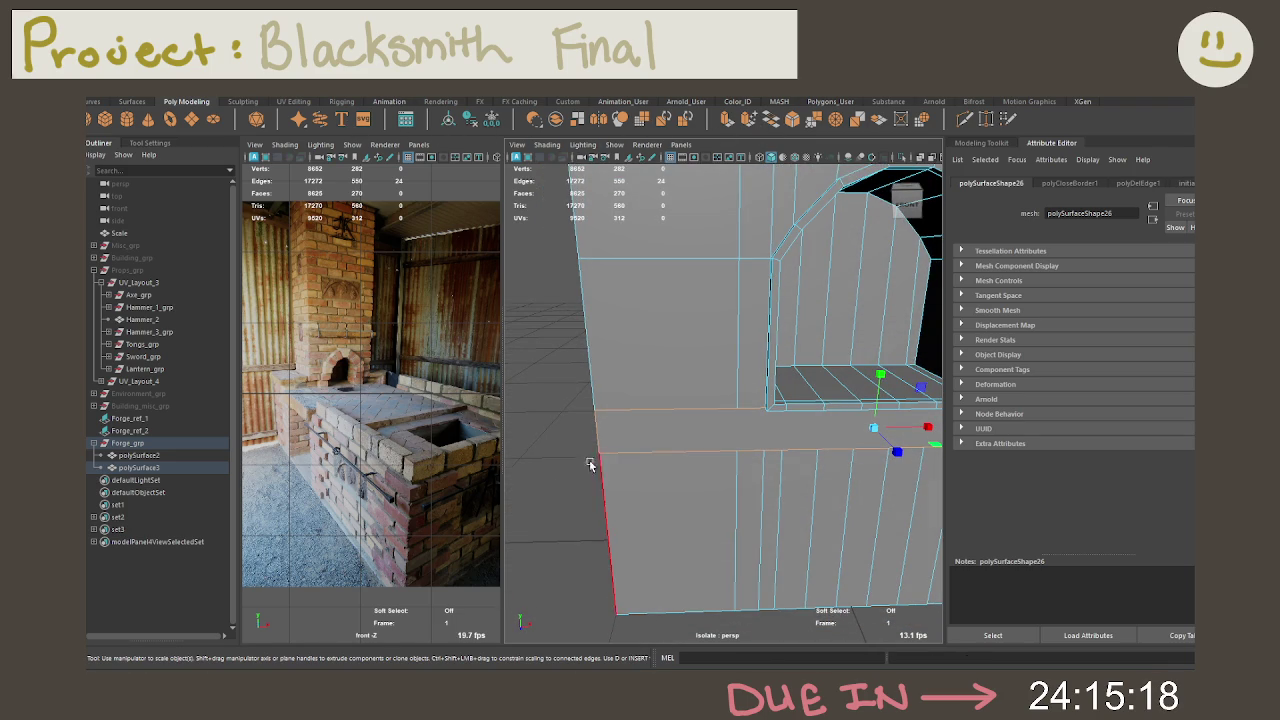
left_click(553, 470)
mouse_move(621, 465)
left_mouse_down("alt")
mouse_move(756, 412)
mouse_move(746, 400)
mouse_move(794, 449)
mouse_move(851, 457)
mouse_move(855, 471)
mouse_move(720, 420)
mouse_move(665, 316)
left_mouse_up("alt")
scroll(669, 409, "down", 3)
Step: Return the forge body to object mode and orbit to view its front
right_click_drag(665, 316, 641, 253)
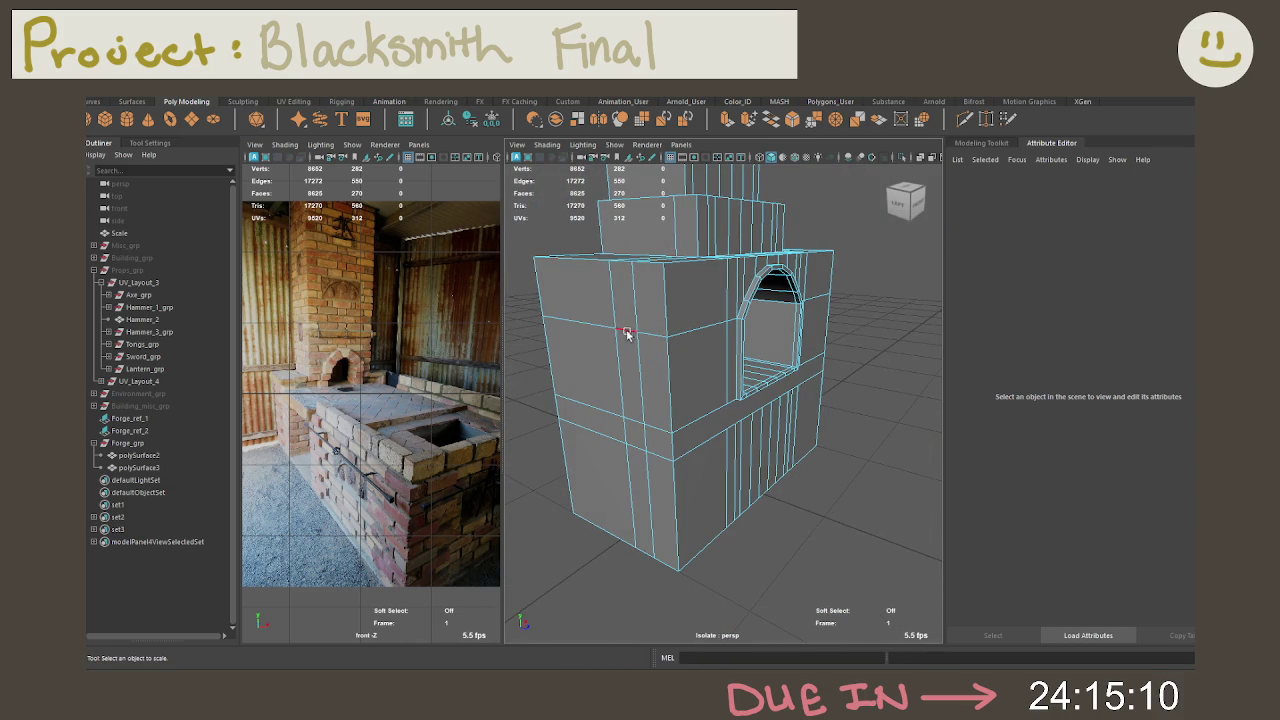
left_click(662, 390)
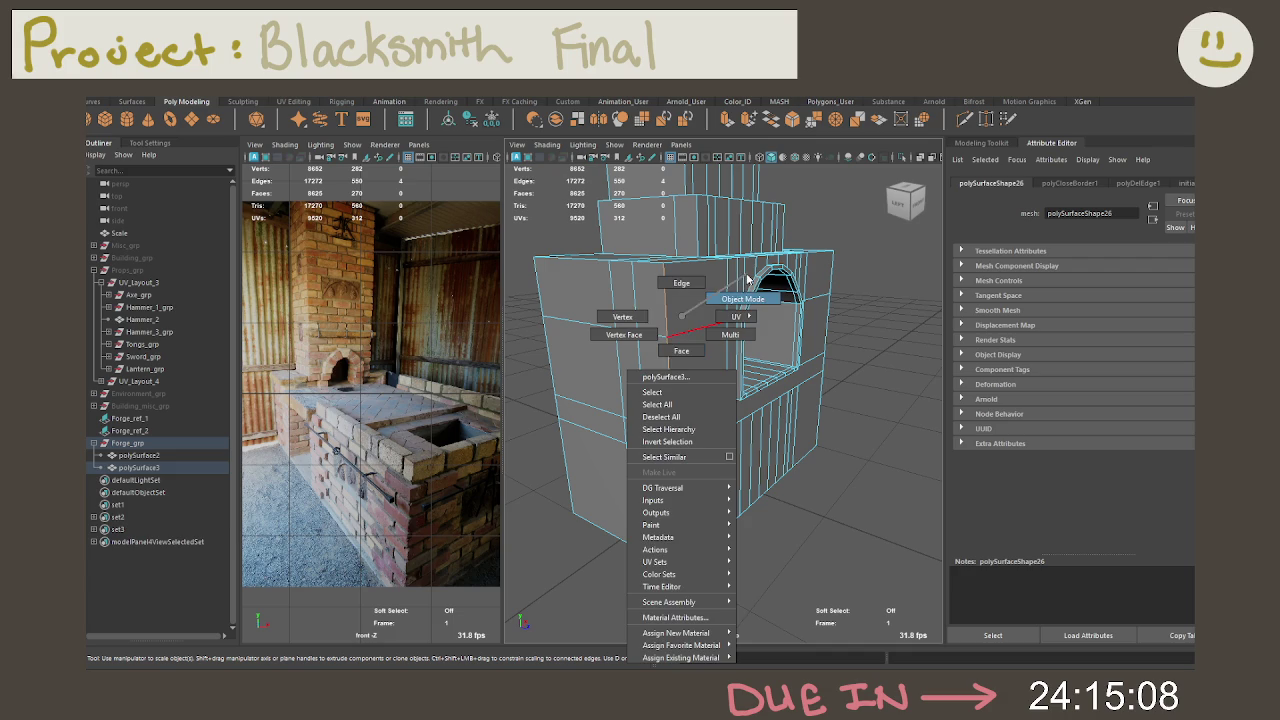
right_click_drag(682, 340, 718, 298)
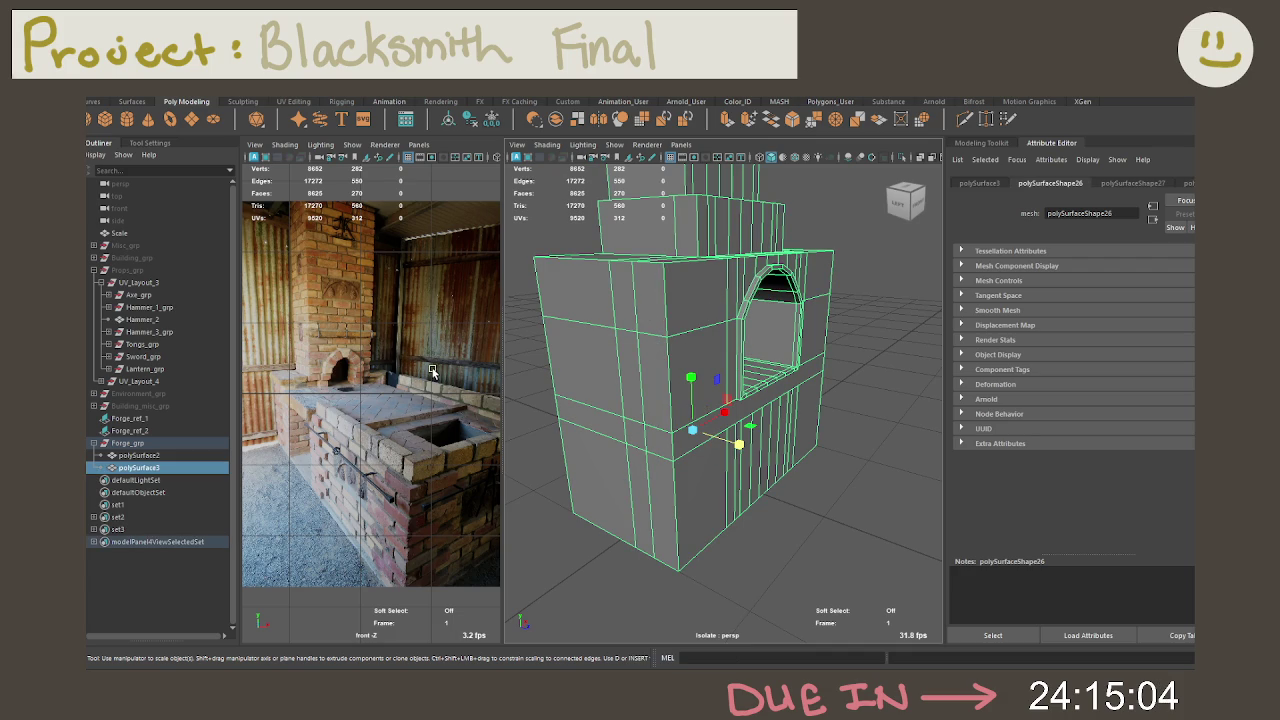
left_click_drag(596, 368, 694, 363, "alt")
scroll(643, 363, "up", 3)
scroll(604, 350, "up", 3)
mouse_move(604, 350)
left_mouse_down("alt")
mouse_move(749, 368)
mouse_move(582, 372)
left_mouse_up("alt")
mouse_move(480, 376)
middle_mouse_down("alt")
mouse_move(276, 385)
mouse_move(497, 397)
middle_mouse_up("alt")
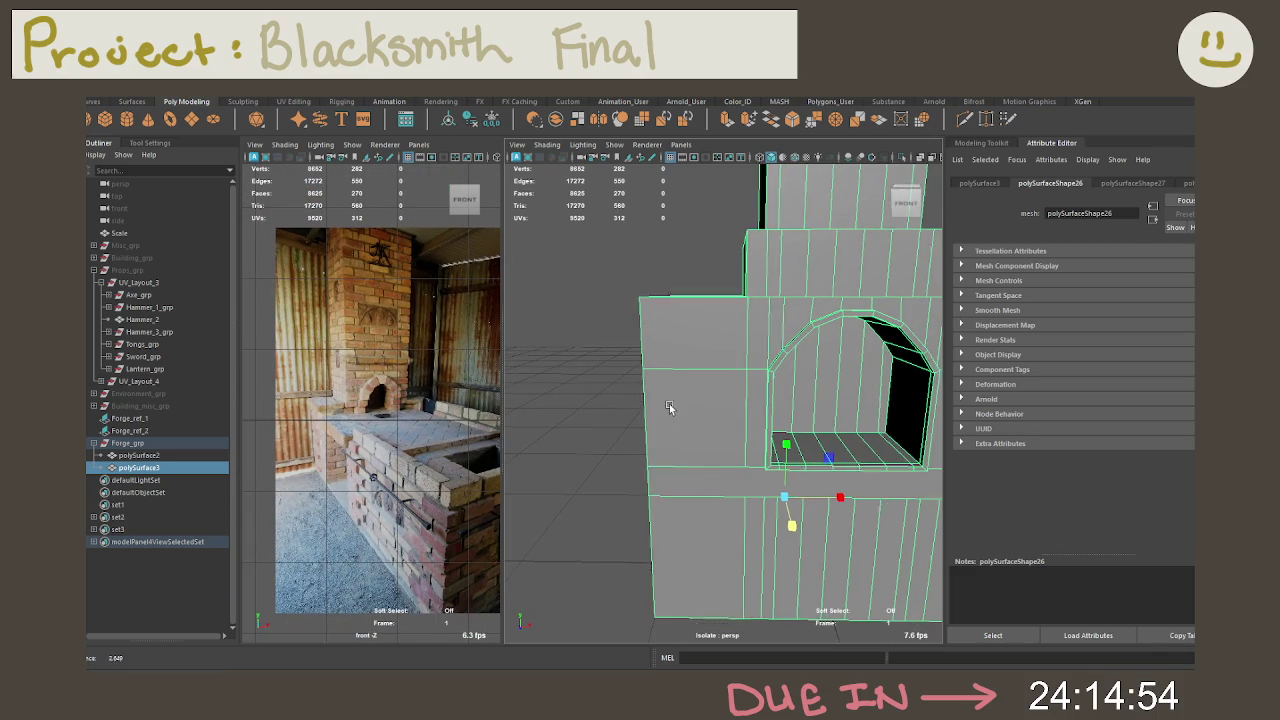
left_click_drag(665, 423, 672, 408, "alt")
key("ctrl+b")
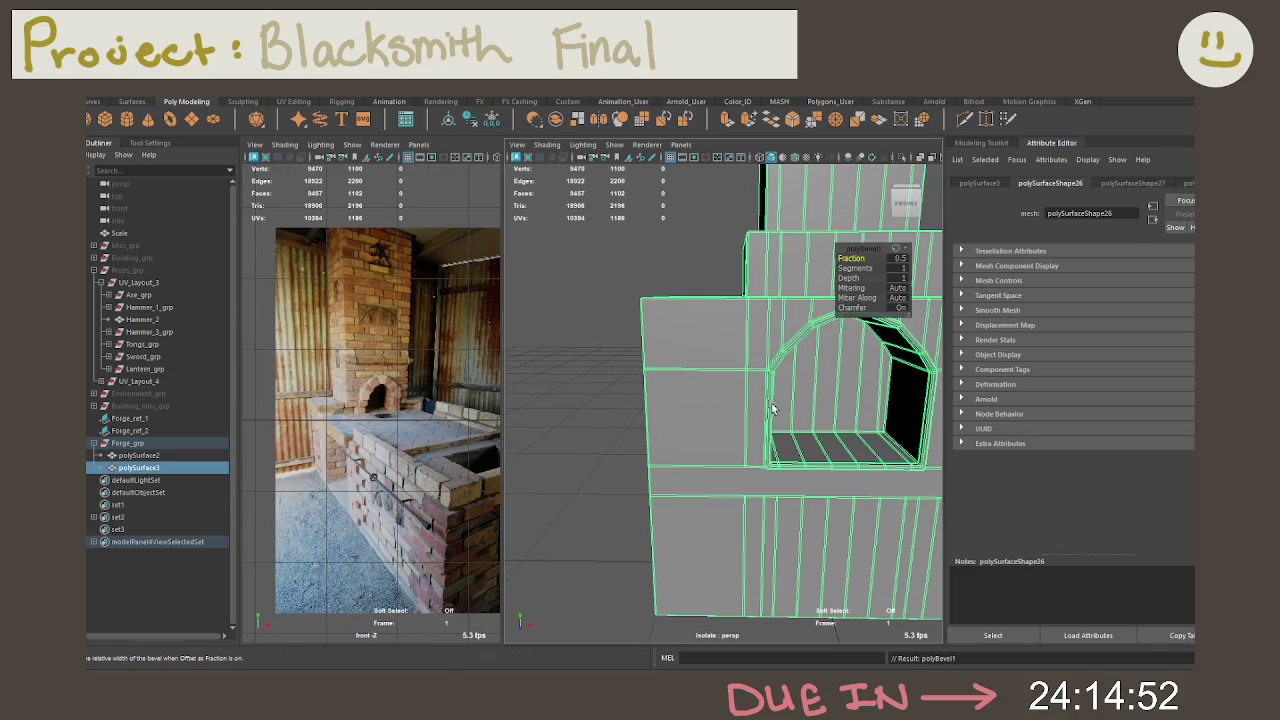
left_click_drag(750, 405, 757, 369, "alt")
scroll(790, 400, "up", 3)
key("ctrl+z")
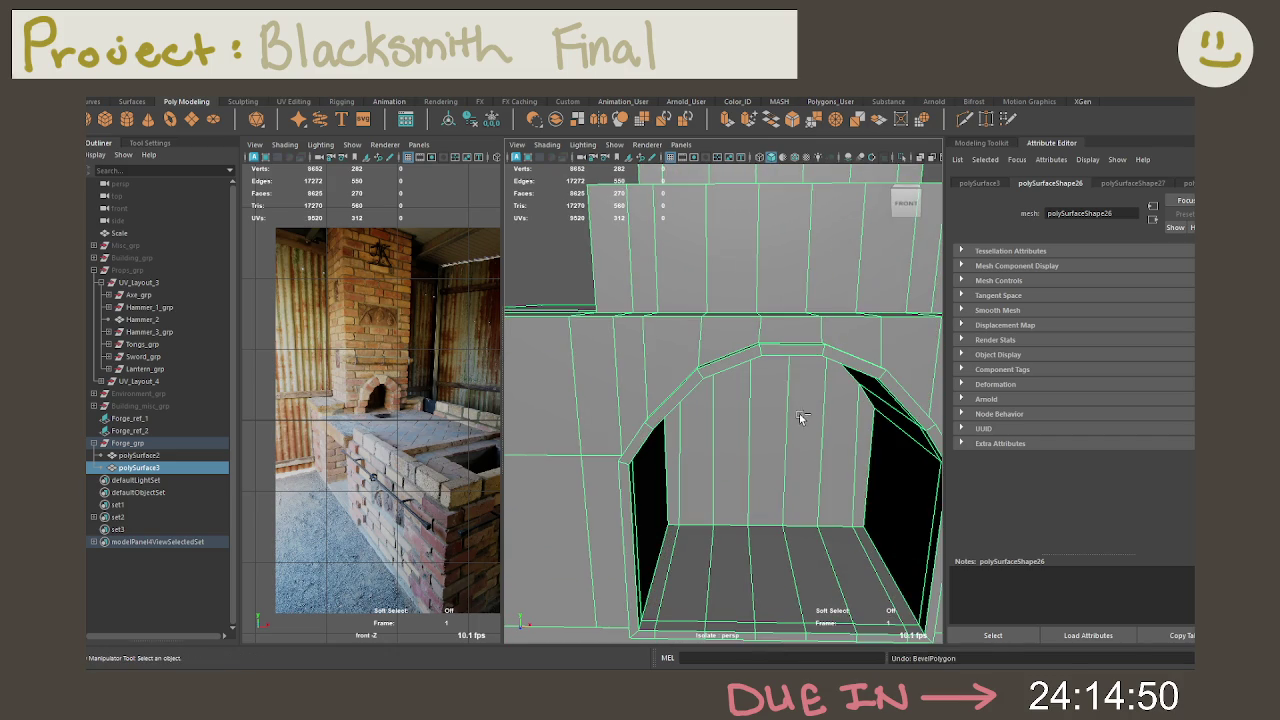
right_click_drag(750, 310, 722, 328)
mouse_move(722, 328)
left_mouse_down("alt")
mouse_move(689, 340)
mouse_move(760, 408)
mouse_move(720, 437)
mouse_move(644, 410)
mouse_move(689, 374)
mouse_move(845, 384)
left_mouse_up("alt")
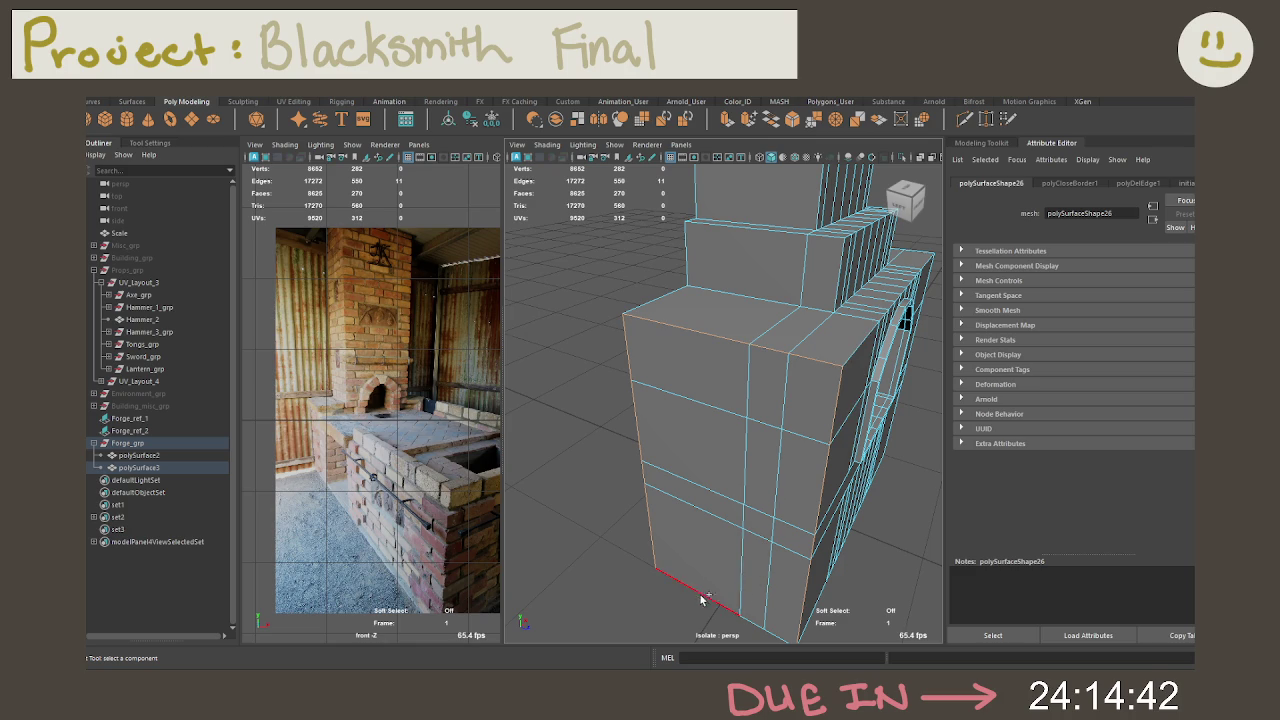
left_click_drag(871, 326, 857, 392, "alt")
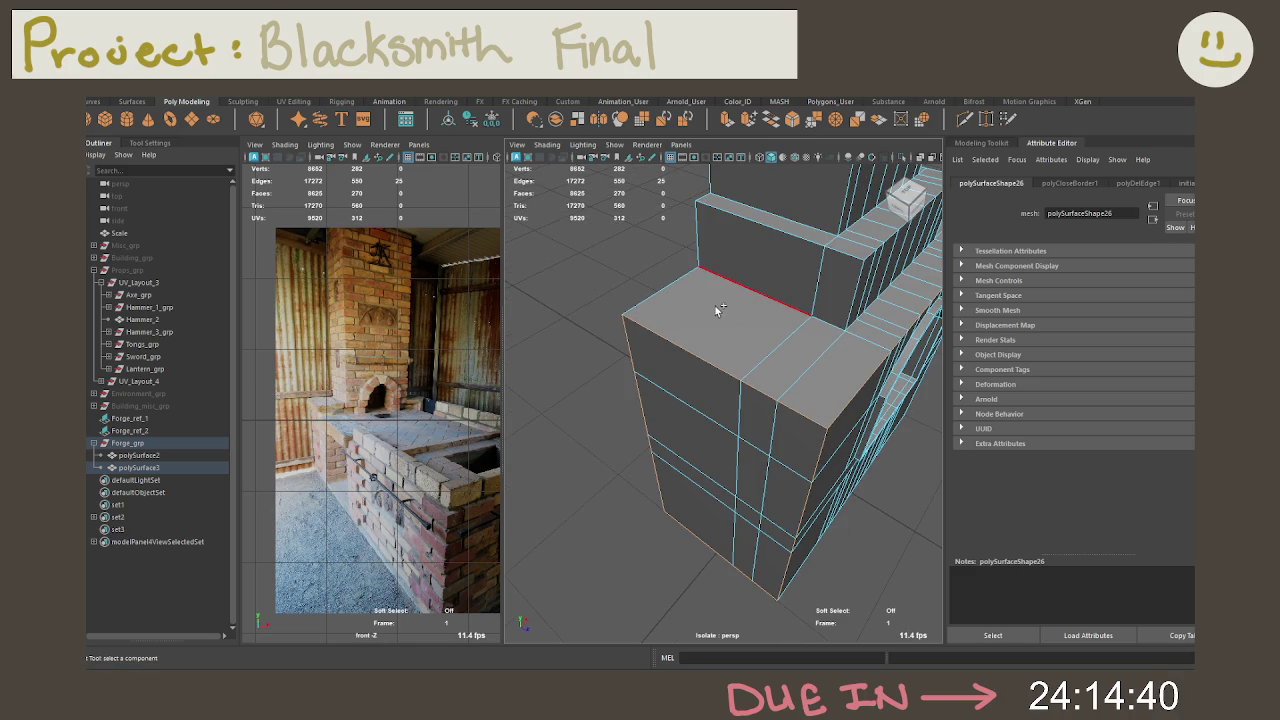
left_click_drag(653, 297, 809, 283, "alt")
scroll(809, 283, "up", 2)
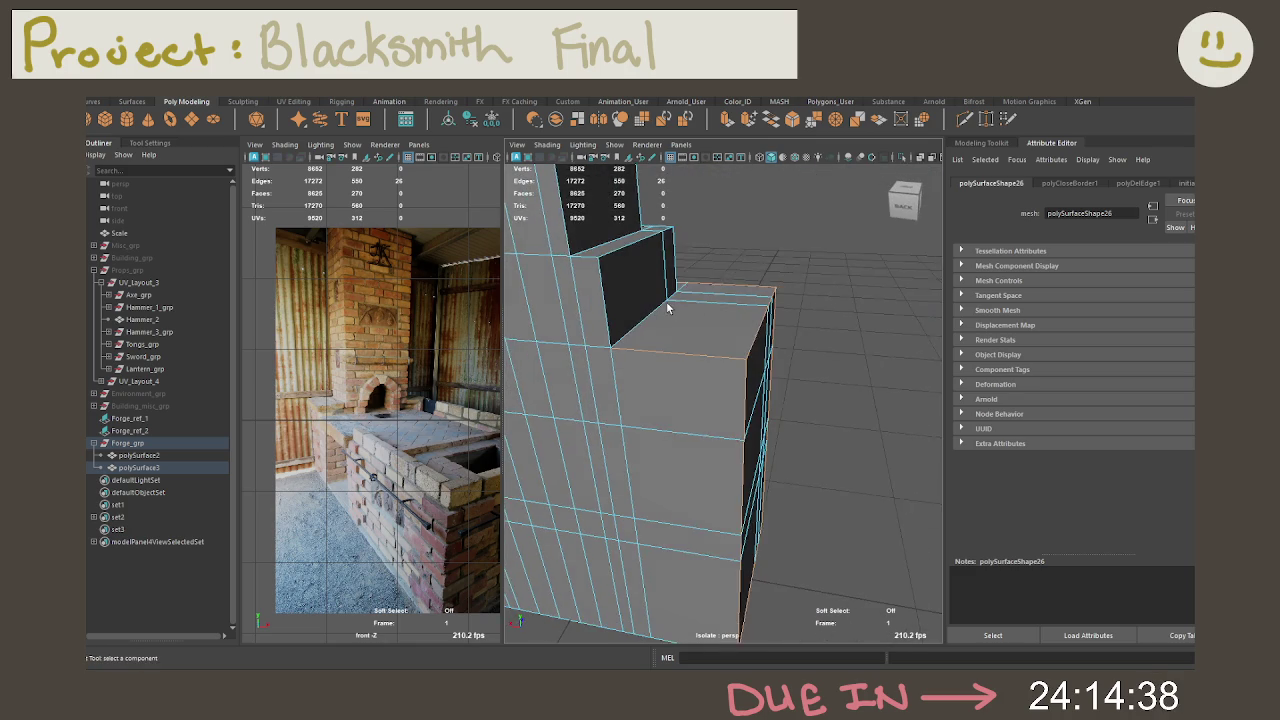
scroll(720, 346, "up", 2)
middle_click_drag(720, 346, 805, 390, "alt")
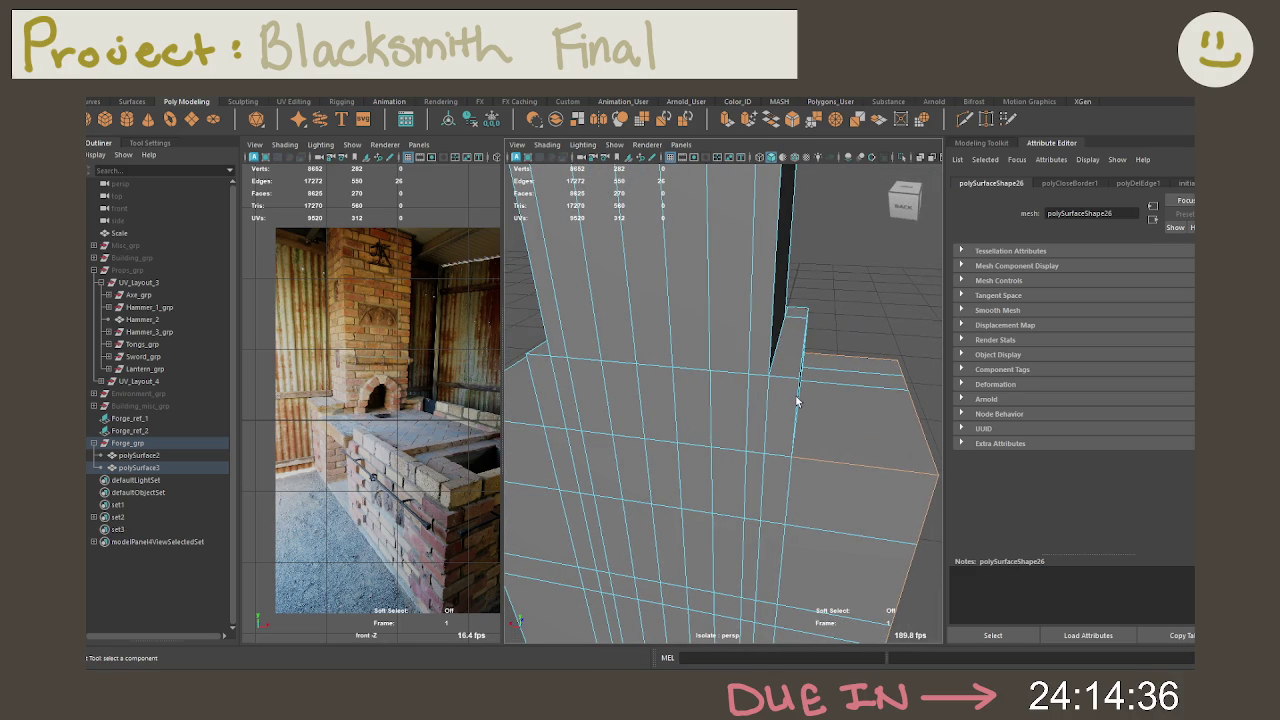
scroll(797, 408, "down", 5)
left_click_drag(797, 408, 594, 366, "alt")
scroll(594, 366, "up", 2)
middle_click_drag(594, 366, 620, 385, "alt")
mouse_move(620, 385)
left_mouse_down("alt")
mouse_move(824, 388)
mouse_move(577, 374)
mouse_move(599, 396)
mouse_move(801, 407)
mouse_move(646, 405)
mouse_move(763, 386)
mouse_move(745, 376)
left_mouse_up("alt")
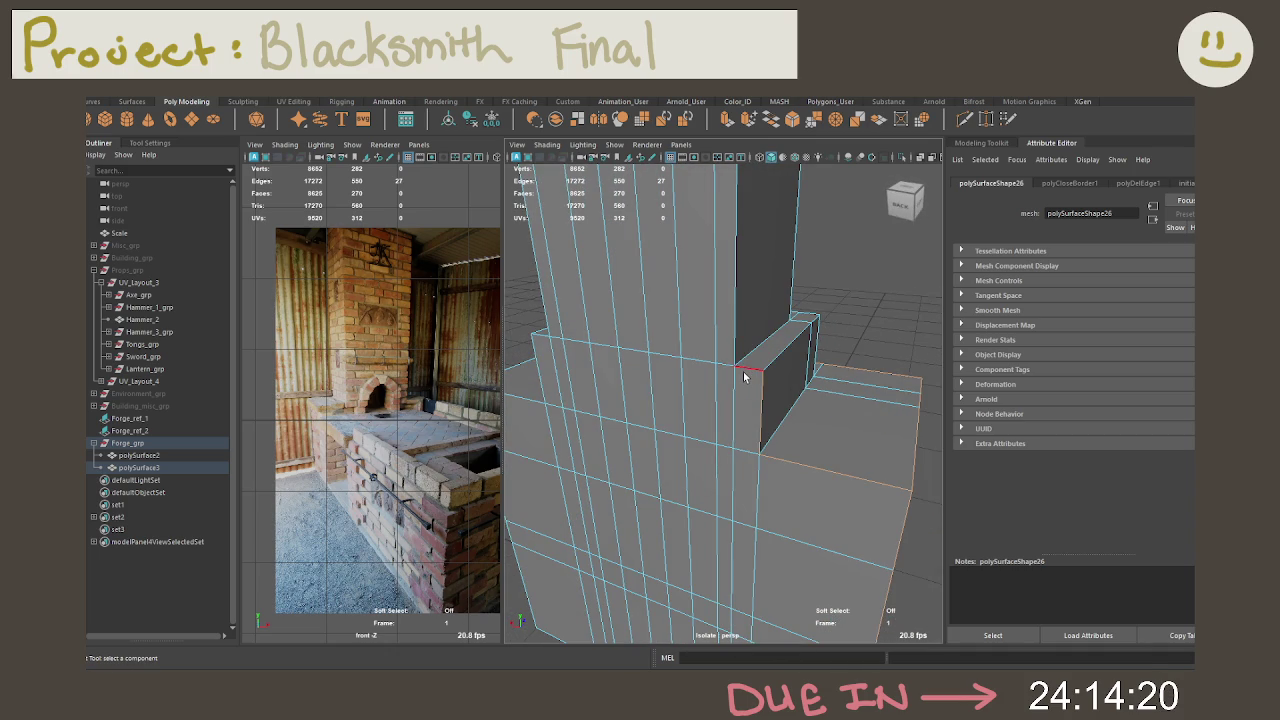
scroll(750, 400, "down", 2)
scroll(766, 466, "down", 2)
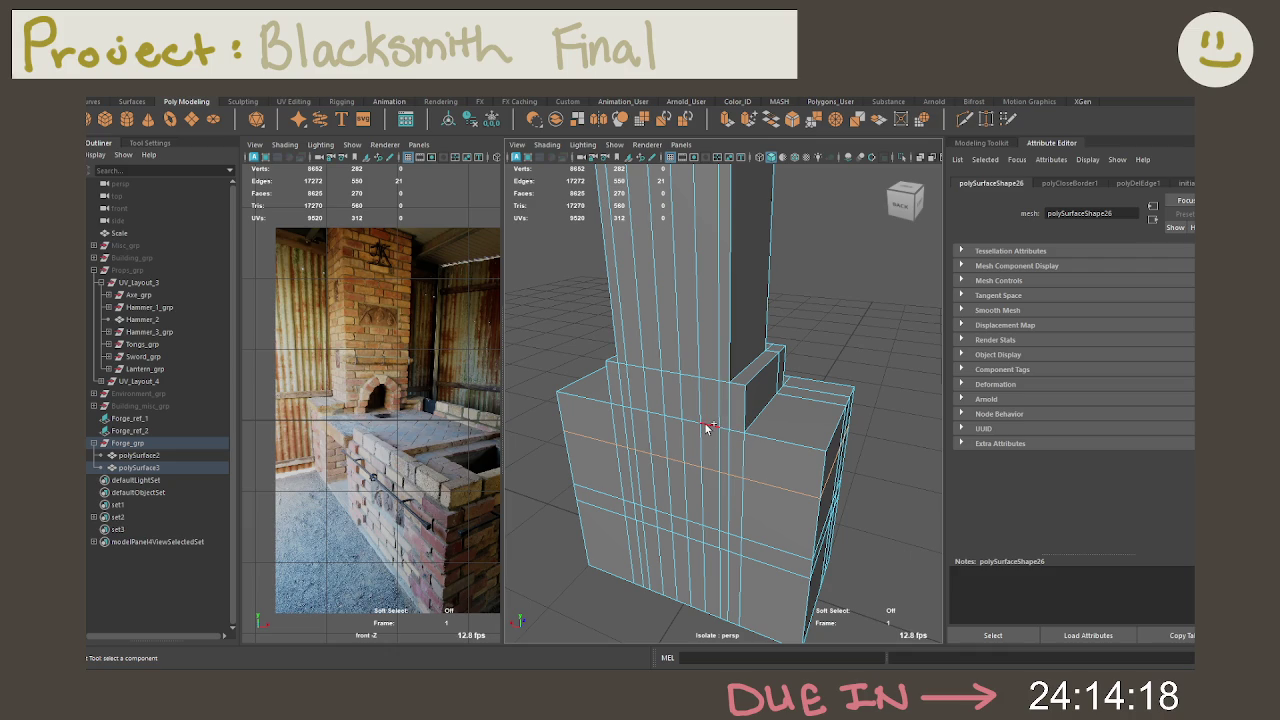
double_click(699, 375, "shift")
scroll(720, 390, "down", 2)
scroll(740, 380, "down", 2)
scroll(812, 343, "up", 4)
left_click_drag(812, 343, 796, 464, "alt")
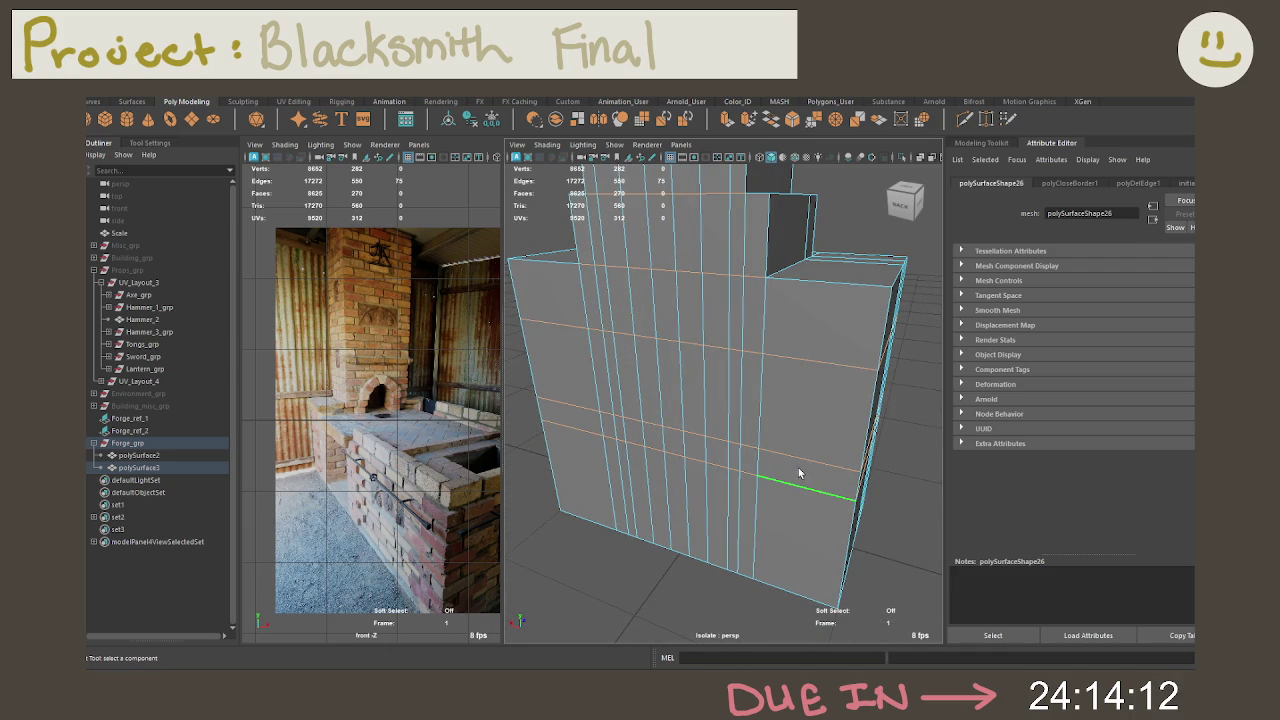
scroll(741, 388, "down", 3)
mouse_move(733, 400)
left_mouse_down("alt")
mouse_move(766, 403)
mouse_move(697, 393)
mouse_move(757, 386)
left_mouse_up("alt")
right_click_drag(757, 386, 763, 443)
left_click(766, 462)
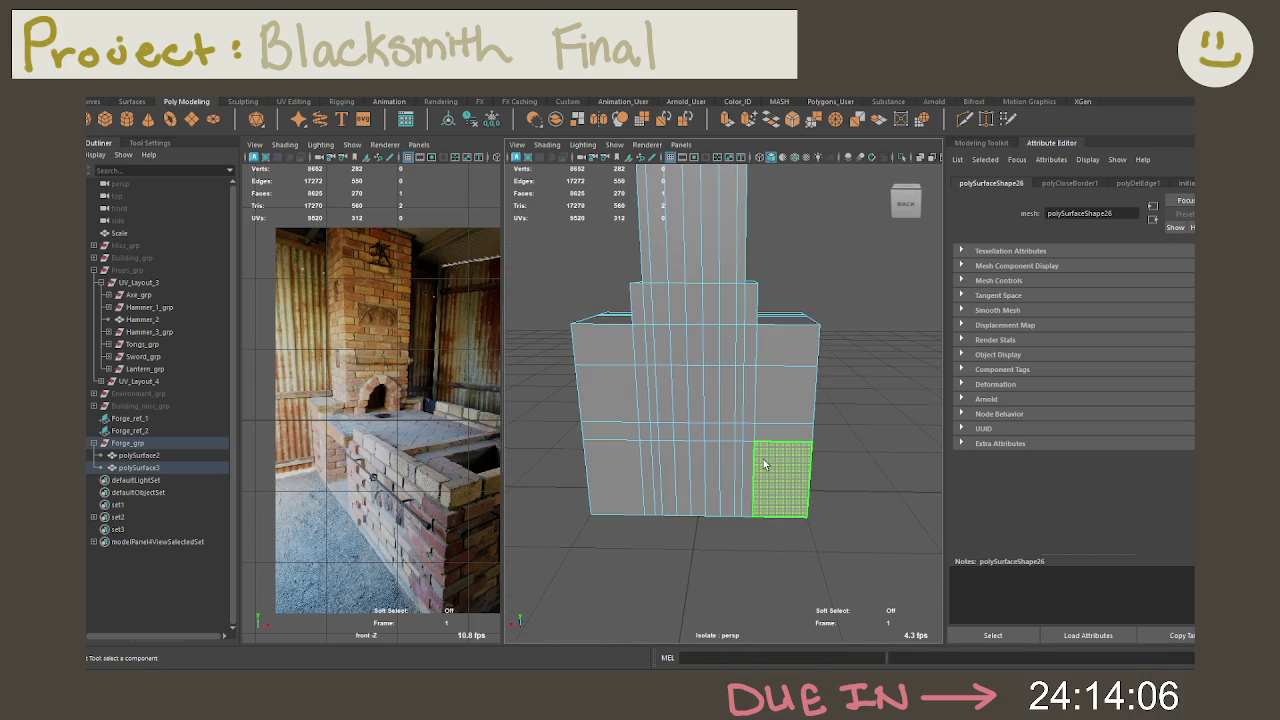
Step: Delete the front and chimney face columns of the forge block, leaving 210 faces
left_click_drag(673, 464, 623, 456)
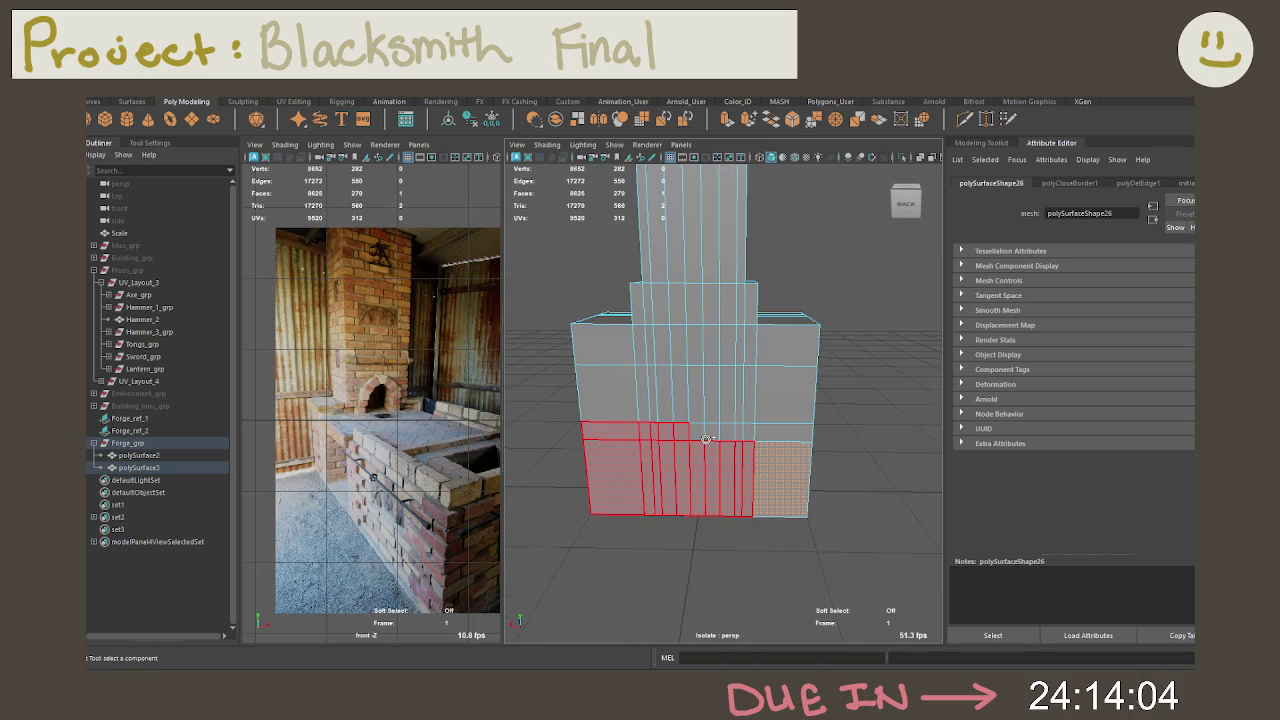
left_click_drag(678, 354, 777, 362)
mouse_move(643, 384)
left_mouse_down()
mouse_move(737, 349)
mouse_move(760, 550)
left_mouse_up()
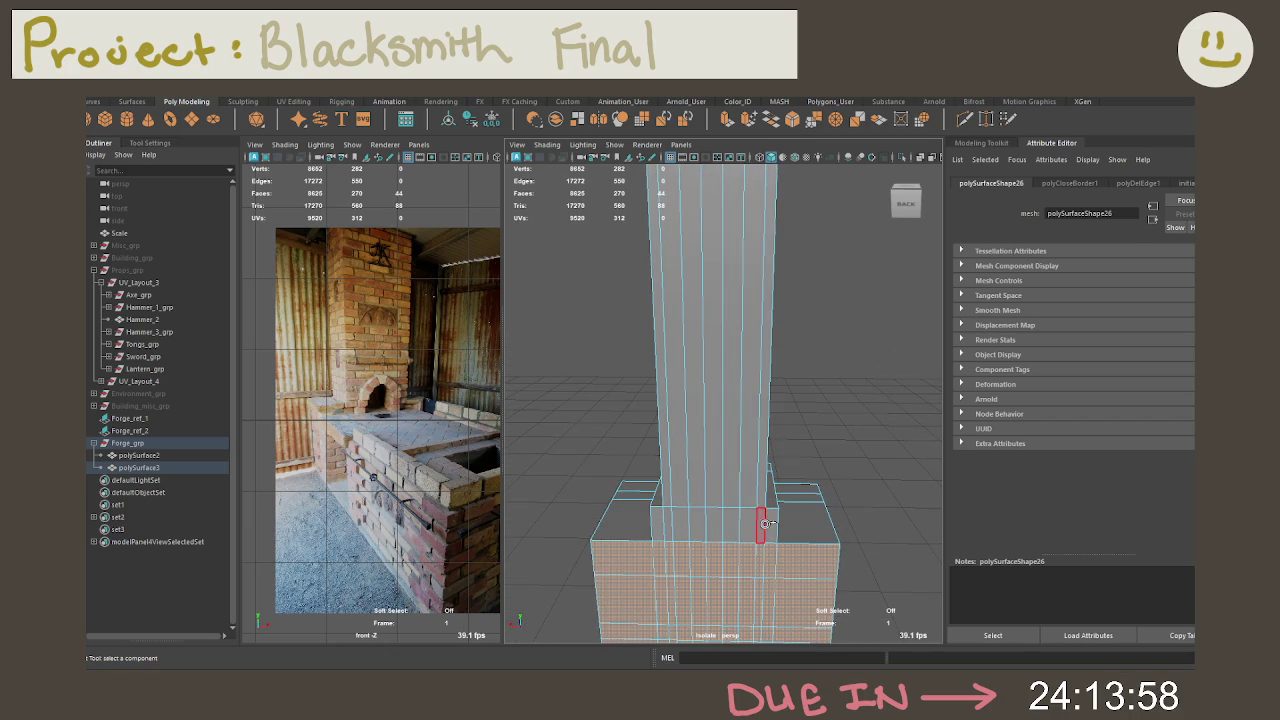
mouse_move(670, 508)
left_mouse_down()
mouse_move(765, 350)
mouse_move(699, 468)
mouse_move(694, 399)
mouse_move(749, 418)
left_mouse_up()
key("F11")
left_click(748, 412)
key("Delete")
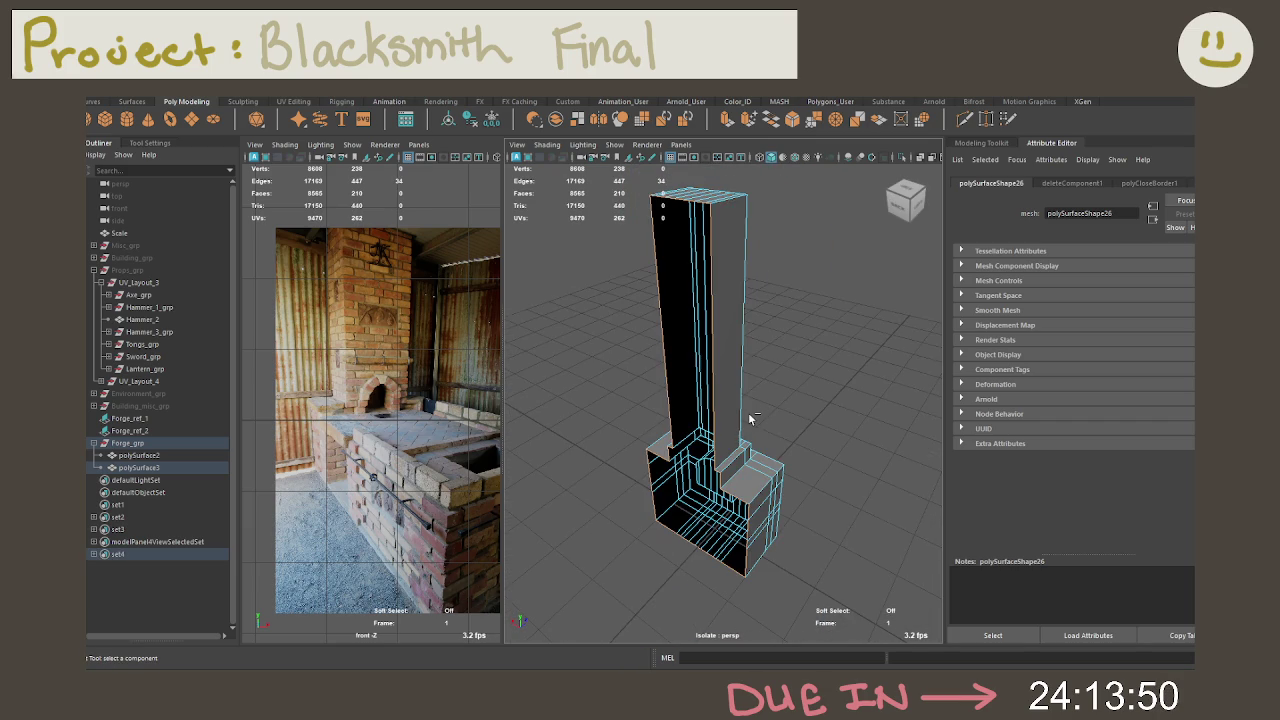
scroll(782, 392, "down", 2)
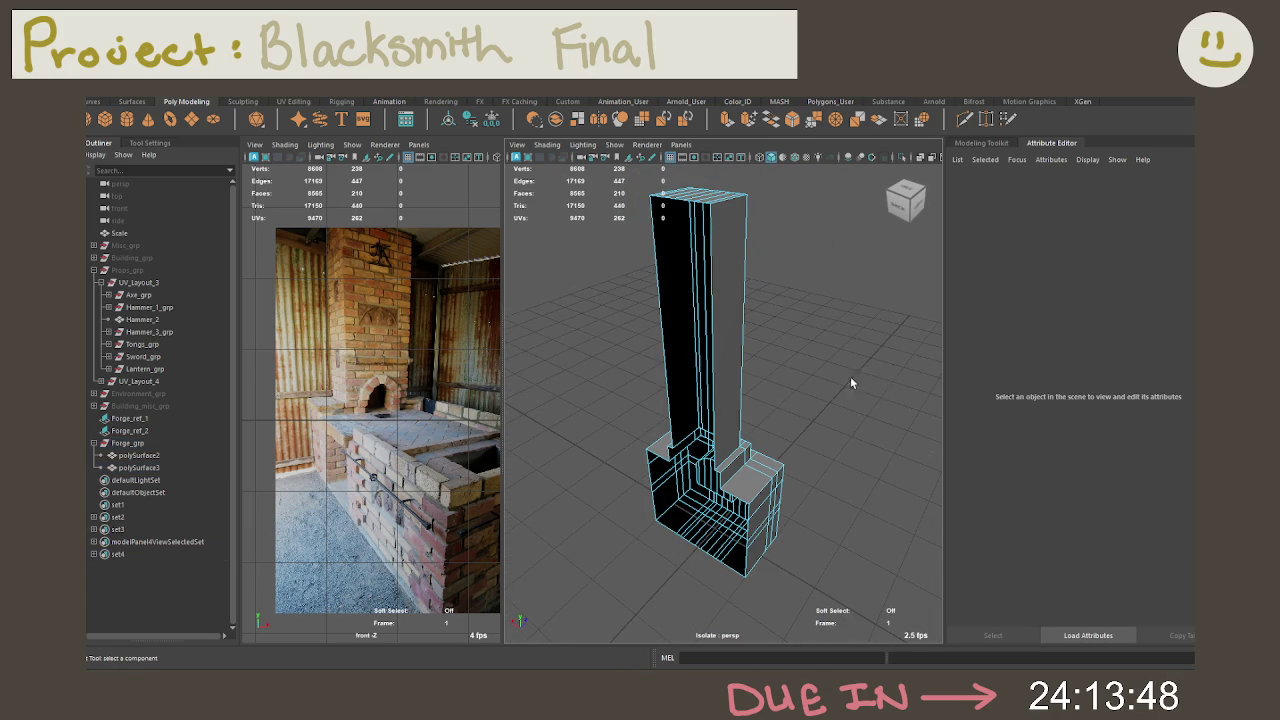
scroll(779, 391, "down", 4)
scroll(779, 391, "down", 2)
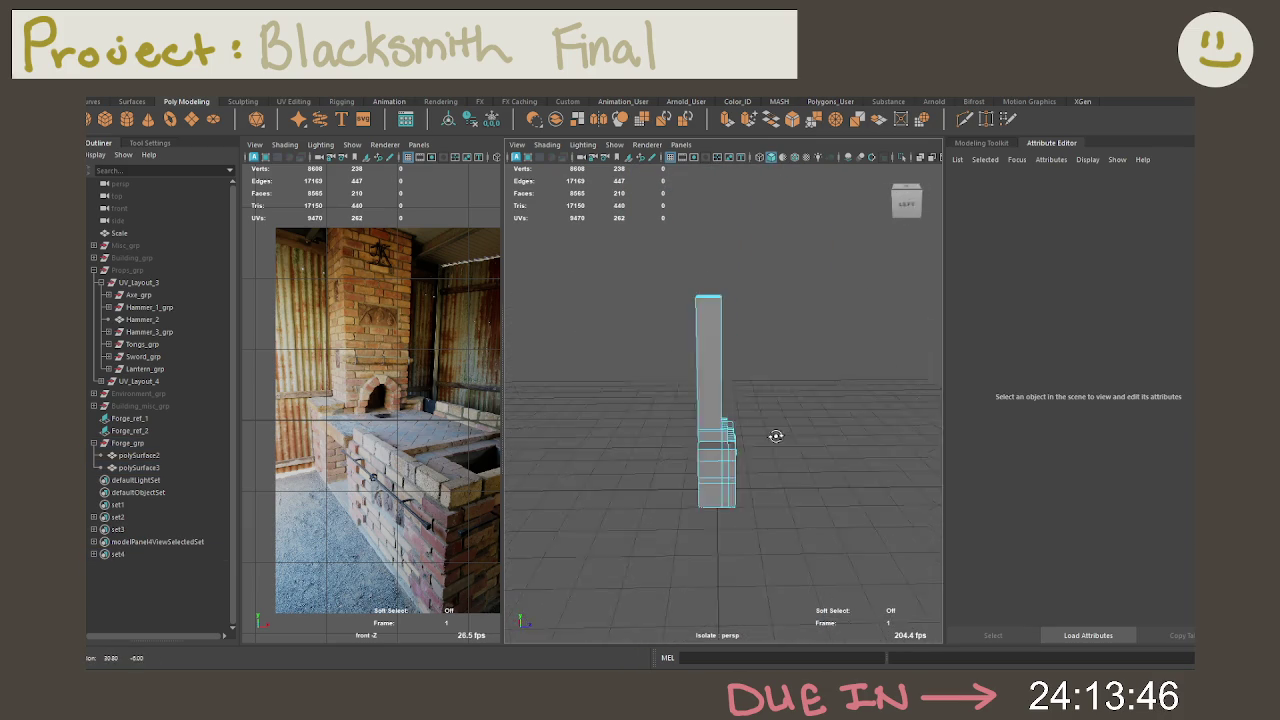
scroll(777, 451, "up", 6)
mouse_move(740, 395)
left_mouse_down("alt")
mouse_move(771, 467)
mouse_move(745, 468)
left_mouse_up("alt")
scroll(740, 468, "up", 2)
scroll(738, 468, "up", 3)
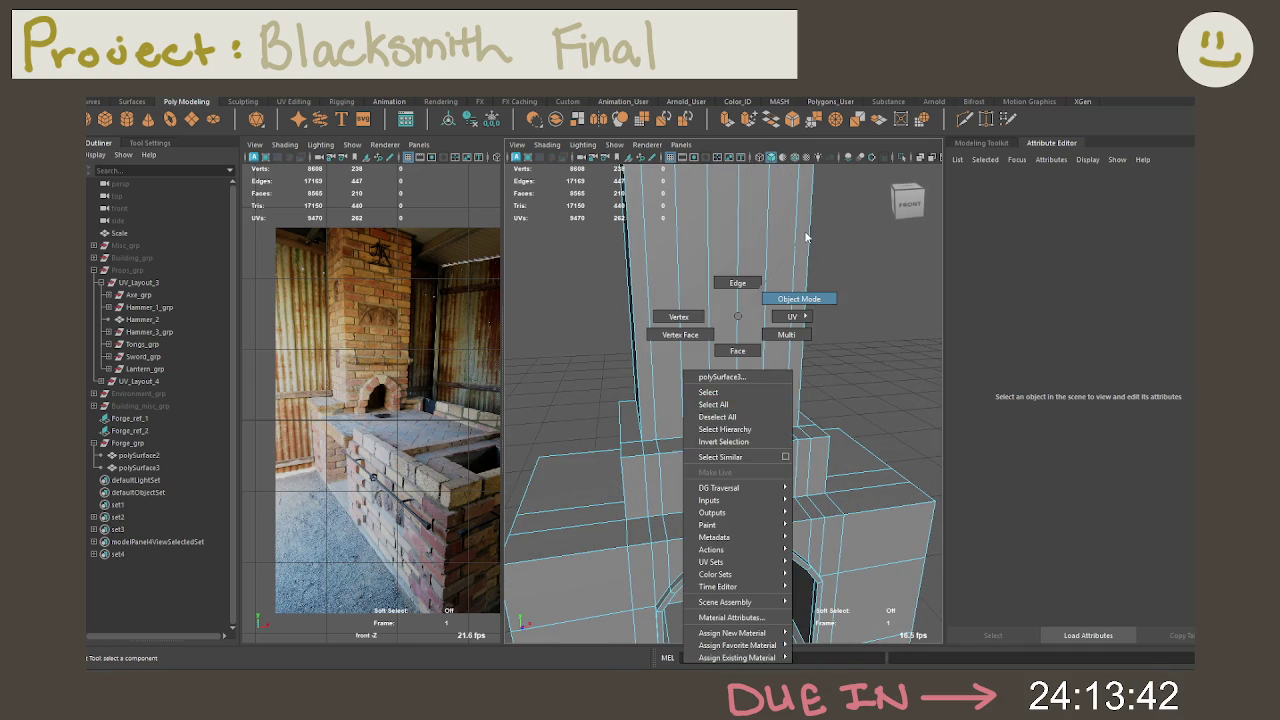
right_click_drag(738, 468, 790, 300)
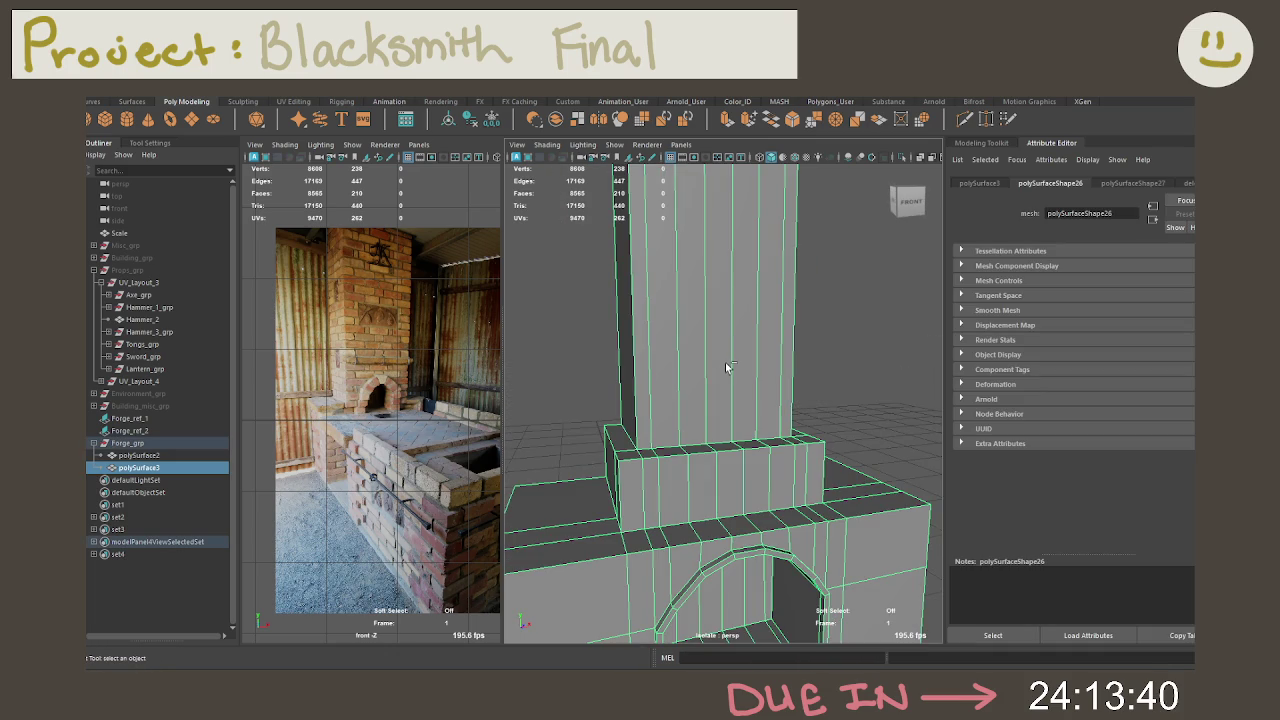
mouse_move(738, 437)
left_mouse_down("alt")
mouse_move(758, 333)
mouse_move(773, 362)
mouse_move(709, 349)
mouse_move(894, 314)
mouse_move(729, 343)
mouse_move(748, 316)
left_mouse_up("alt")
right_click_drag(748, 316, 749, 367)
mouse_move(766, 290)
left_mouse_down("alt")
mouse_move(707, 298)
mouse_move(785, 297)
left_mouse_up("alt")
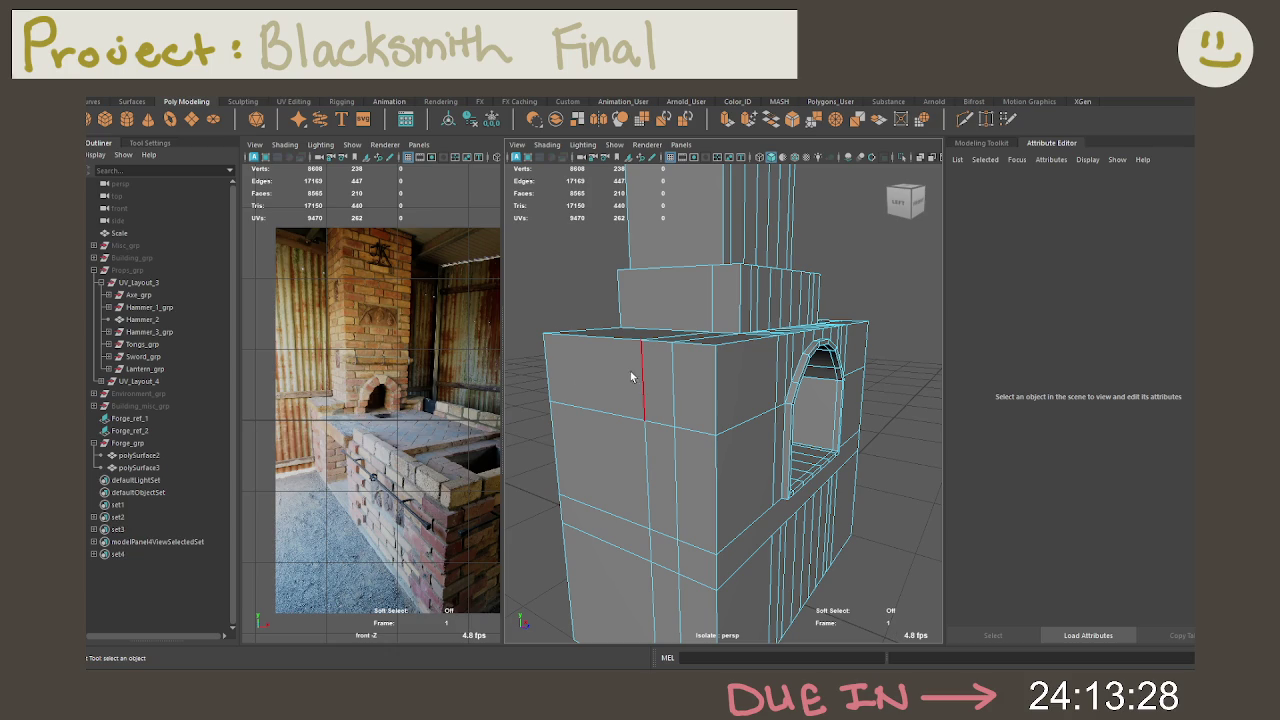
scroll(414, 374, "up", 3)
scroll(330, 360, "up", 3)
scroll(320, 345, "up", 2)
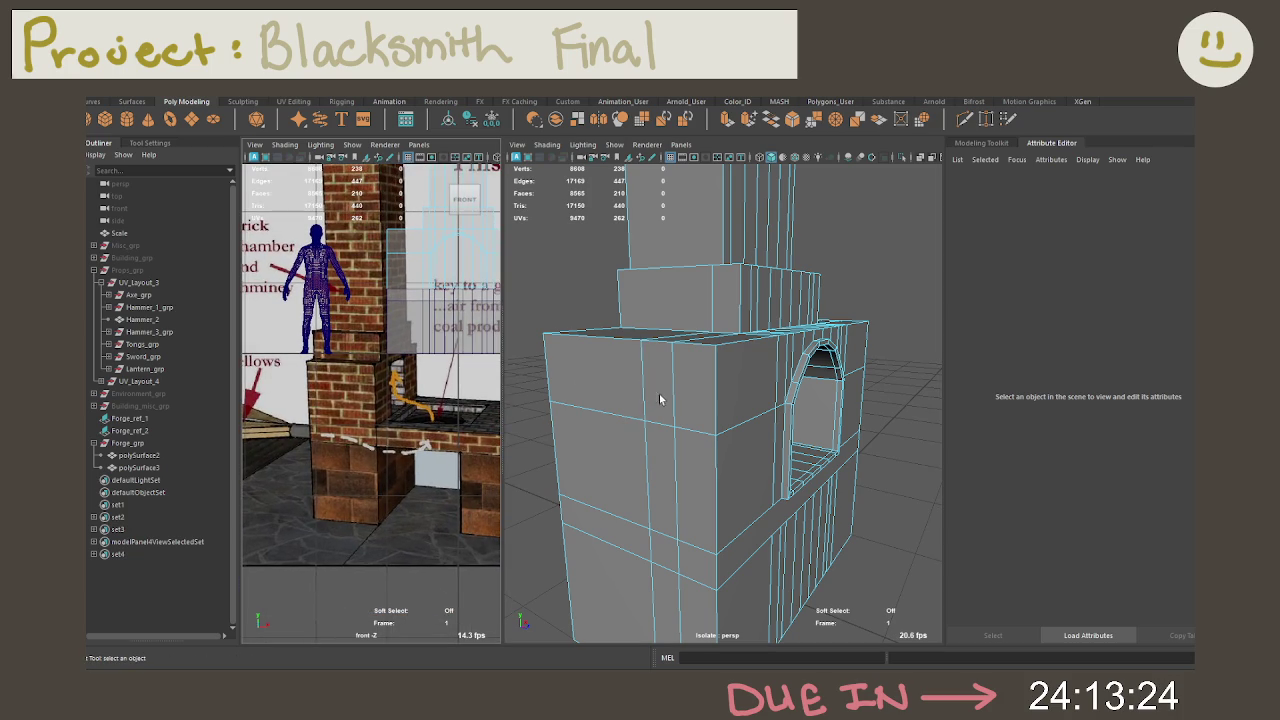
scroll(472, 398, "down", 5)
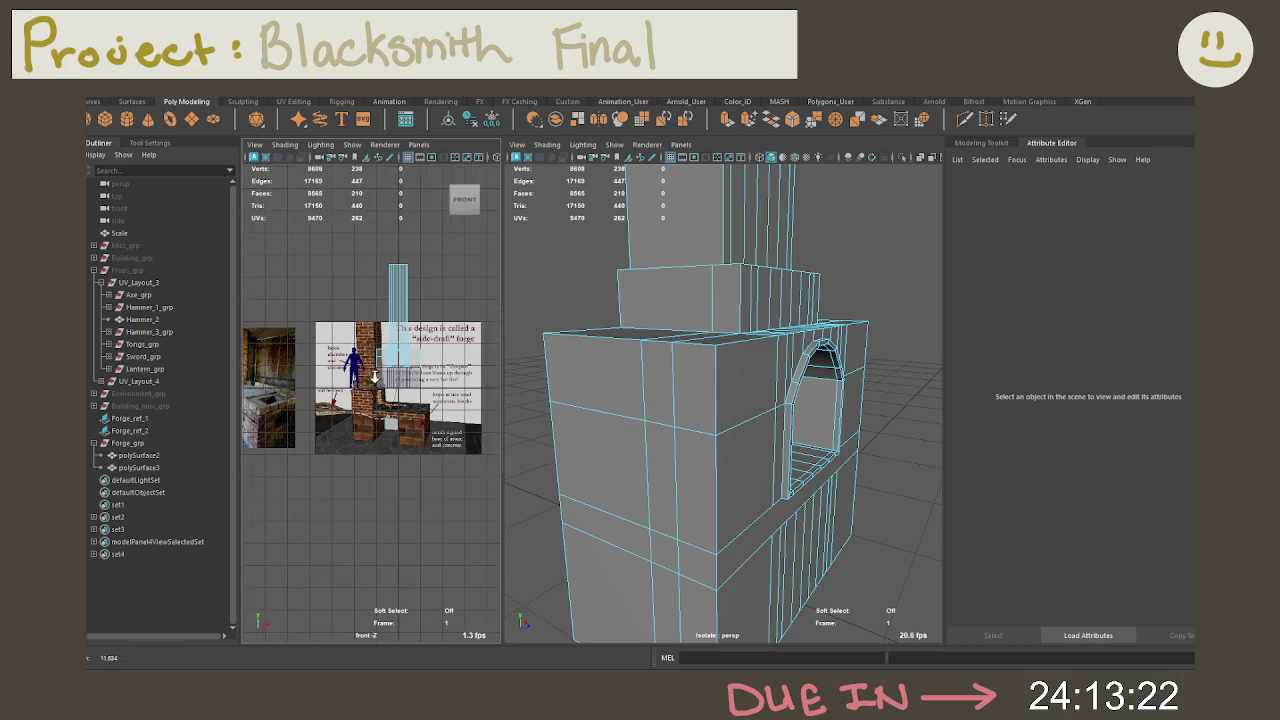
scroll(437, 402, "up", 2)
scroll(437, 402, "up", 2)
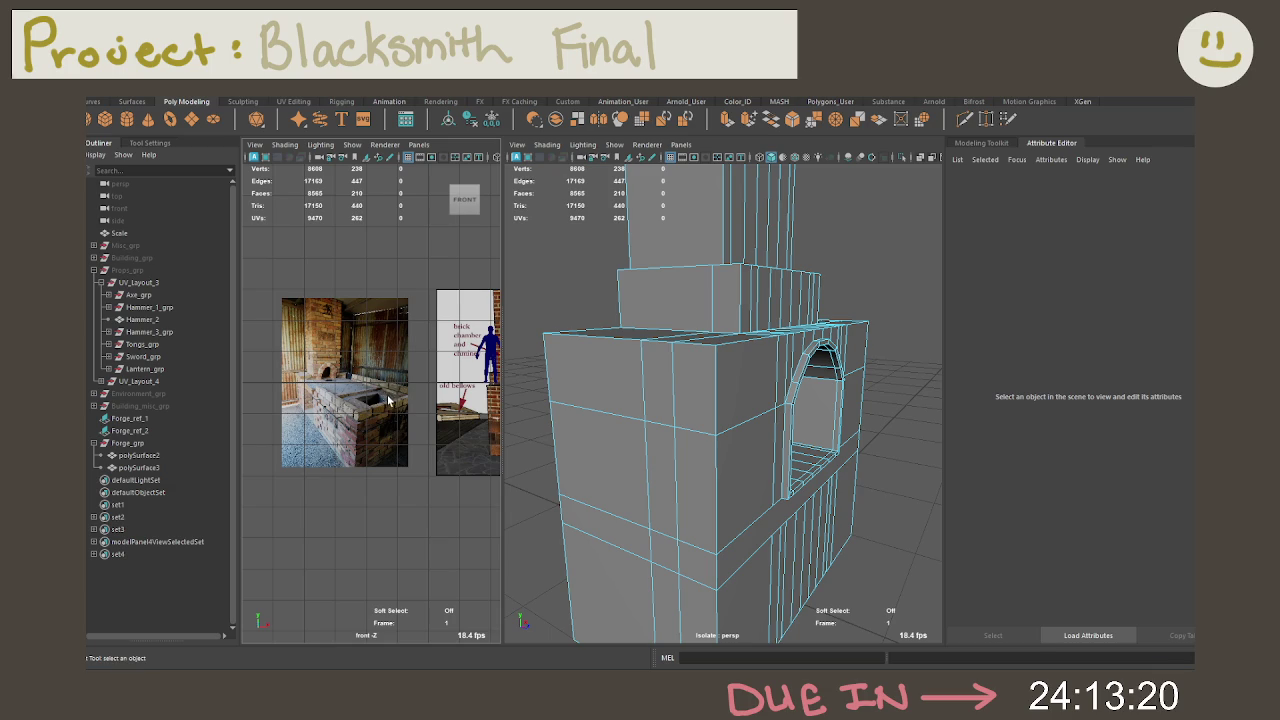
mouse_move(420, 400)
middle_mouse_down("alt")
mouse_move(356, 399)
mouse_move(401, 401)
middle_mouse_up("alt")
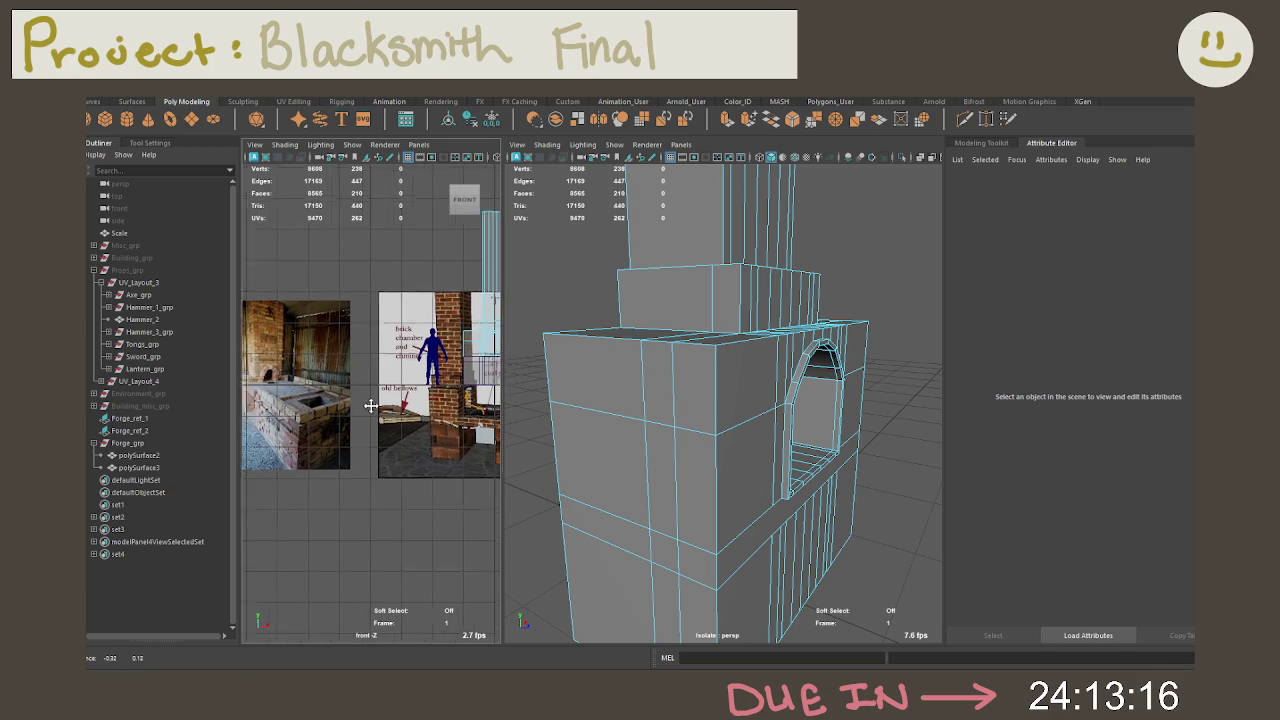
mouse_move(594, 429)
left_mouse_down("alt")
mouse_move(684, 452)
mouse_move(720, 483)
mouse_move(727, 438)
mouse_move(695, 438)
left_mouse_up("alt")
scroll(691, 471, "up", 2)
scroll(717, 498, "up", 2)
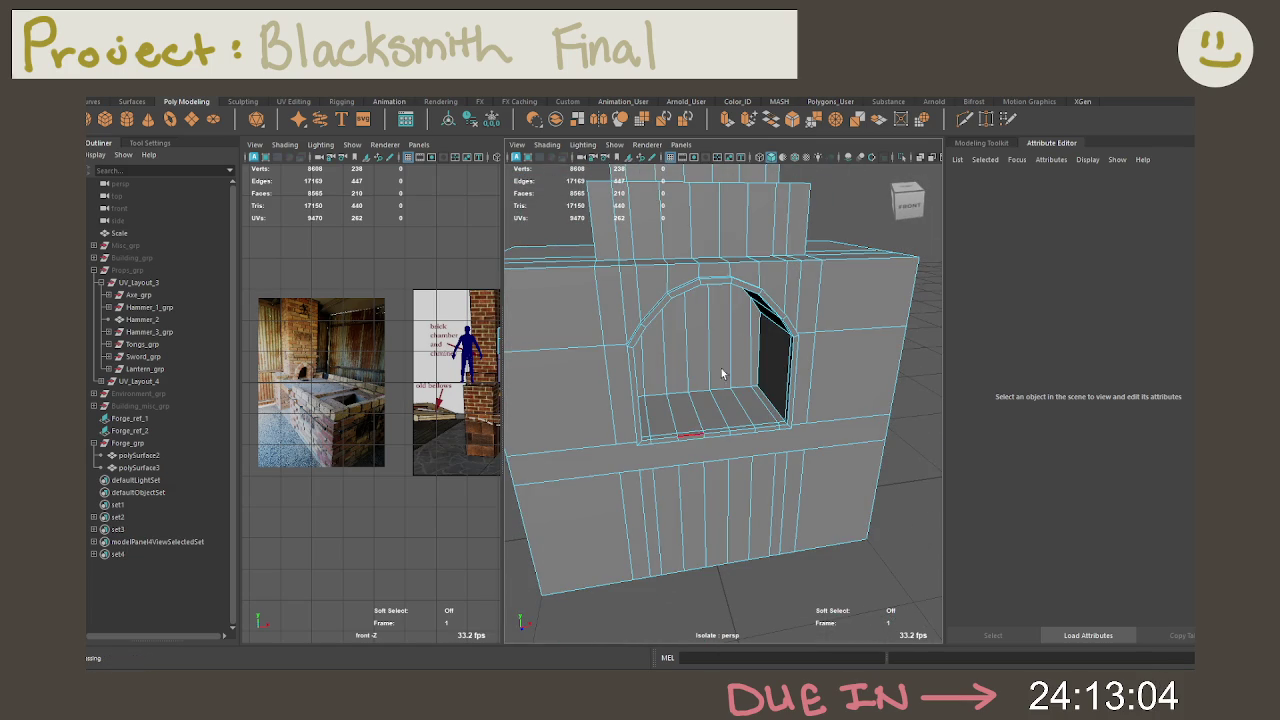
Step: Orbit around the forge to inspect its sides and the stepped chimney column
left_click_drag(620, 447, 694, 443, "alt")
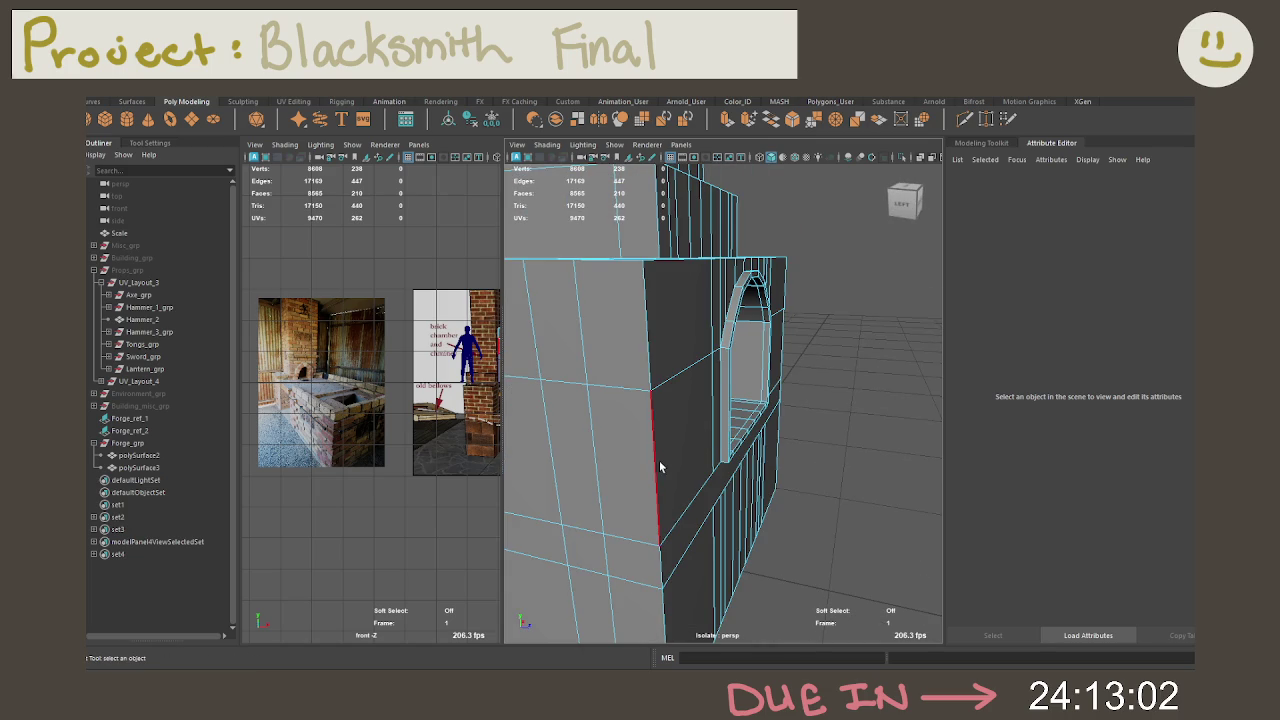
left_click(658, 468)
mouse_move(613, 440)
left_mouse_down("alt")
mouse_move(790, 421)
mouse_move(707, 398)
mouse_move(771, 395)
left_mouse_up("alt")
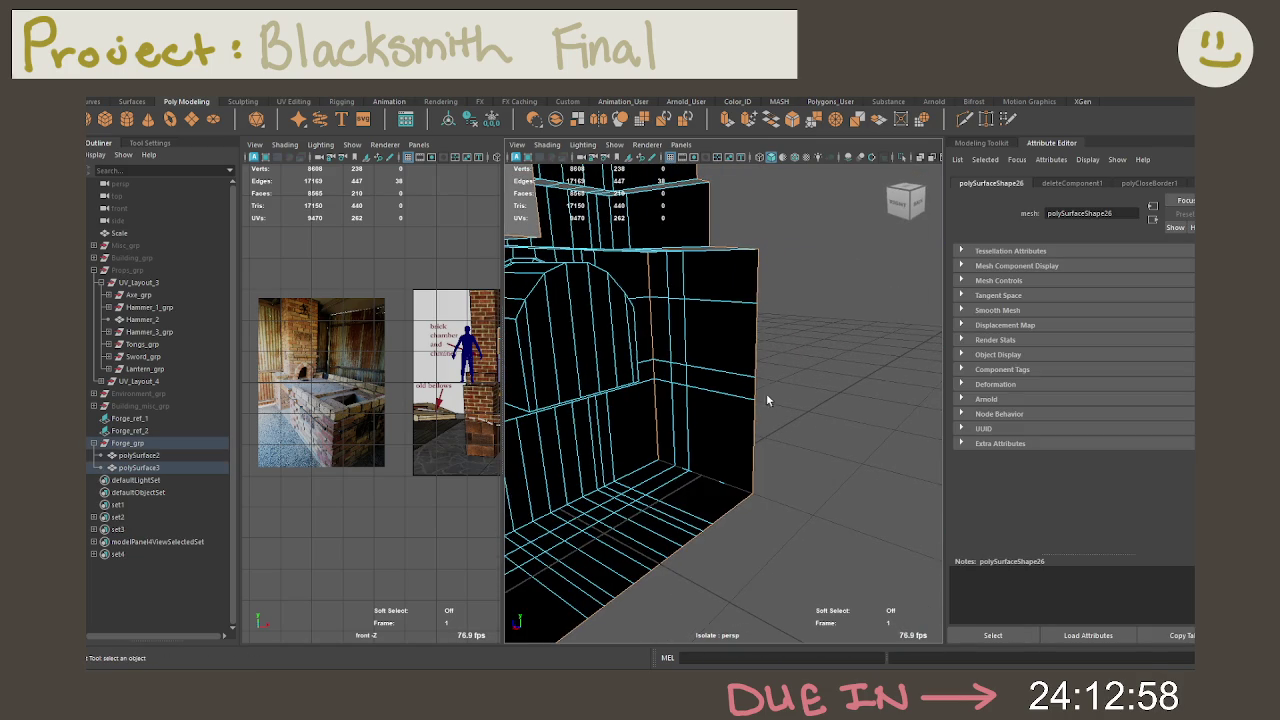
left_click_drag(642, 396, 721, 398, "alt")
right_click_drag(721, 398, 646, 357, "alt")
left_click_drag(646, 357, 770, 381, "alt")
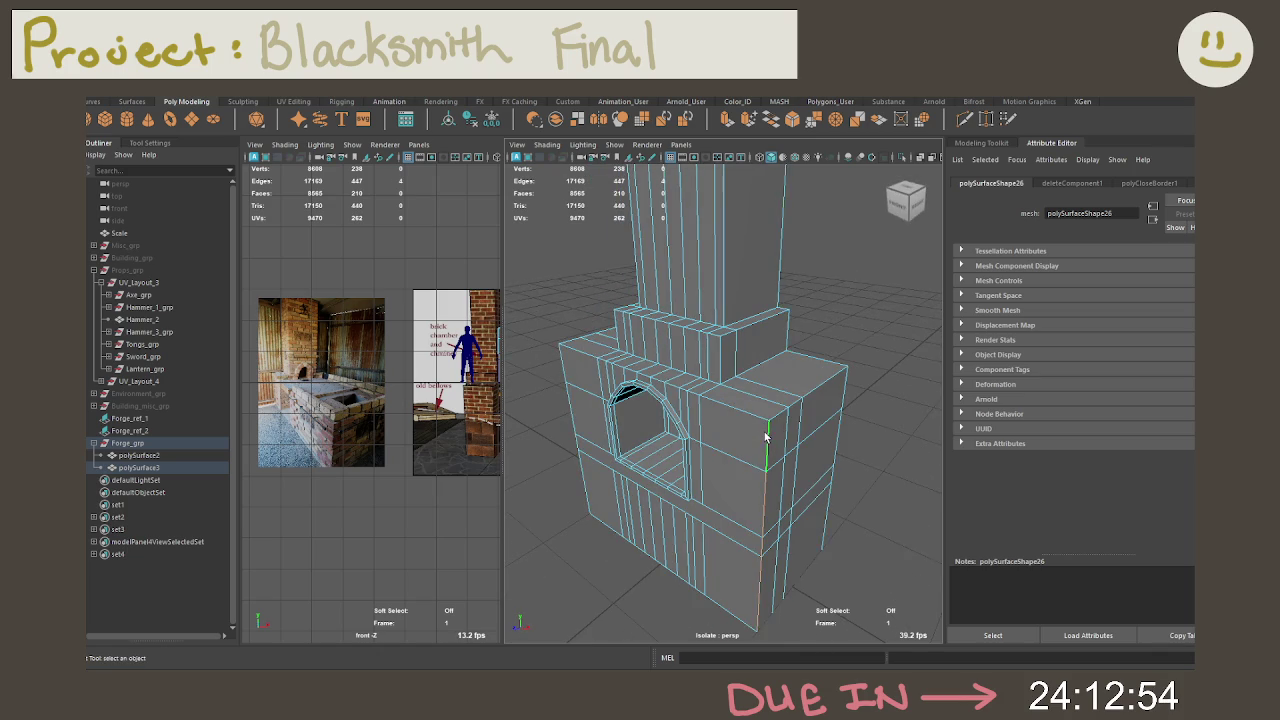
left_click_drag(765, 436, 757, 431, "alt")
mouse_move(634, 423)
left_mouse_down("alt")
mouse_move(686, 380)
mouse_move(752, 401)
mouse_move(699, 425)
mouse_move(680, 390)
left_mouse_up("alt")
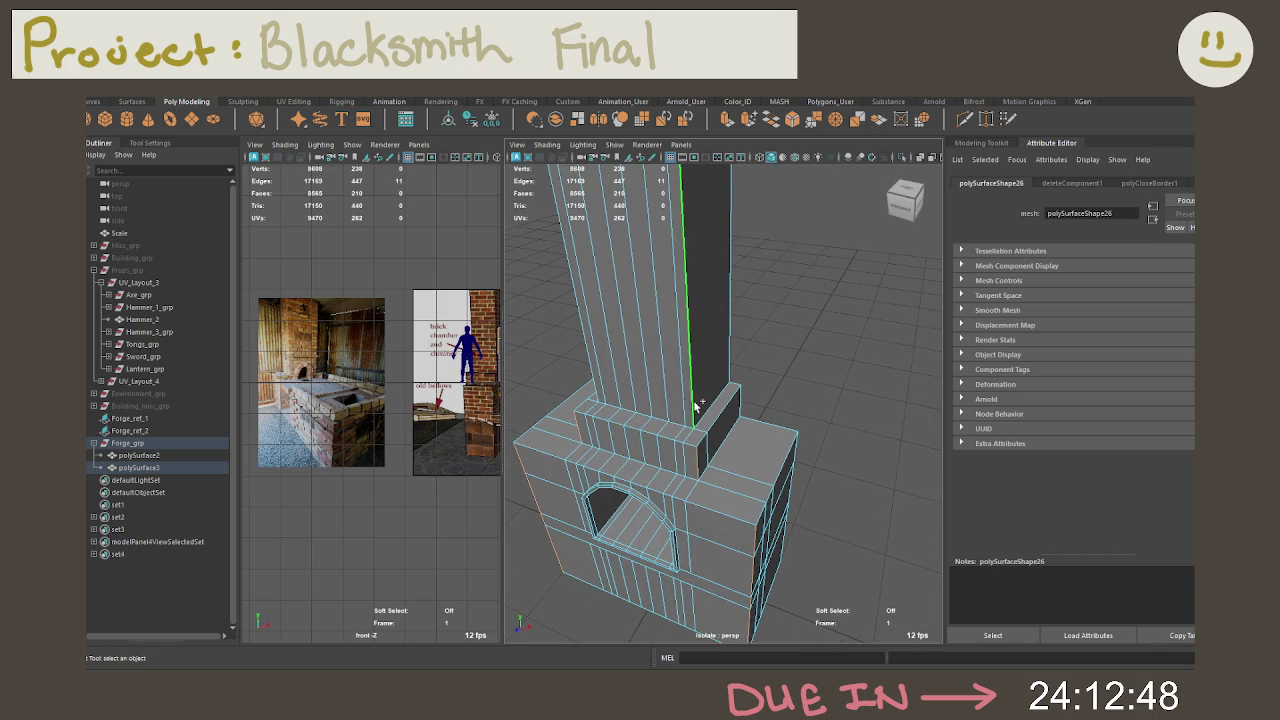
left_click_drag(597, 381, 684, 305, "alt")
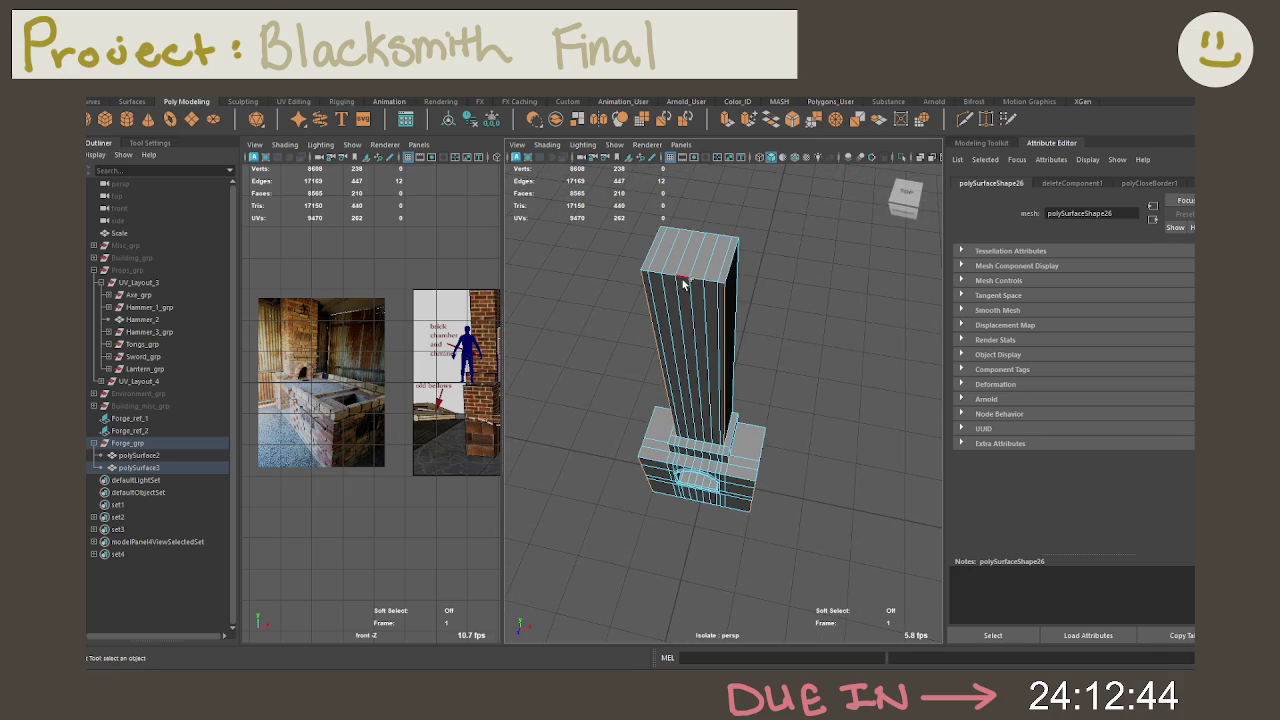
Step: Bridge two open border edges on the chimney into a new face
double_click(737, 290, "shift")
left_click_drag(737, 270, 789, 276, "alt")
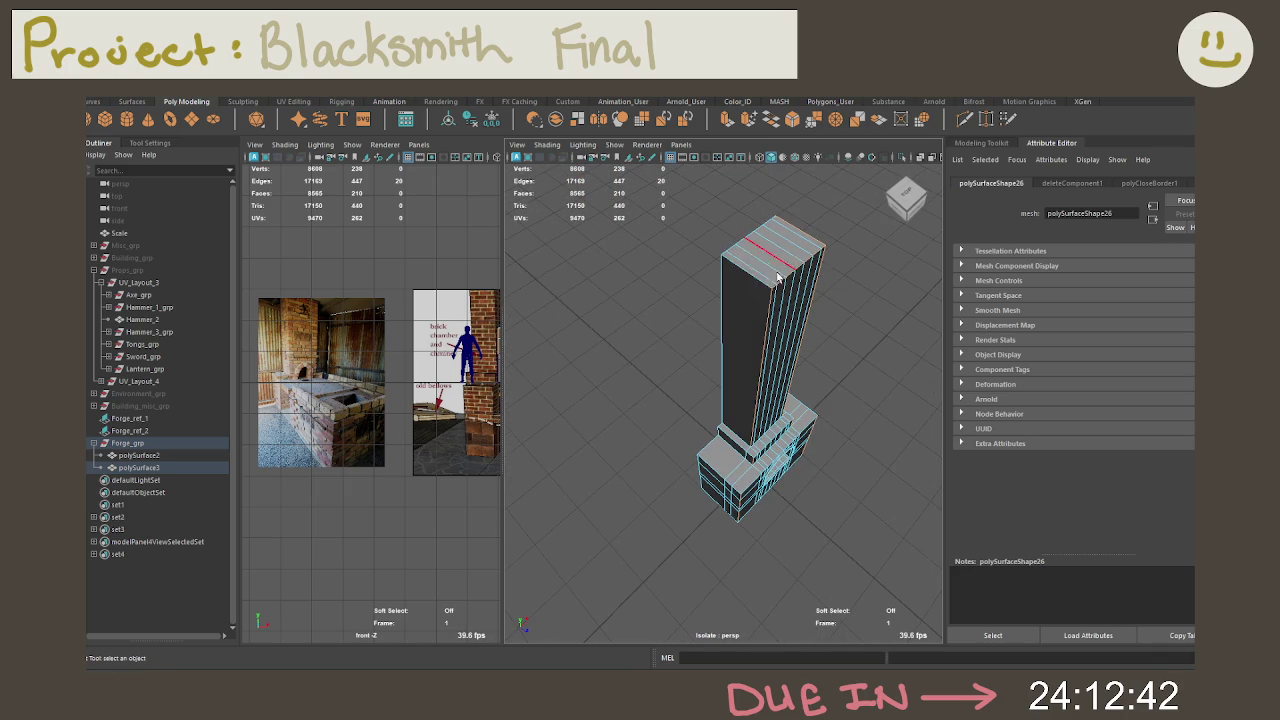
left_click(745, 266, "shift")
mouse_move(820, 334)
left_mouse_down("alt")
mouse_move(895, 325)
mouse_move(873, 322)
mouse_move(855, 293)
mouse_move(777, 406)
mouse_move(663, 331)
left_mouse_up("alt")
left_click(693, 333)
left_click(663, 331, "shift")
left_click(770, 119)
Step: Check the bridged face, then box-select the chimney's faces
mouse_move(690, 292)
left_mouse_down("alt")
mouse_move(751, 289)
mouse_move(734, 314)
mouse_move(591, 289)
mouse_move(695, 383)
mouse_move(651, 363)
left_mouse_up("alt")
key("F8")
mouse_move(651, 363)
right_mouse_down("alt")
mouse_move(818, 371)
mouse_move(800, 376)
right_mouse_up("alt")
mouse_move(800, 376)
left_mouse_down("alt")
mouse_move(731, 378)
mouse_move(743, 390)
left_mouse_up("alt")
right_click_drag(743, 390, 742, 337)
mouse_move(868, 362)
left_mouse_down()
mouse_move(684, 300)
mouse_move(752, 292)
mouse_move(829, 440)
mouse_move(782, 355)
left_mouse_up()
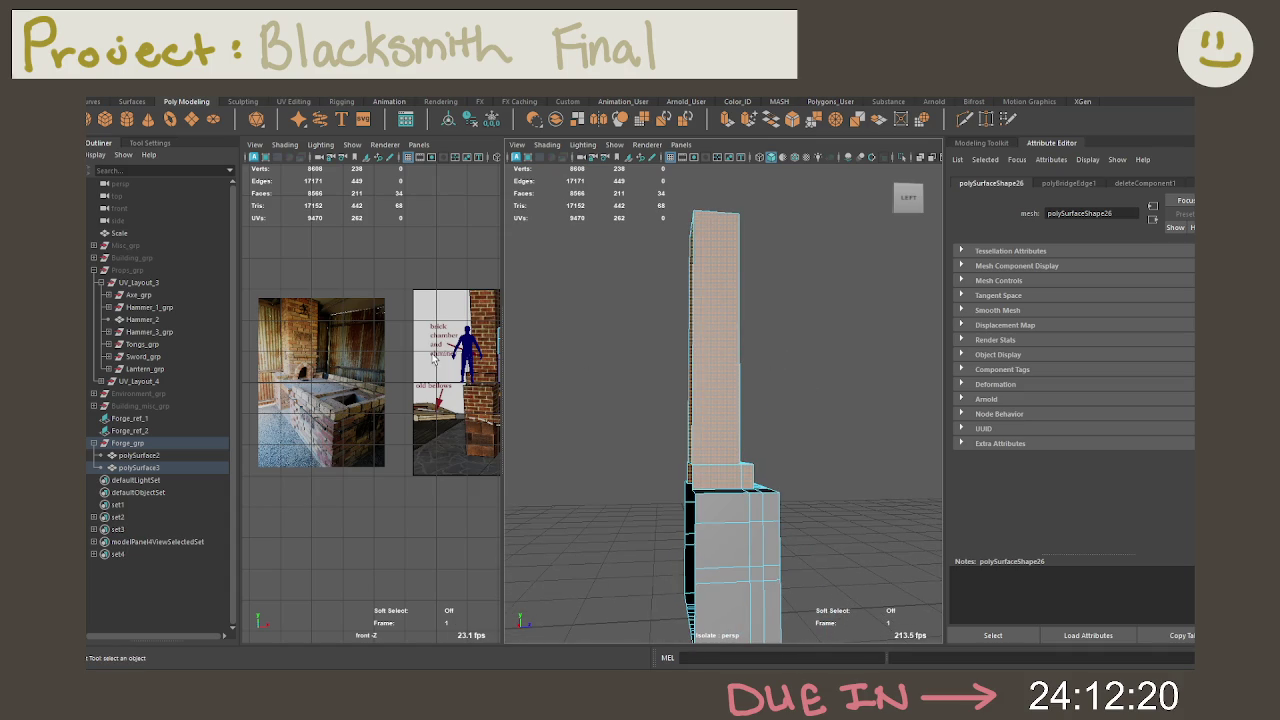
Step: Extract the chimney faces into a separate piece and delete the construction history
key("f")
scroll(428, 407, "down", 2)
scroll(434, 482, "down", 2)
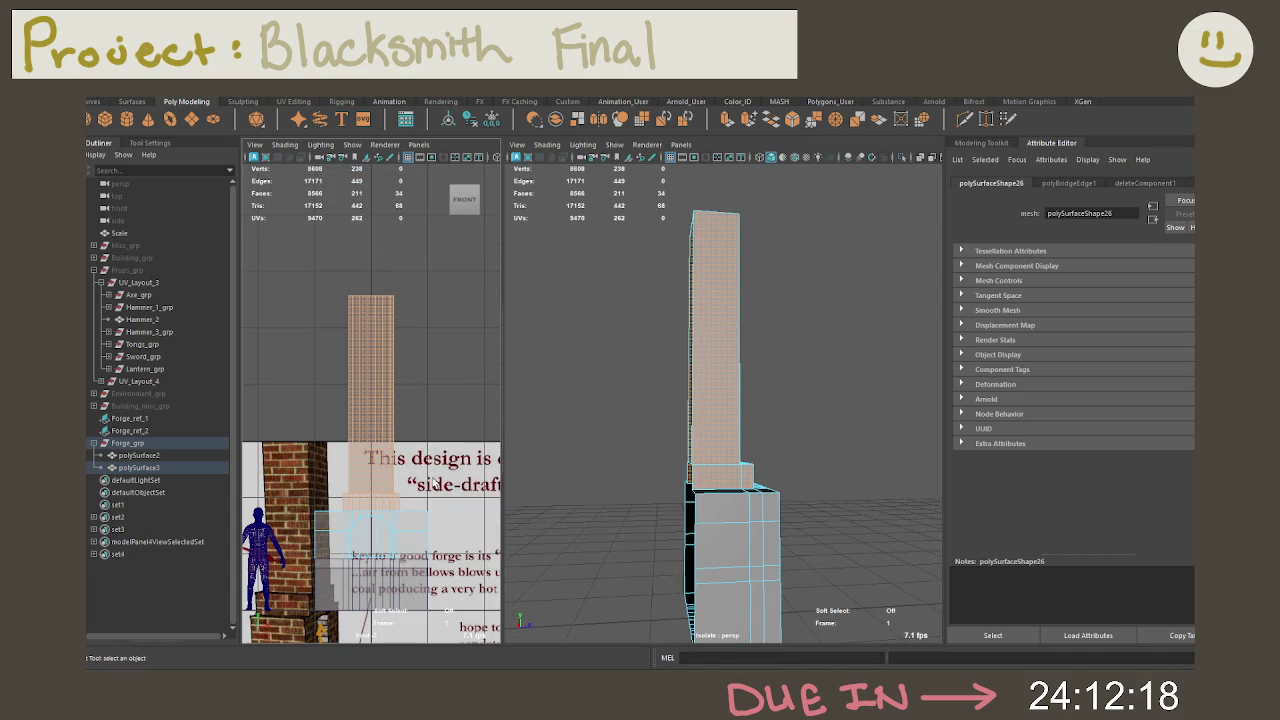
left_click_drag(417, 503, 280, 206)
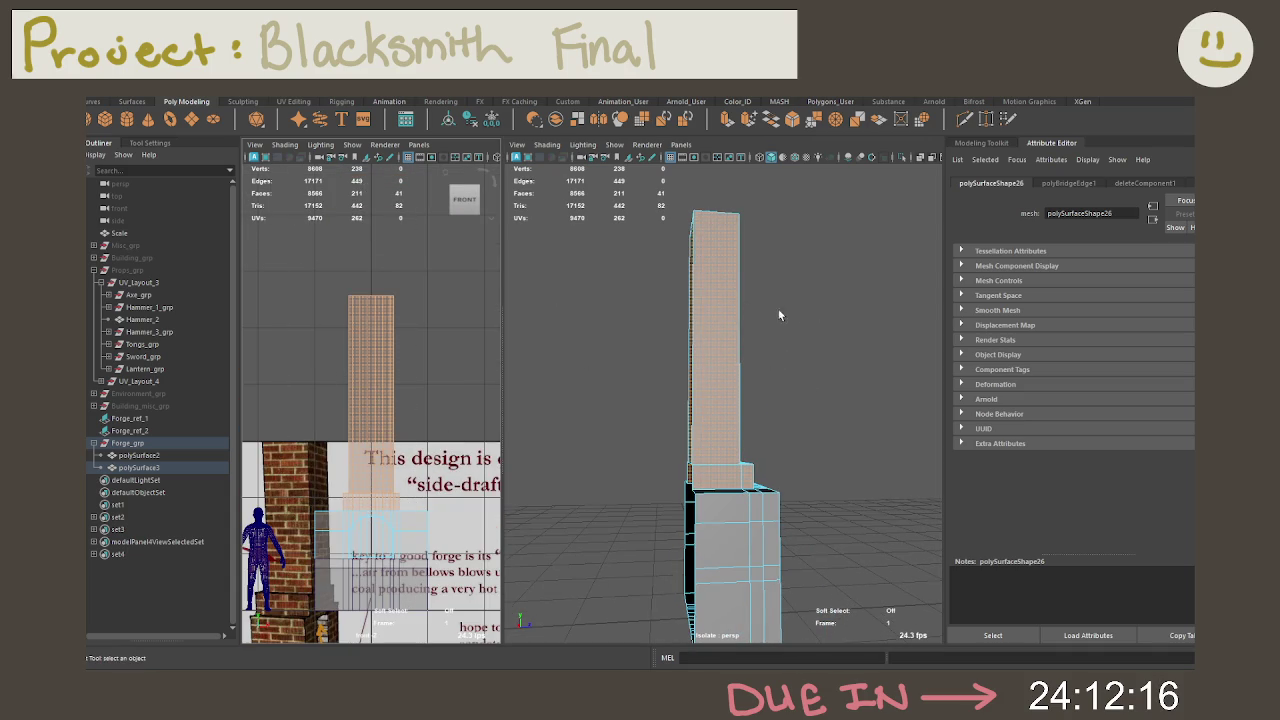
left_click_drag(758, 314, 802, 327, "alt")
right_click(811, 328, "shift")
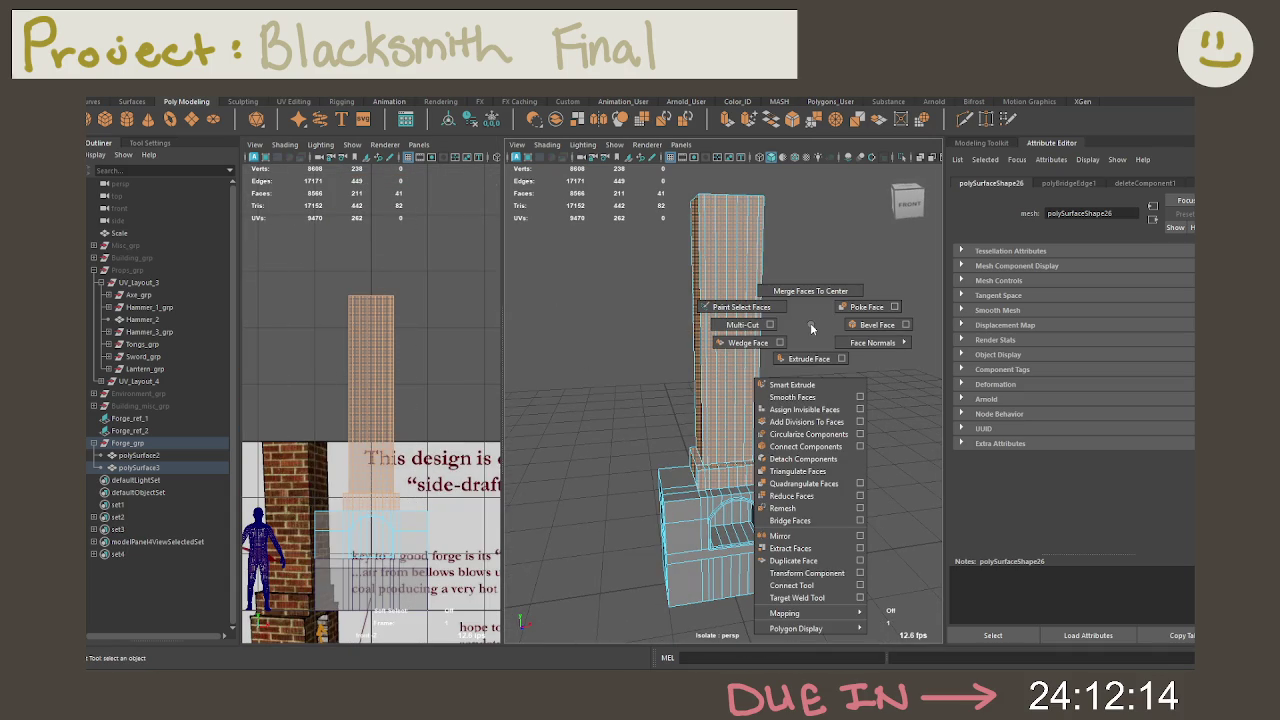
left_click(790, 548)
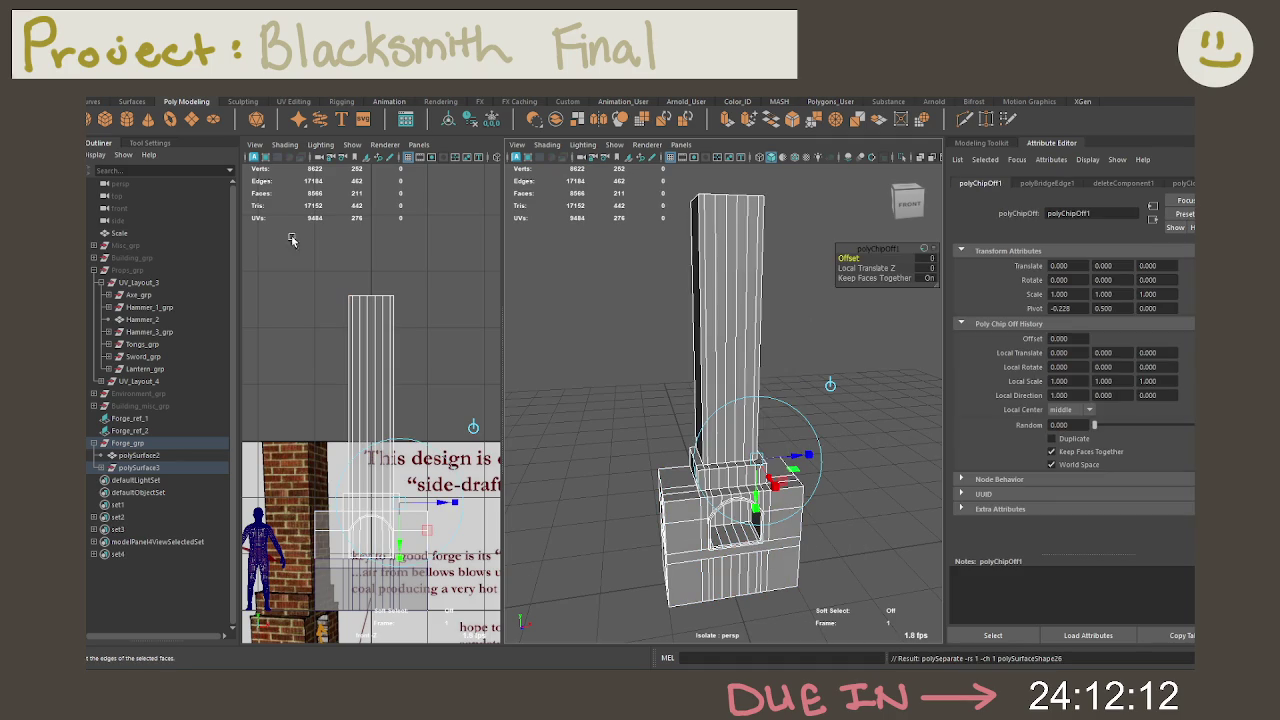
left_click(472, 120)
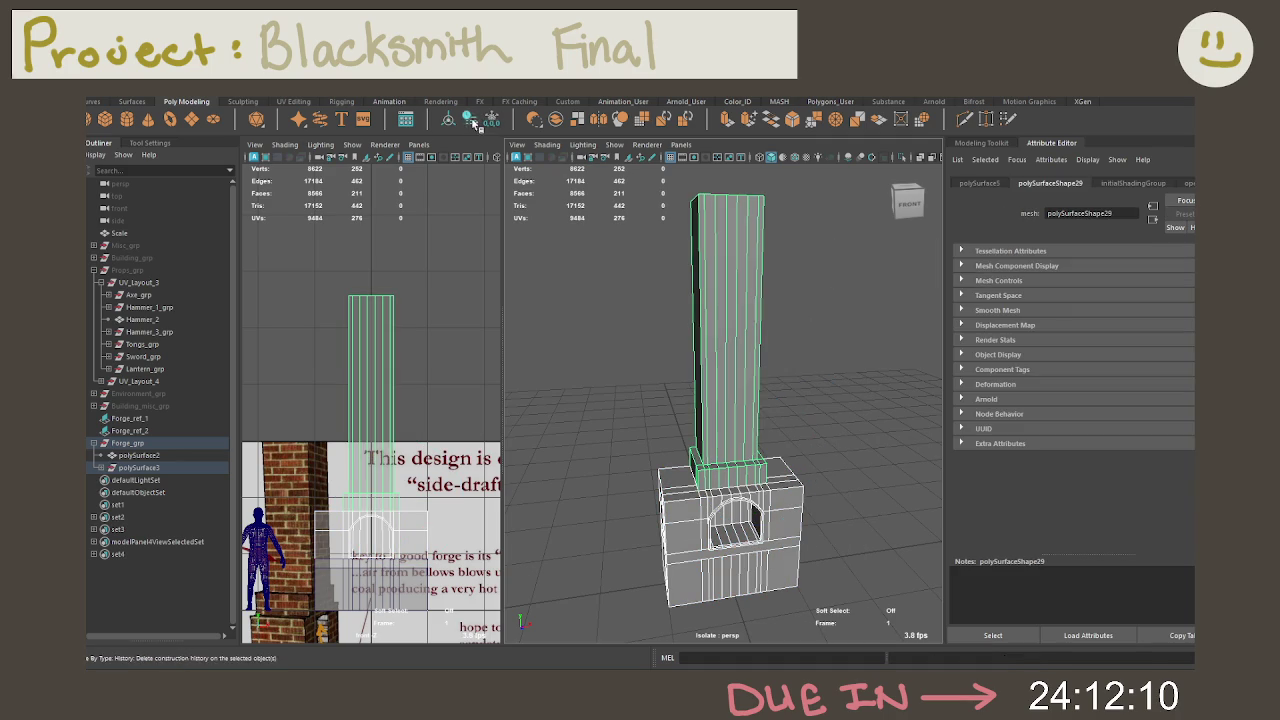
Step: Move polySurface4 and polySurface5 into Forge_grp and delete the empty polySurface3
left_click(101, 467)
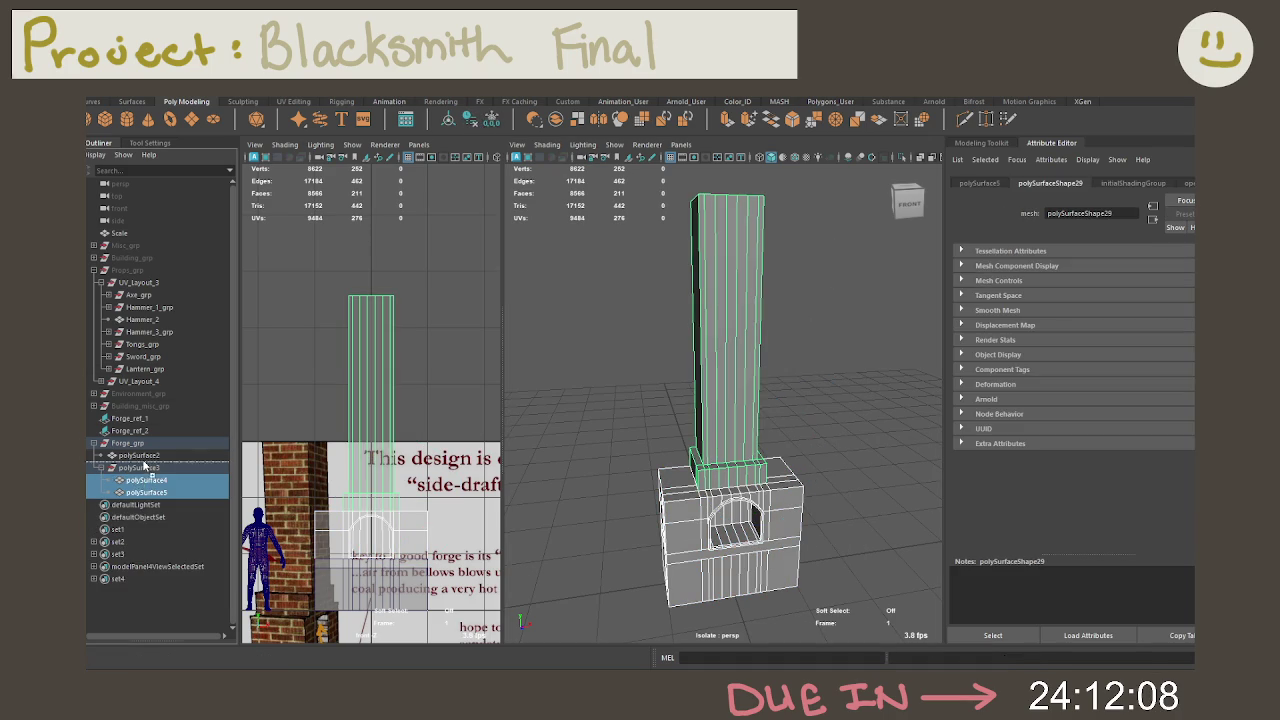
left_click_drag(146, 480, 143, 454)
left_click(150, 468)
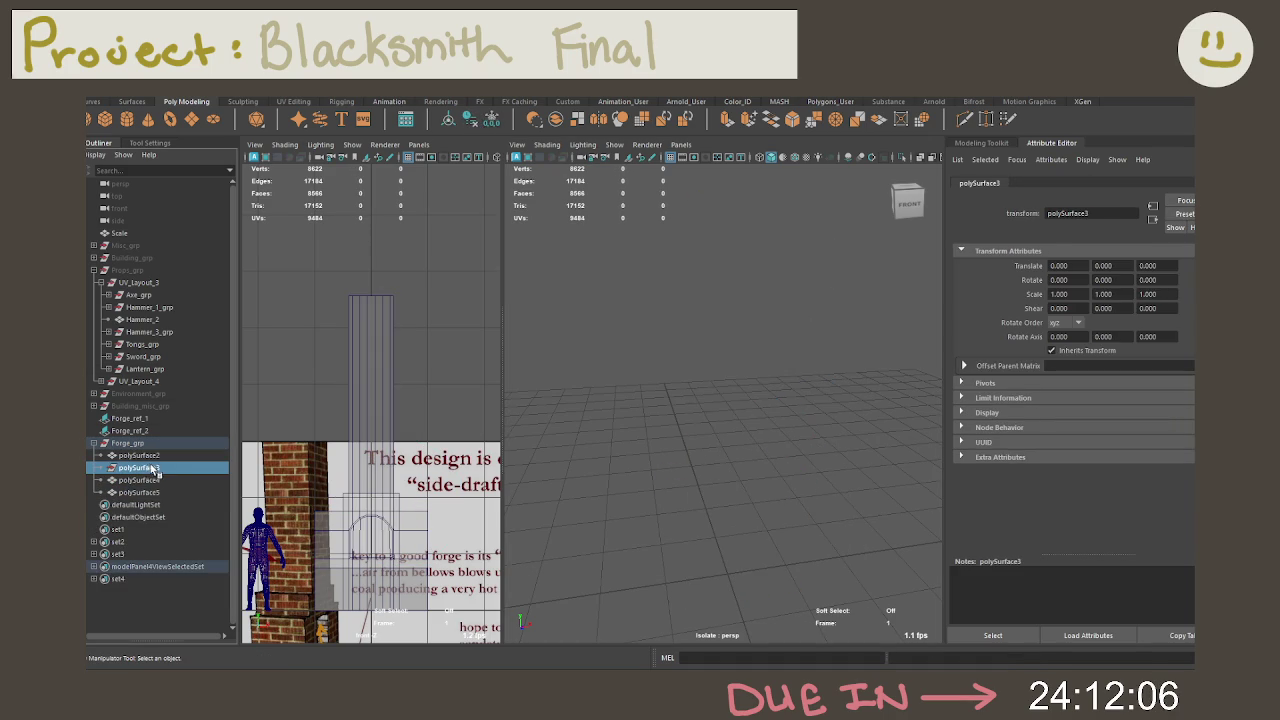
left_click_drag(170, 469, 145, 456)
Step: Isolate Forge_grp in the view and select the chimney column
left_click(138, 455)
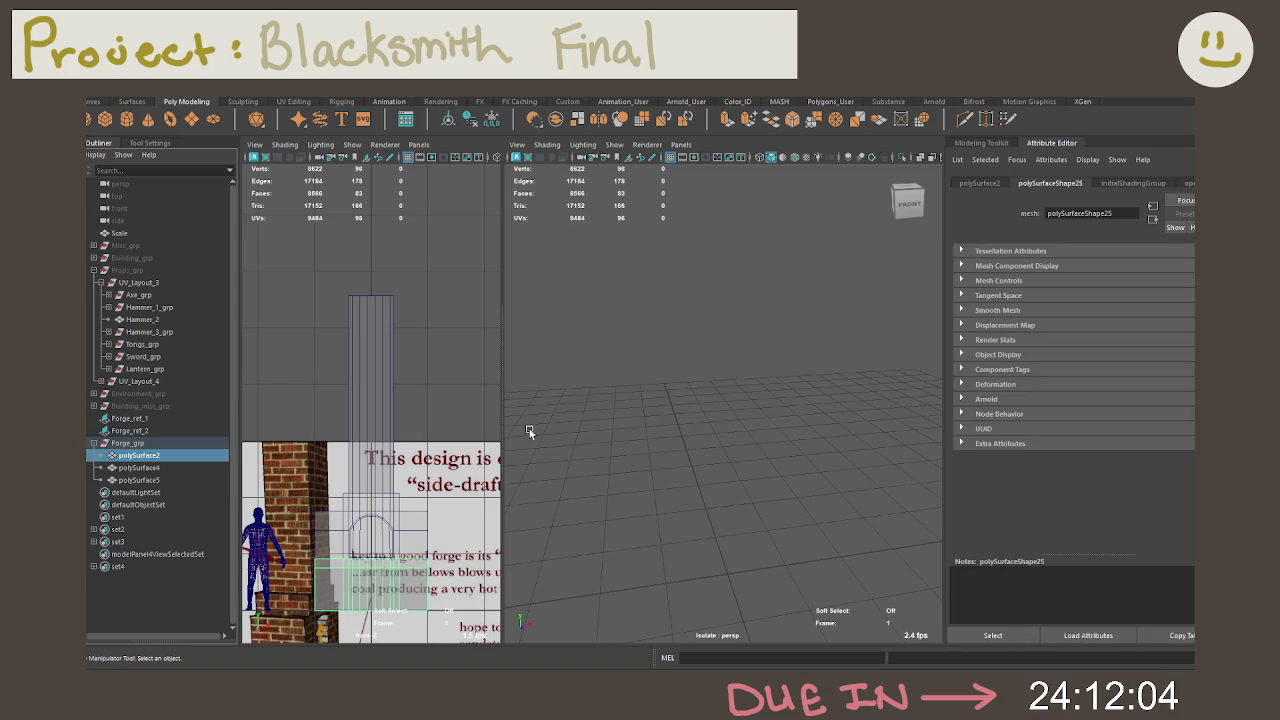
key("ctrl+1")
left_click(208, 443)
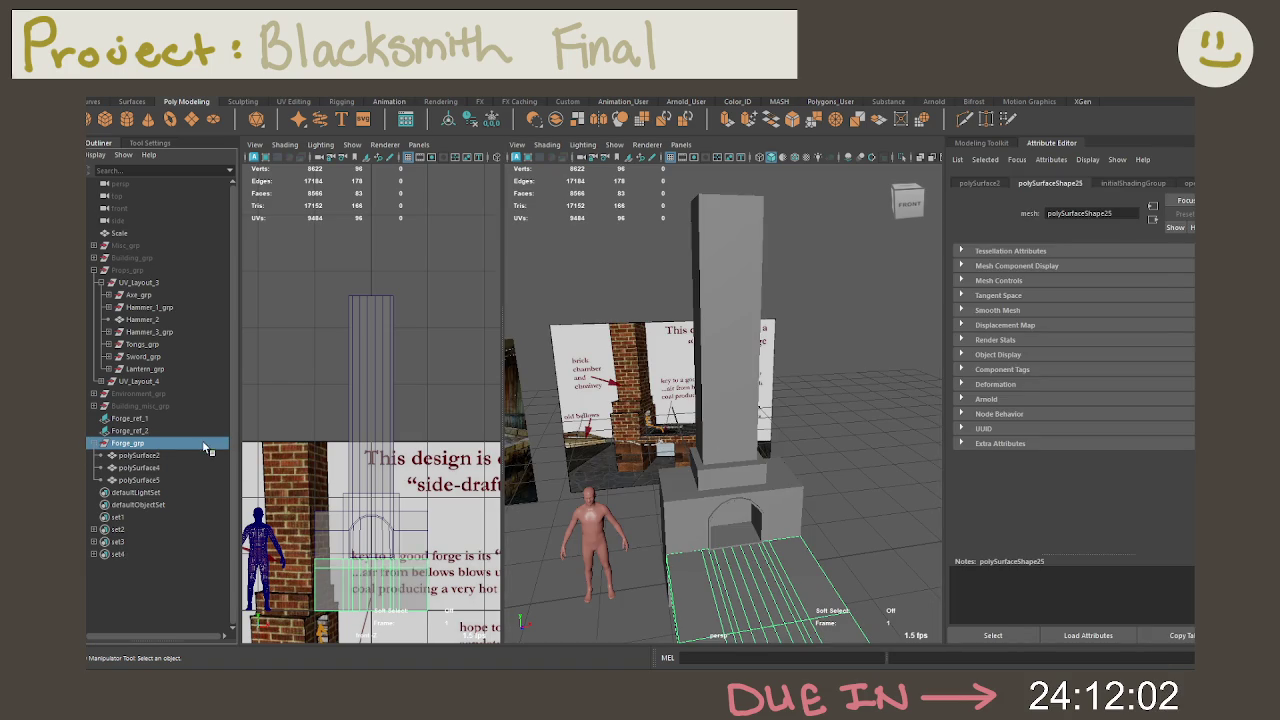
key("ctrl+1")
right_click_drag(705, 315, 758, 298)
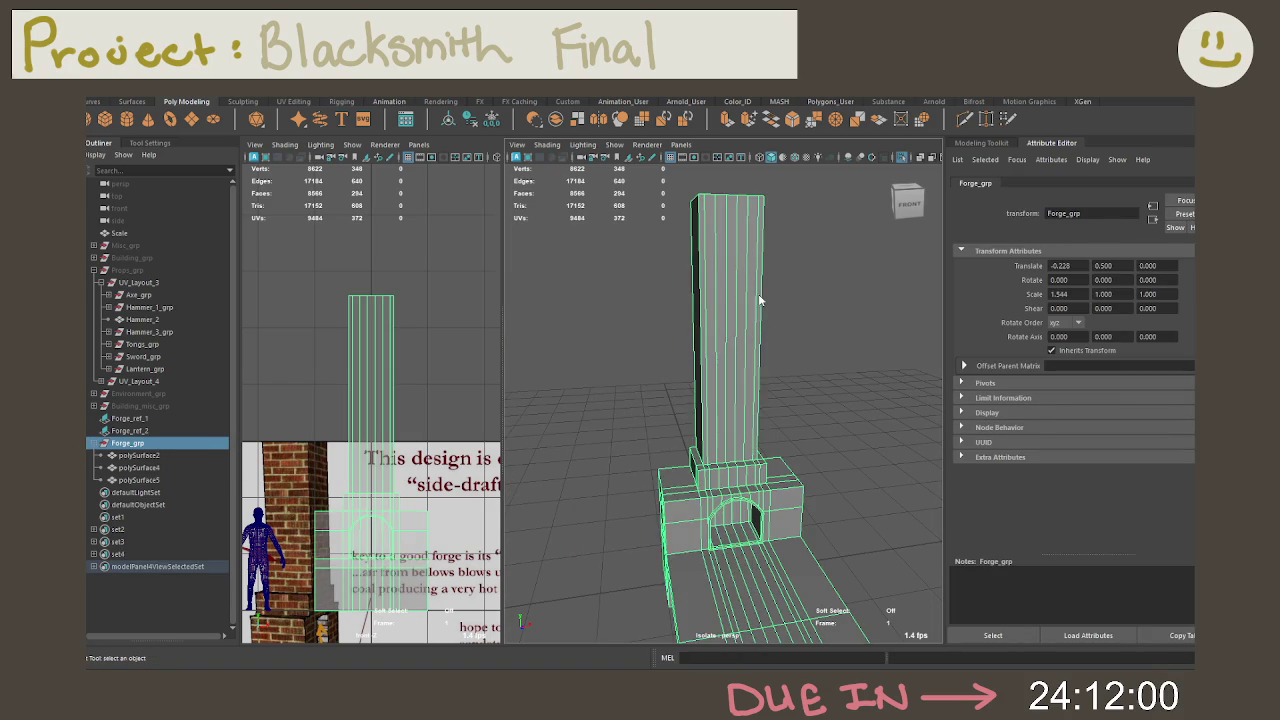
Step: Frame the chimney column and switch it to edge selection
key("f")
mouse_move(744, 312)
left_mouse_down("alt")
mouse_move(746, 329)
mouse_move(770, 334)
left_mouse_up("alt")
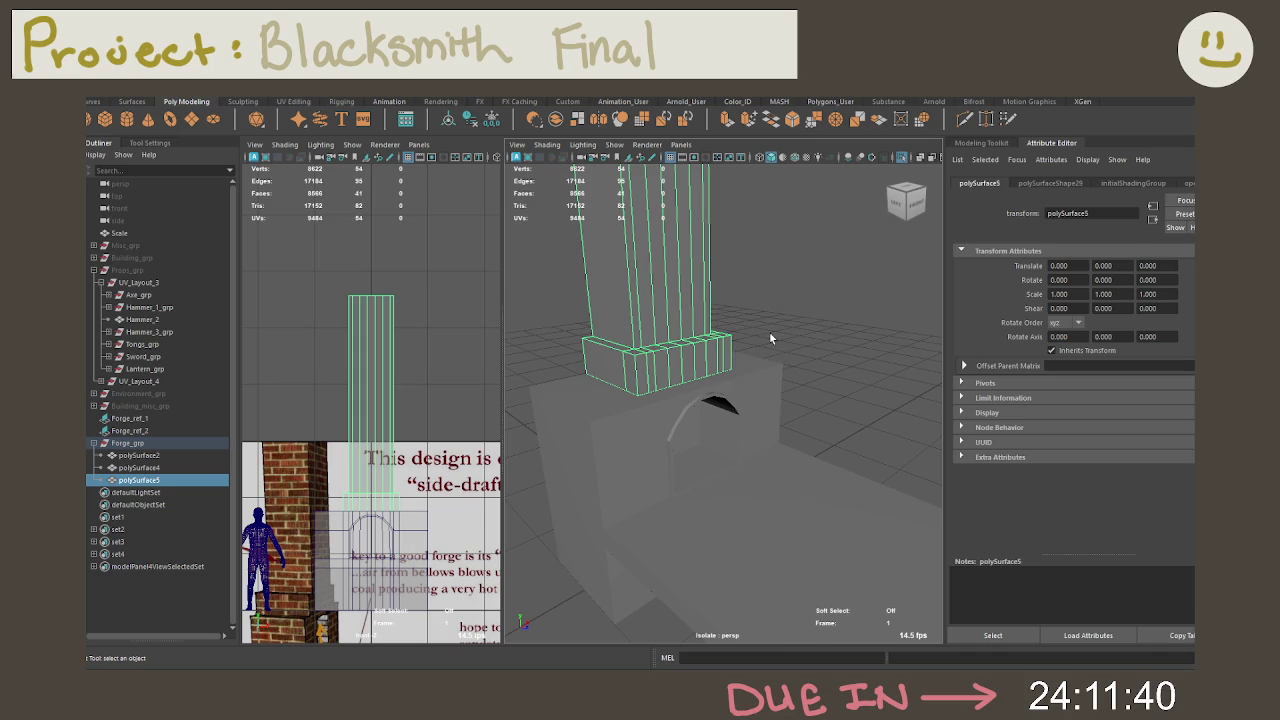
left_click_drag(803, 309, 709, 296, "alt")
left_click(688, 292)
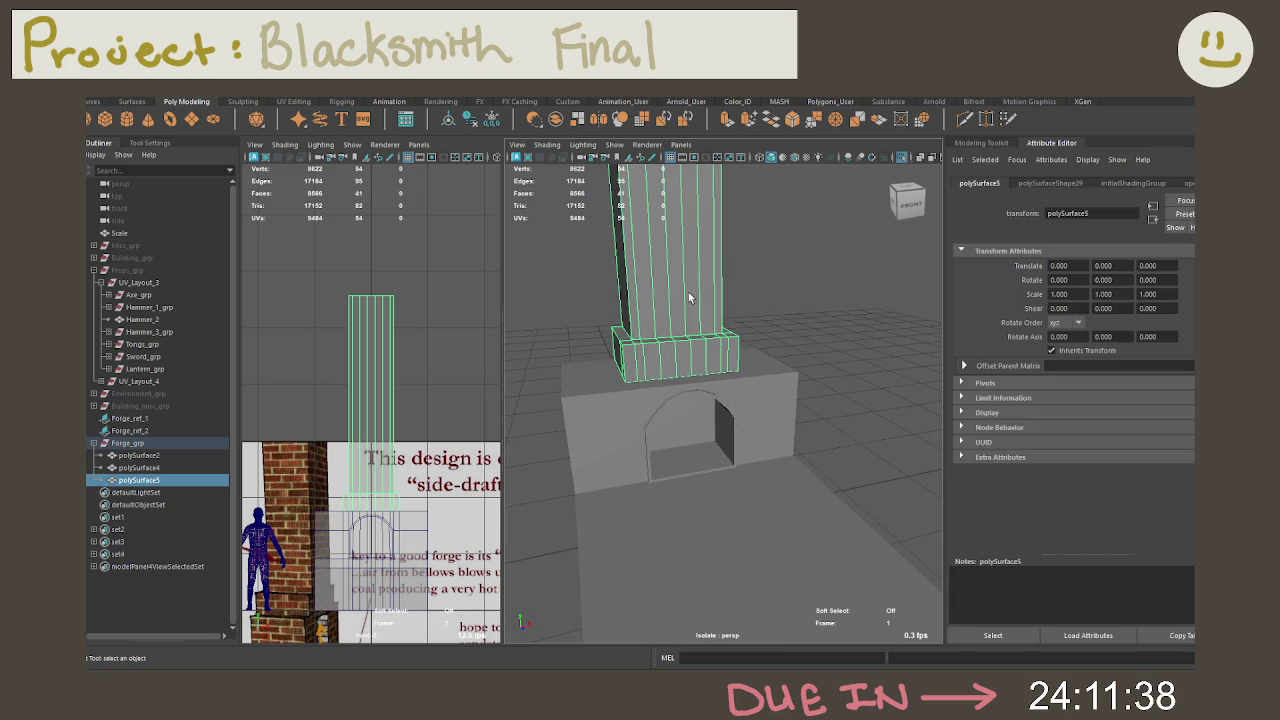
right_click_drag(688, 292, 763, 254)
left_click_drag(763, 254, 638, 298, "alt")
Step: Delete the five extra vertical edge loops running up the chimney column
left_click(636, 298)
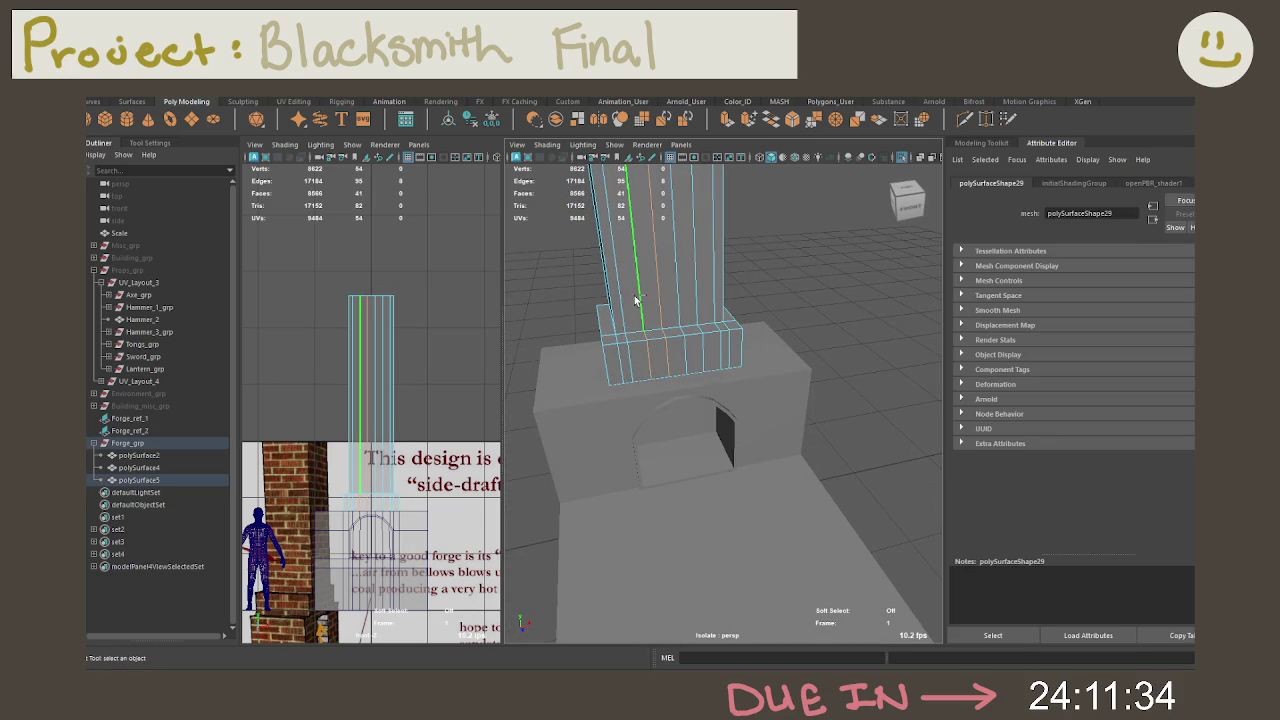
left_click(651, 298)
left_click(675, 297)
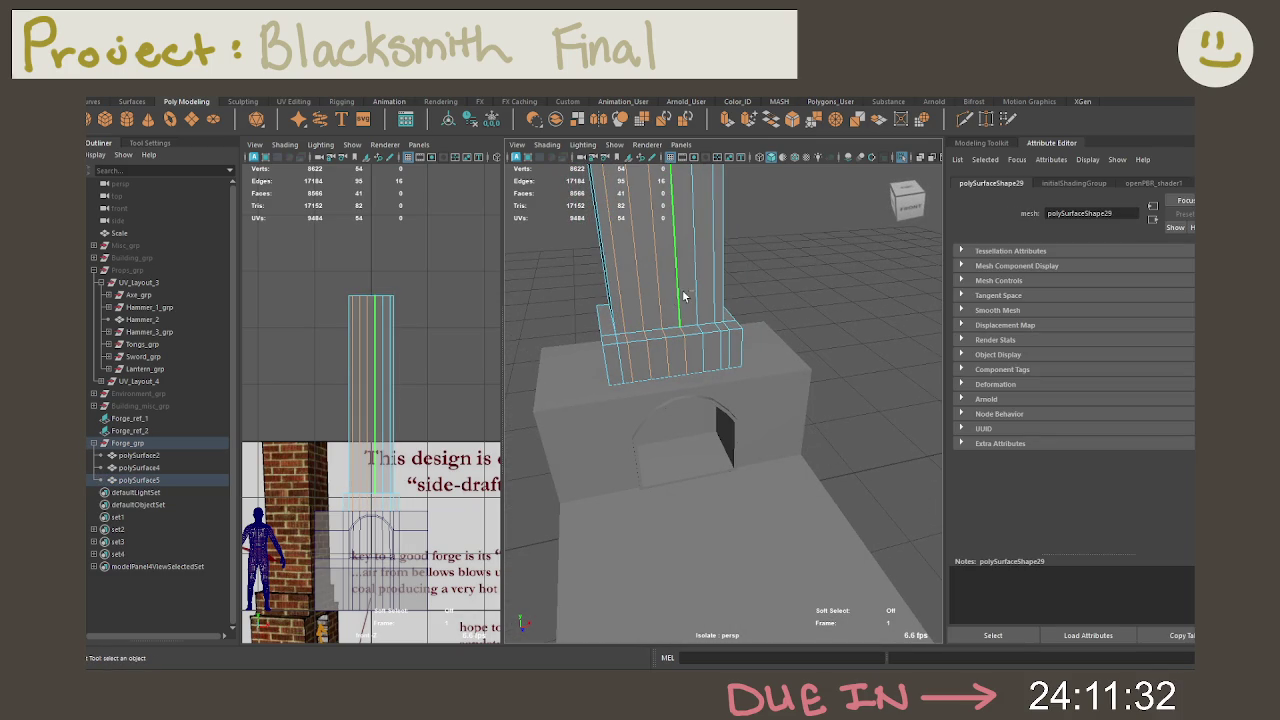
left_click(690, 287)
left_click(710, 283)
key("Delete")
mouse_move(714, 266)
left_mouse_down("alt")
mouse_move(782, 298)
mouse_move(765, 432)
mouse_move(728, 443)
left_mouse_up("alt")
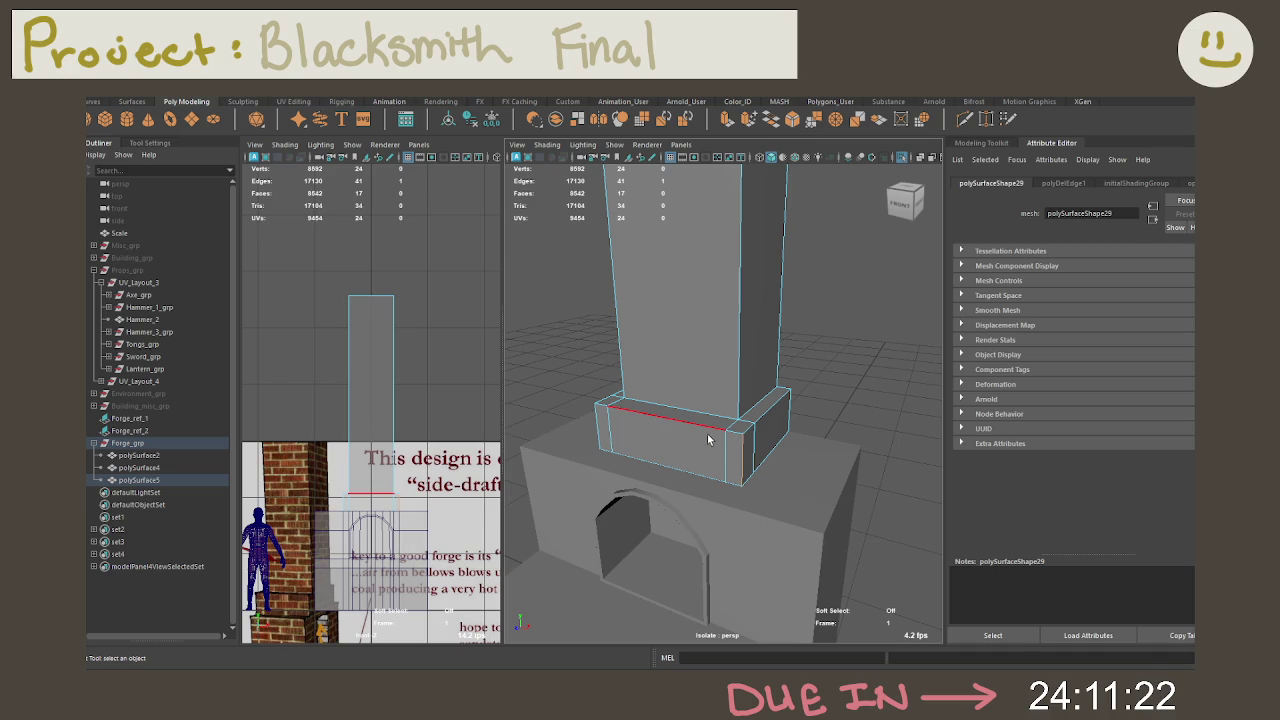
right_click_drag(714, 358, 743, 293)
Step: Bevel the chimney collar with 2 segments and a narrower 0.25 fraction
key("ctrl+b")
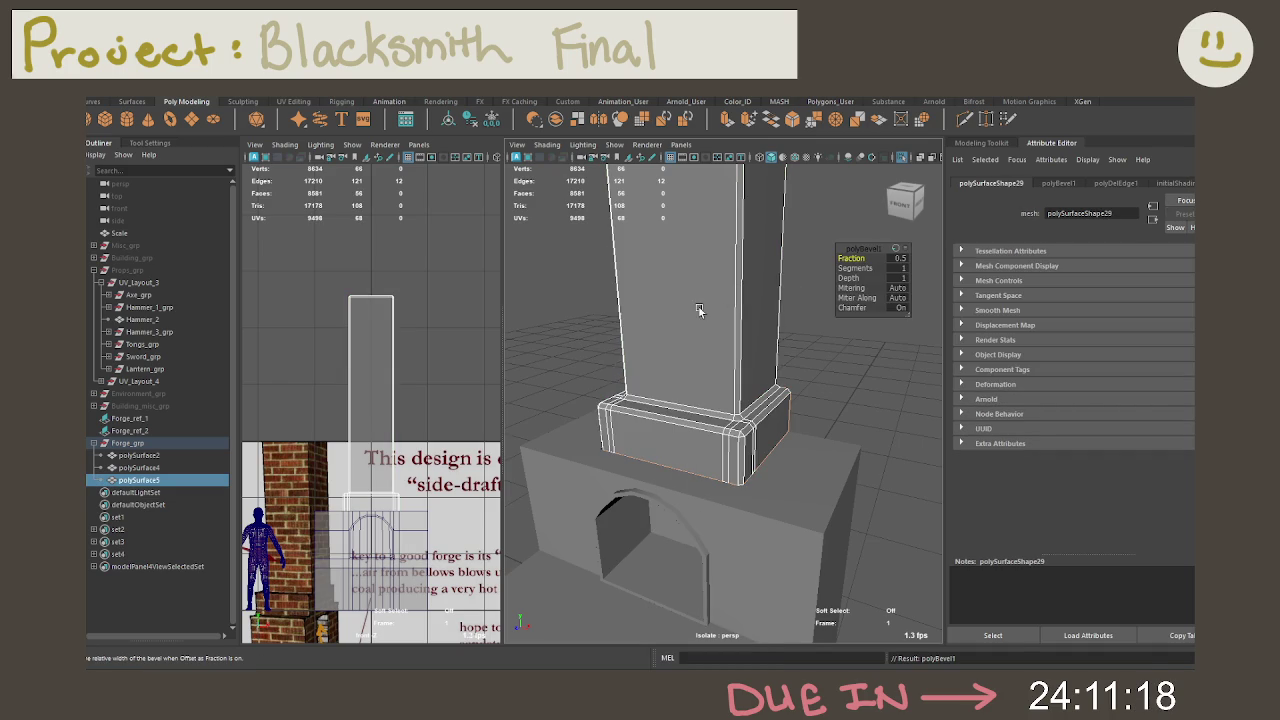
scroll(698, 310, "up", 5)
left_click(903, 268)
type("2")
key("Return")
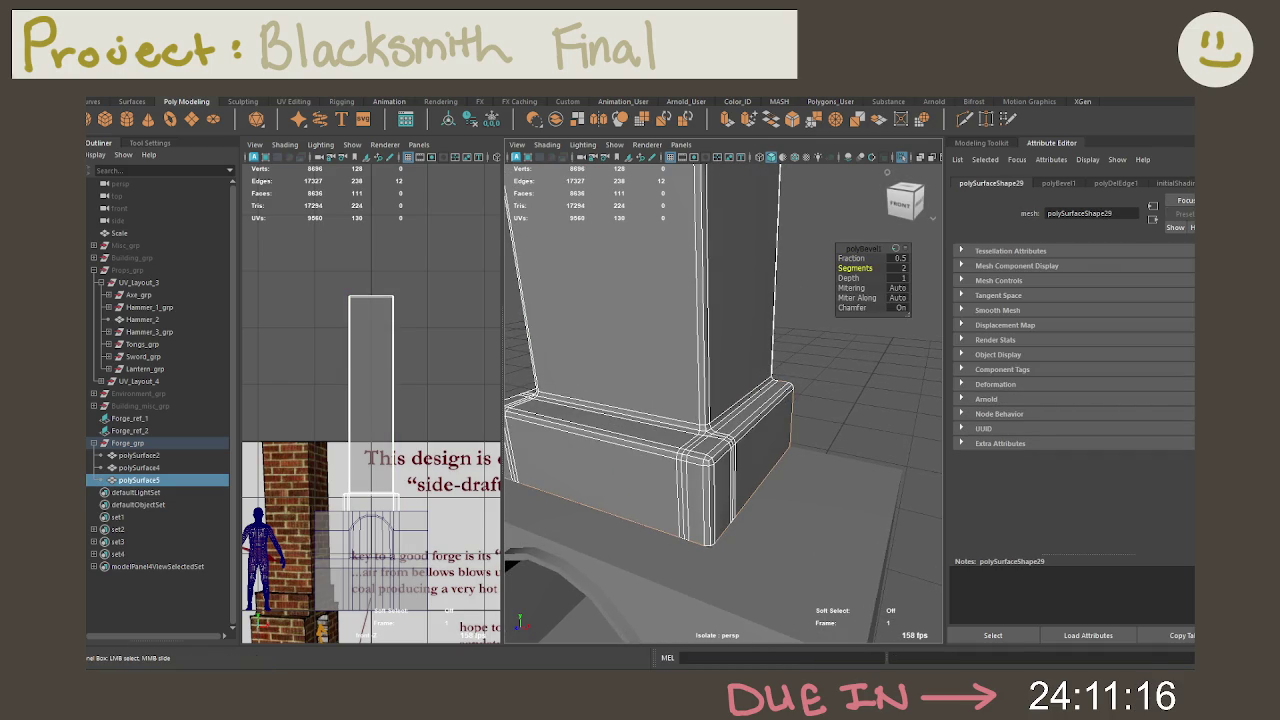
scroll(905, 225, "up", 2)
left_click(900, 258)
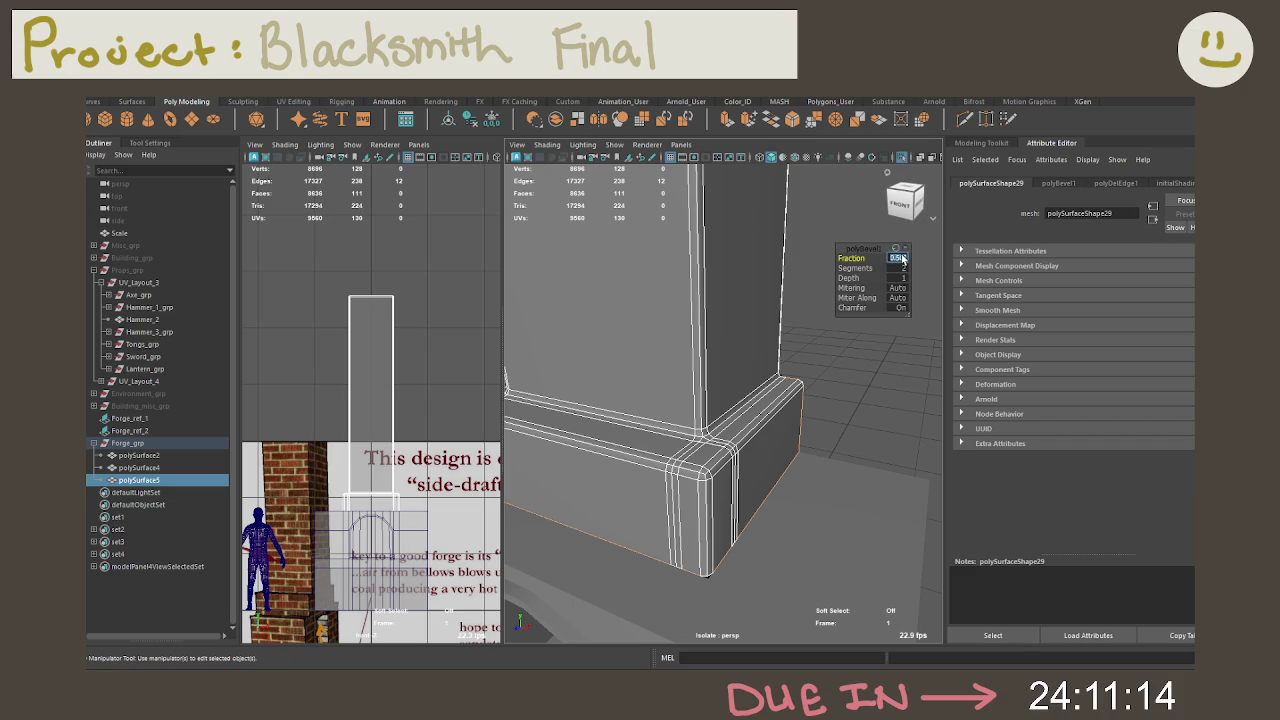
type(".25")
key("Return")
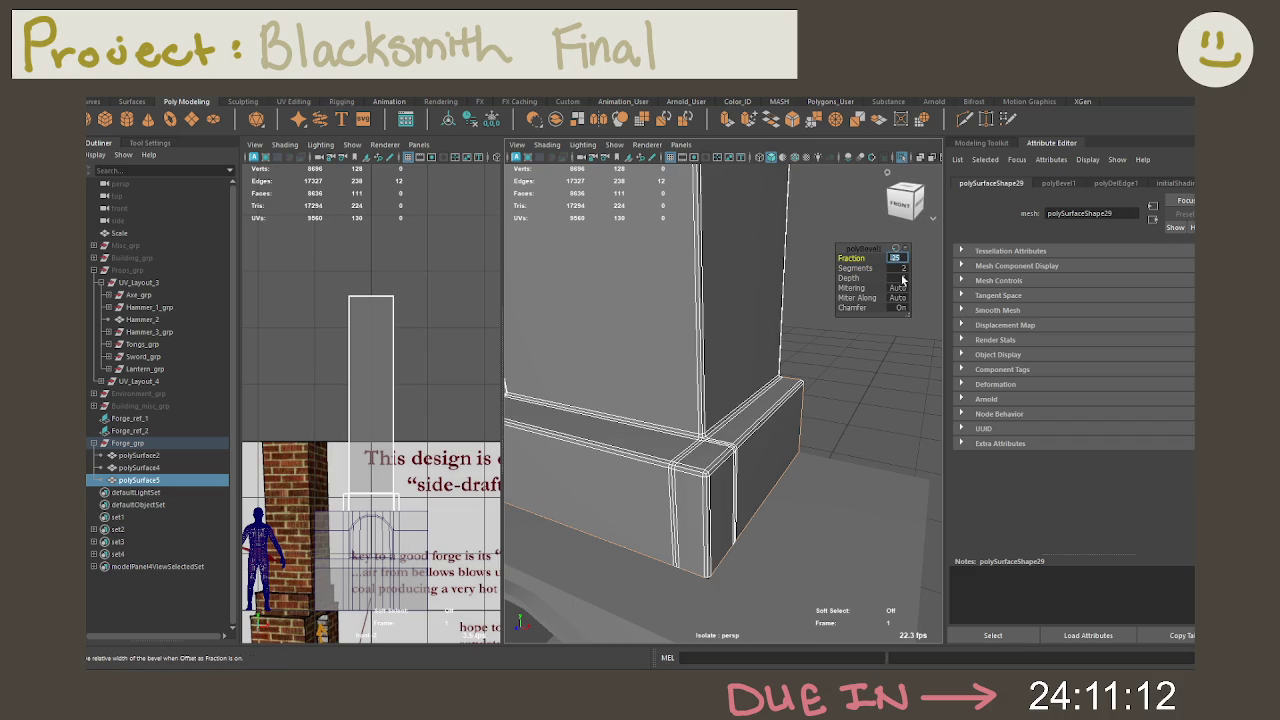
Step: Inspect the bevelled base, then try a bevel on the forge body and undo it
left_click(835, 380)
mouse_move(835, 380)
left_mouse_down("alt")
mouse_move(843, 364)
mouse_move(861, 390)
left_mouse_up("alt")
left_click(757, 428)
mouse_move(757, 428)
left_mouse_down("alt")
mouse_move(812, 418)
mouse_move(747, 439)
mouse_move(769, 415)
left_mouse_up("alt")
left_click(750, 427)
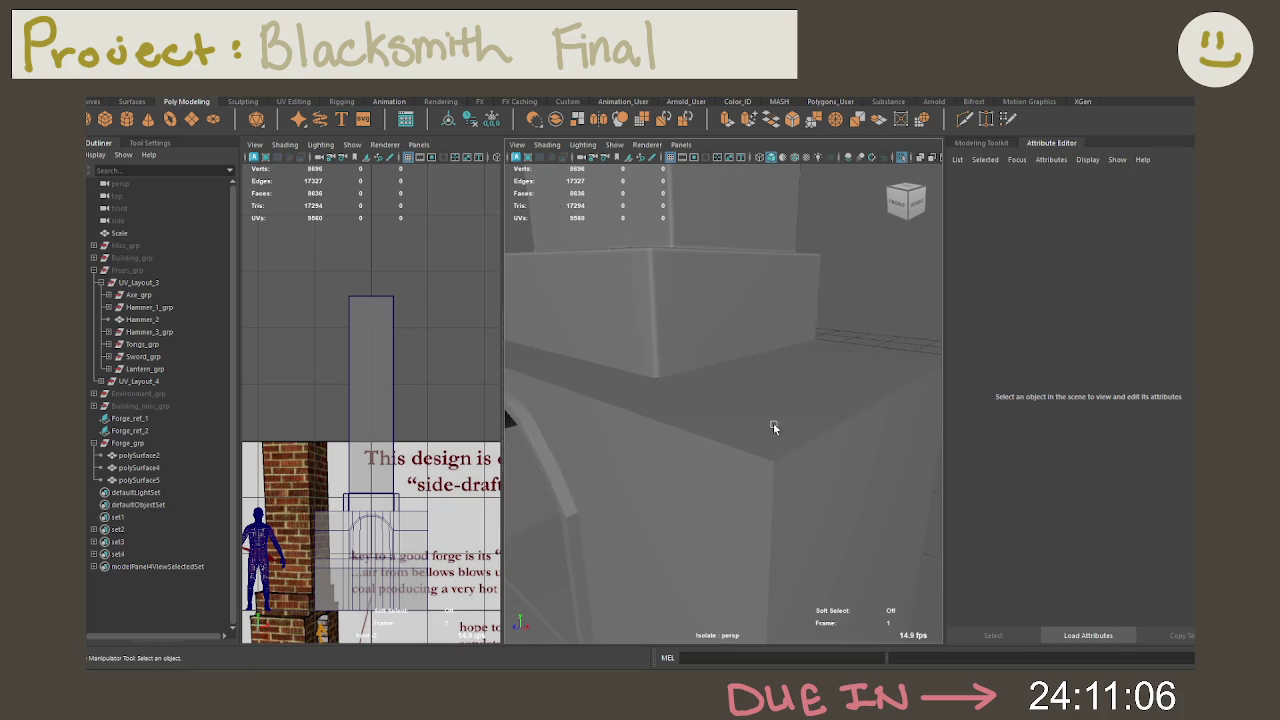
right_click_drag(769, 415, 723, 426, "alt")
left_click(723, 426)
left_click_drag(723, 426, 785, 432, "alt")
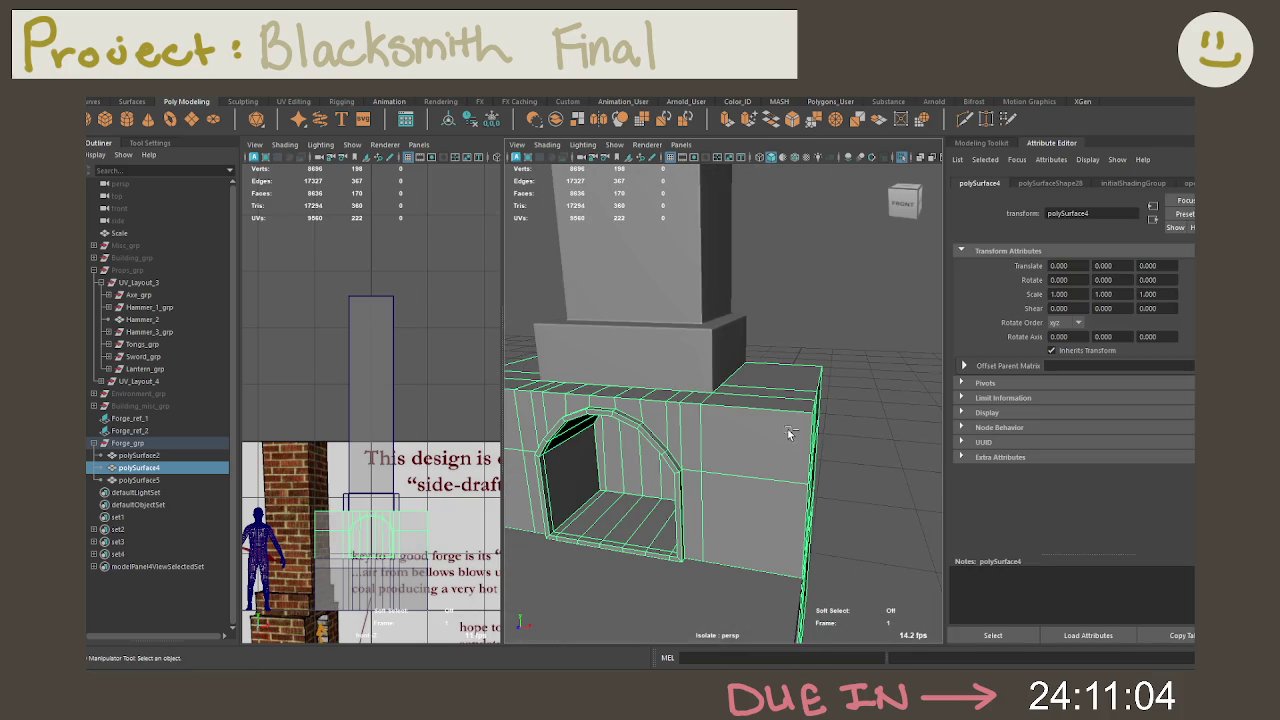
key("ctrl+b")
key("ctrl+z")
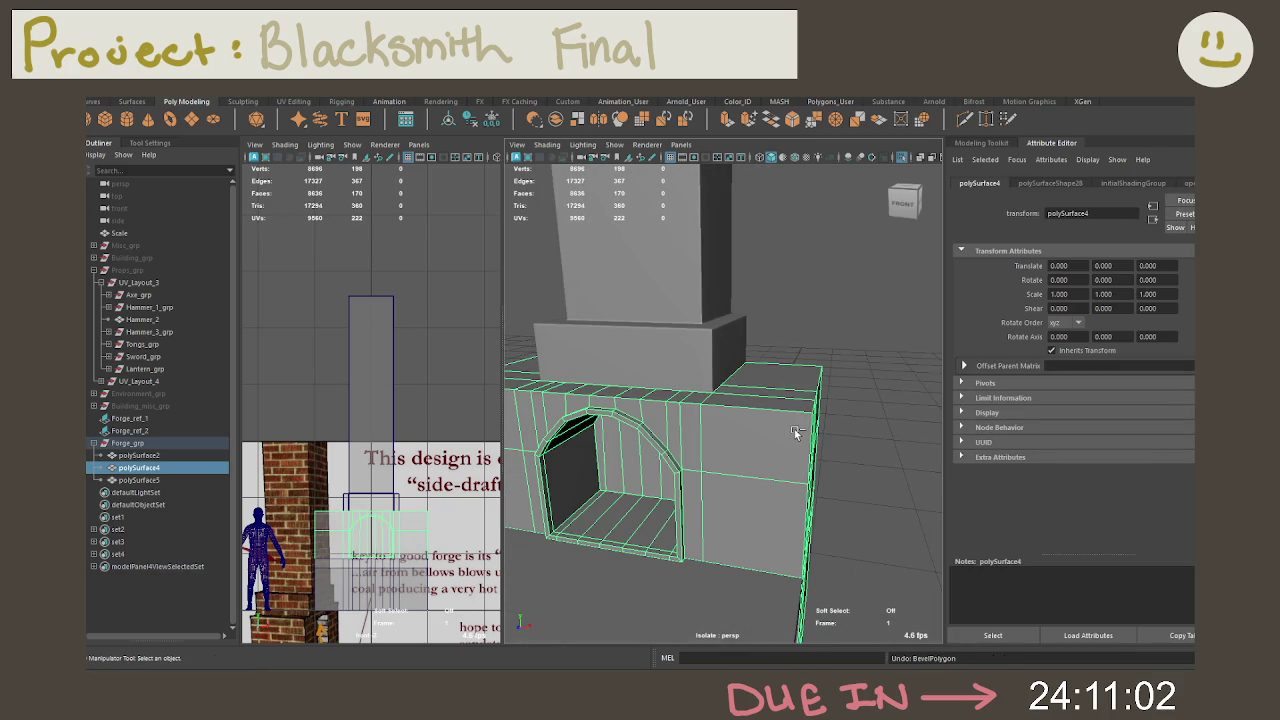
key("ctrl+z")
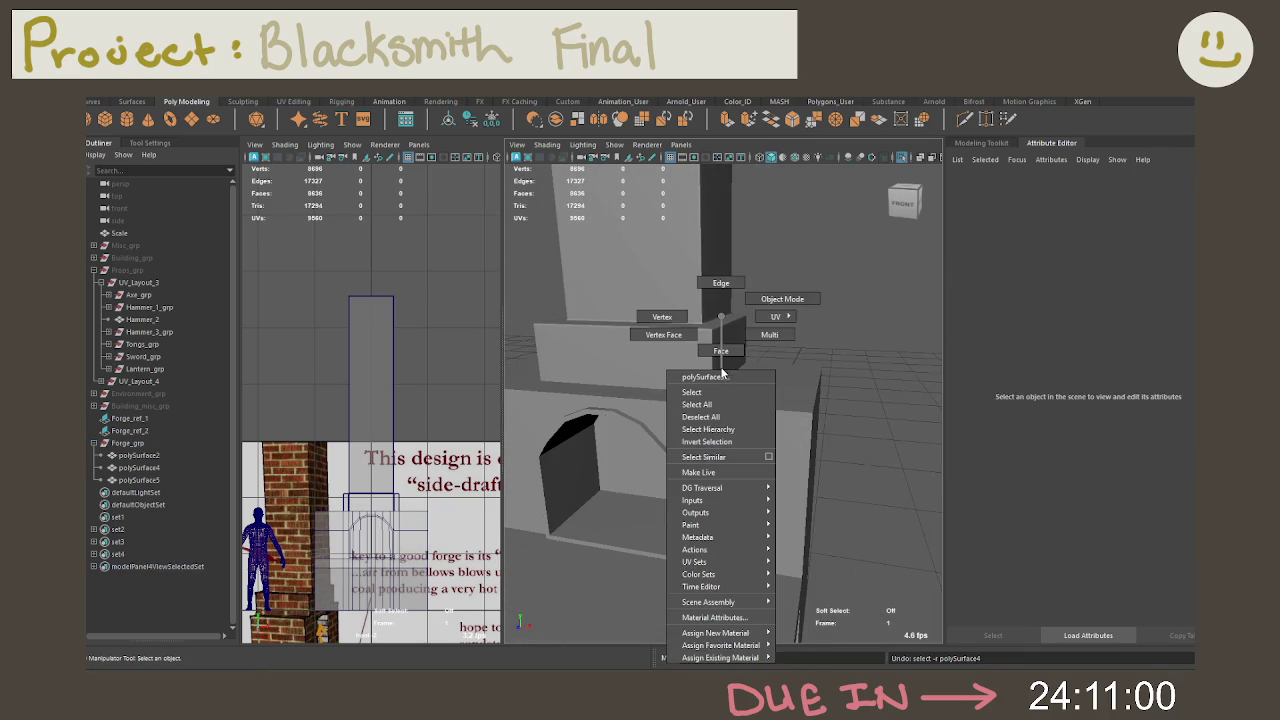
Step: Reselect the chimney block and frame it in the view
right_click_drag(722, 365, 780, 300)
left_click(722, 320)
key("f")
scroll(807, 446, "up", 3)
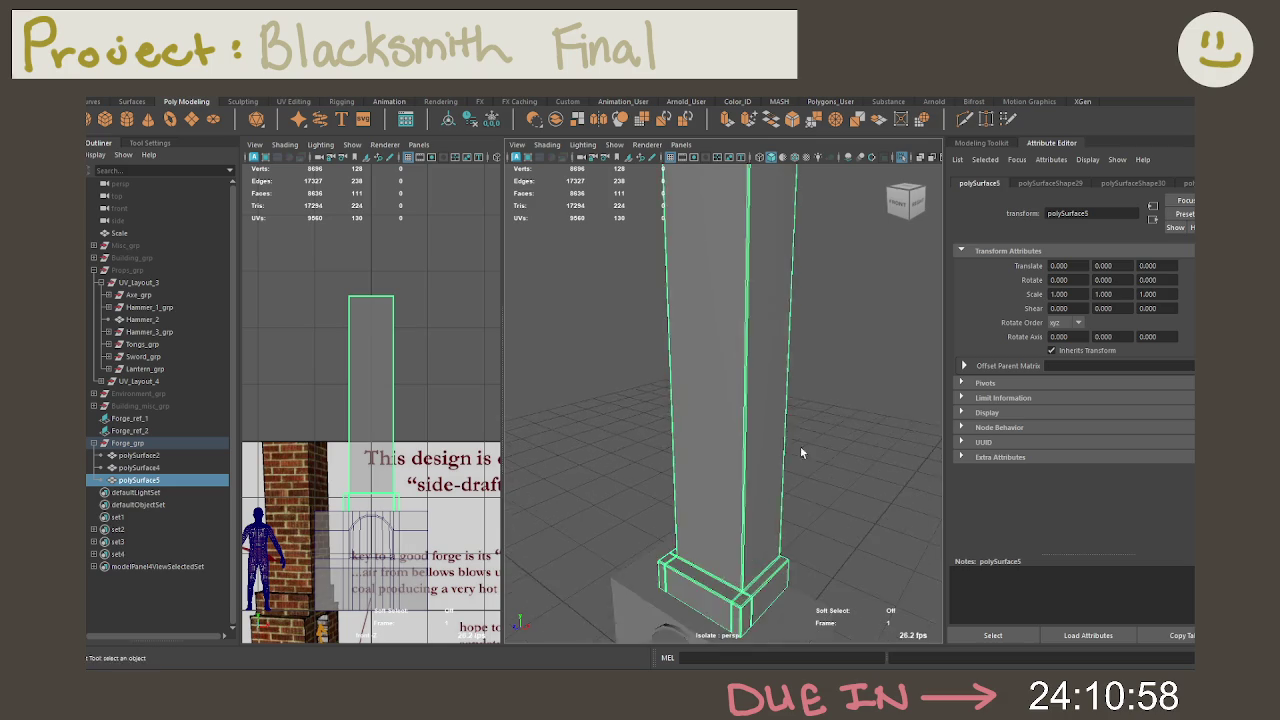
Step: Rename polySurface5, the chimney, to ForgeChimmeny in the Outliner
left_click_drag(807, 446, 780, 330, "alt")
middle_click_drag(780, 330, 772, 313, "alt")
scroll(807, 400, "up", 2)
left_click_drag(734, 404, 749, 394, "alt")
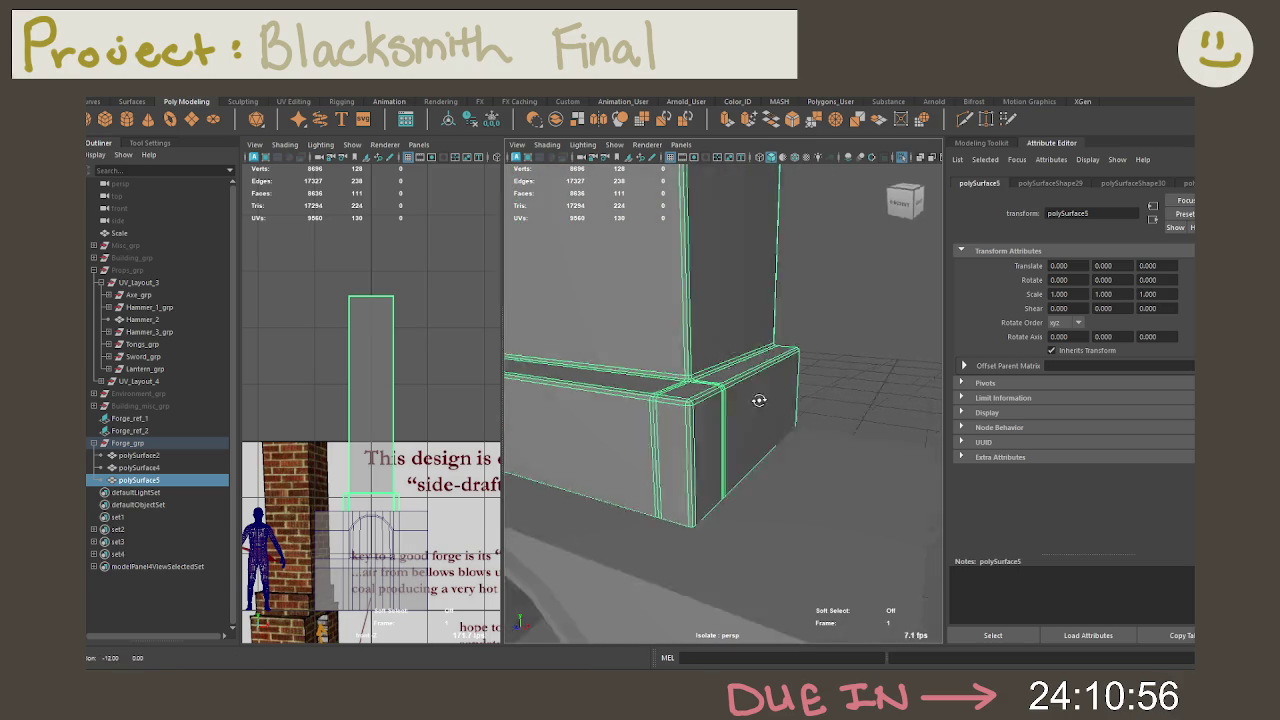
scroll(749, 394, "down", 3)
scroll(703, 380, "down", 2)
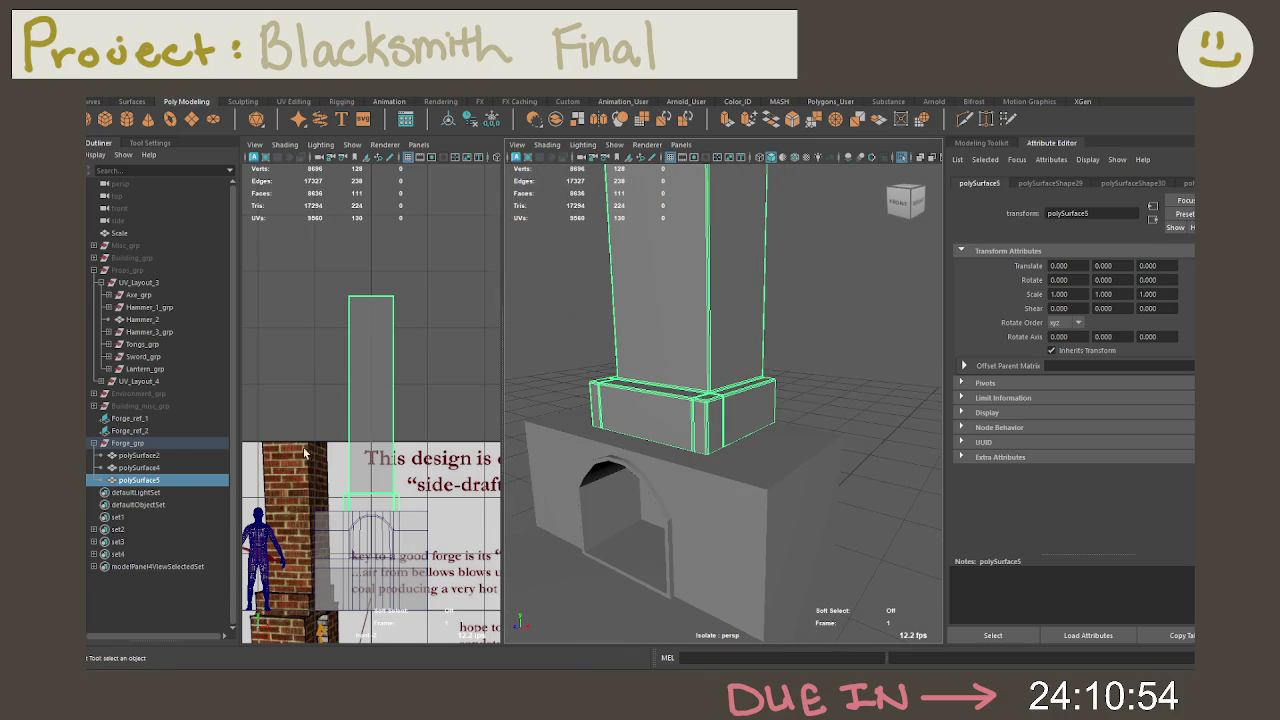
double_click(143, 481)
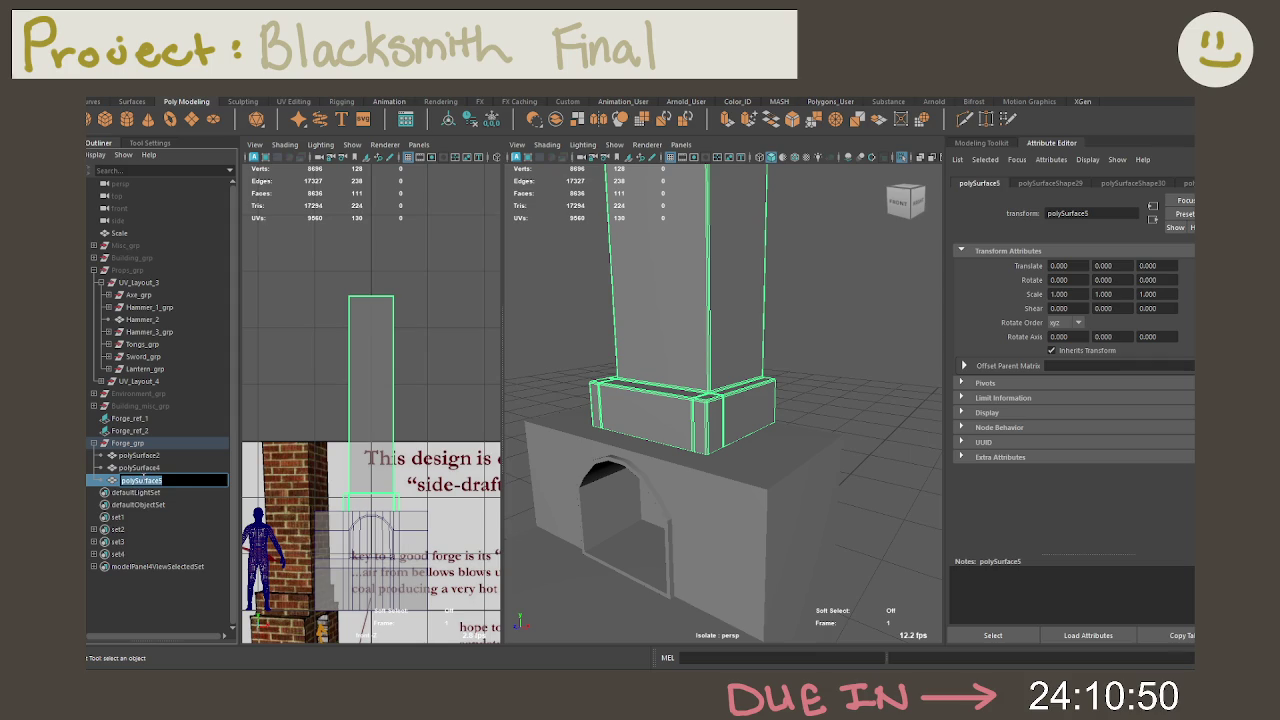
type("Chimney")
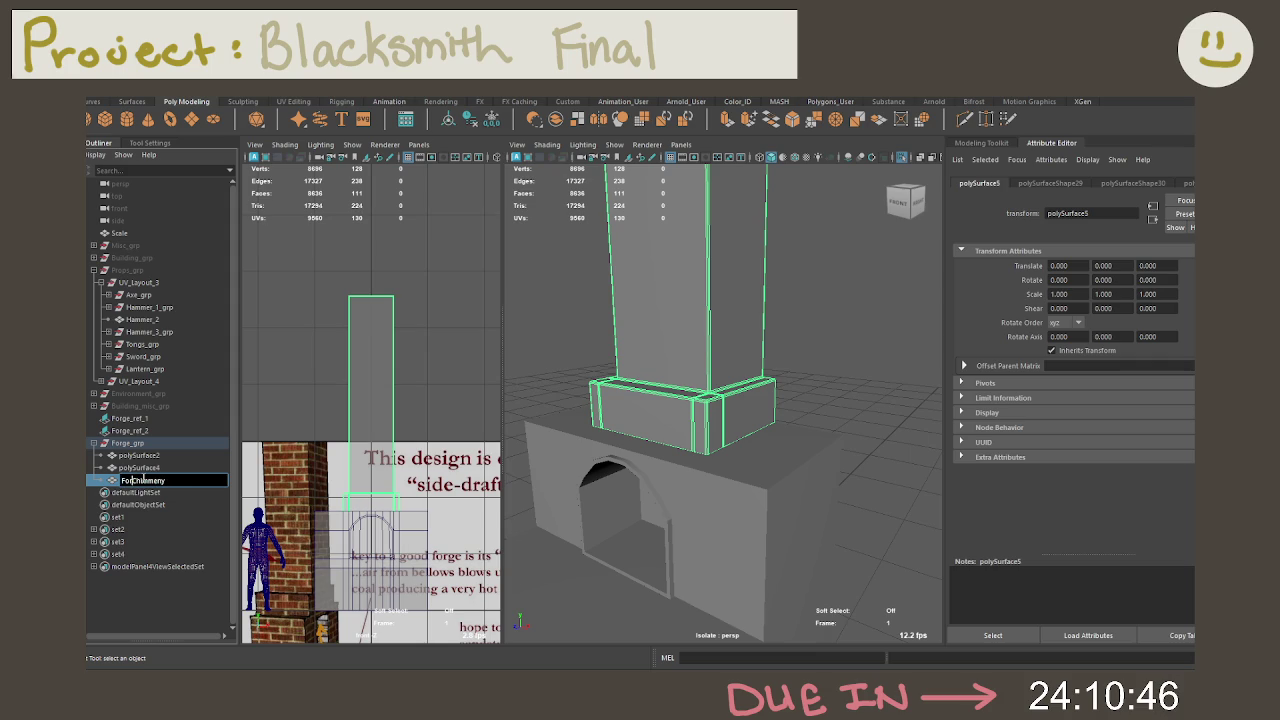
key("Return")
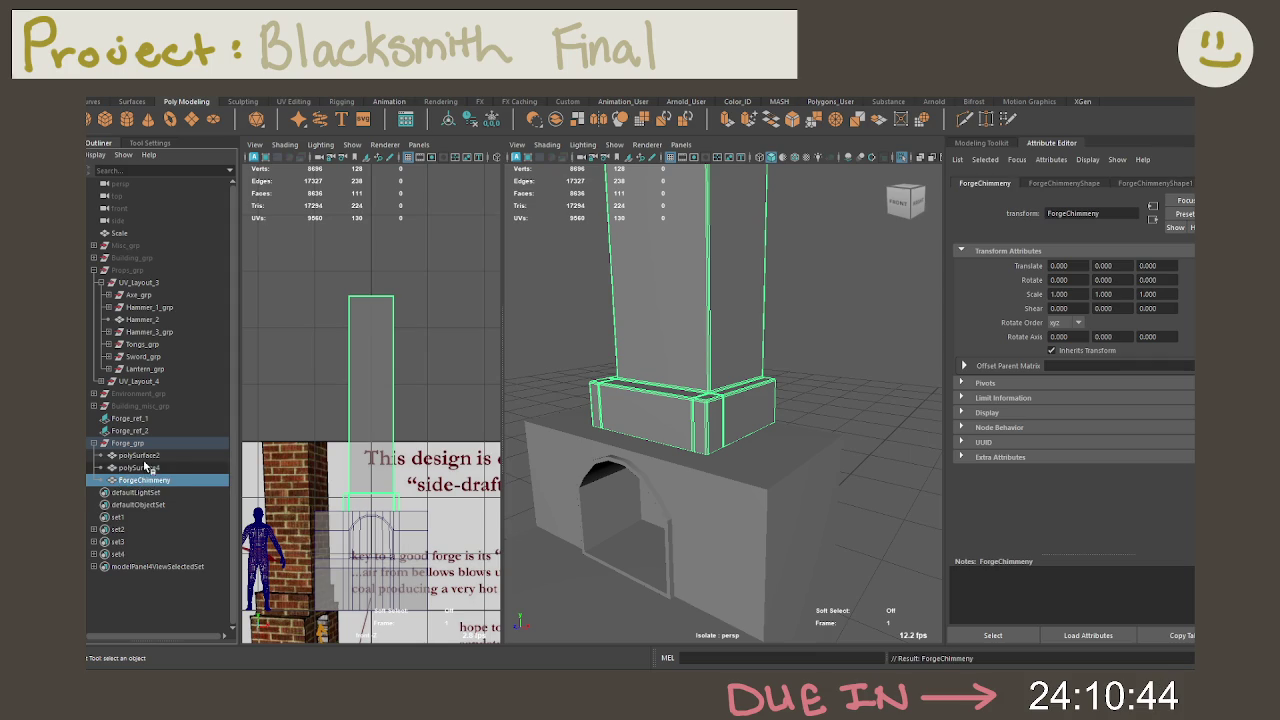
Step: Rename the forge body object to ForgeBody and the table object to ForgeTable
left_click(146, 467)
double_click(146, 467)
type("ForgeBod")
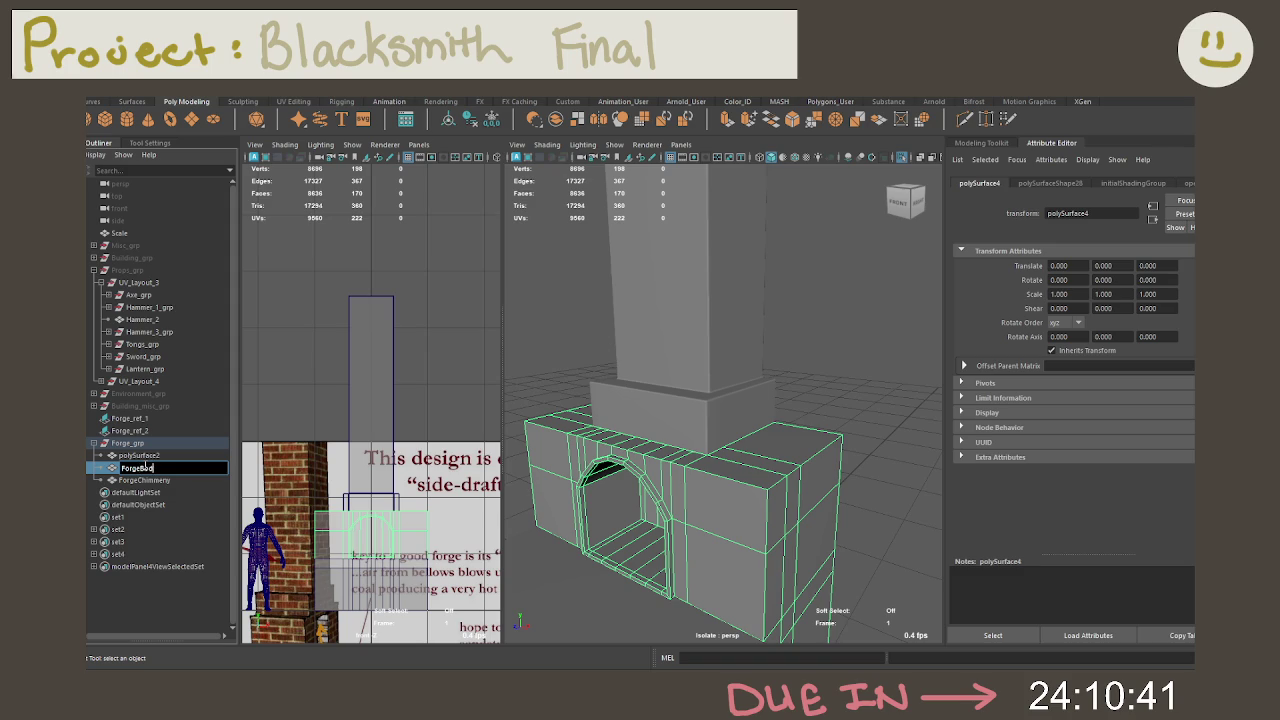
type("y")
key("Return")
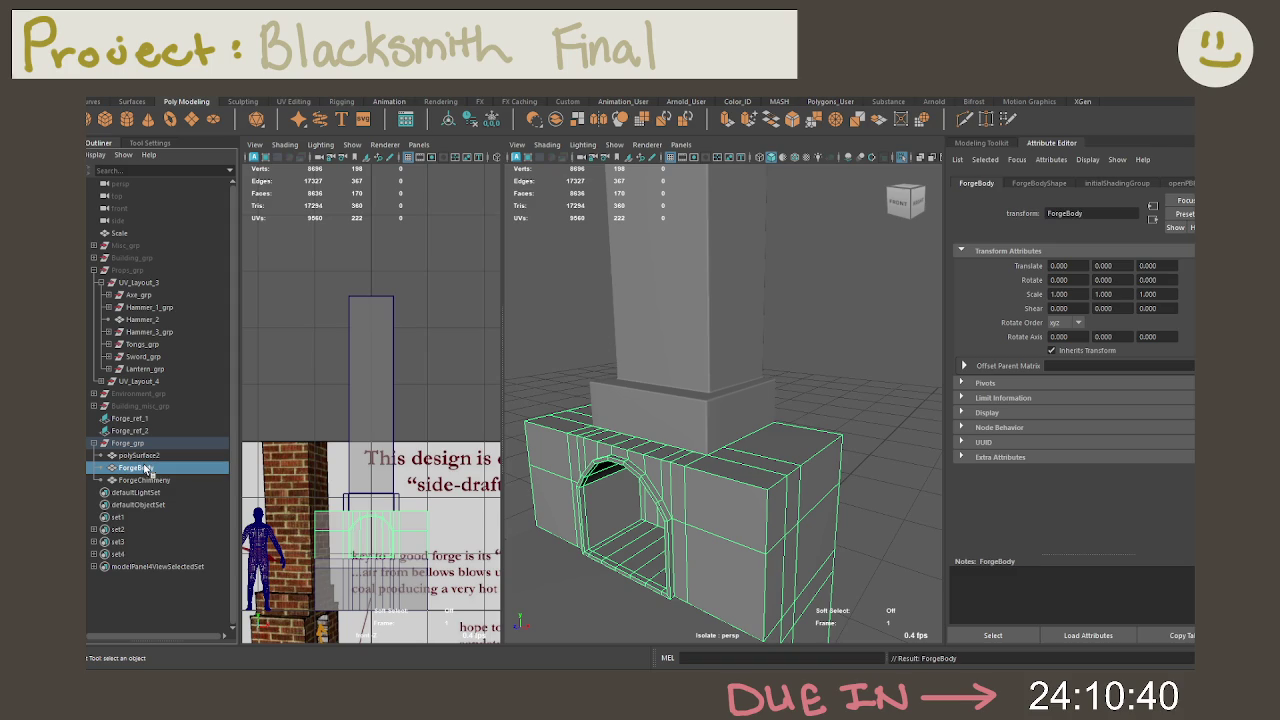
key("Up")
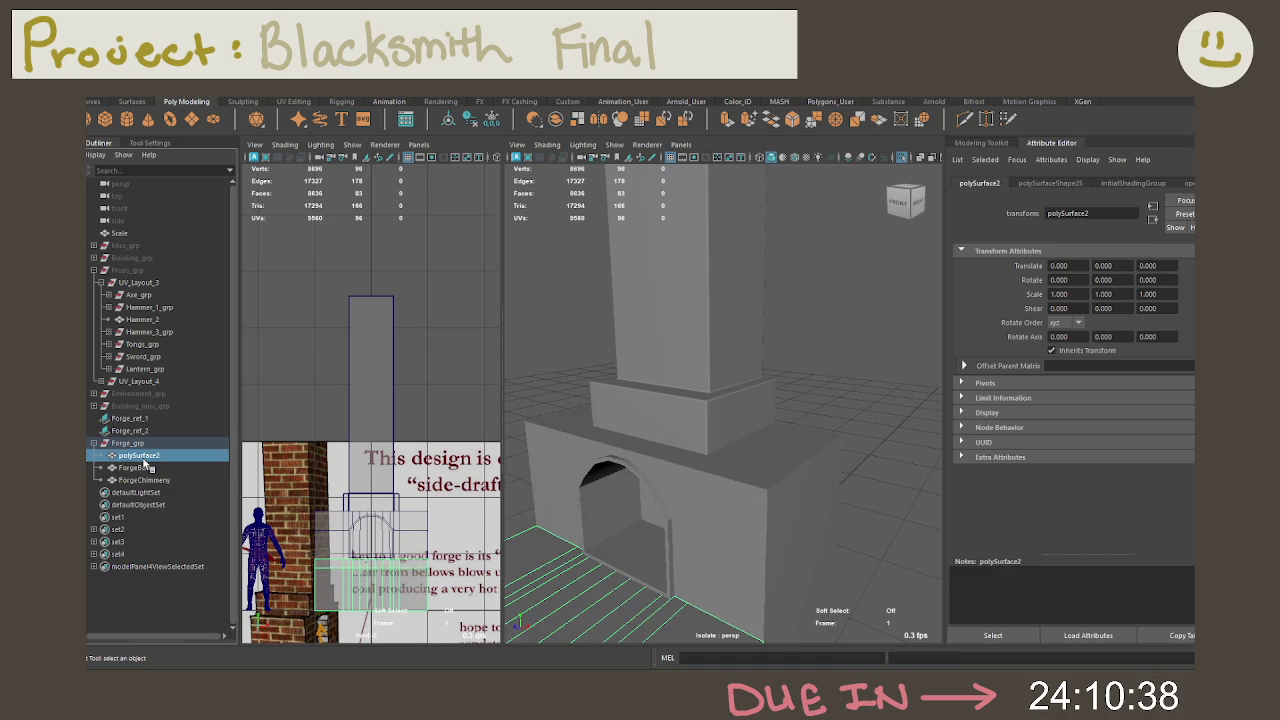
double_click(144, 456)
type("ForgeTable")
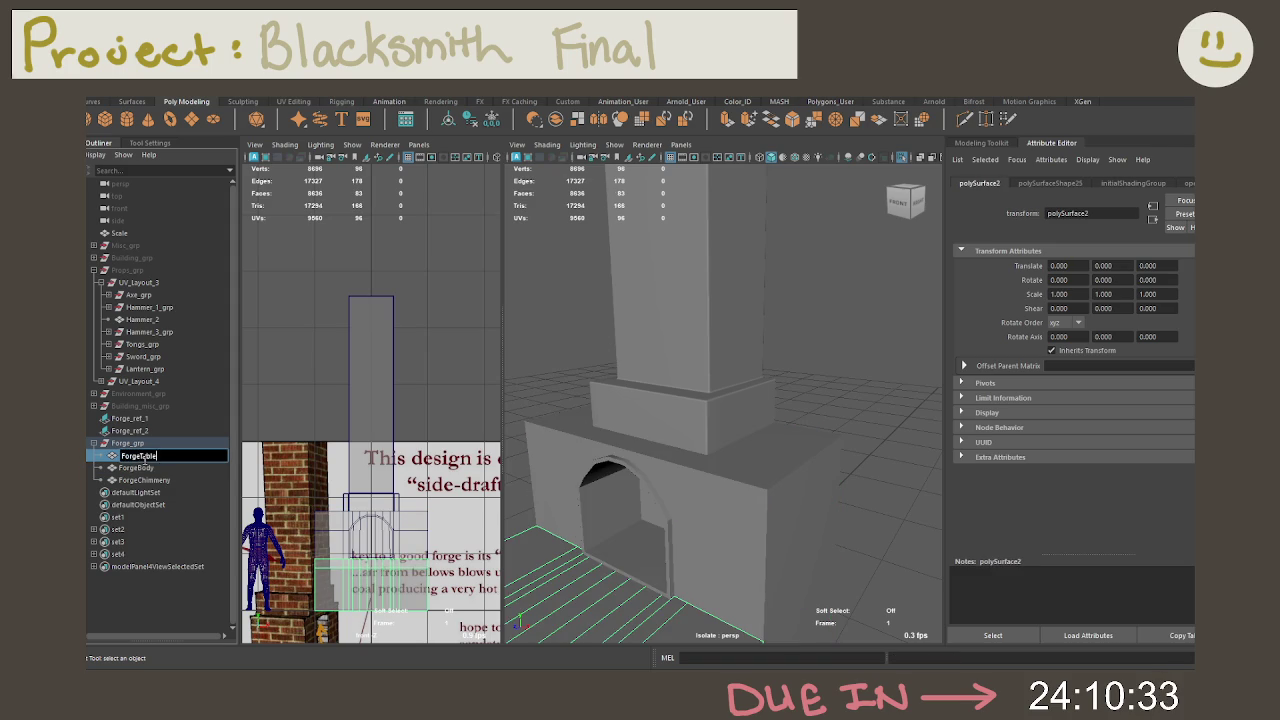
key("Return")
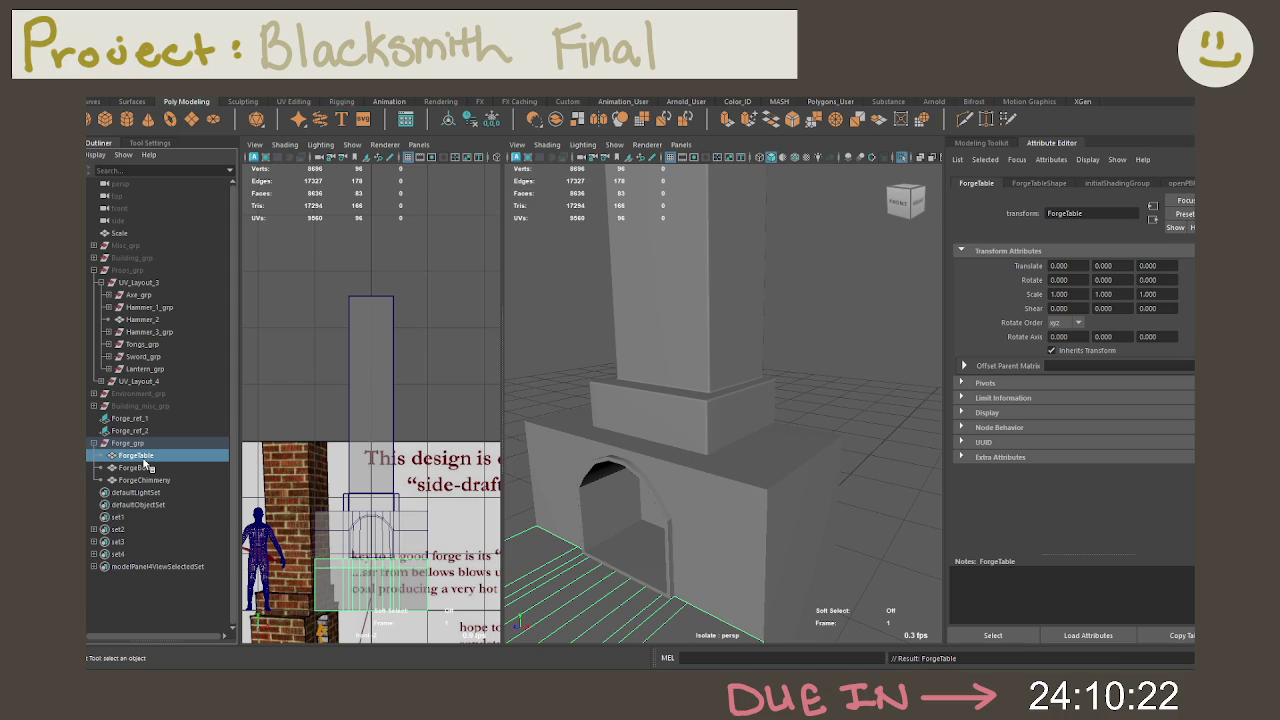
Step: Frame ForgeTable and inspect an edge on its side
key("f")
mouse_move(754, 379)
left_mouse_down("alt")
mouse_move(766, 399)
mouse_move(701, 373)
mouse_move(686, 305)
left_mouse_up("alt")
right_click_drag(686, 305, 690, 282)
scroll(690, 300, "up", 5)
scroll(600, 400, "up", 3)
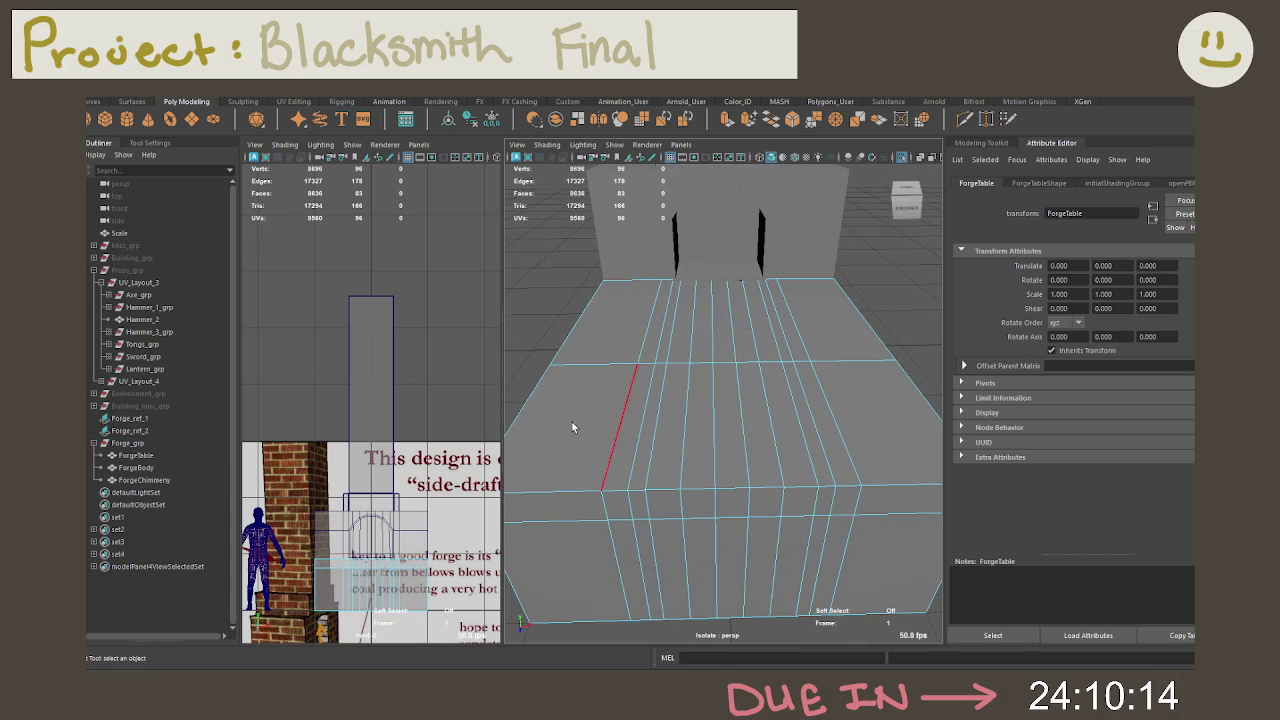
left_click(645, 430)
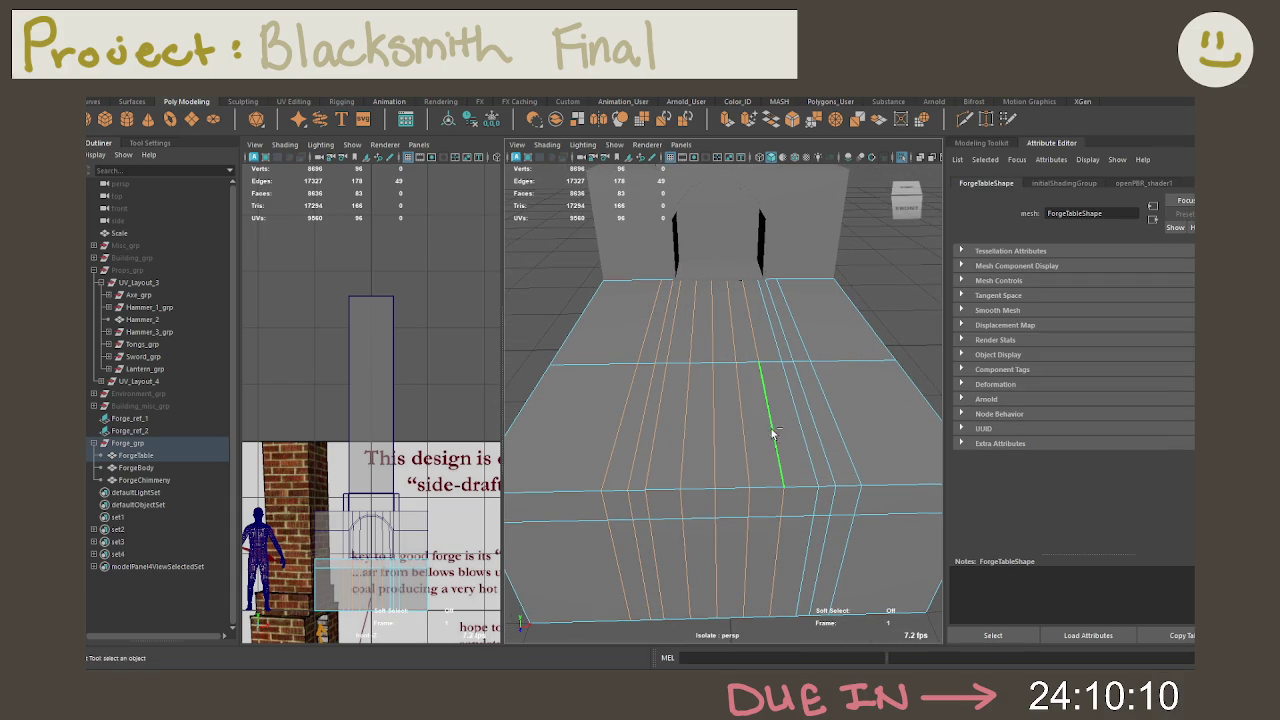
Step: Clear the edge selection and select ForgeBody up close
mouse_move(834, 432)
left_mouse_down("alt")
mouse_move(743, 414)
mouse_move(806, 394)
mouse_move(663, 394)
mouse_move(791, 394)
left_mouse_up("alt")
left_click(769, 275)
mouse_move(769, 275)
left_mouse_down("alt")
mouse_move(700, 320)
mouse_move(681, 304)
mouse_move(811, 356)
left_mouse_up("alt")
left_click(690, 330)
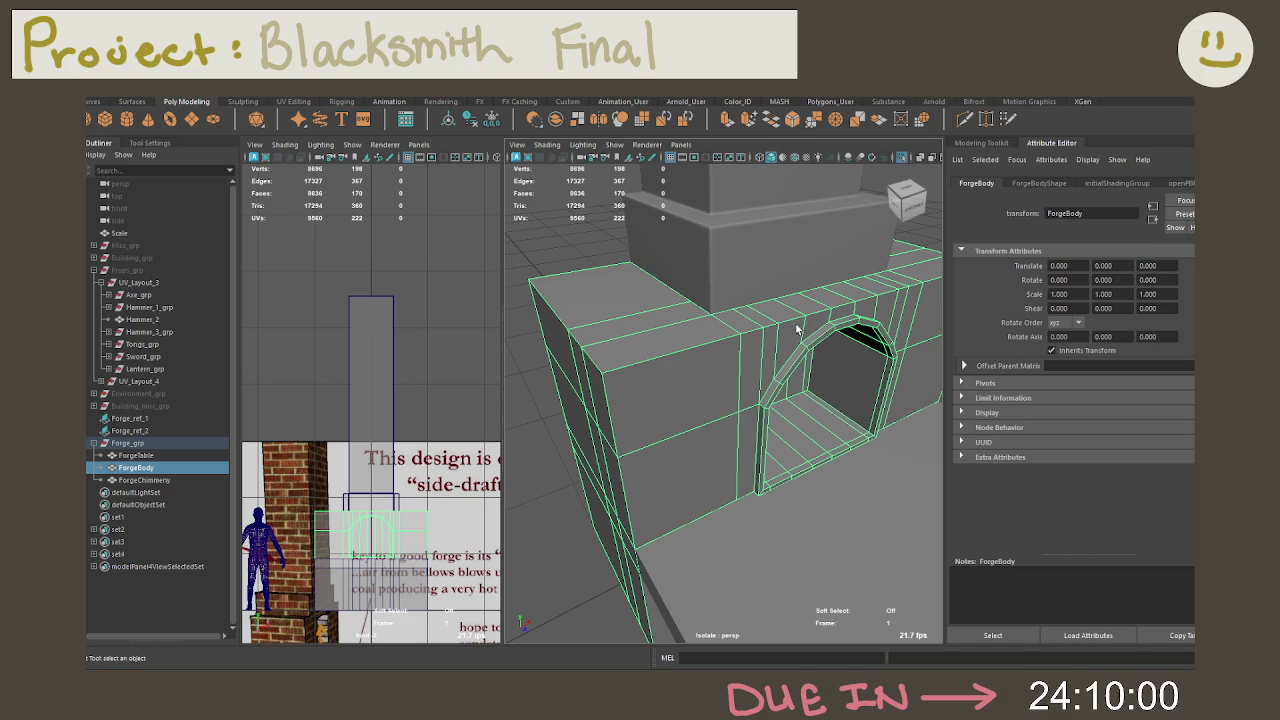
key("ctrl+1")
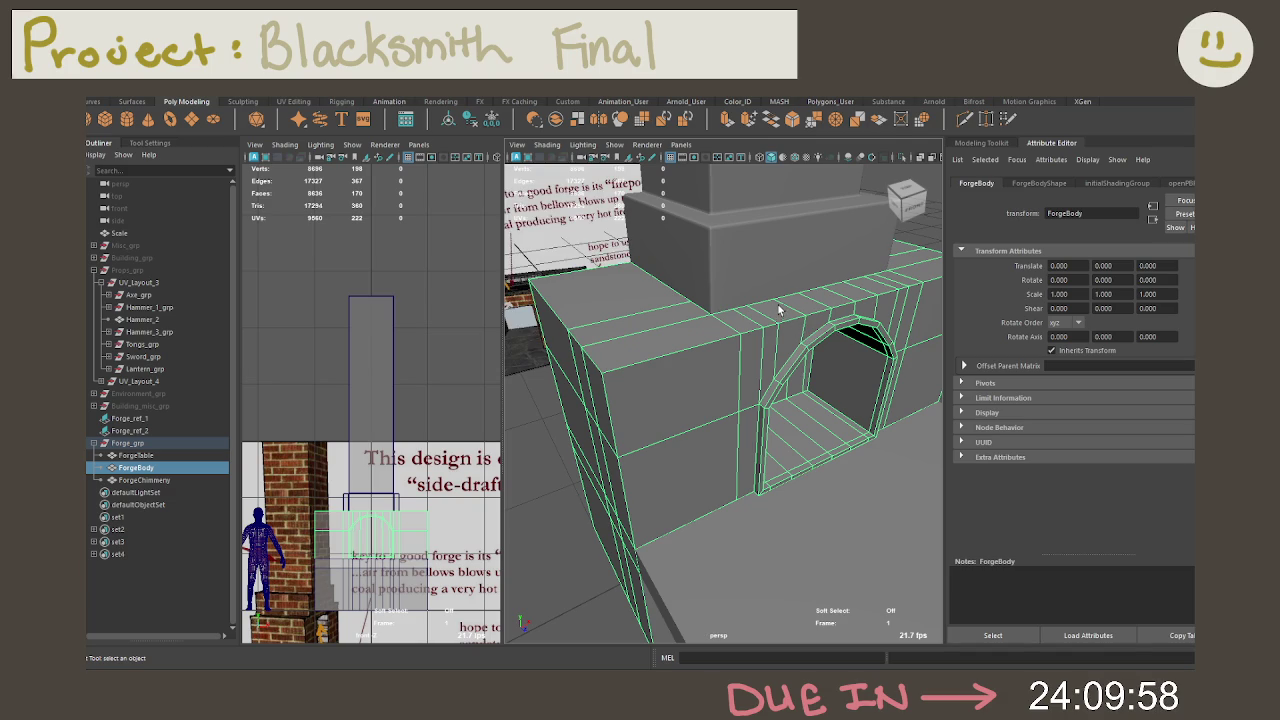
key("ctrl+1")
left_click_drag(779, 311, 697, 332, "alt")
right_click_drag(679, 318, 679, 295)
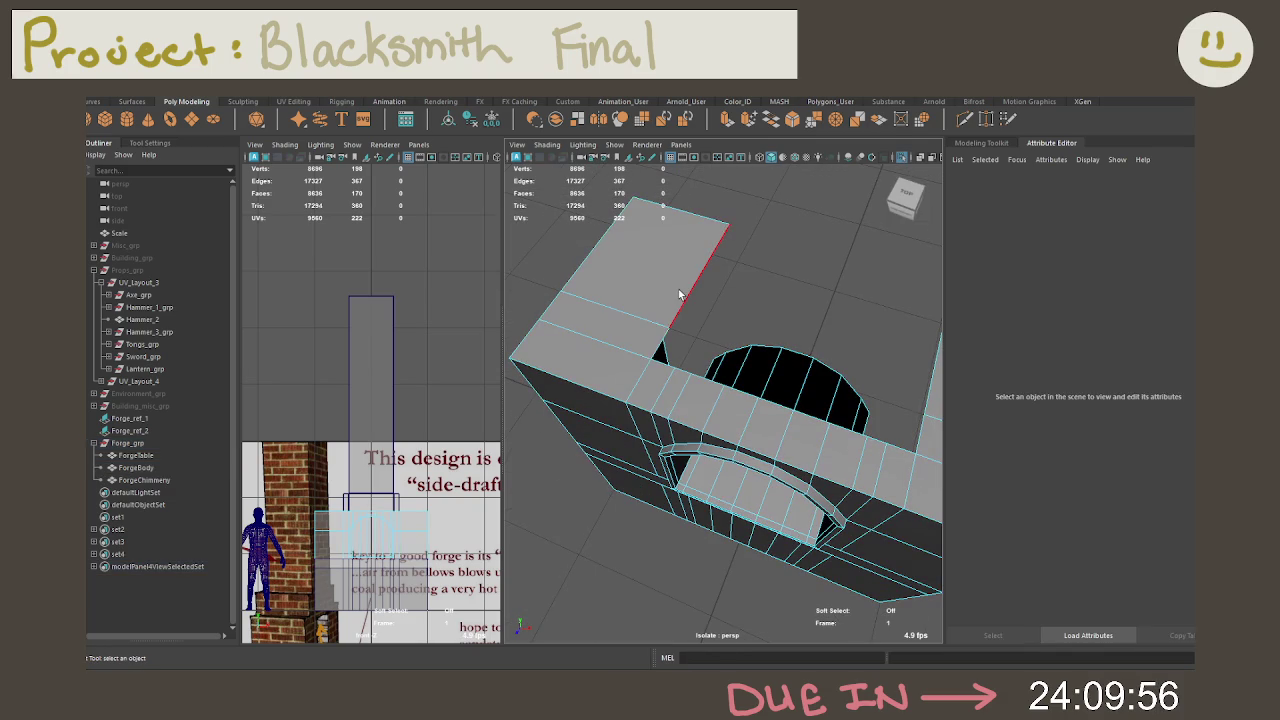
double_click(679, 295)
left_click_drag(679, 295, 742, 302, "alt")
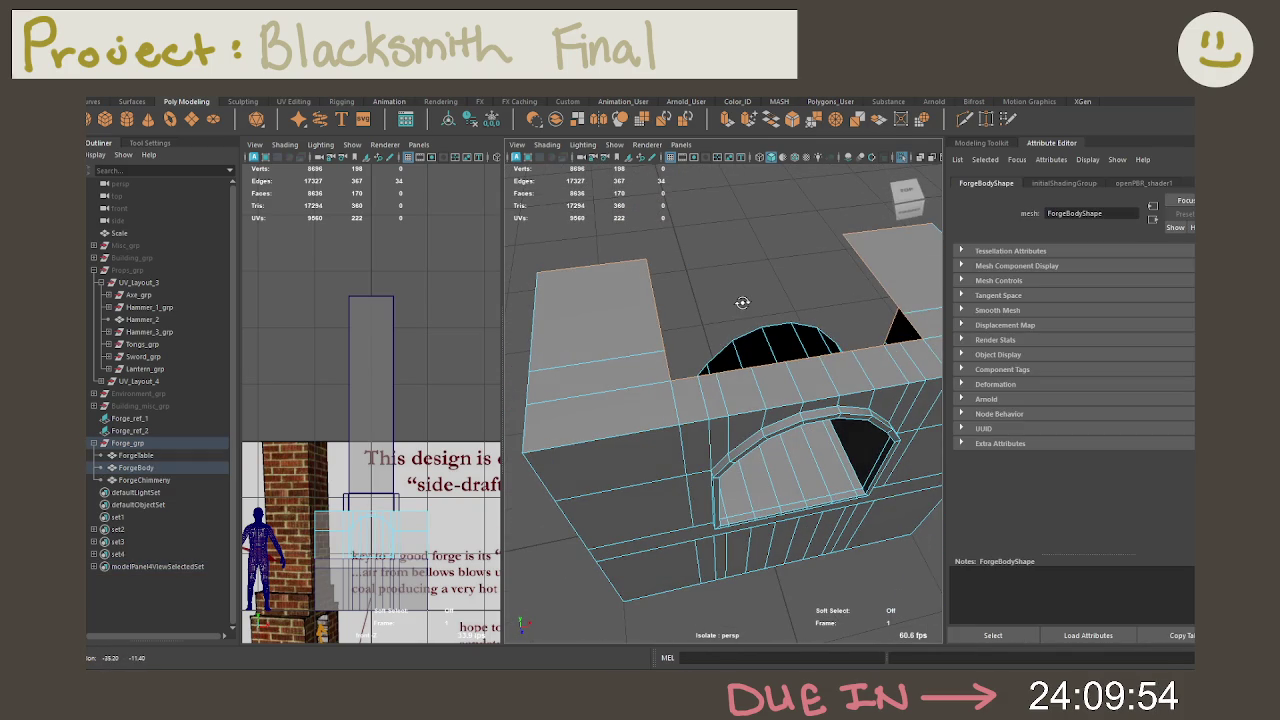
mouse_move(385, 504)
middle_mouse_down("alt")
mouse_move(280, 530)
mouse_move(259, 514)
middle_mouse_up("alt")
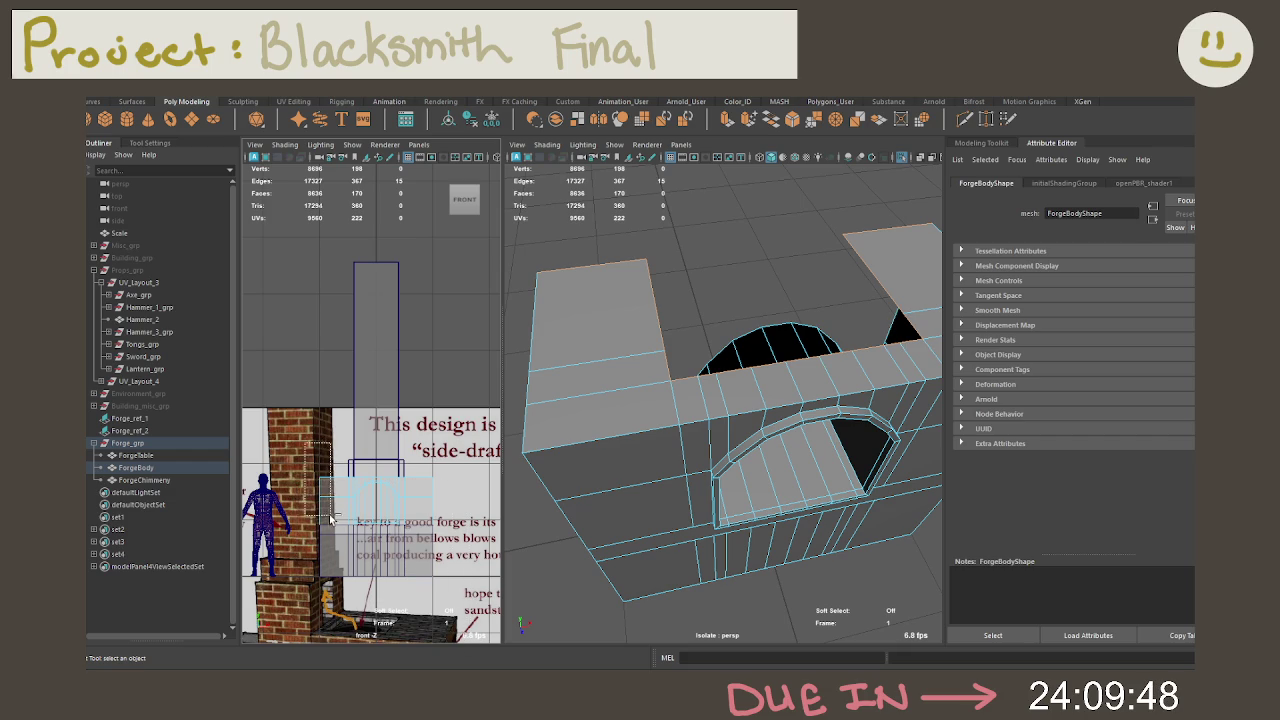
mouse_move(748, 386)
left_mouse_down("alt")
mouse_move(718, 378)
mouse_move(708, 408)
left_mouse_up("alt")
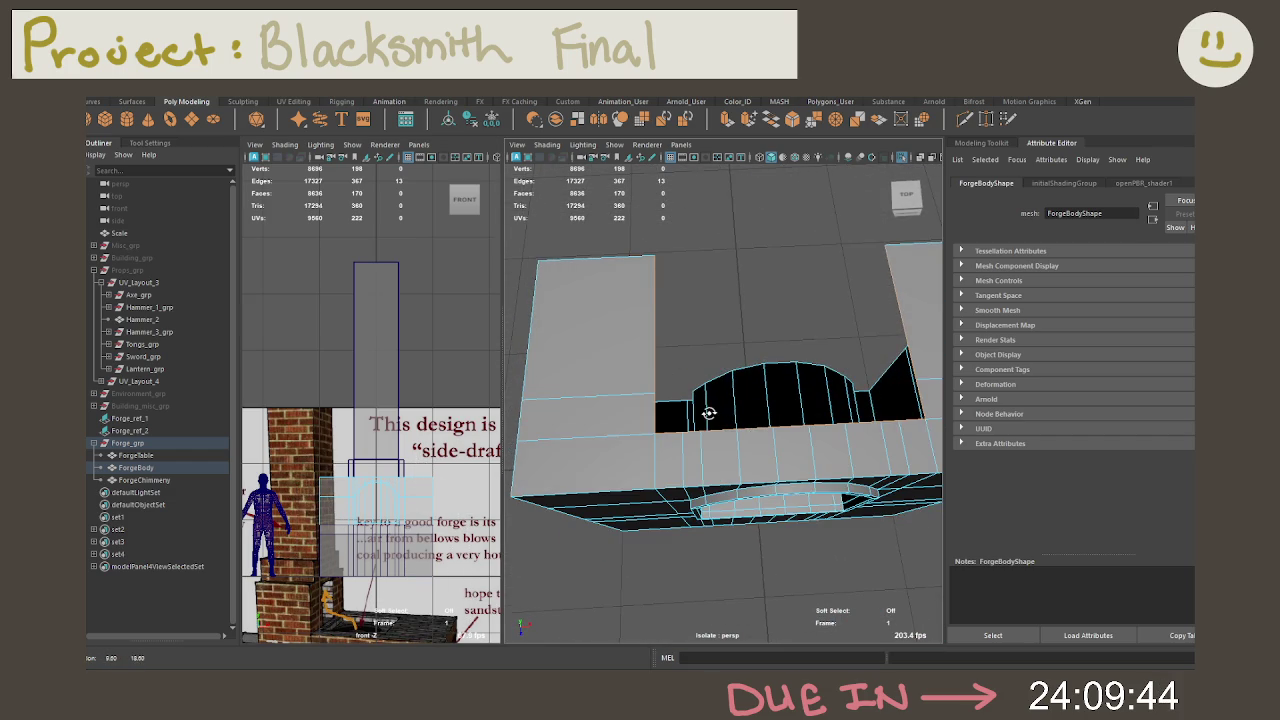
key("e")
key("r")
mouse_move(782, 333)
left_mouse_down()
mouse_move(817, 363)
mouse_move(729, 306)
mouse_move(711, 319)
mouse_move(727, 396)
left_mouse_up()
key("ctrl+z")
key("ctrl+z")
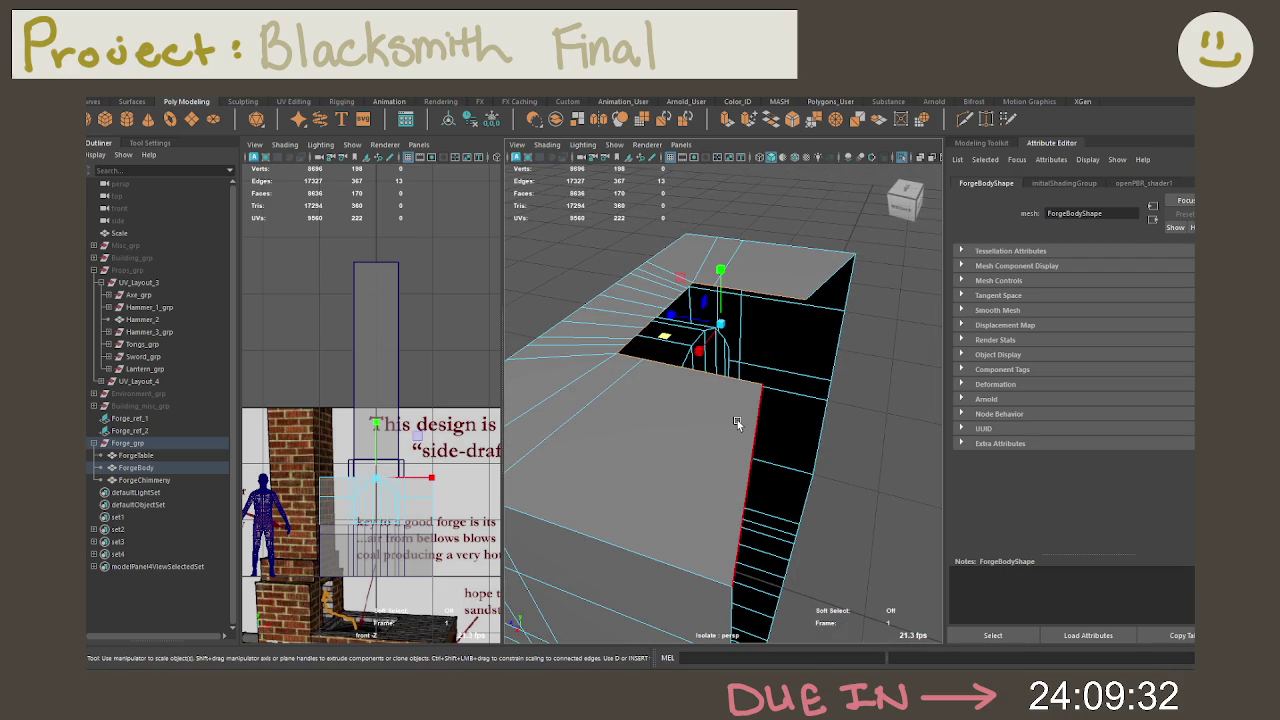
left_click(737, 420)
left_click(830, 279, "shift")
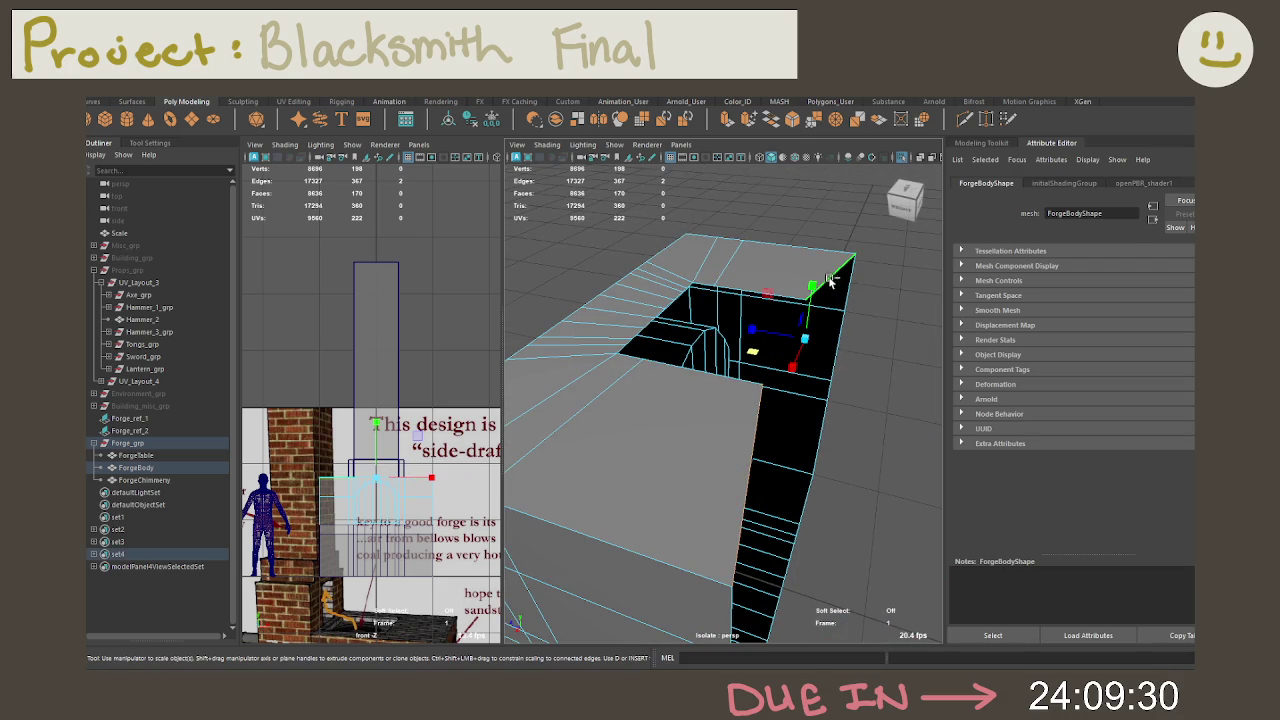
key("e")
key("w")
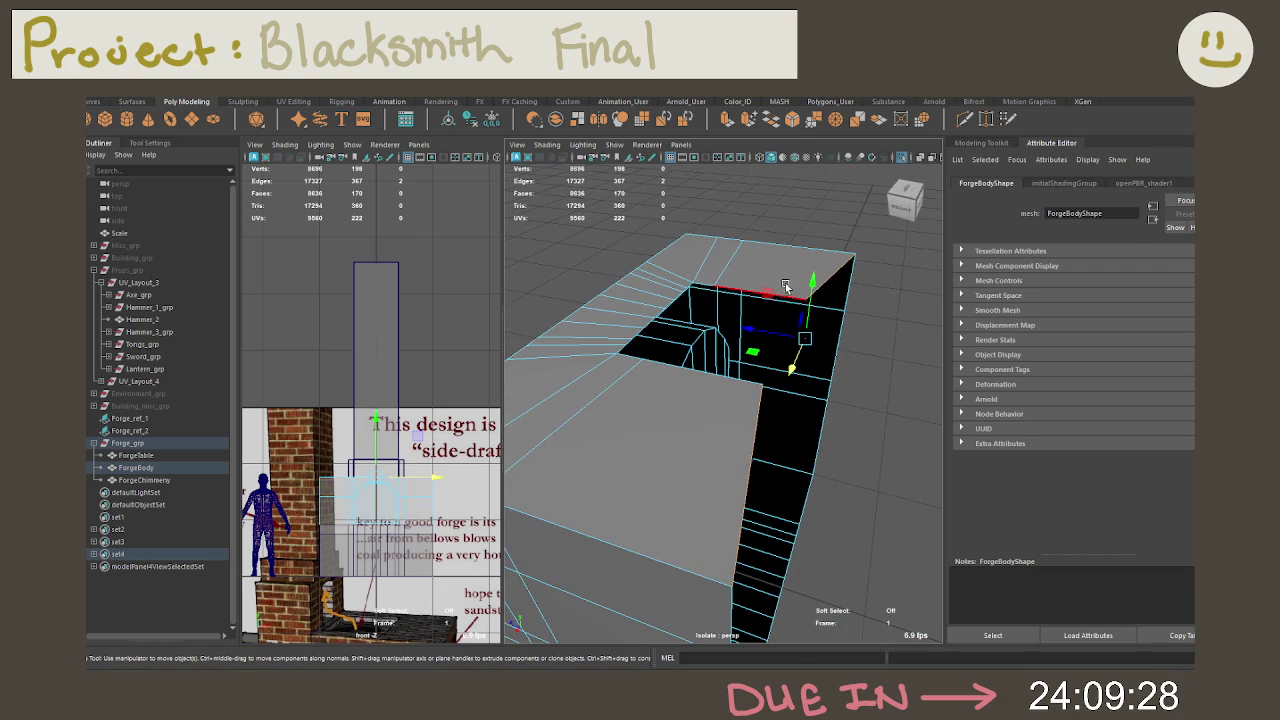
right_click(796, 265)
left_click(740, 270)
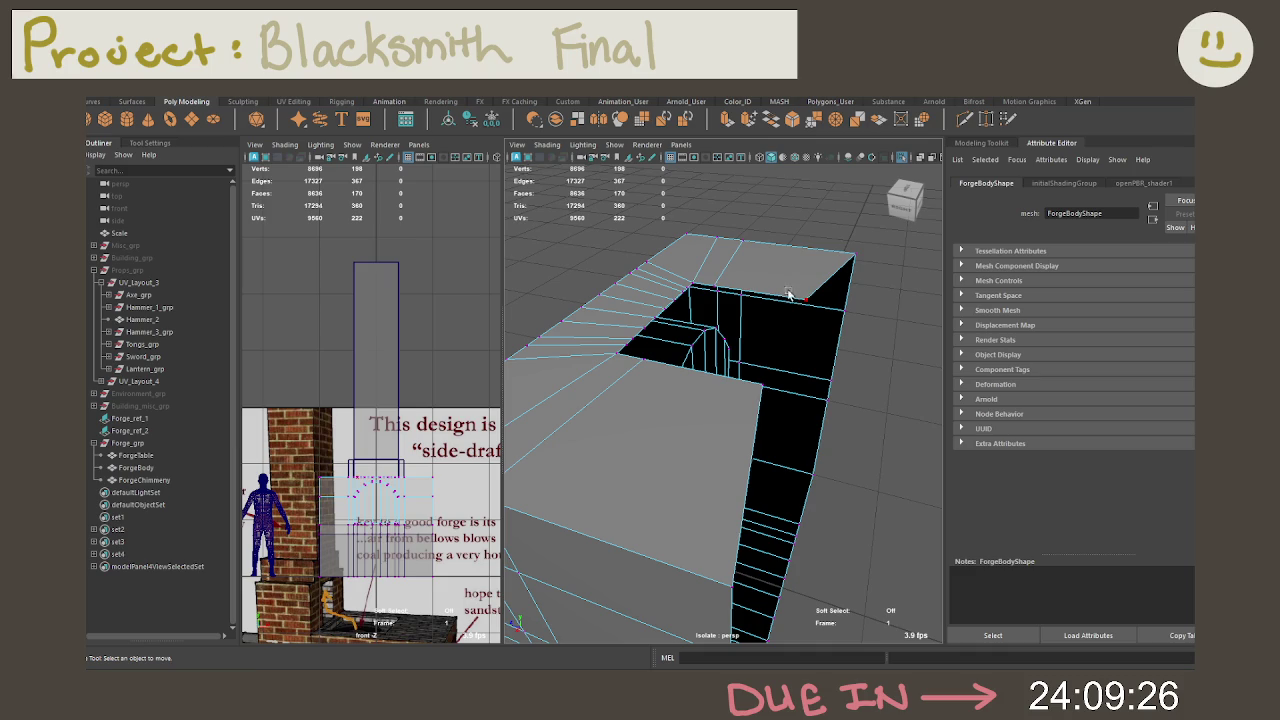
left_click(772, 370, "shift")
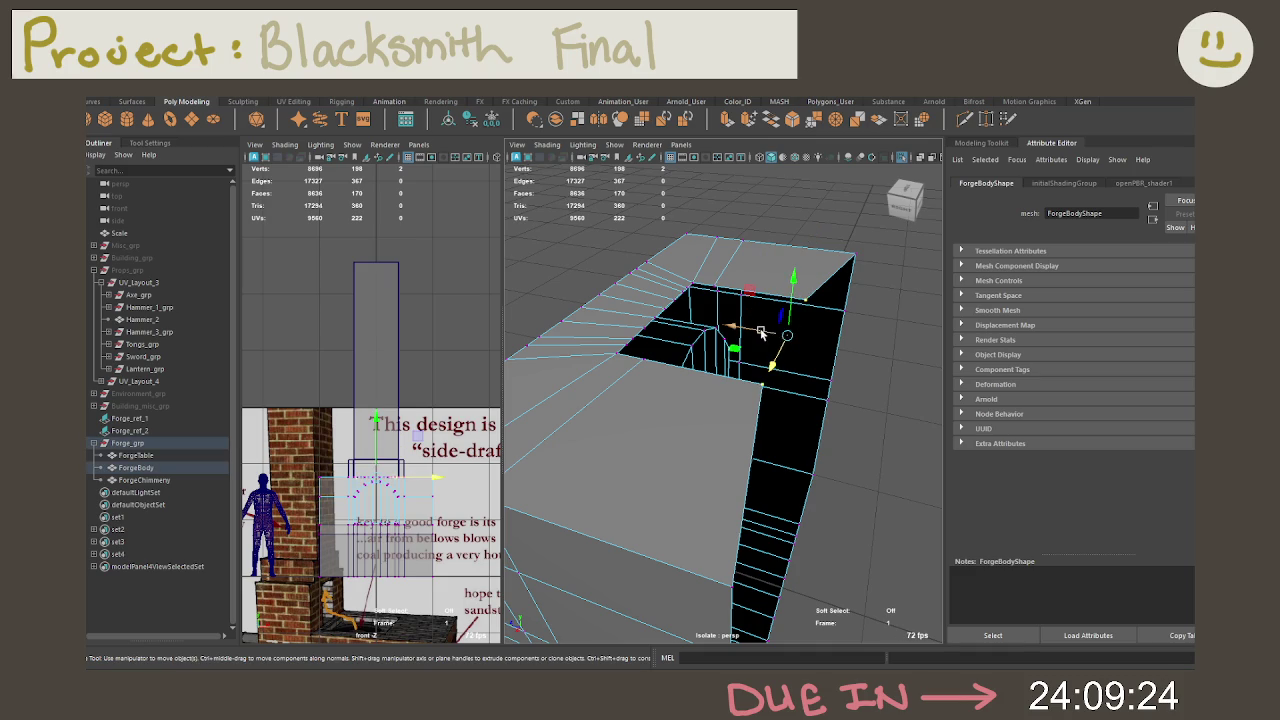
left_click_drag(761, 332, 845, 338)
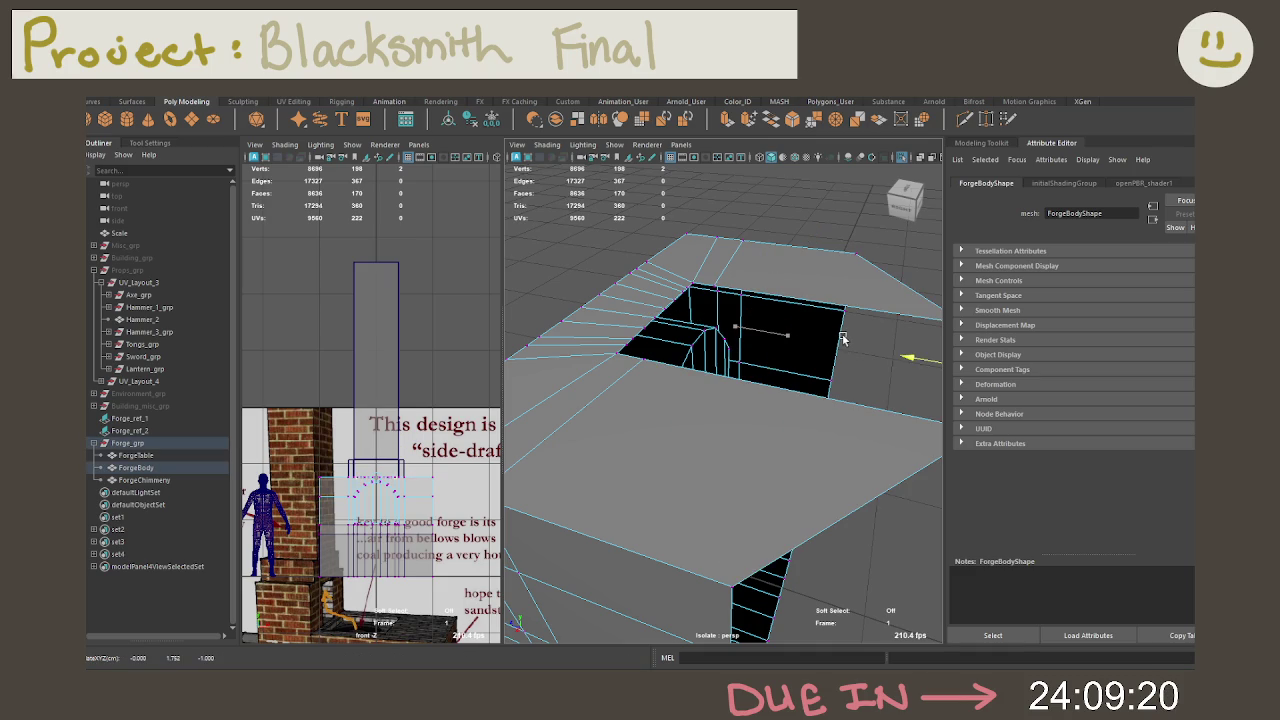
left_click_drag(908, 358, 883, 358)
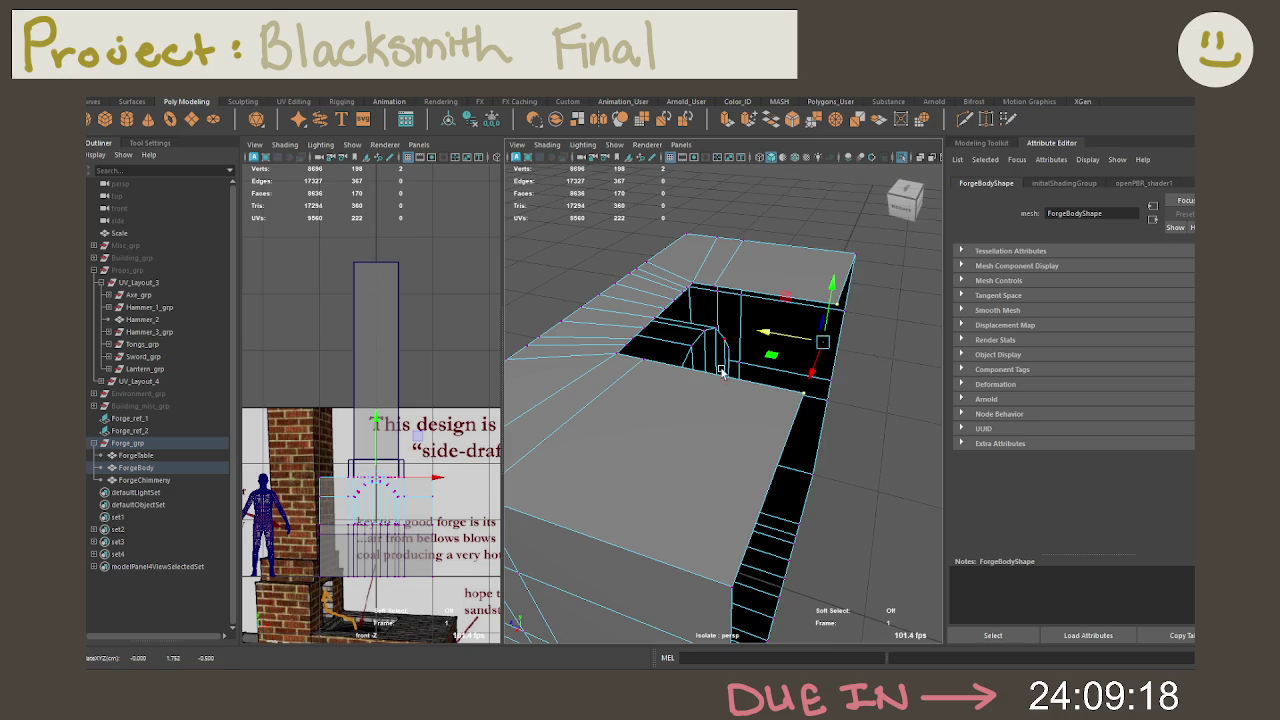
key("ctrl+z")
right_click_drag(857, 350, 790, 315)
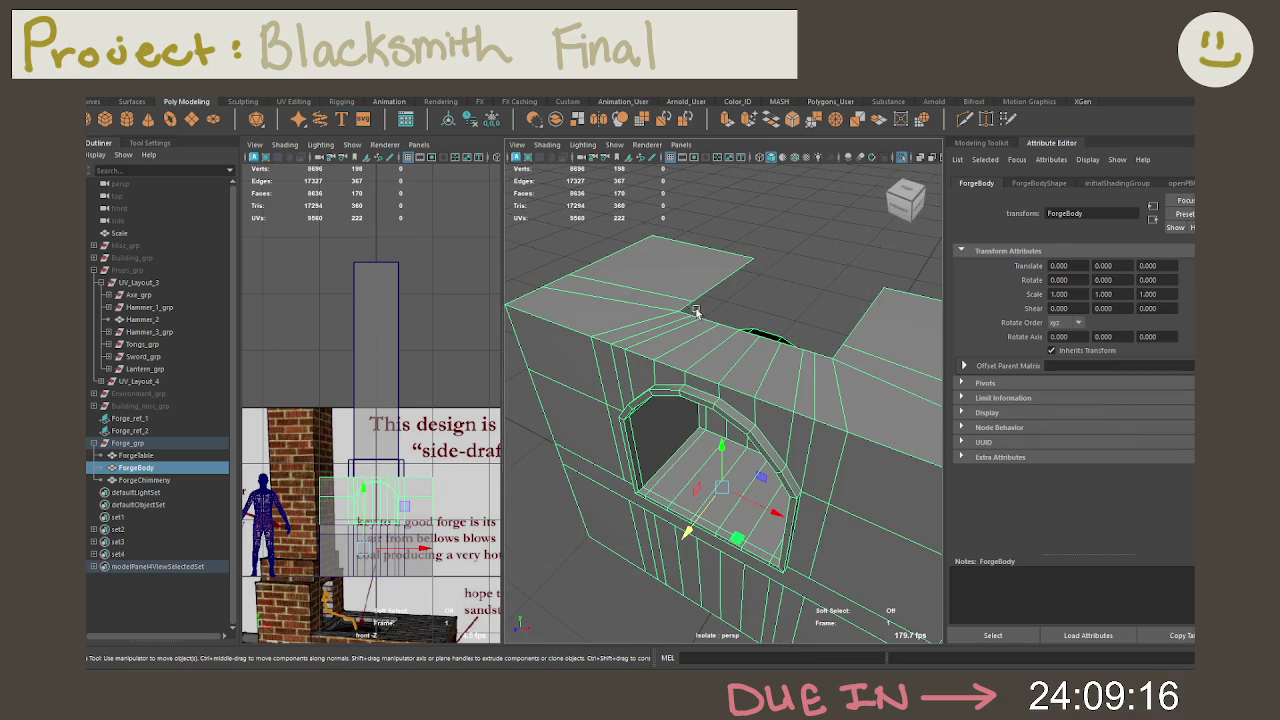
key("ctrl+1")
Step: Select ForgeTable, ForgeBody and ForgeChimney and isolate them in the view
left_click(740, 310, "shift")
left_click(665, 400, "shift")
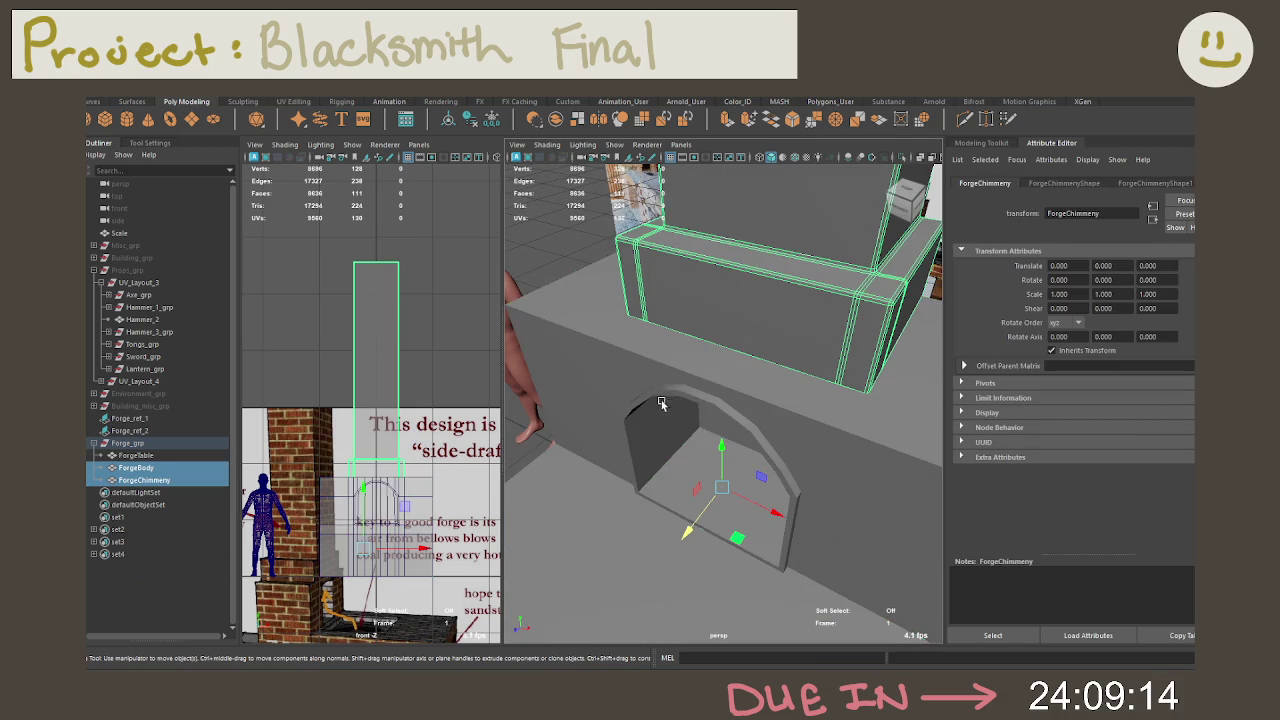
left_click(586, 507, "shift")
key("ctrl+1")
left_click_drag(586, 507, 656, 316, "alt")
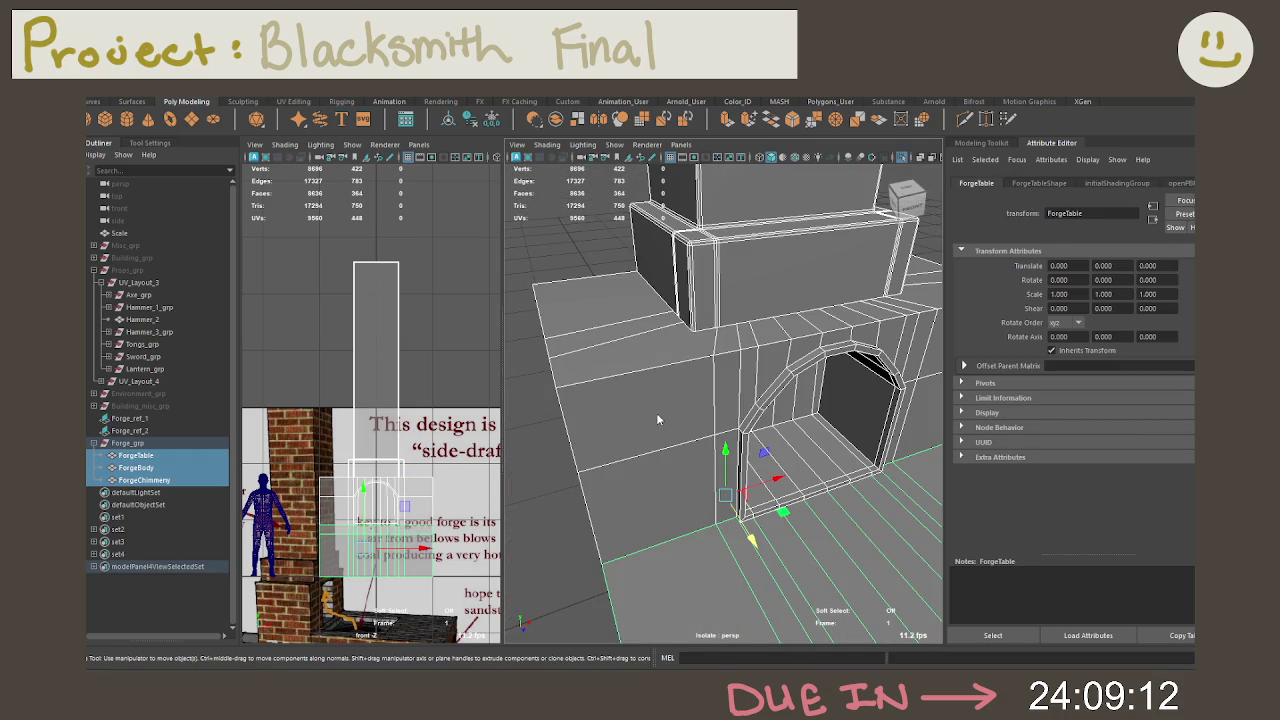
Step: Select ForgeBody on its own and switch it to edge mode via the marking menu
right_click_drag(656, 316, 660, 411)
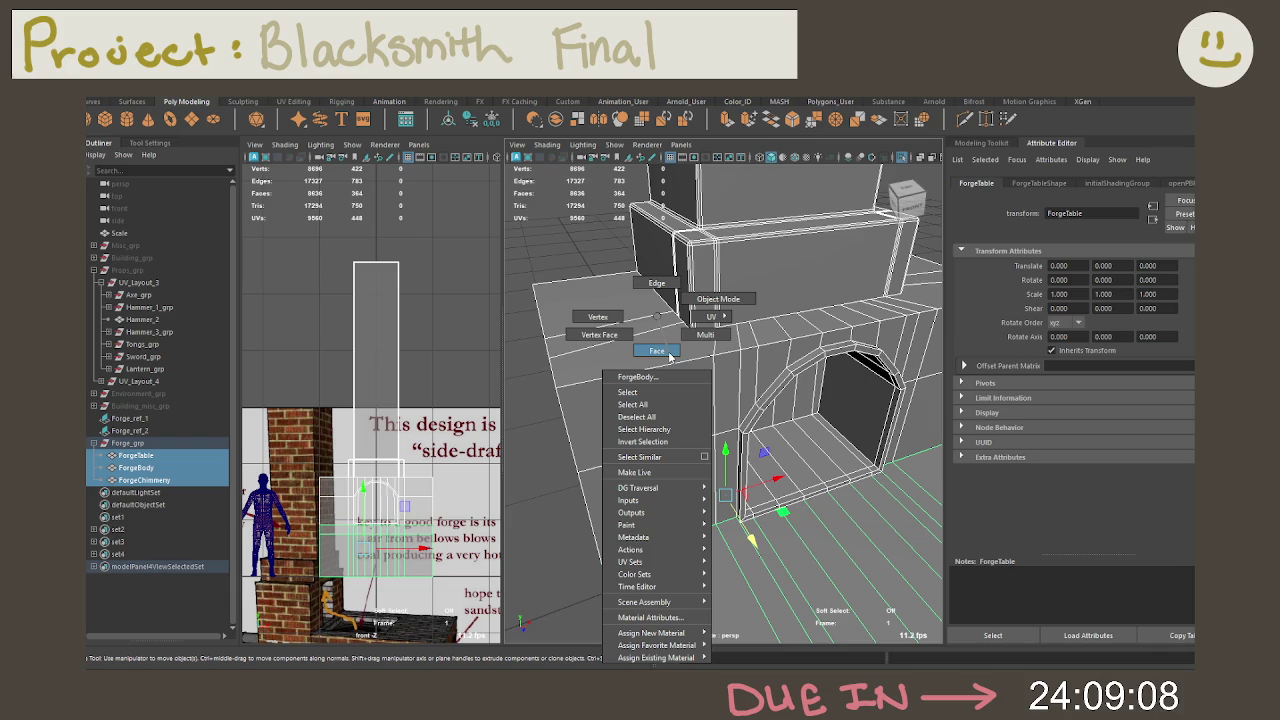
right_click_drag(651, 291, 656, 284)
left_click_drag(656, 284, 660, 300, "alt")
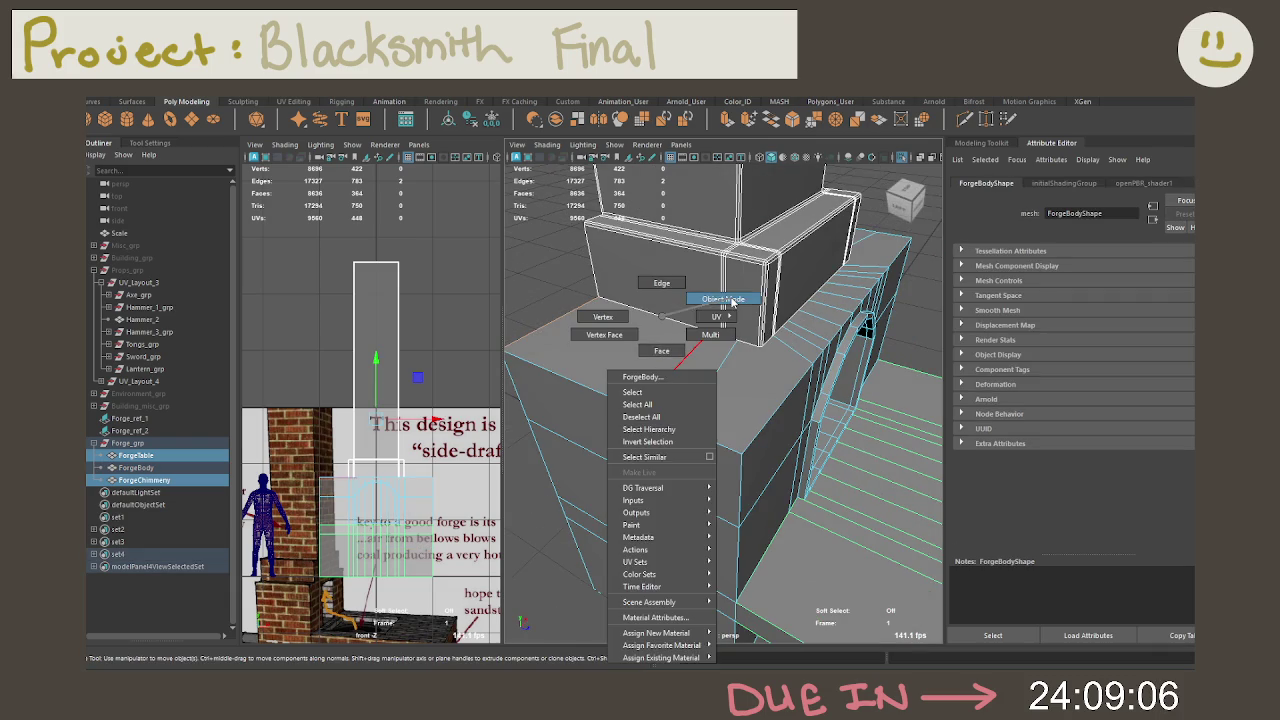
right_click_drag(660, 316, 640, 412)
left_click(640, 412)
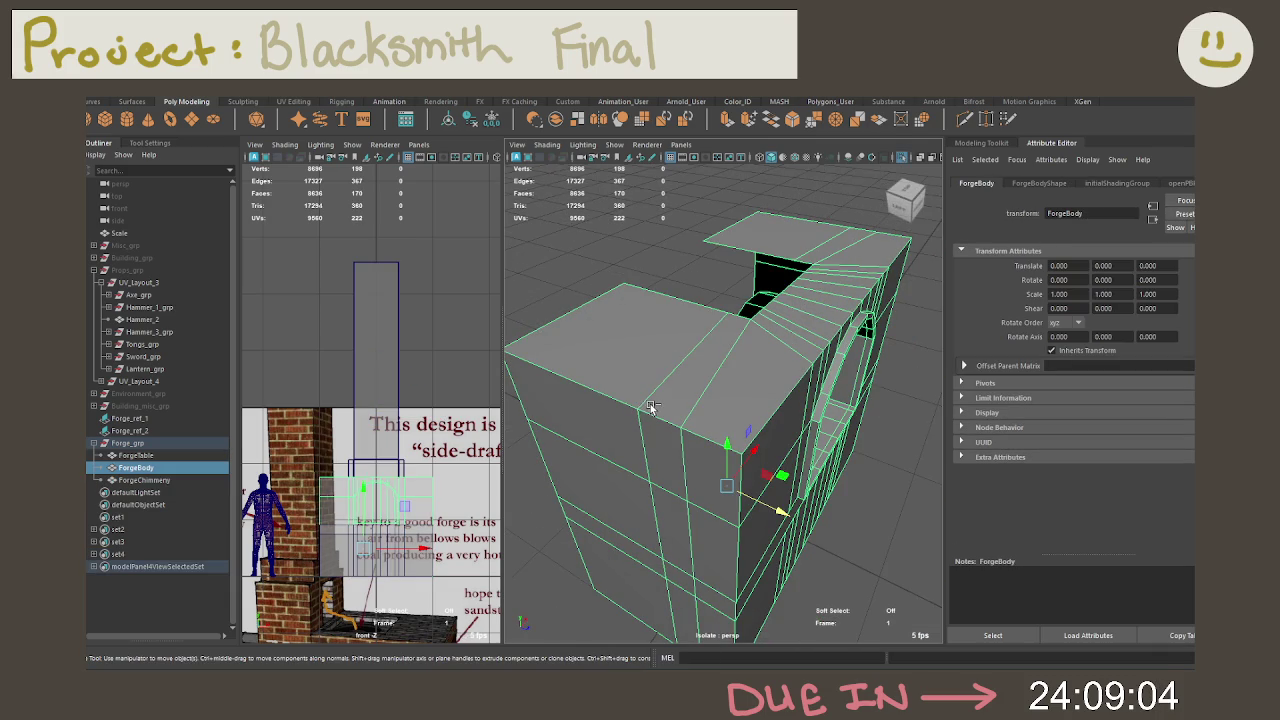
right_click(651, 410)
left_click(651, 282)
mouse_move(651, 282)
left_mouse_down("alt")
mouse_move(783, 397)
mouse_move(795, 441)
mouse_move(772, 412)
mouse_move(652, 411)
mouse_move(682, 394)
mouse_move(737, 398)
mouse_move(805, 350)
mouse_move(706, 325)
mouse_move(662, 340)
left_mouse_up("alt")
Step: Select three face loops on ForgeBody's underside and delete them, opening the bottom
right_click_drag(662, 340, 660, 365)
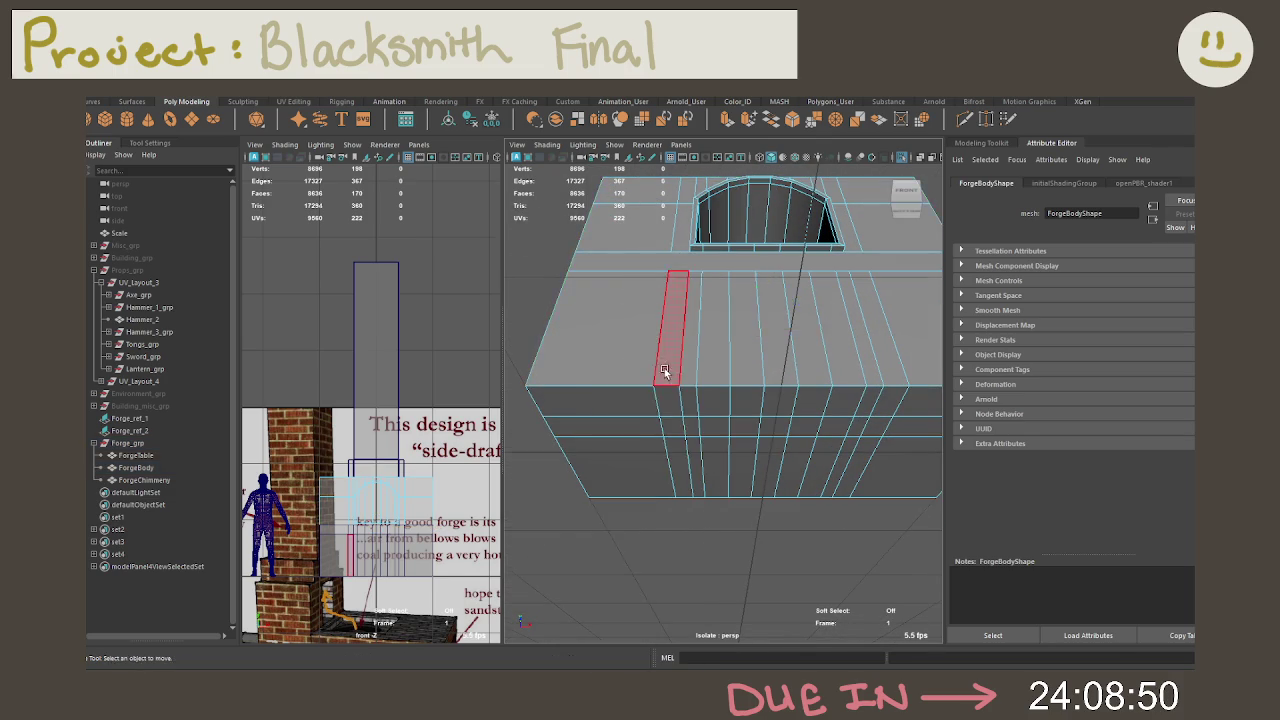
left_click_drag(668, 330, 600, 345, "alt")
left_click(585, 352)
double_click(795, 310, "shift")
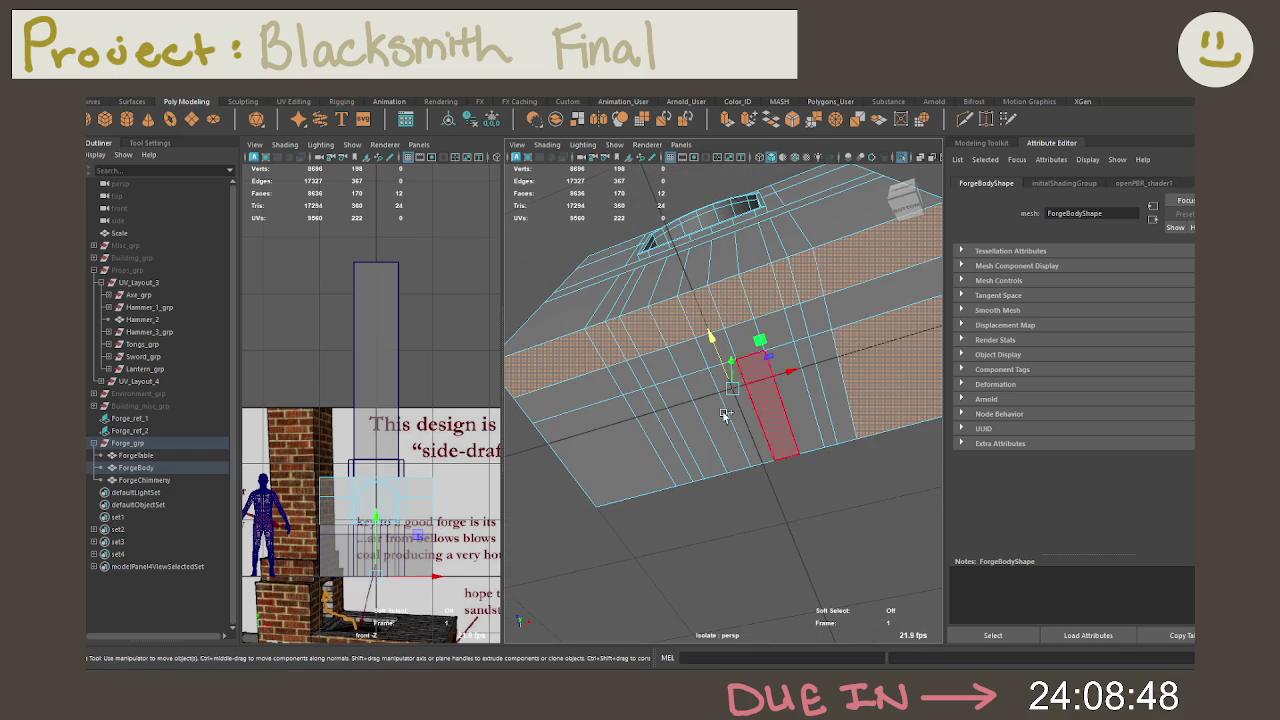
double_click(600, 425, "shift")
double_click(860, 310, "shift")
scroll(810, 298, "down", 3)
key("Delete")
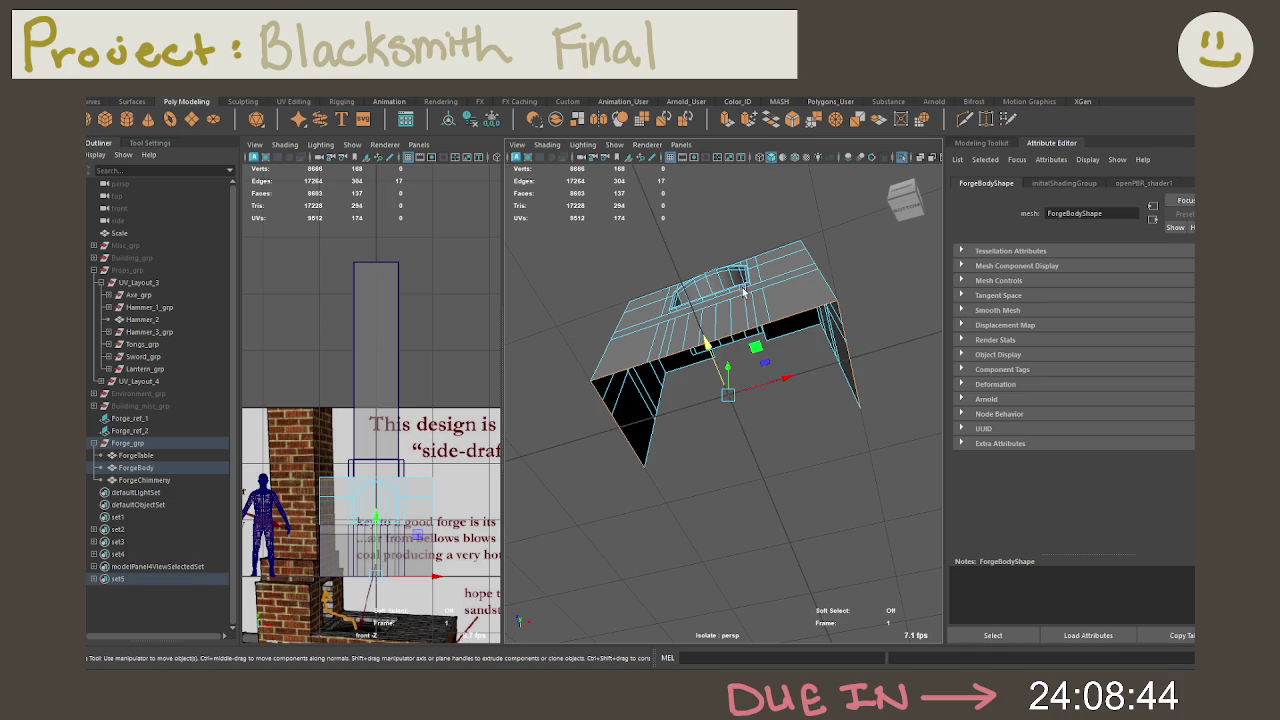
Step: Orbit around the opened forge body to view the arch from both sides
left_click_drag(745, 293, 750, 290, "alt")
right_click_drag(750, 290, 757, 347)
left_click_drag(757, 347, 652, 338, "alt")
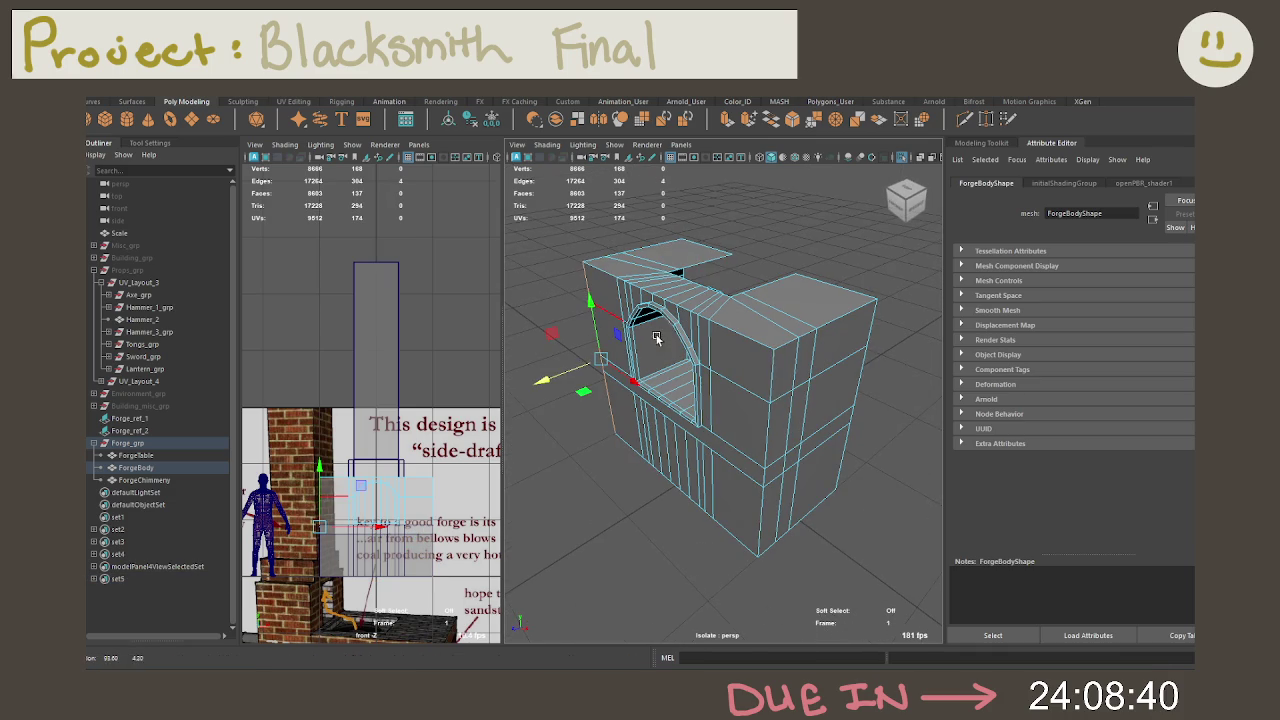
left_click(756, 345, "shift")
mouse_move(741, 349)
left_mouse_down("alt")
mouse_move(658, 300)
mouse_move(709, 313)
left_mouse_up("alt")
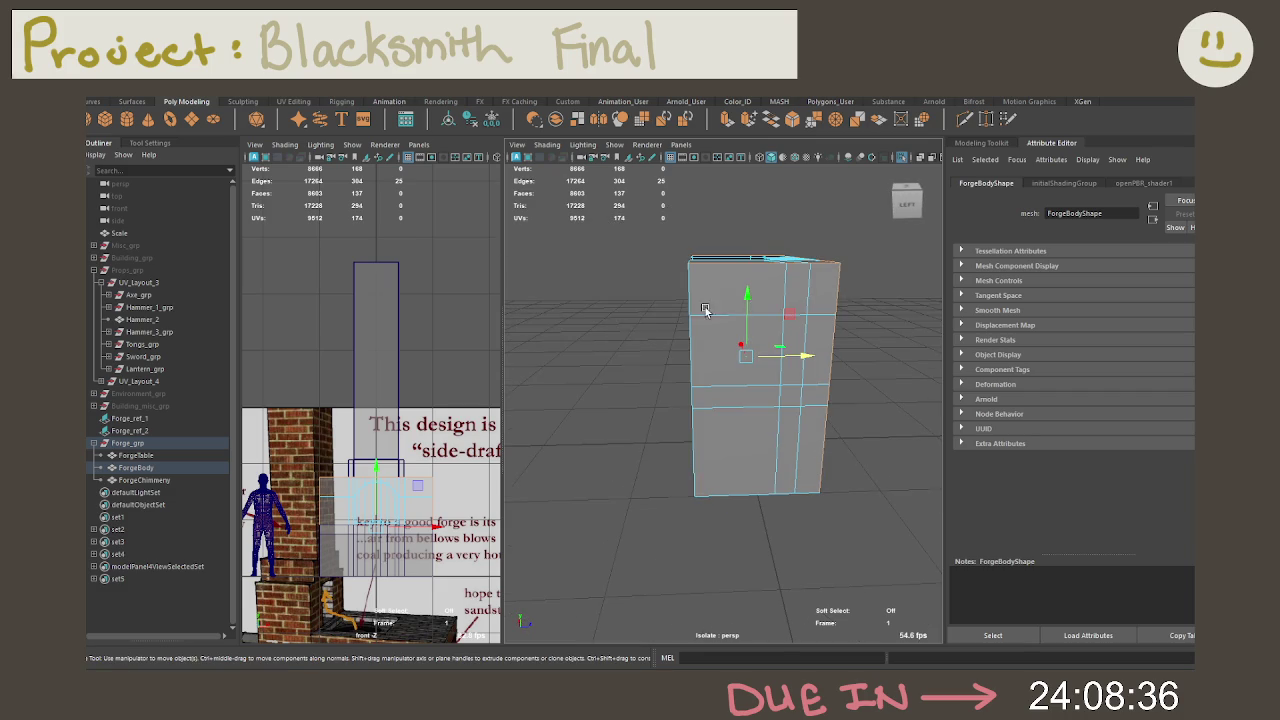
mouse_move(791, 492)
left_mouse_down("alt")
mouse_move(536, 458)
mouse_move(657, 459)
left_mouse_up("alt")
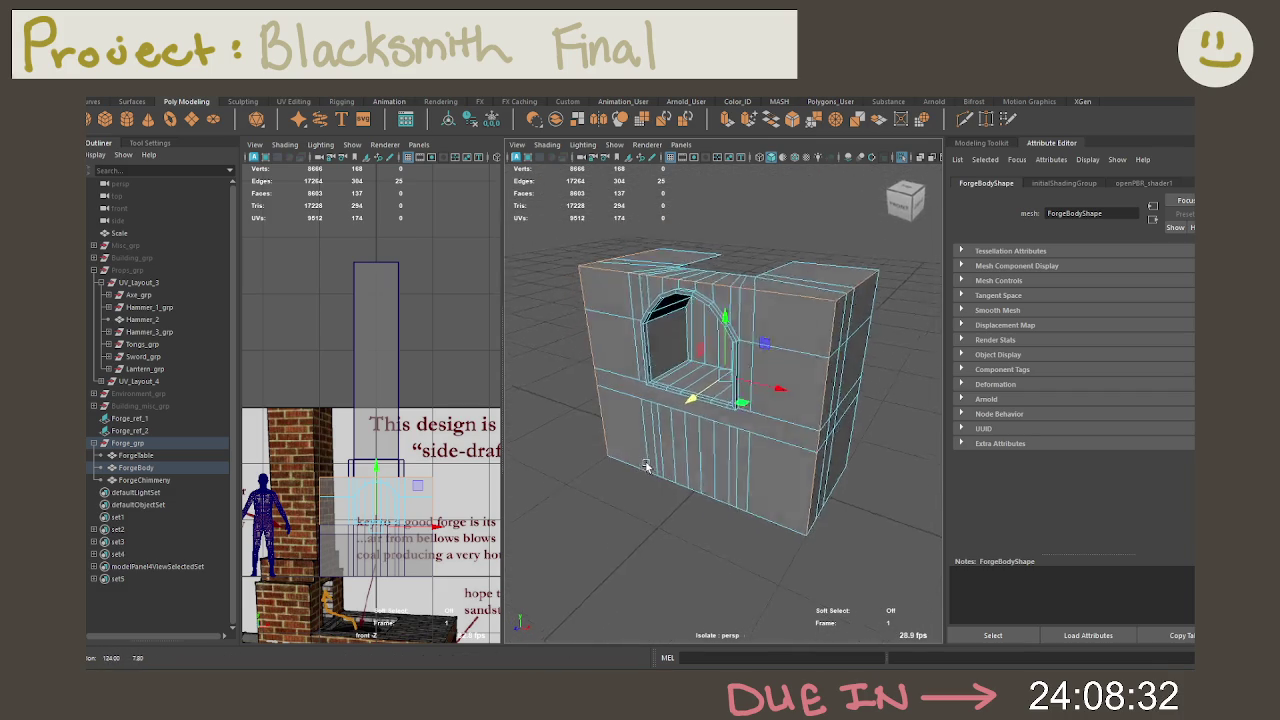
right_click_drag(657, 459, 800, 434, "alt")
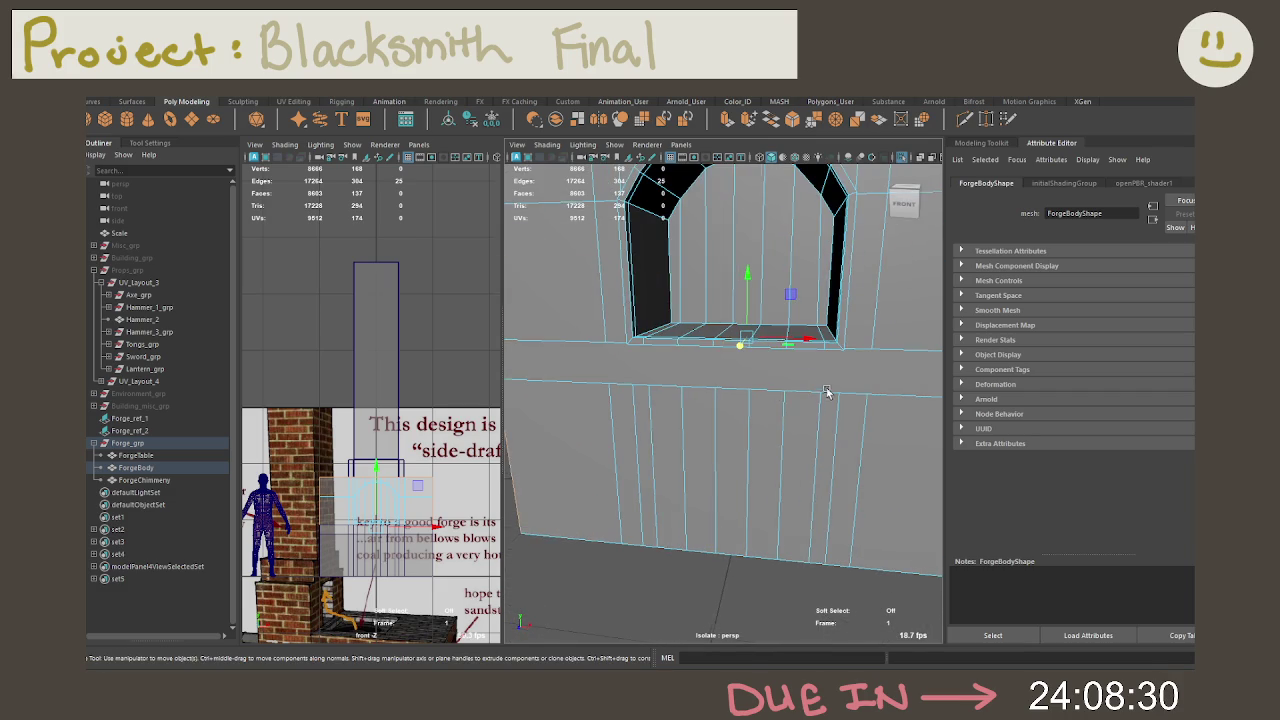
Step: Frame the arch floor and inspect the firepot opening from the front and front-right
key("f")
right_click_drag(672, 391, 660, 344, "alt")
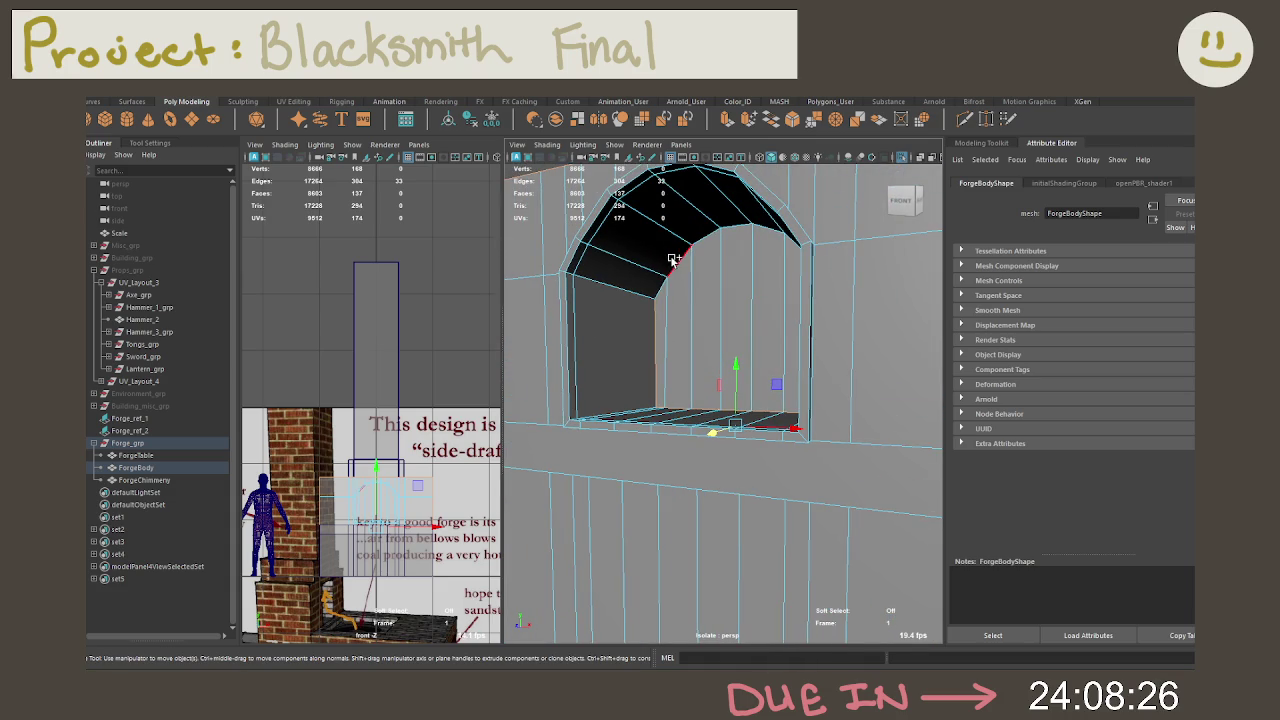
left_click_drag(675, 258, 858, 345, "alt")
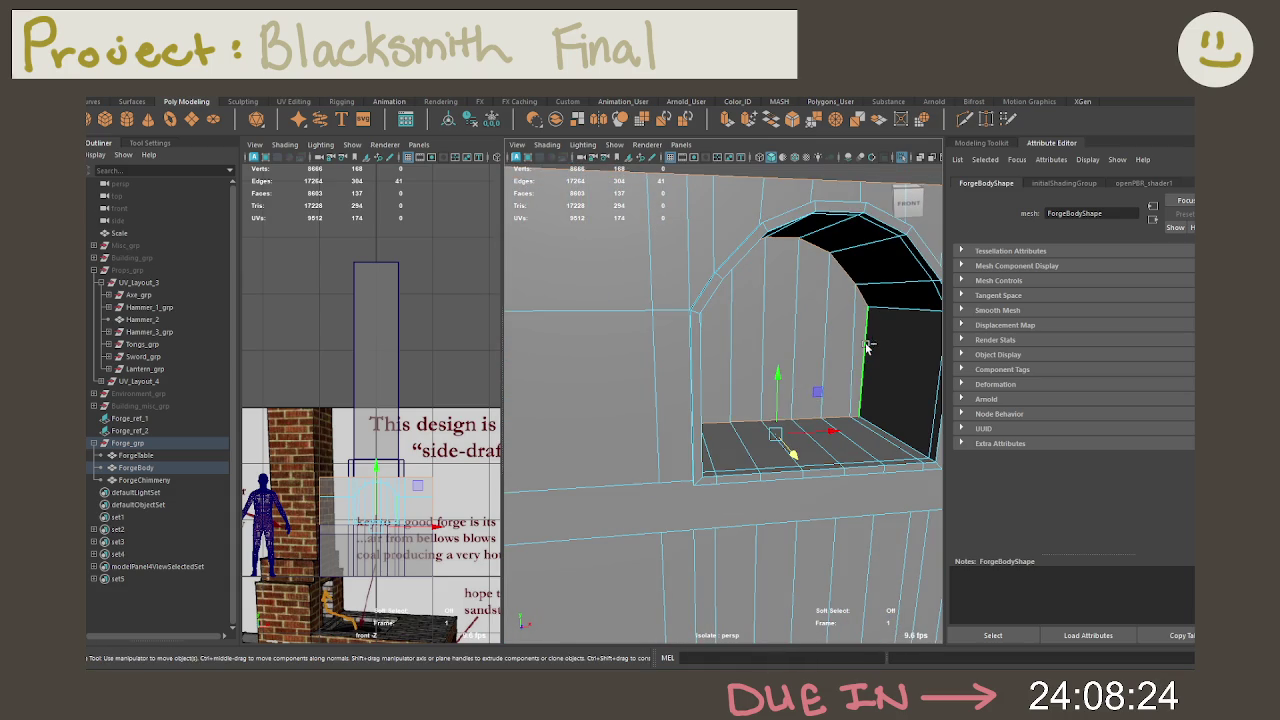
right_click_drag(867, 346, 811, 323, "alt")
left_click_drag(811, 323, 725, 363, "alt")
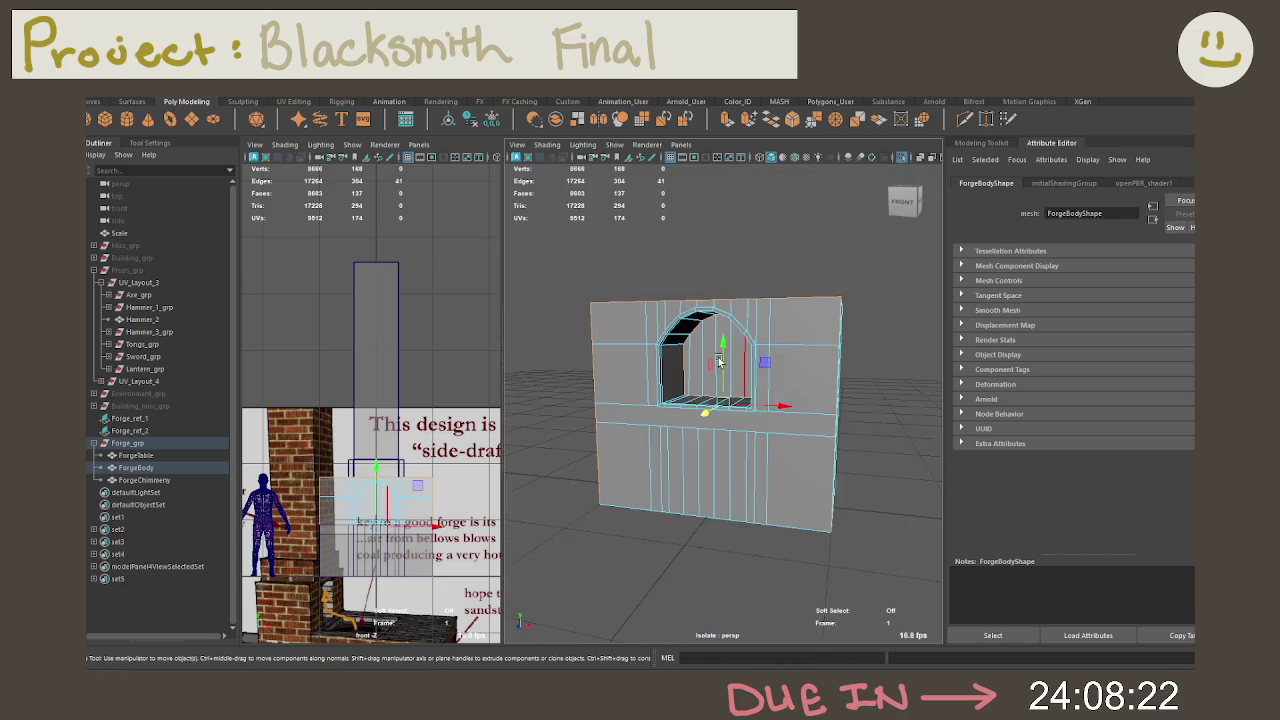
right_click_drag(725, 363, 745, 372, "alt")
left_click_drag(745, 372, 768, 383, "alt")
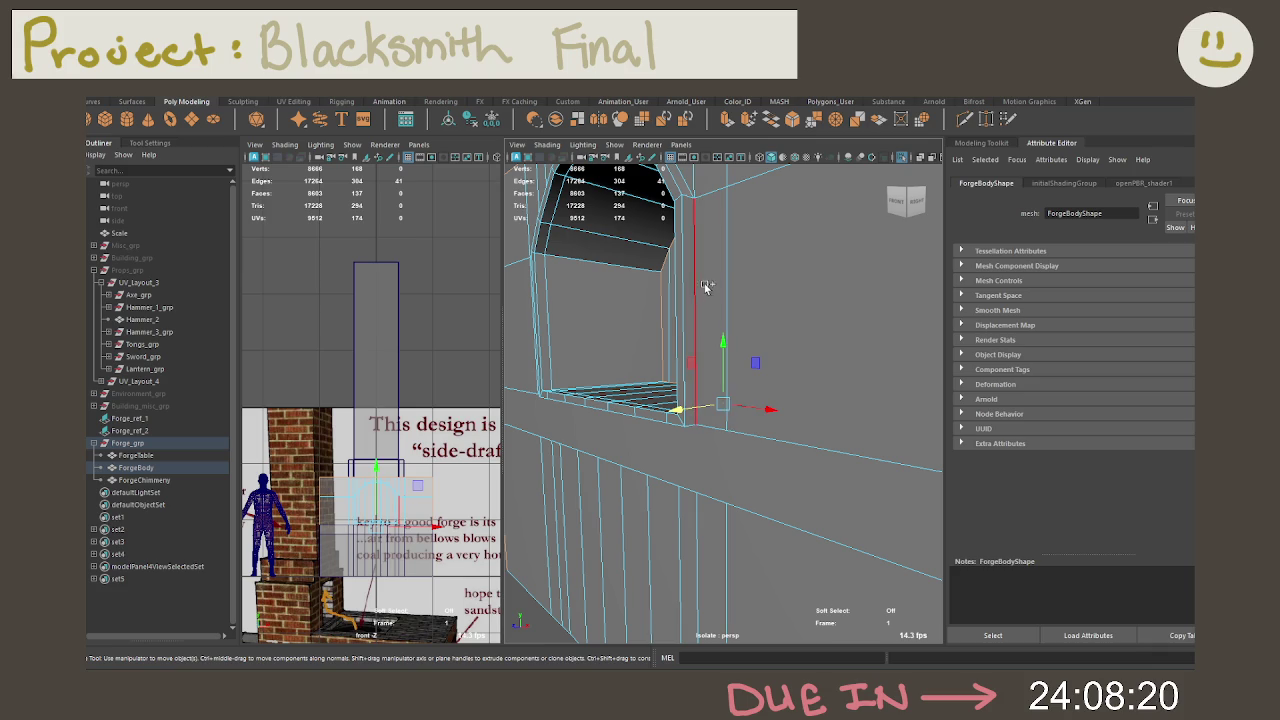